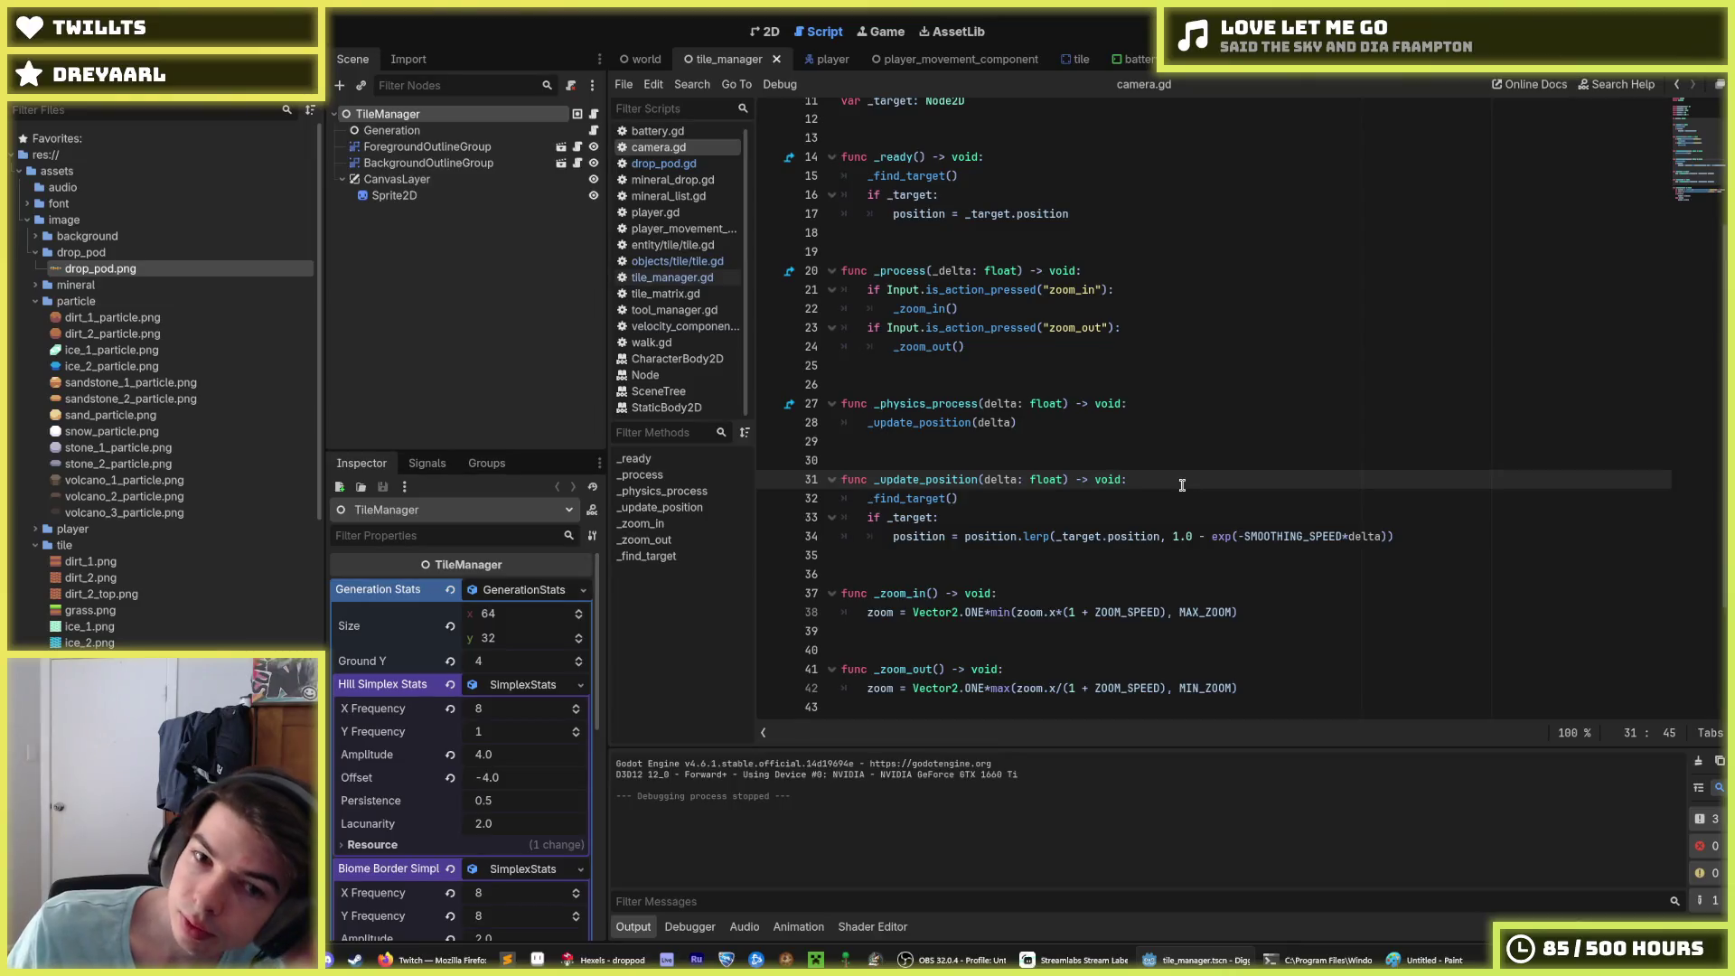
# Step: Add an 'if _target is DropPod:' check below the _update_position(delta) call
pyautogui.scroll(2, 1118, 481)
pyautogui.scroll(2, 1119, 481)
pyautogui.scroll(-2, 1118, 480)
pyautogui.click(1099, 476)
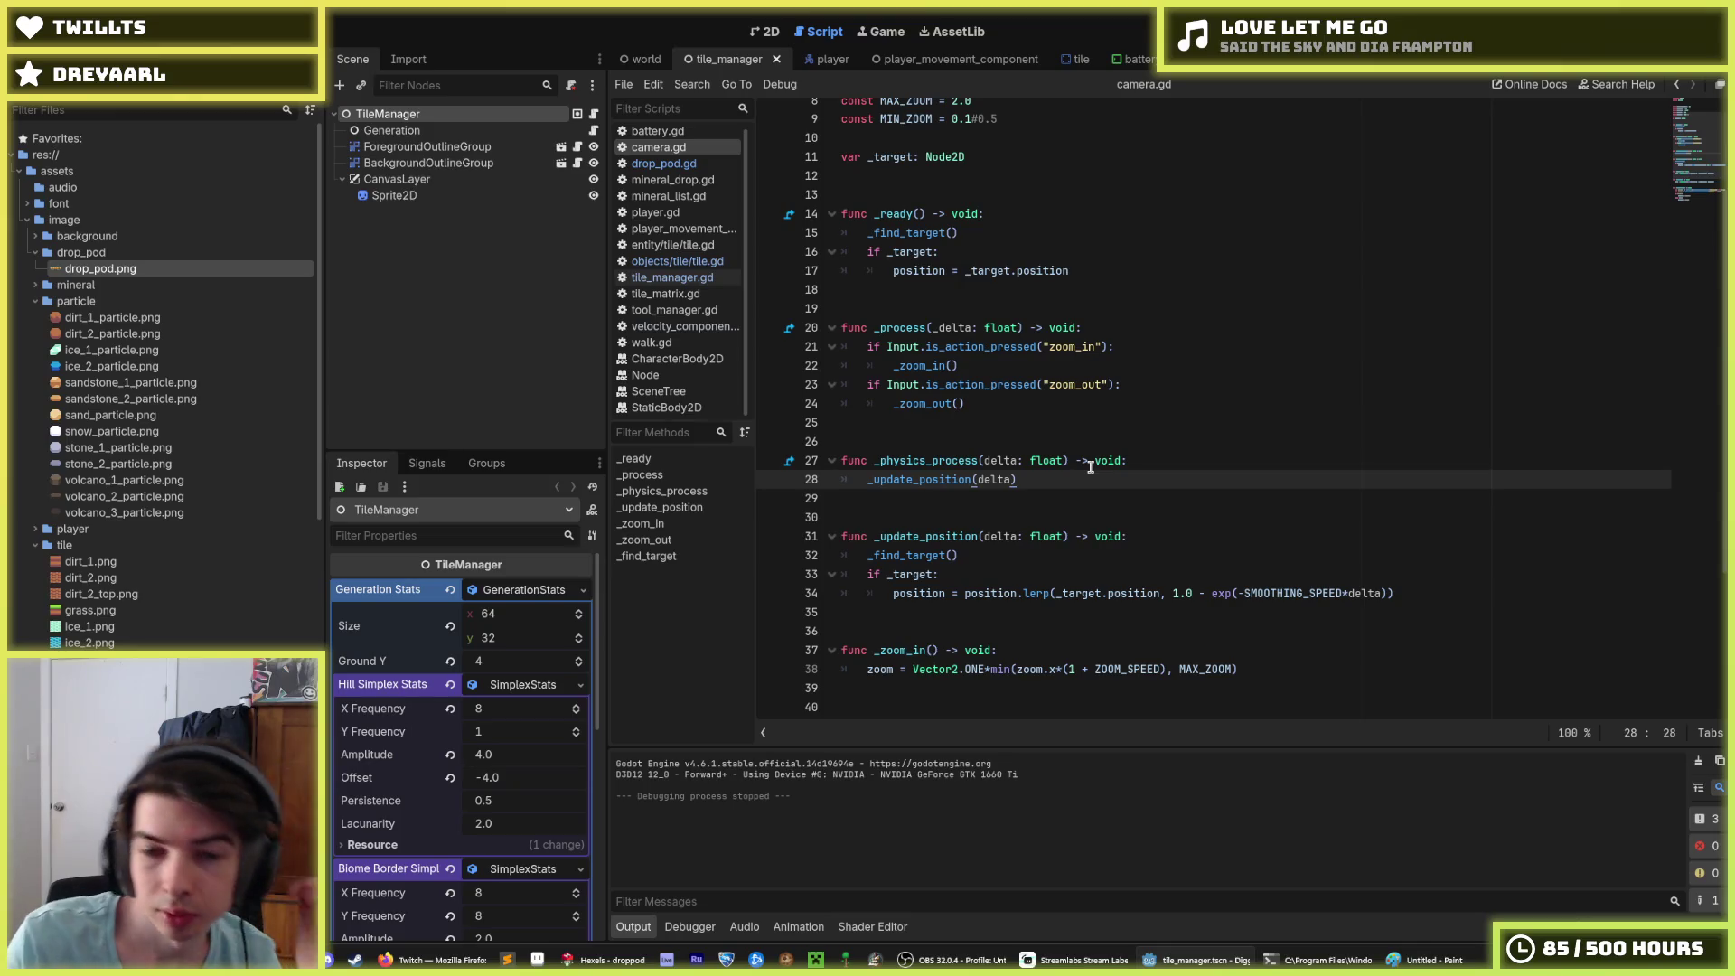
pyautogui.press('Return')
pyautogui.write('if ')
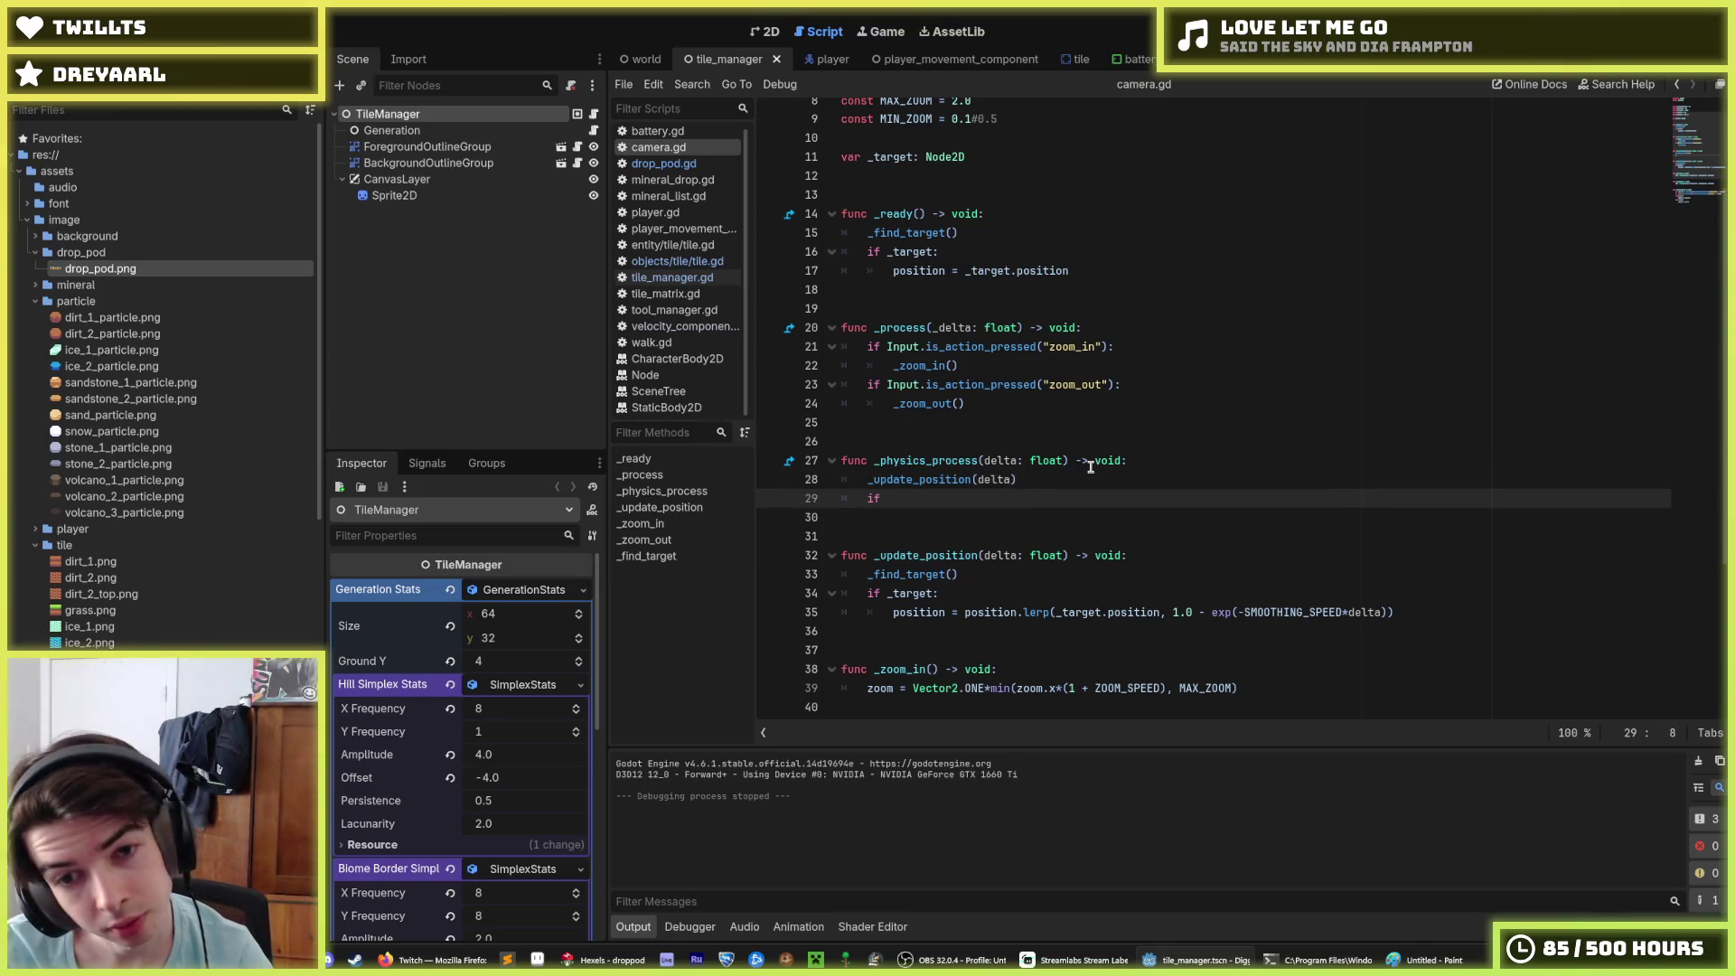
pyautogui.write('_target is ')
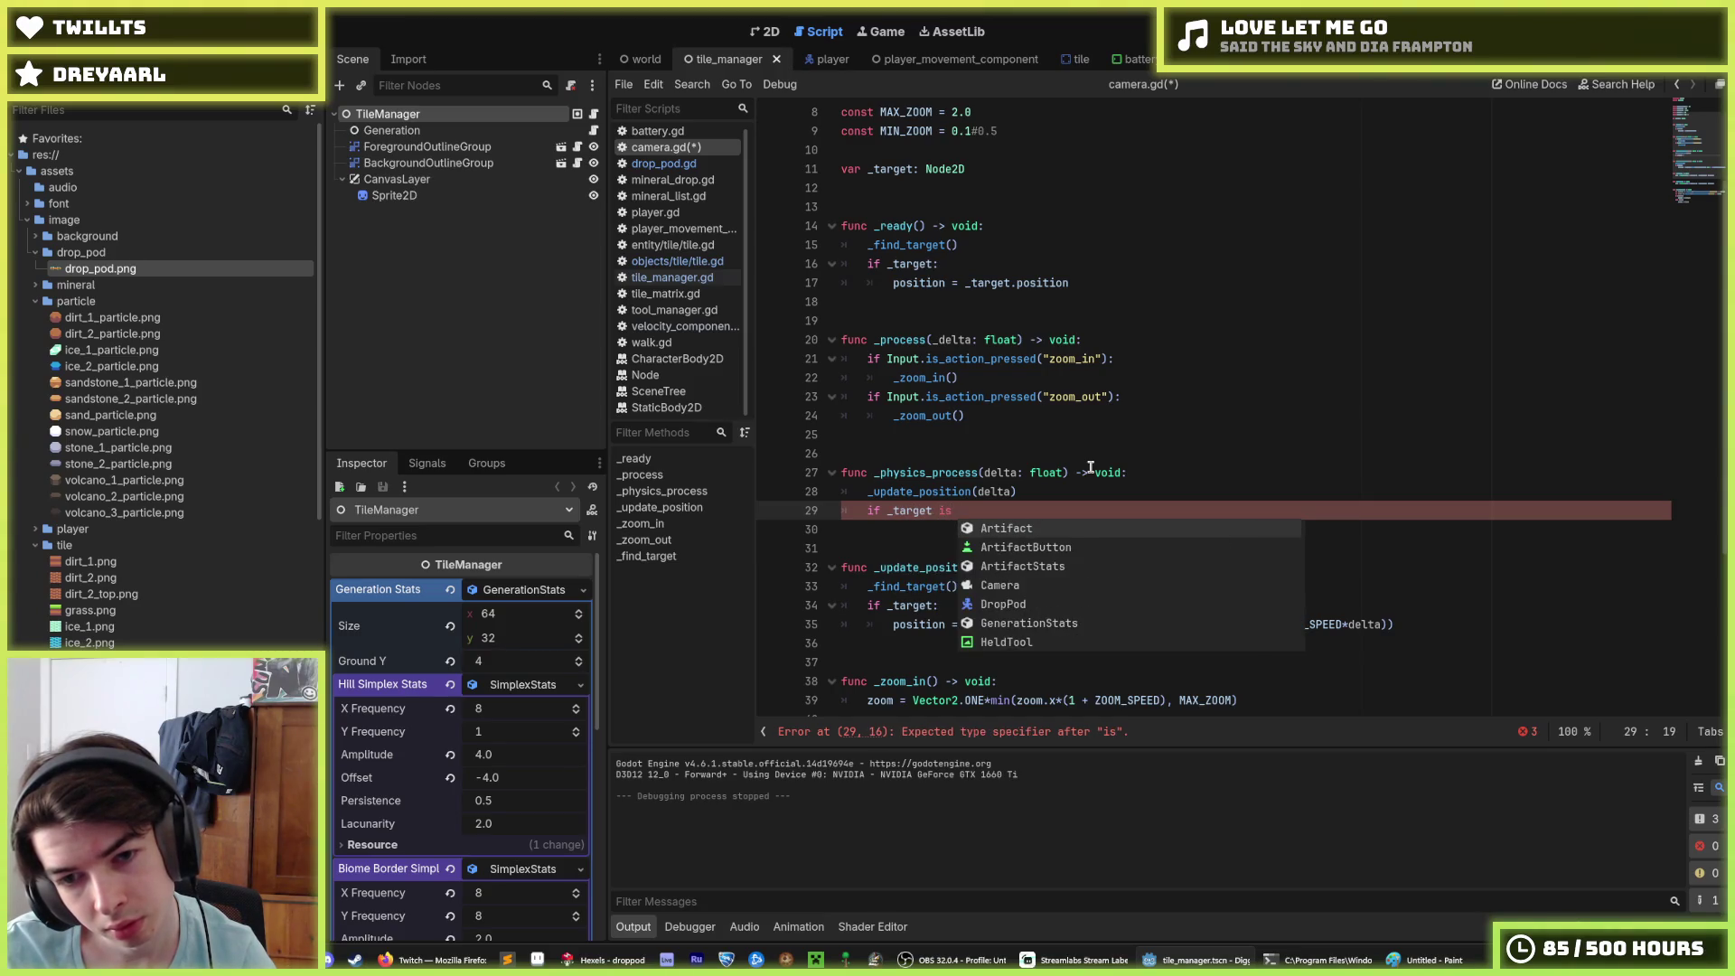
pyautogui.write('DropPod')
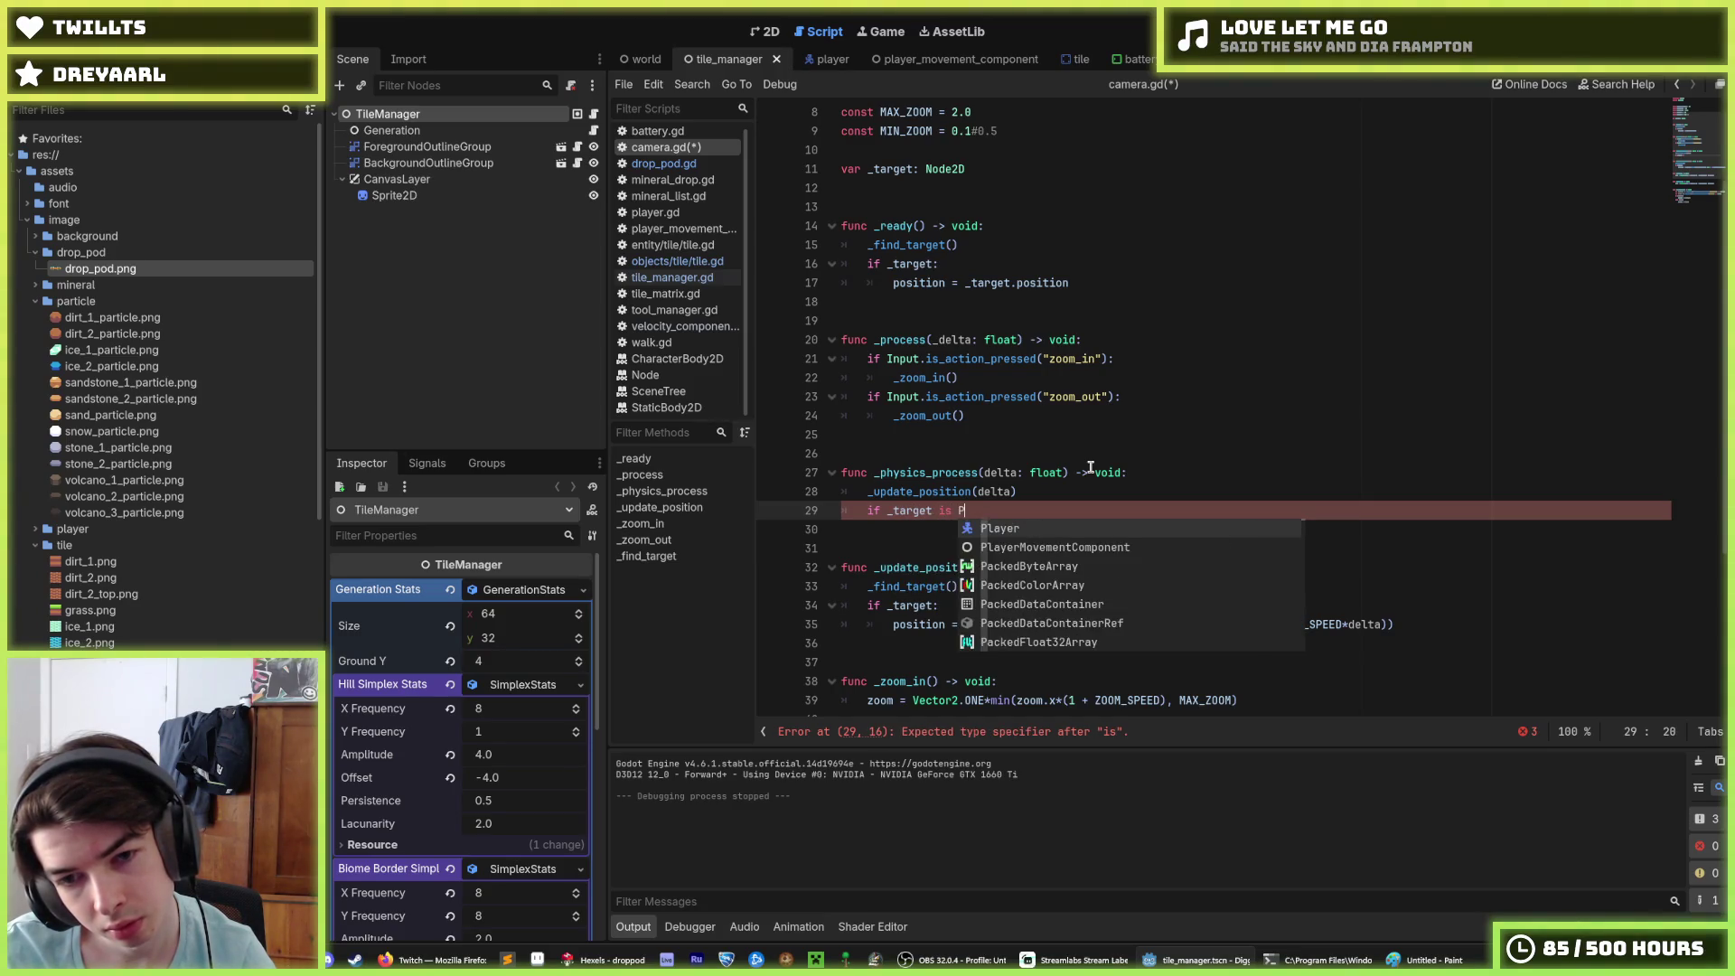
pyautogui.write(':')
pyautogui.press('Return')
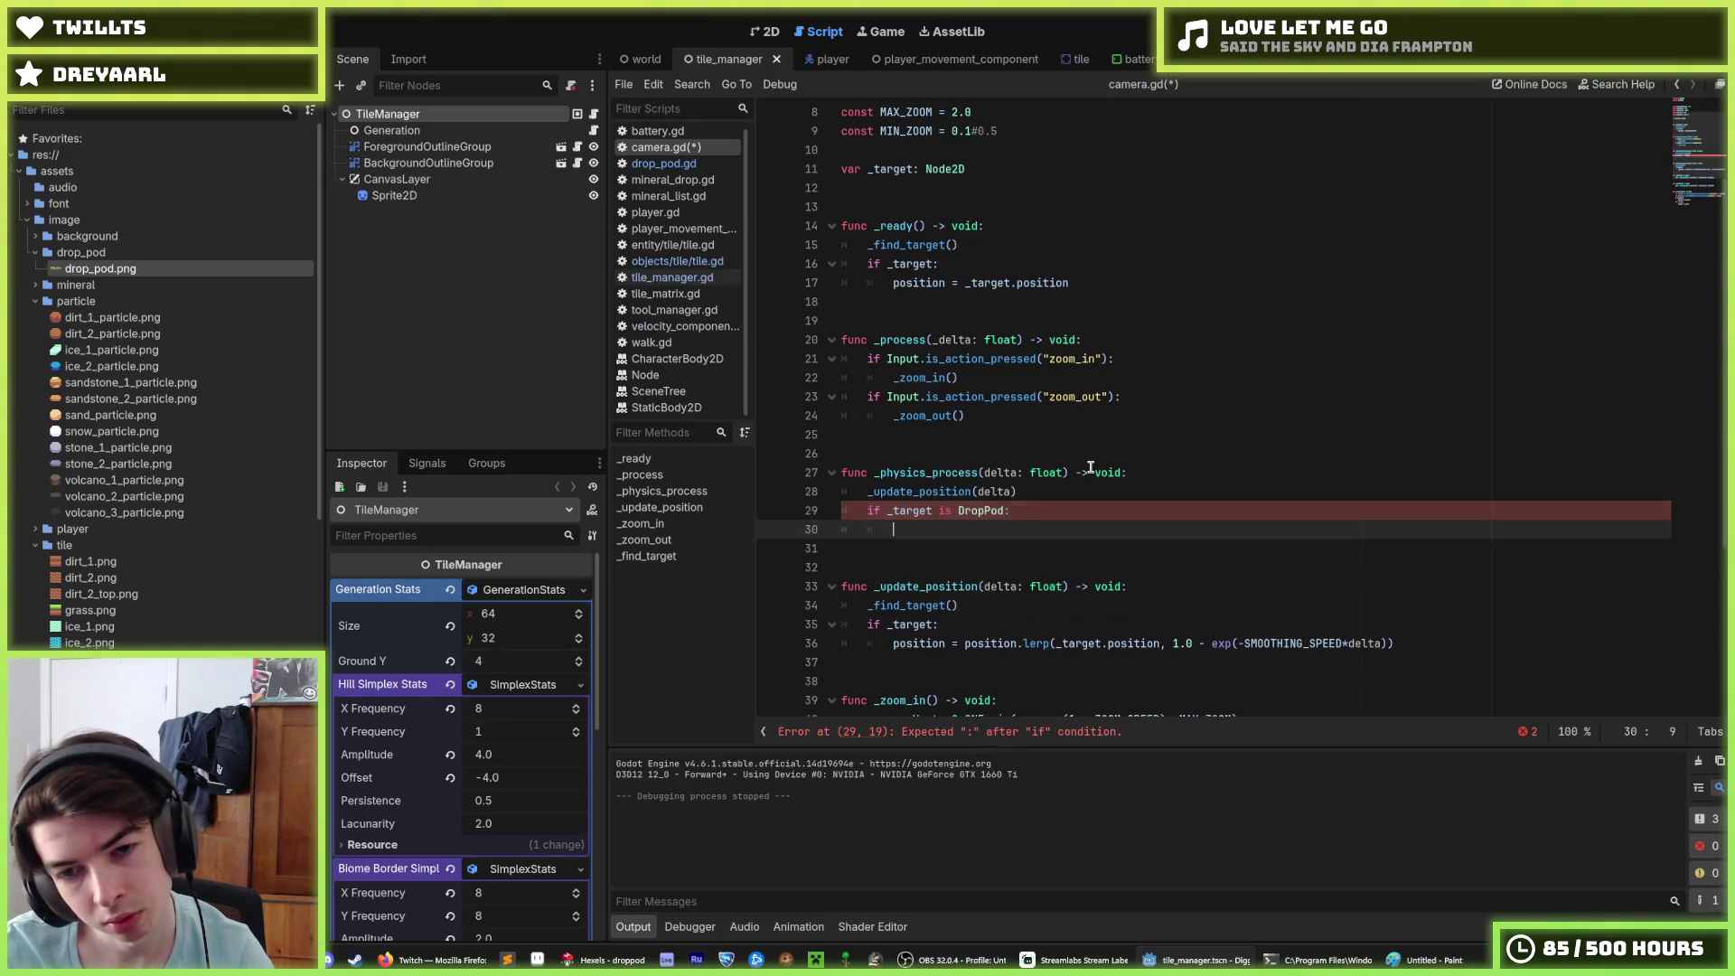
# Step: Enter _target.position.y as the branch body, trying an abs() wrap and then removing it
pyautogui.write('_target.')
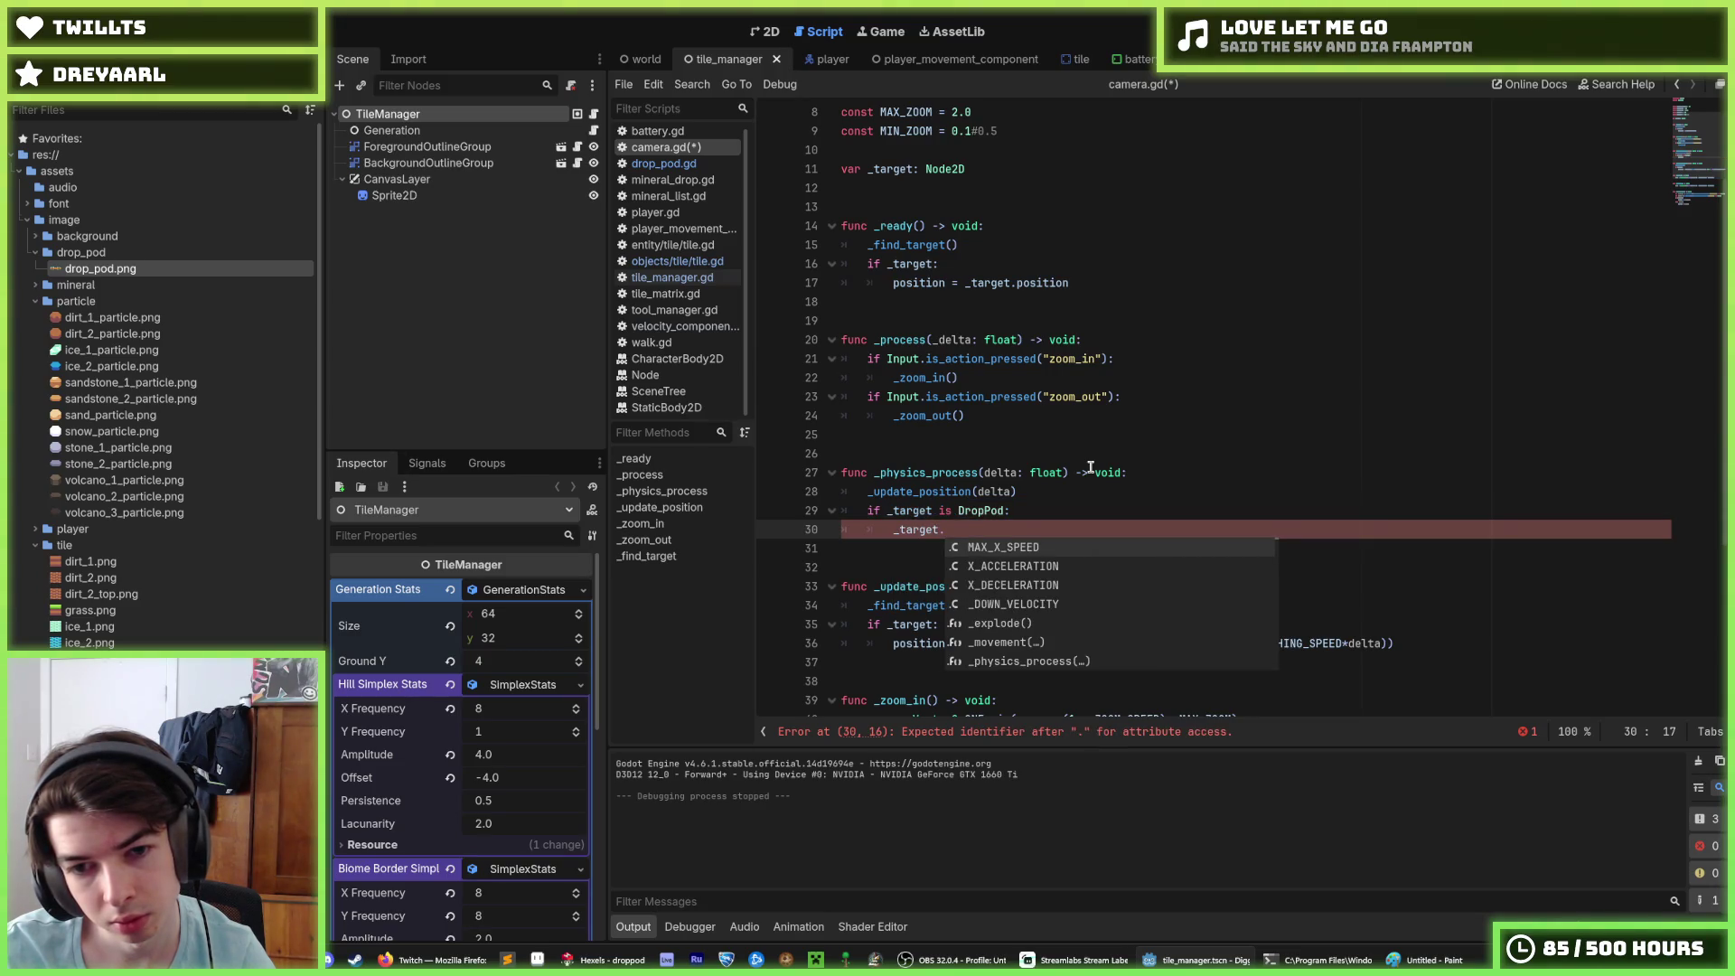
pyautogui.write('position.y')
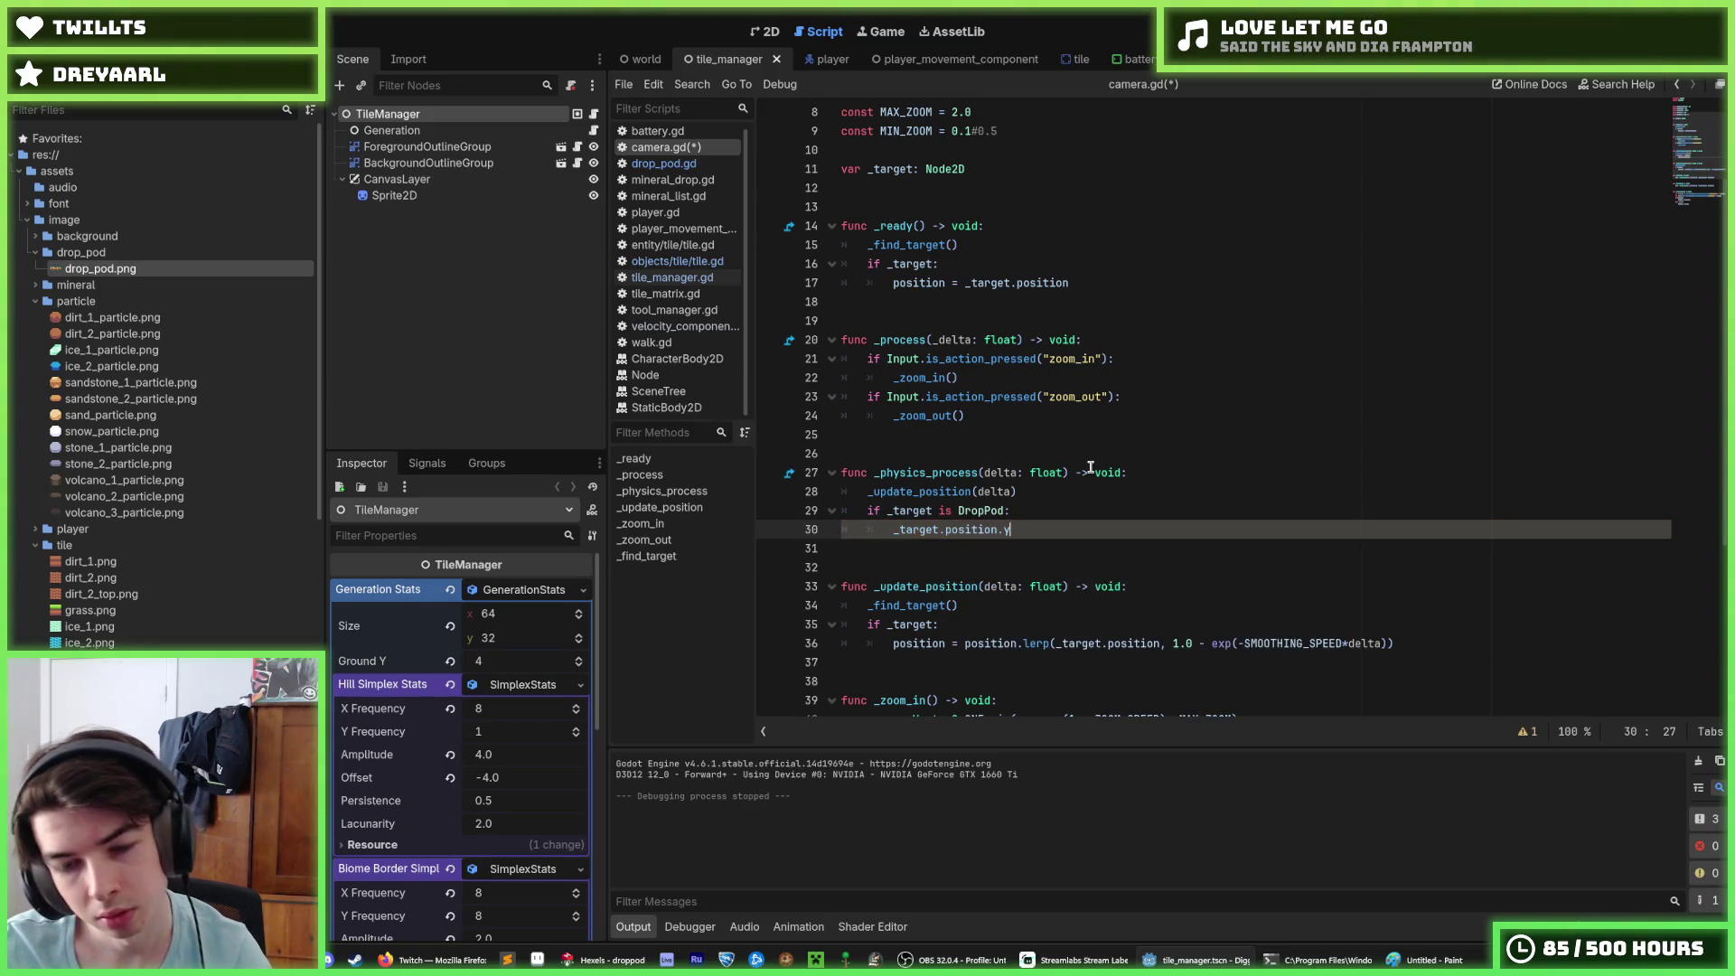
pyautogui.press('Home')
pyautogui.press('End')
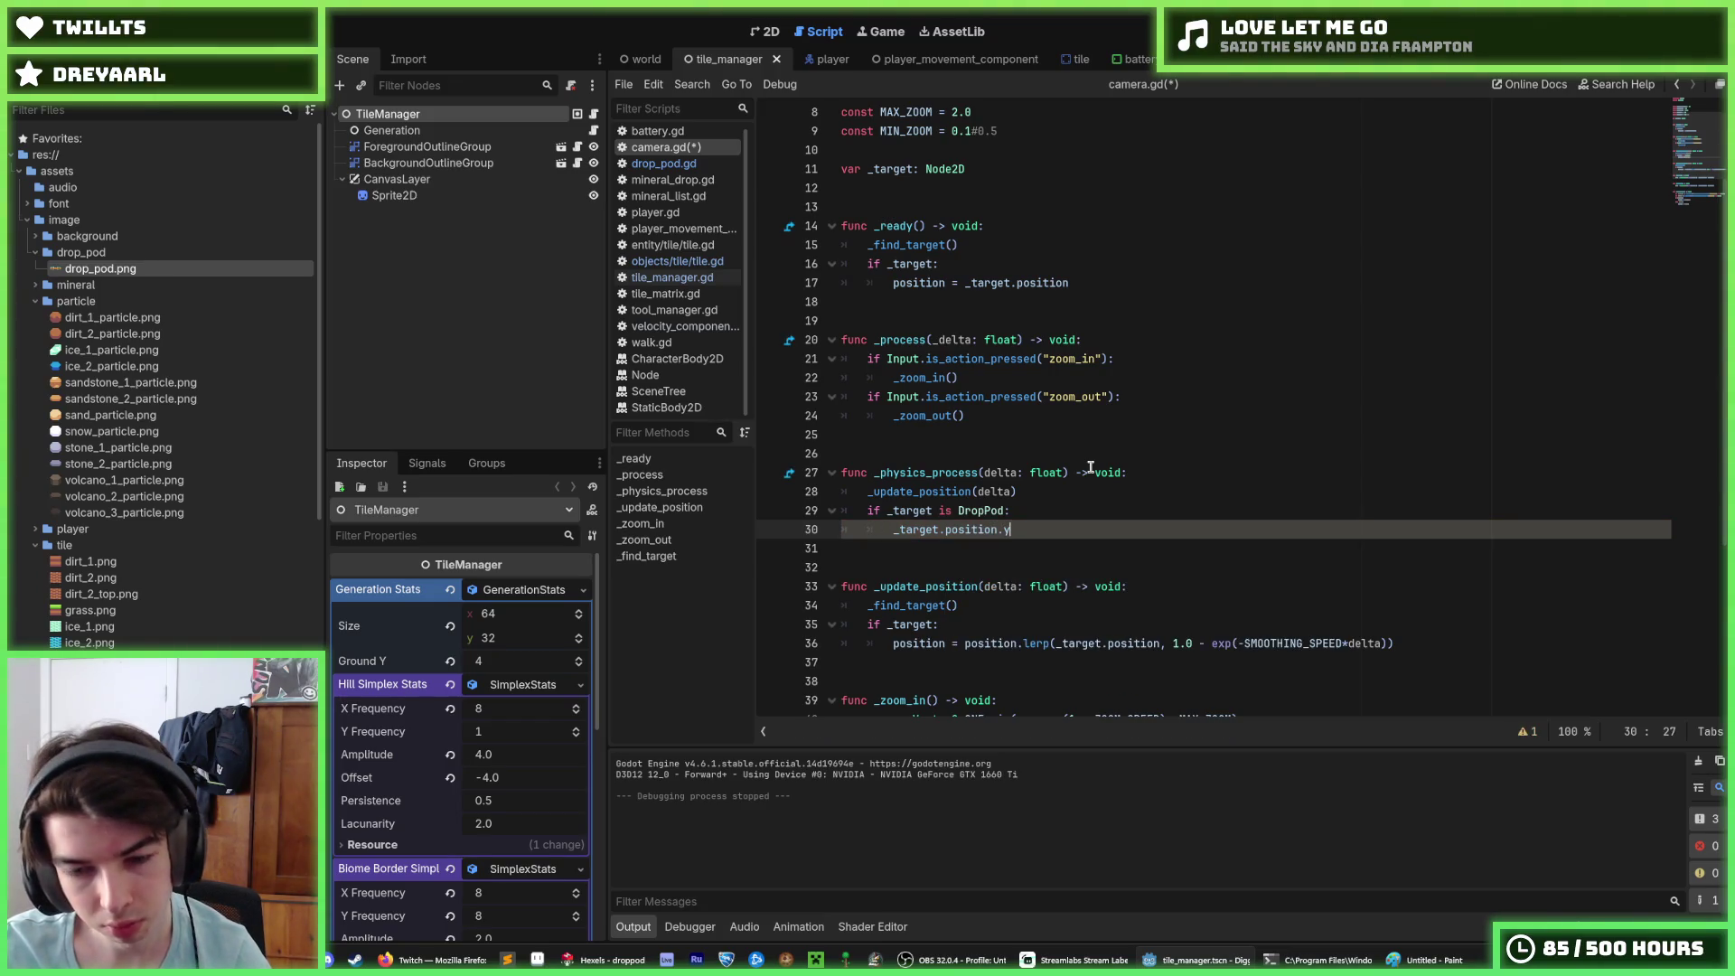
pyautogui.press('Home')
pyautogui.write('abs(')
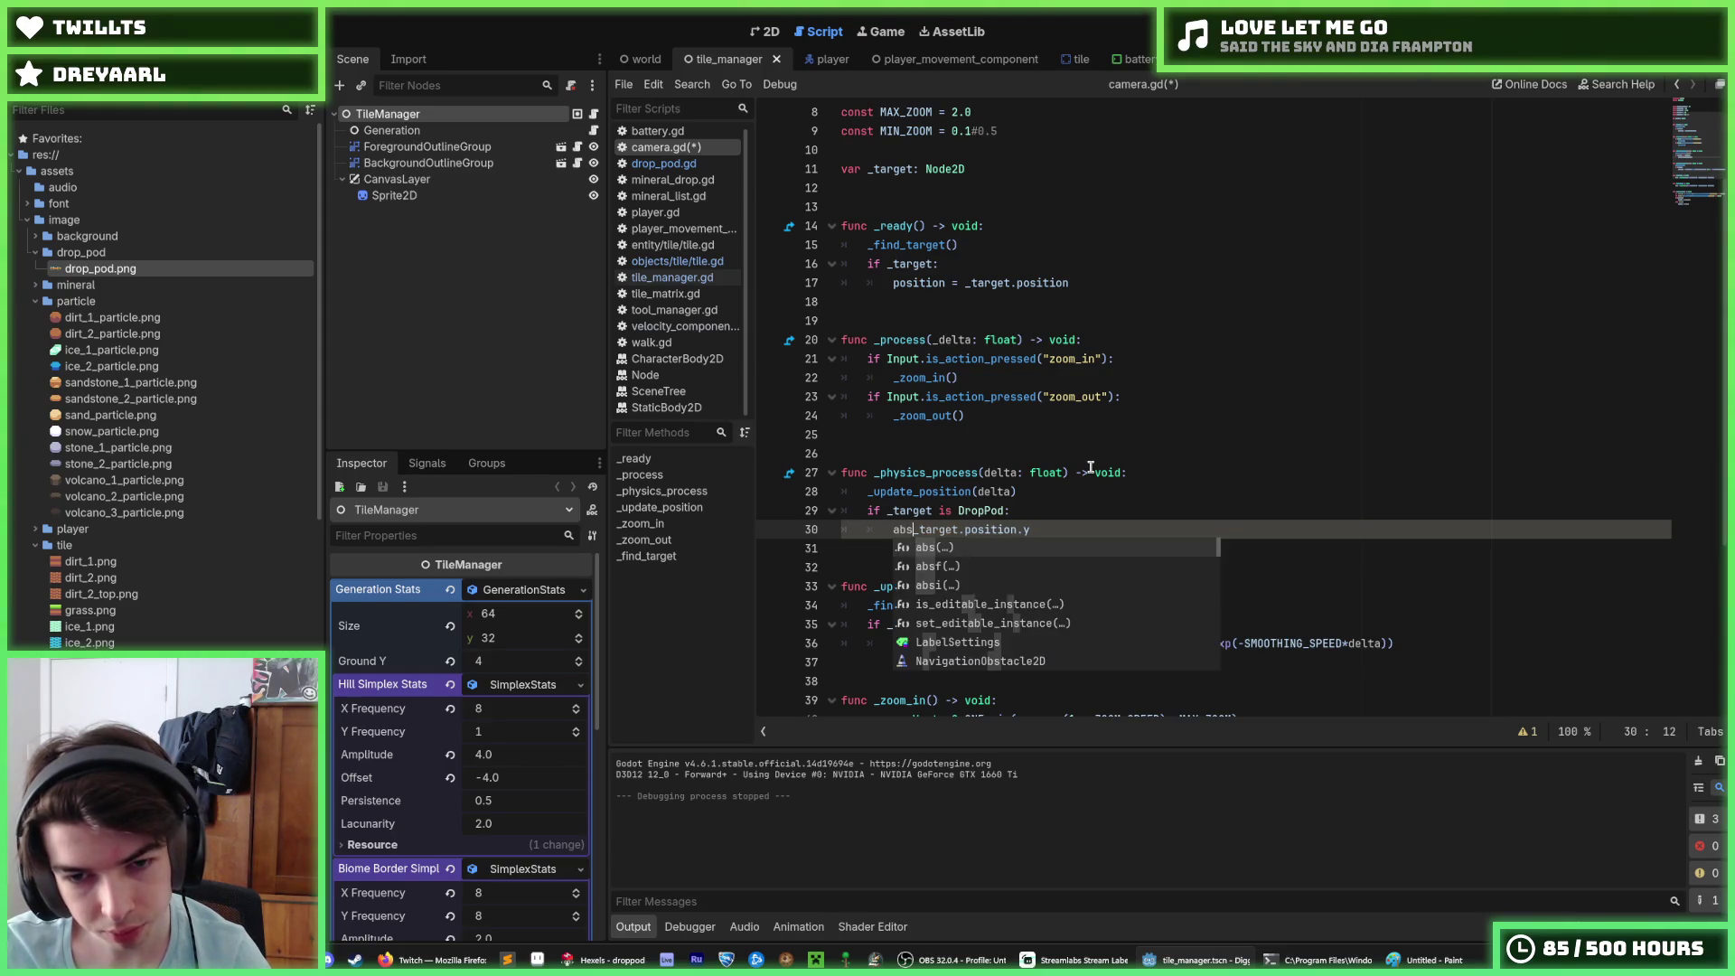
pyautogui.press('End')
pyautogui.write(')')
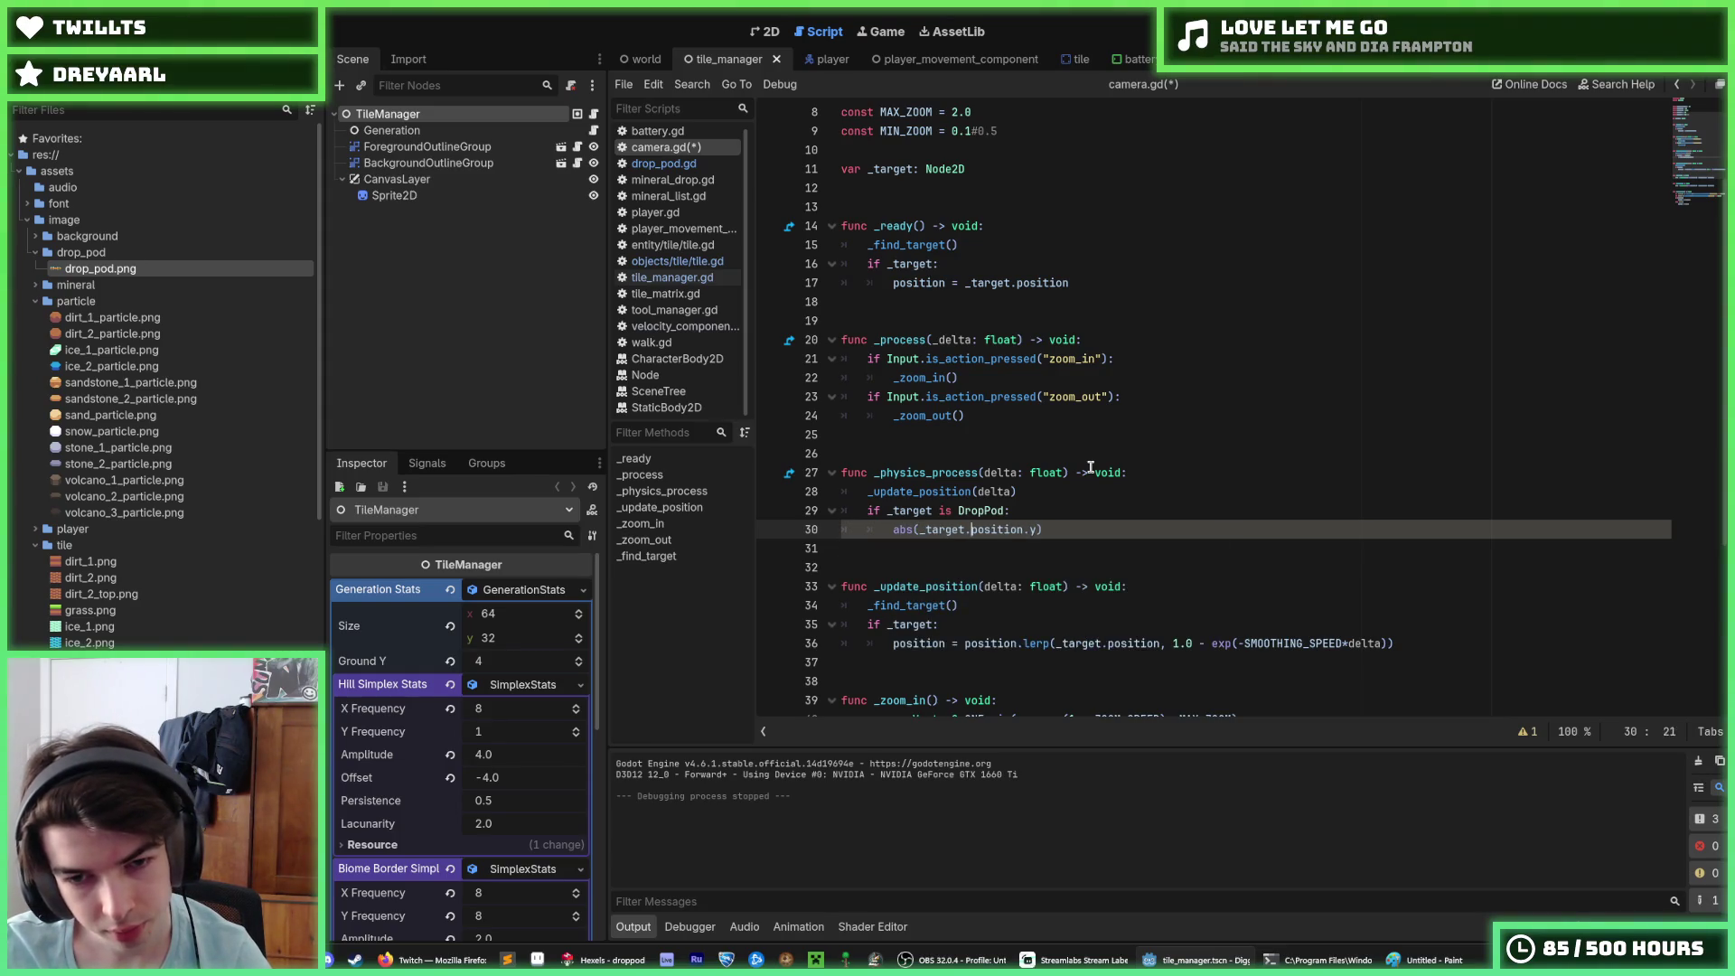
pyautogui.press('Home')
pyautogui.press('Right')
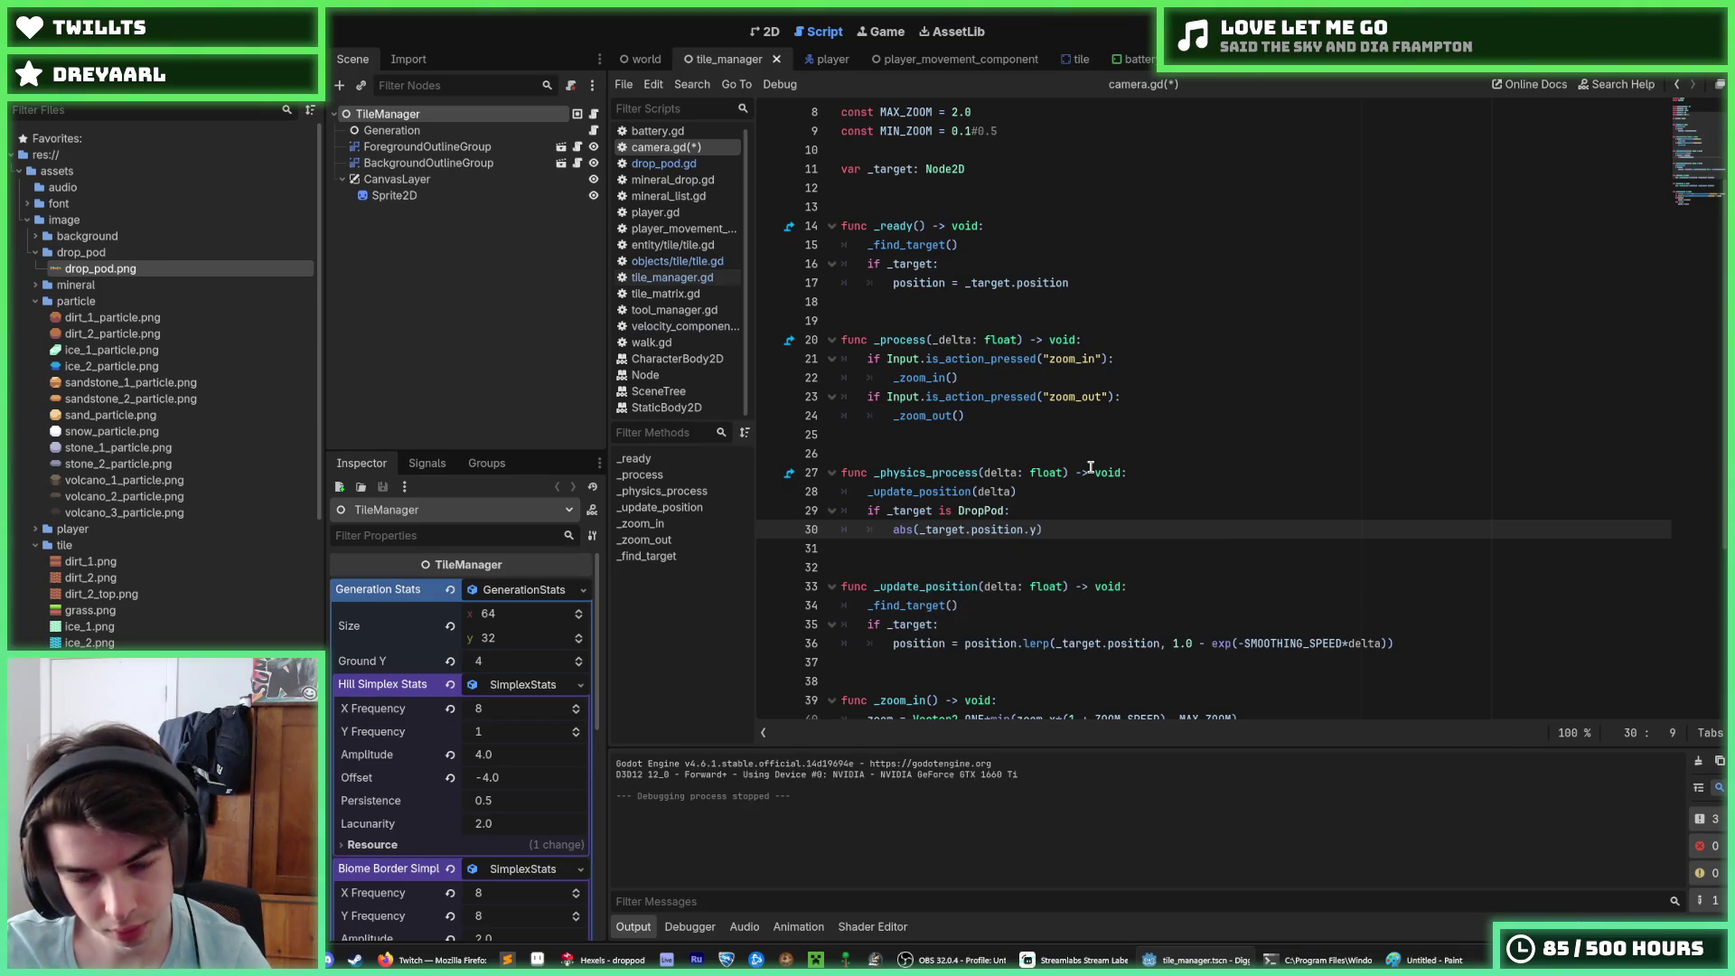
pyautogui.press('Delete')
pyautogui.press('Delete')
pyautogui.press('Delete')
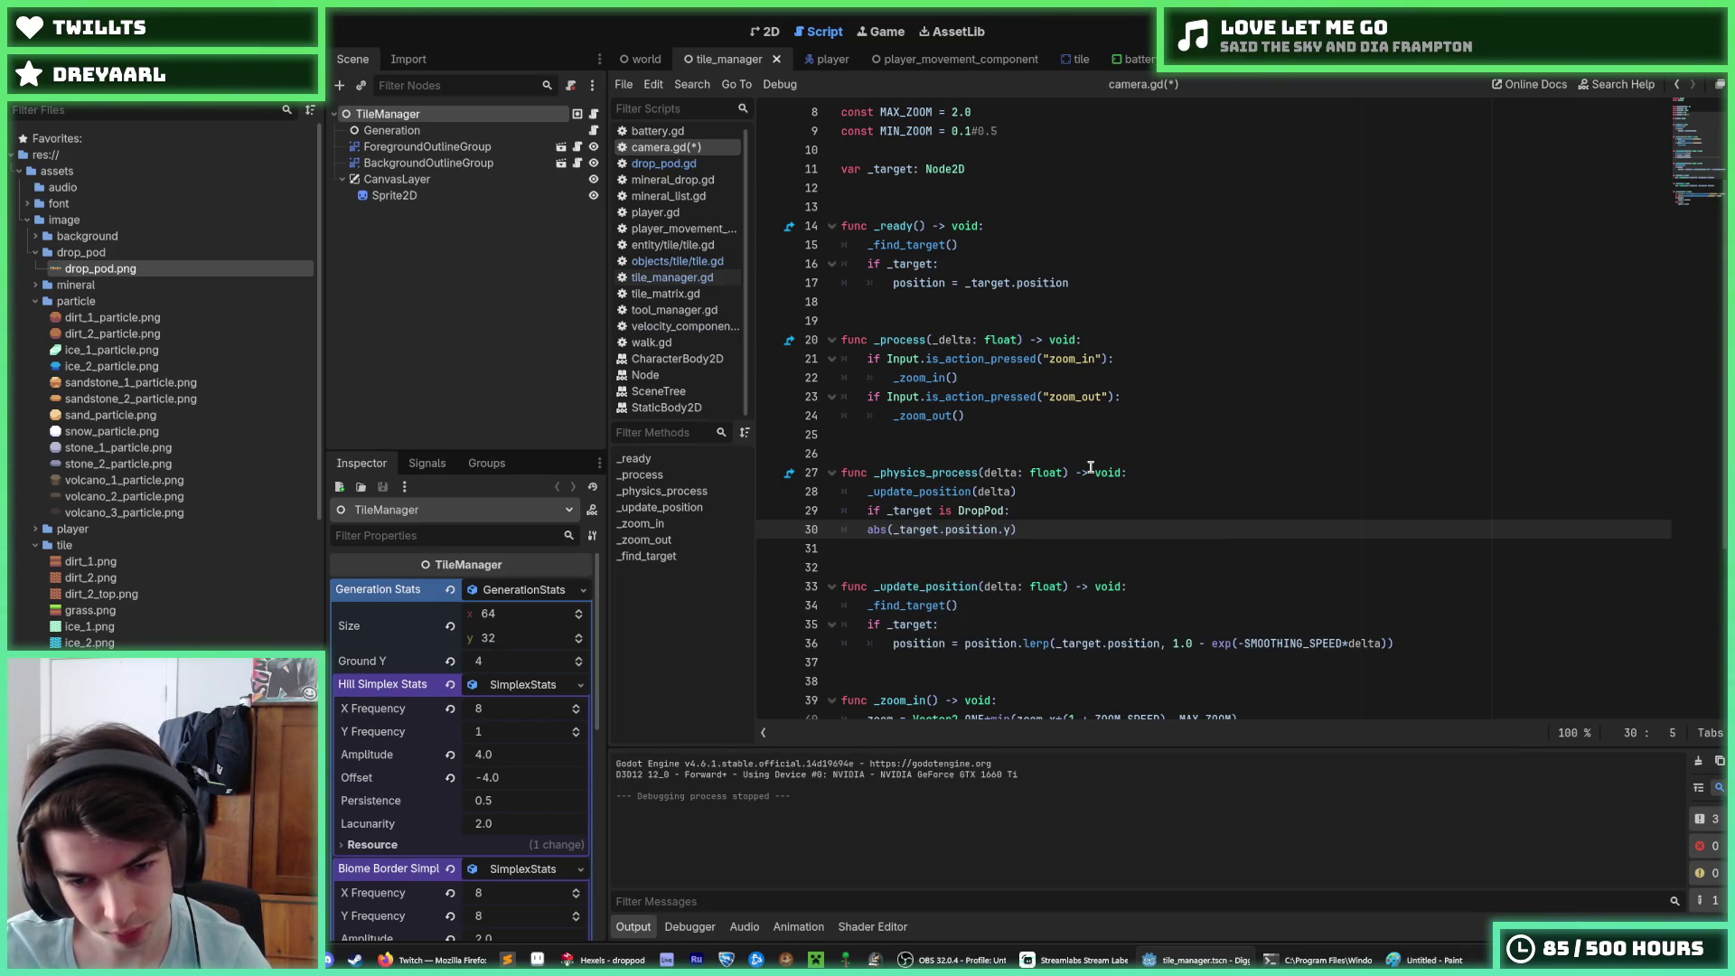
pyautogui.press('Delete')
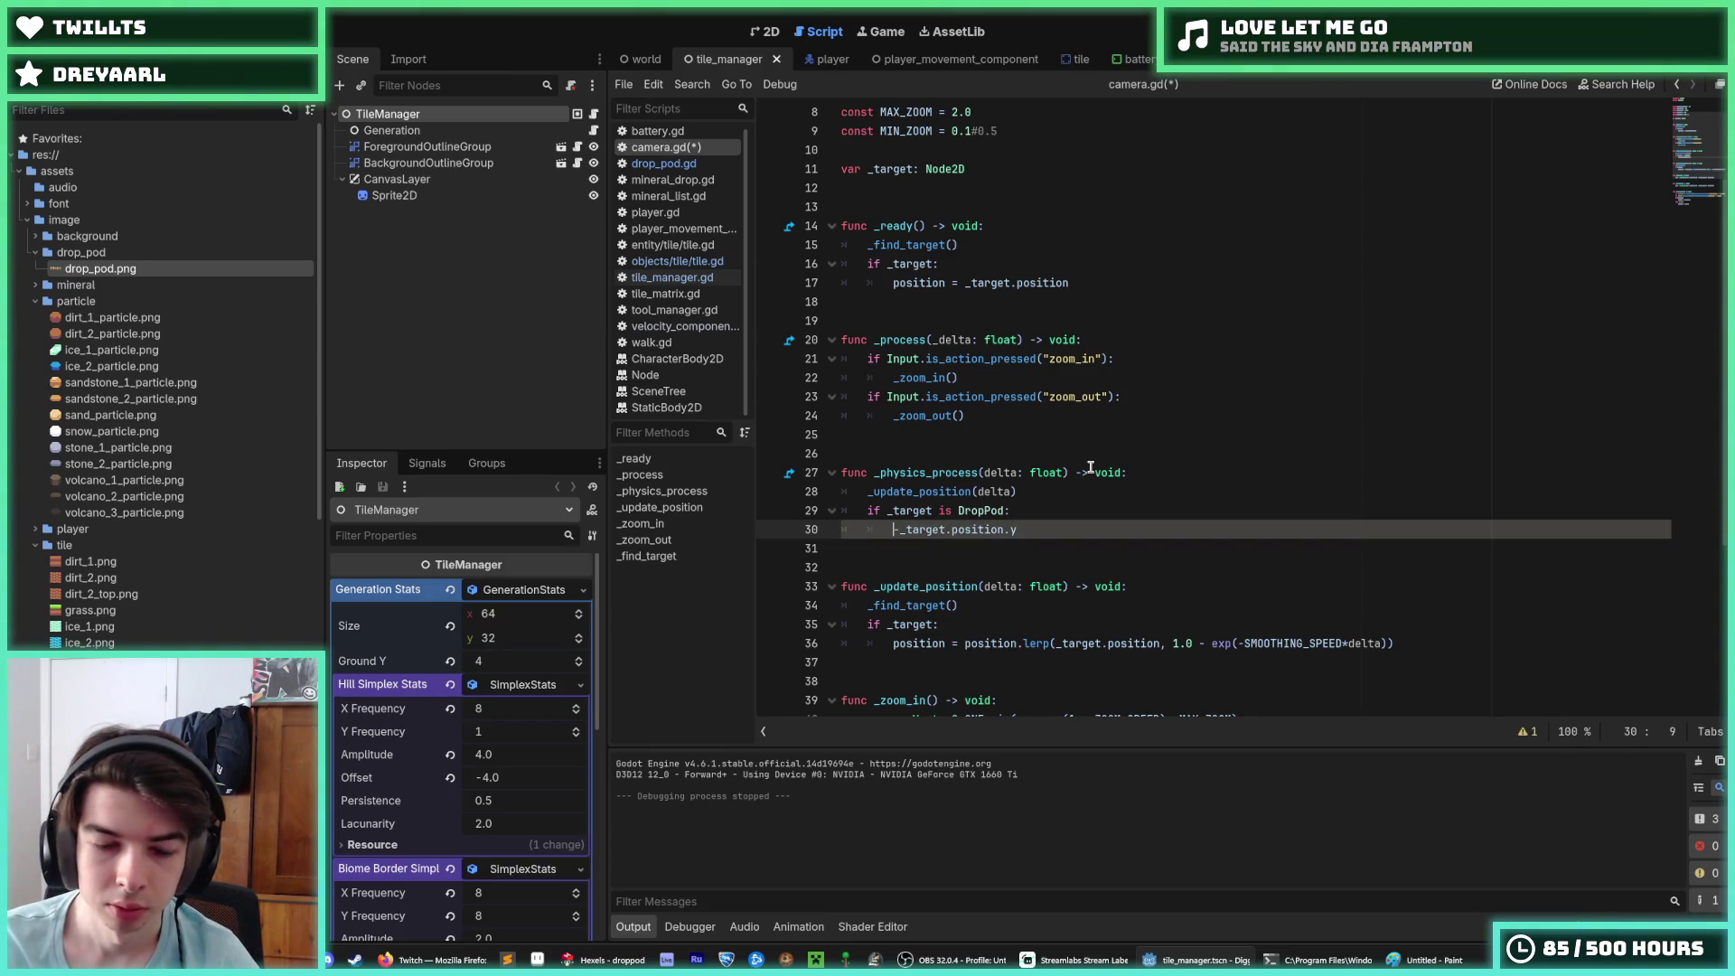
# Step: Complete the line as zoom = -_target.position.y, checking _zoom_in for reference, and save
pyautogui.write('zoom')
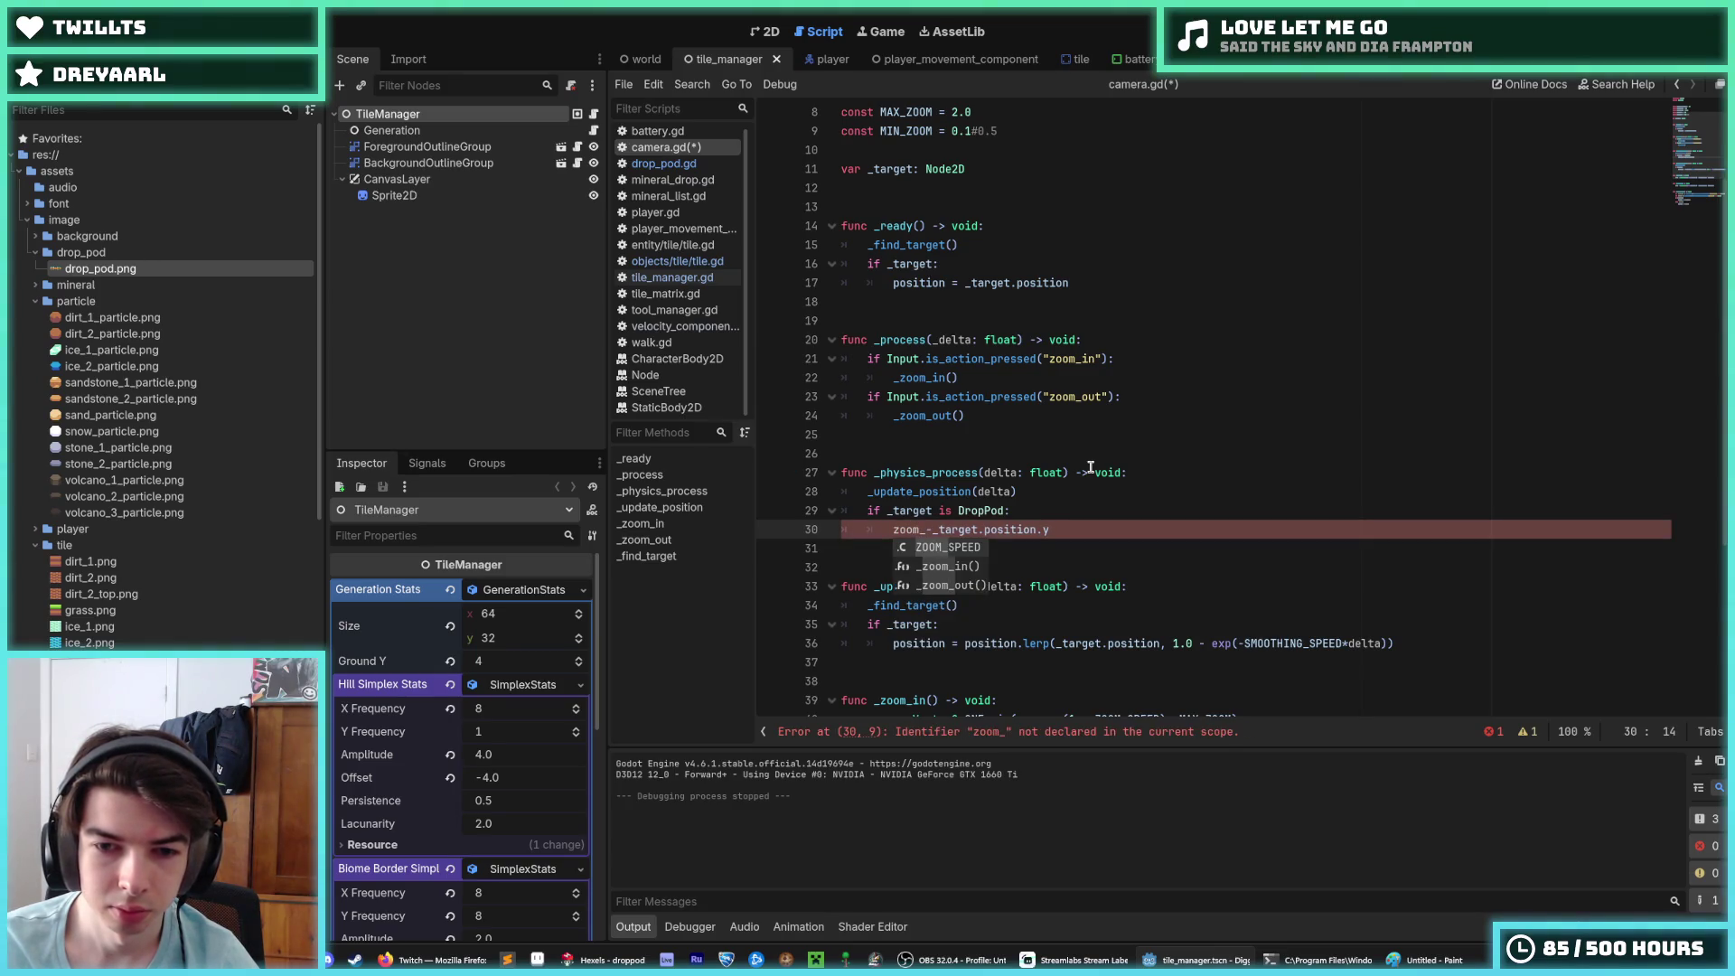
pyautogui.scroll(-5, 1039, 438)
pyautogui.doubleClick(881, 439)
pyautogui.click(920, 250)
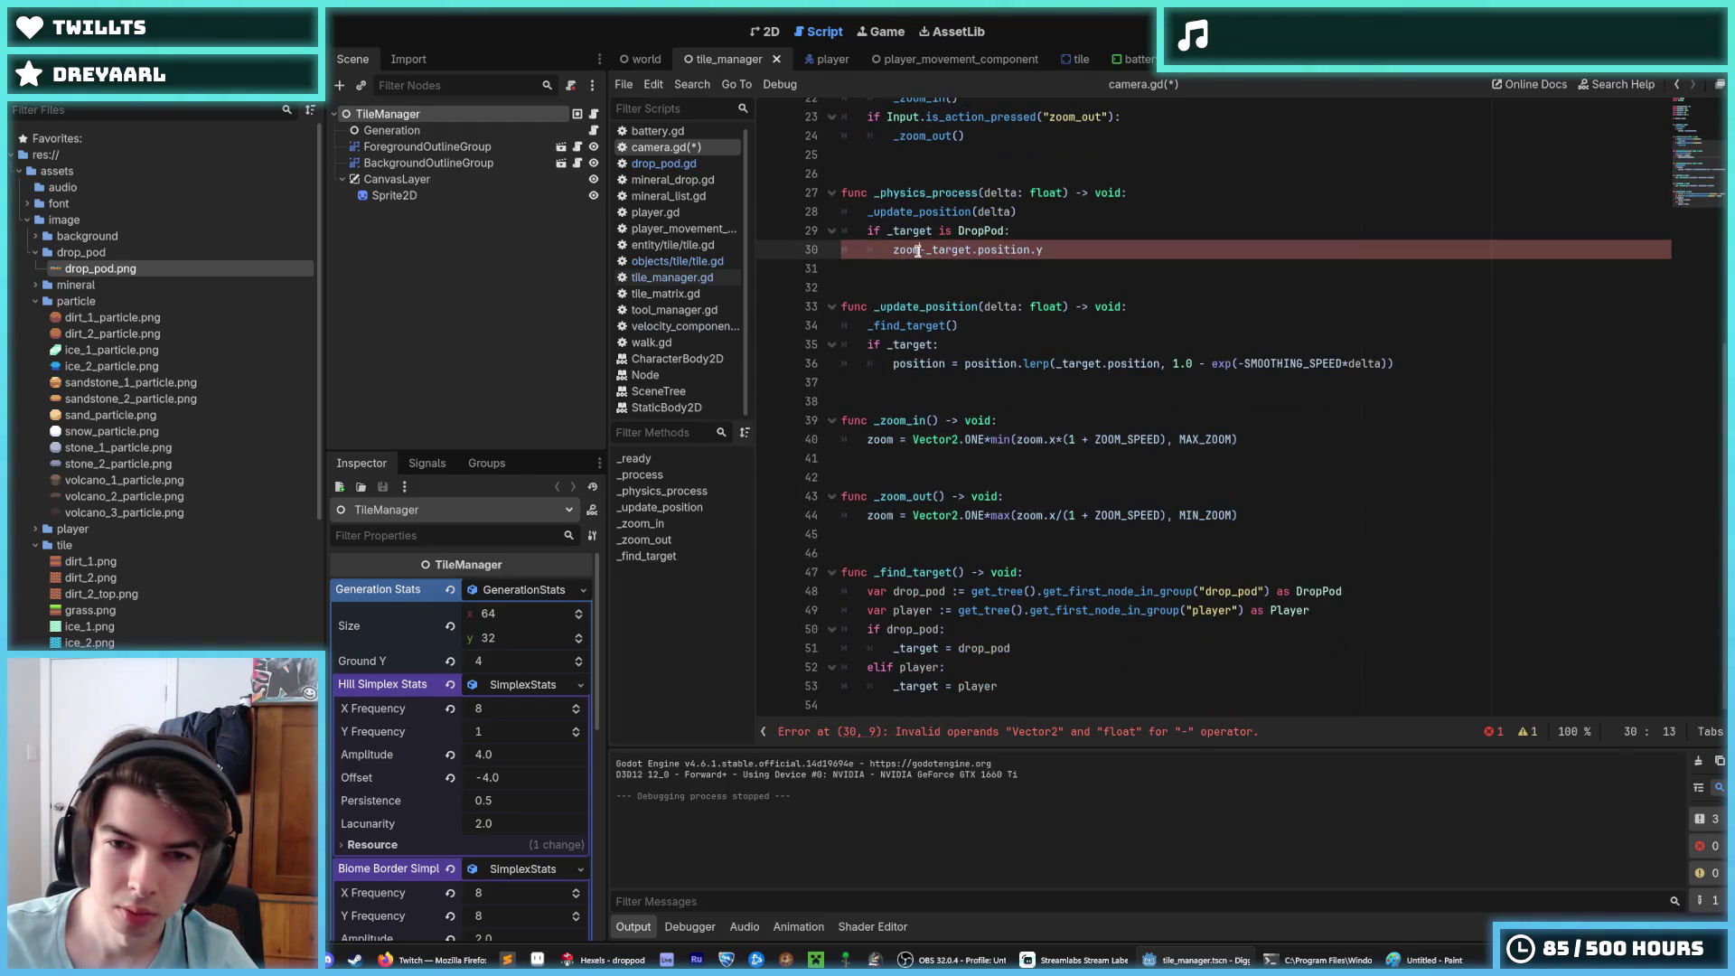
pyautogui.write('=')
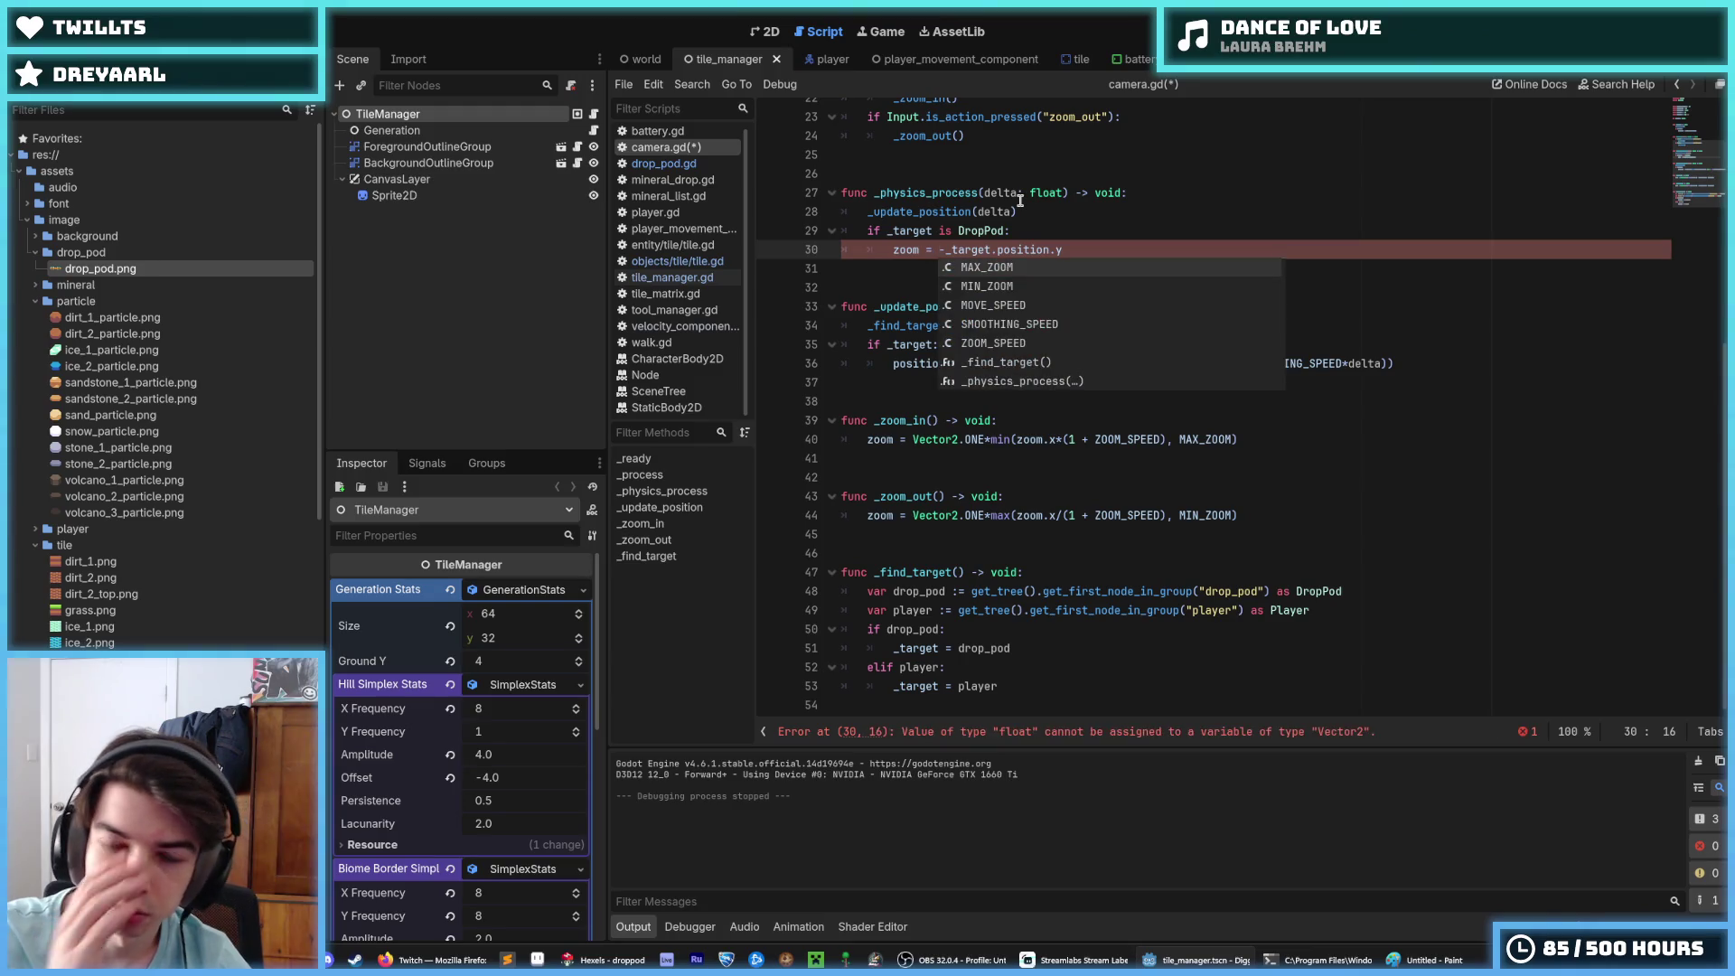
pyautogui.hotkey('ctrl', 's')
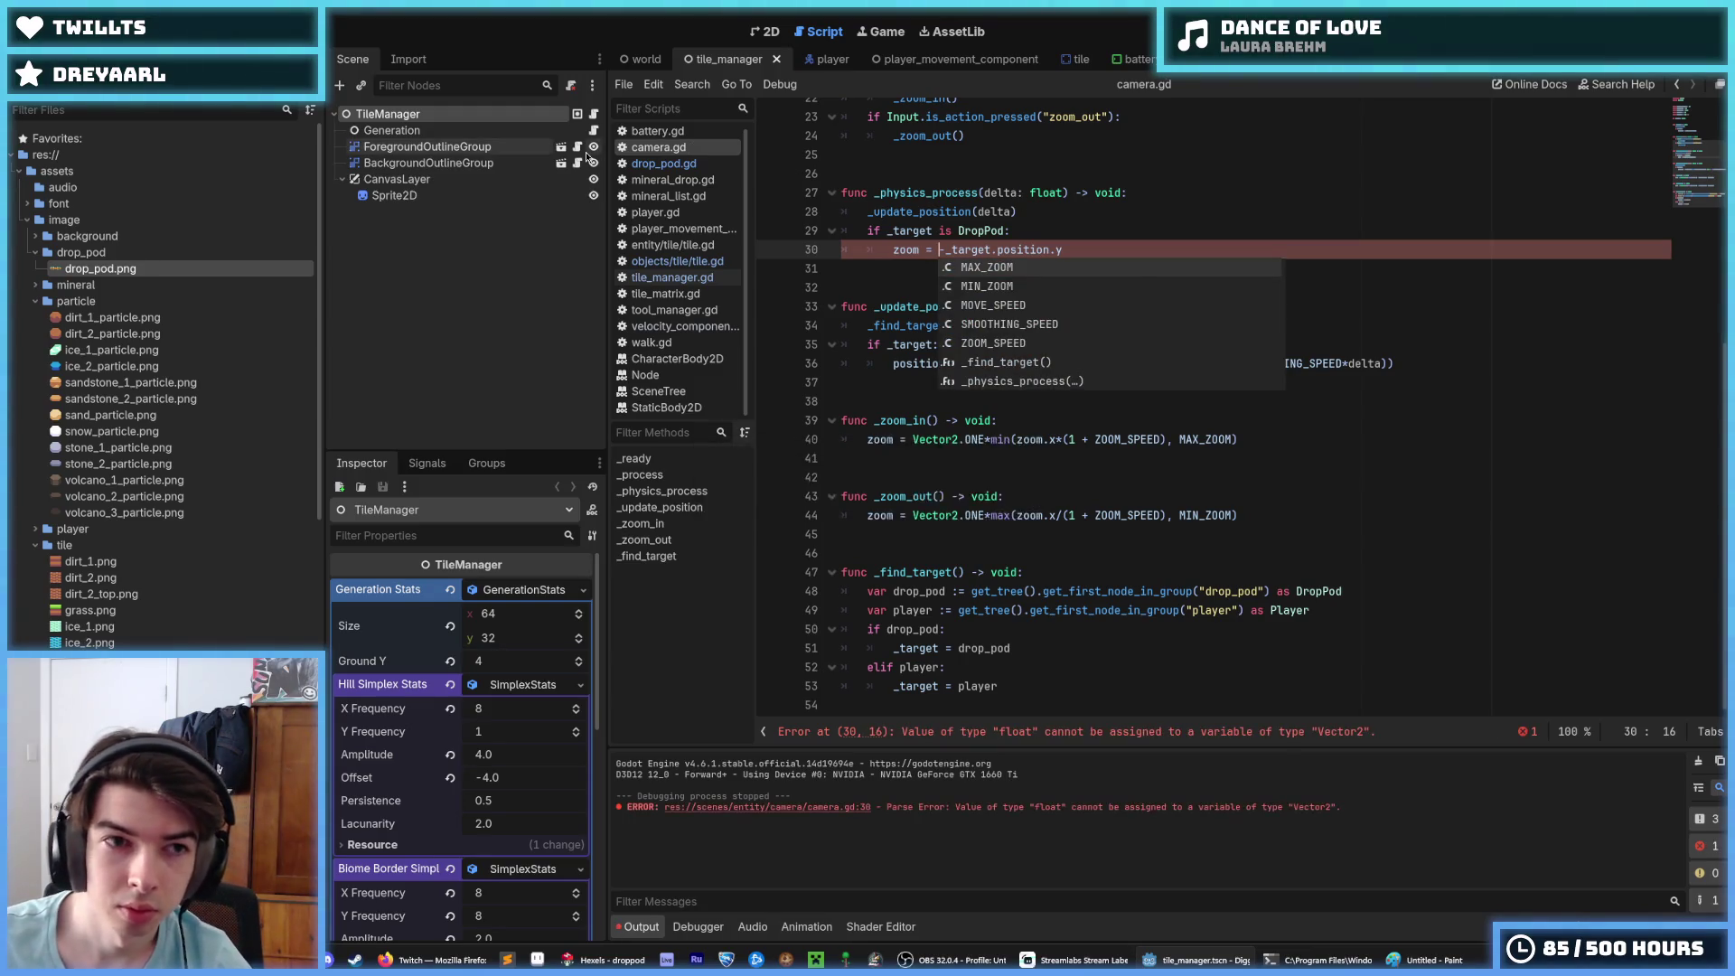
# Step: Switch to the world scene and inspect the Camera node's zoom of 1.0
pyautogui.click(642, 58)
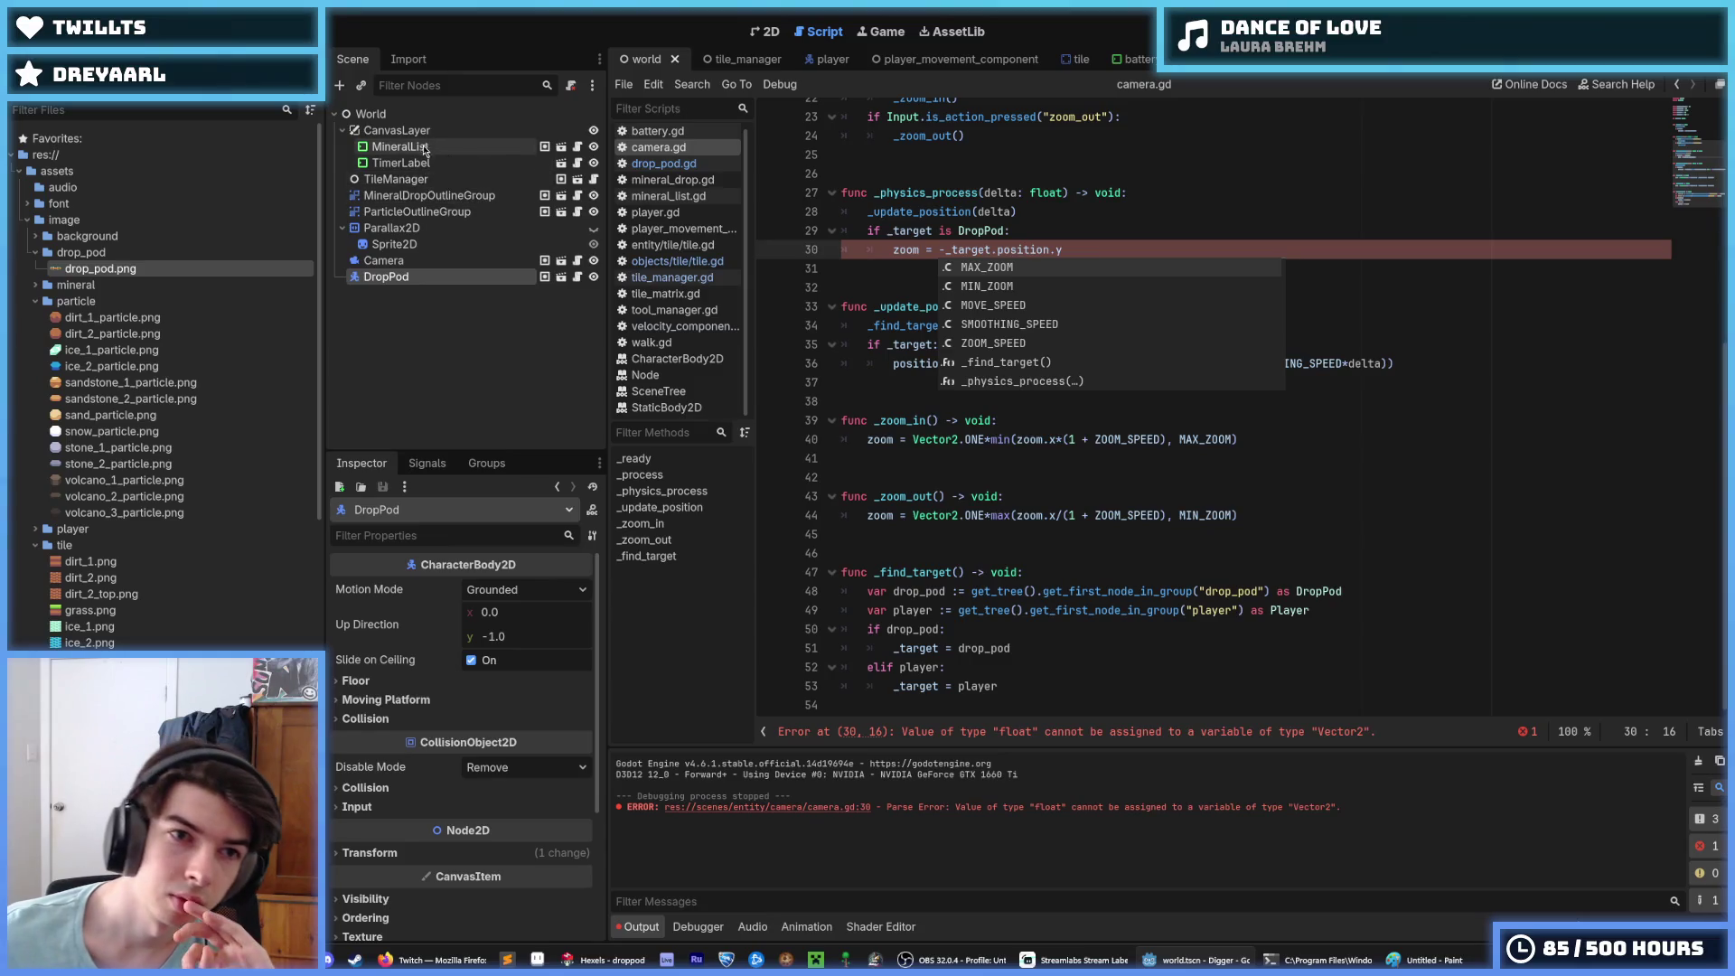
pyautogui.click(427, 261)
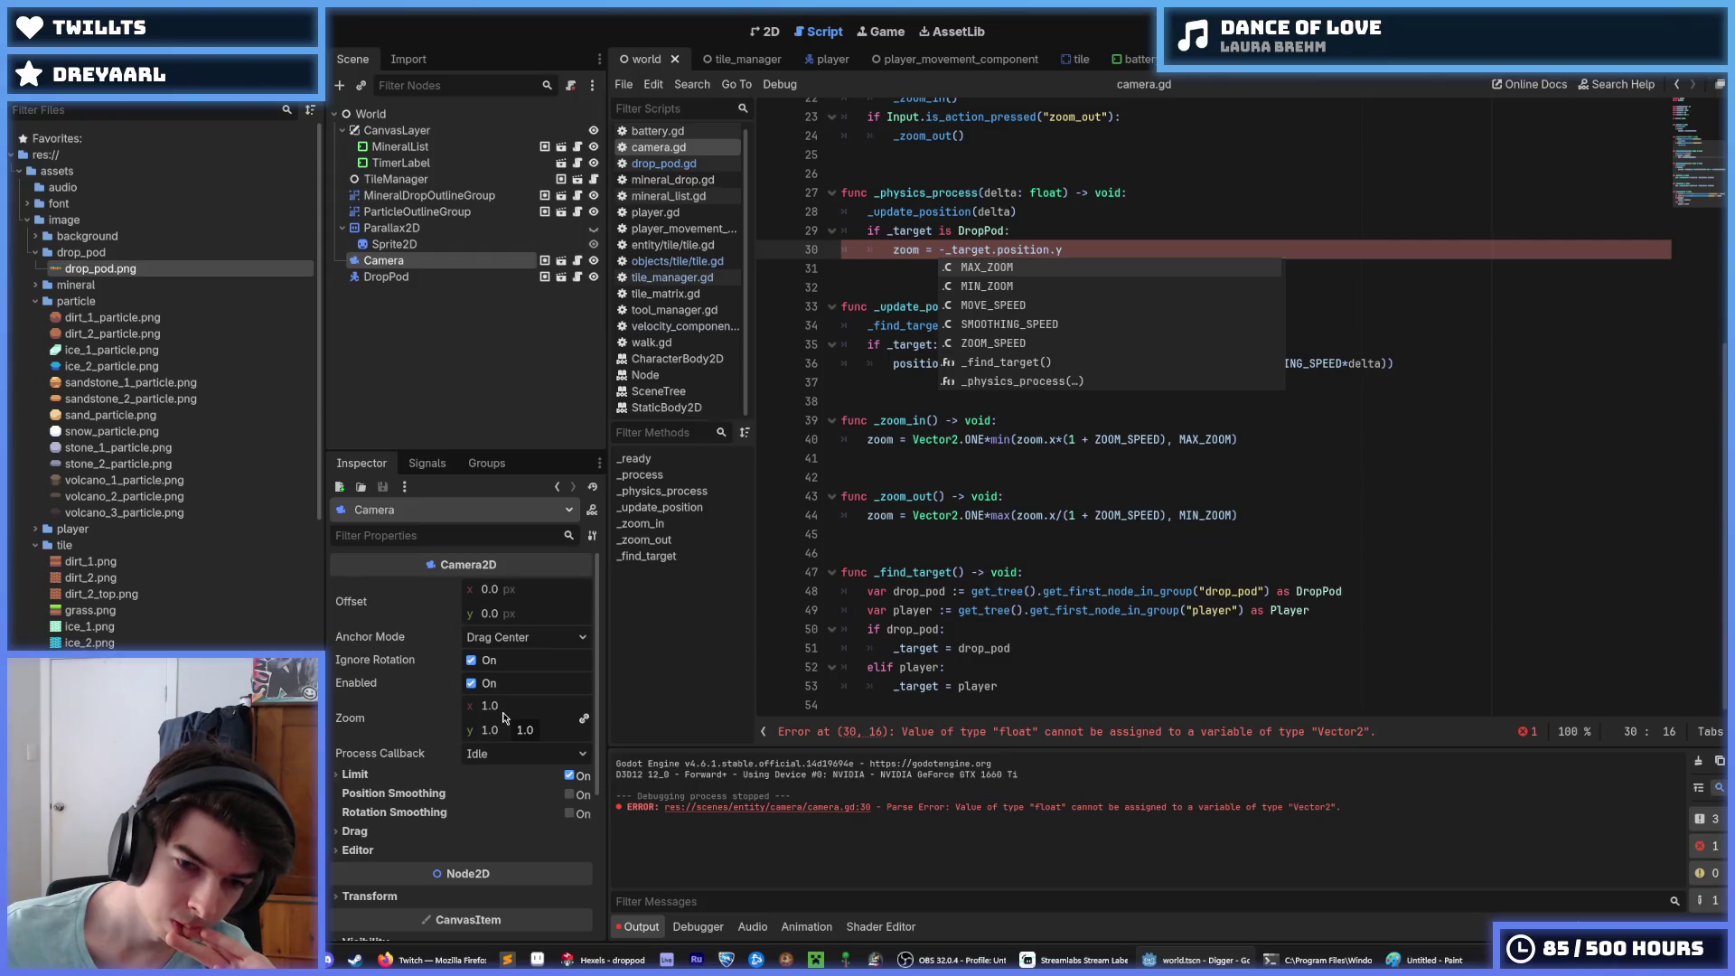
pyautogui.click(974, 552)
pyautogui.click(967, 515)
# Step: Review _zoom_in's min call and select 'Vector2.ONE*' on line 40 for reuse
pyautogui.click(960, 459)
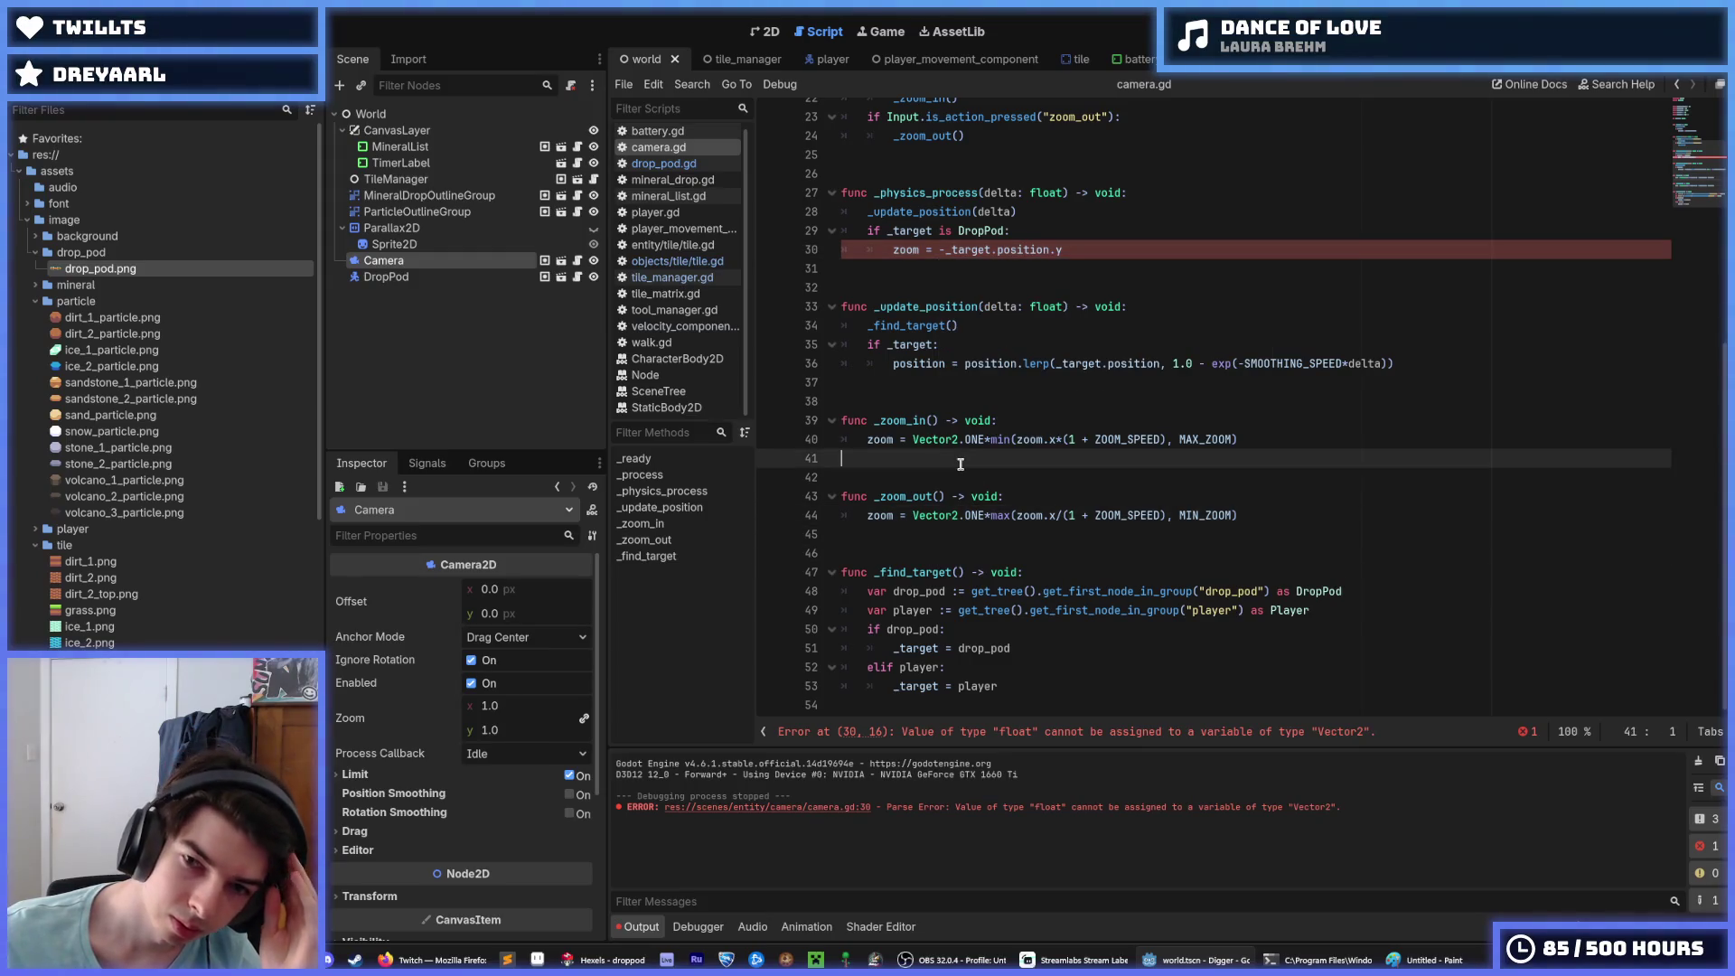
pyautogui.click(1018, 439)
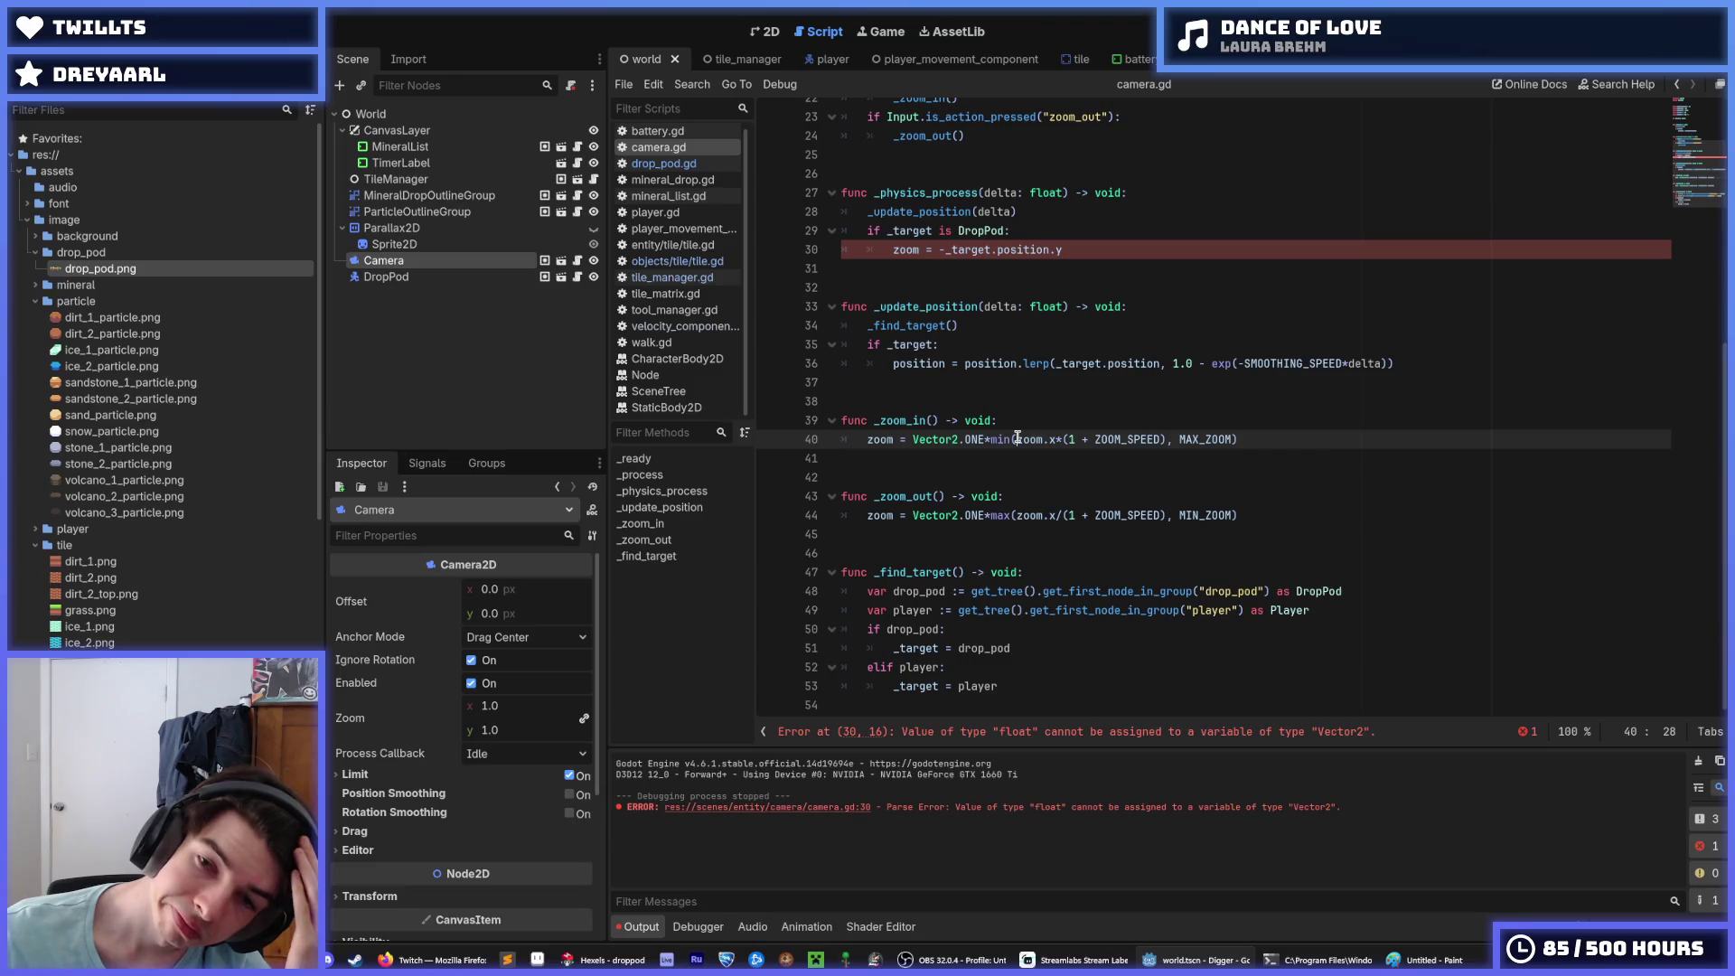
pyautogui.click(1026, 421)
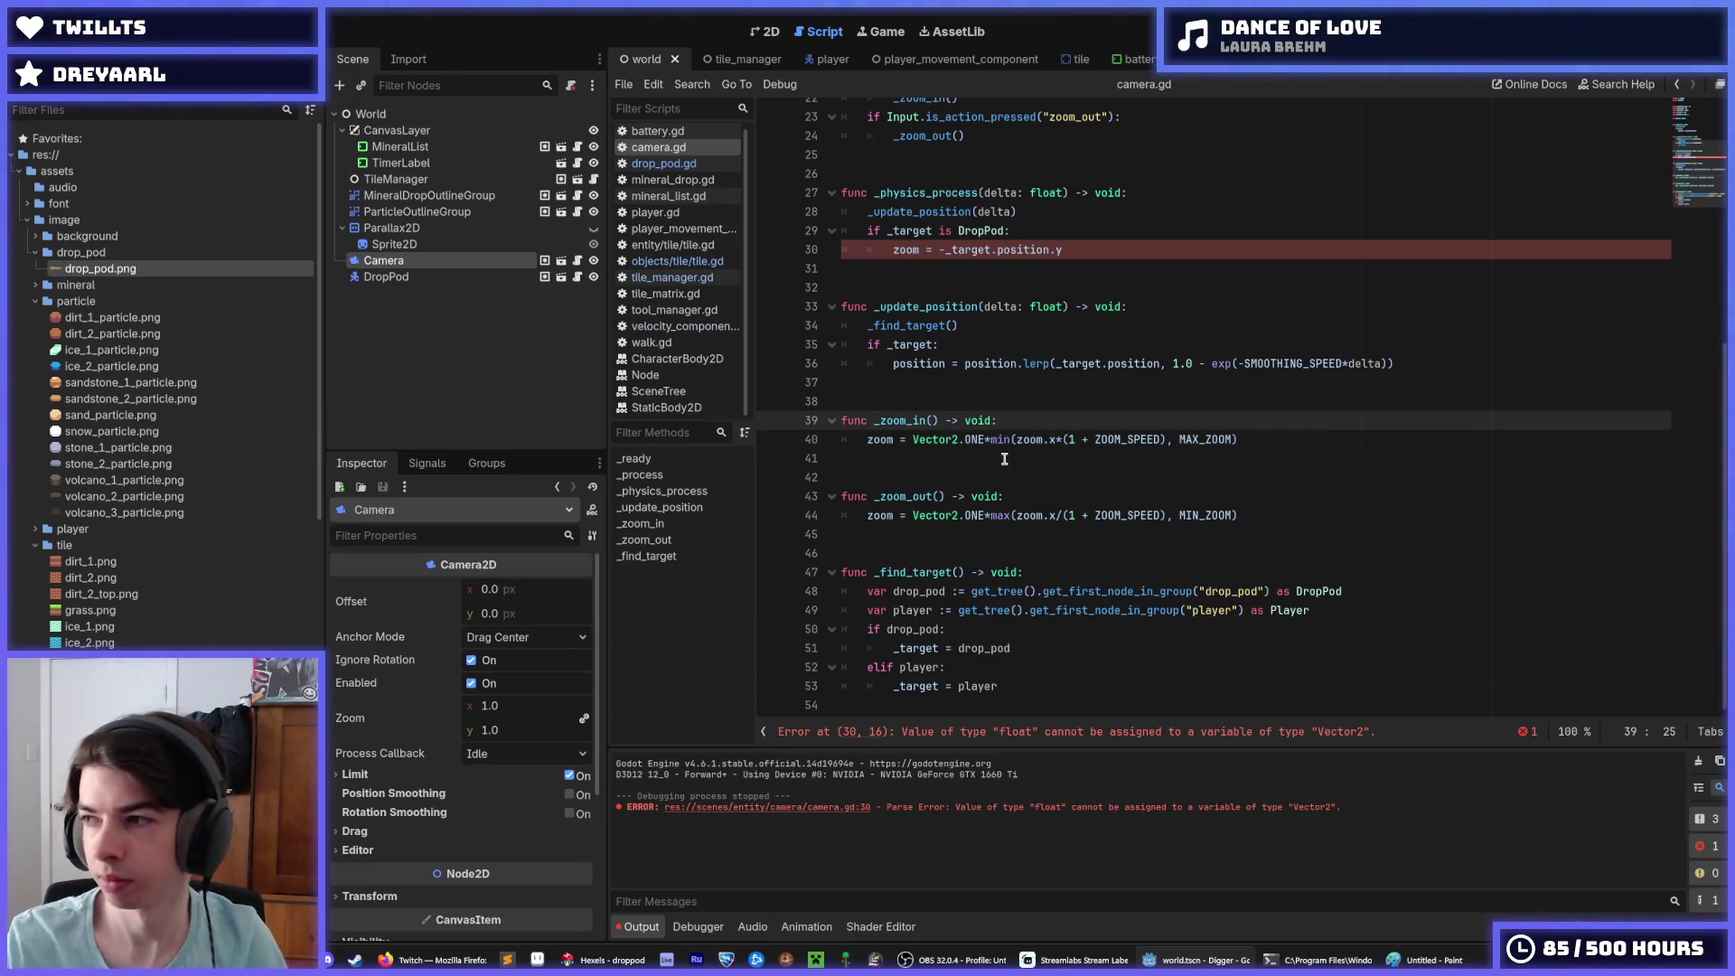
pyautogui.press('Up')
pyautogui.press('Up')
pyautogui.press('Up')
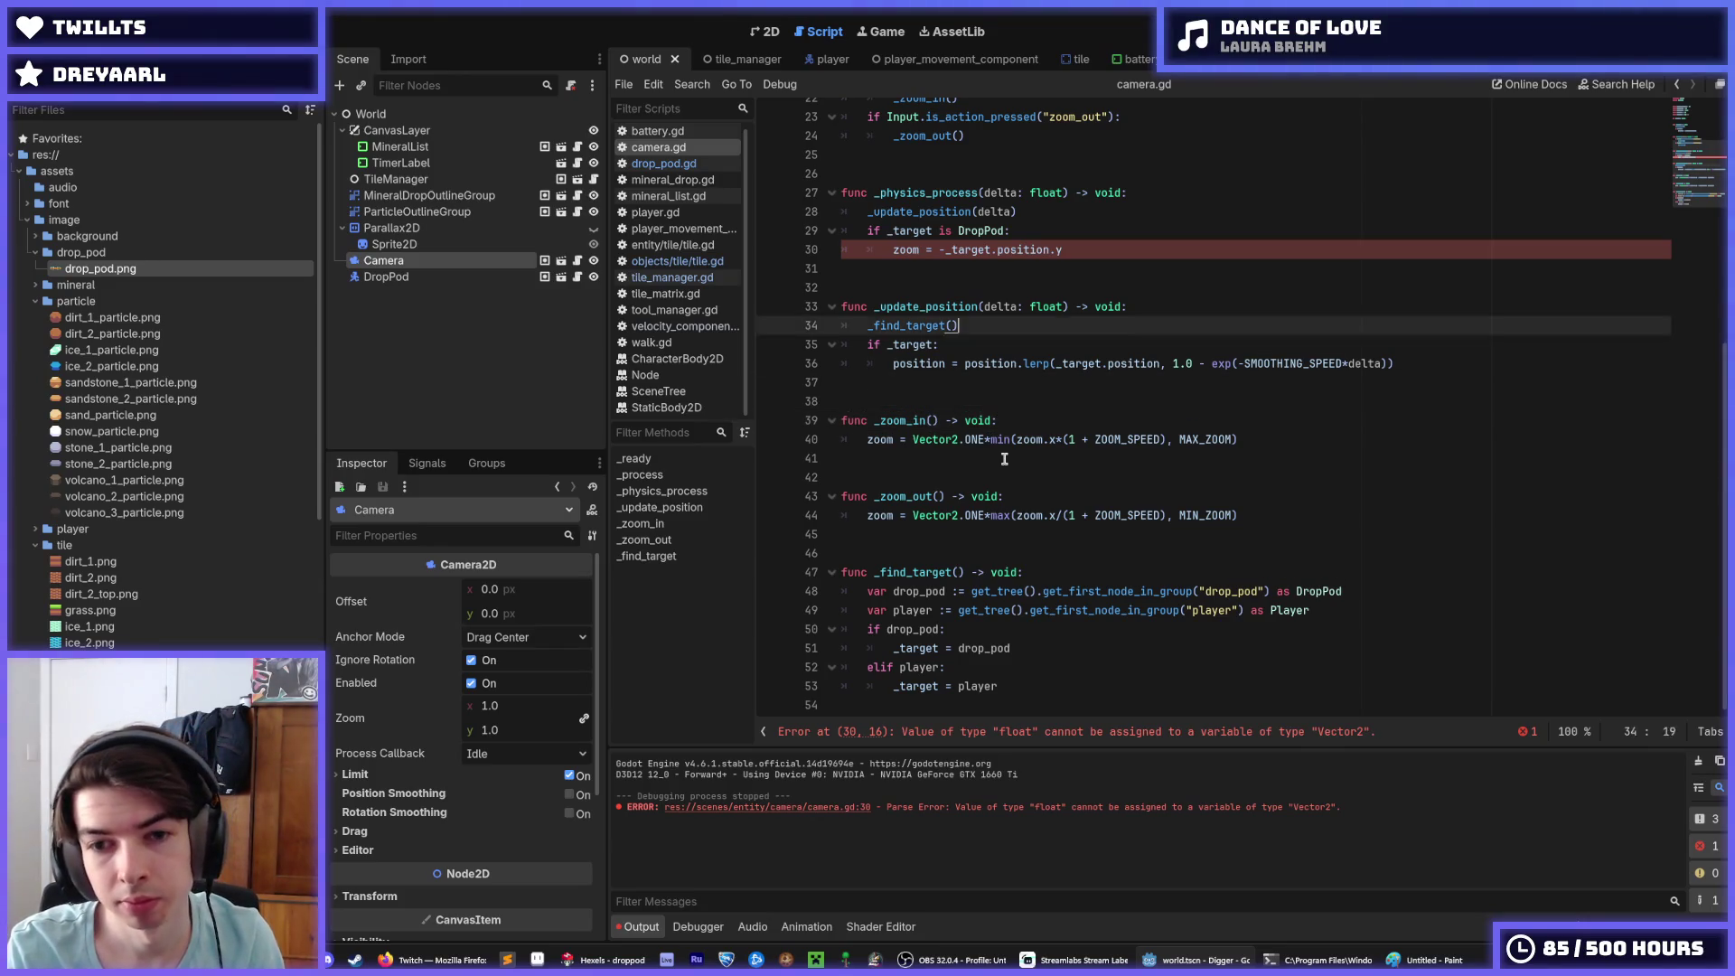
pyautogui.moveTo(990, 440); pyautogui.dragTo(913, 440)
pyautogui.hotkey('ctrl', 'c')
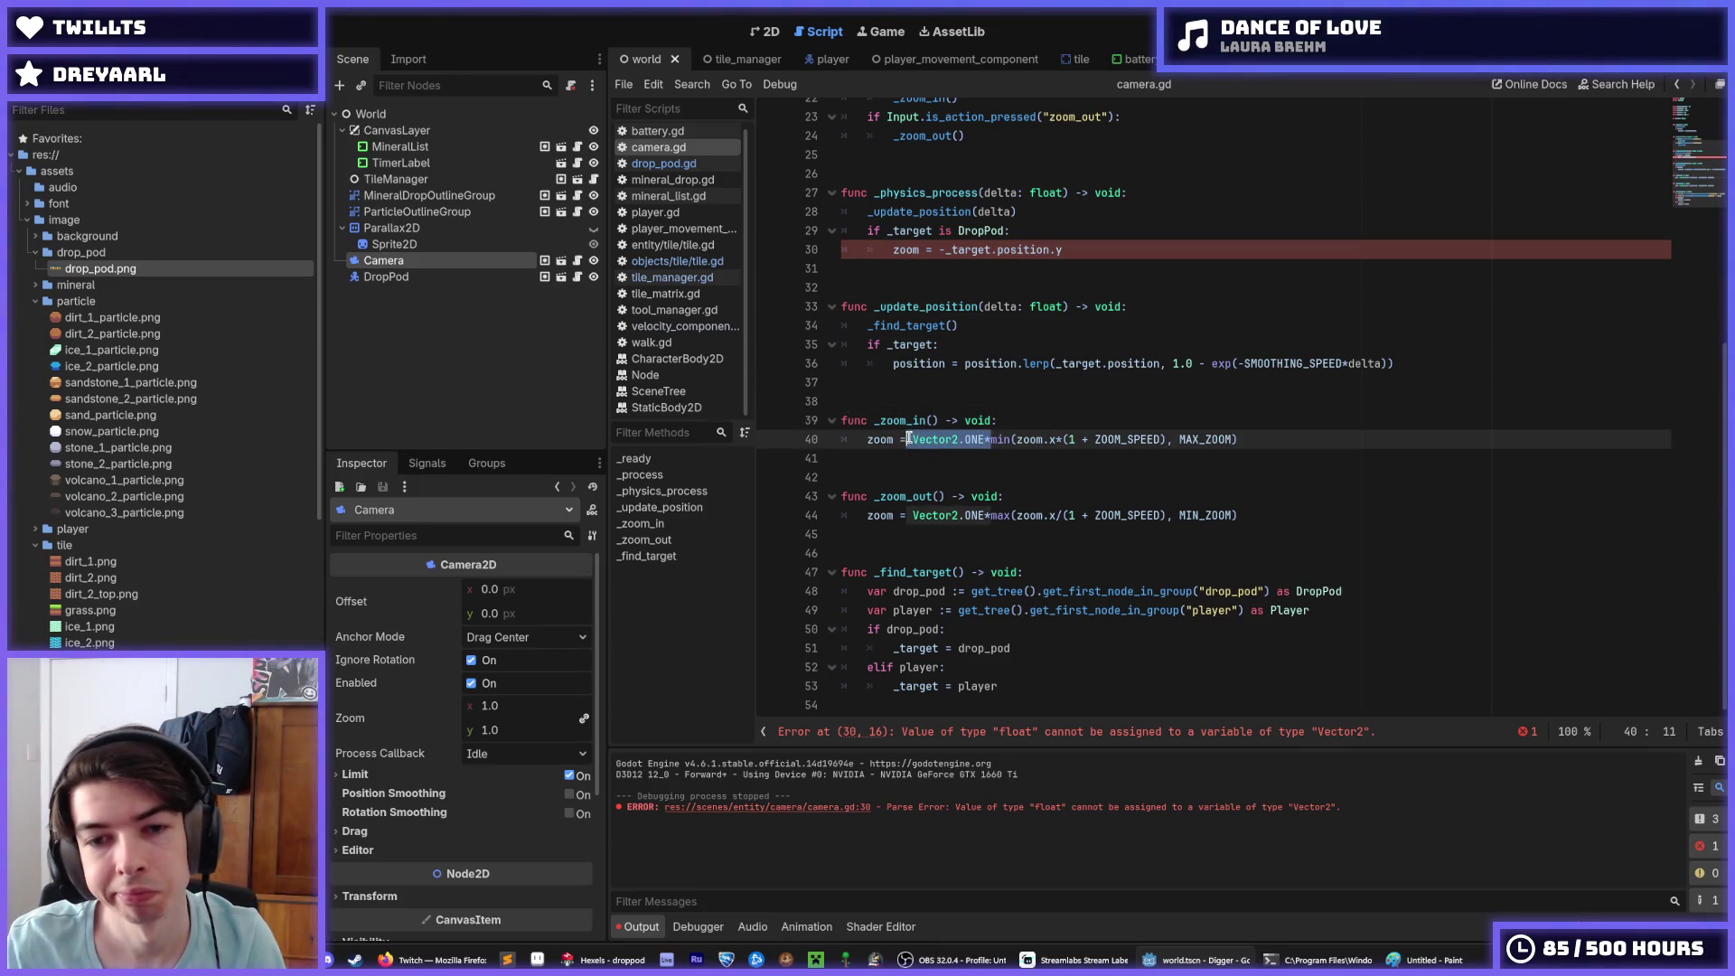
# Step: Insert Vector2.ONE* on line 30 and wrap the height as (1 + height/100)
pyautogui.click(940, 254)
pyautogui.hotkey('ctrl', 'v')
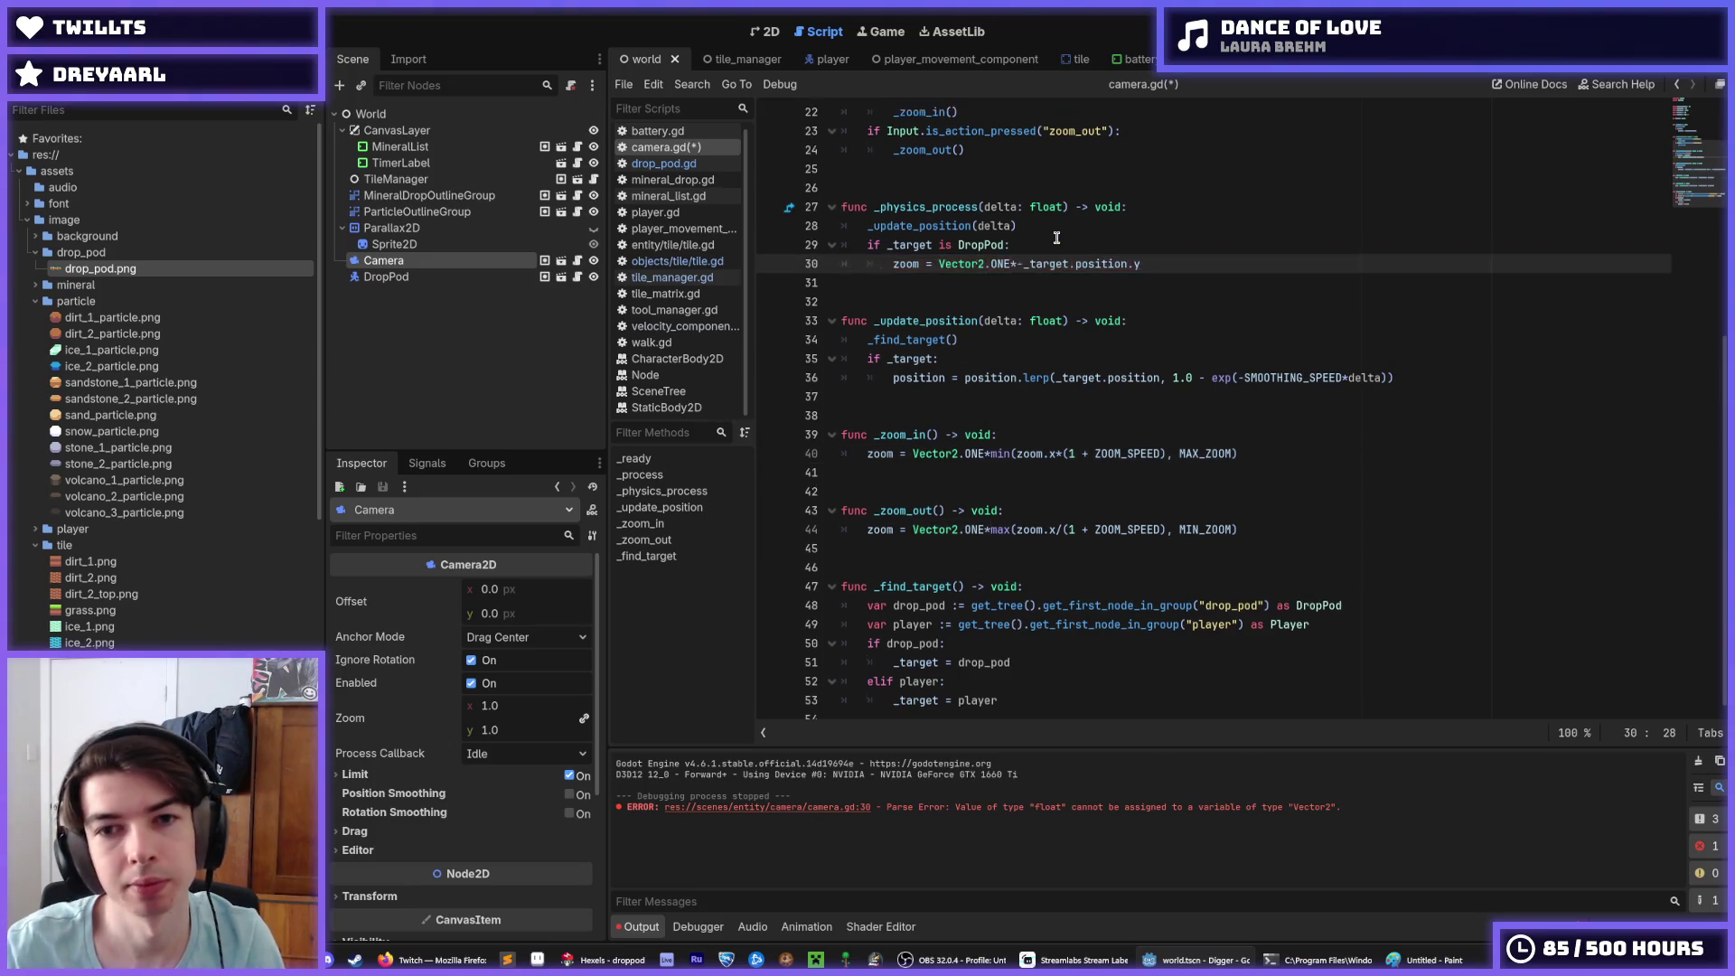
pyautogui.write('(1 +')
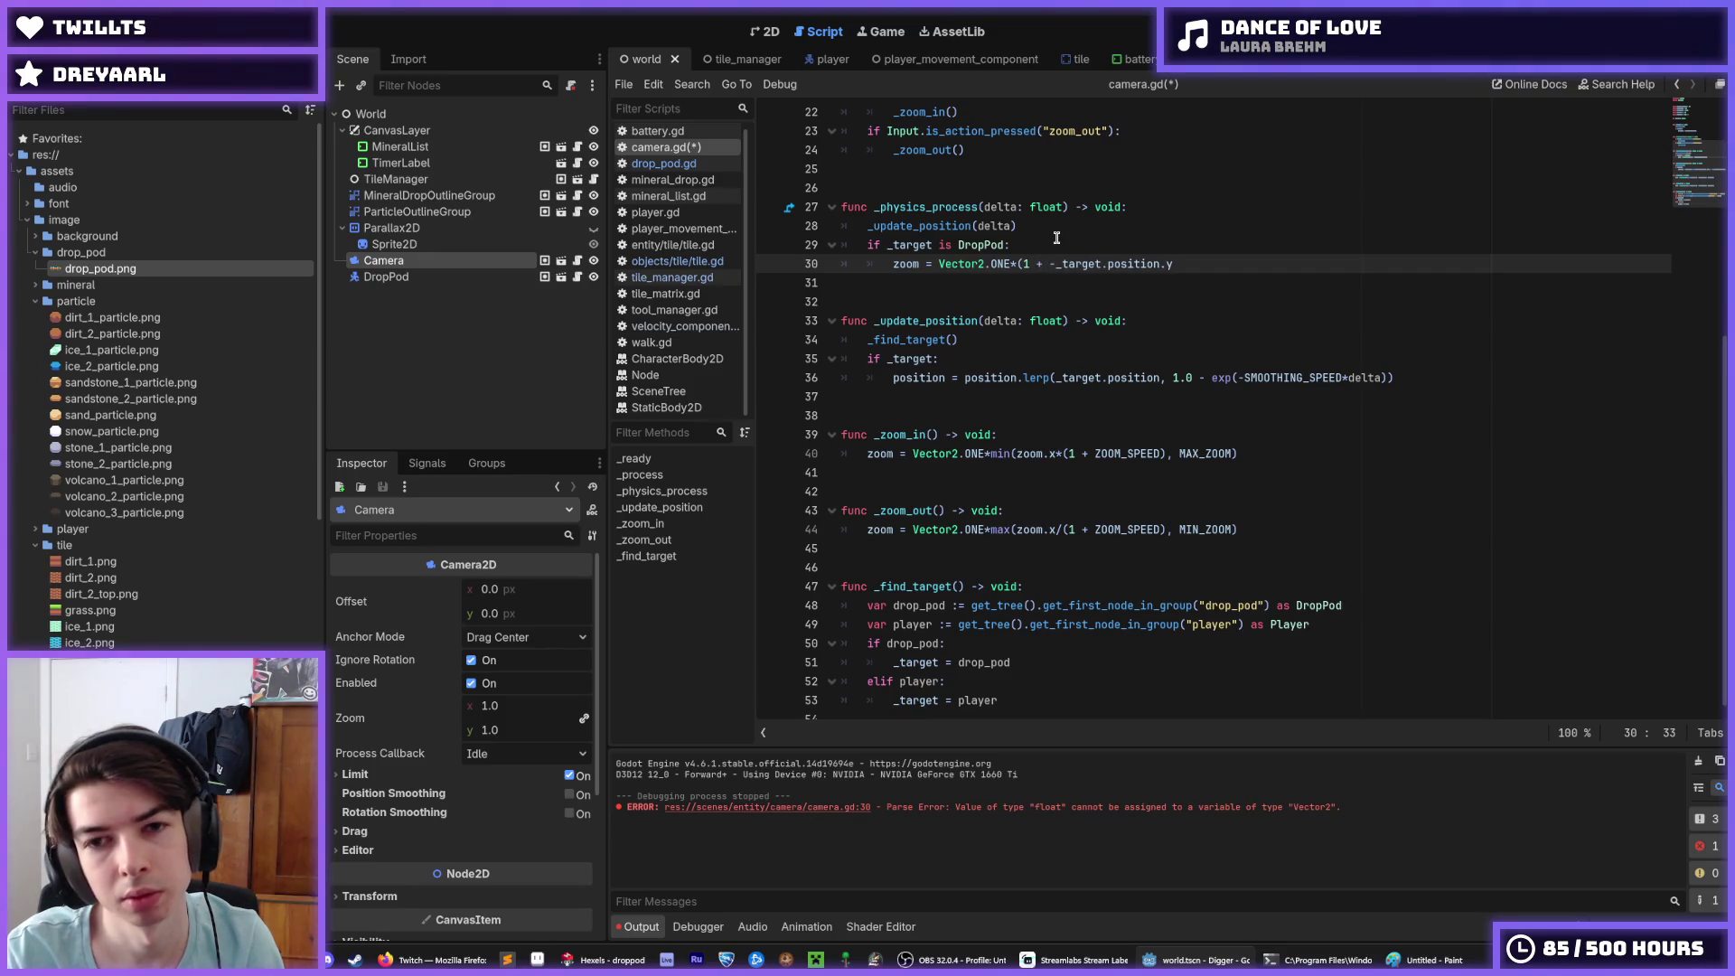
pyautogui.write(' 0')
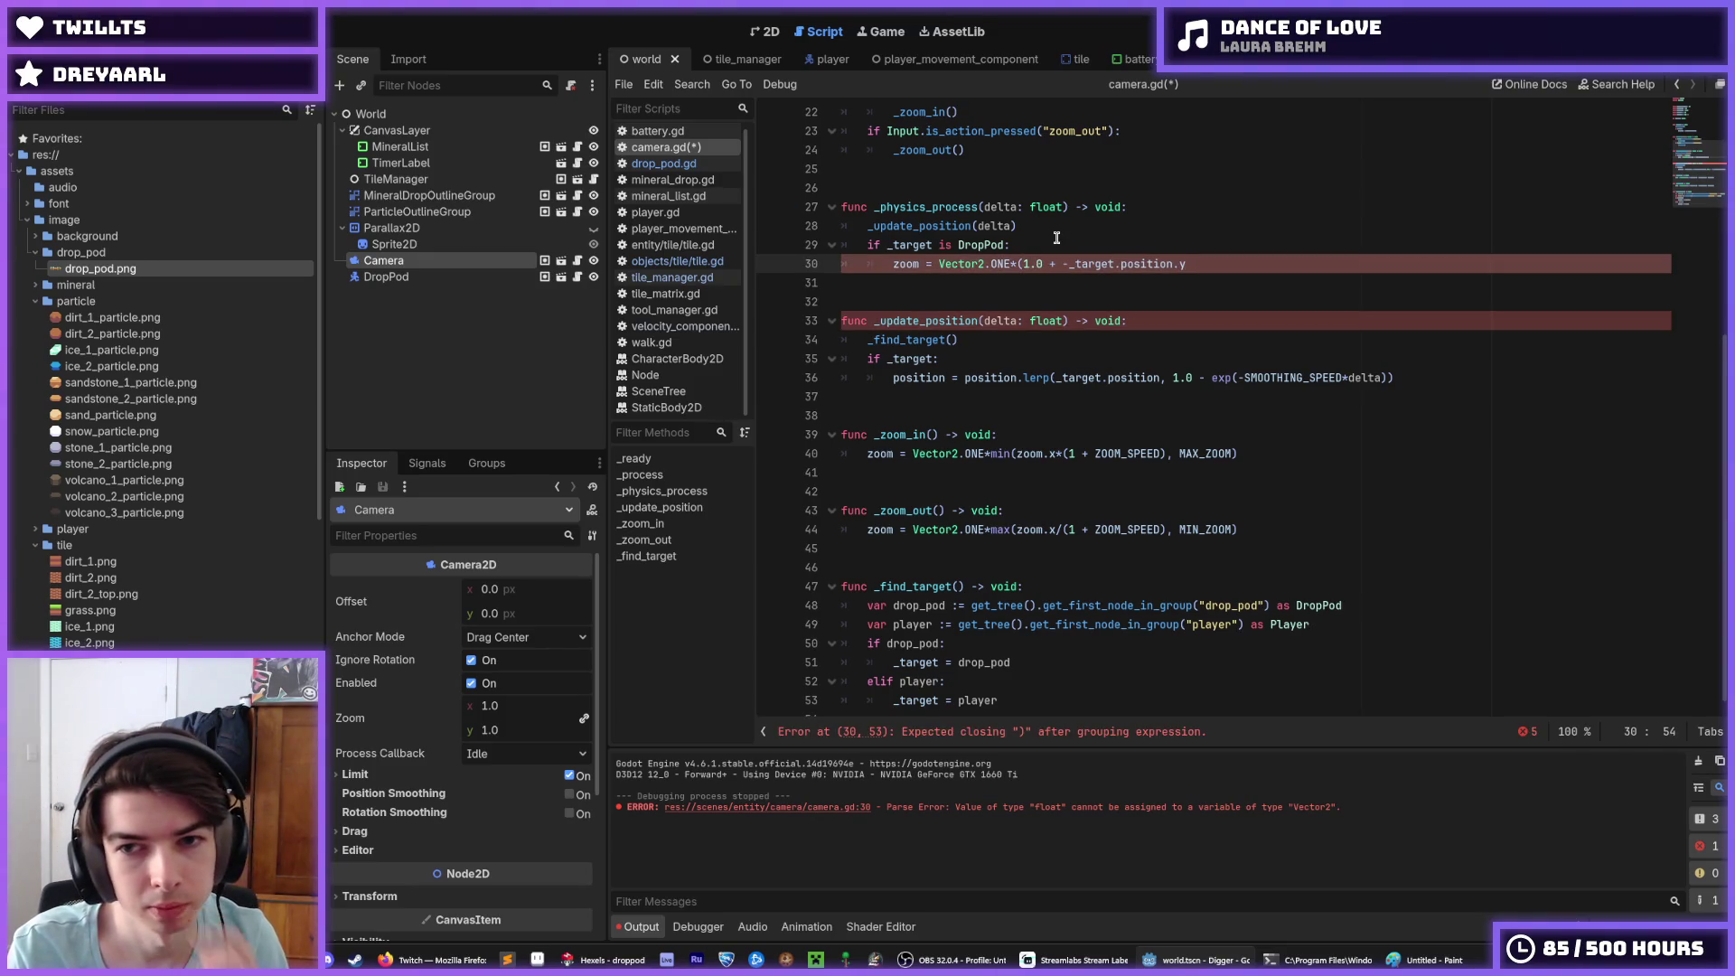
pyautogui.write('100')
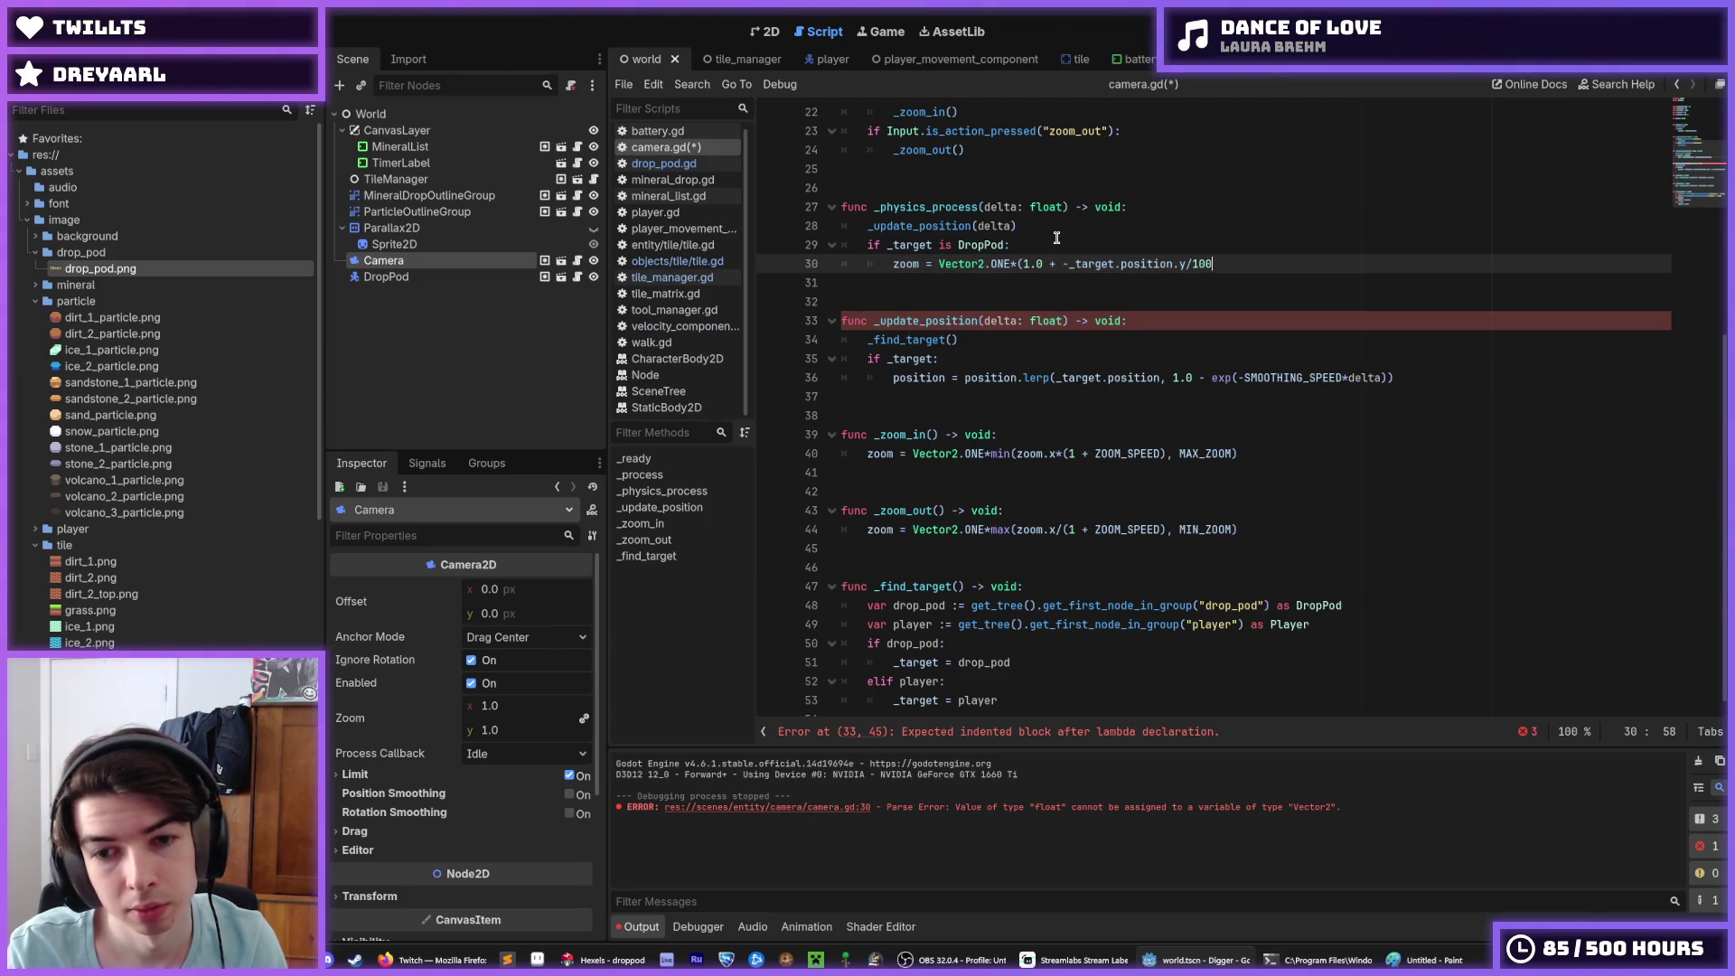
pyautogui.write(')')
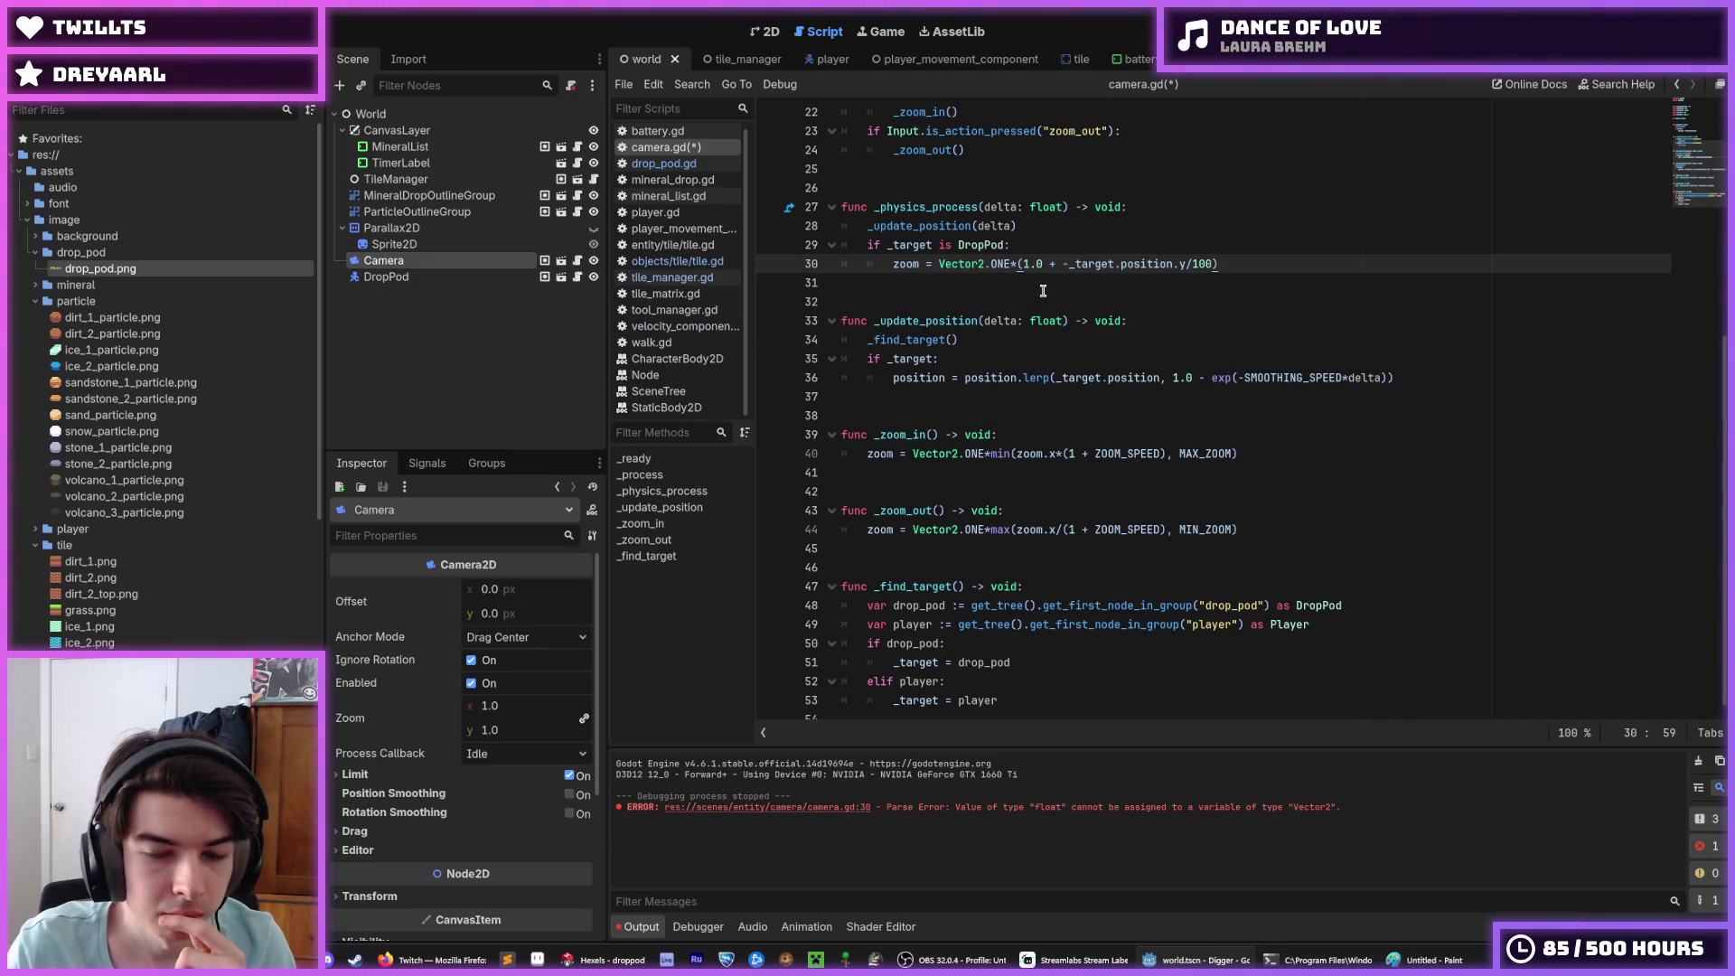
pyautogui.scroll(7, 1043, 290)
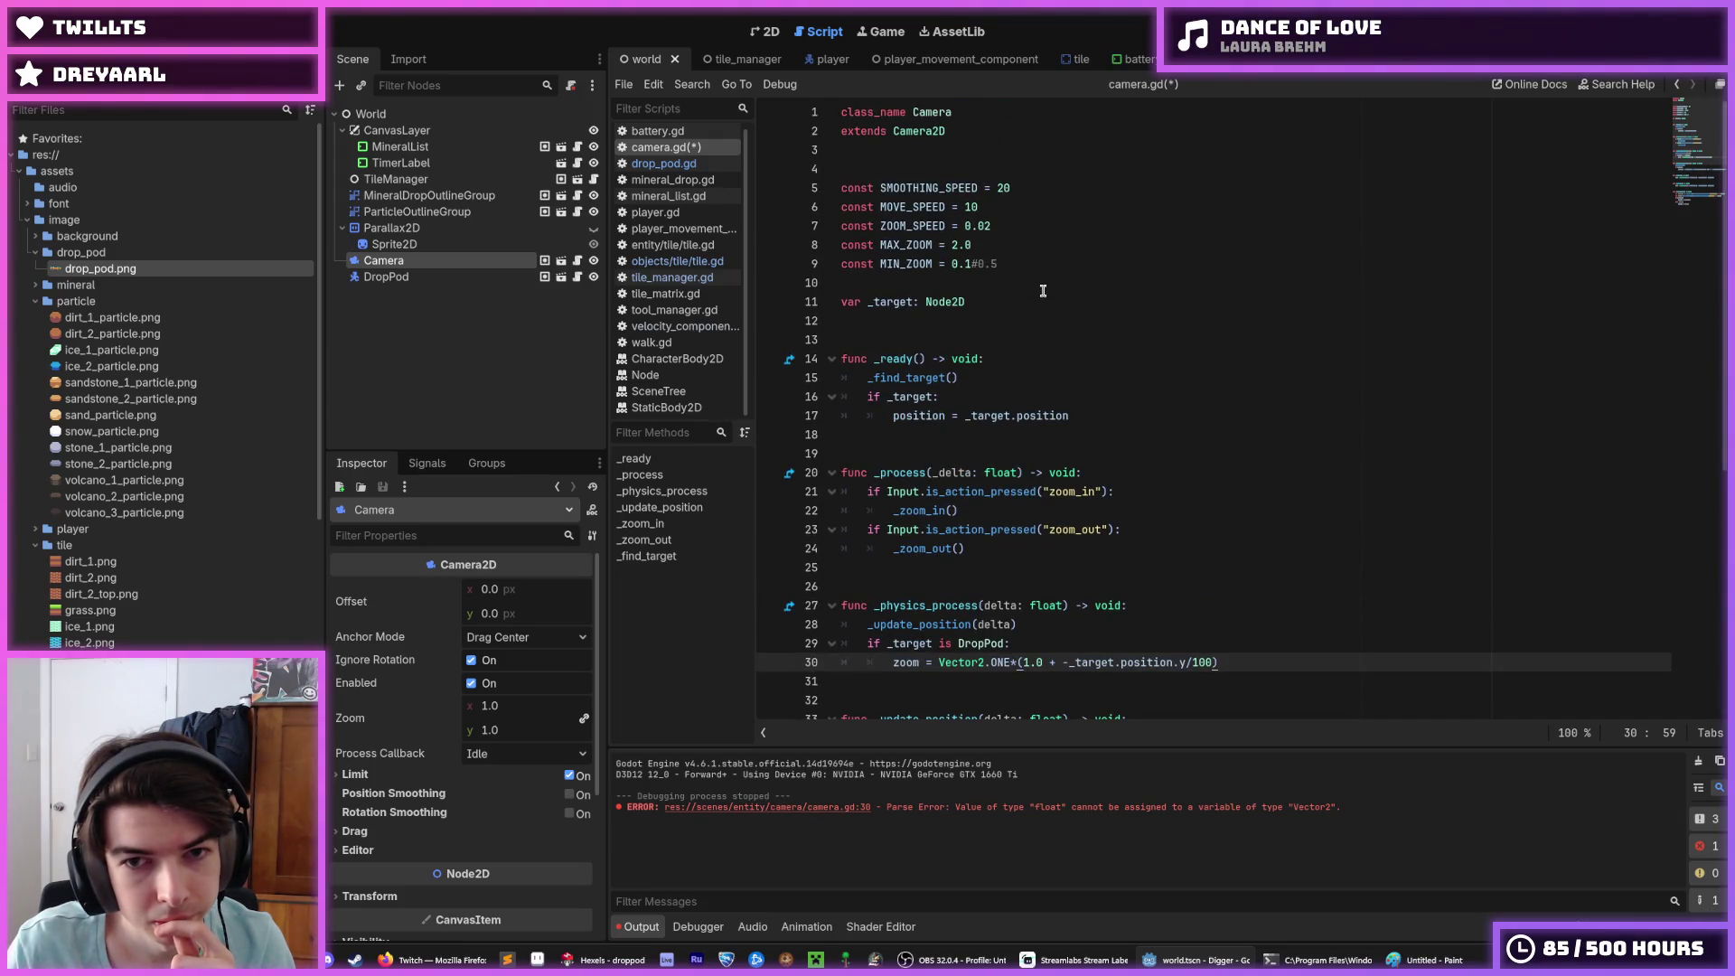
pyautogui.scroll(-3, 1042, 290)
pyautogui.scroll(-1, 1043, 291)
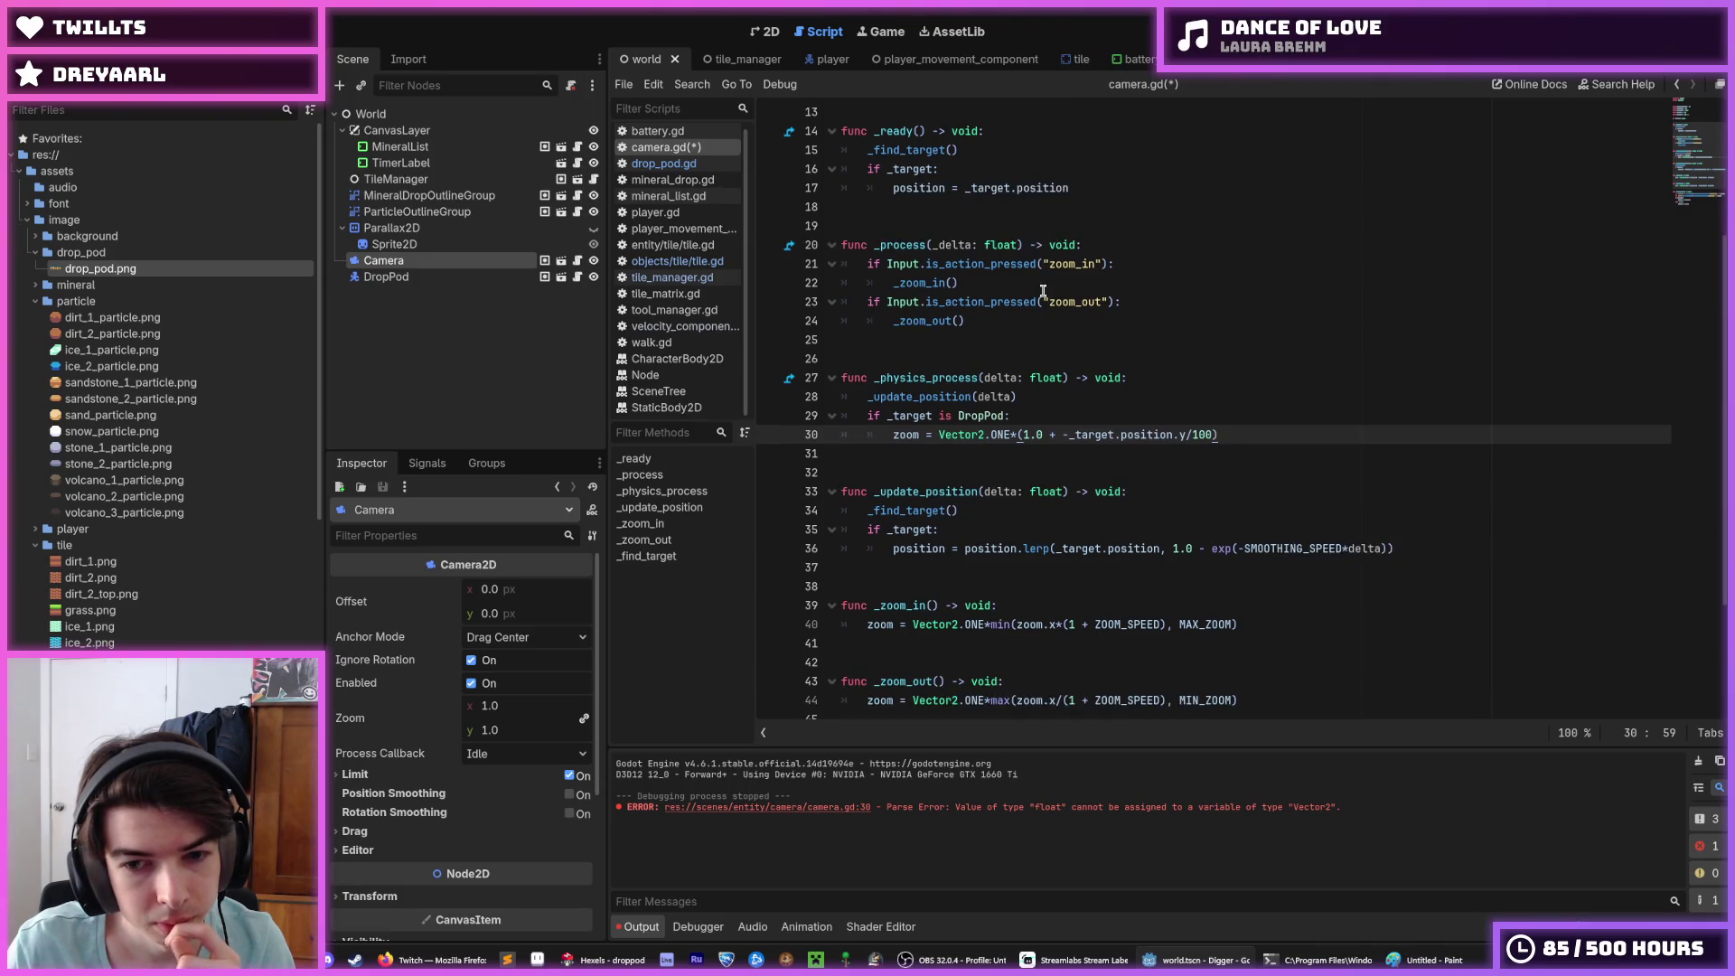
# Step: Change the zoom divisor from 100 to 1000.0 and save camera.gd
pyautogui.click(1207, 435)
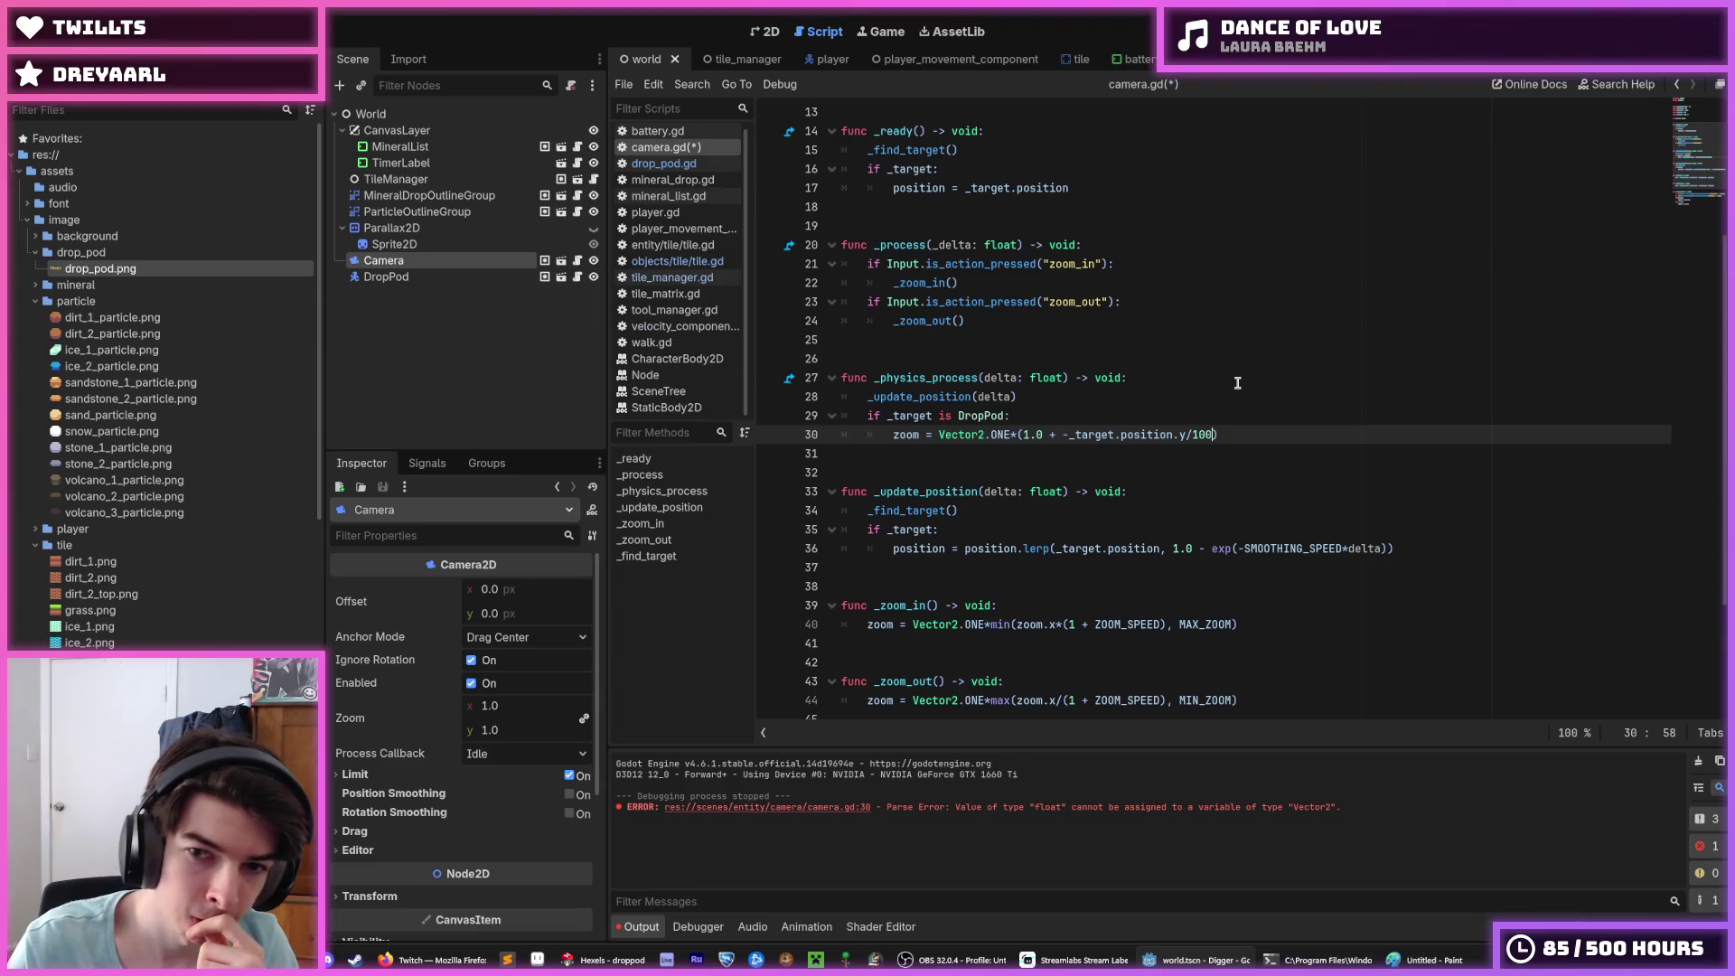
pyautogui.write('.0')
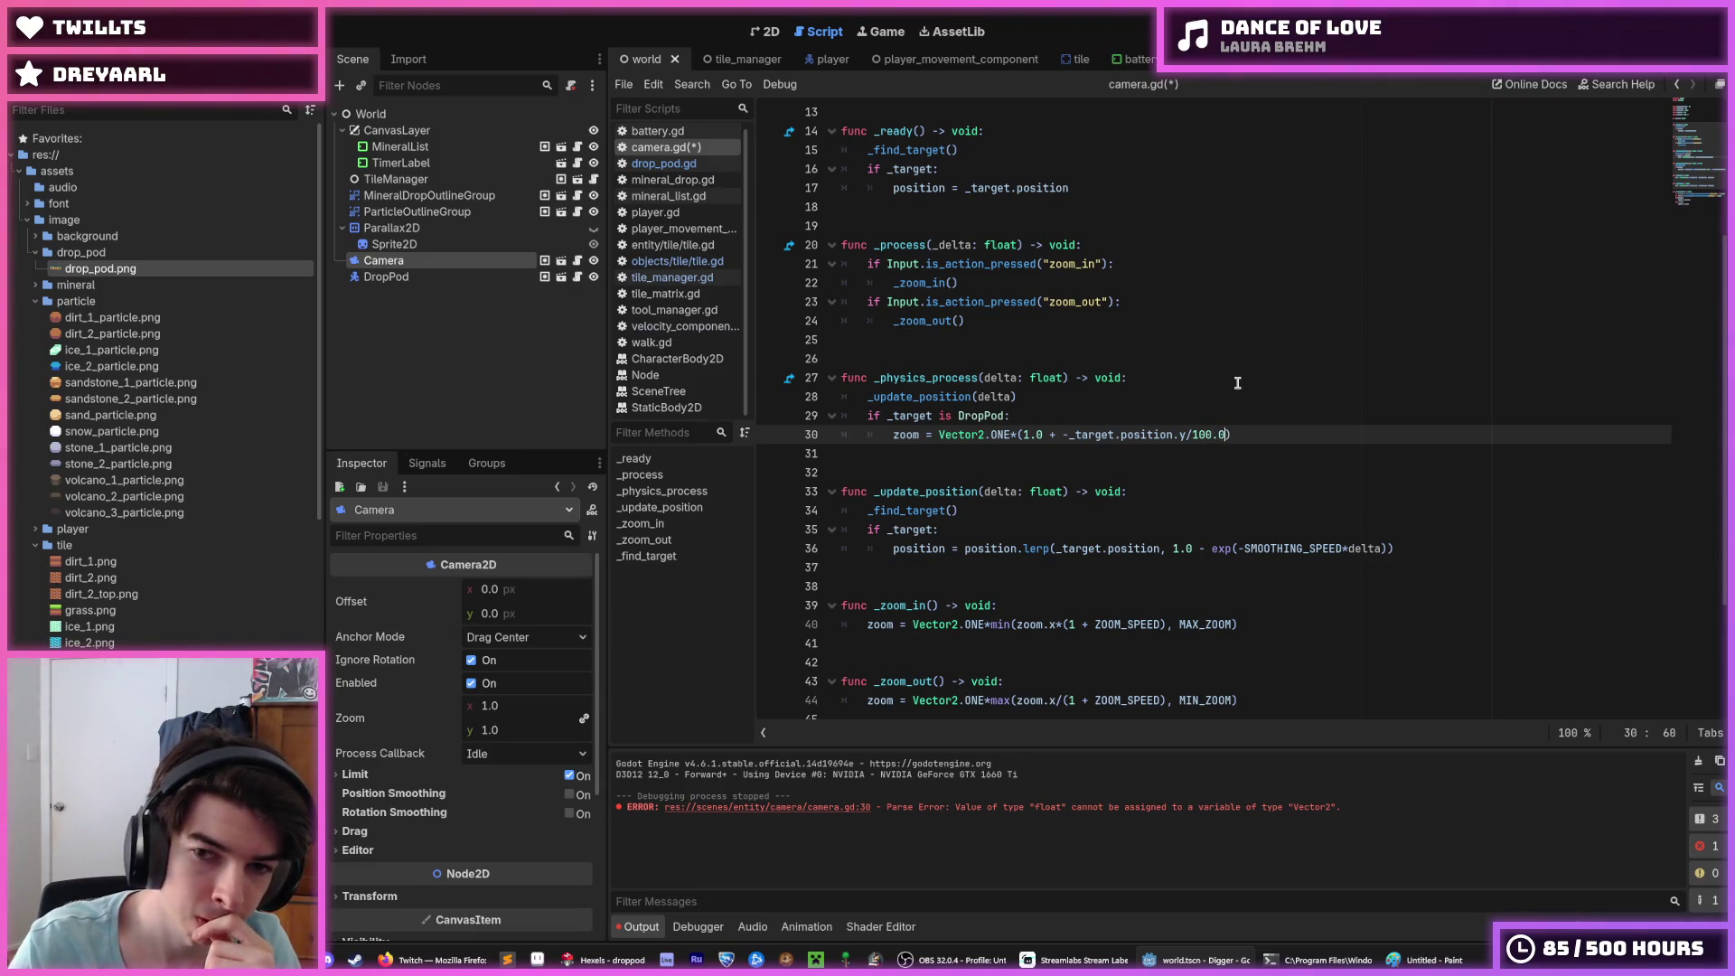
pyautogui.click(1208, 434)
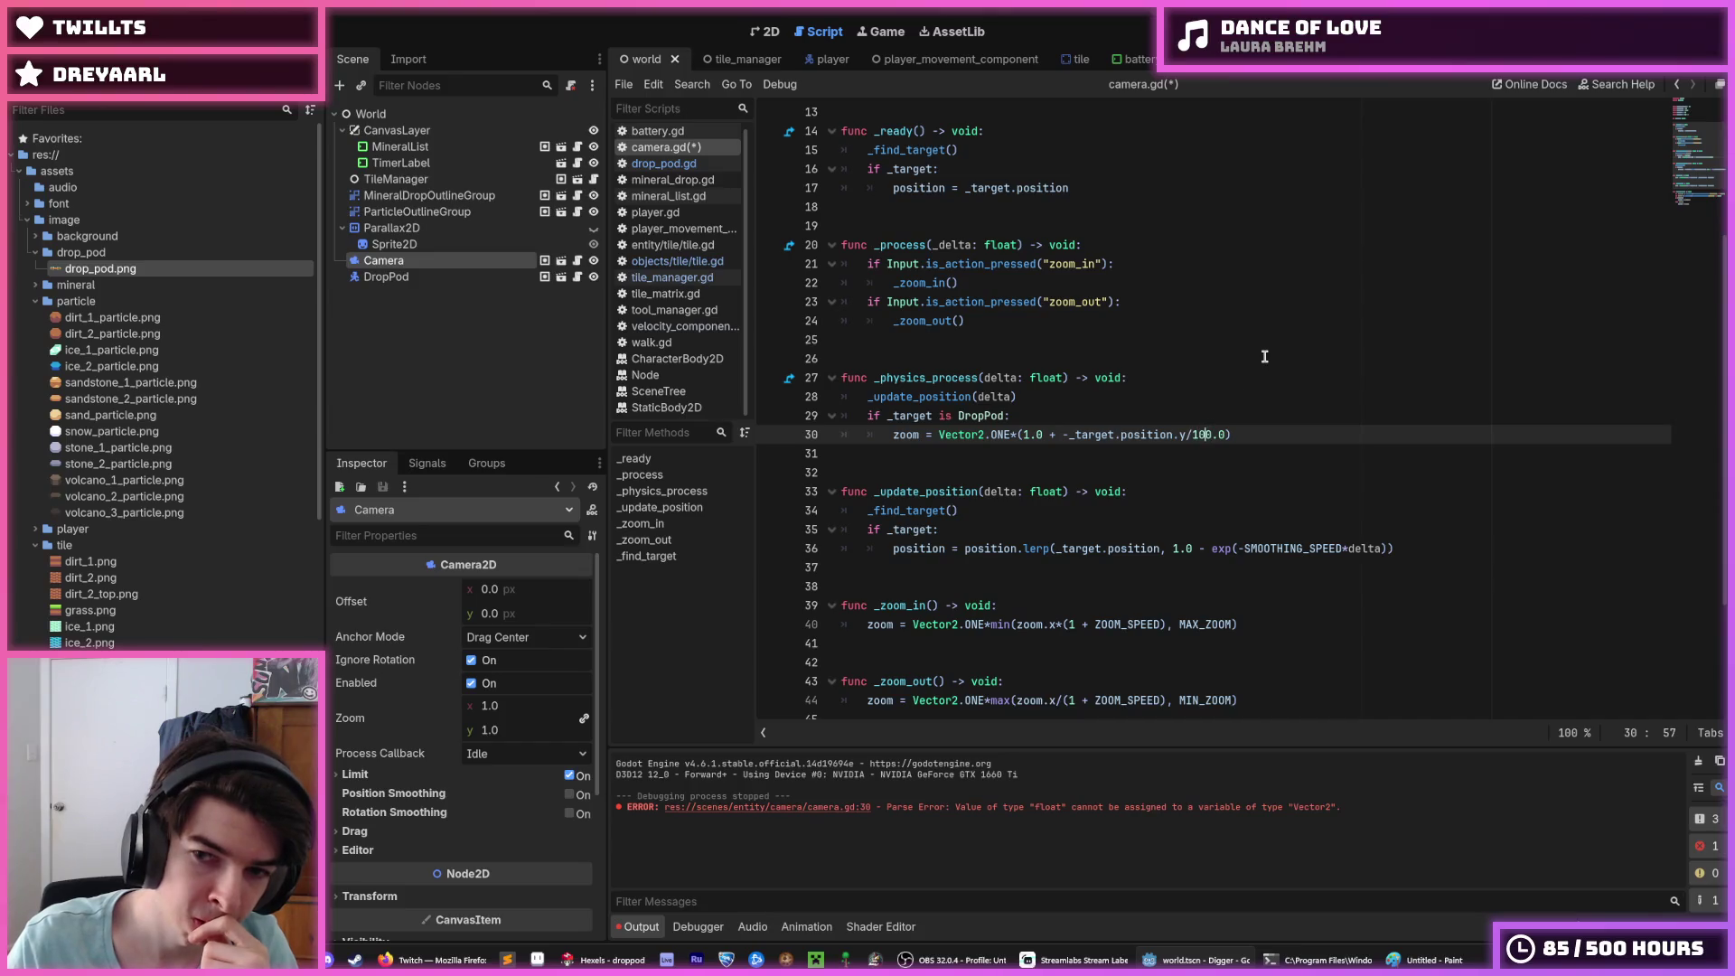
pyautogui.write('0')
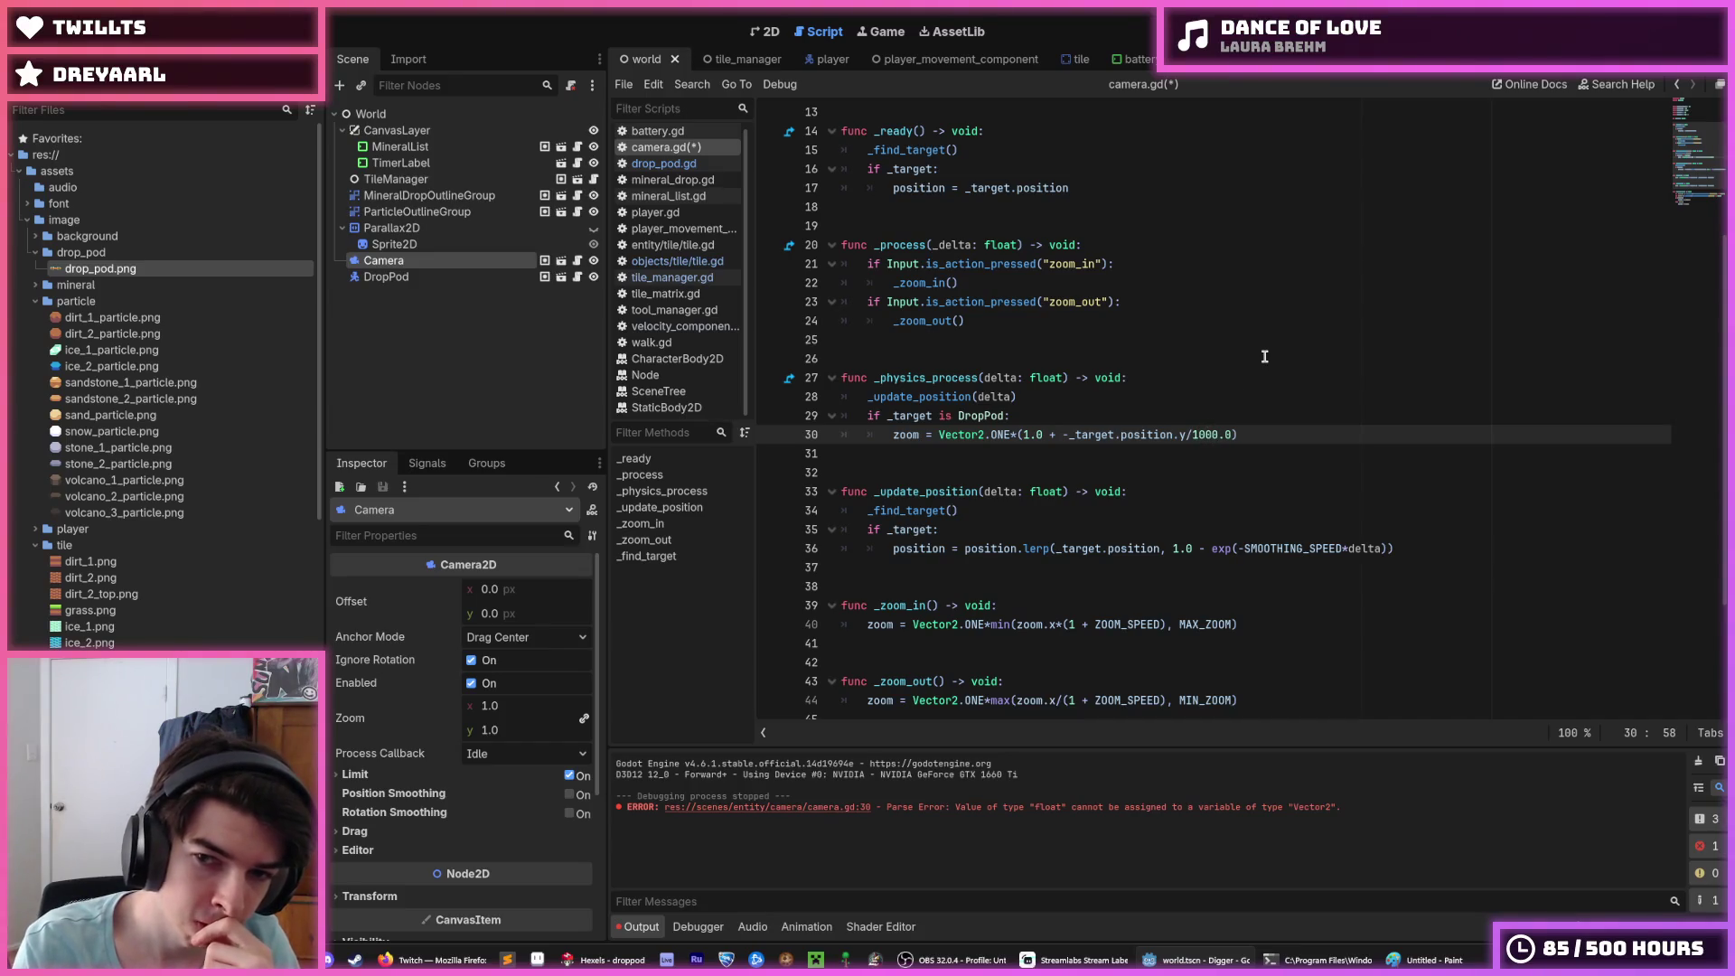
pyautogui.write('0')
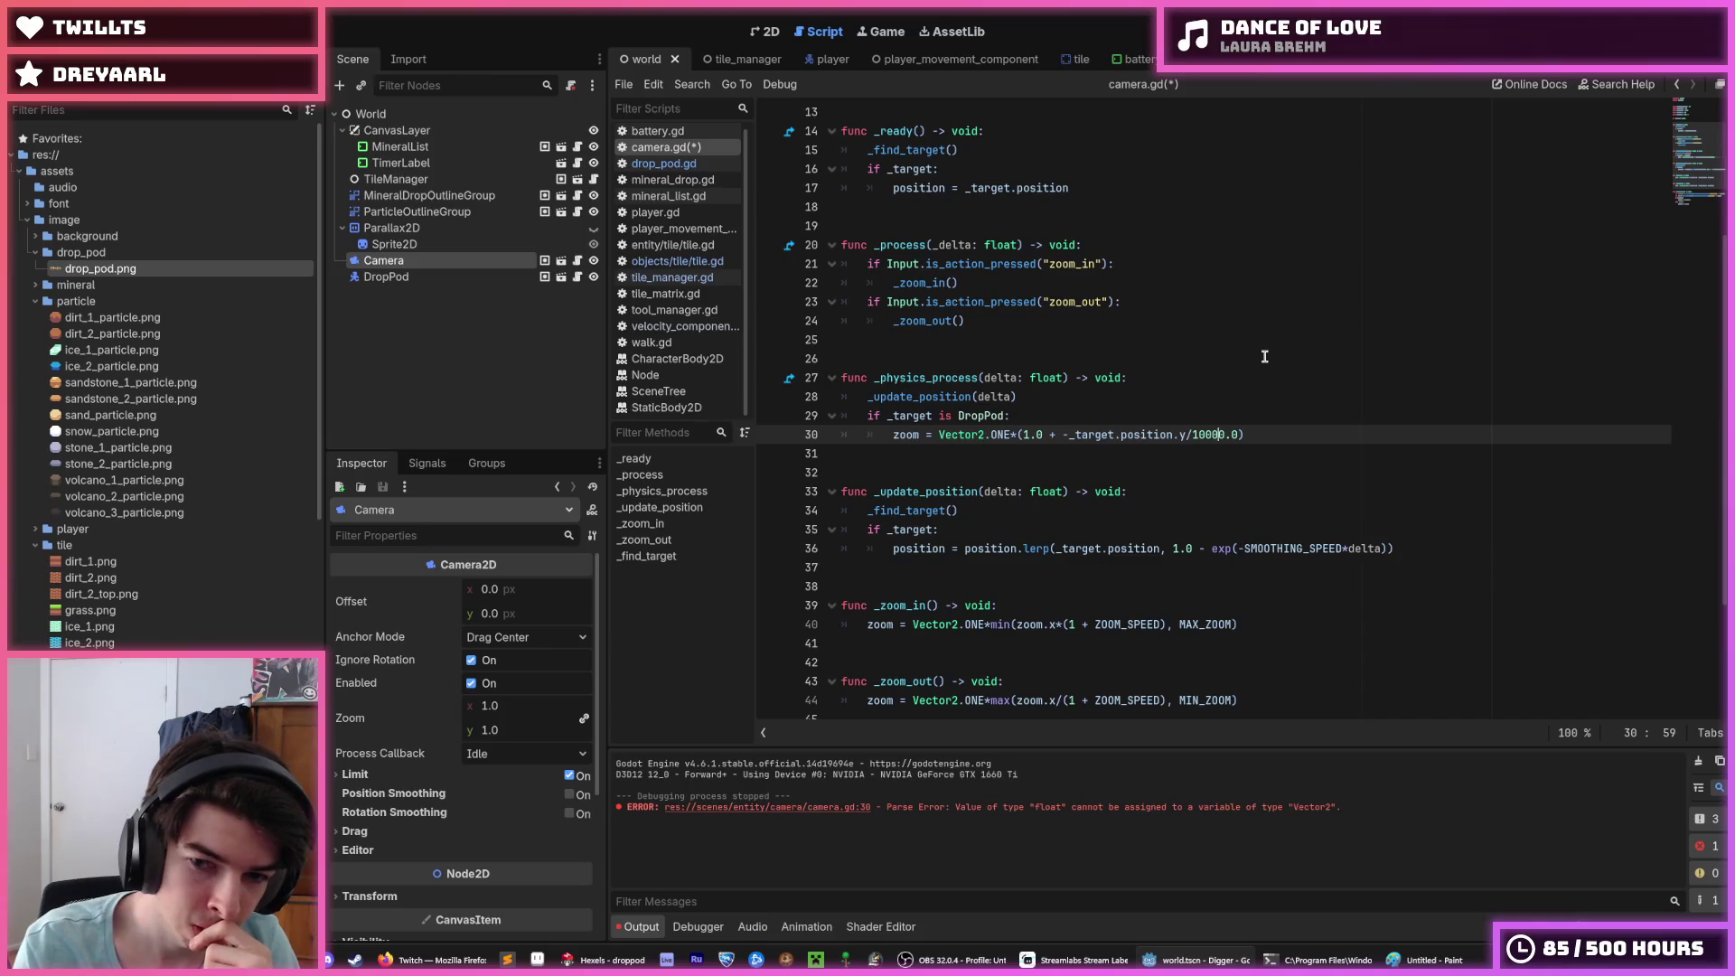
pyautogui.press('BackSpace')
pyautogui.hotkey('ctrl', 's')
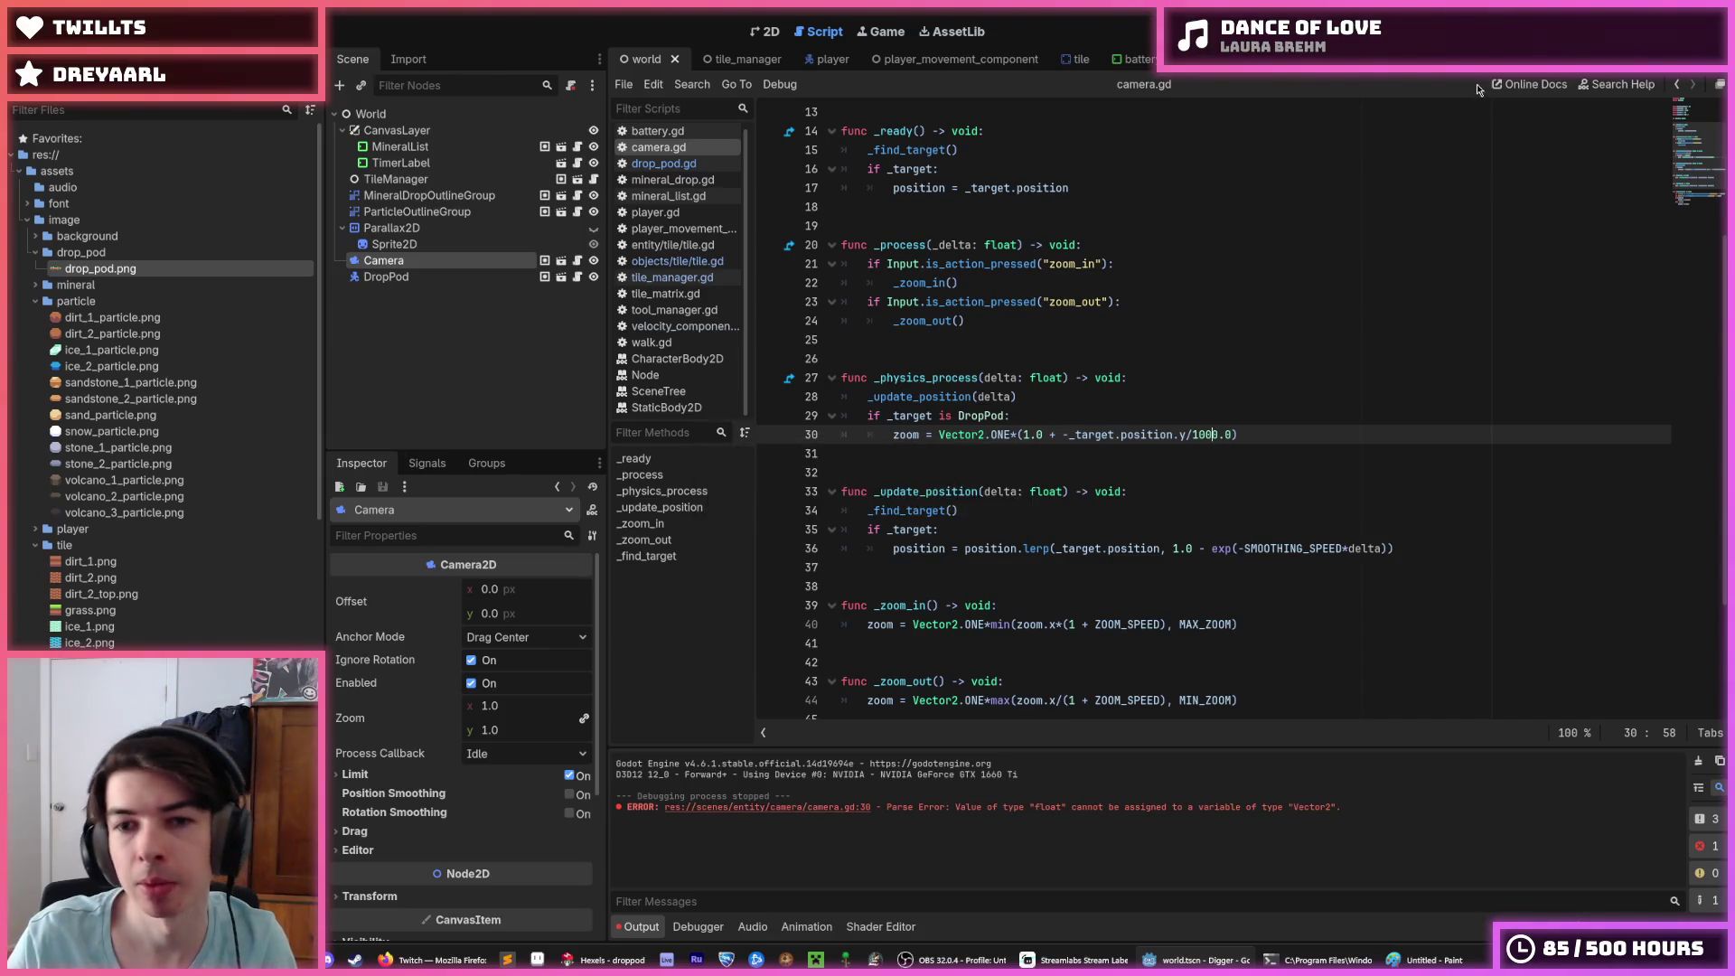
pyautogui.press('F5')
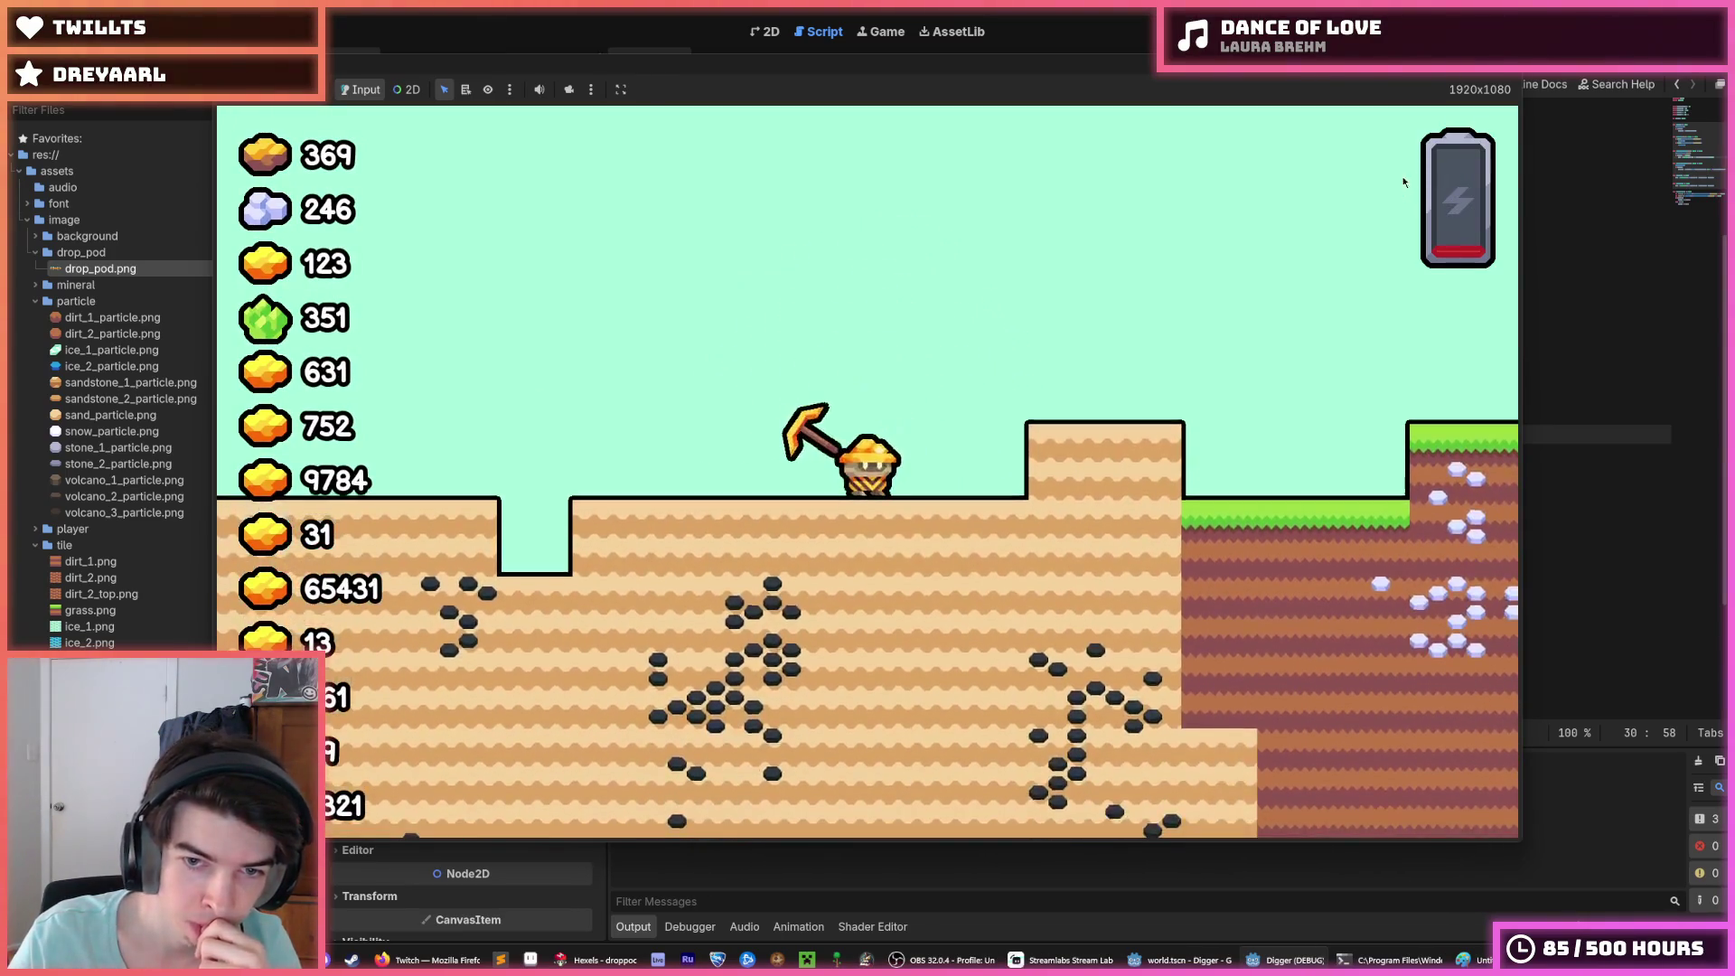
# Step: Drop the negation so line 30 reads 1.0 + _target.position.y/1000.0, then rerun the game
pyautogui.hotkey('alt', 'F4')
pyautogui.press('Left')
pyautogui.press('Left')
pyautogui.press('Left')
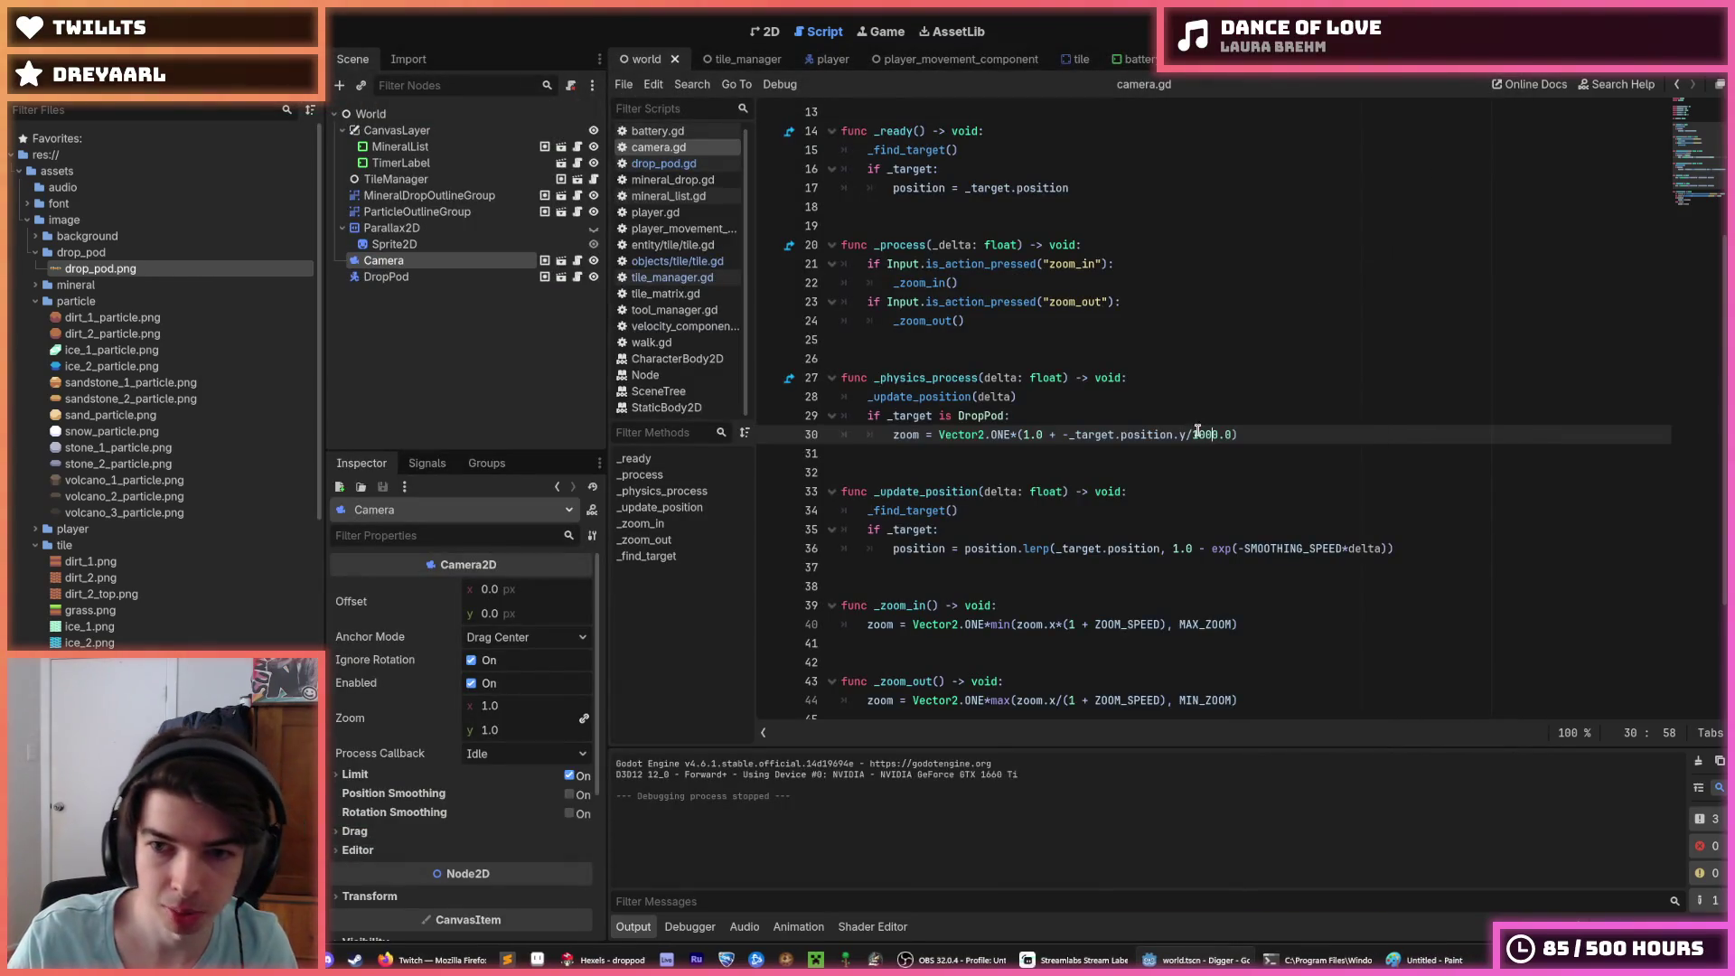
pyautogui.click(1048, 433)
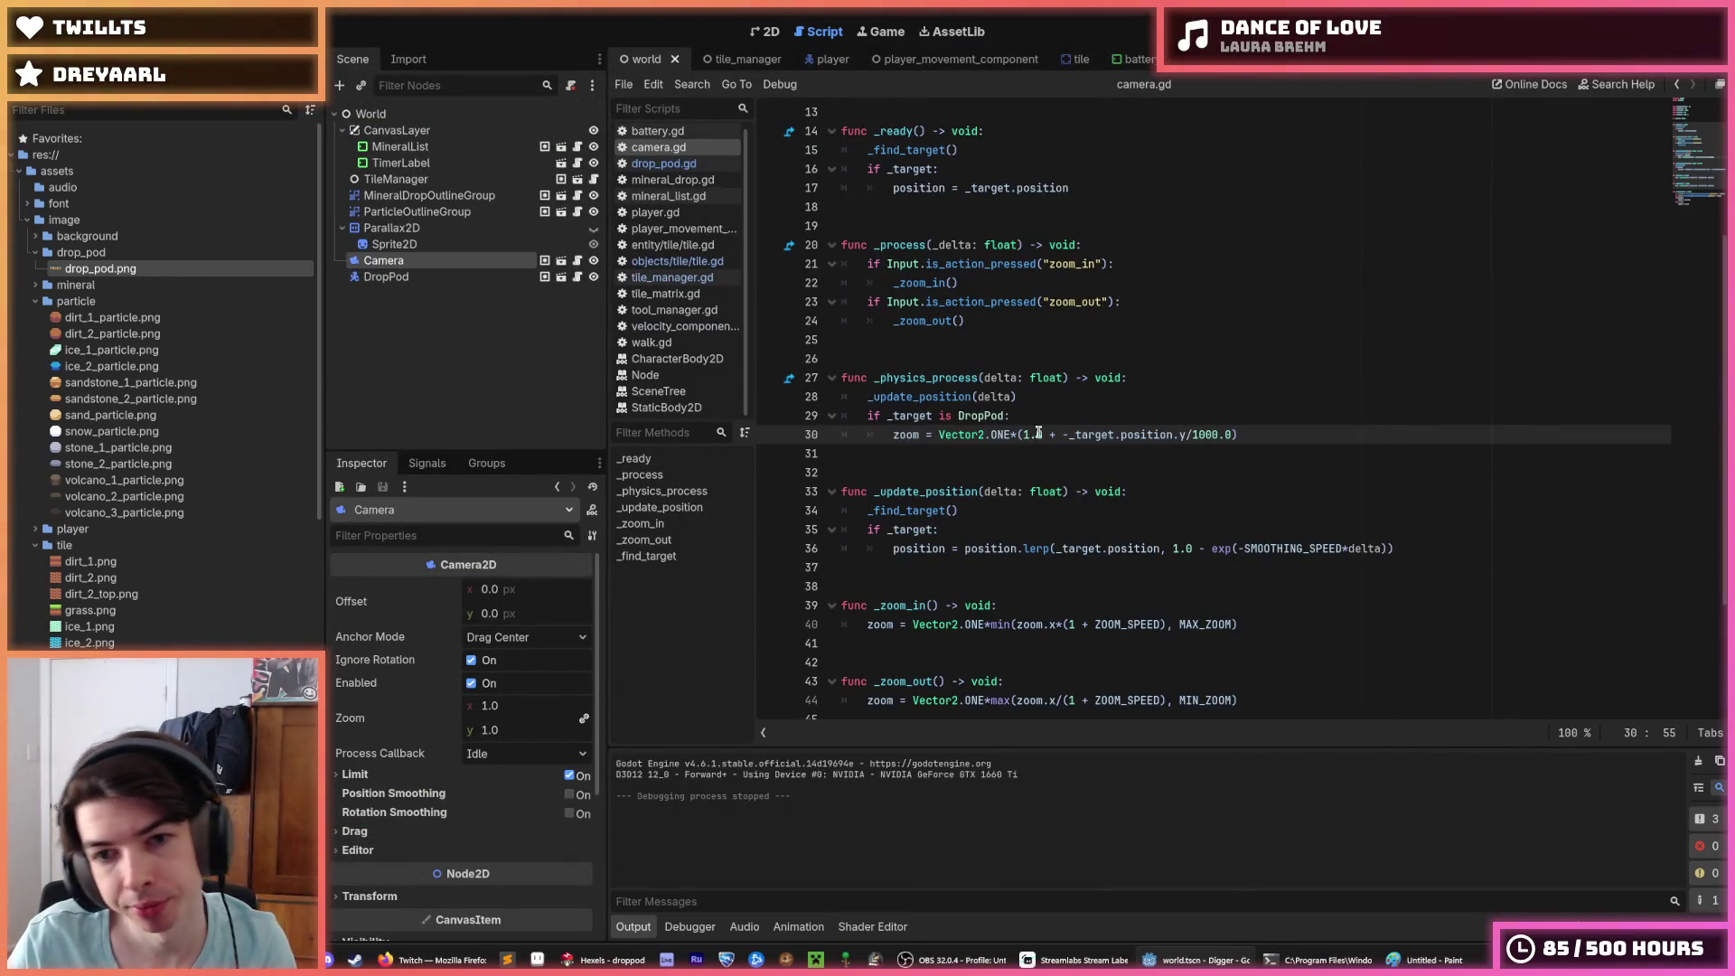
pyautogui.press('BackSpace')
pyautogui.write('-')
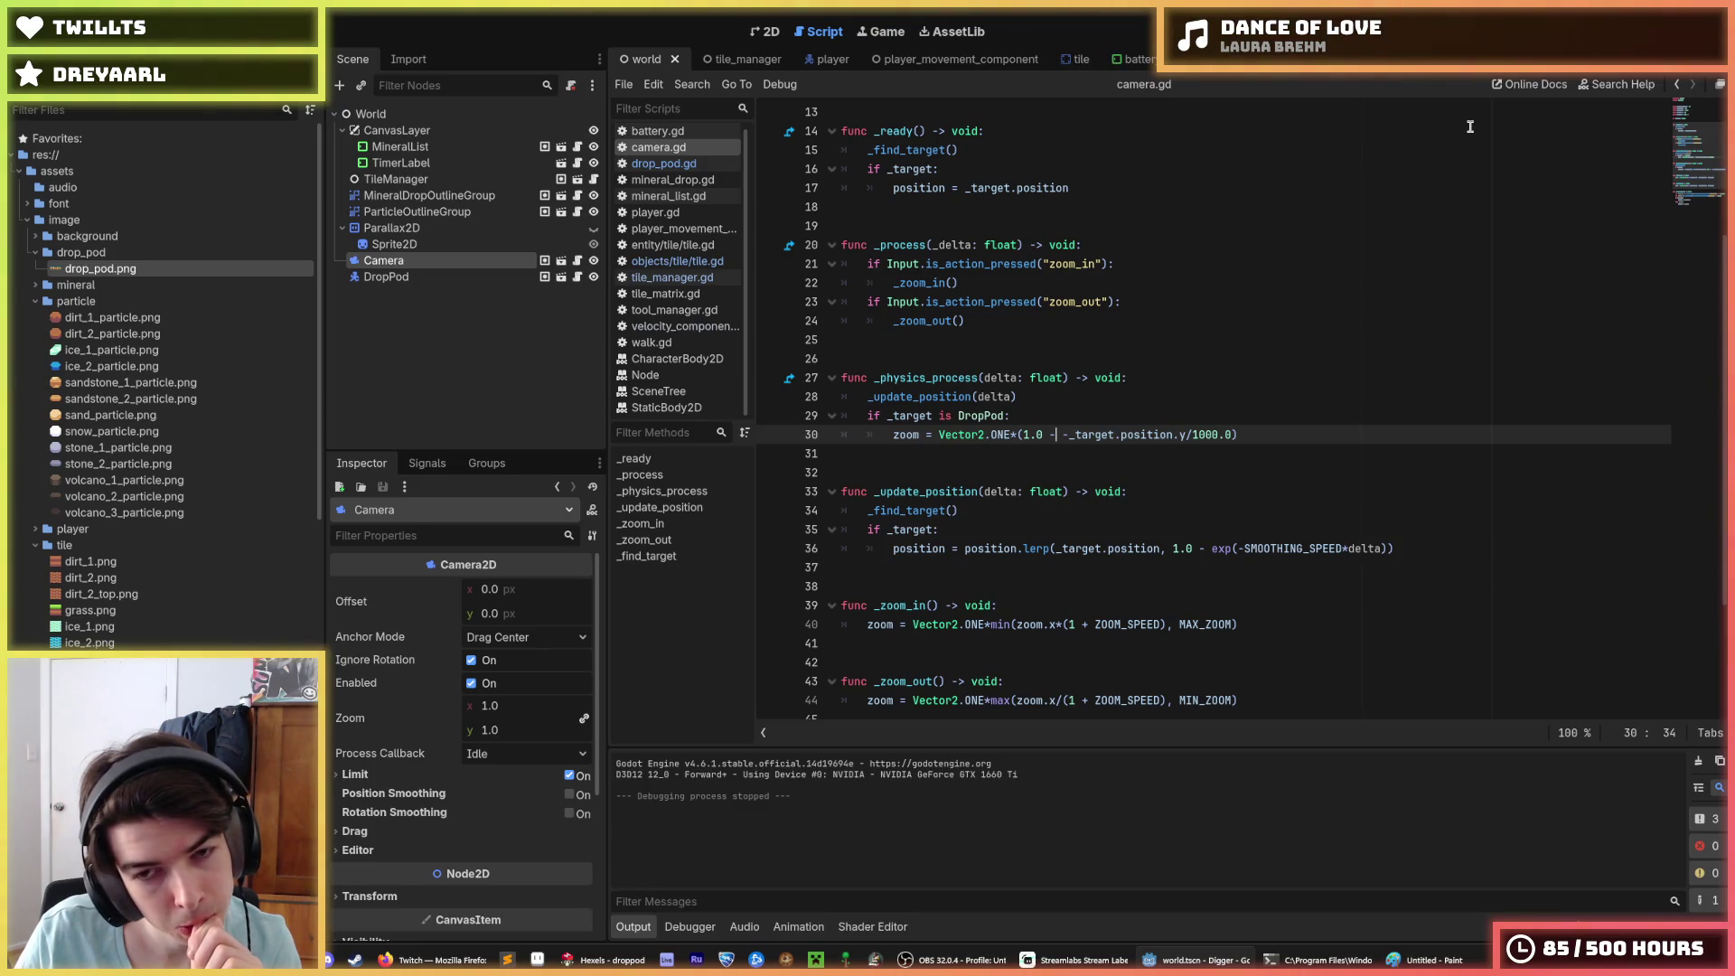
pyautogui.press('BackSpace')
pyautogui.press('BackSpace')
pyautogui.press('BackSpace')
pyautogui.write('+')
pyautogui.press('F5')
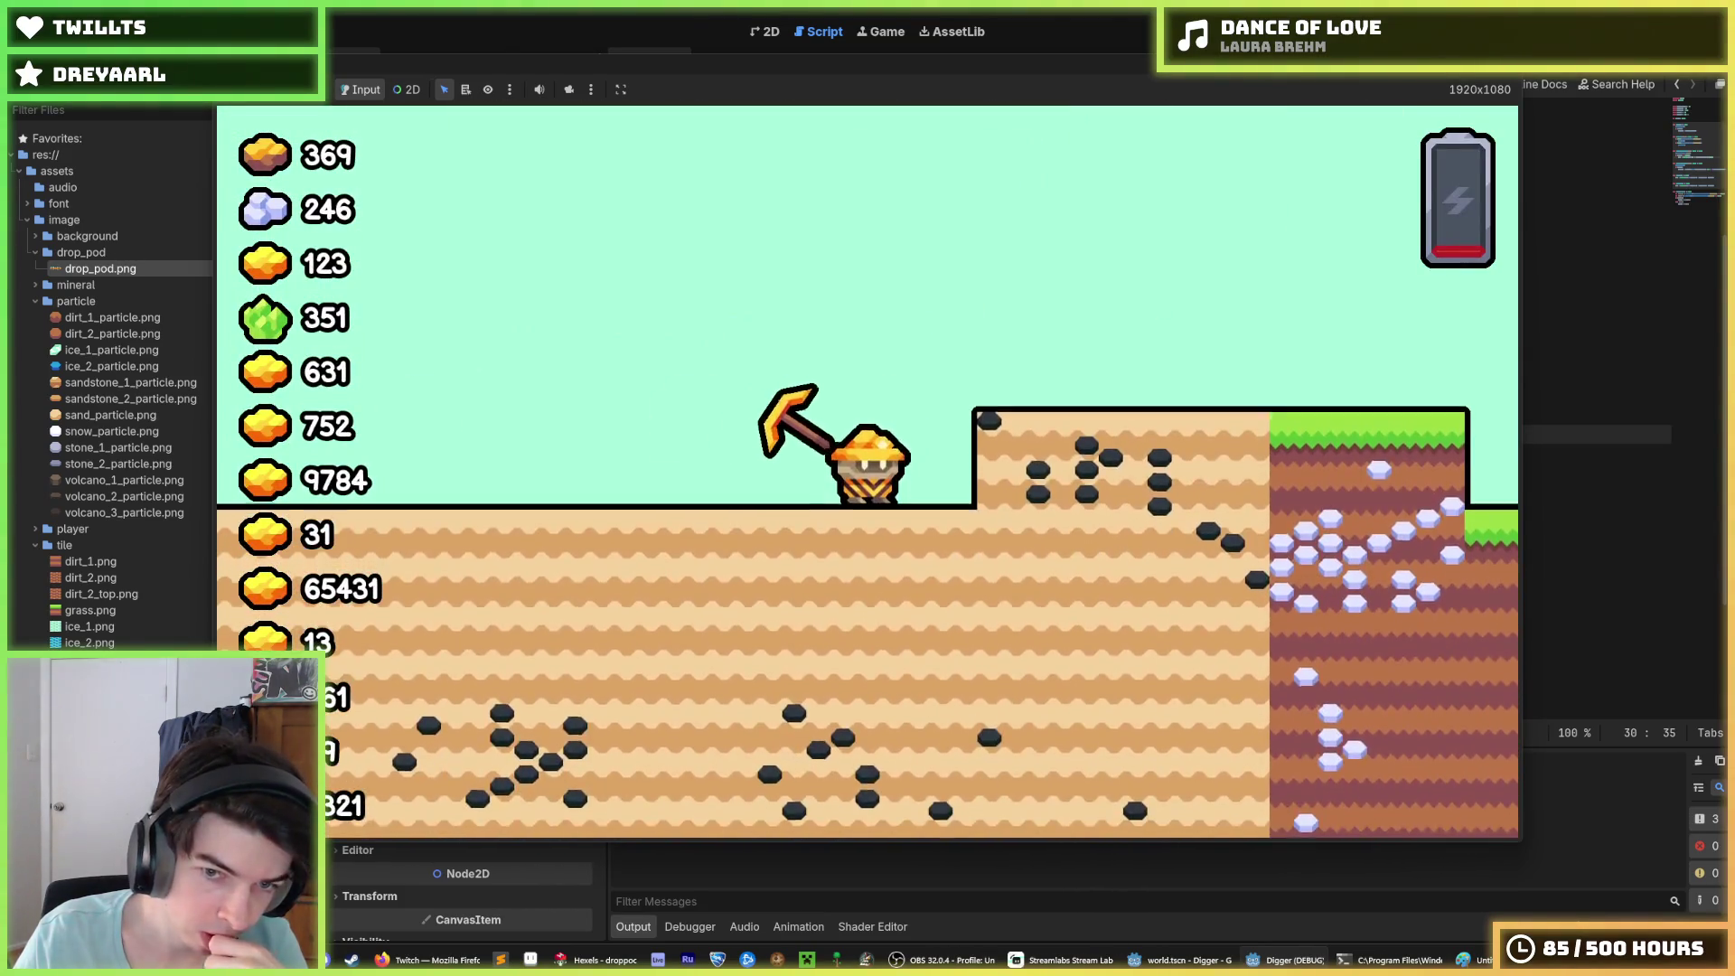
pyautogui.press('F8')
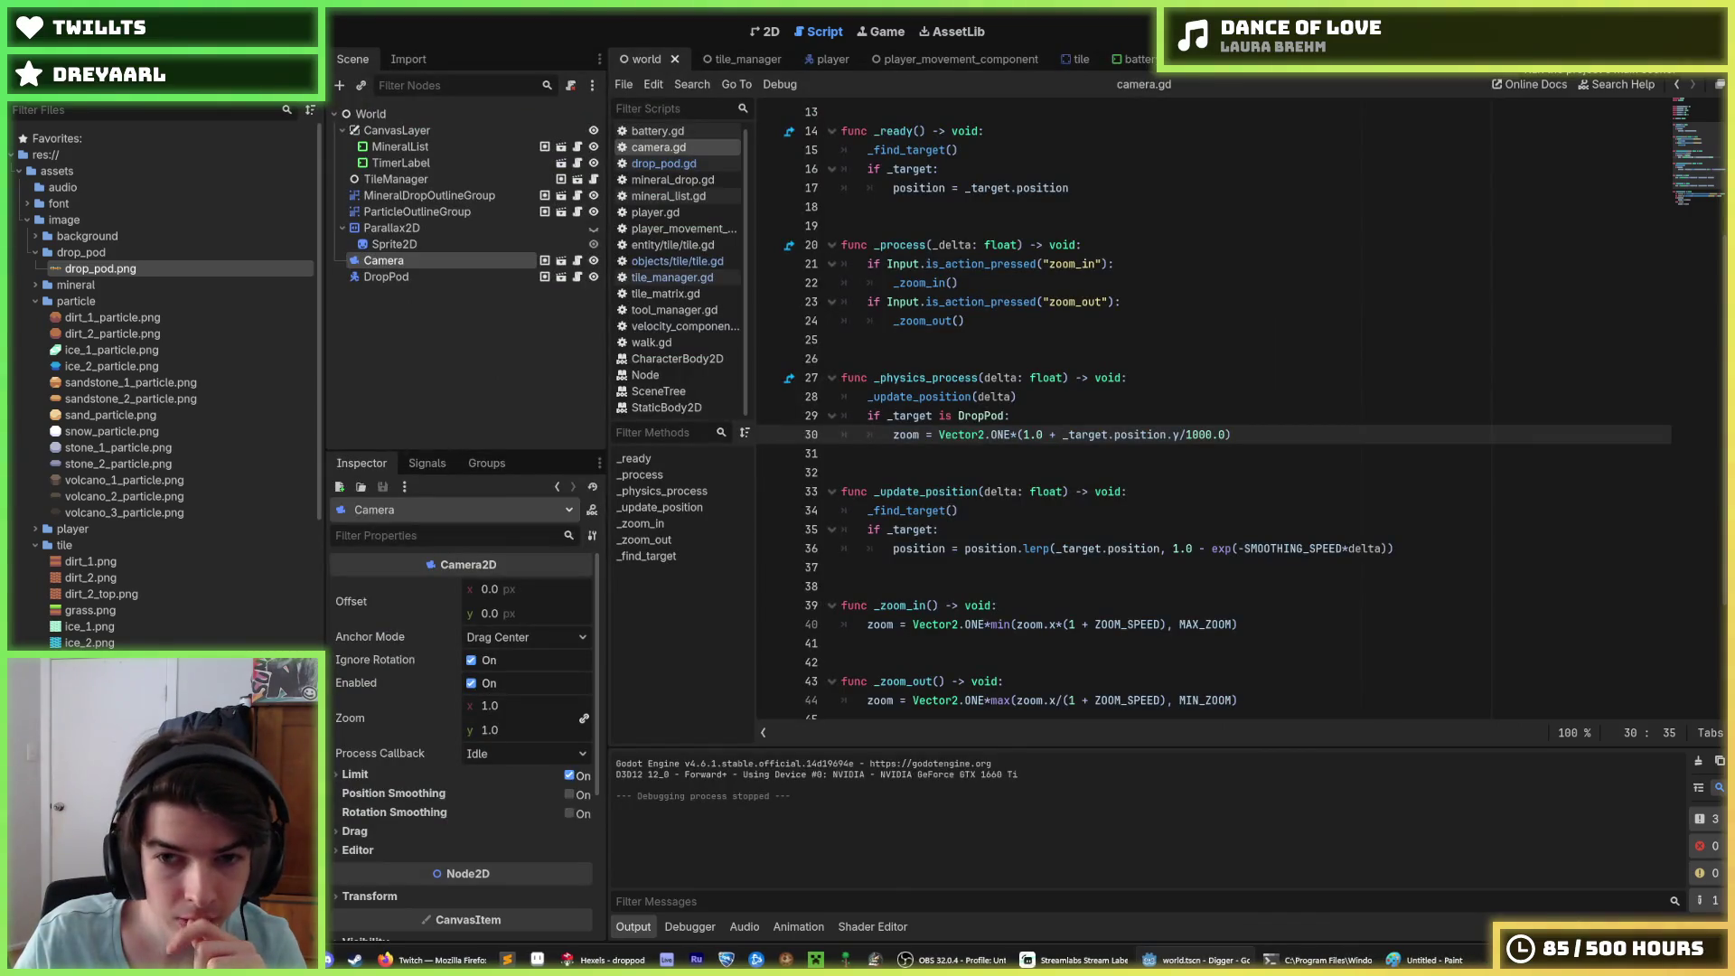
# Step: Raise the divisor to 10000.0 and wrap the drop pod's height term in parentheses
pyautogui.click(1203, 434)
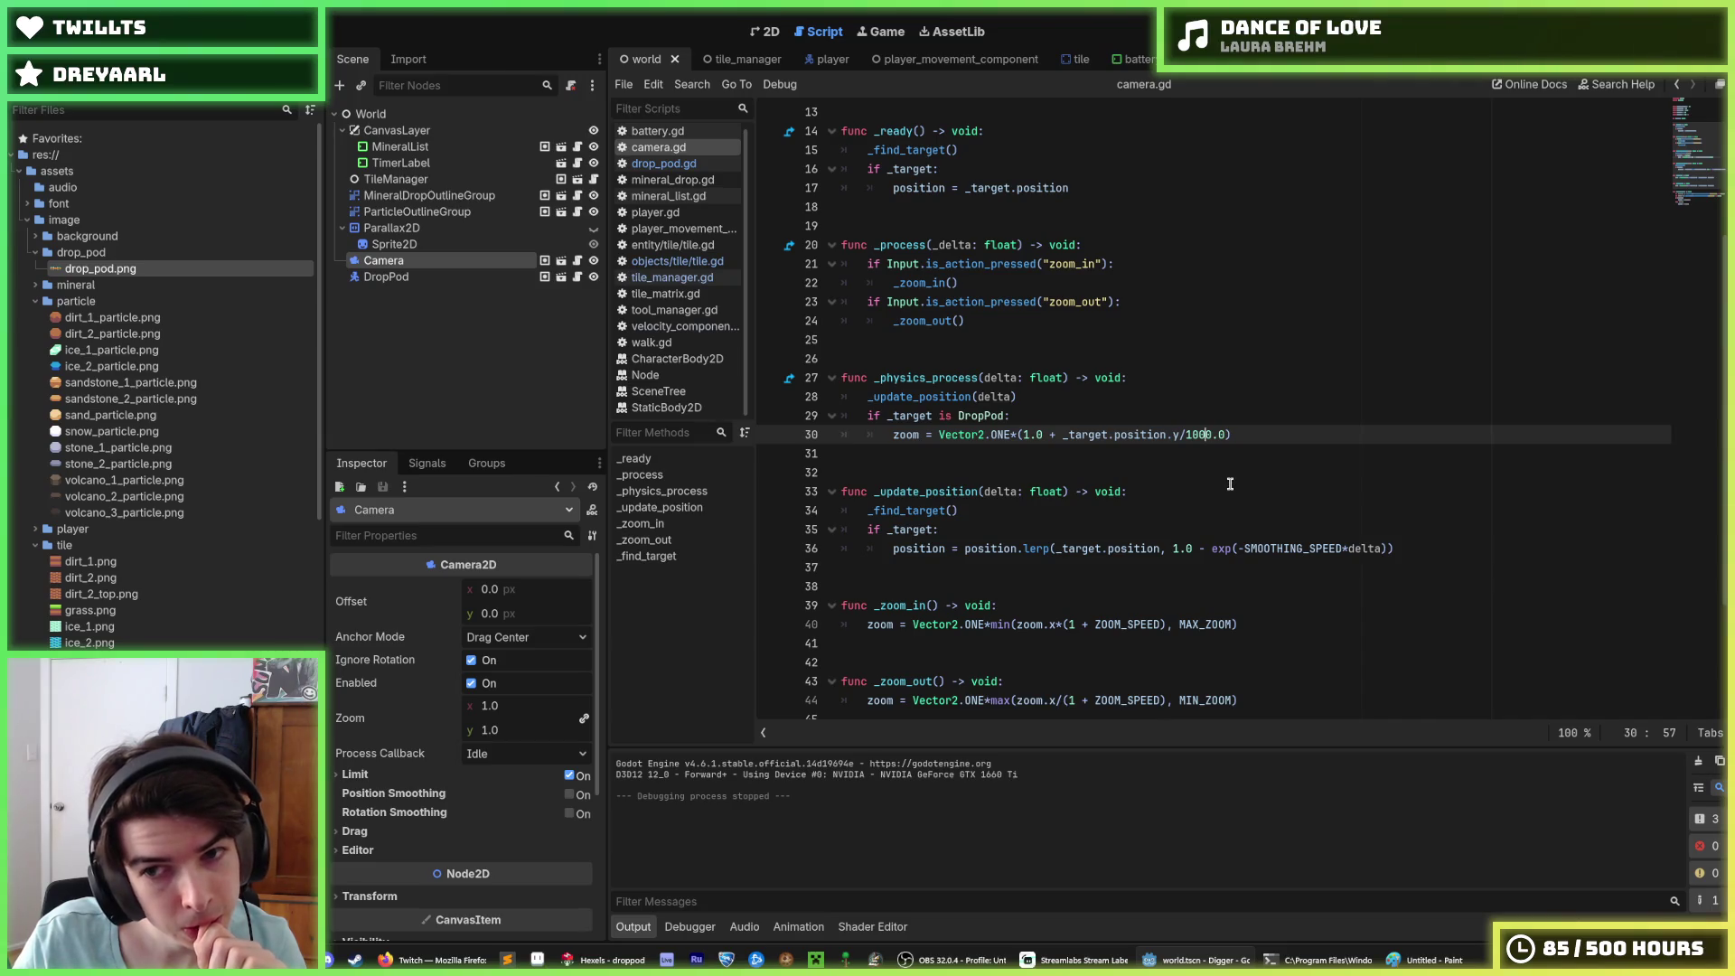
pyautogui.write('0')
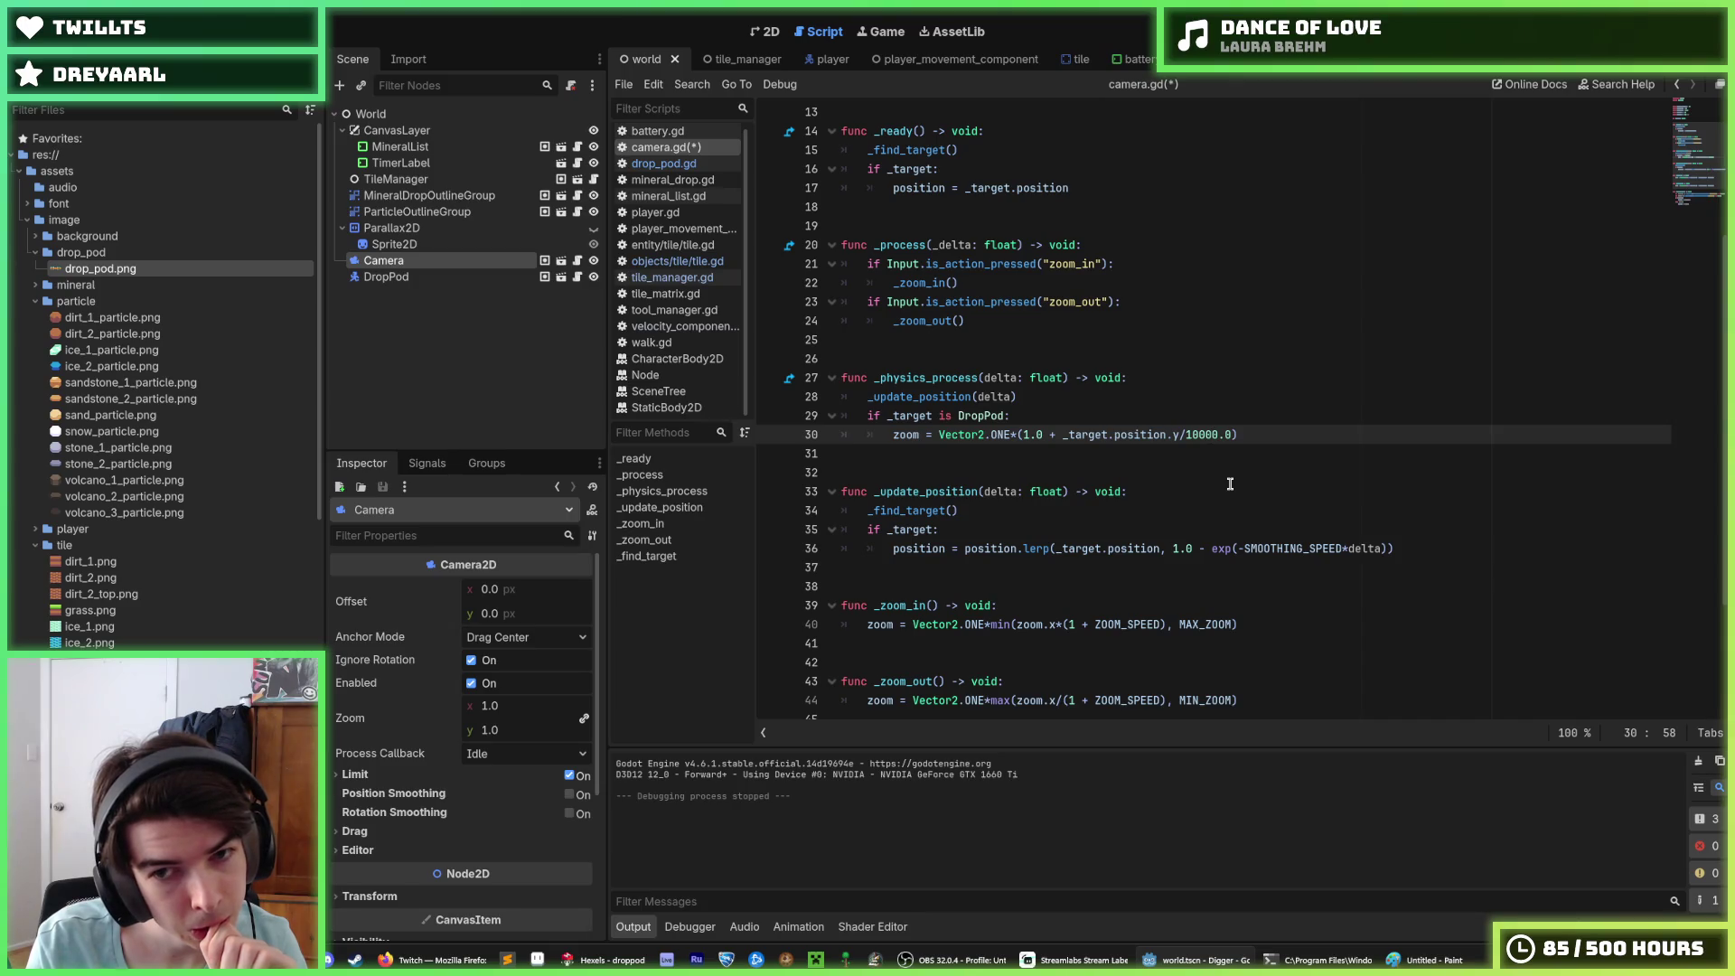
pyautogui.hotkey('ctrl', 'Left')
pyautogui.hotkey('ctrl', 'Left')
pyautogui.hotkey('ctrl', 'Left')
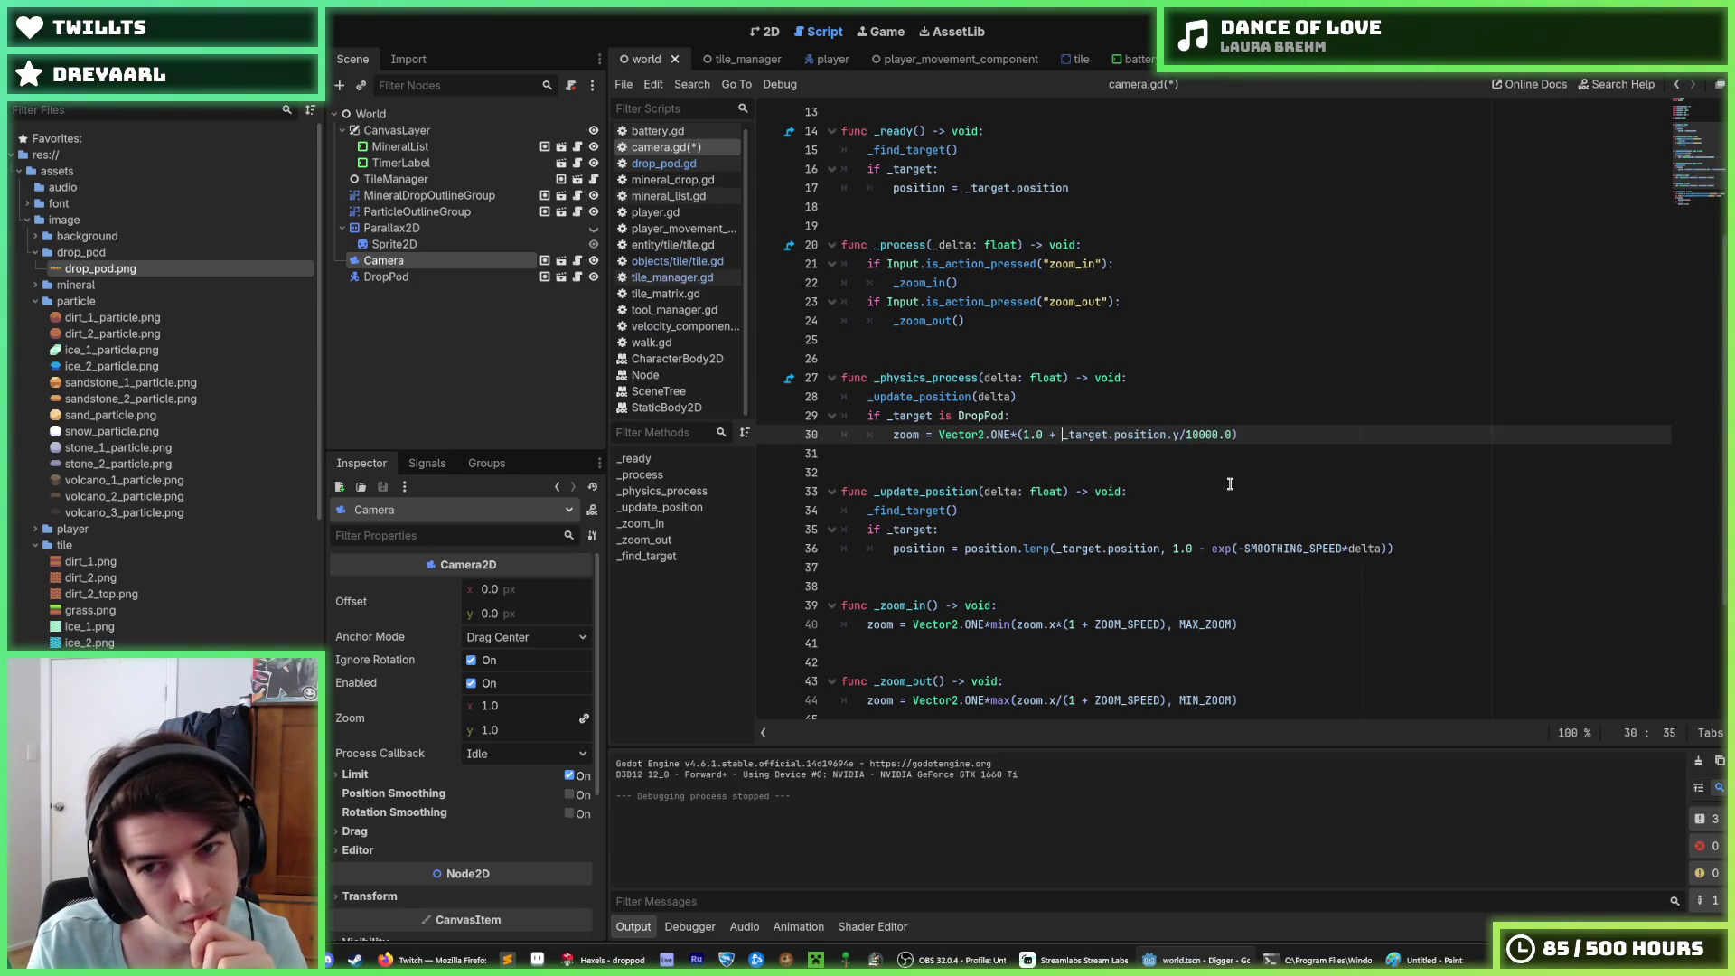
pyautogui.write('(')
pyautogui.hotkey('ctrl', 'Right')
pyautogui.hotkey('ctrl', 'Right')
pyautogui.write(')')
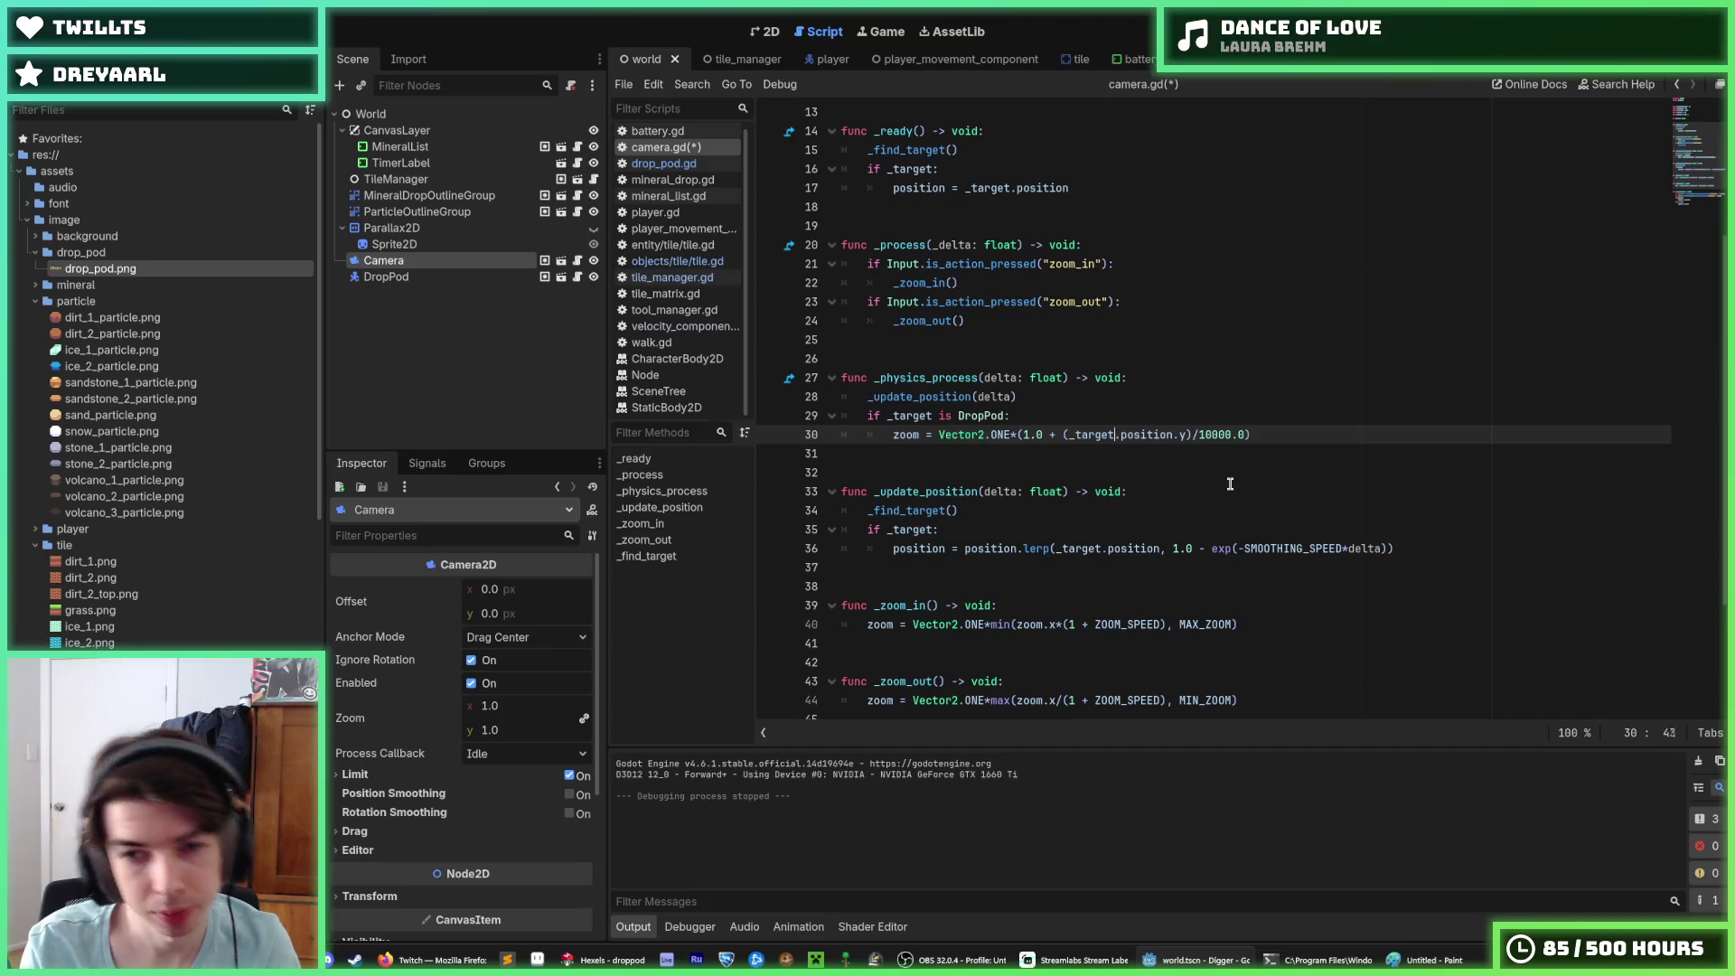
# Step: Make it 1.0 - (128*4 - _target.position.y)/10000.0, save, and run the game
pyautogui.hotkey('ctrl', 'Left')
pyautogui.hotkey('ctrl', 'Left')
pyautogui.hotkey('ctrl', 'Left')
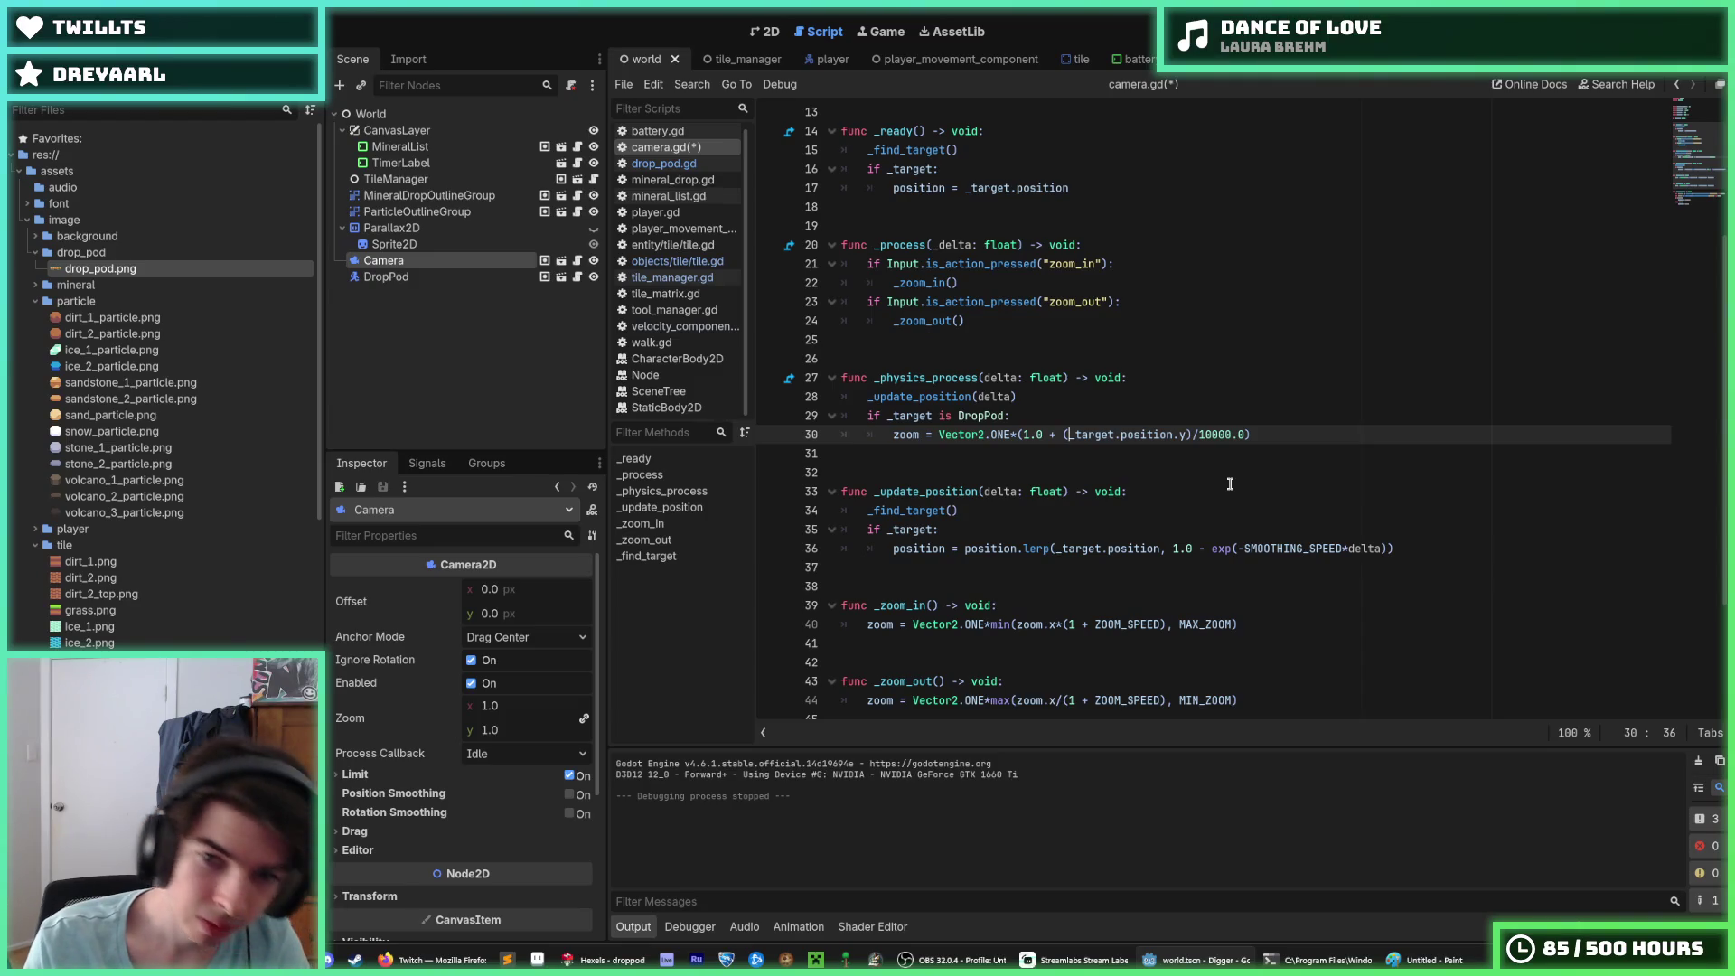
pyautogui.write('Vector2')
pyautogui.write('(Vector2')
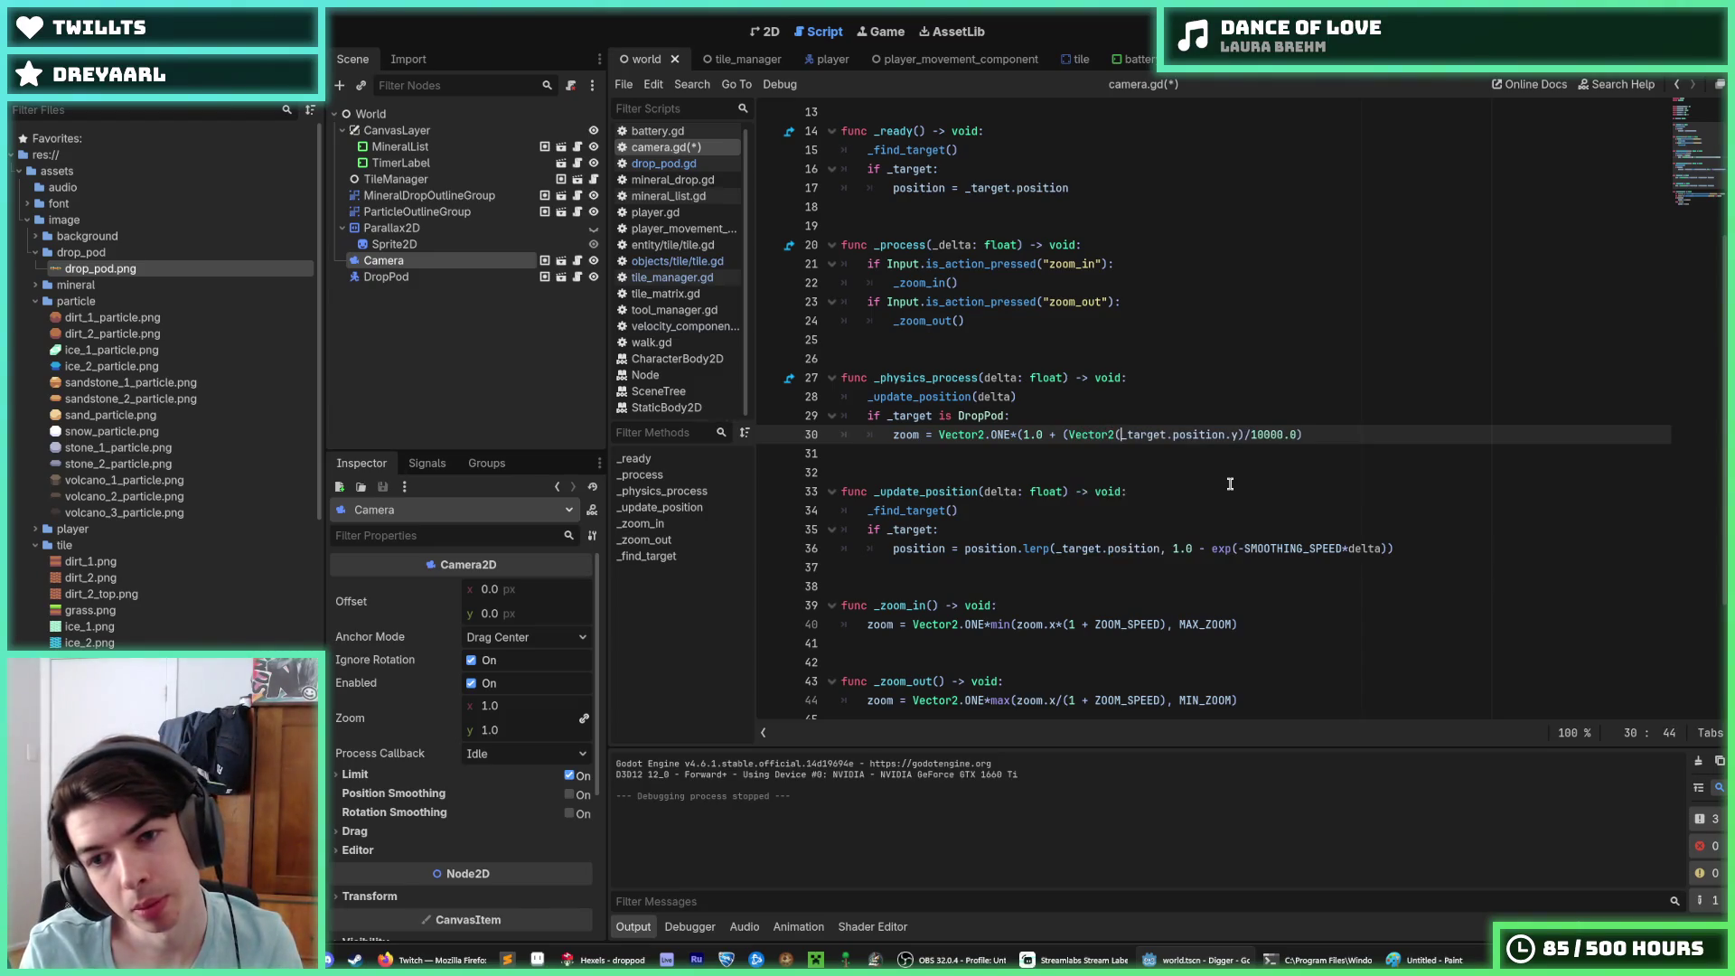
pyautogui.write('0, ')
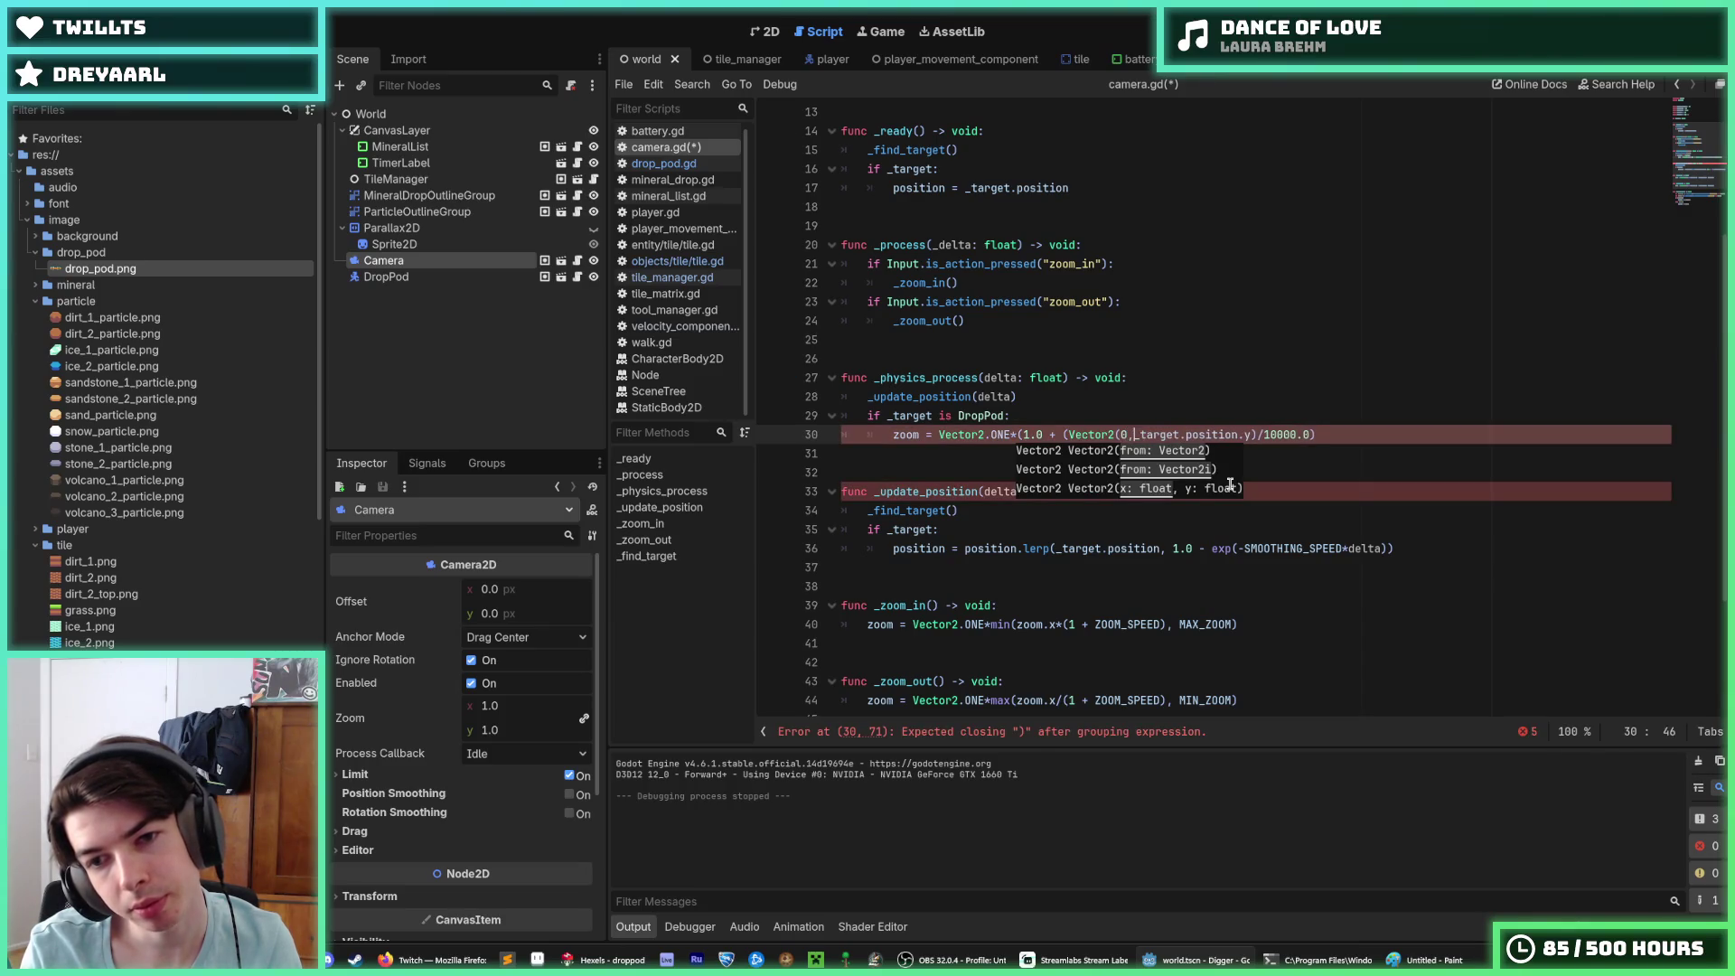
pyautogui.write('48')
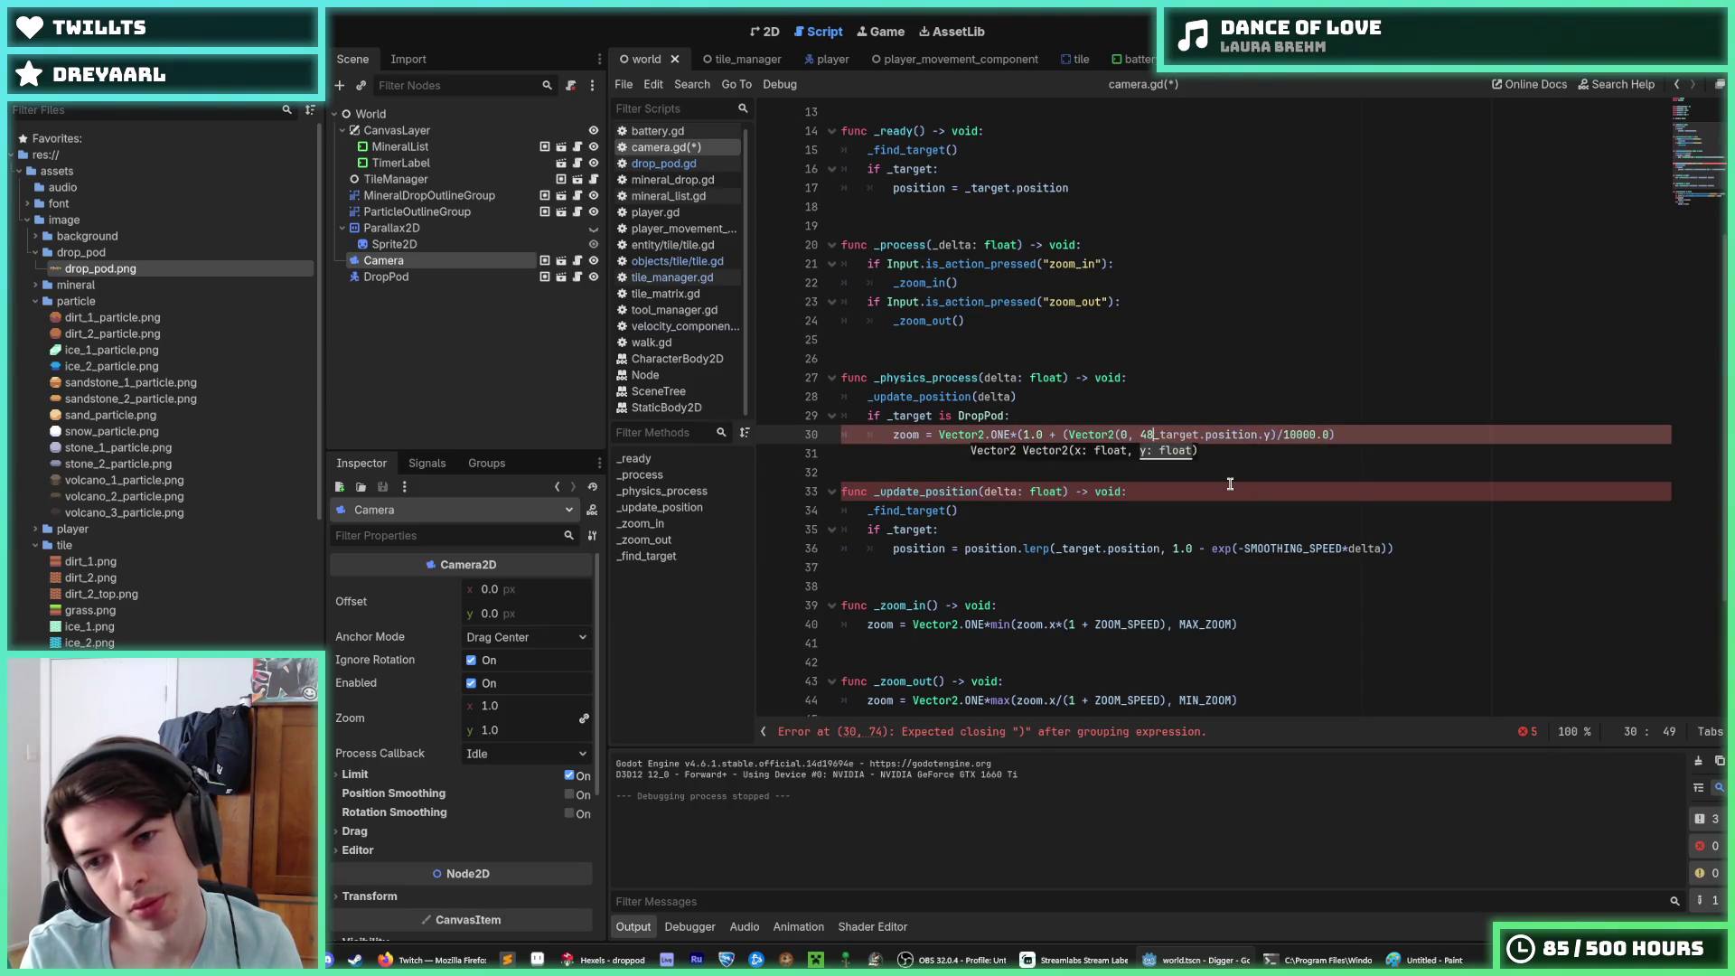
pyautogui.press('BackSpace')
pyautogui.press('BackSpace')
pyautogui.press('BackSpace')
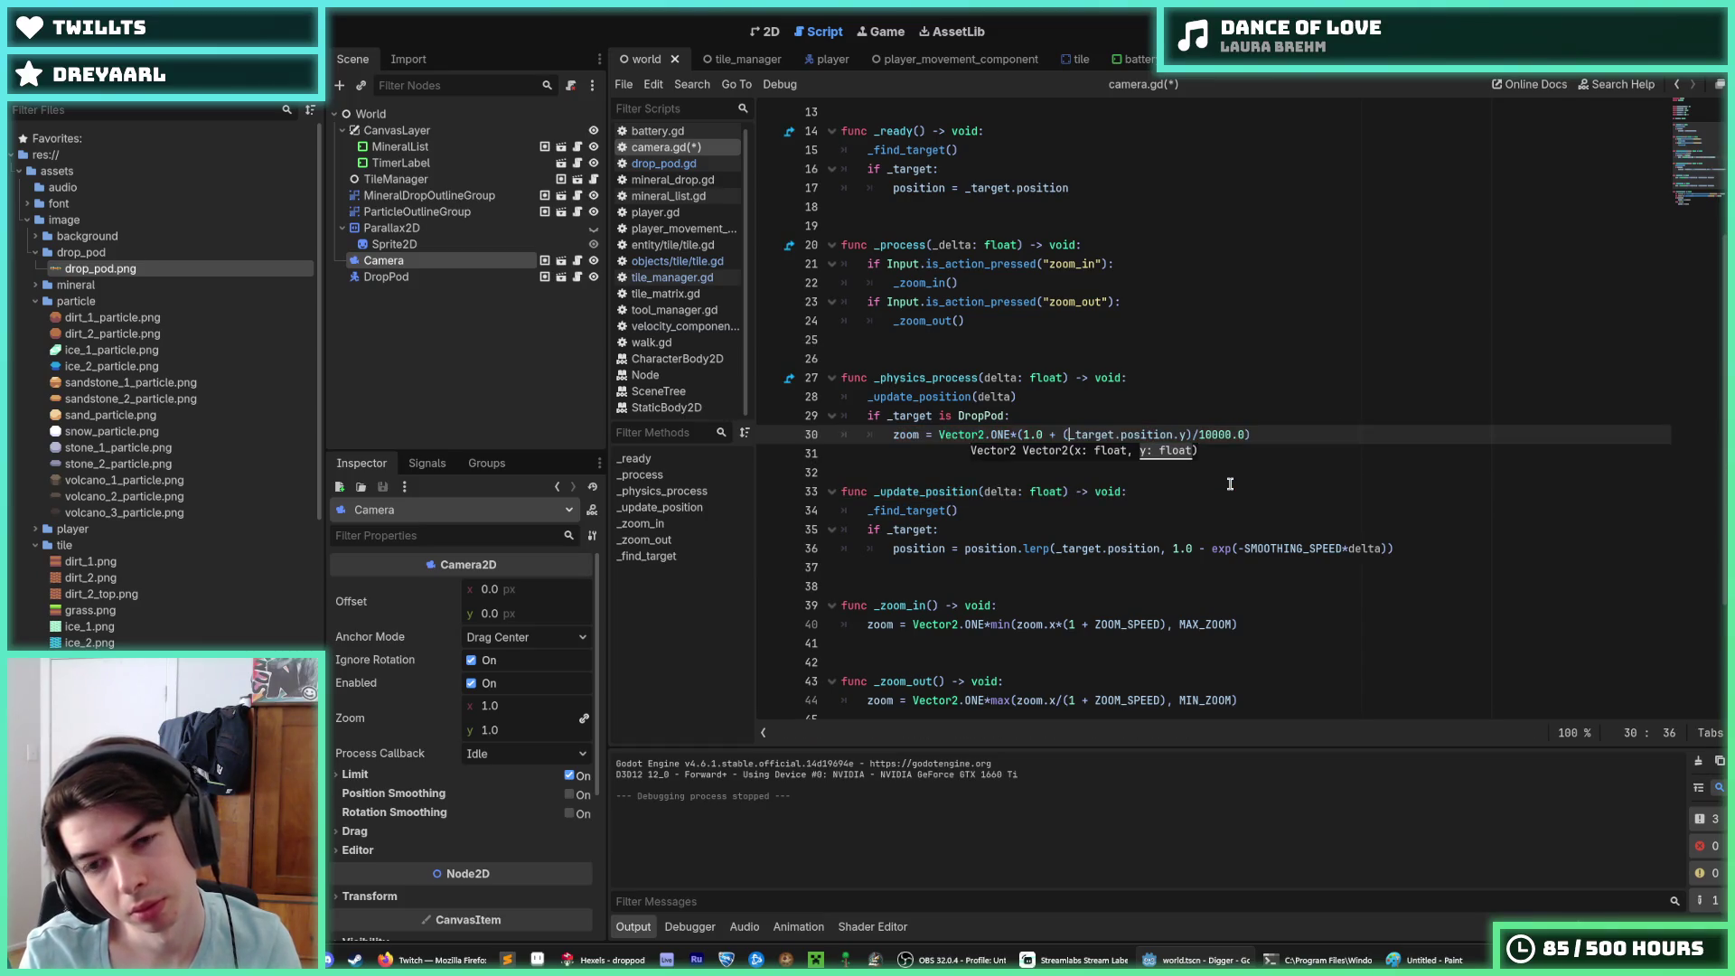
pyautogui.write('128*4')
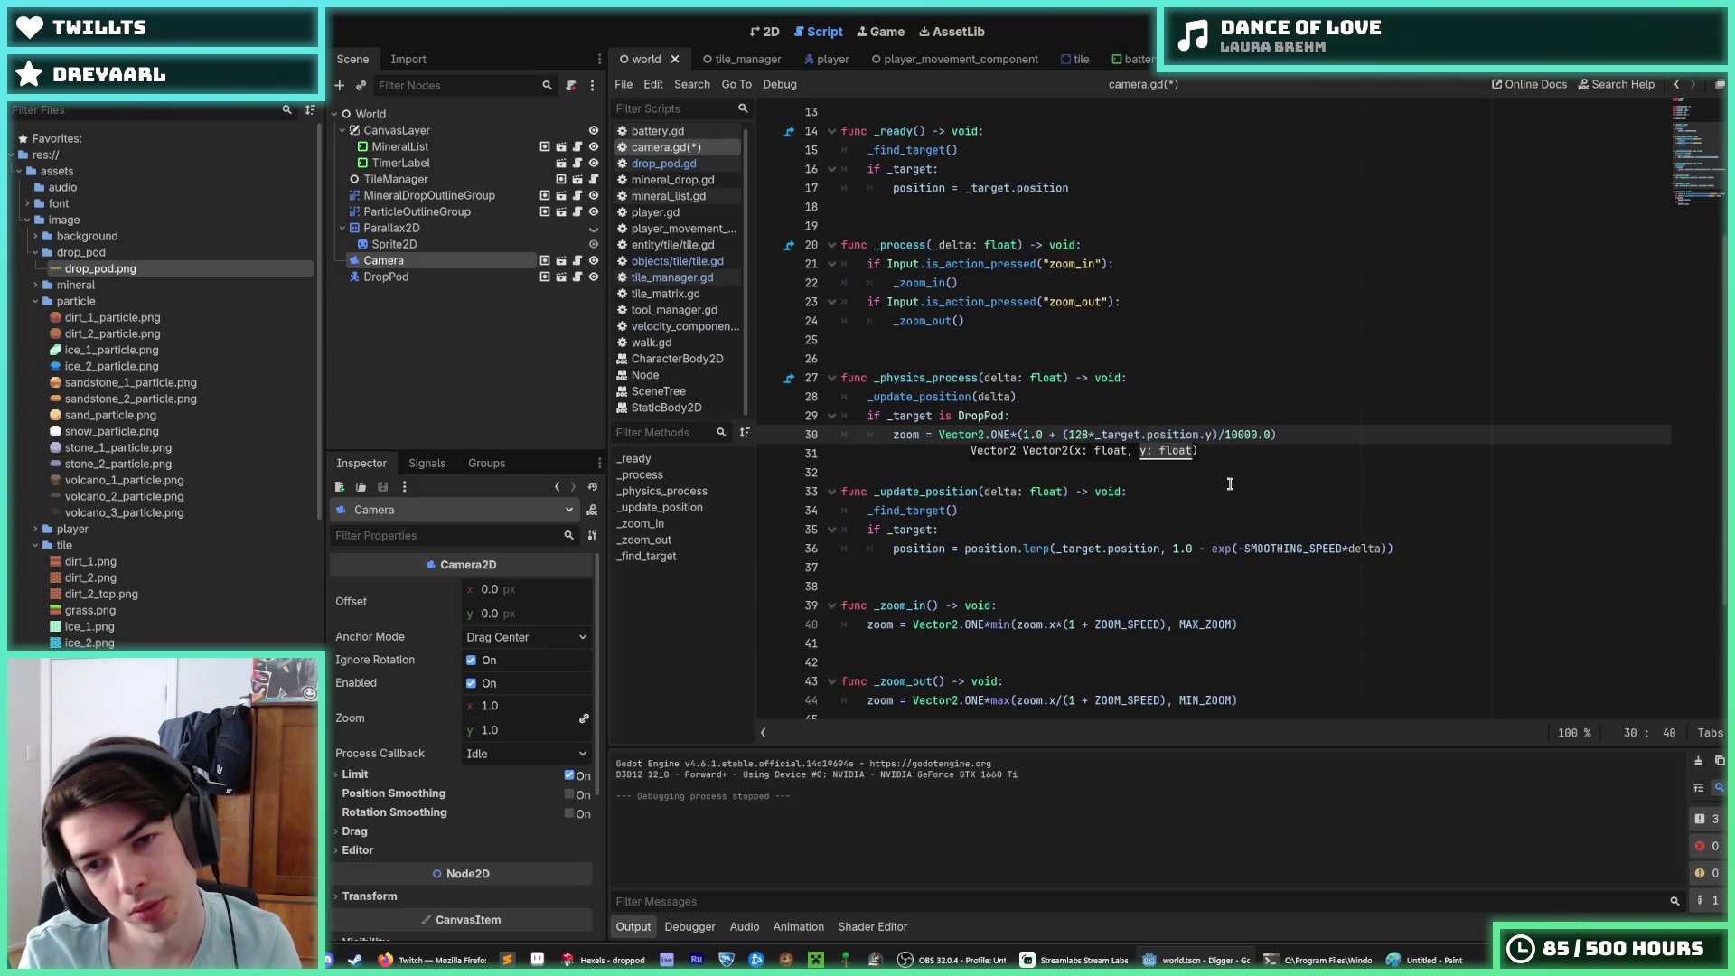
pyautogui.write(' -')
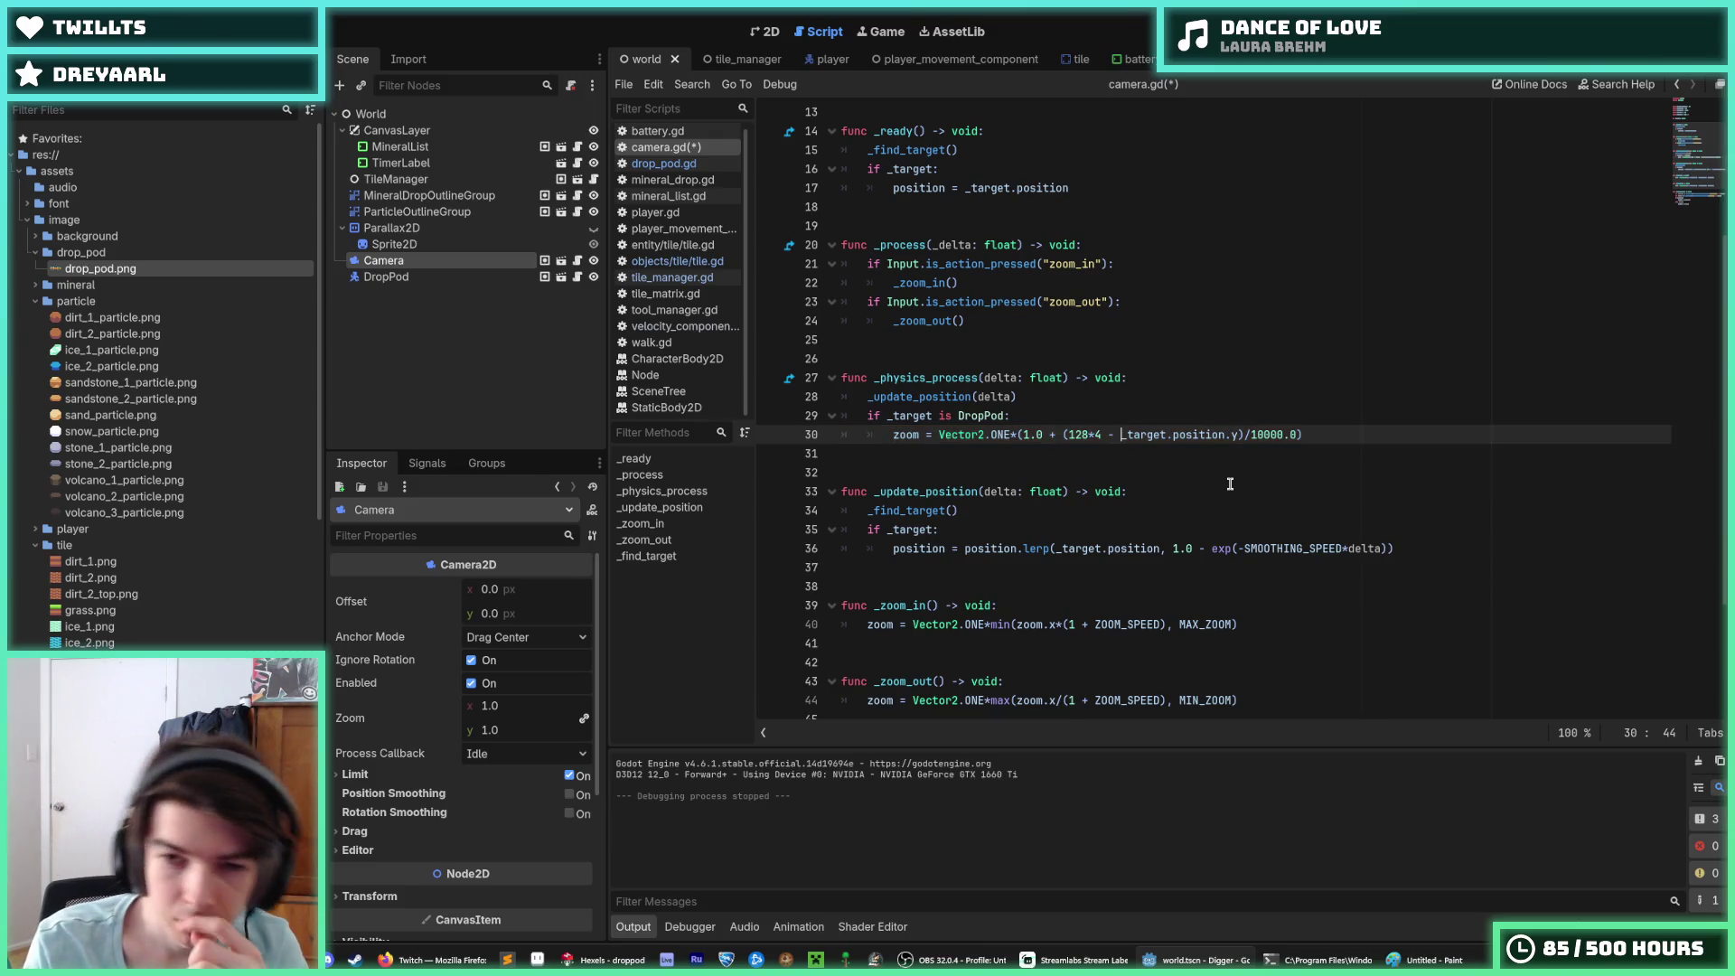
pyautogui.press('Left')
pyautogui.press('Left')
pyautogui.press('Left')
pyautogui.press('BackSpace')
pyautogui.write('-')
pyautogui.hotkey('ctrl', 's')
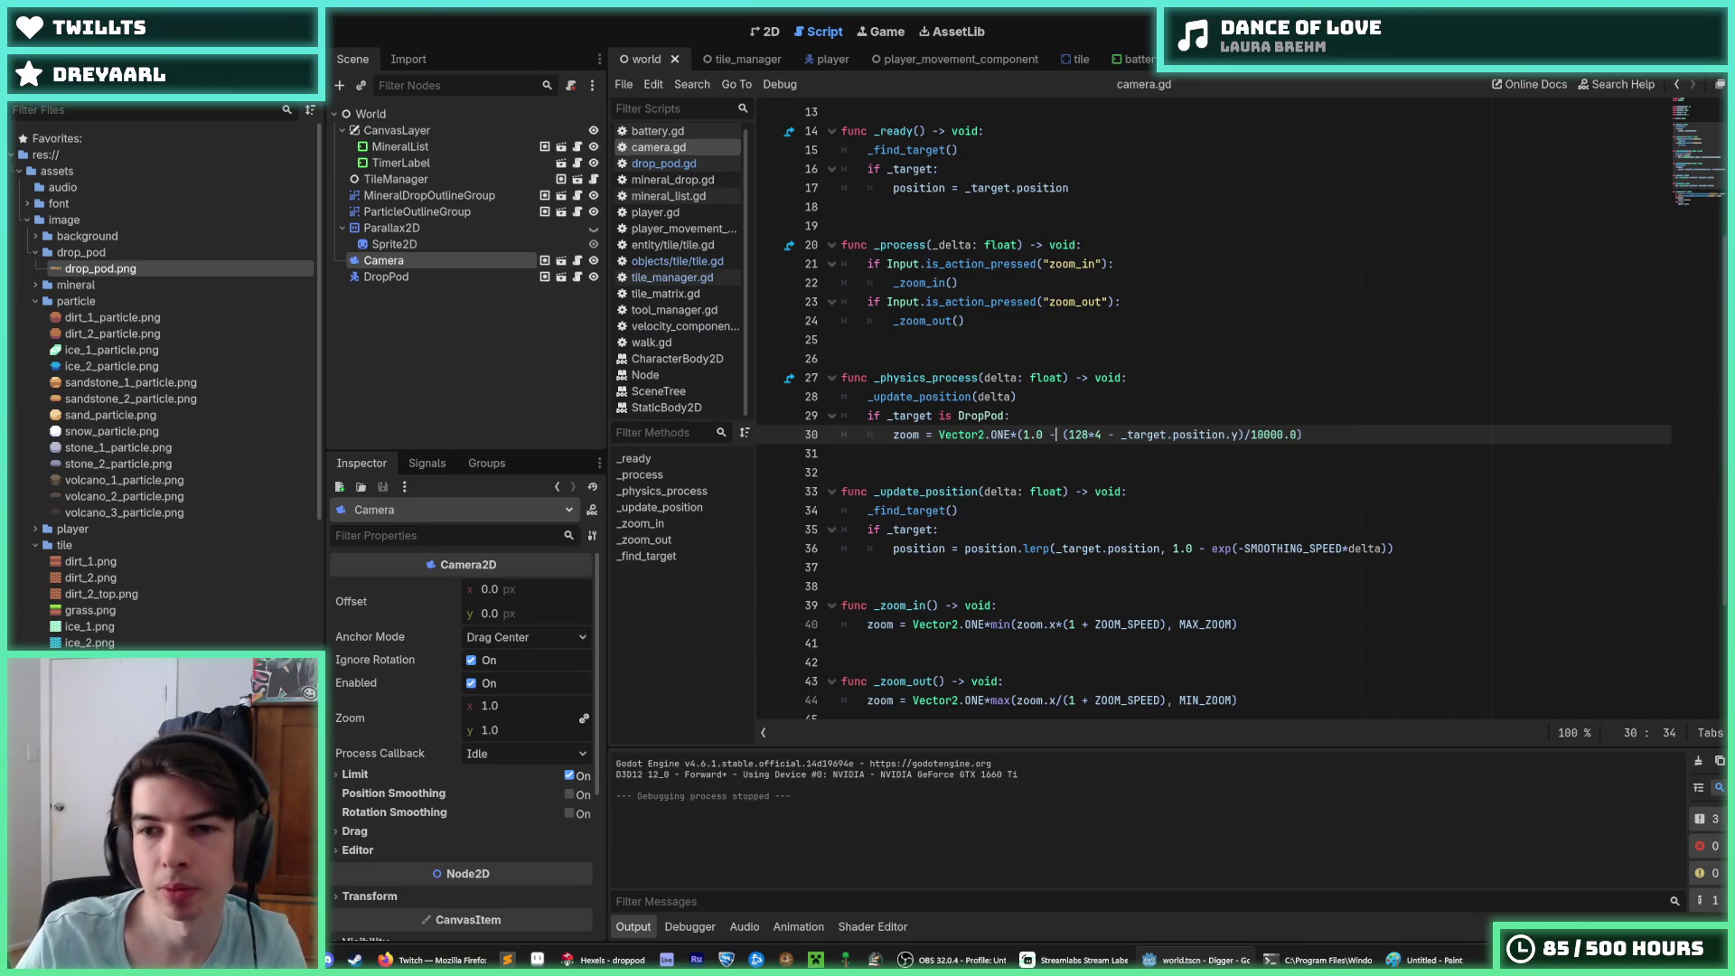
pyautogui.press('F5')
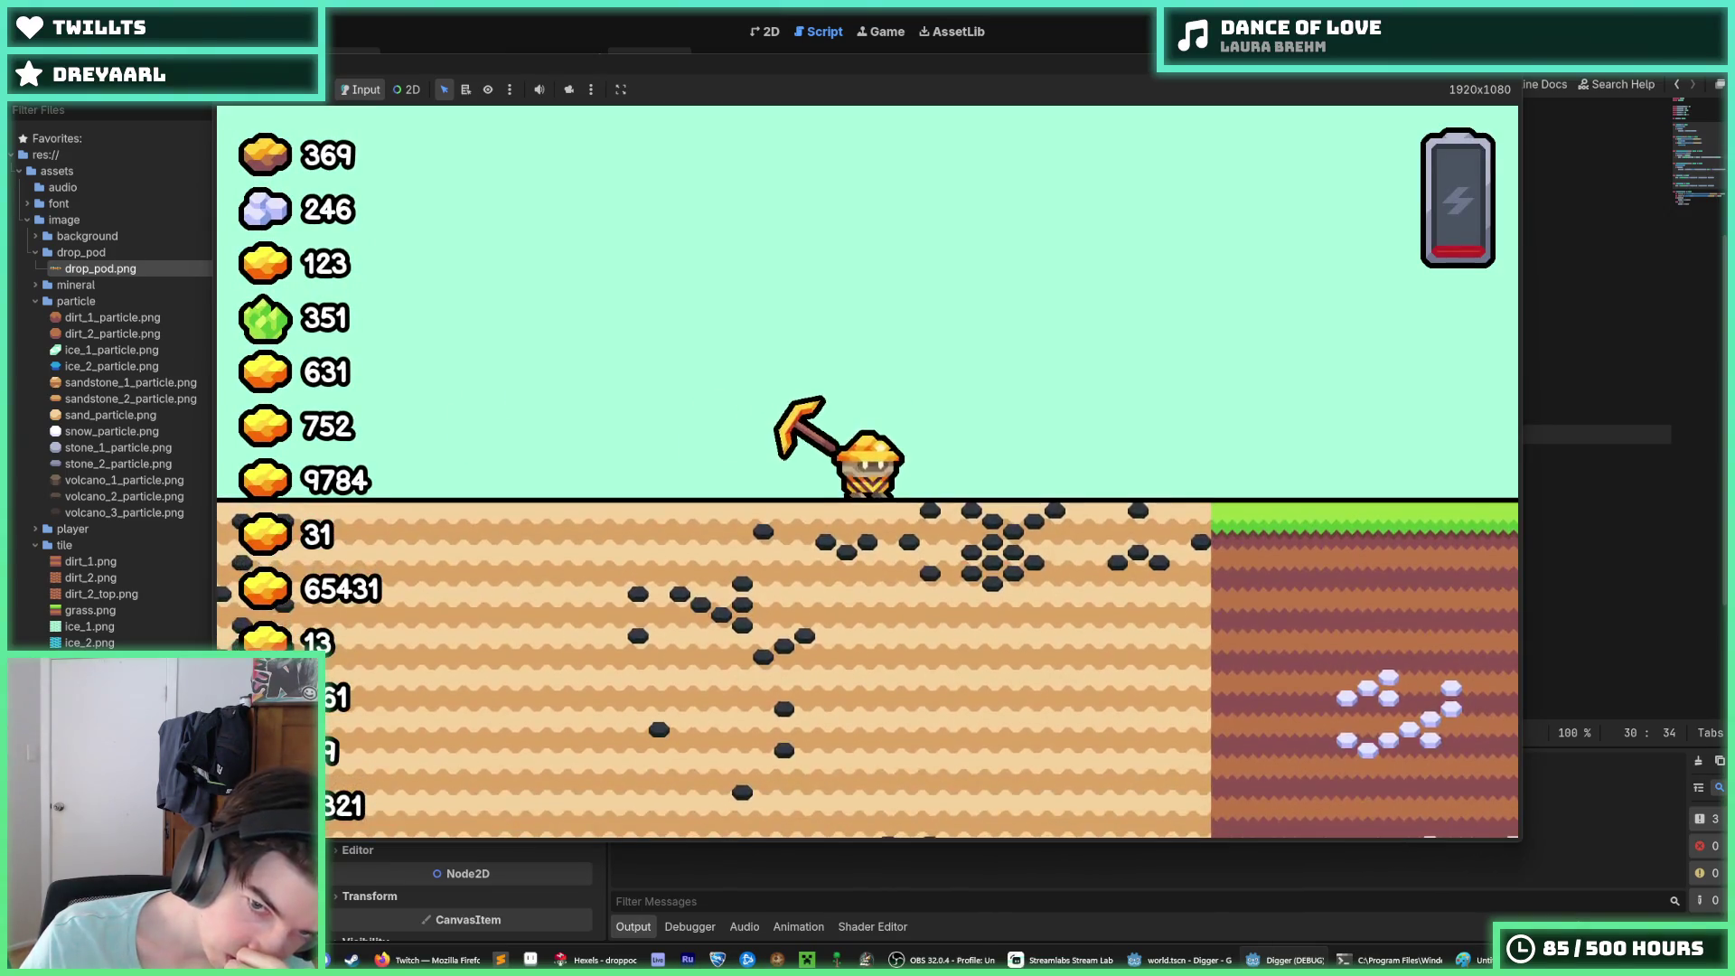
pyautogui.press('F8')
pyautogui.click(1276, 434)
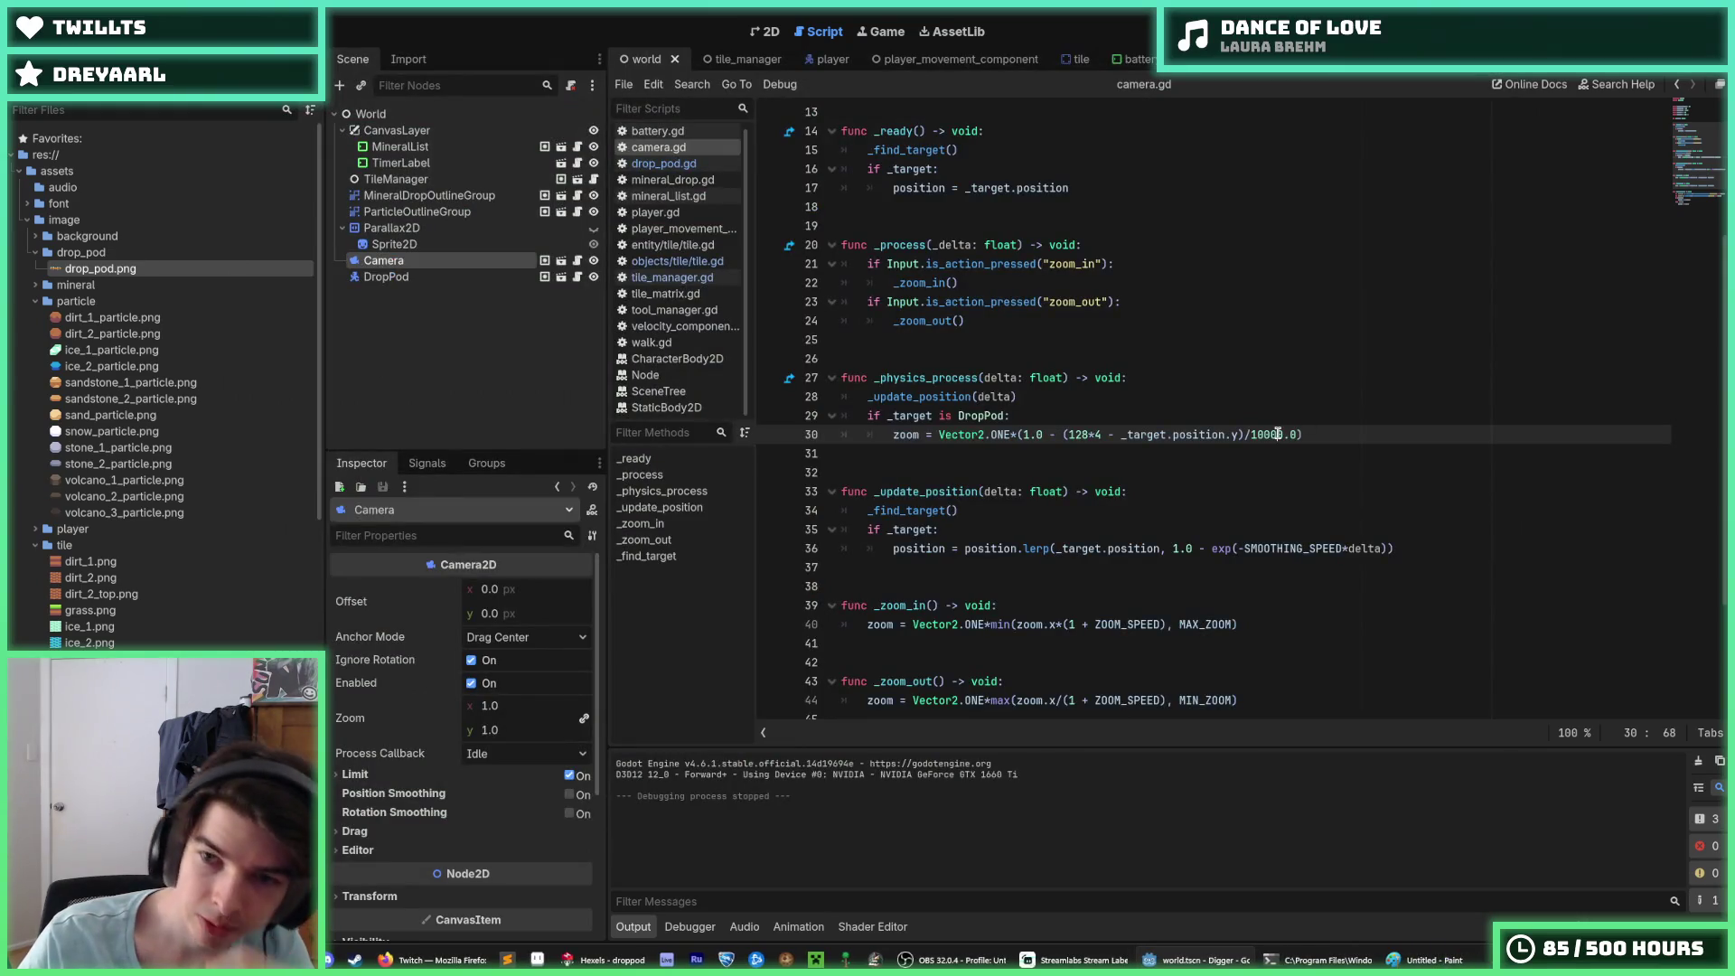
pyautogui.press('BackSpace')
pyautogui.hotkey('ctrl', 's')
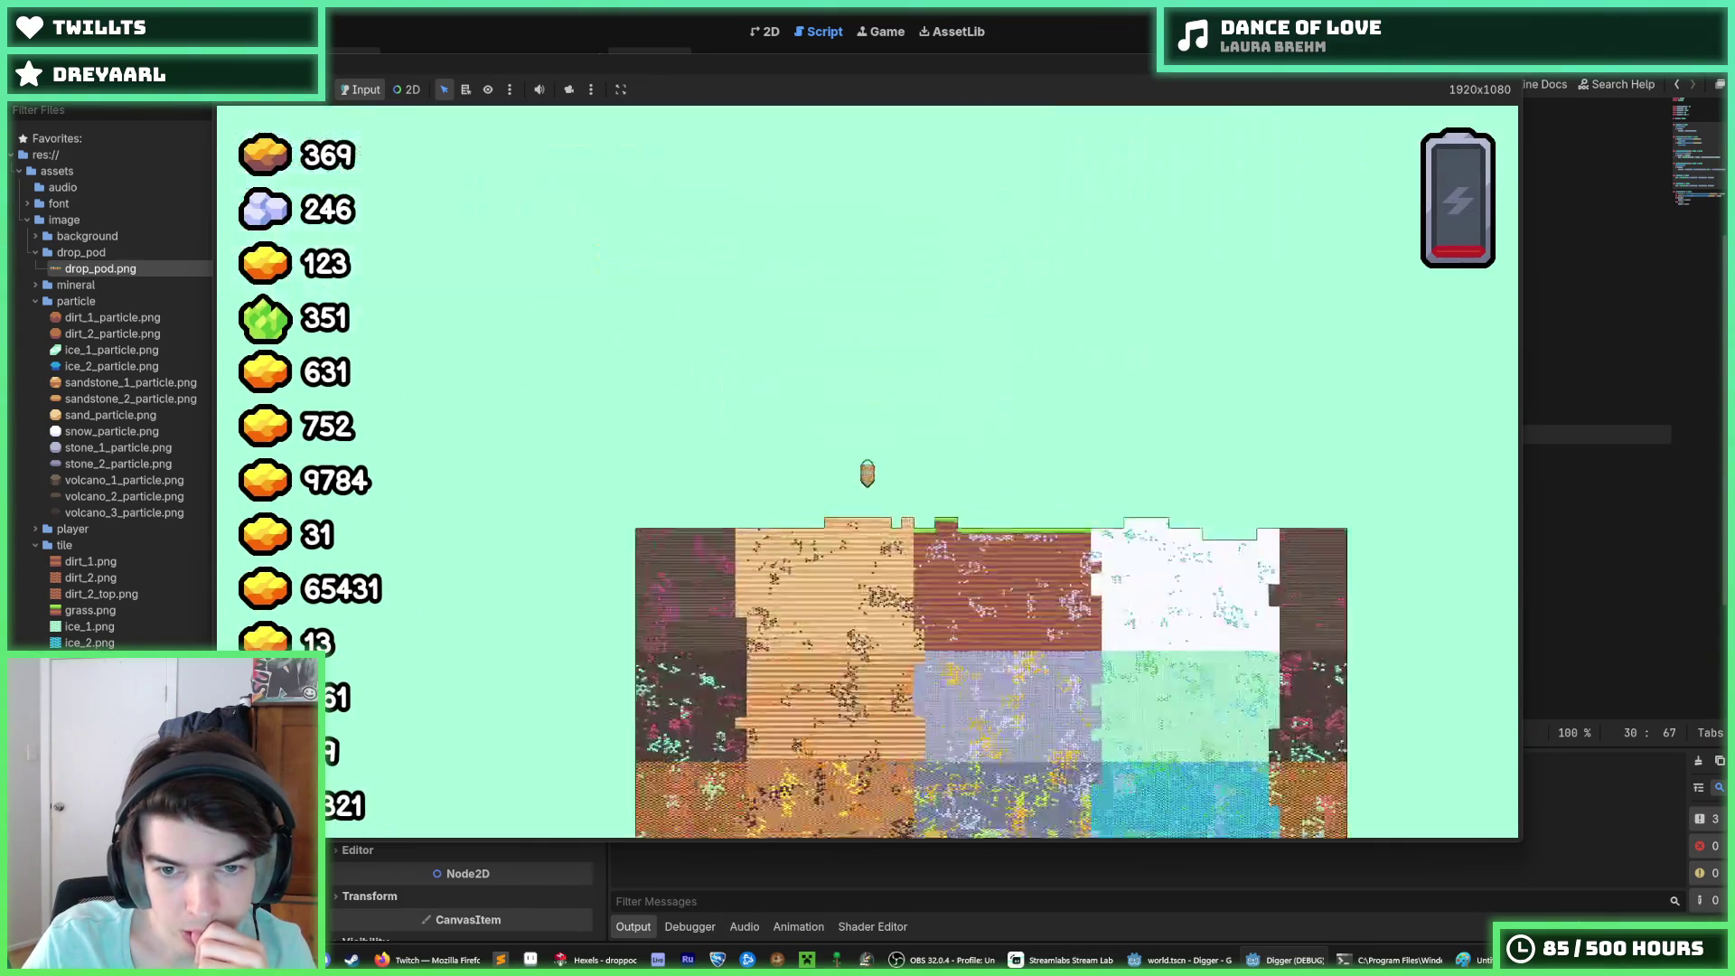
pyautogui.click(1355, 36)
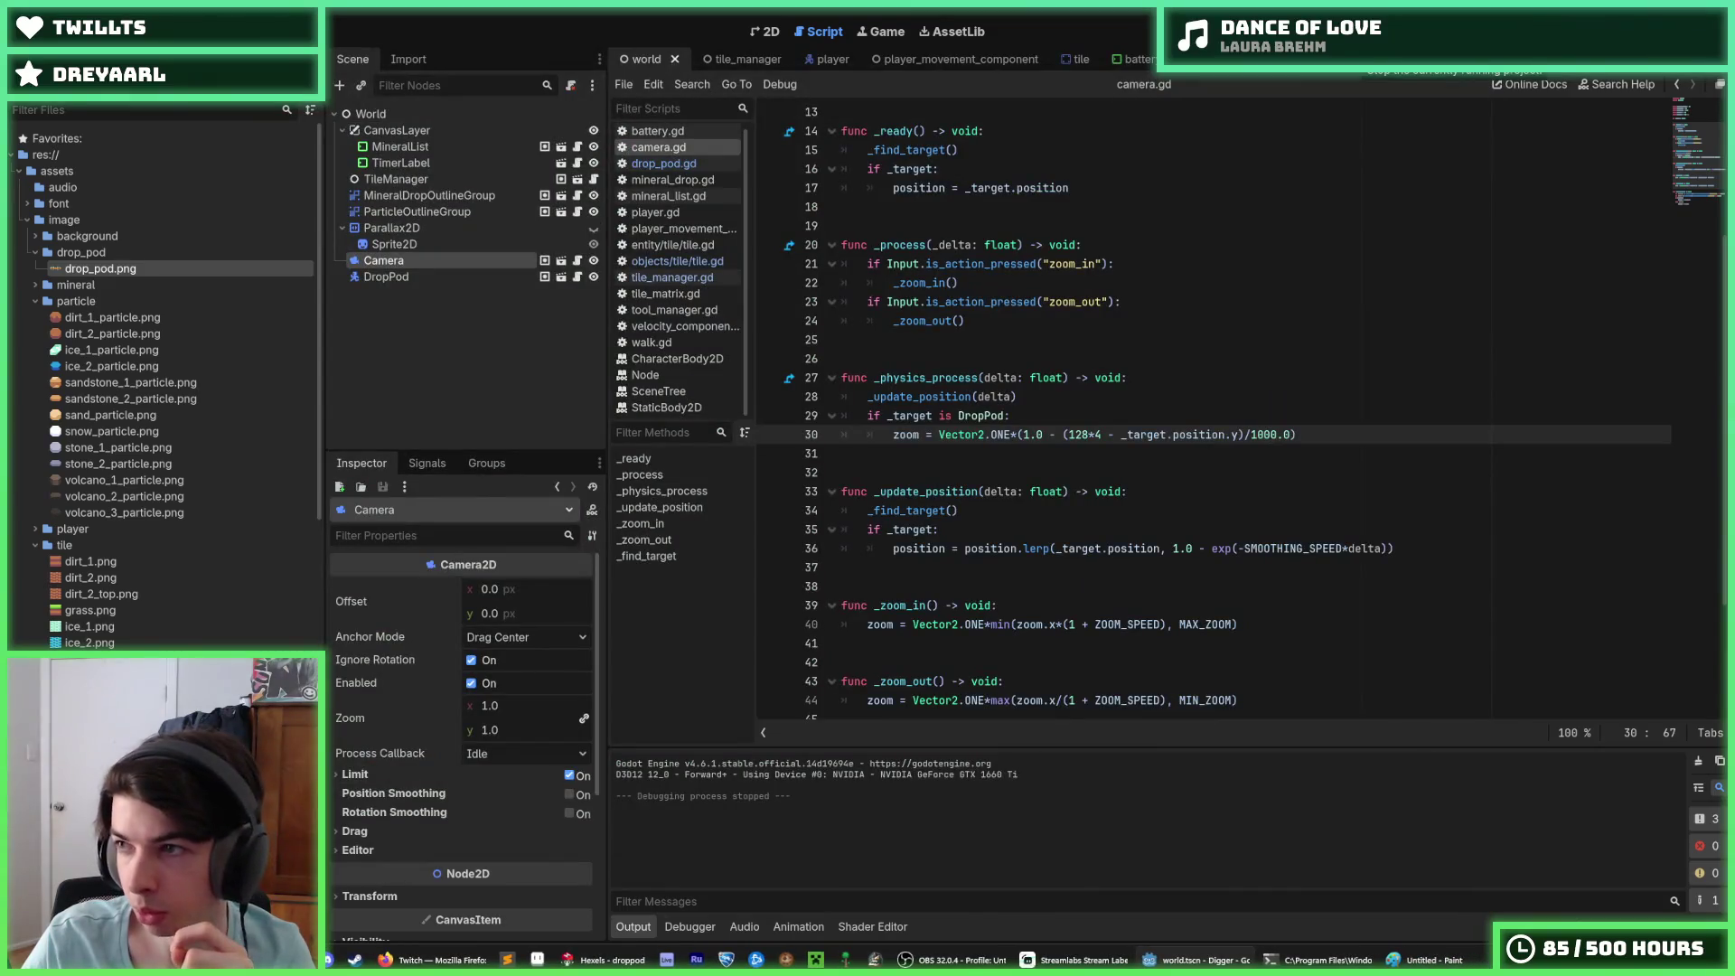
pyautogui.click(1253, 437)
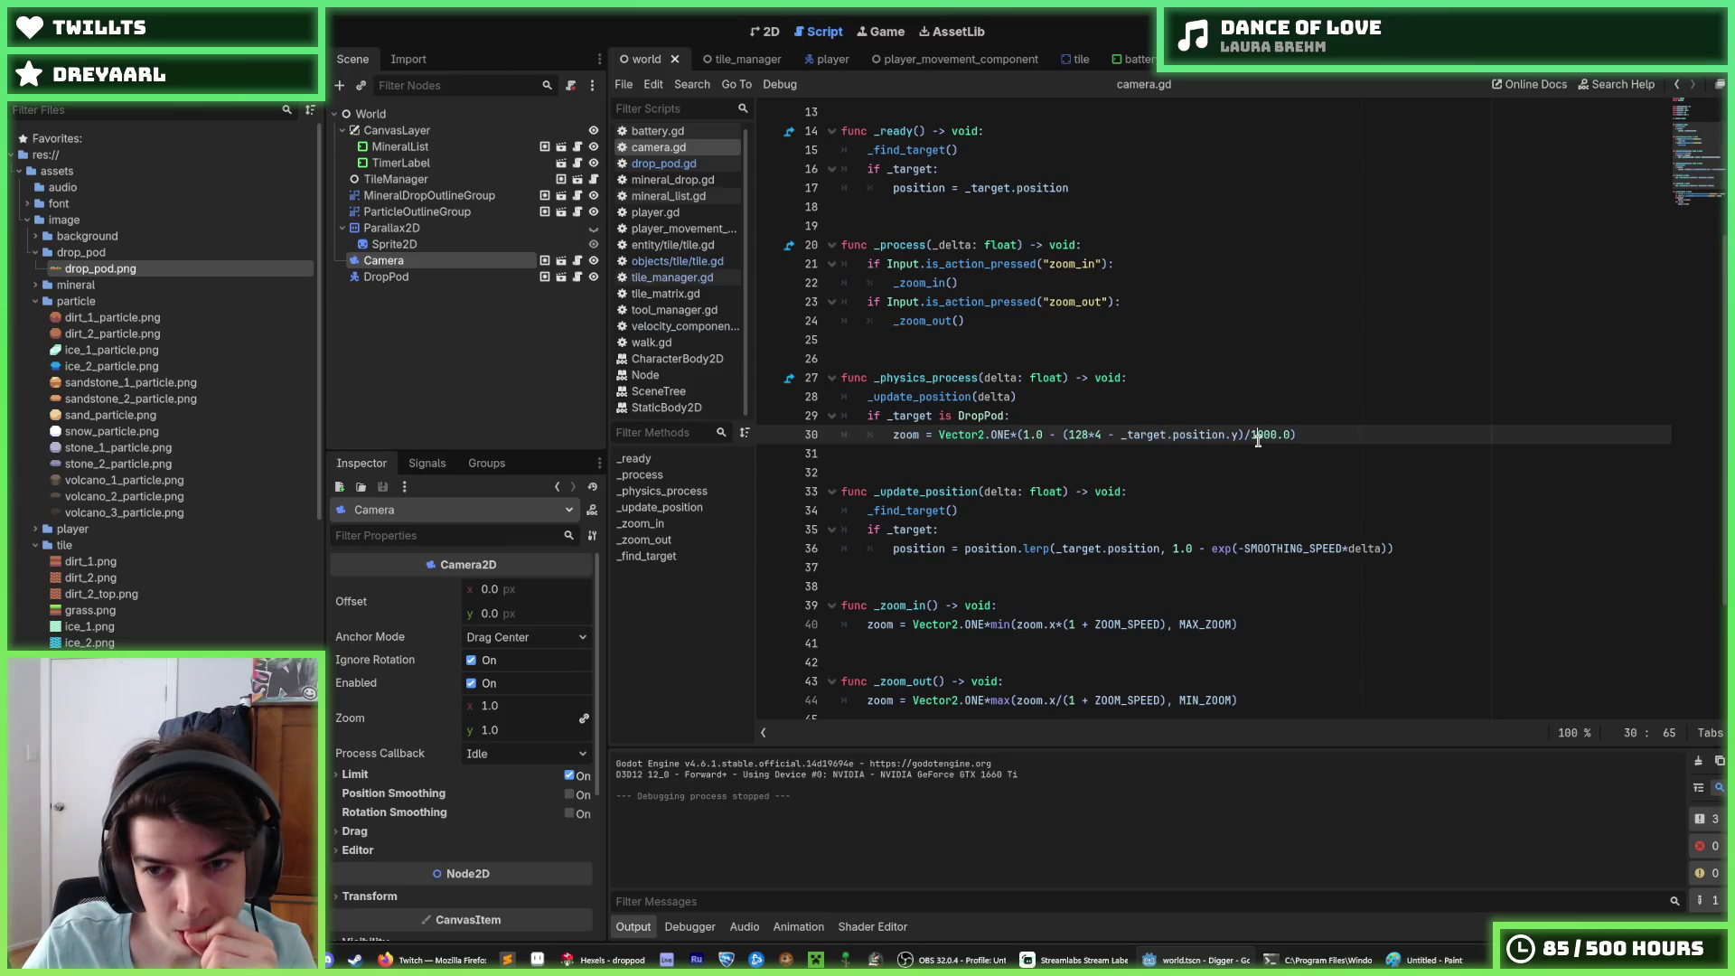
pyautogui.write('5')
pyautogui.press('F5')
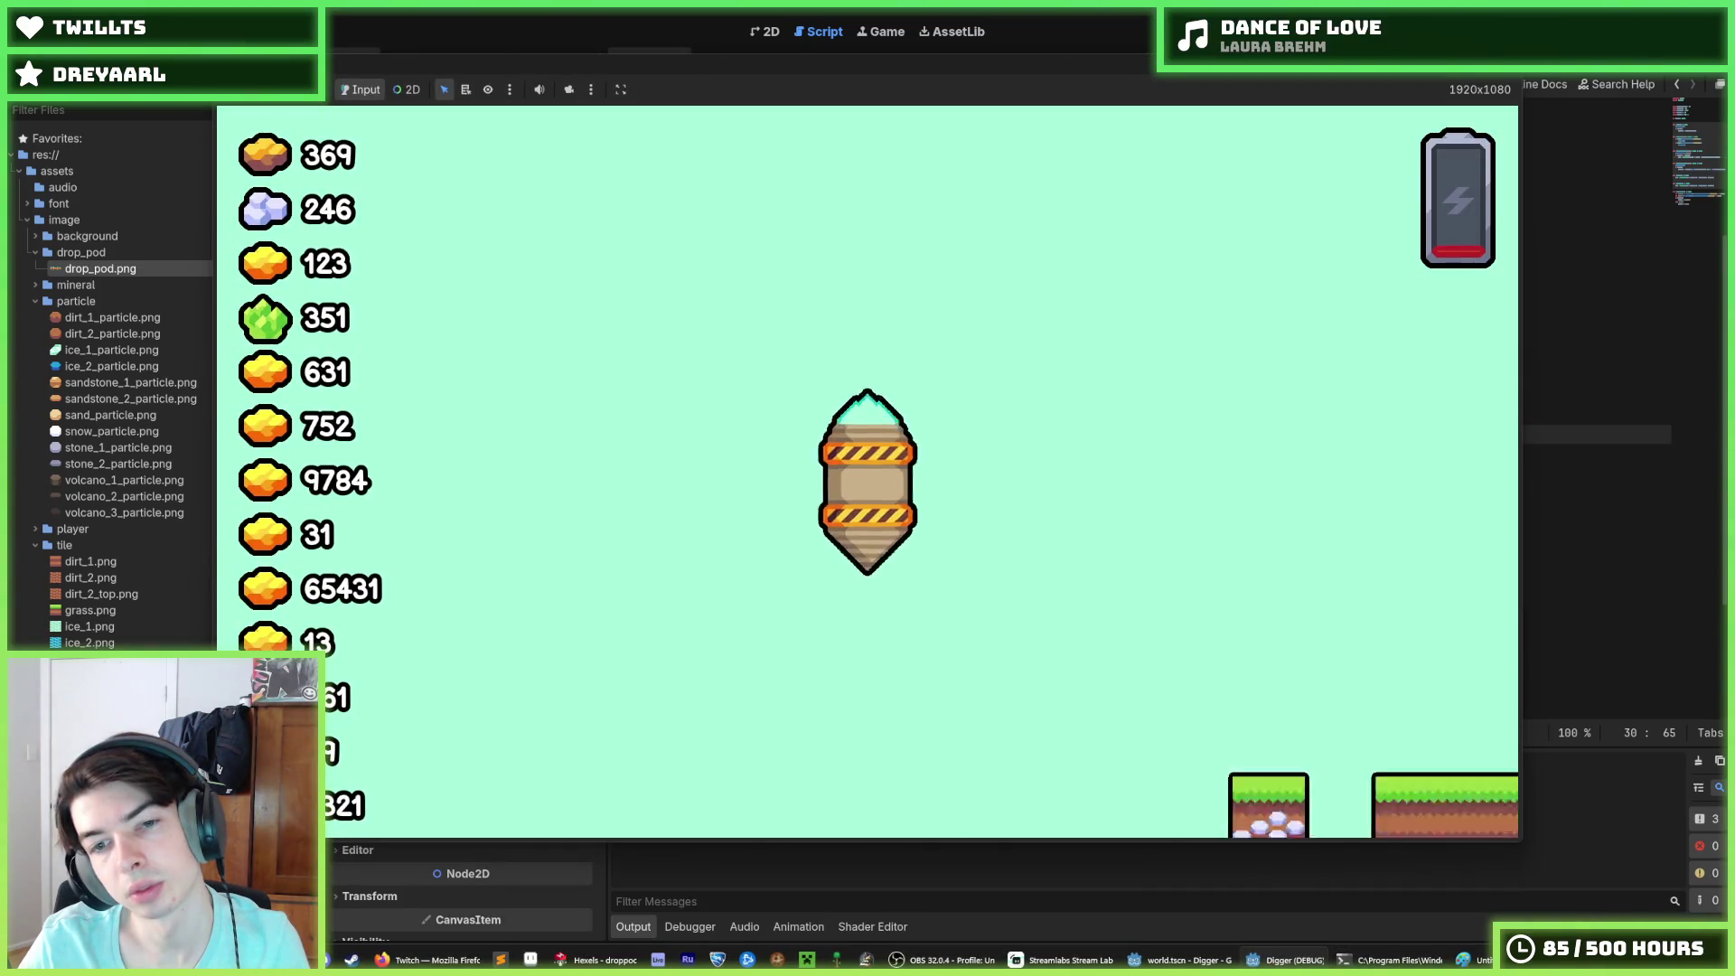
pyautogui.press('F8')
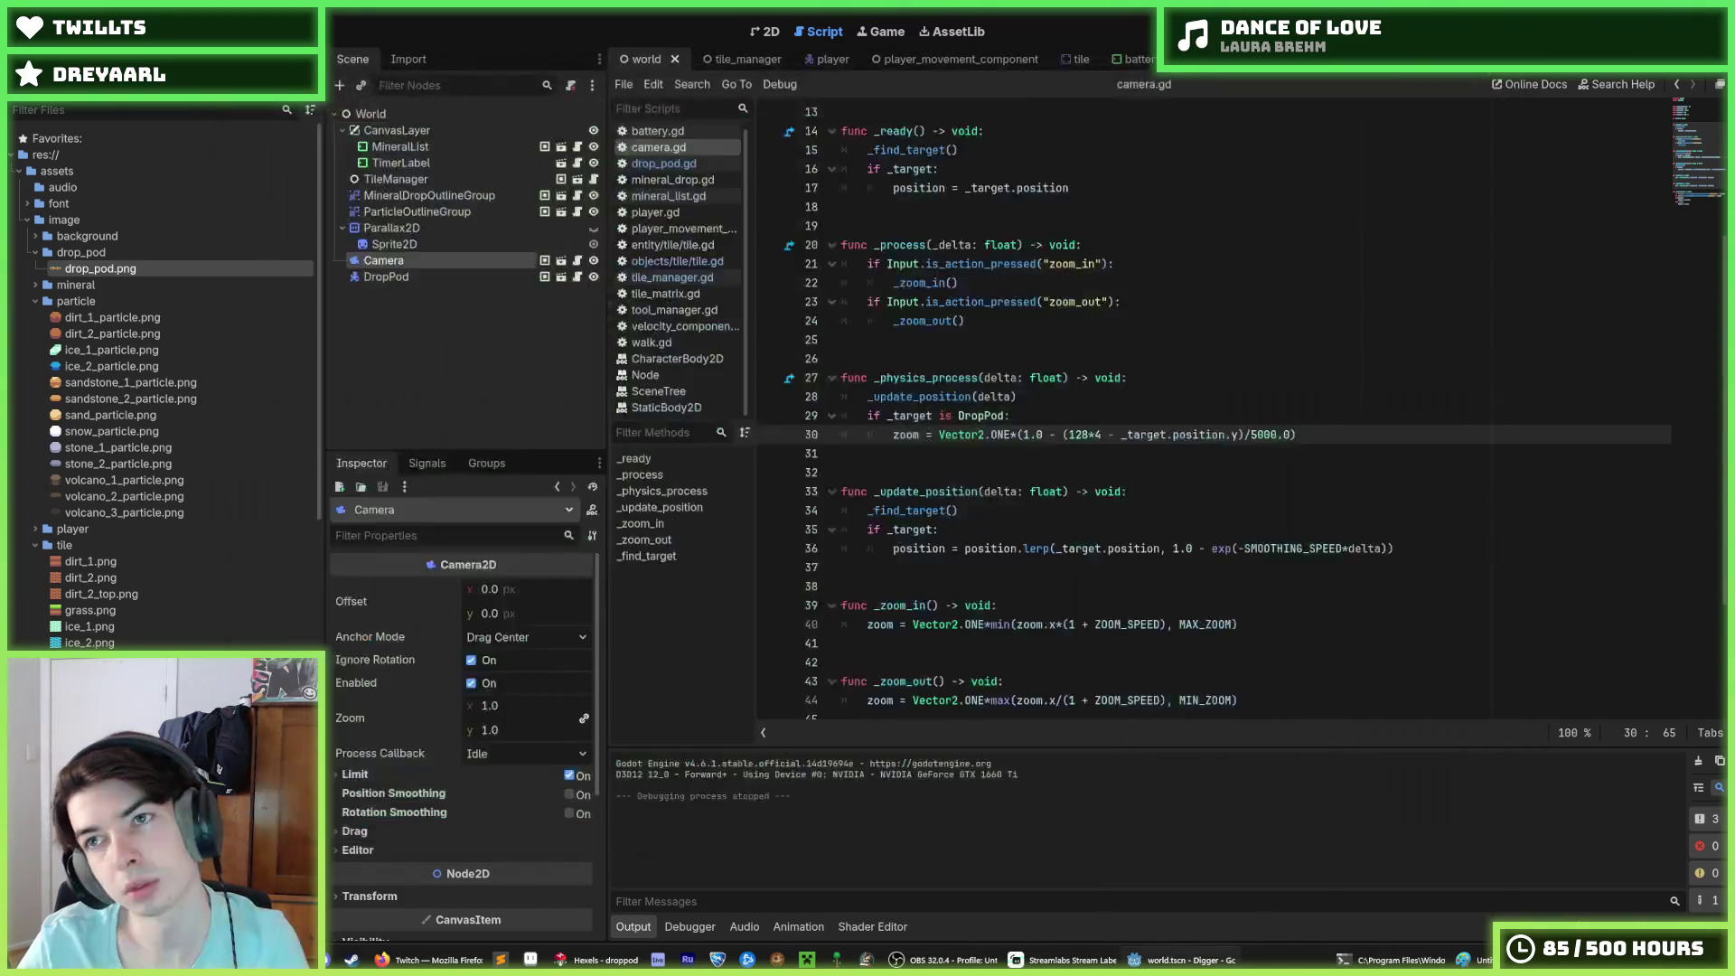
pyautogui.press('F5')
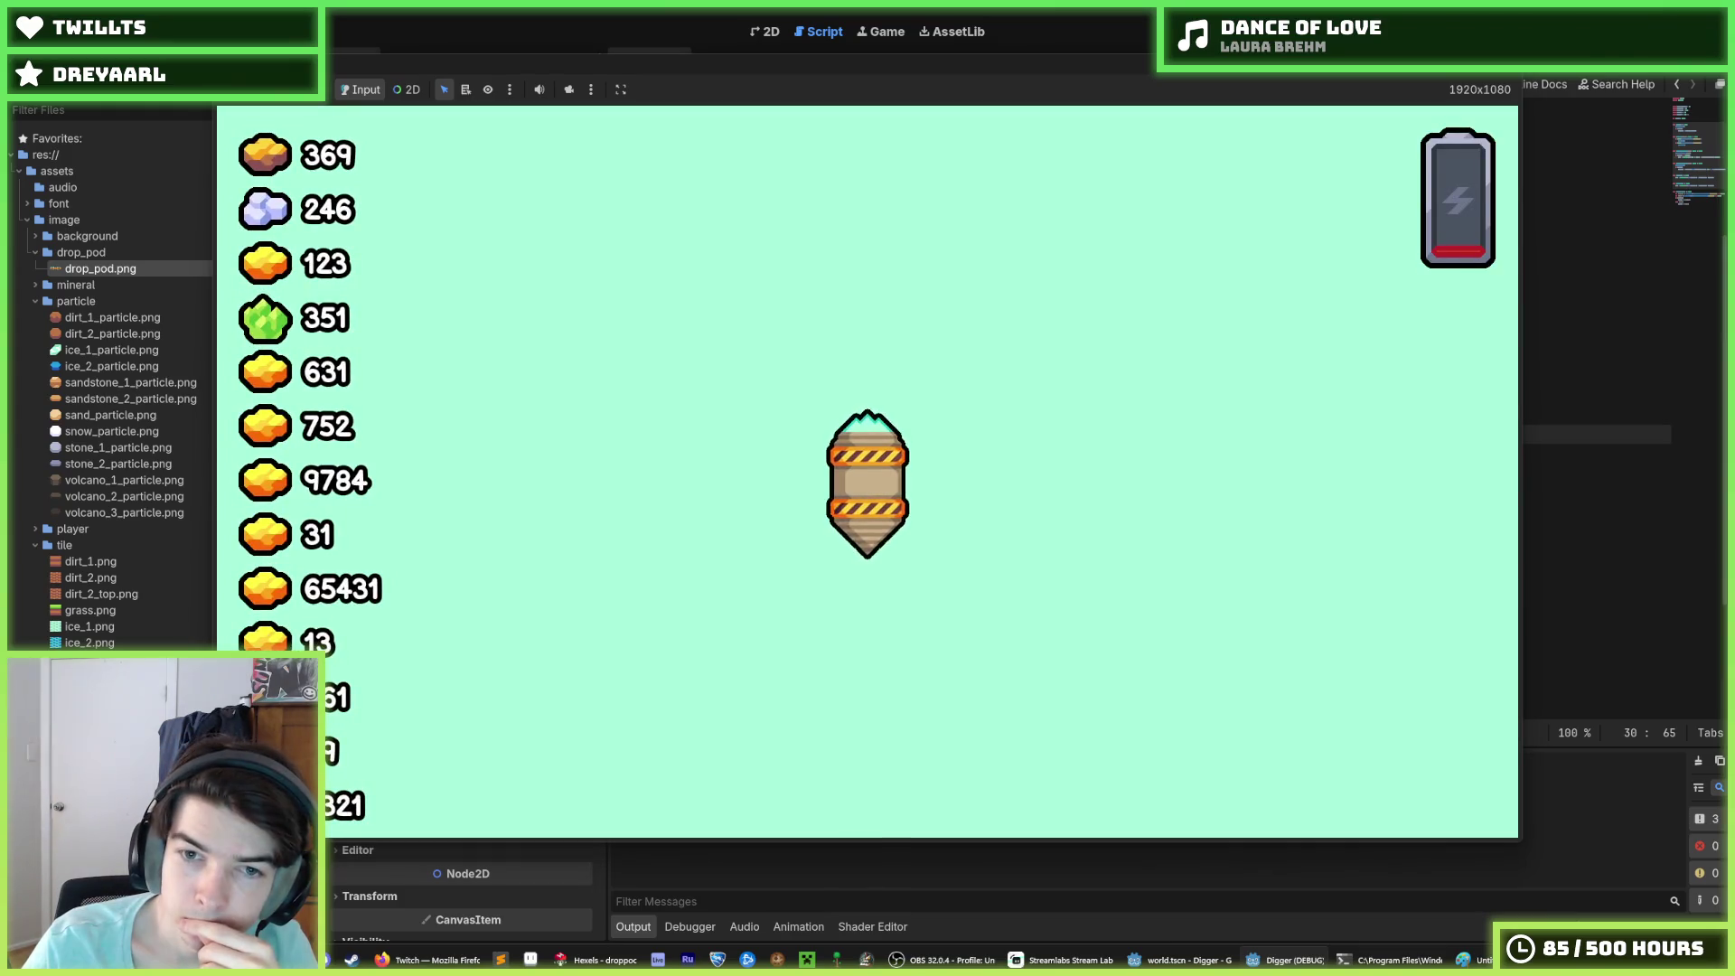
pyautogui.press('F8')
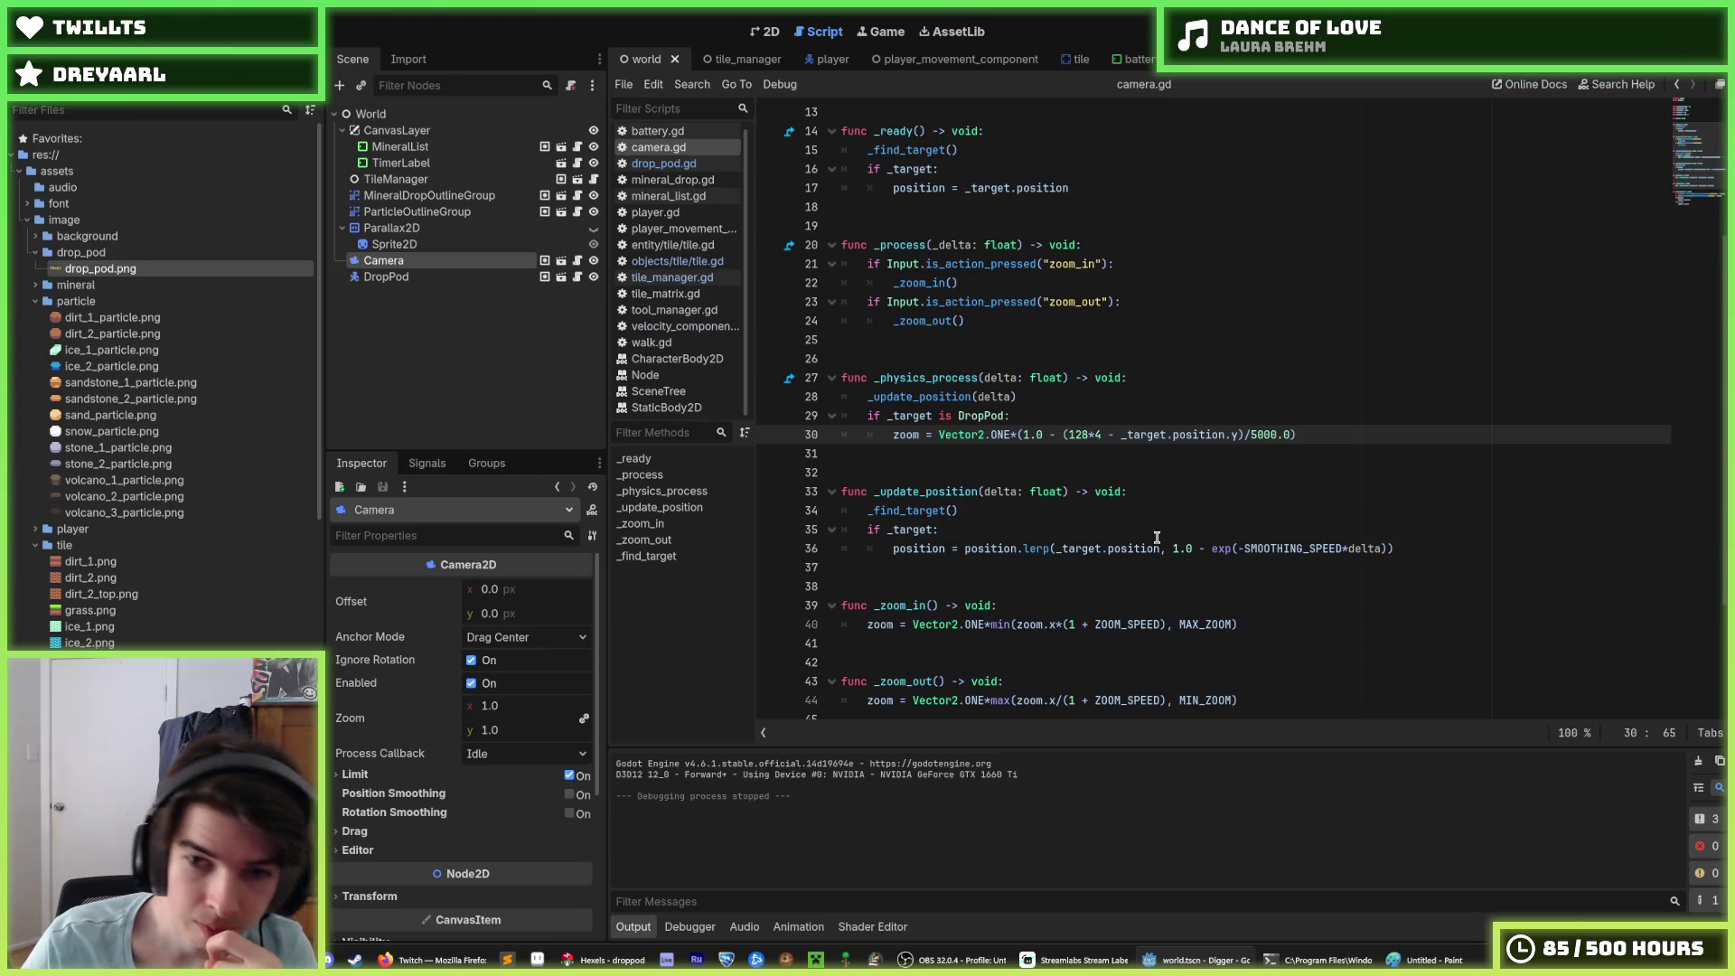
pyautogui.moveTo(1159, 547); pyautogui.dragTo(1053, 553)
# Step: Change 'if _target:' to 'if _target is Player:' and open a line below that branch
pyautogui.click(964, 534)
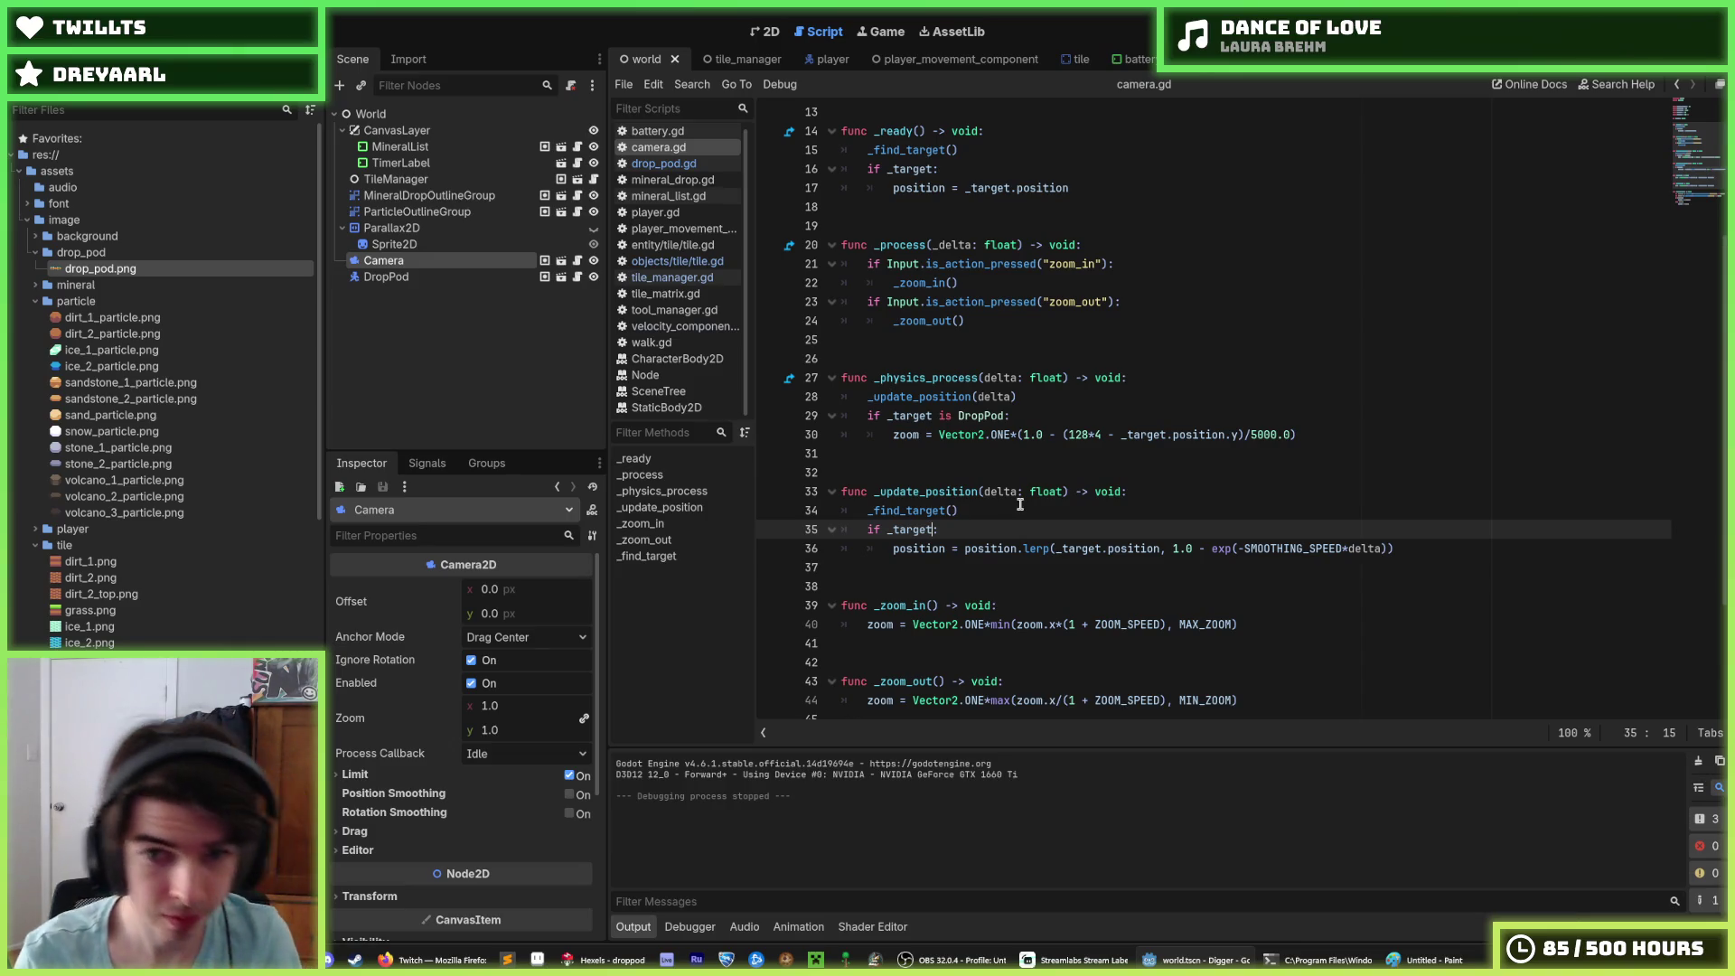
pyautogui.write('is Player')
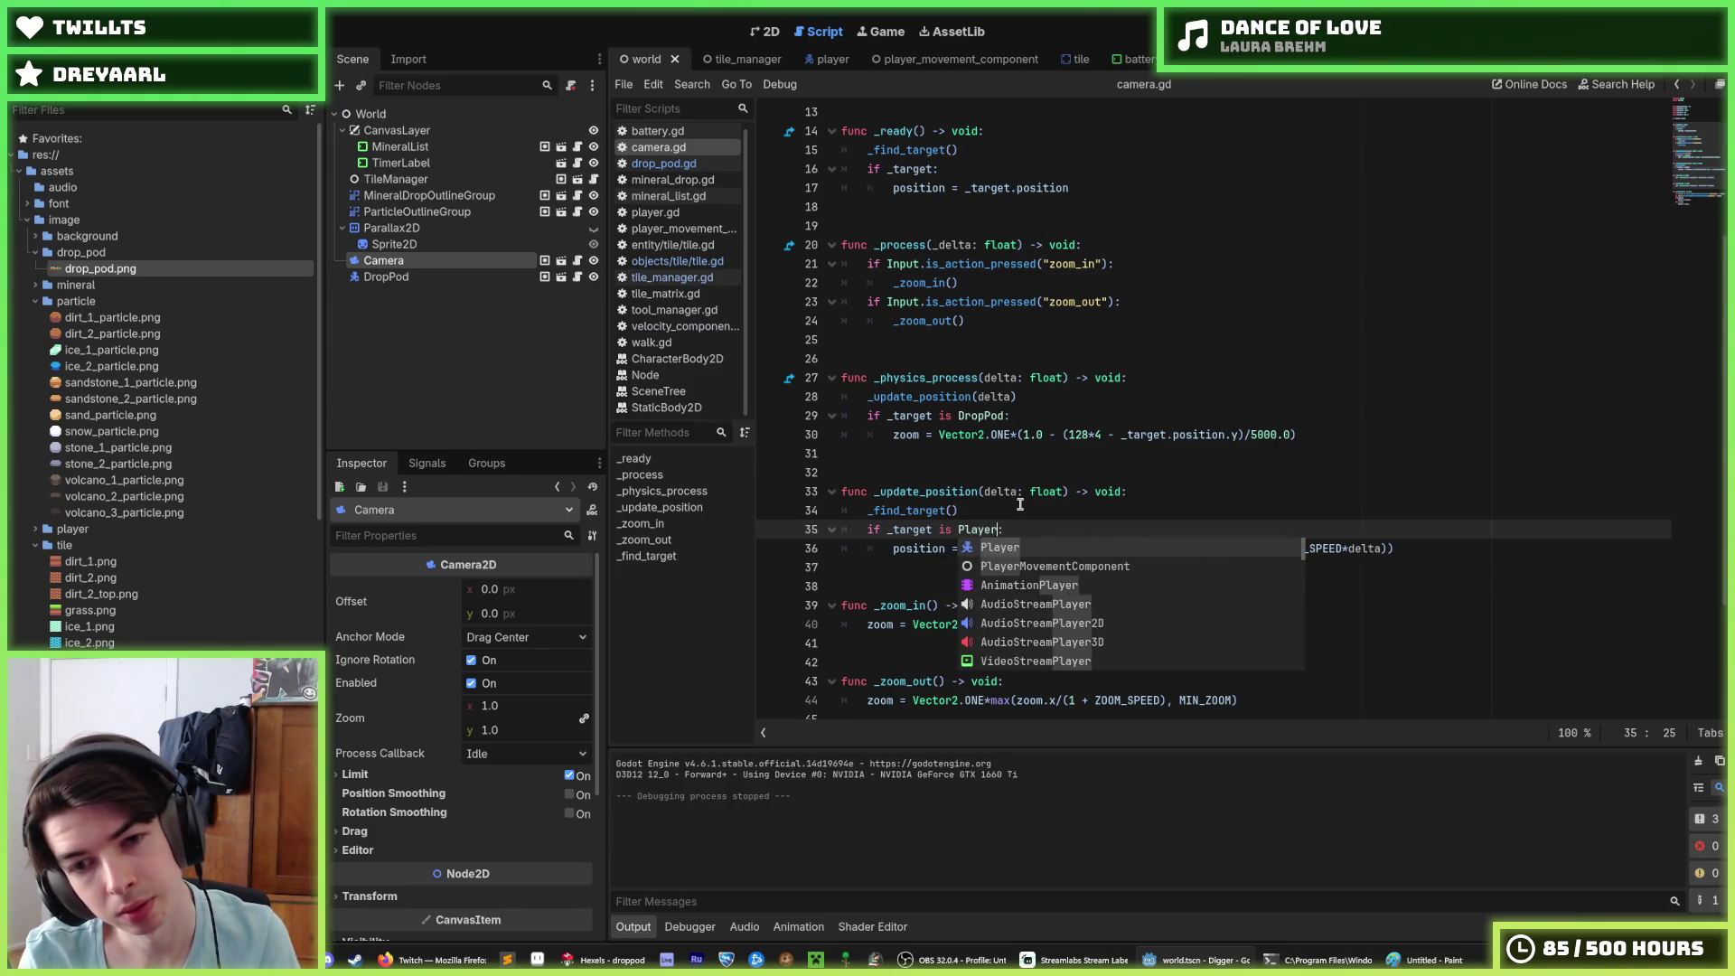
pyautogui.press('Return')
pyautogui.press('Down')
pyautogui.press('End')
pyautogui.press('Return')
pyautogui.press('BackSpace')
# Step: Add an 'elif _target is DropPod:' branch assigning position = lerp(...)
pyautogui.write('elif ')
pyautogui.write('_target ')
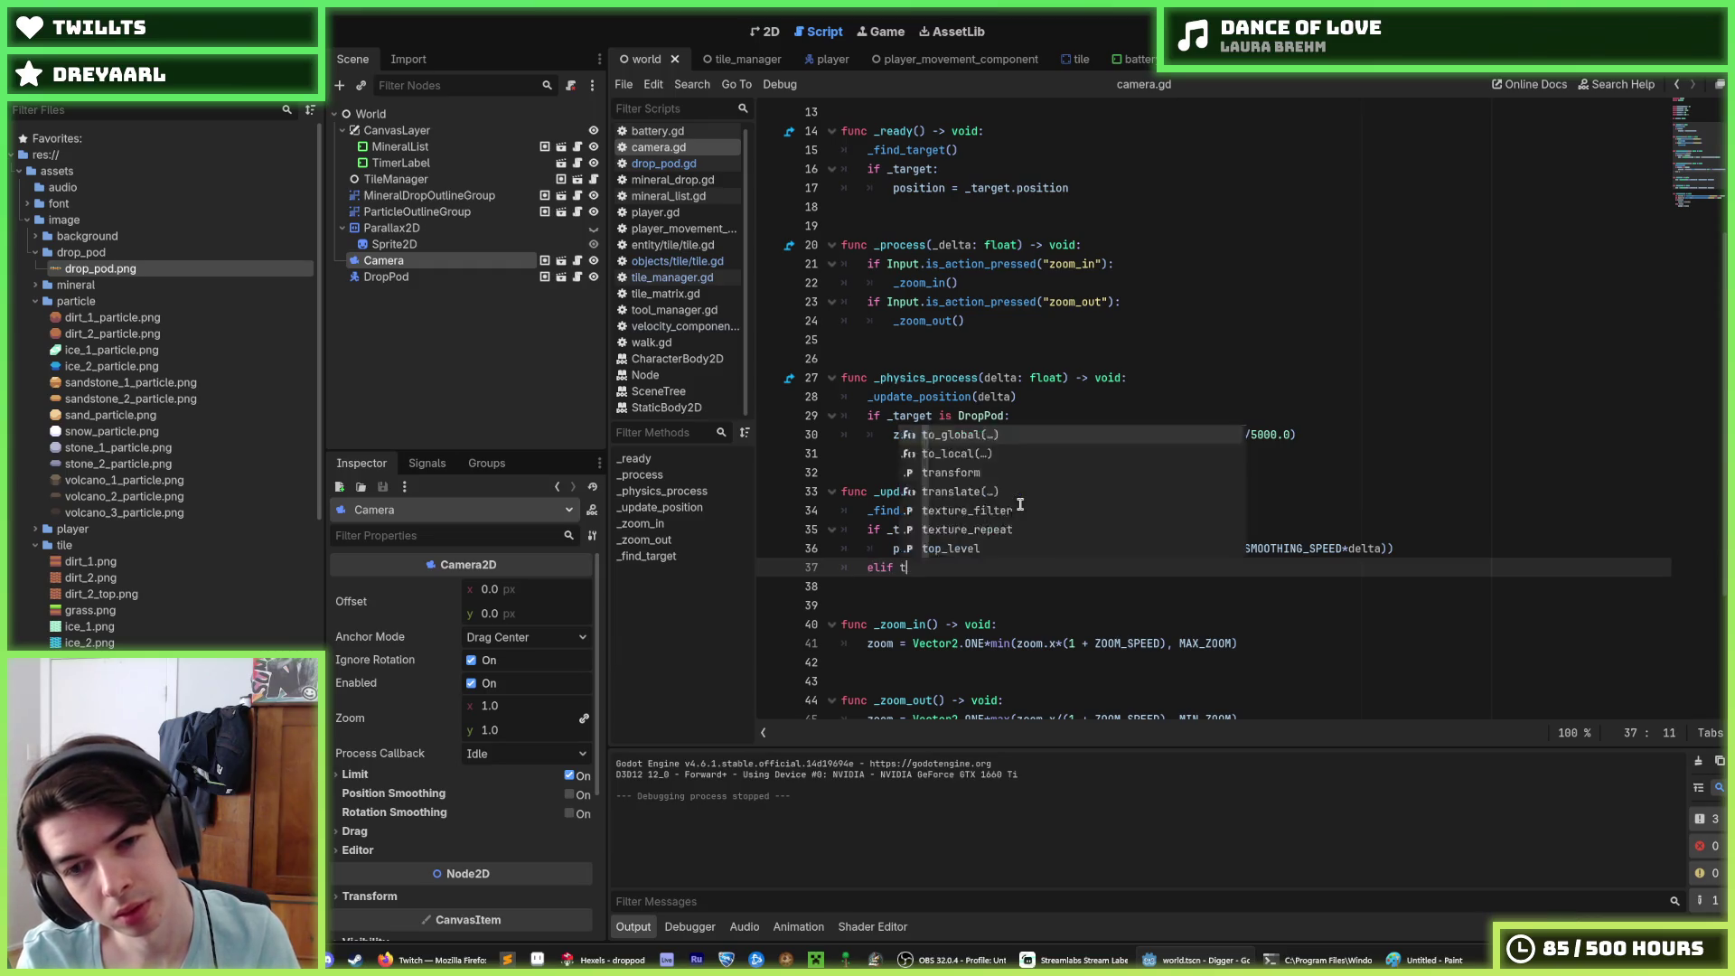
pyautogui.write('is Drop')
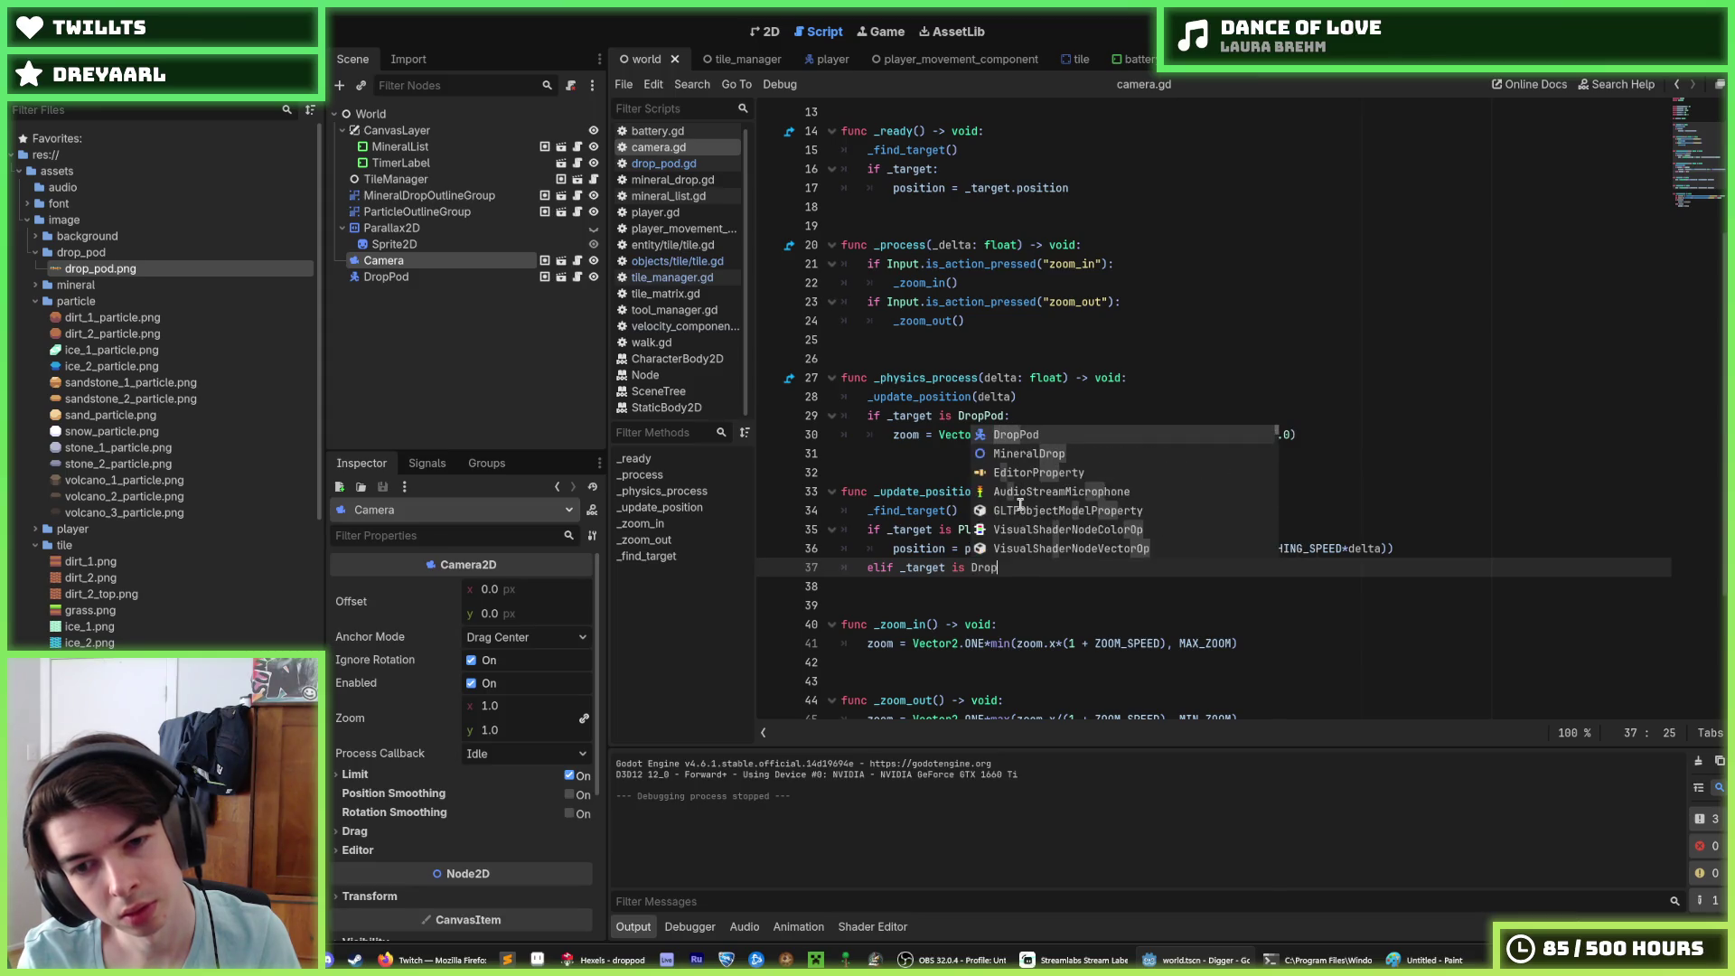
pyautogui.press('Return')
pyautogui.write(':')
pyautogui.press('Return')
pyautogui.write('positio')
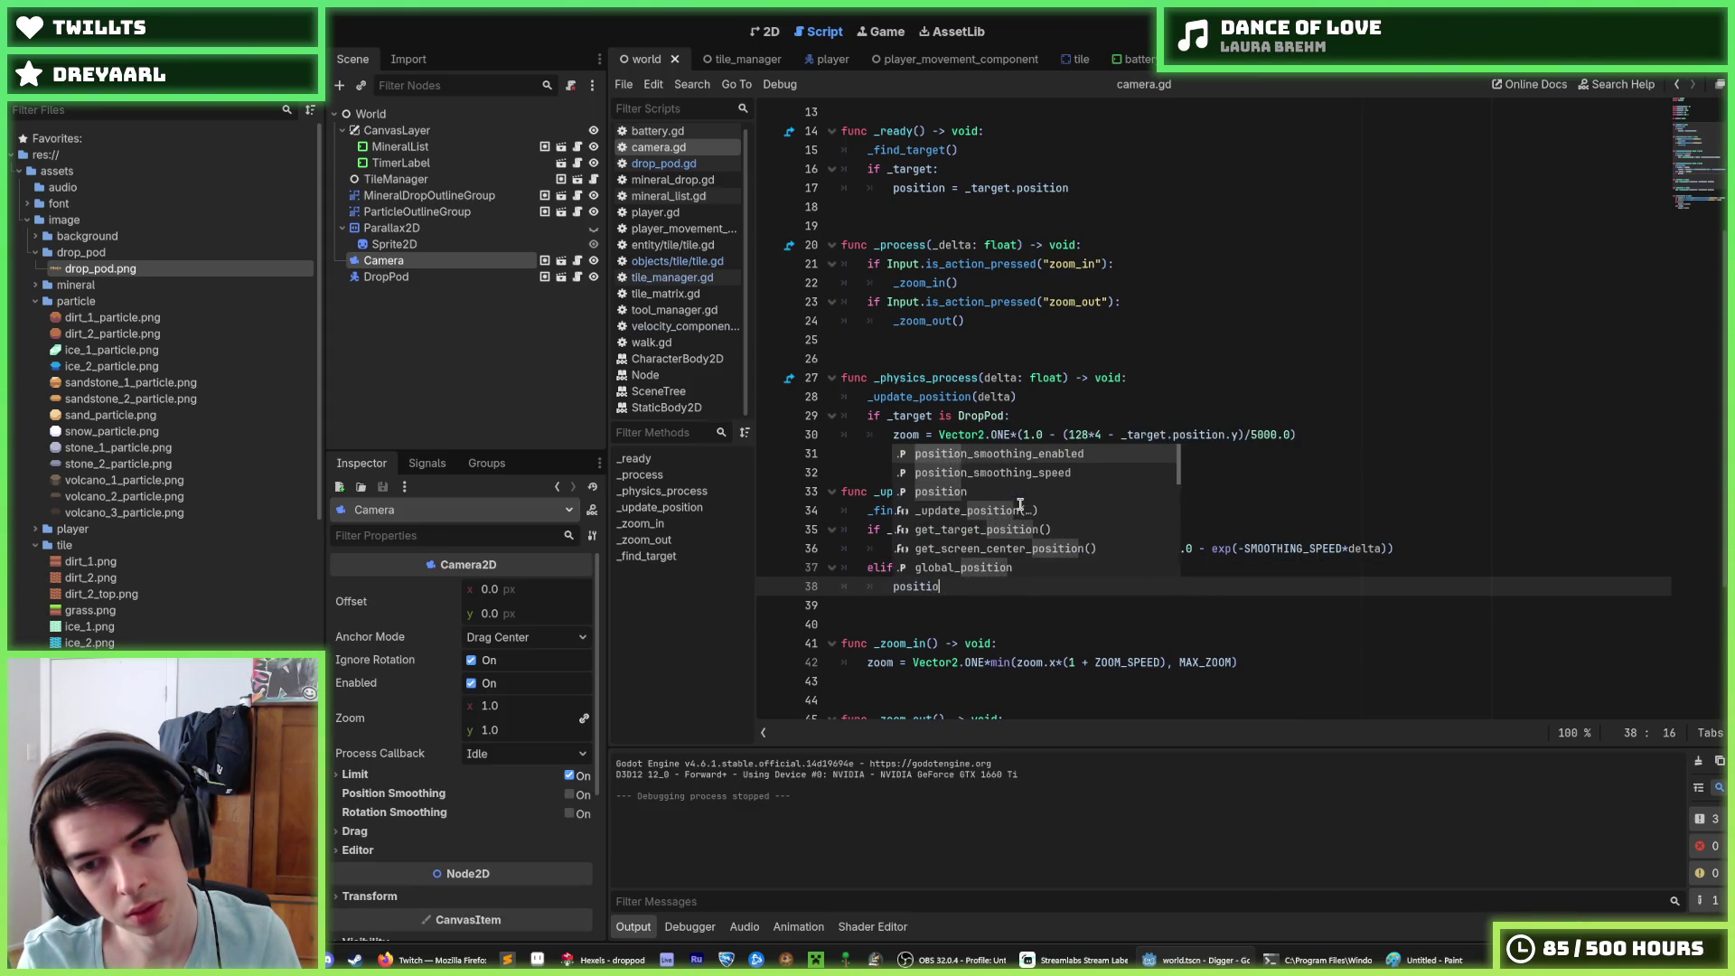
pyautogui.press('Return')
pyautogui.write('.')
pyautogui.press('Escape')
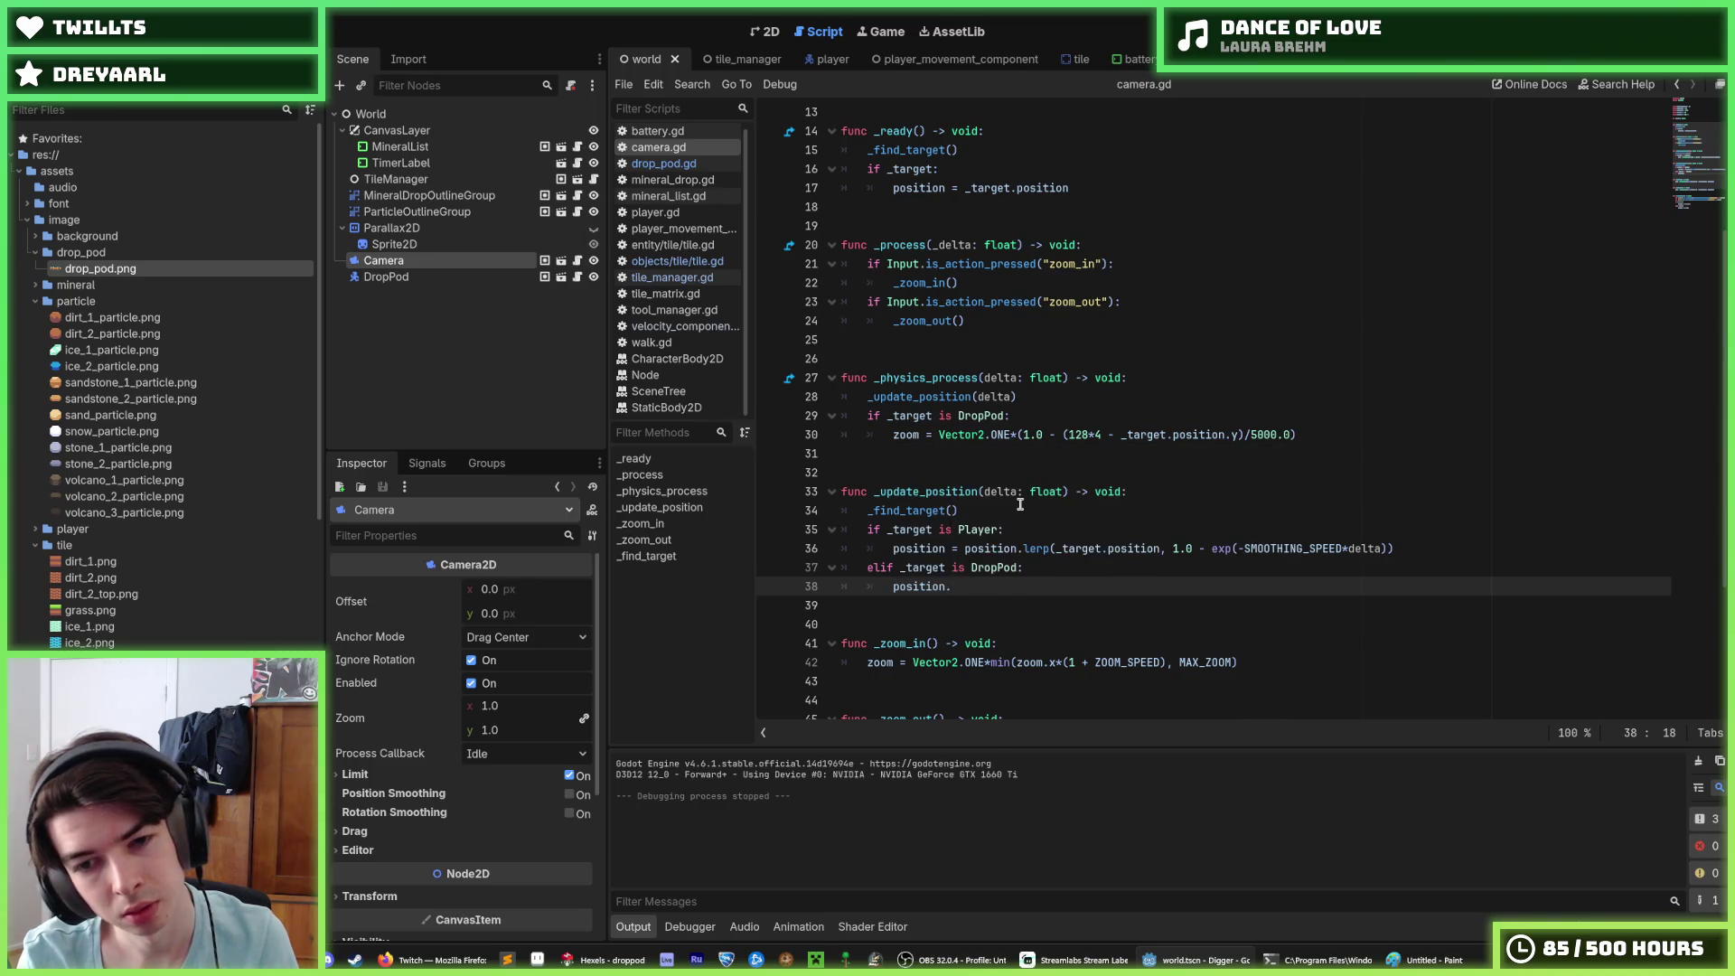
pyautogui.write('positio')
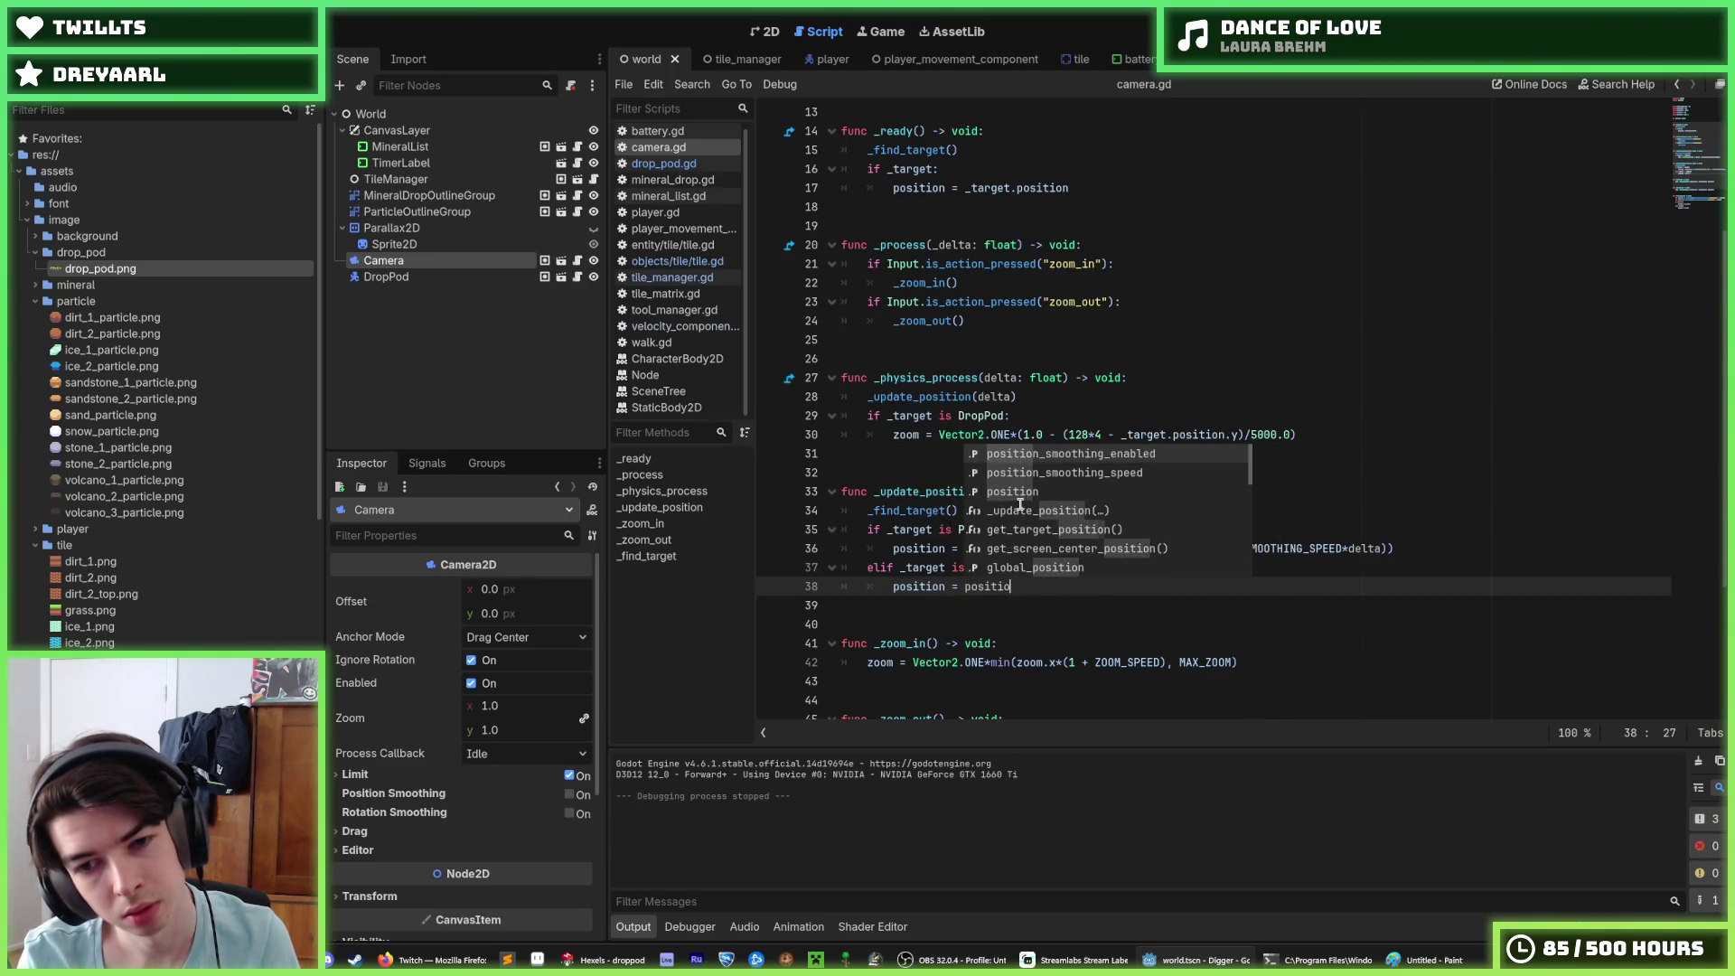
pyautogui.press('Return')
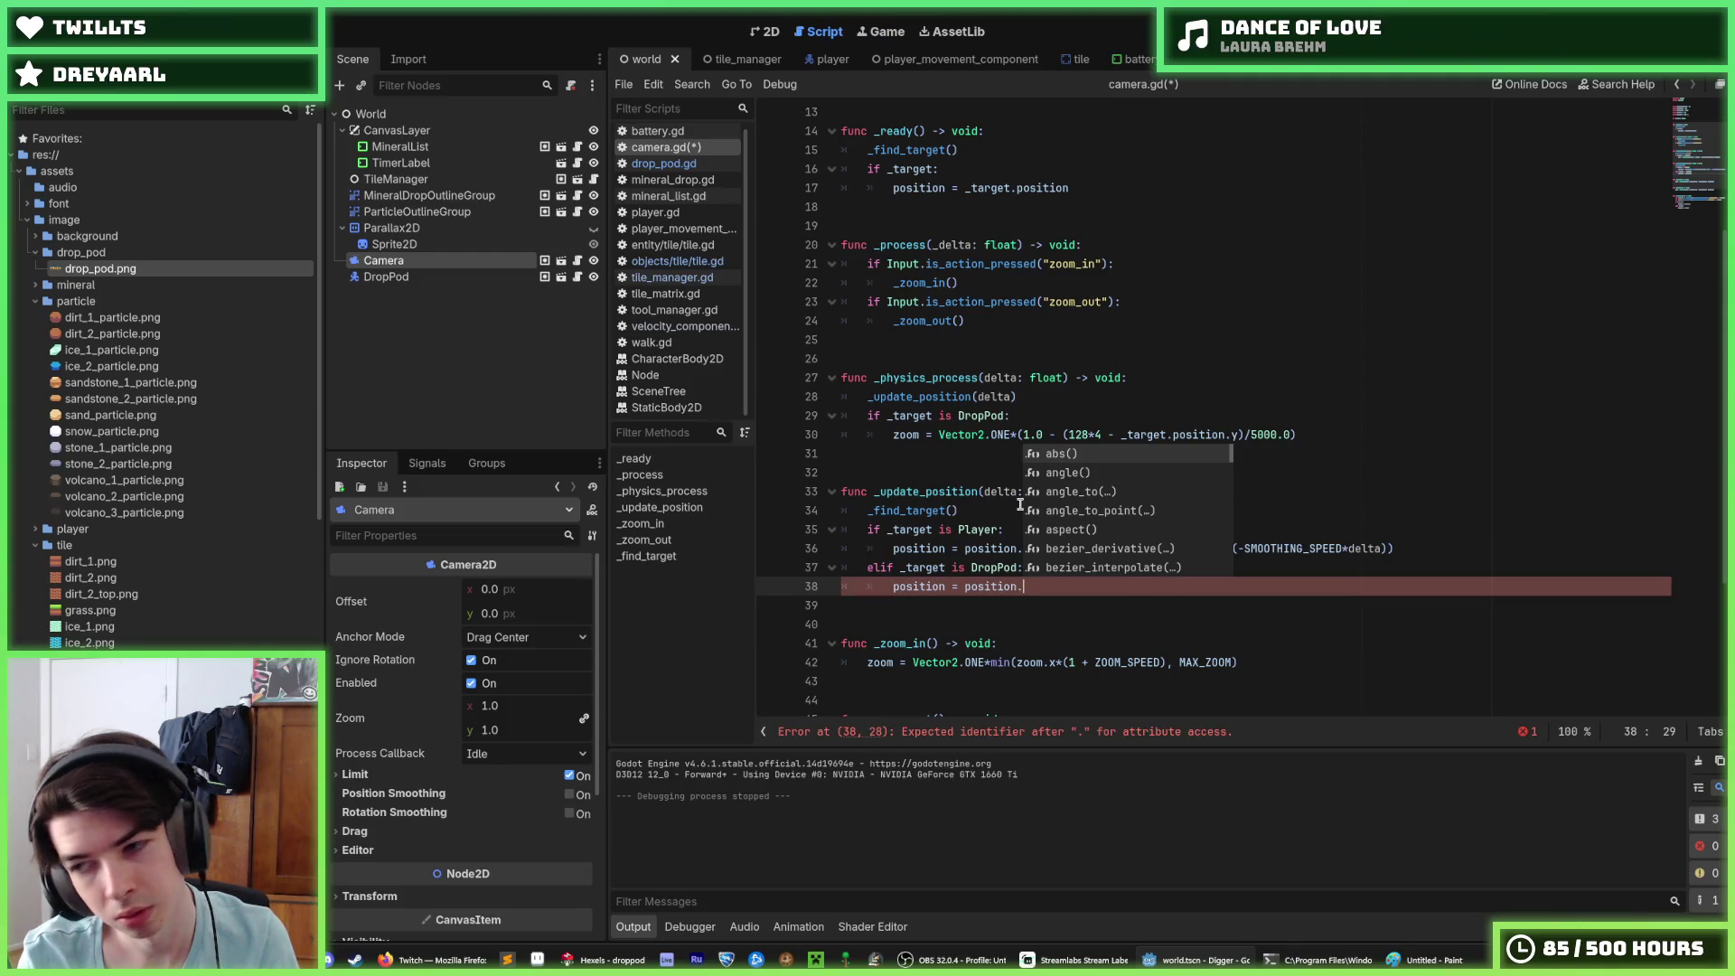
pyautogui.write('lerp(')
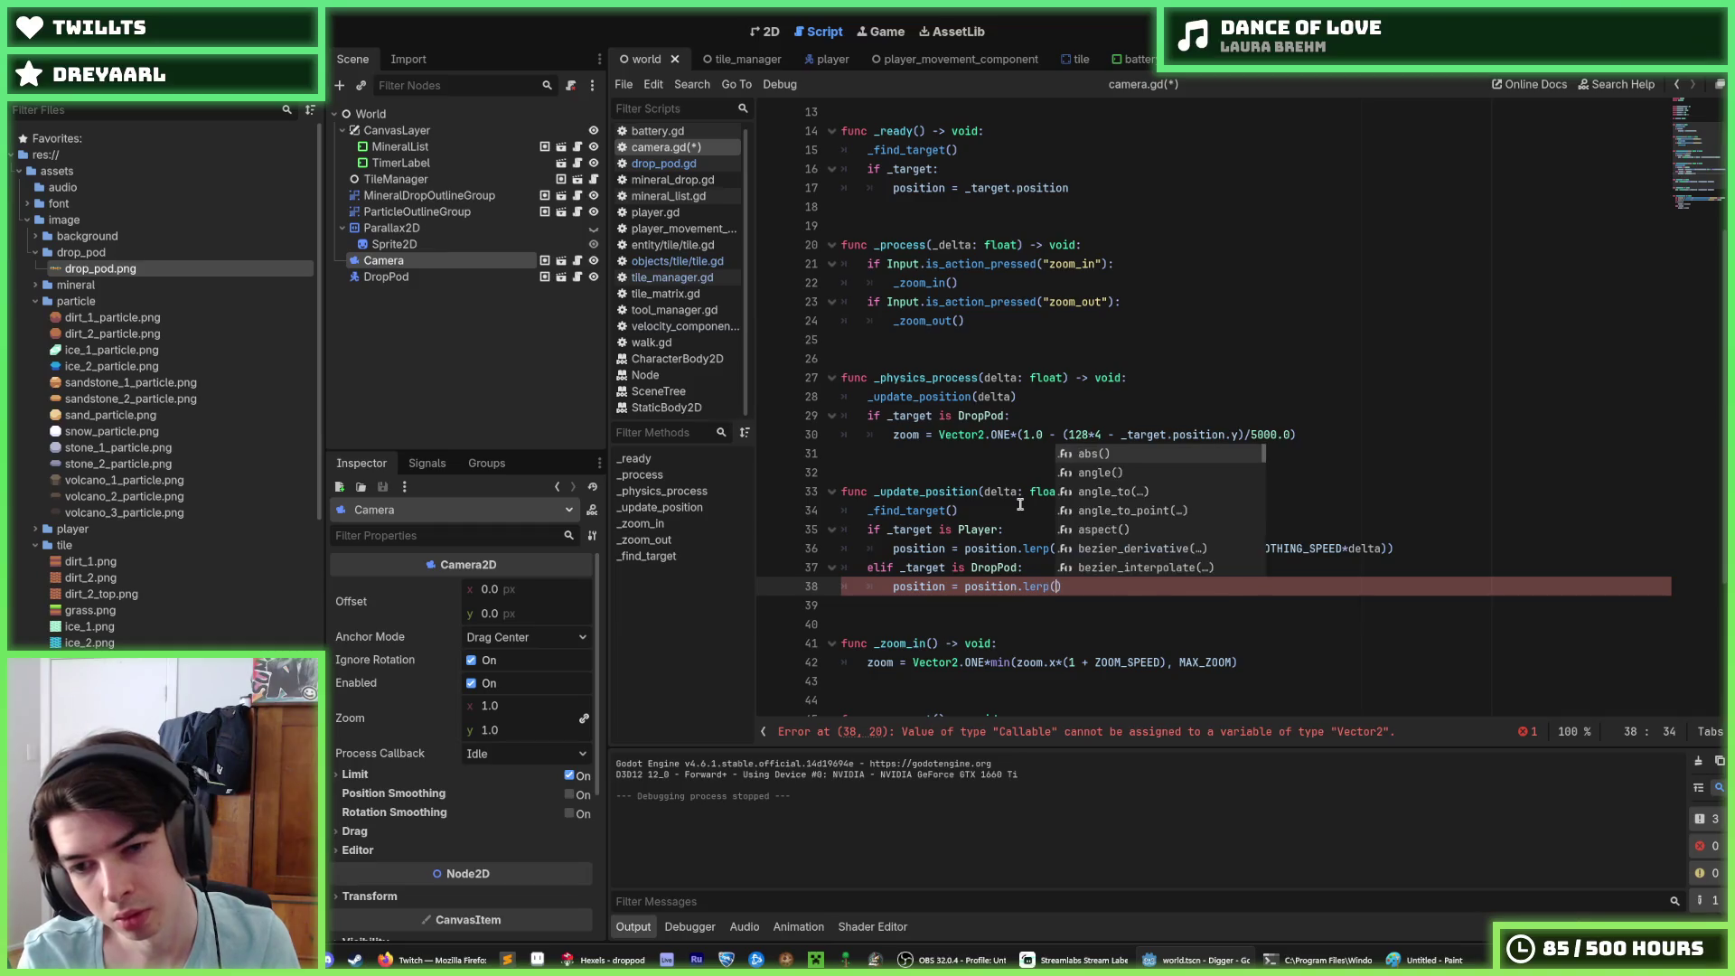
pyautogui.press('Return')
# Step: Reuse line 36's lerp arguments inside the DropPod branch's lerp
pyautogui.moveTo(1055, 547); pyautogui.dragTo(1394, 548)
pyautogui.hotkey('ctrl', 'c')
pyautogui.click(1153, 583)
pyautogui.press('BackSpace')
pyautogui.hotkey('ctrl', 'v')
# Step: Offset the lerp target by Vector2(0, Tile.SIZE*8.0), save, and run the game
pyautogui.click(1152, 587)
pyautogui.write('+ Vector2(')
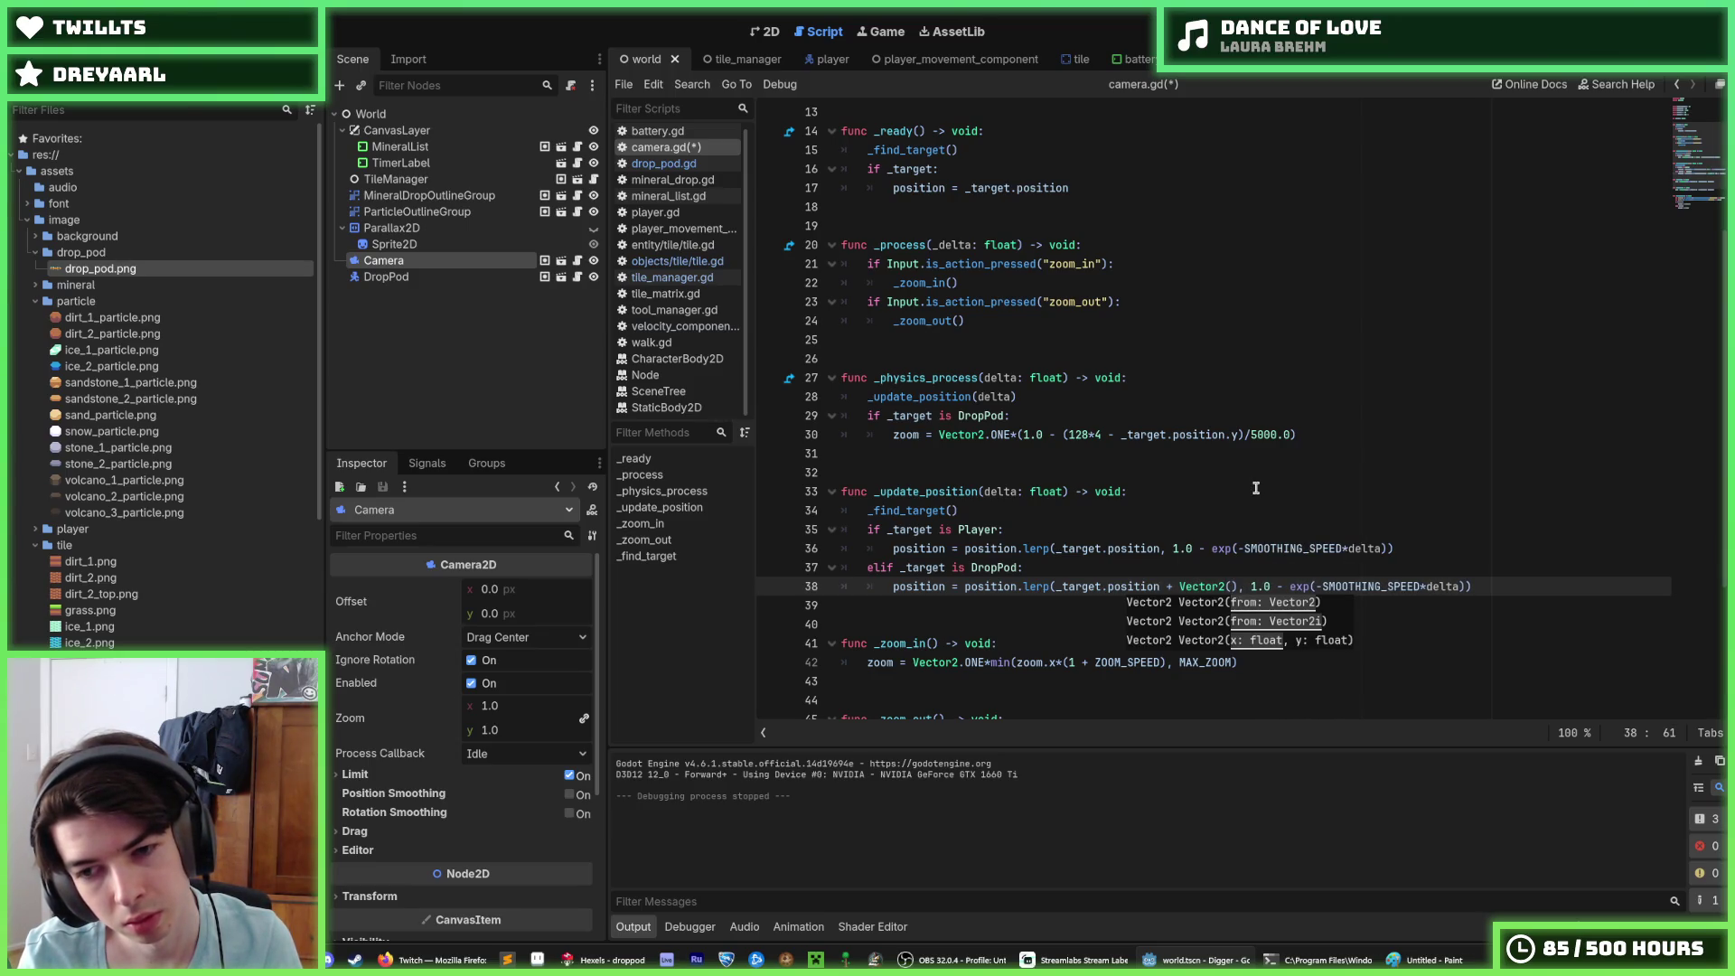
pyautogui.write('0, 128')
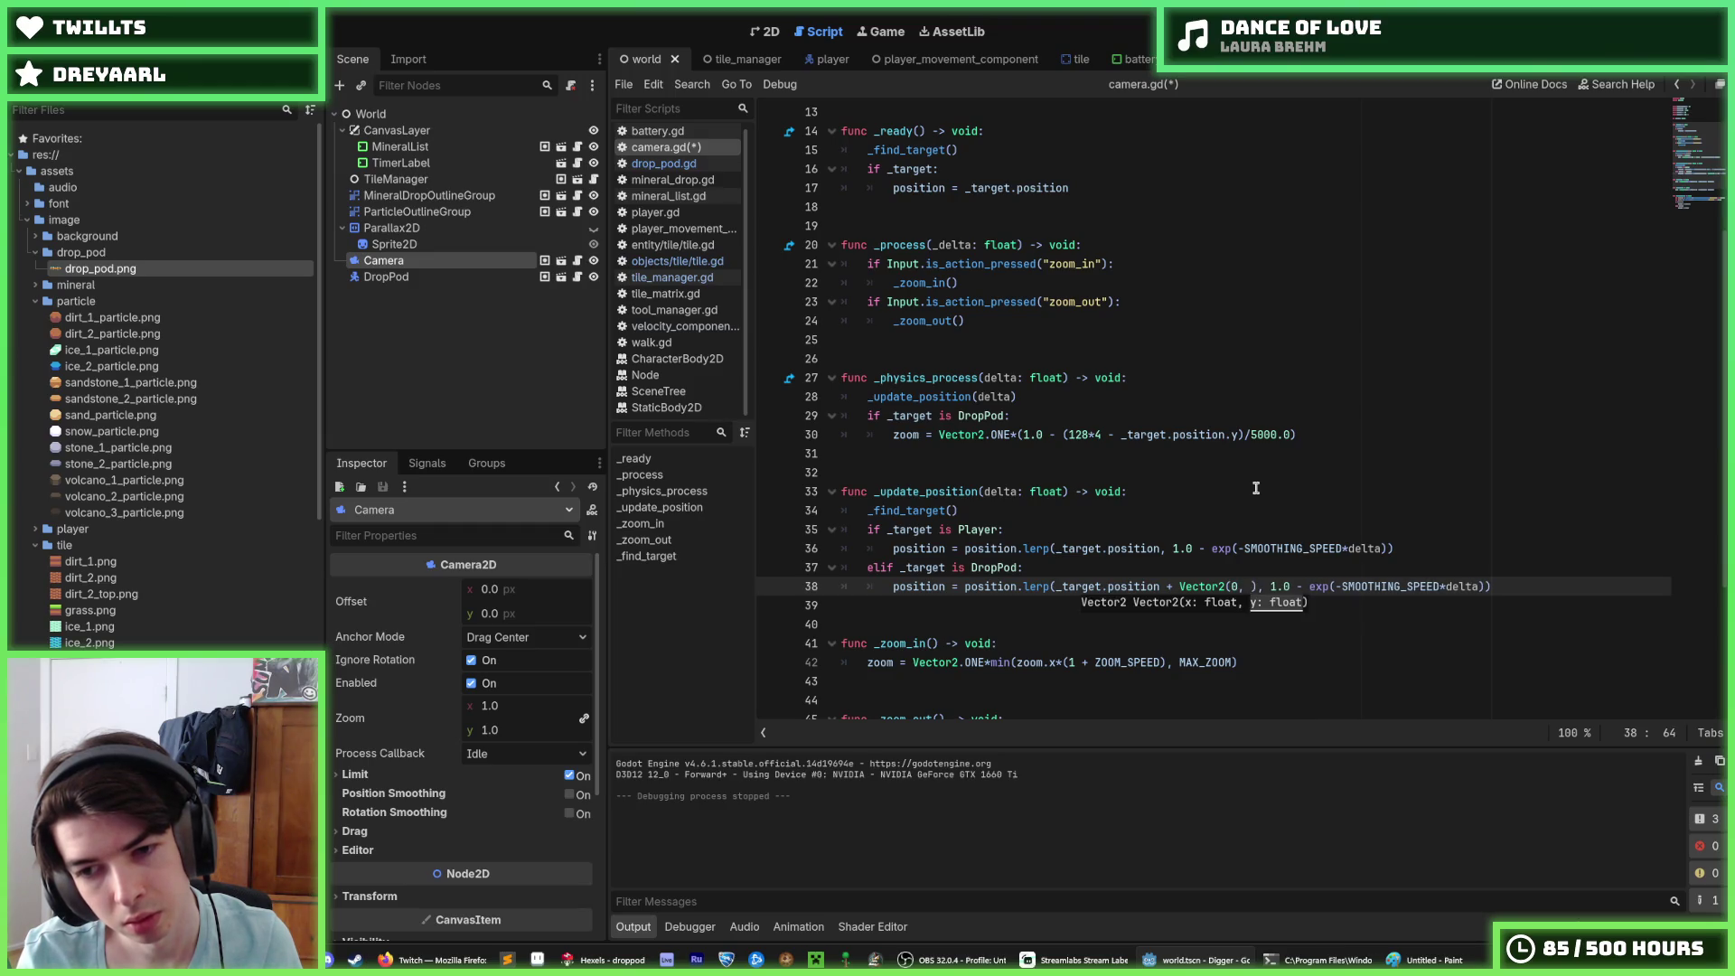
pyautogui.press('BackSpace')
pyautogui.press('BackSpace')
pyautogui.press('BackSpace')
pyautogui.write('Tile.SIZ')
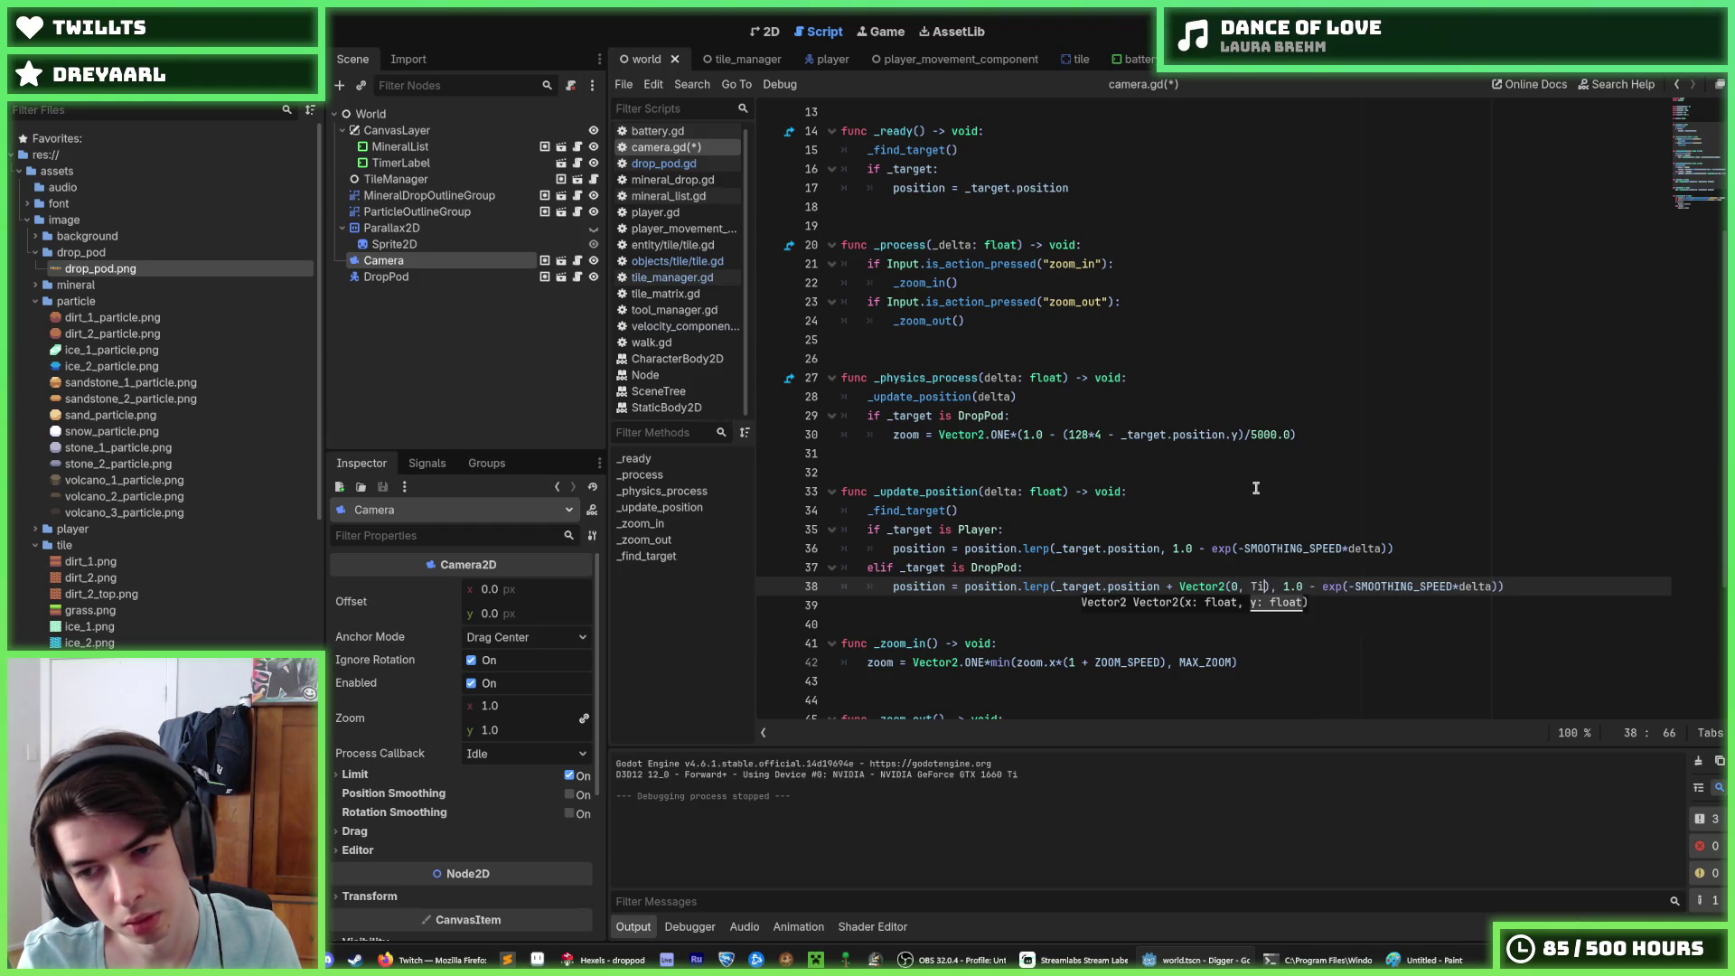
pyautogui.write('E*')
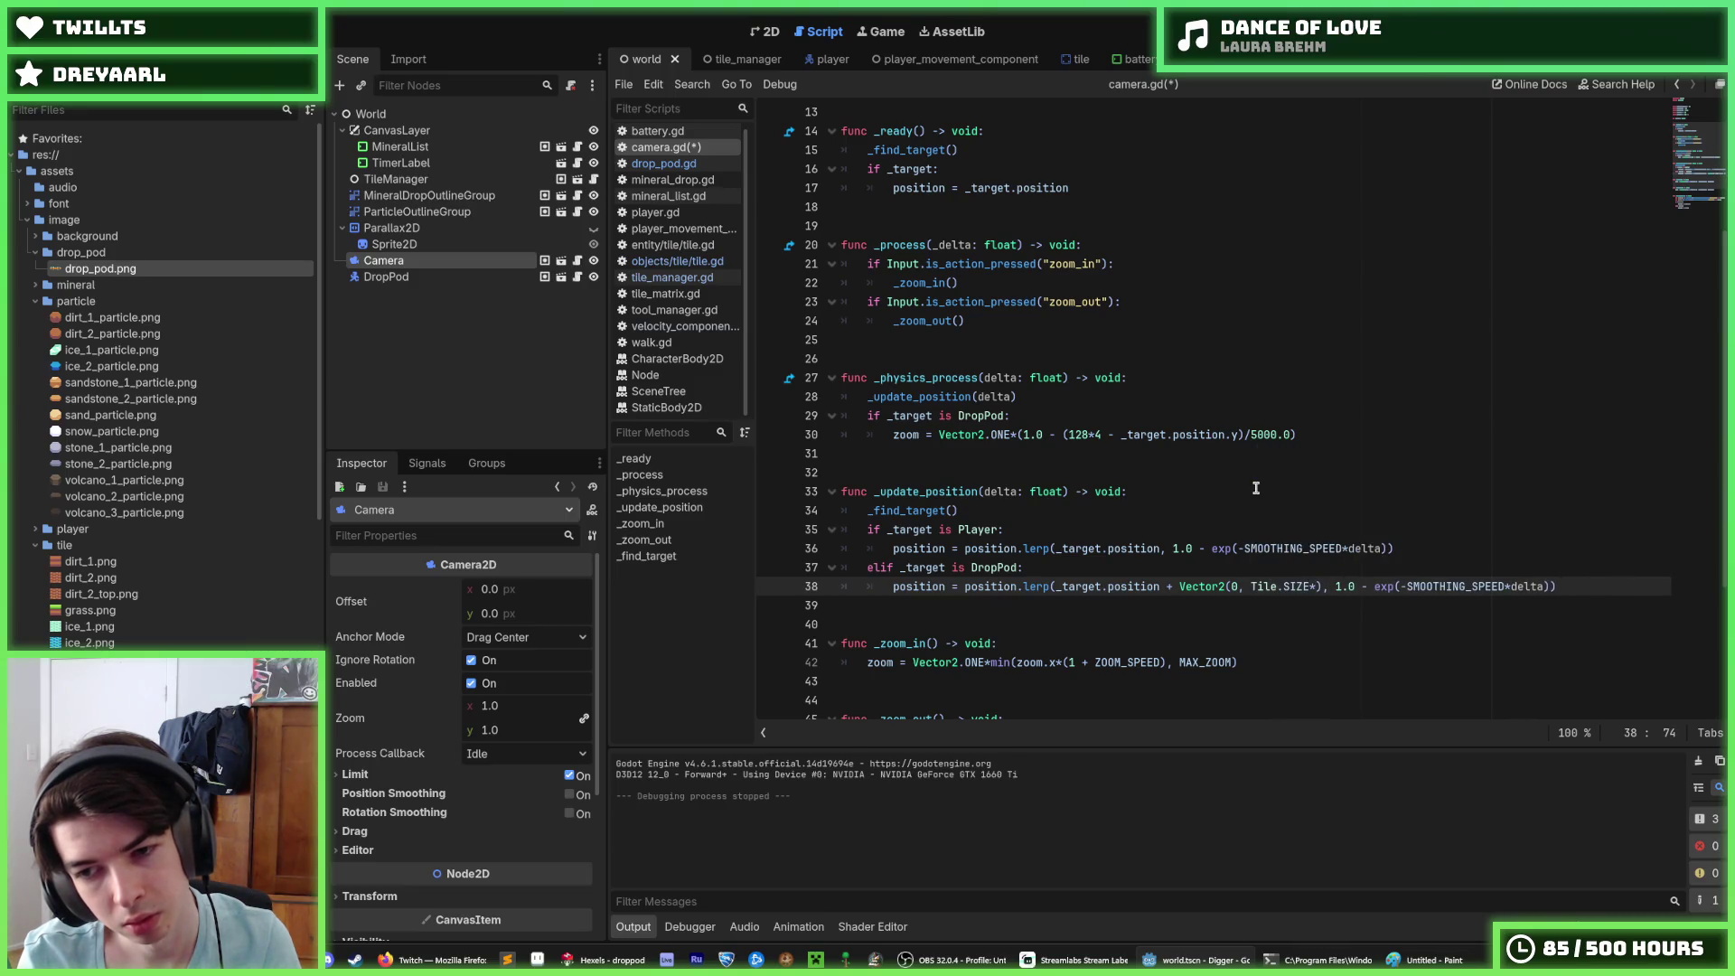
pyautogui.write('8.0')
pyautogui.hotkey('ctrl', 's')
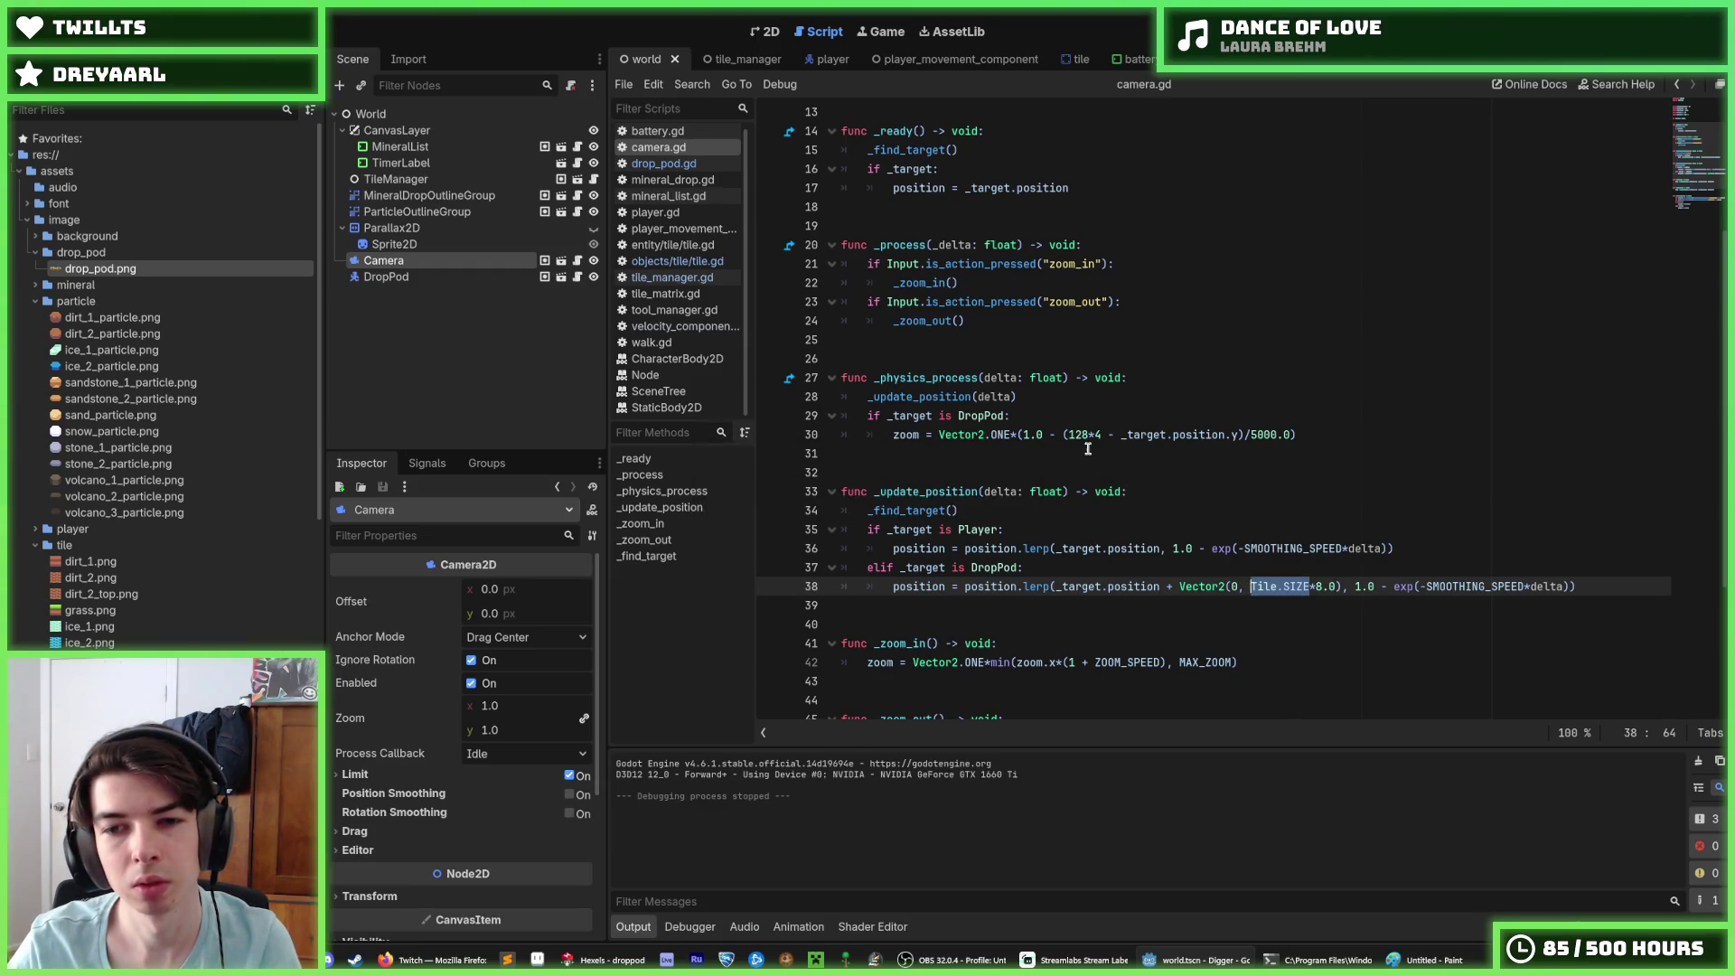
pyautogui.click(1088, 443)
pyautogui.press('F5')
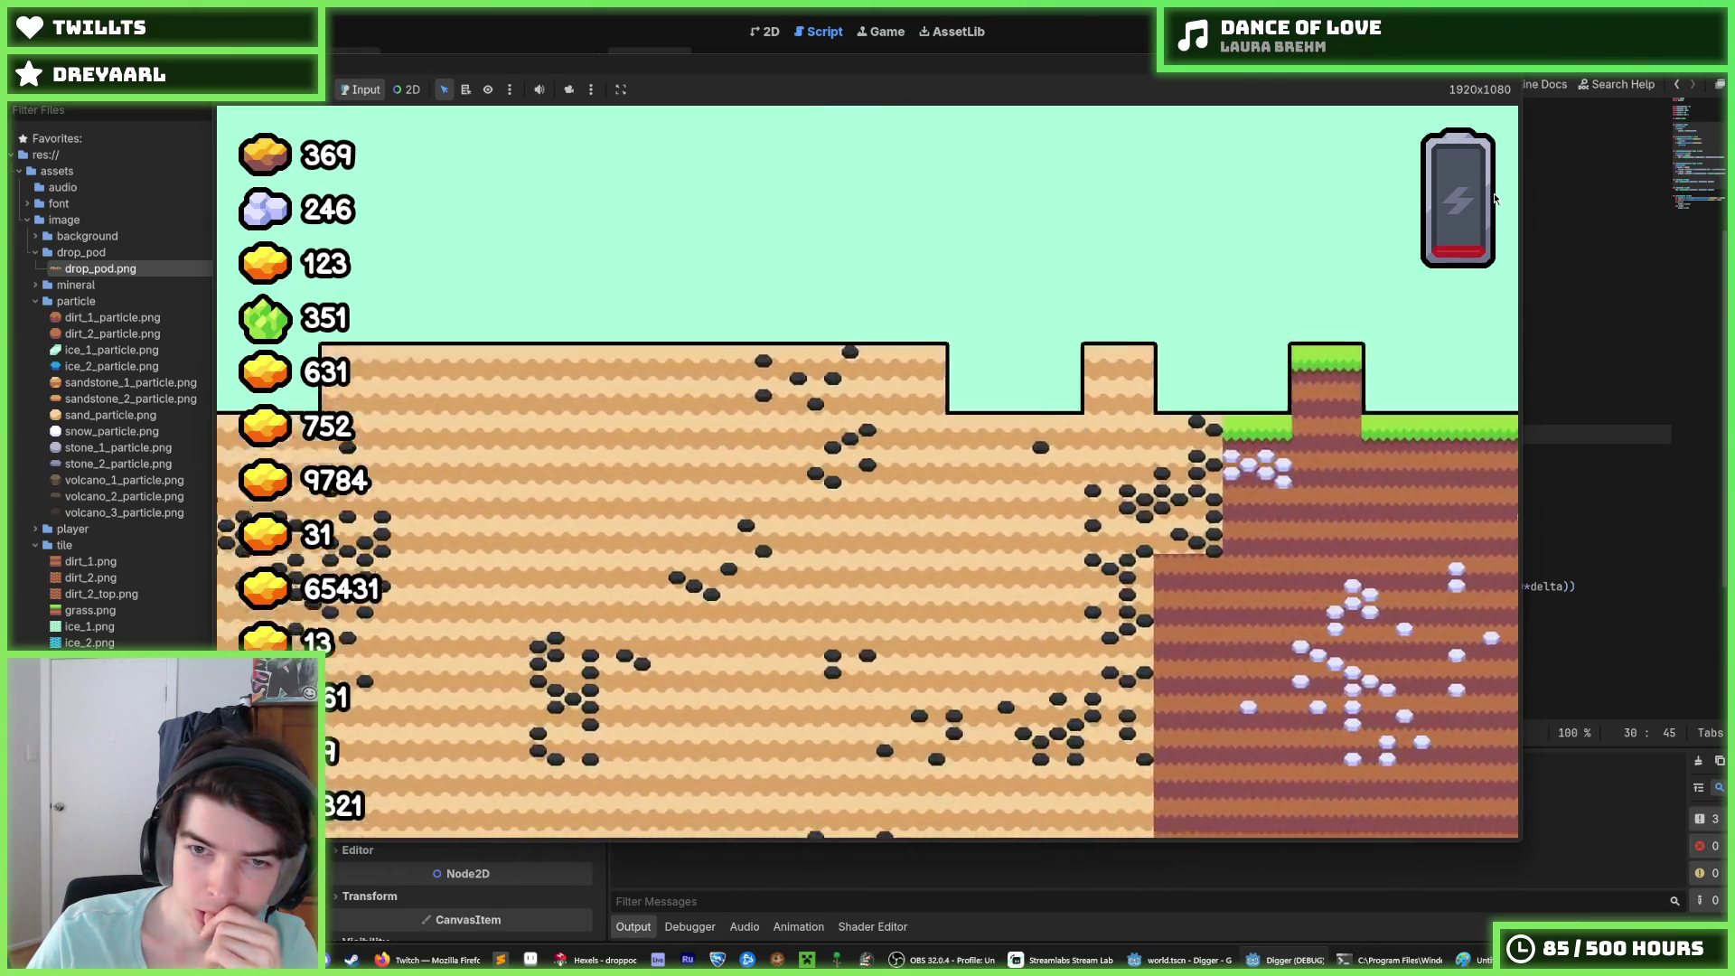
# Step: Stop the game, multiply the DropPod offset by zoom.x on line 38, and save
pyautogui.press('F8')
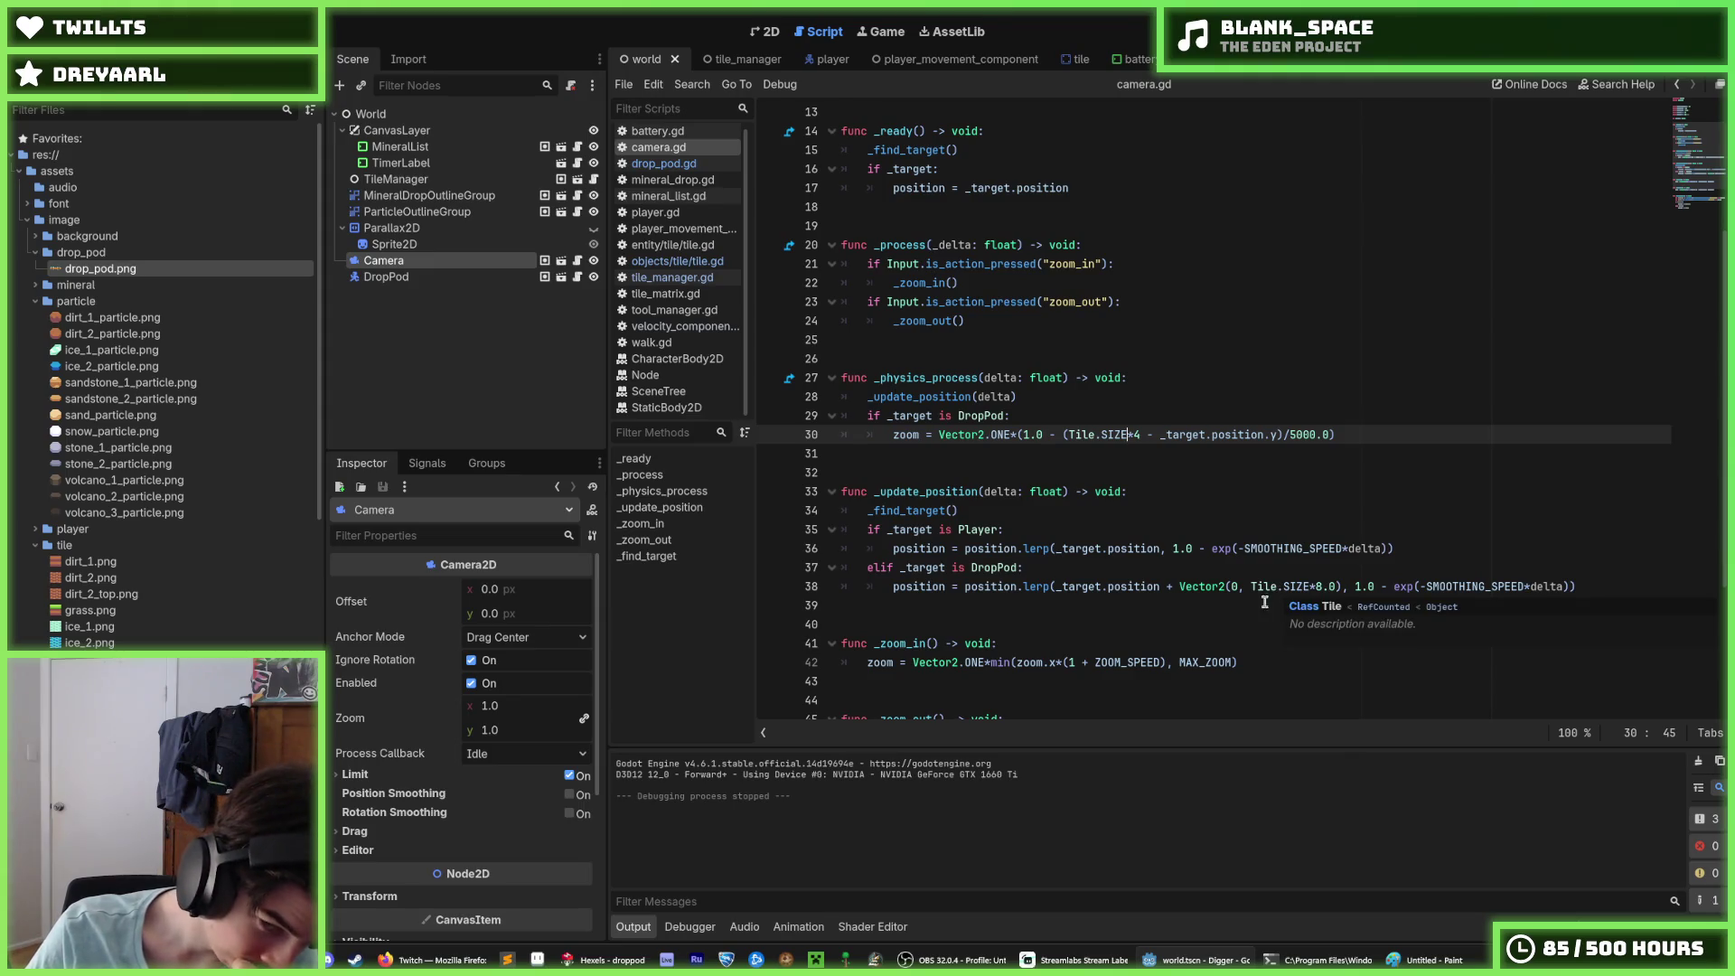
pyautogui.click(1339, 587)
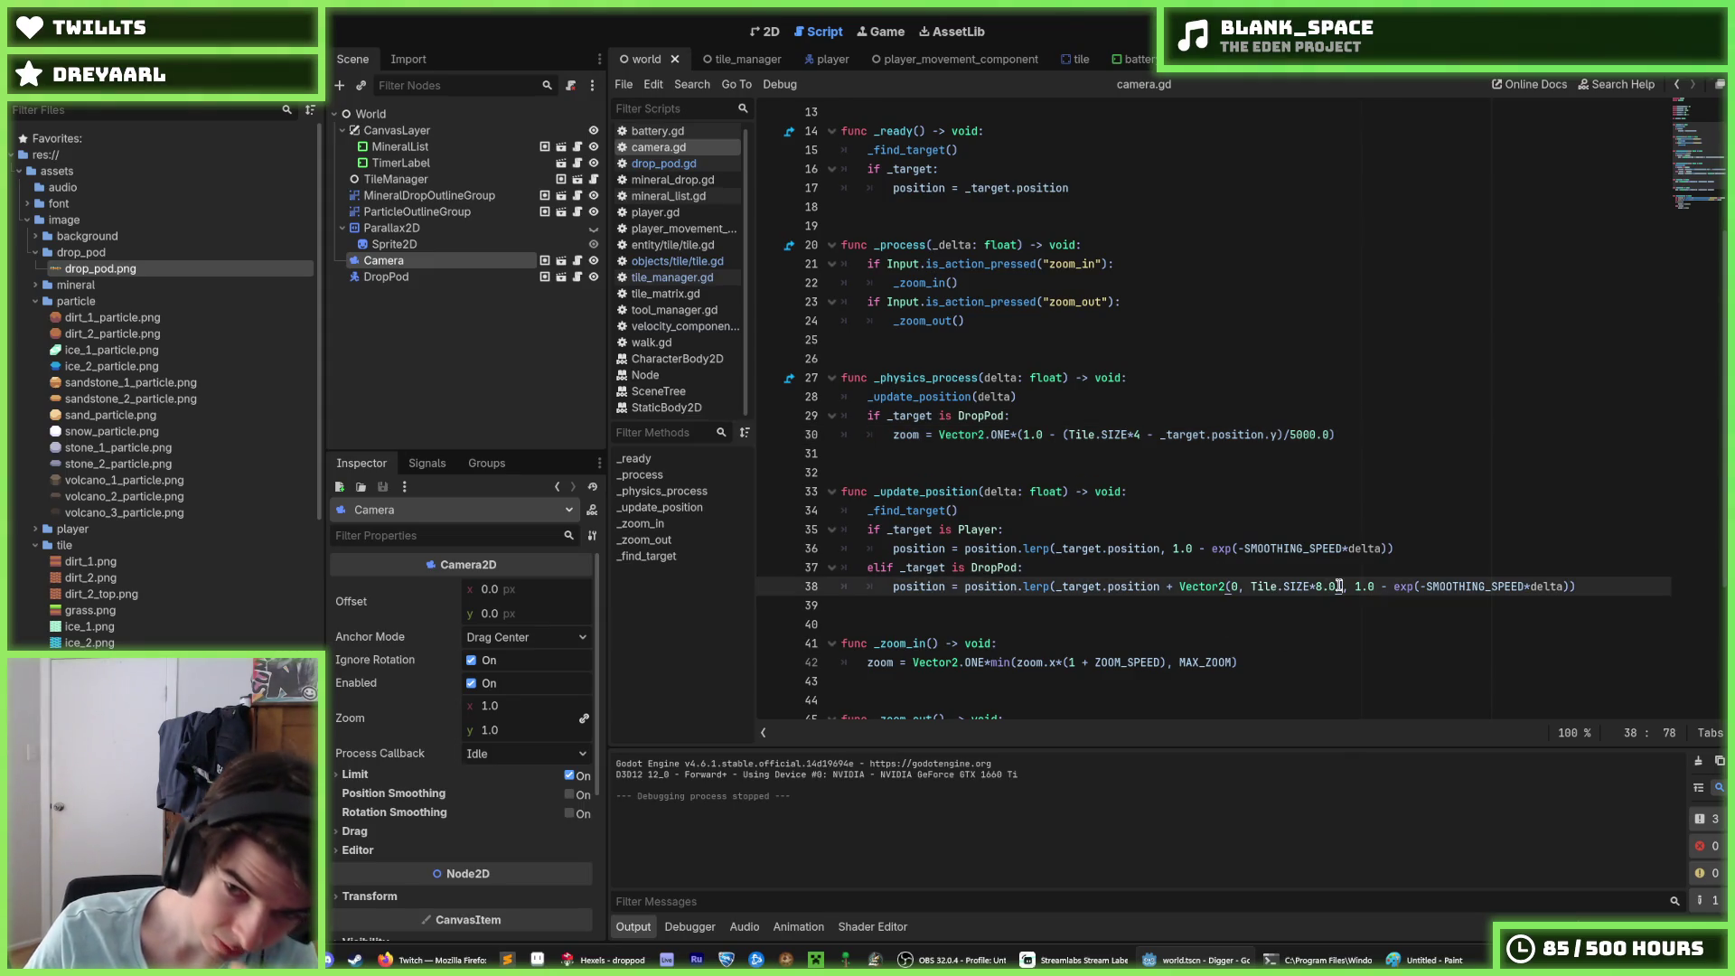
pyautogui.write('+0')
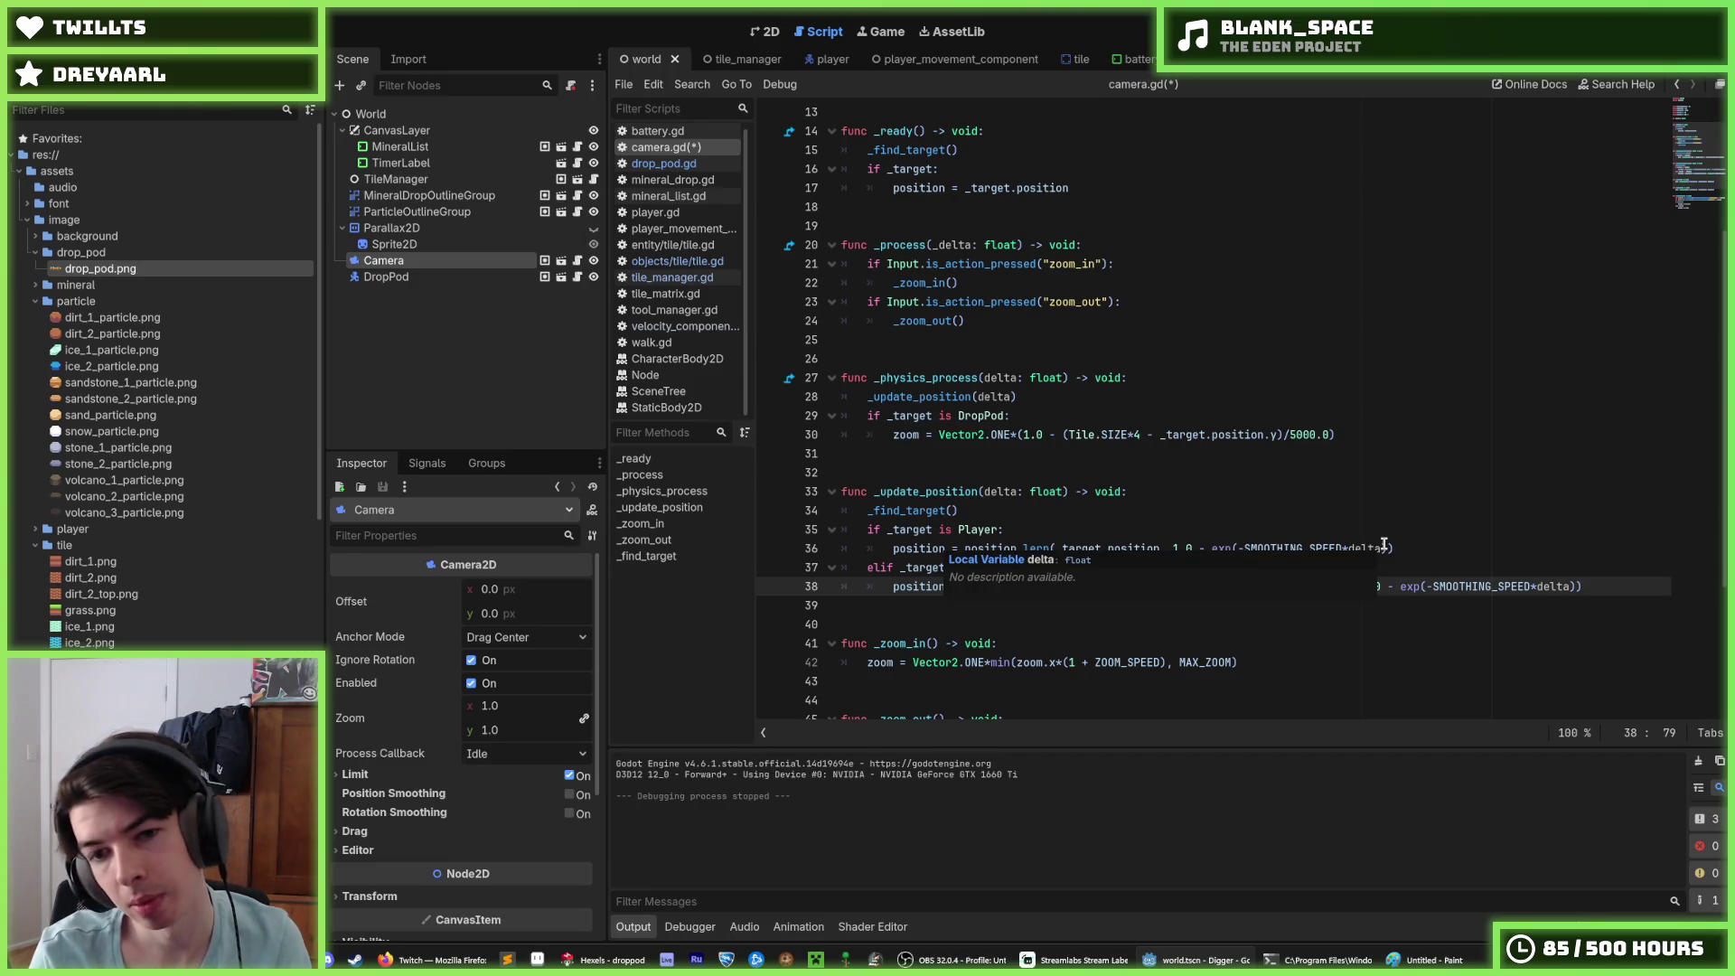
pyautogui.write('*zoom')
pyautogui.write('x')
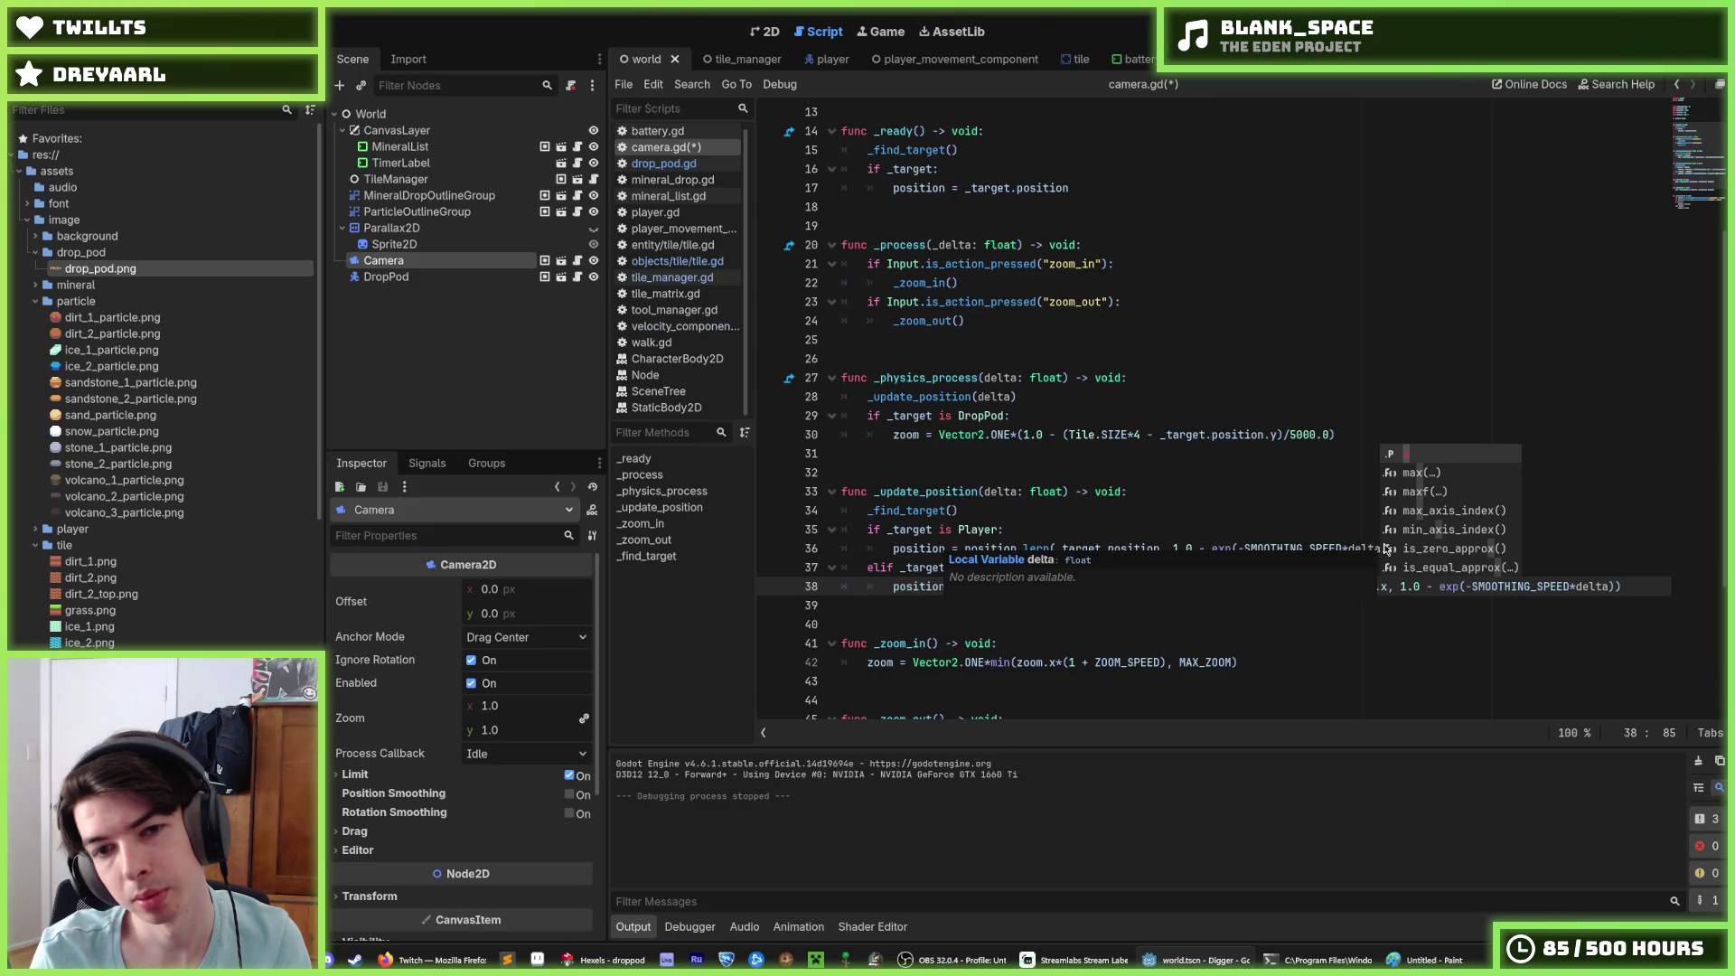
pyautogui.hotkey('ctrl', 's')
pyautogui.click(1445, 397)
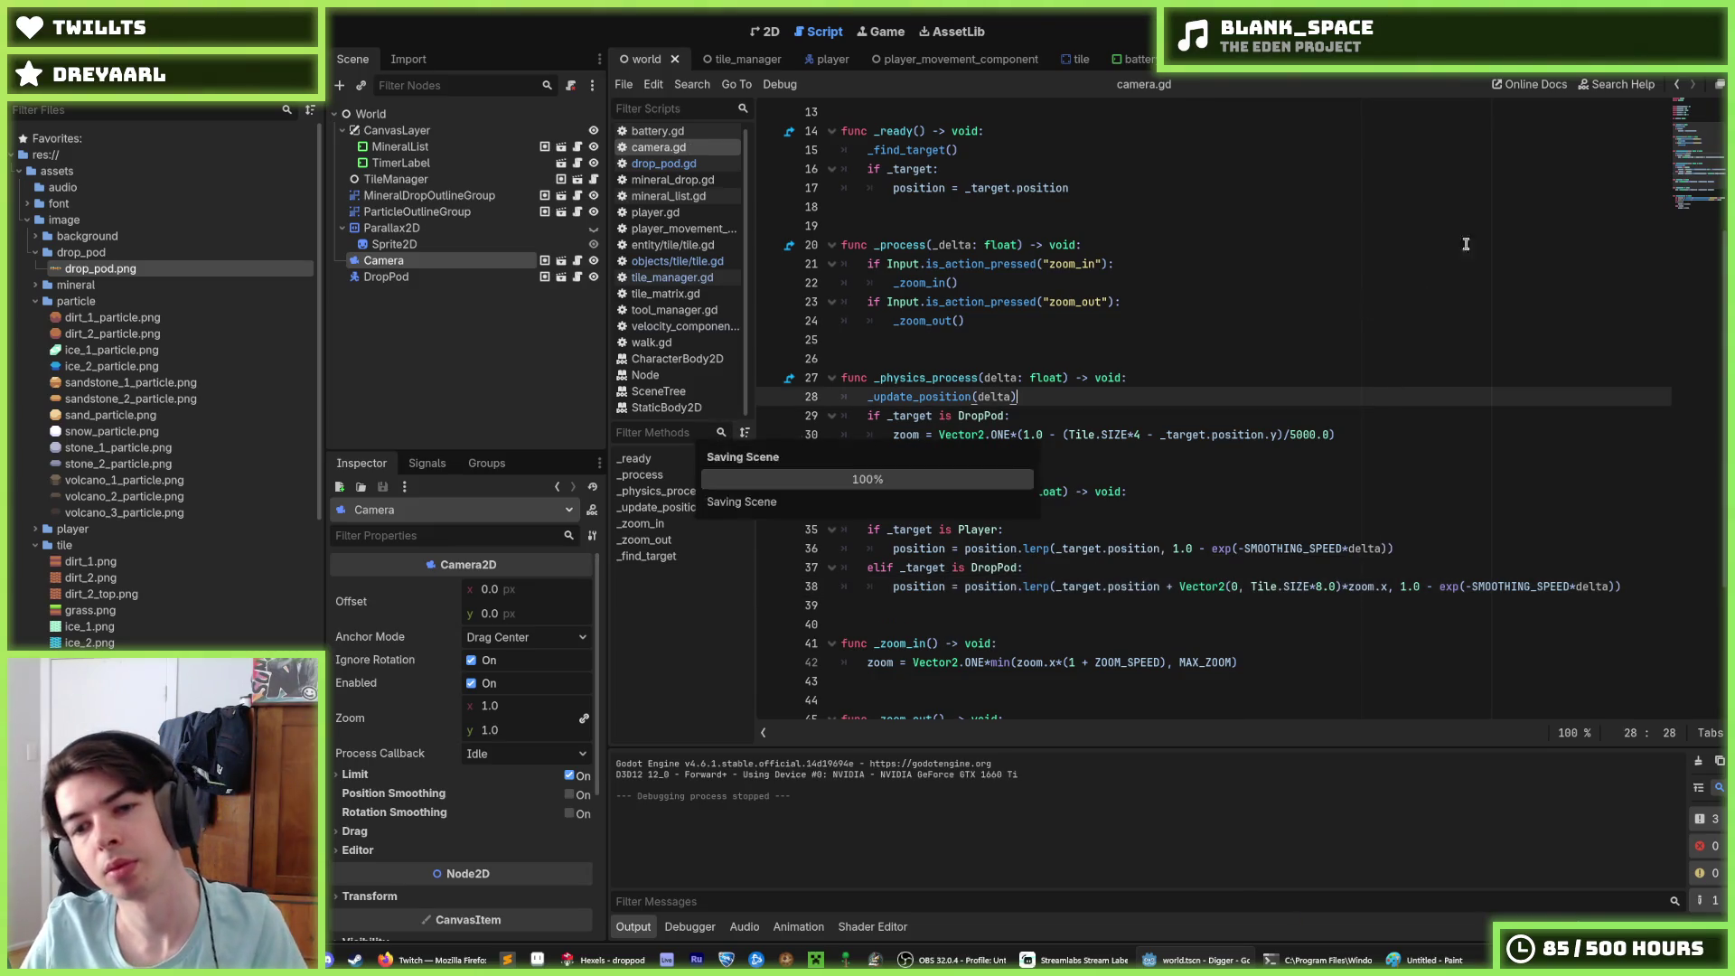
# Step: Switch the multiplier to zoom.y, save, and test-run the game
pyautogui.click(1385, 592)
pyautogui.press('BackSpace')
pyautogui.write('y')
pyautogui.hotkey('ctrl', 's')
pyautogui.press('F5')
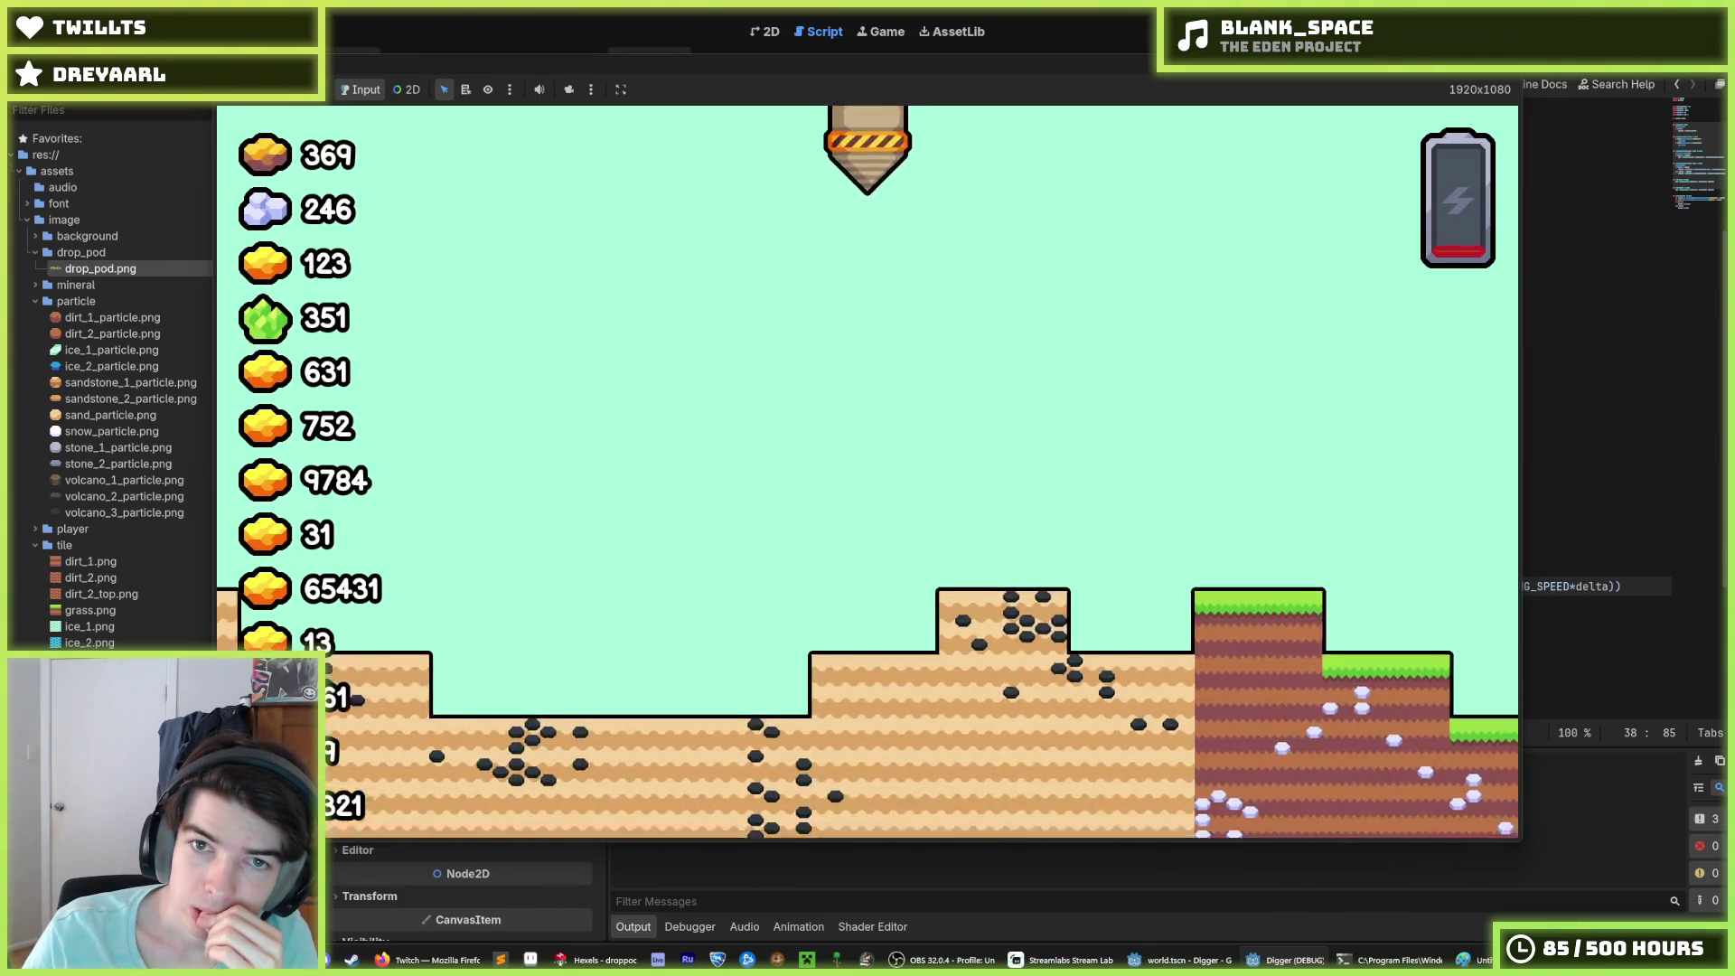
pyautogui.hotkey('alt', 'F4')
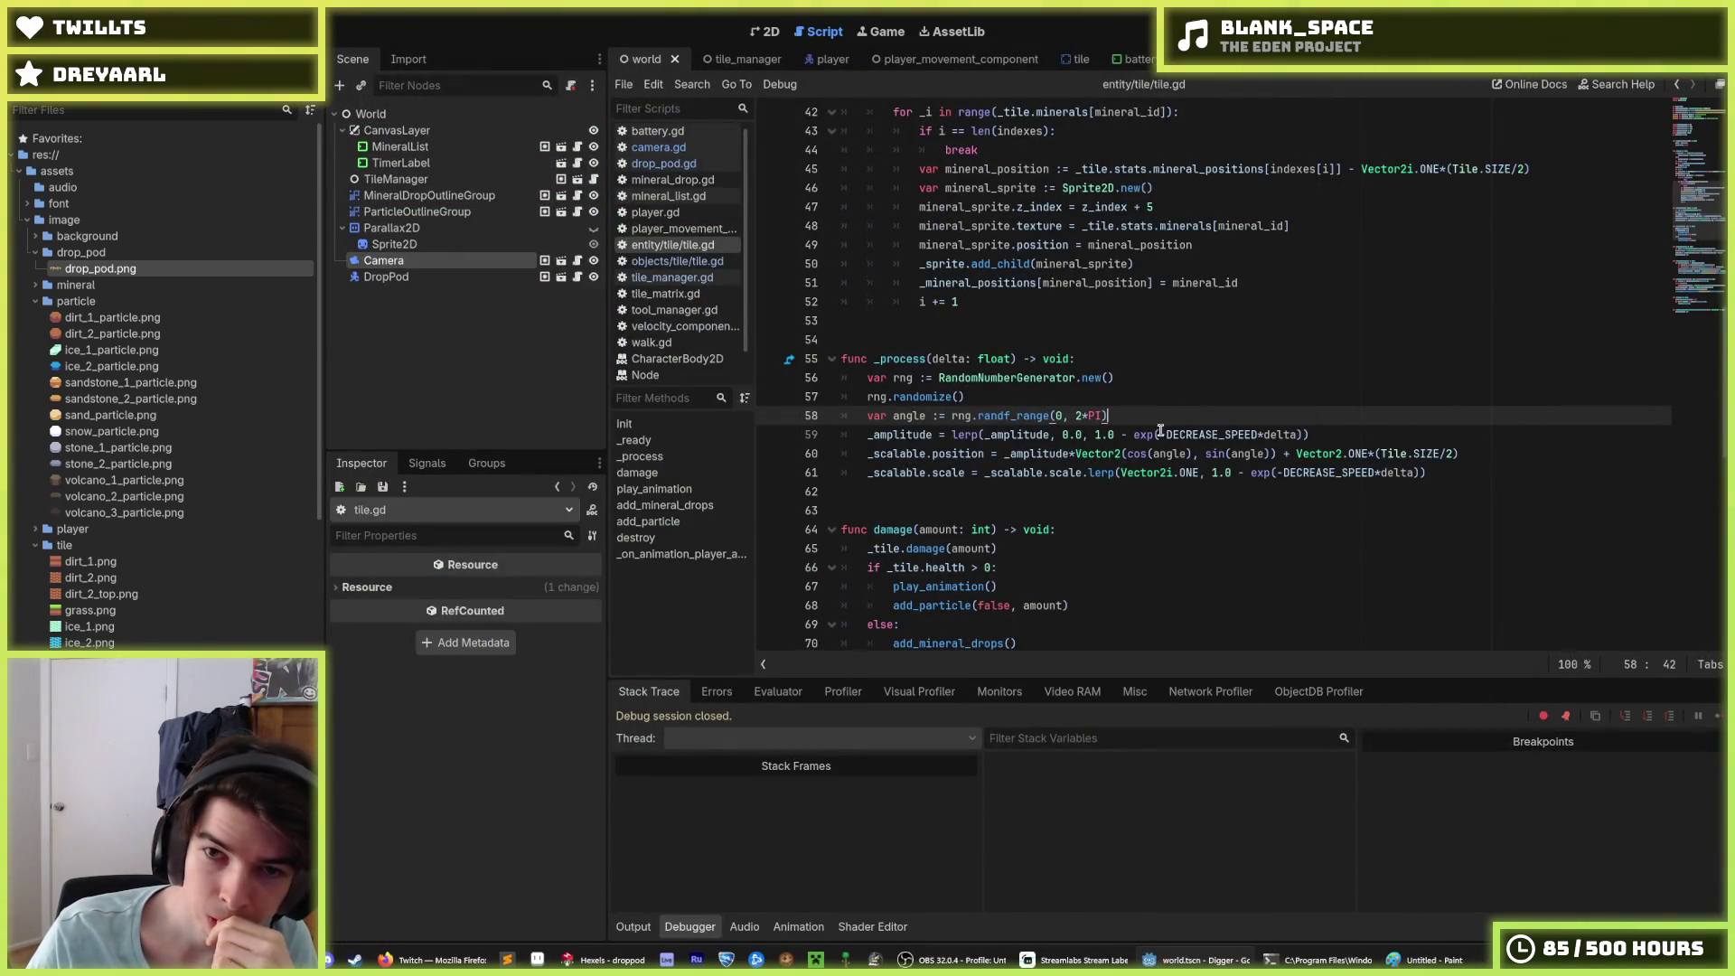
# Step: In camera.gd line 38, replace *zoom.y with /zoom.y and run the game
pyautogui.scroll(3, 1160, 430)
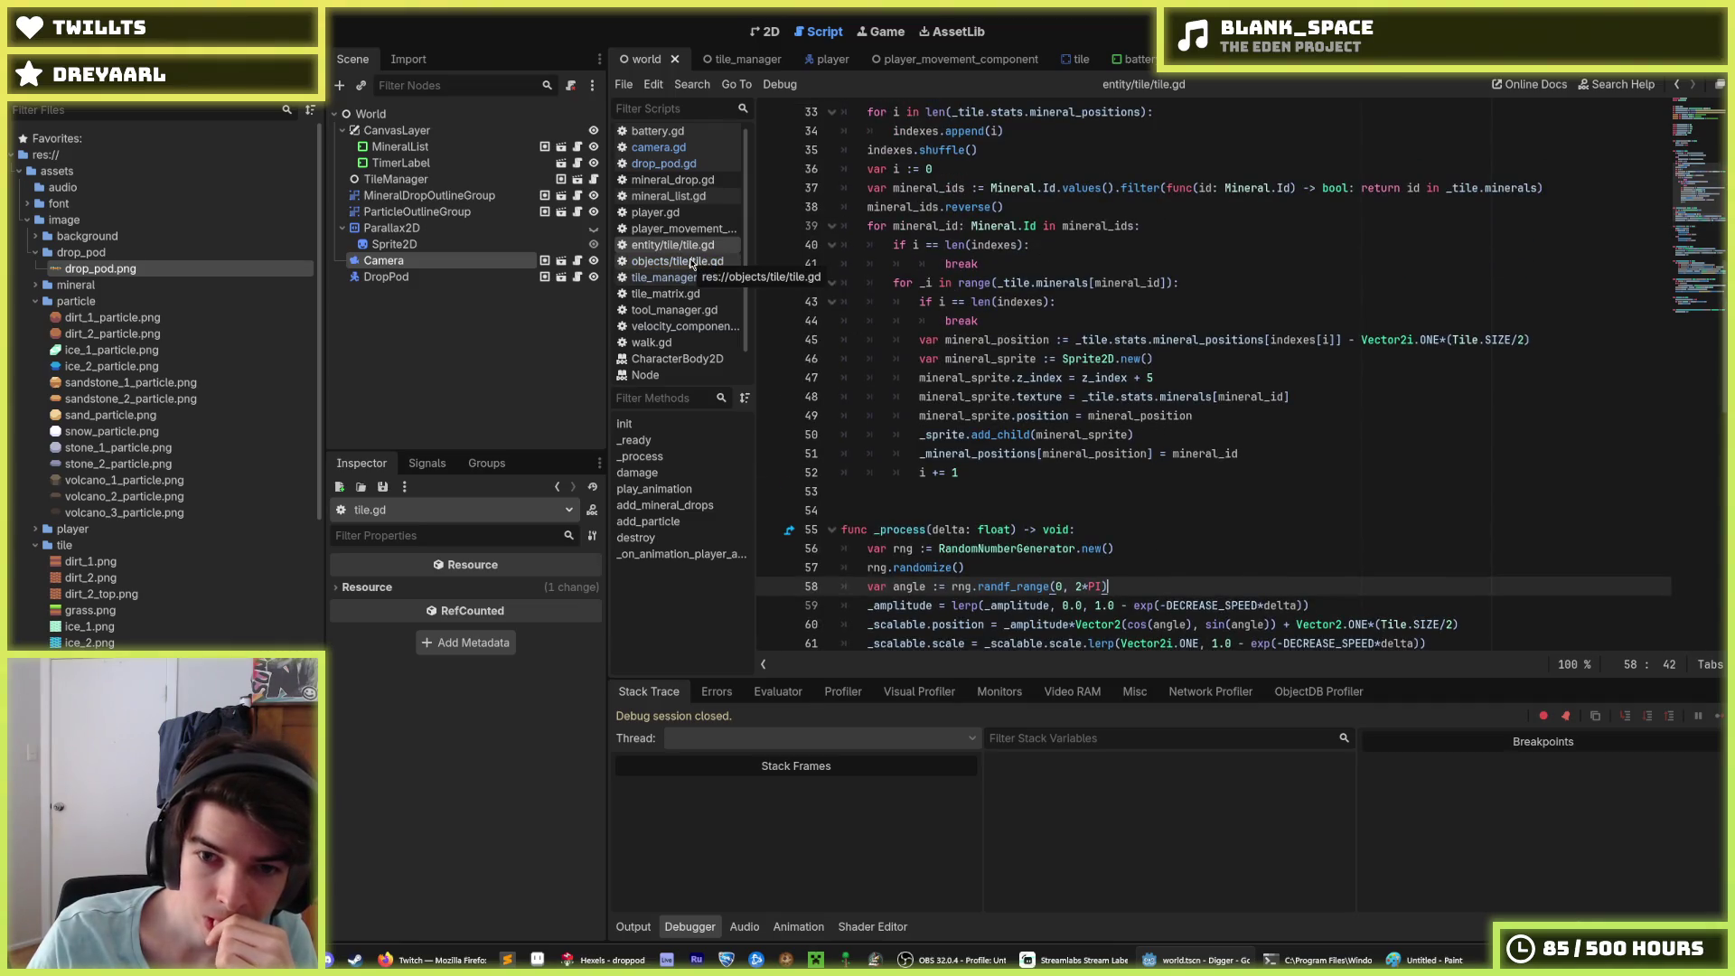
pyautogui.click(682, 147)
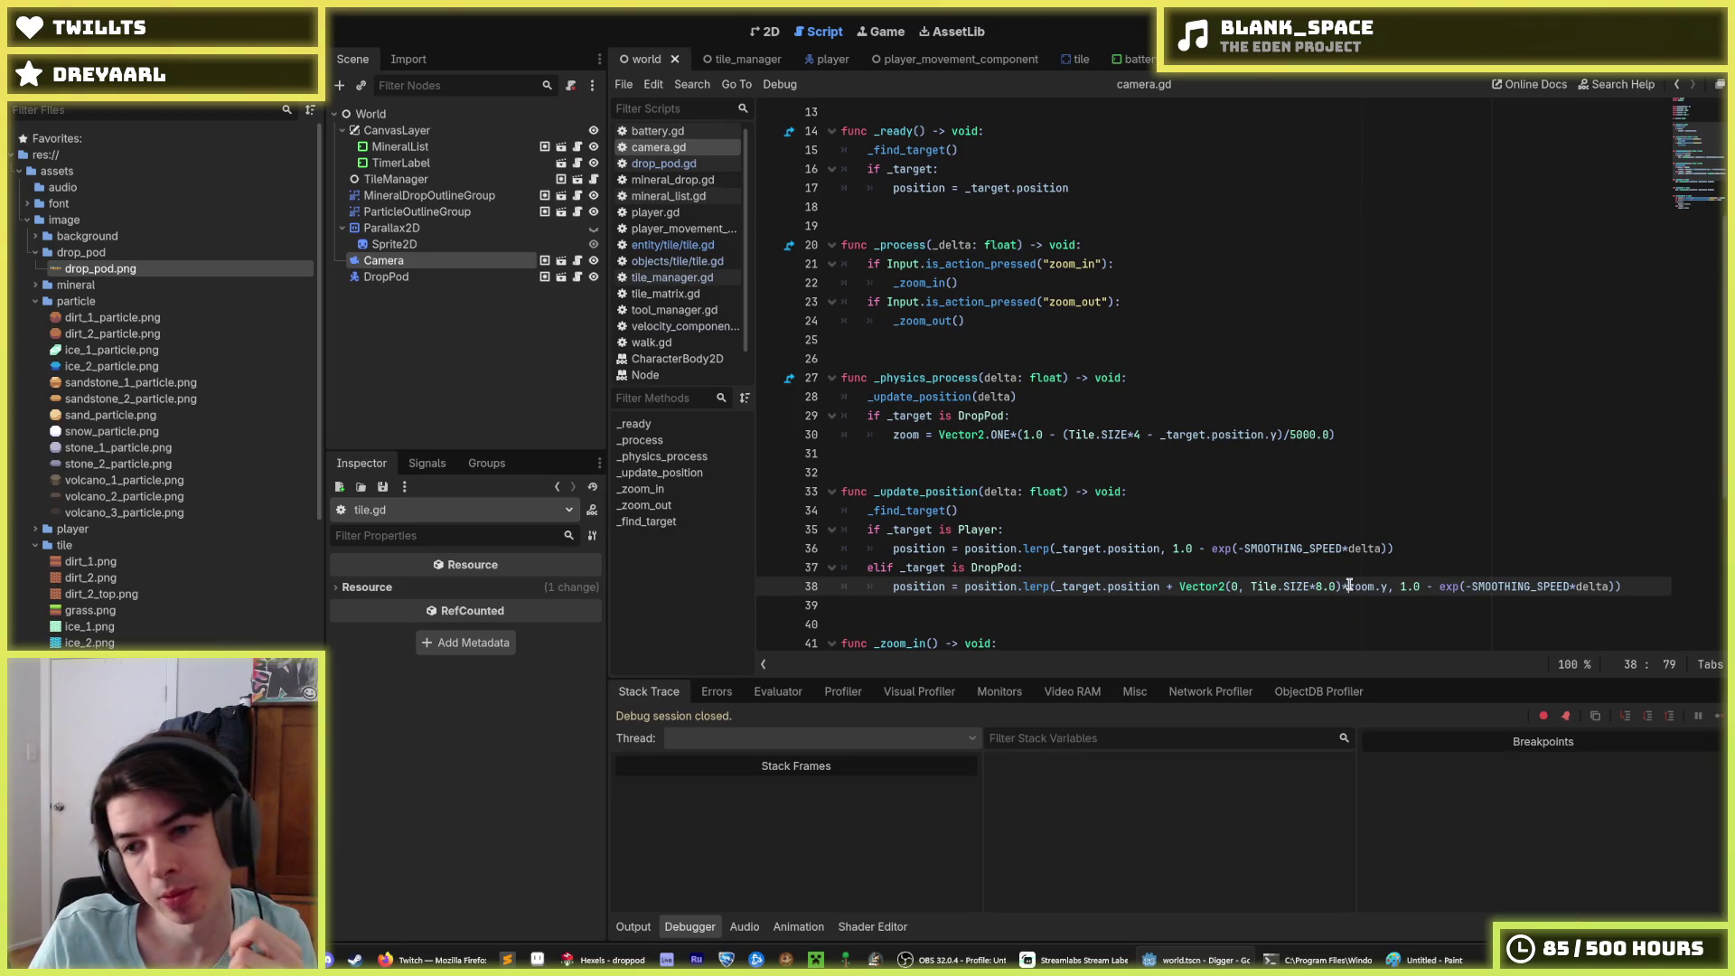
pyautogui.moveTo(1362, 586)
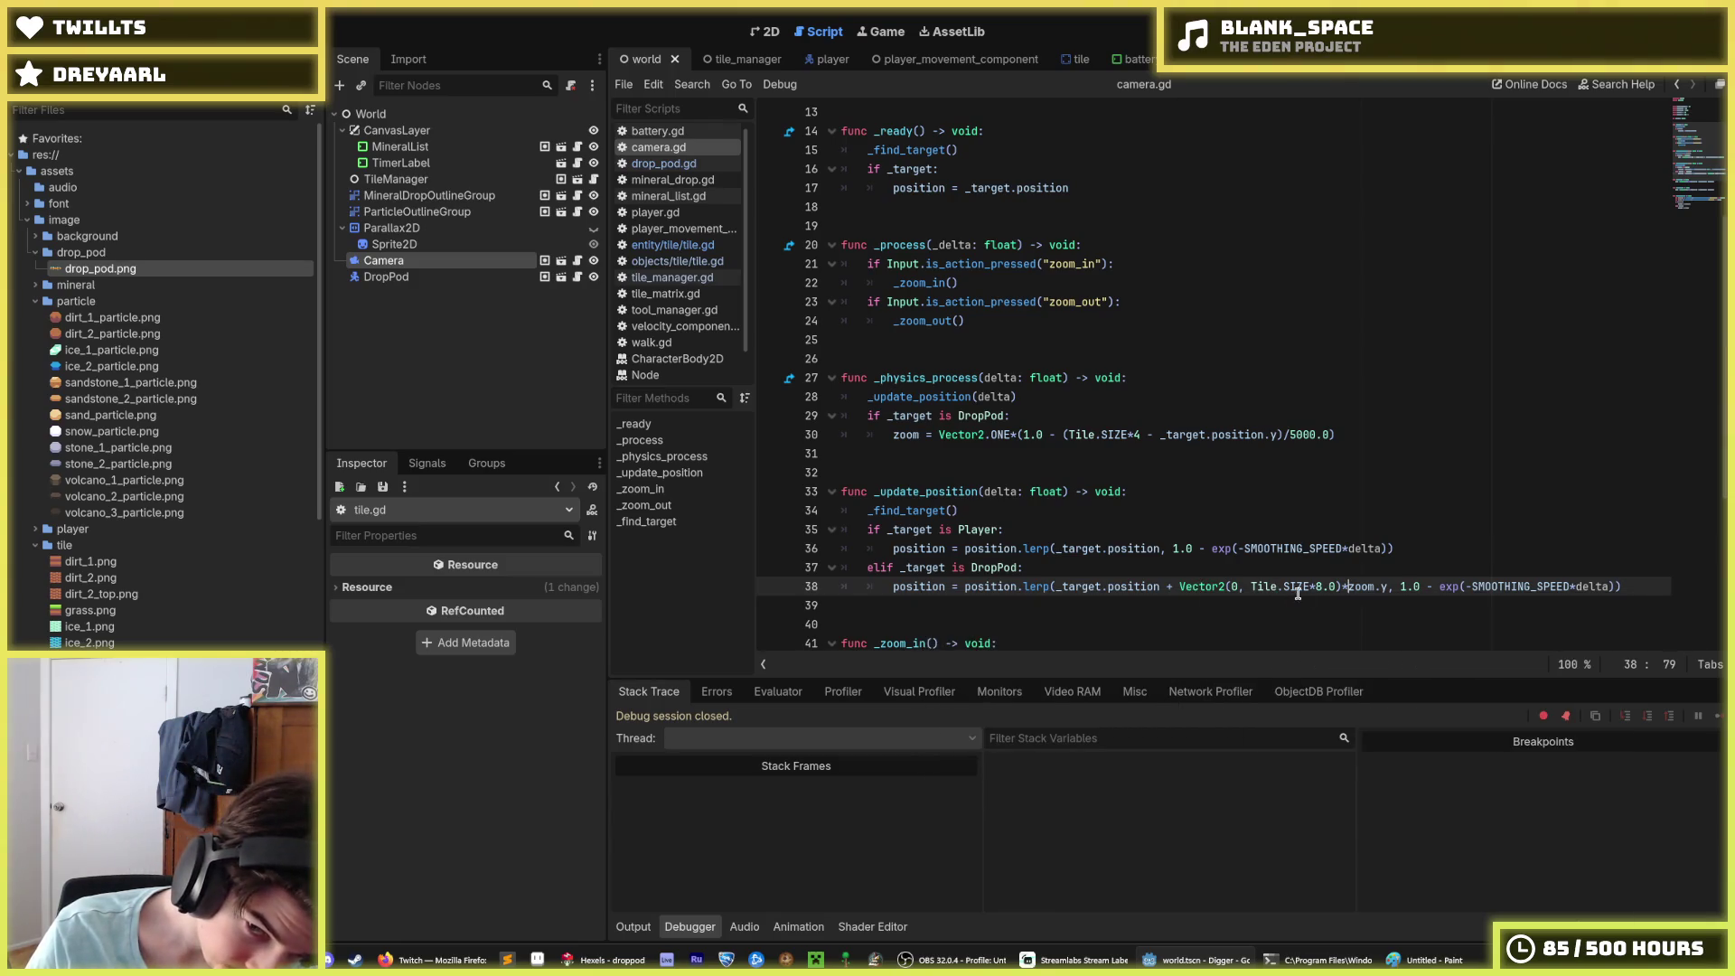
pyautogui.moveTo(1364, 593); pyautogui.dragTo(1348, 593)
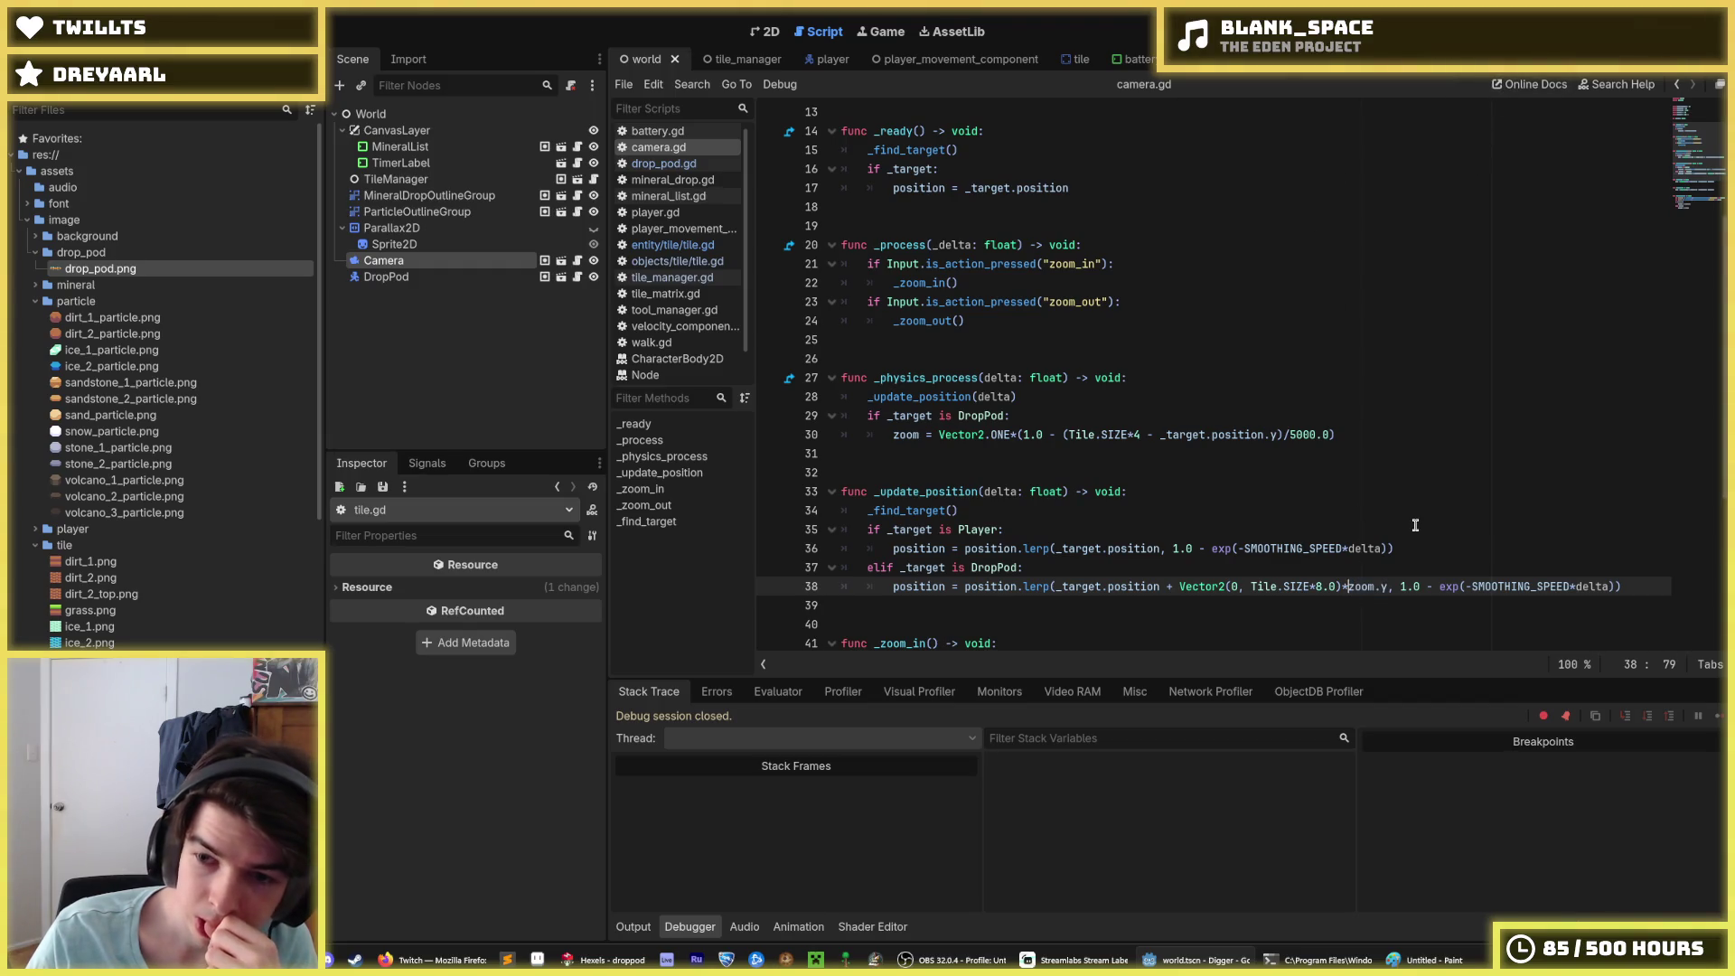
pyautogui.write('/')
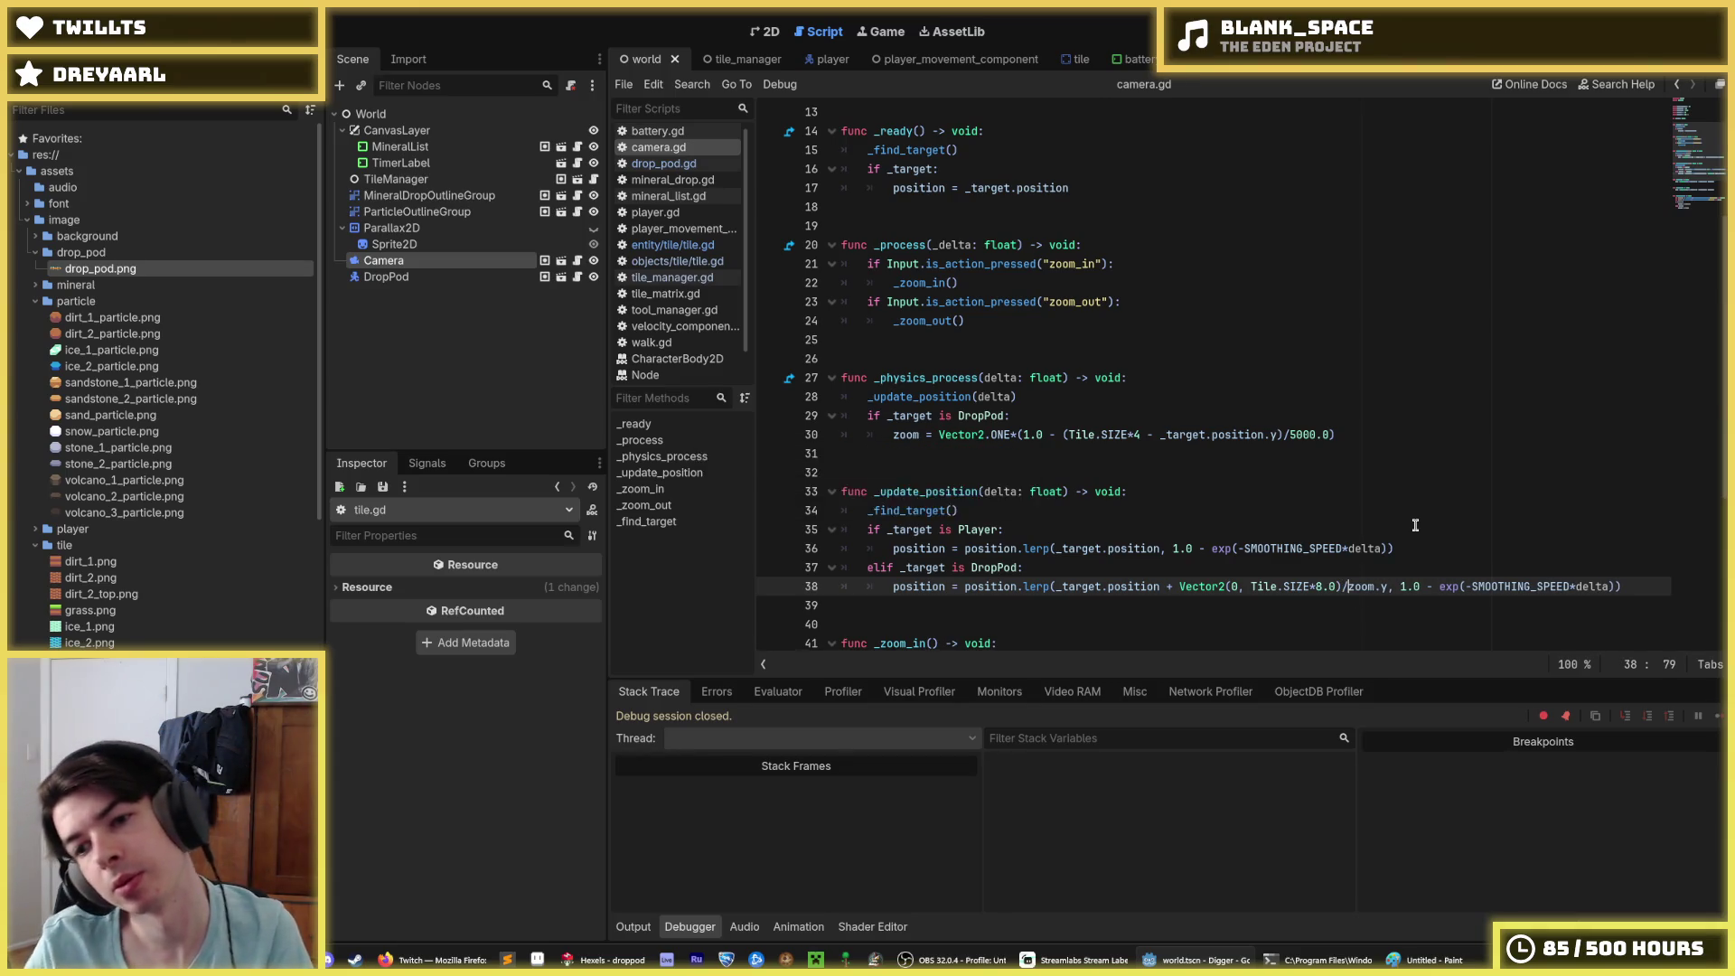
pyautogui.press('F5')
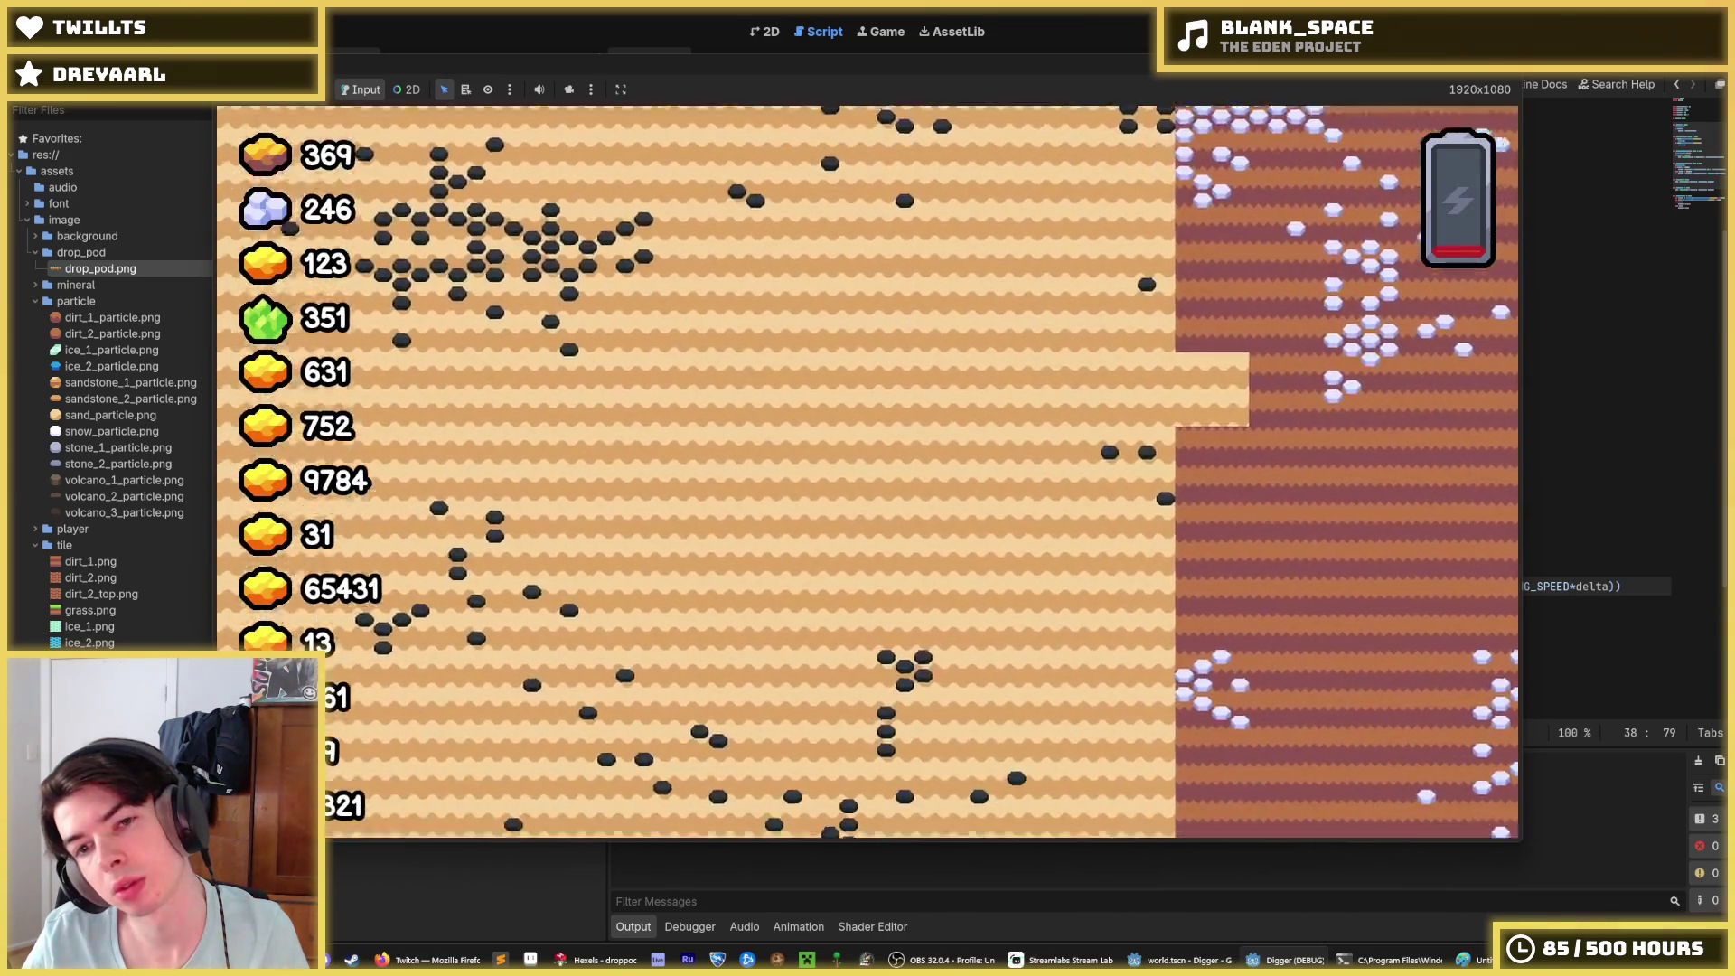
# Step: Try a Tile.SIZE*2.0 drop pod offset on line 38, running the game to check it
pyautogui.press('F8')
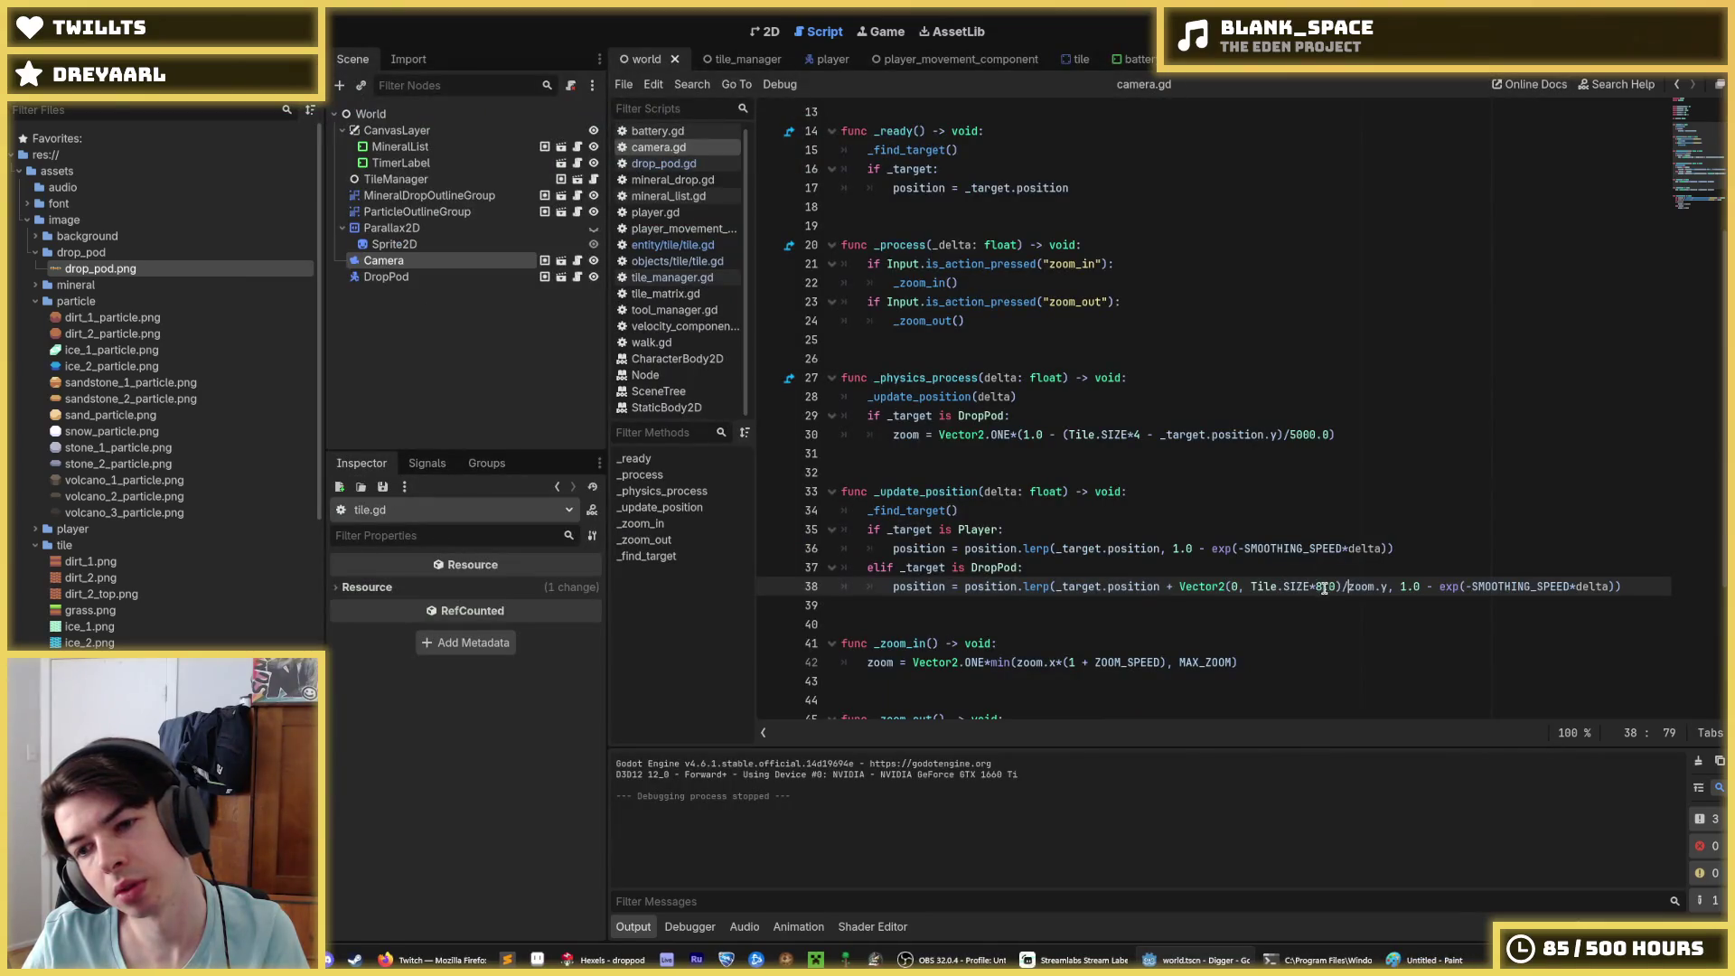
pyautogui.click(1319, 587)
pyautogui.press('F5')
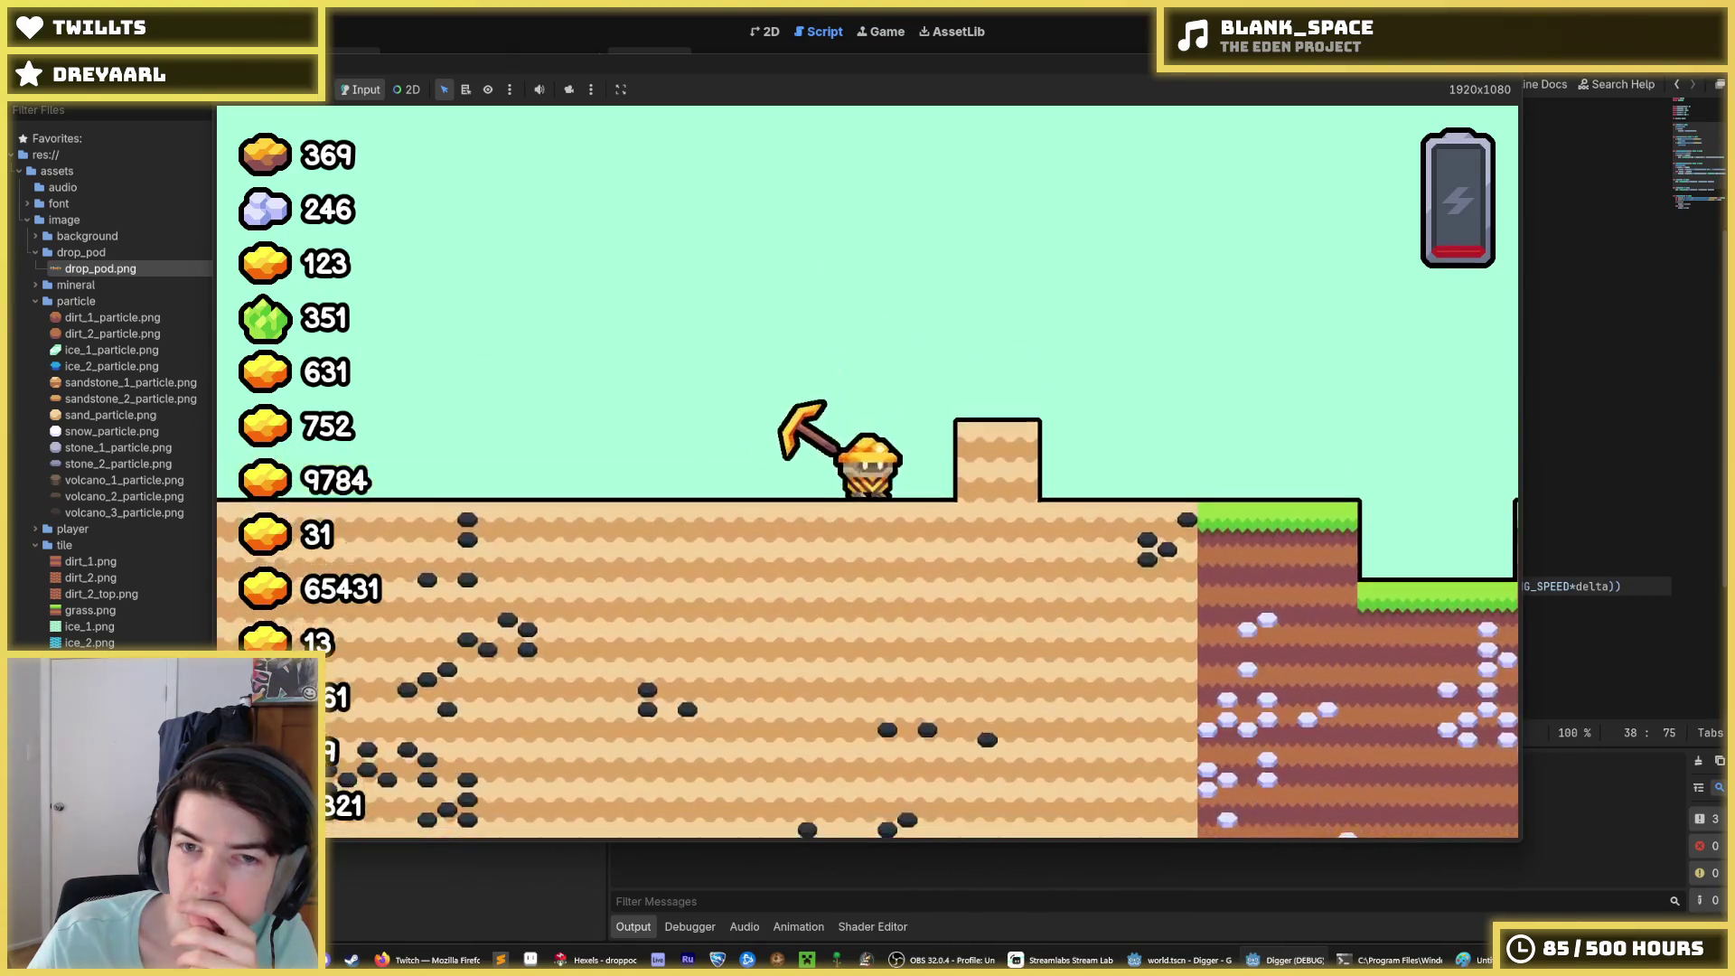
pyautogui.press('F5')
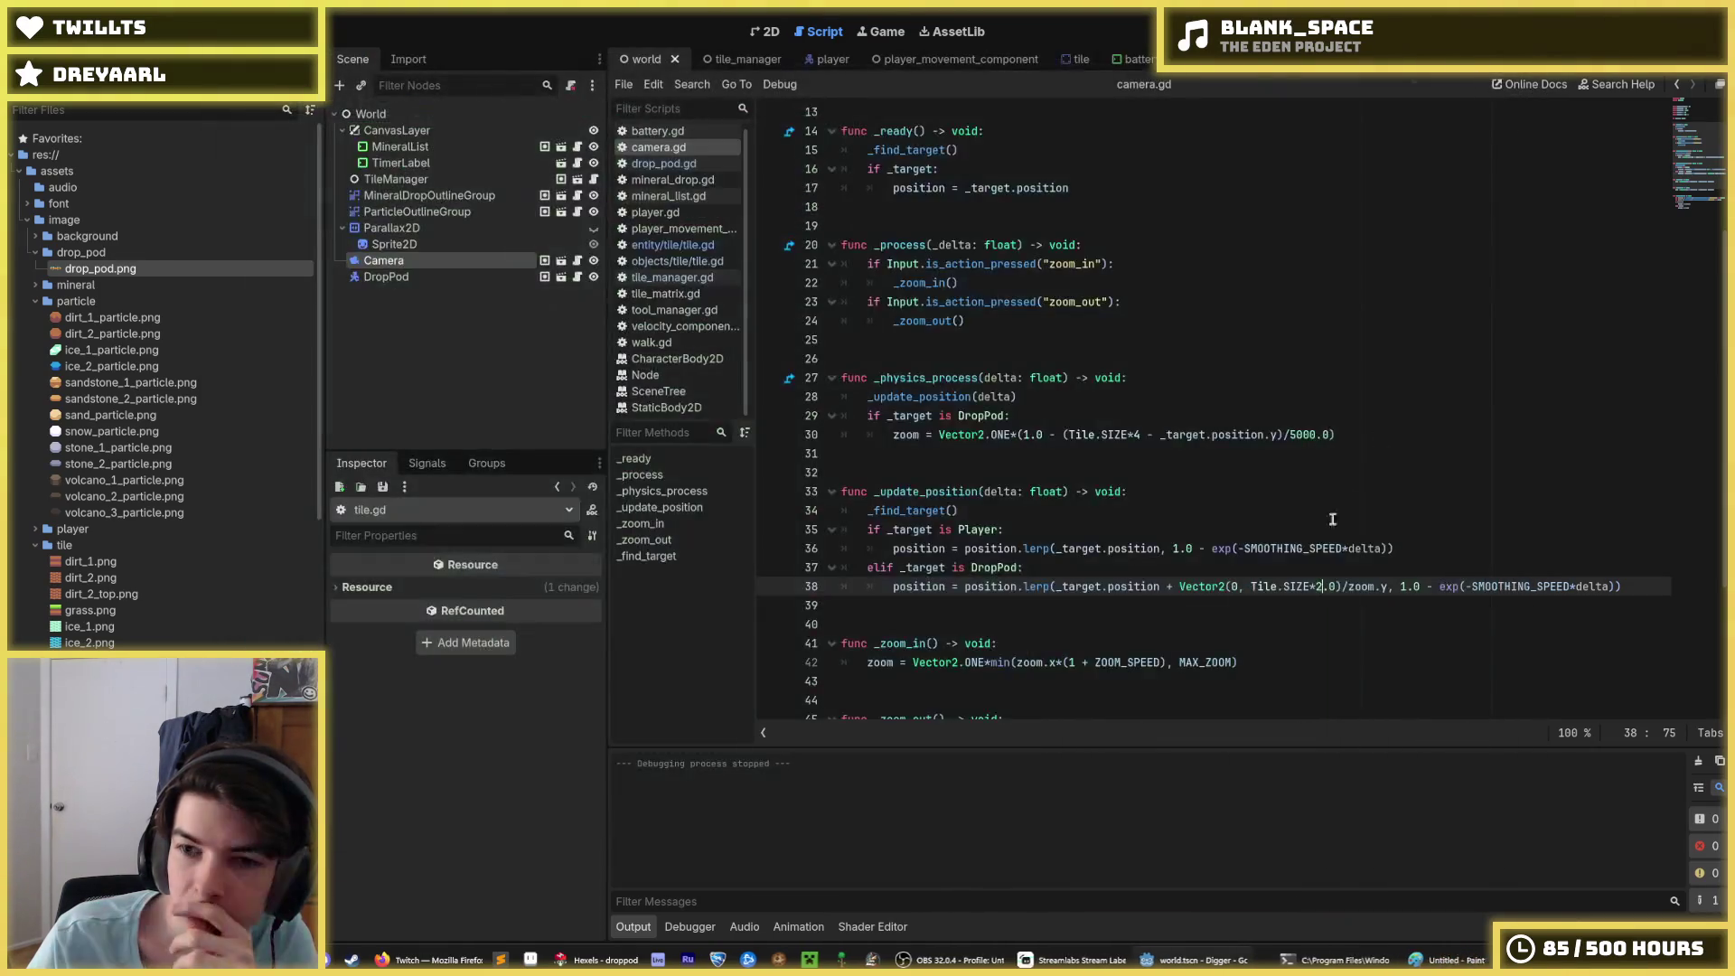
pyautogui.press('F5')
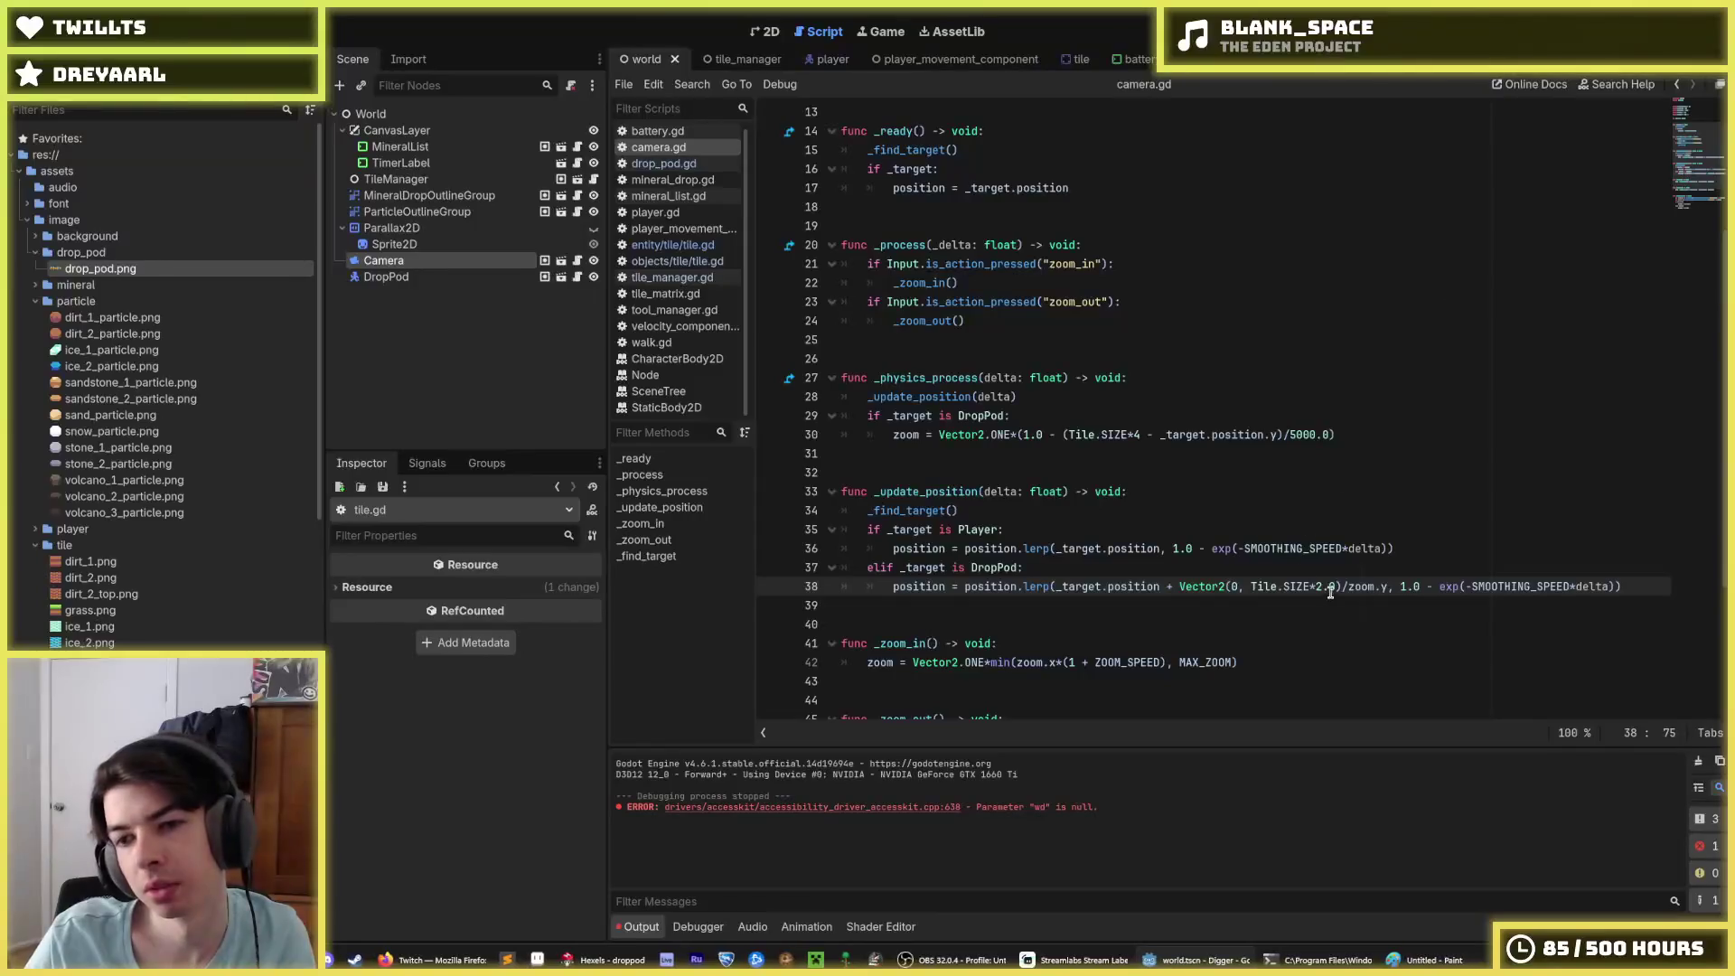
pyautogui.write('4')
pyautogui.press('F5')
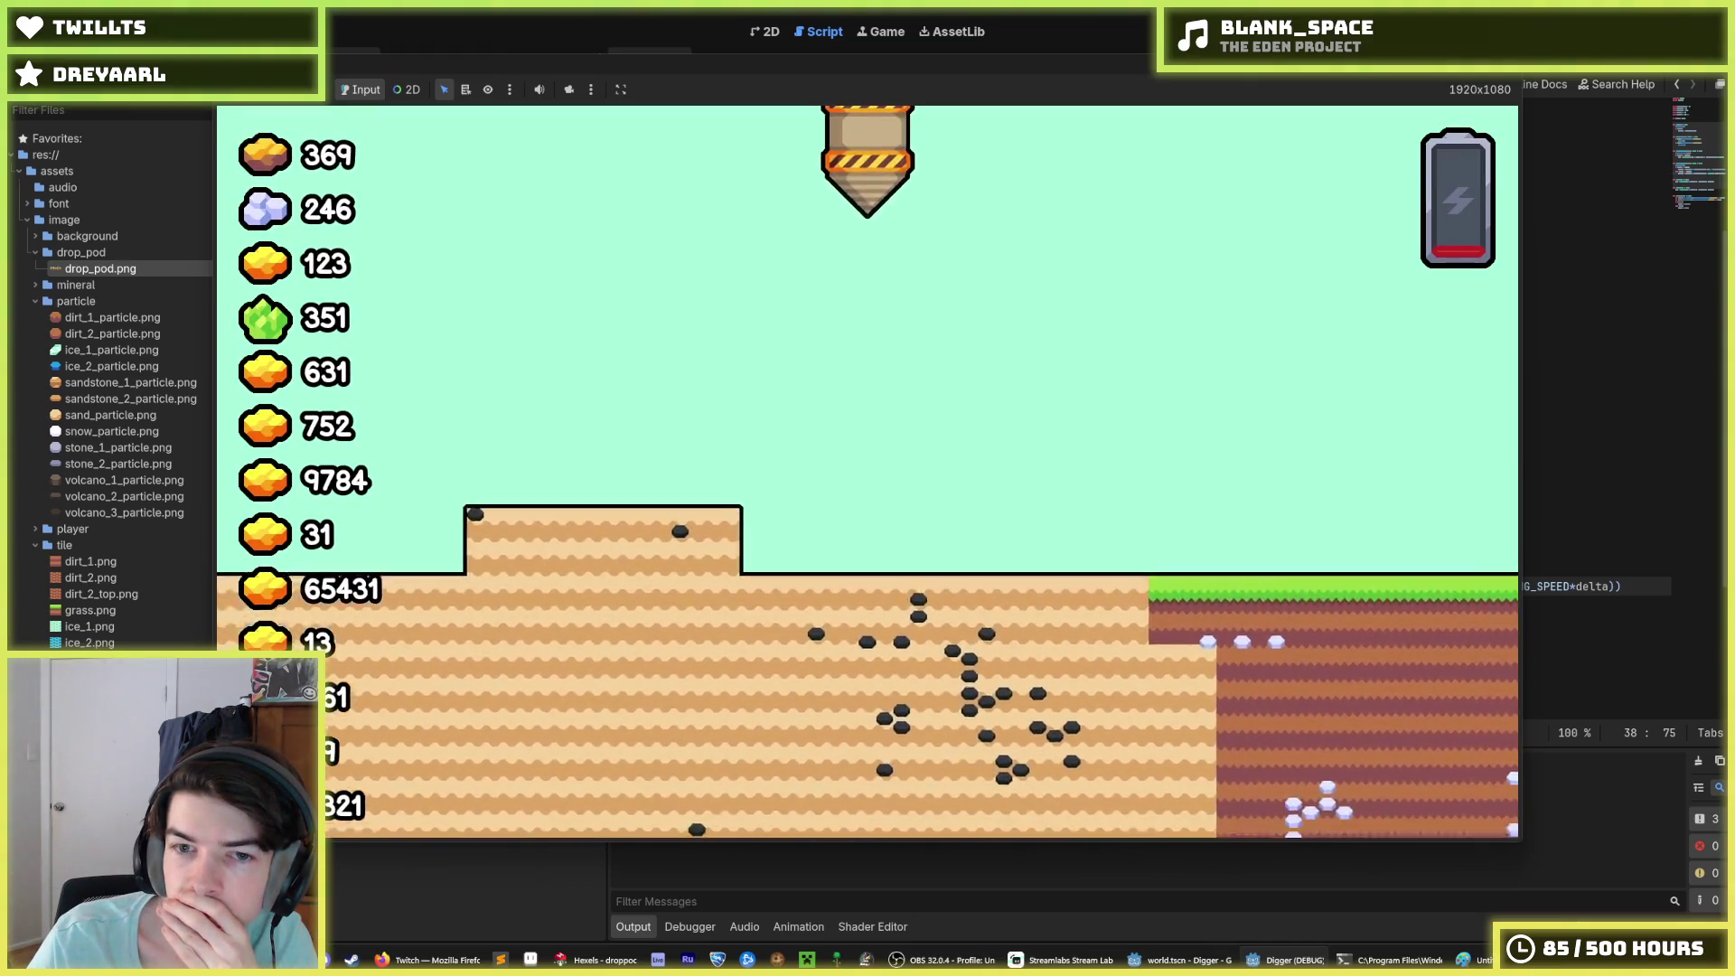
pyautogui.press('F8')
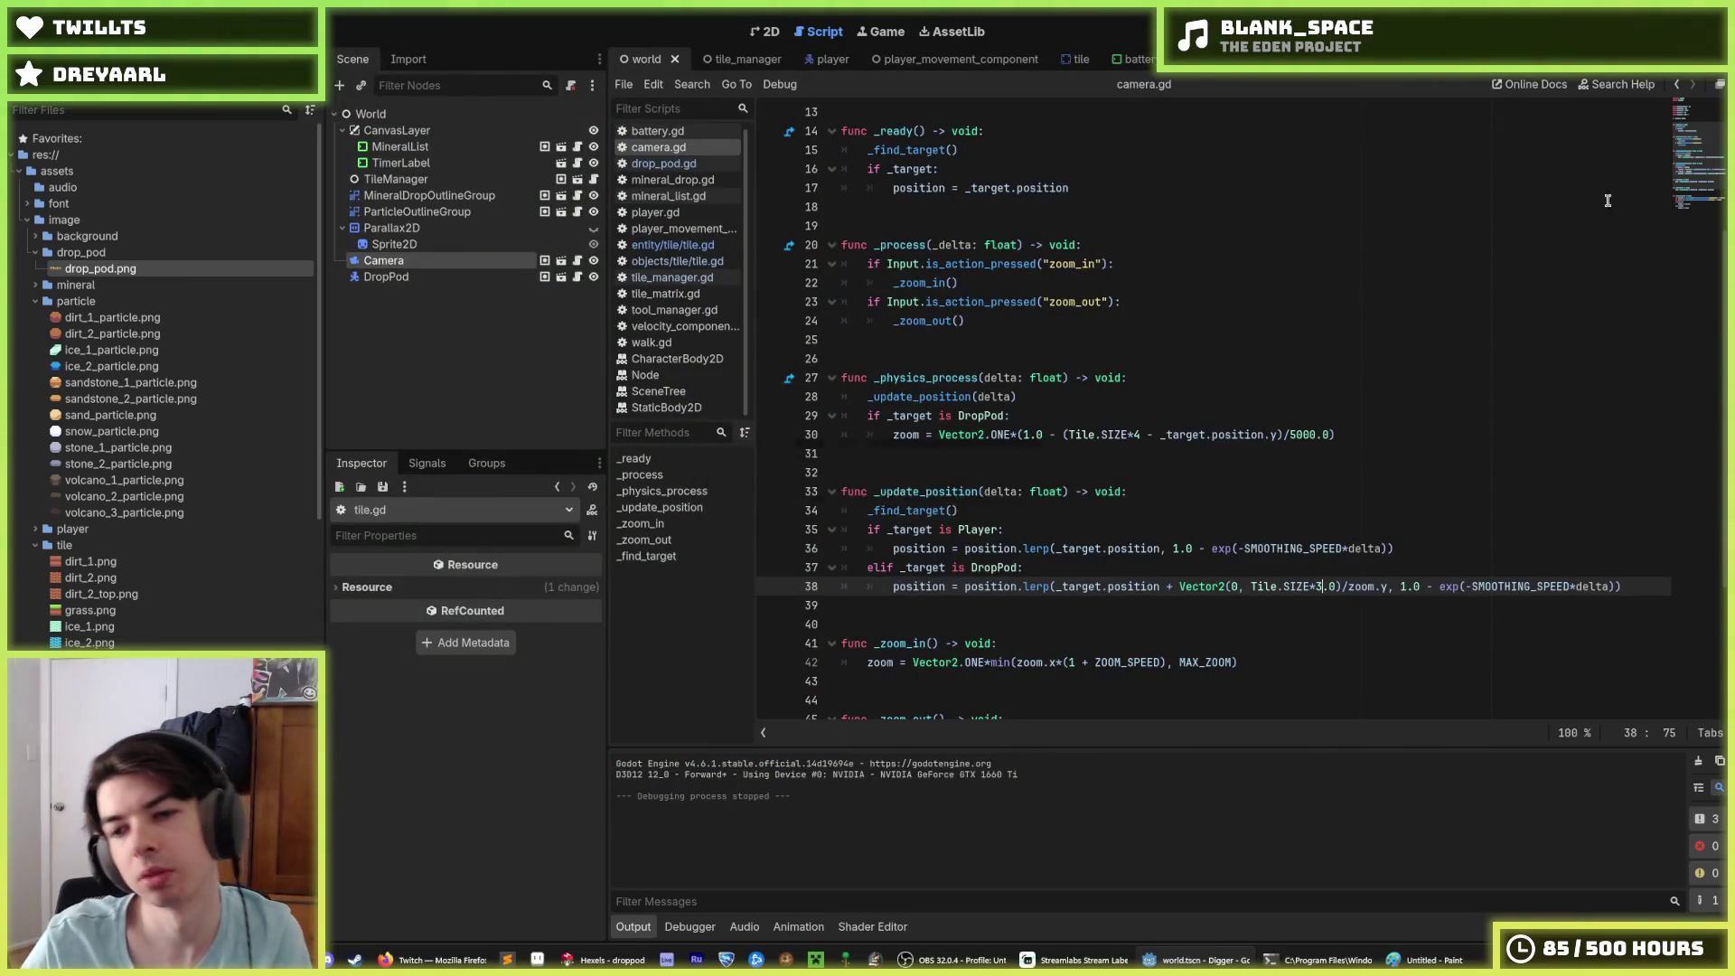
# Step: Test the Tile.SIZE*3.0 offset in-game, moving the miner and replaying the landing
pyautogui.press('F5')
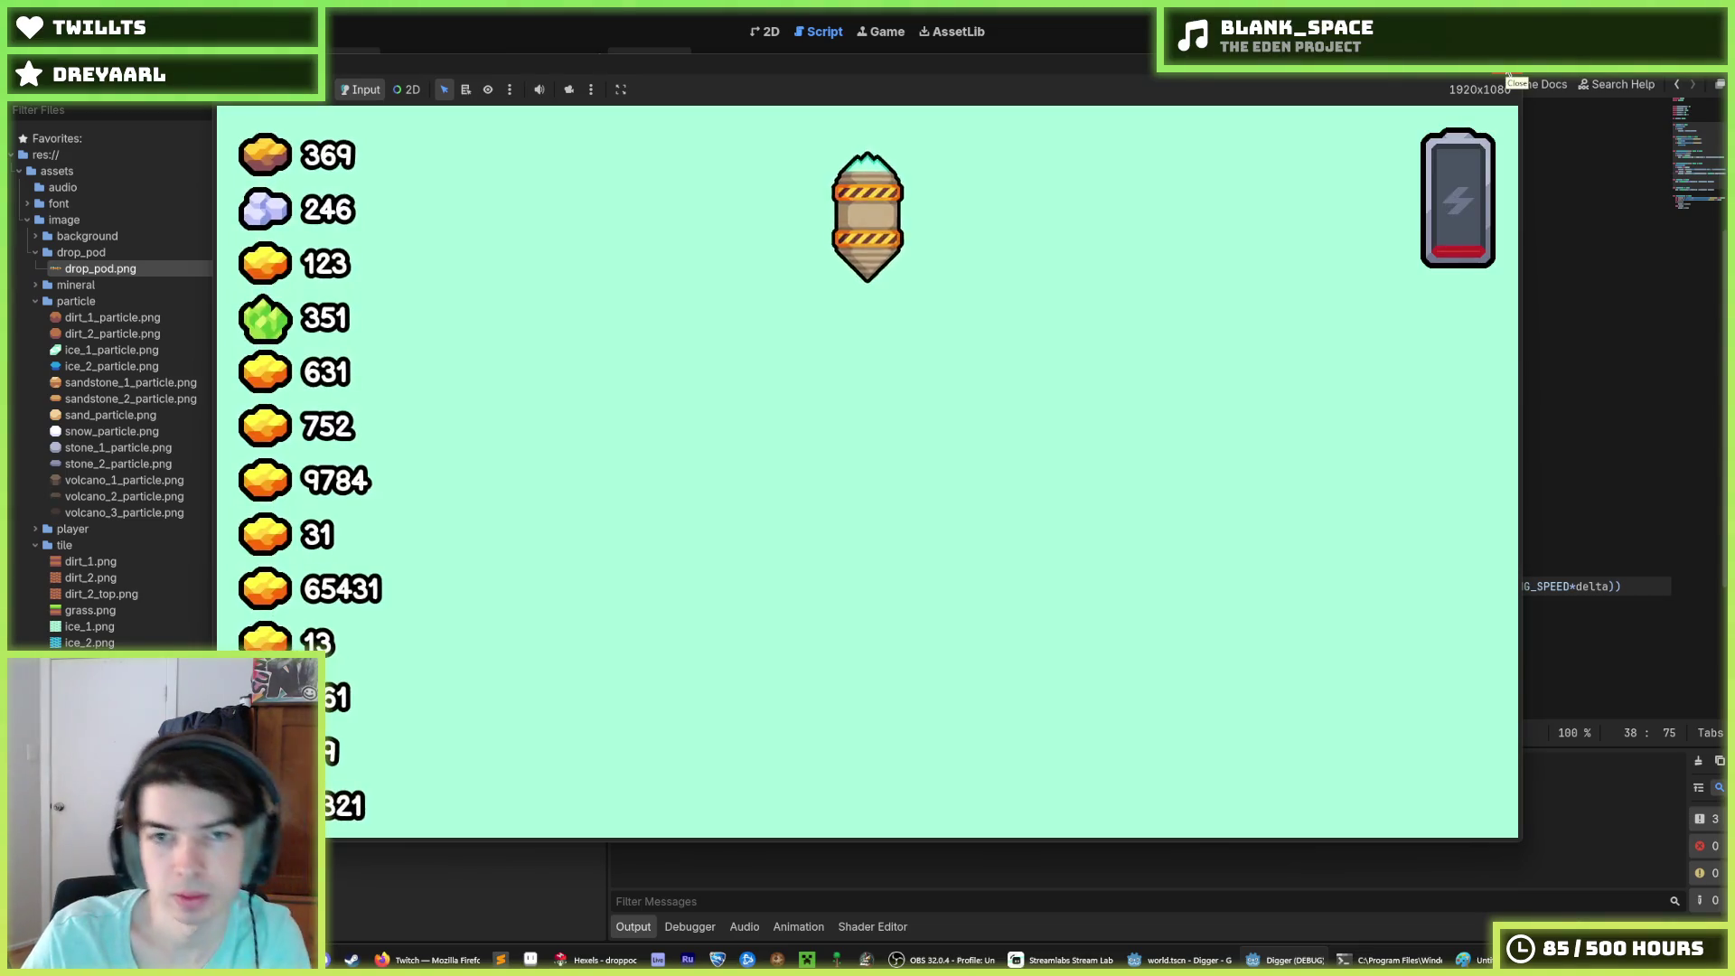
pyautogui.press('d')
pyautogui.press('F5')
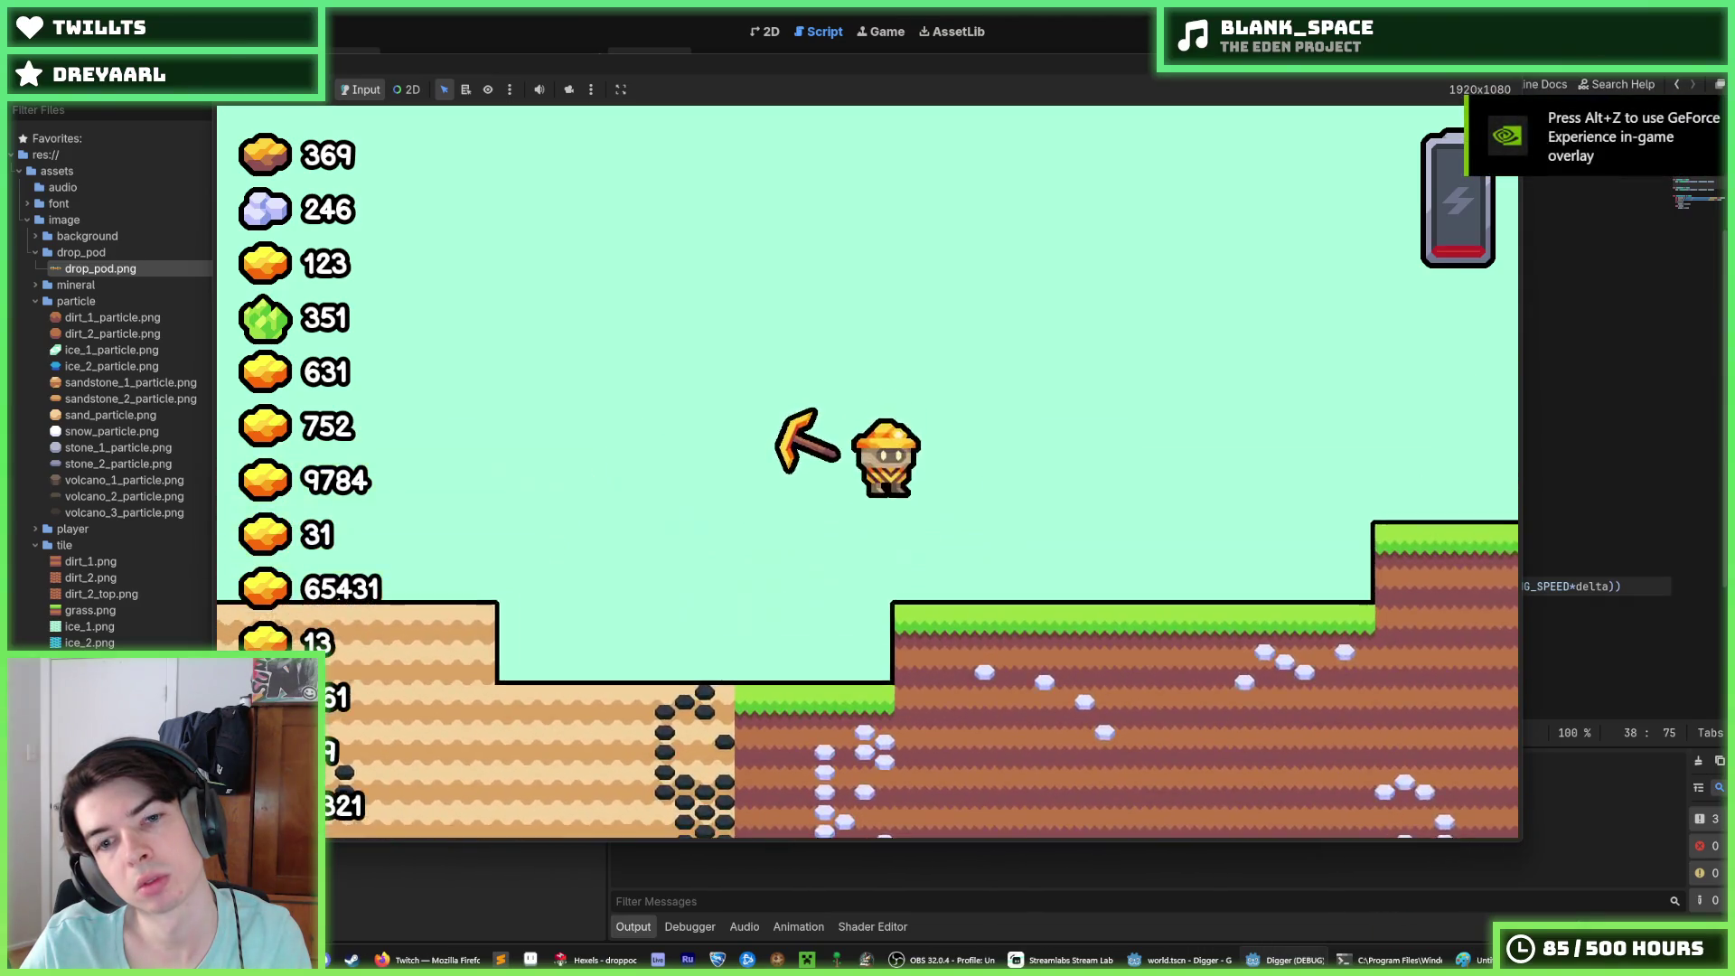
pyautogui.hotkey('alt', 'F4')
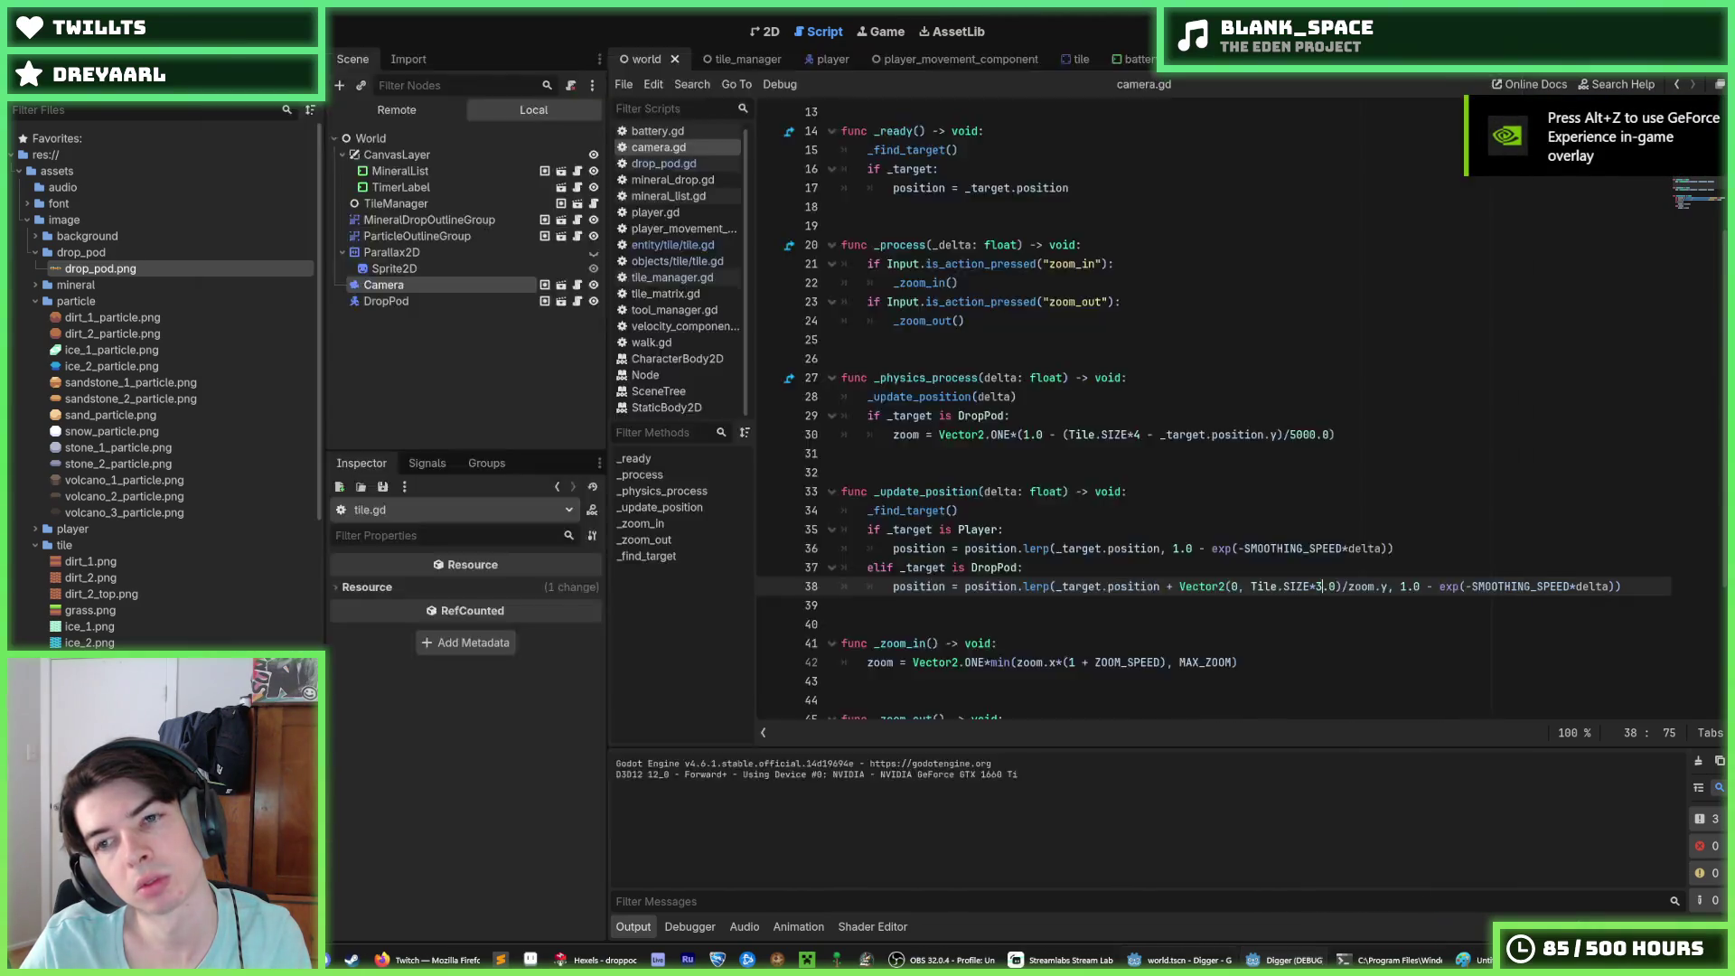
pyautogui.click(1296, 488)
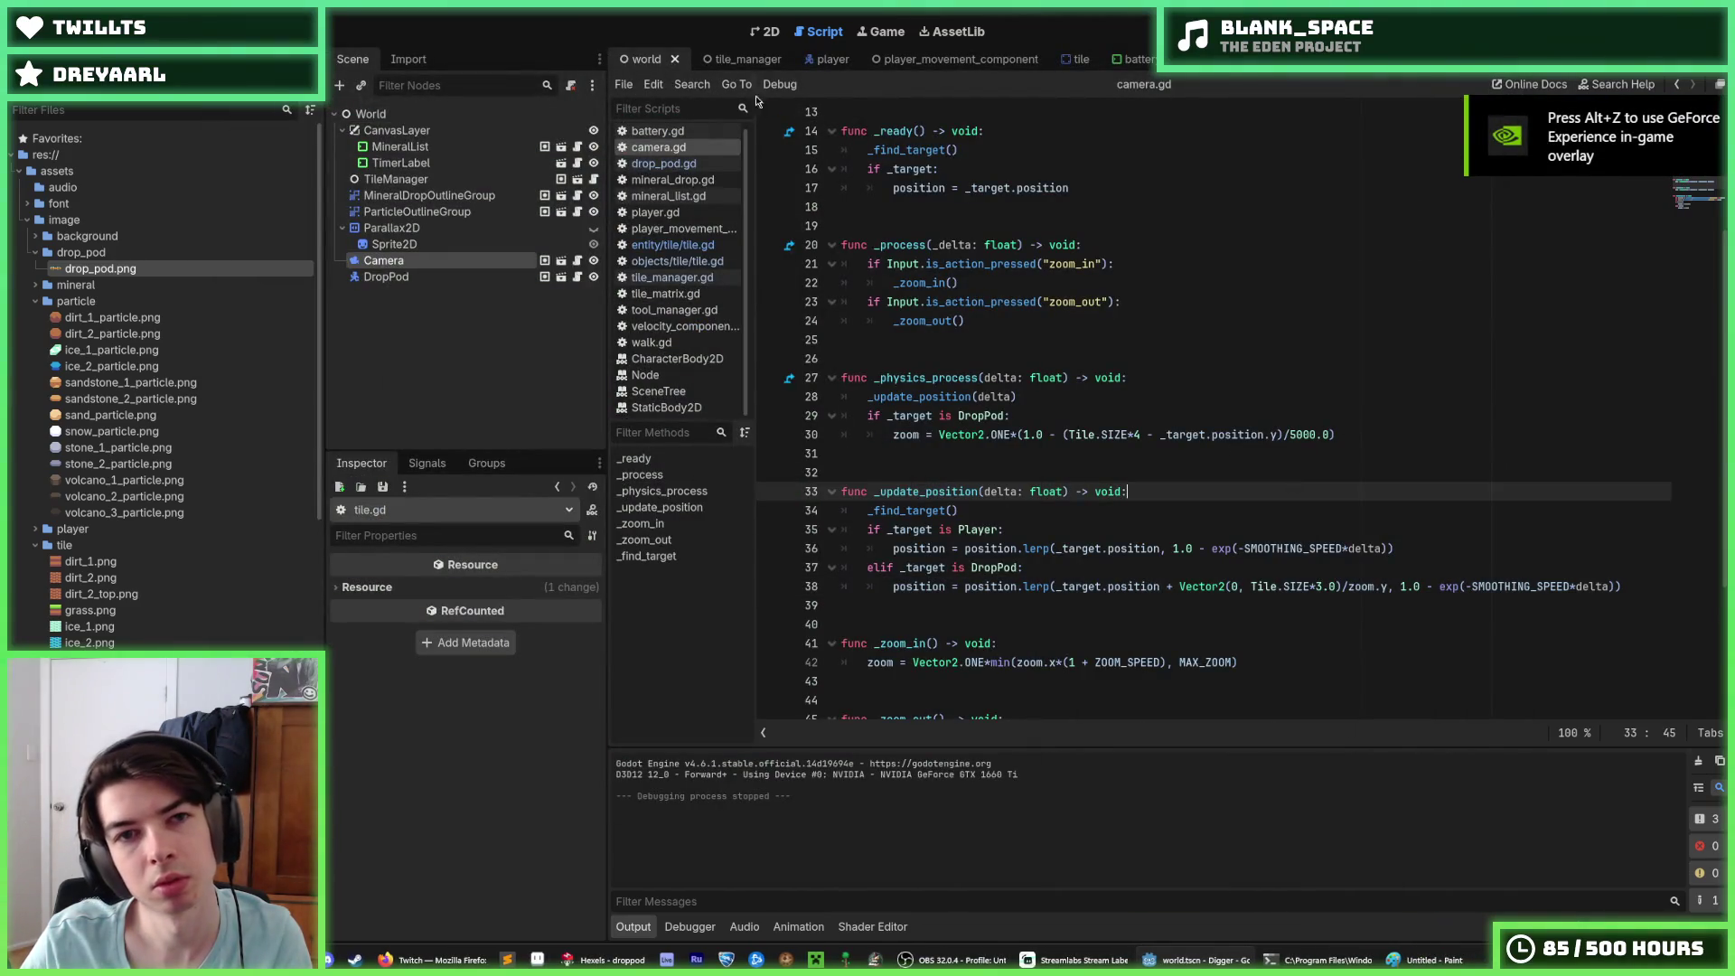
# Step: Inspect the world scene's Camera in the 2D view, then return to the zoom divisor on line 30
pyautogui.click(769, 32)
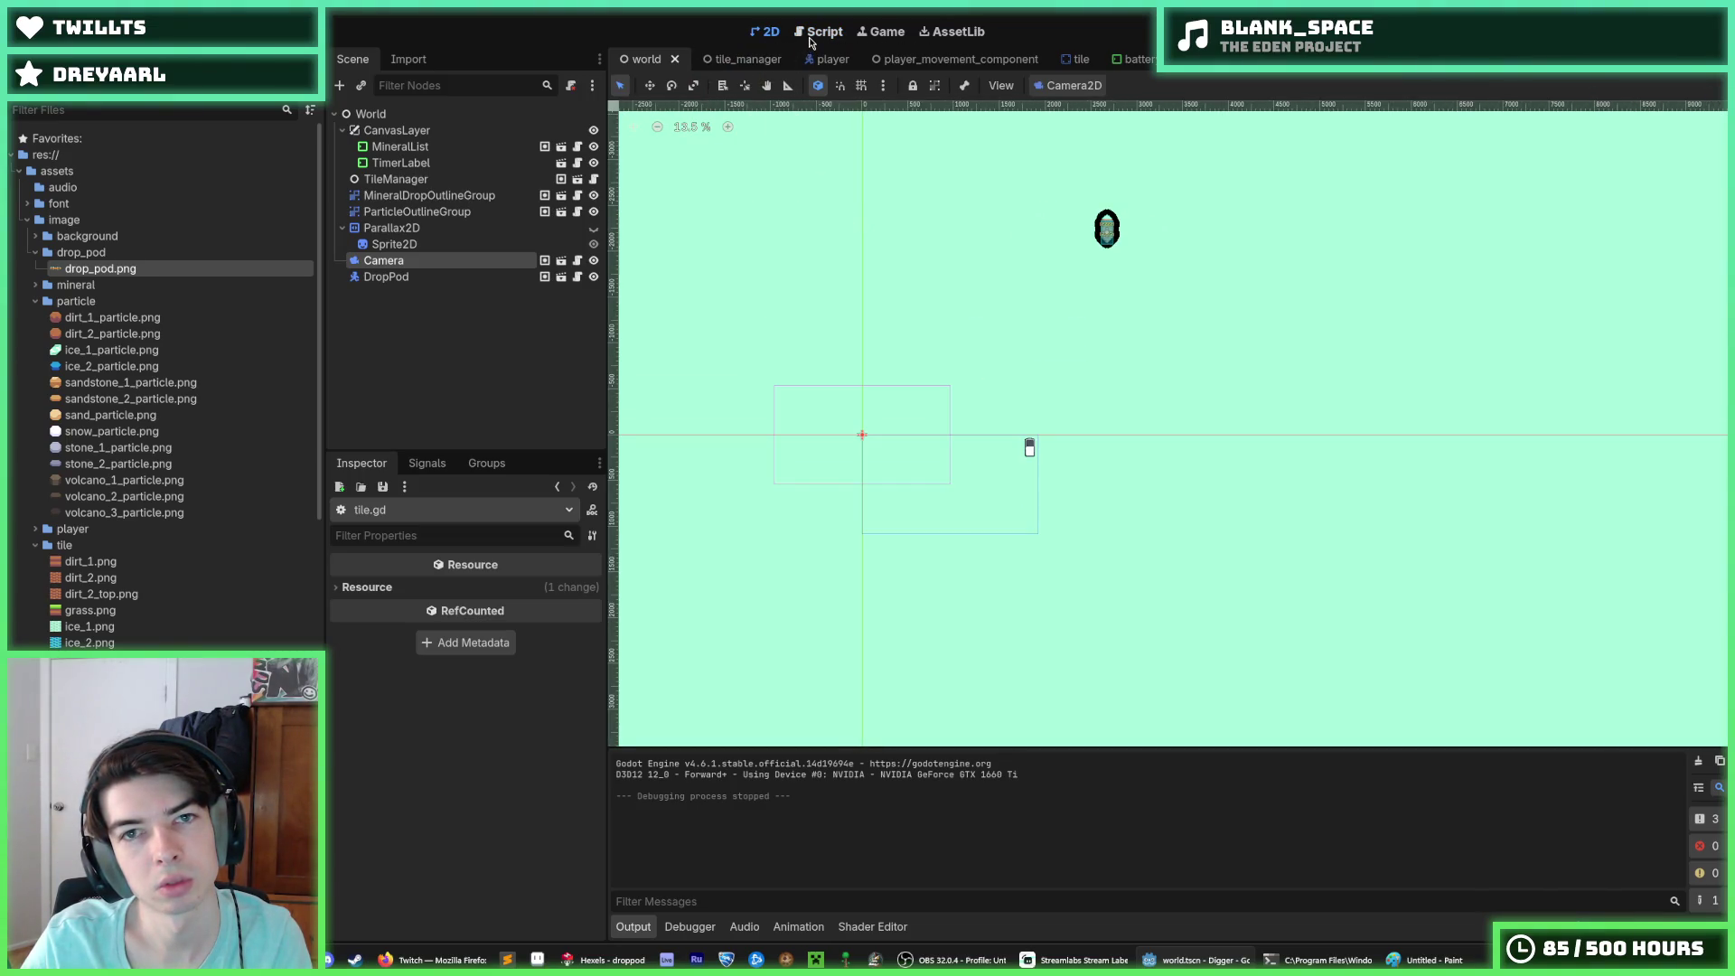
pyautogui.click(1062, 59)
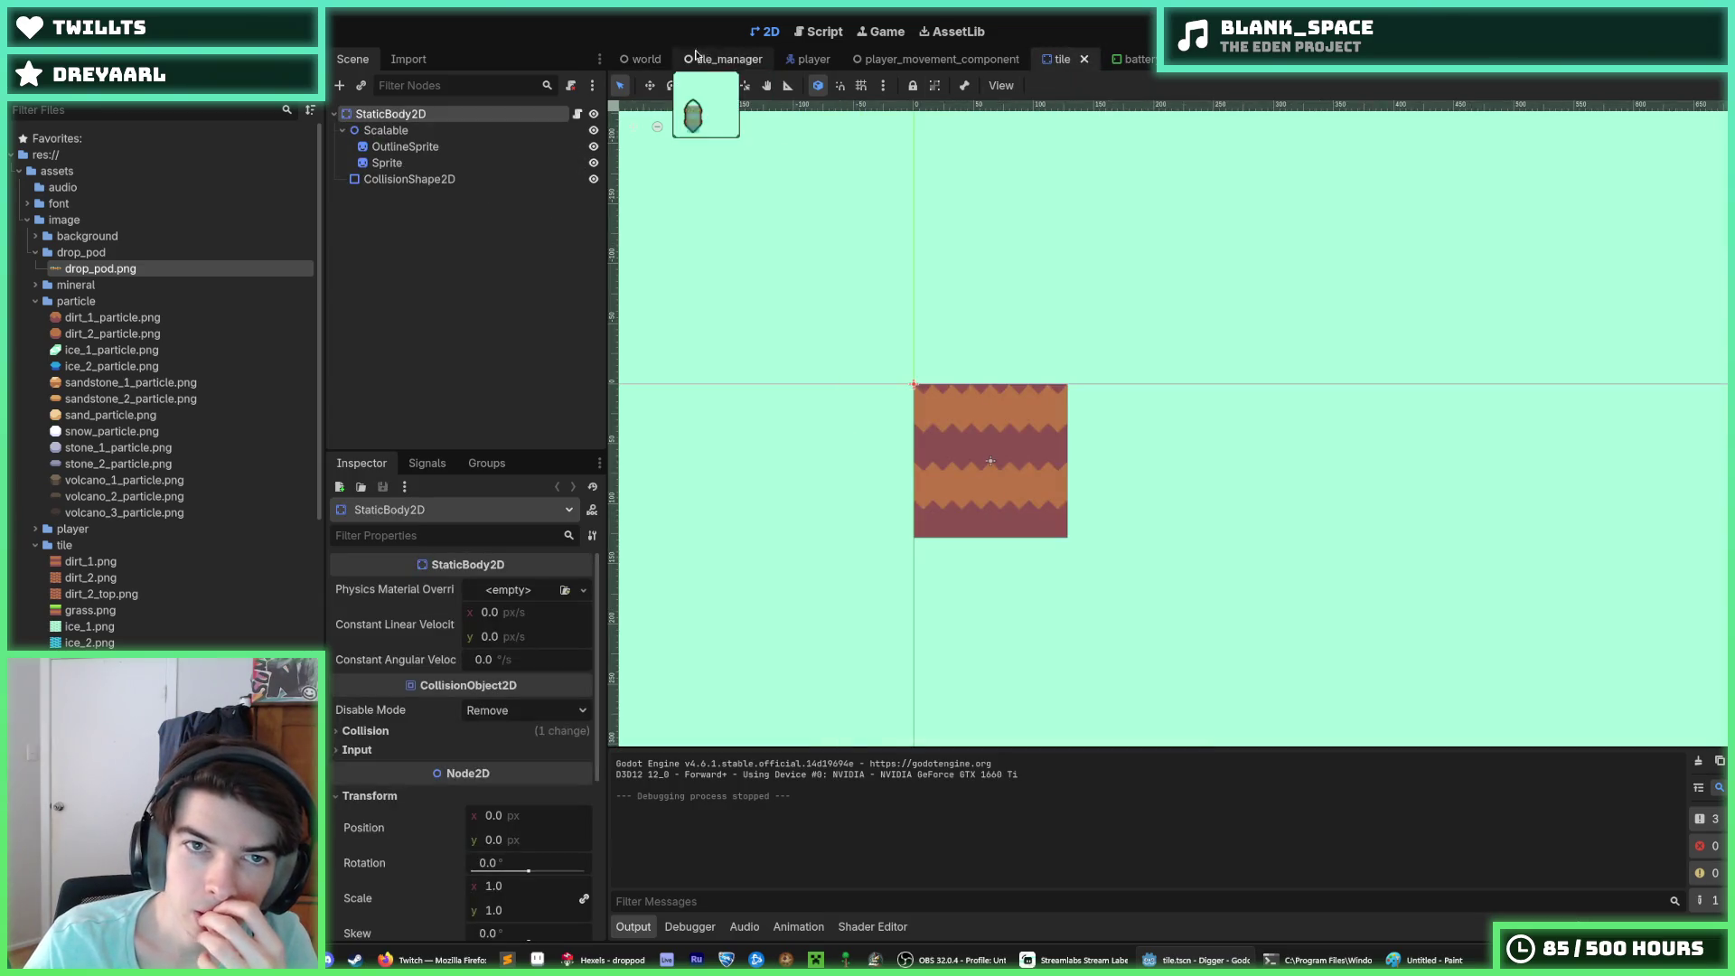
pyautogui.click(634, 60)
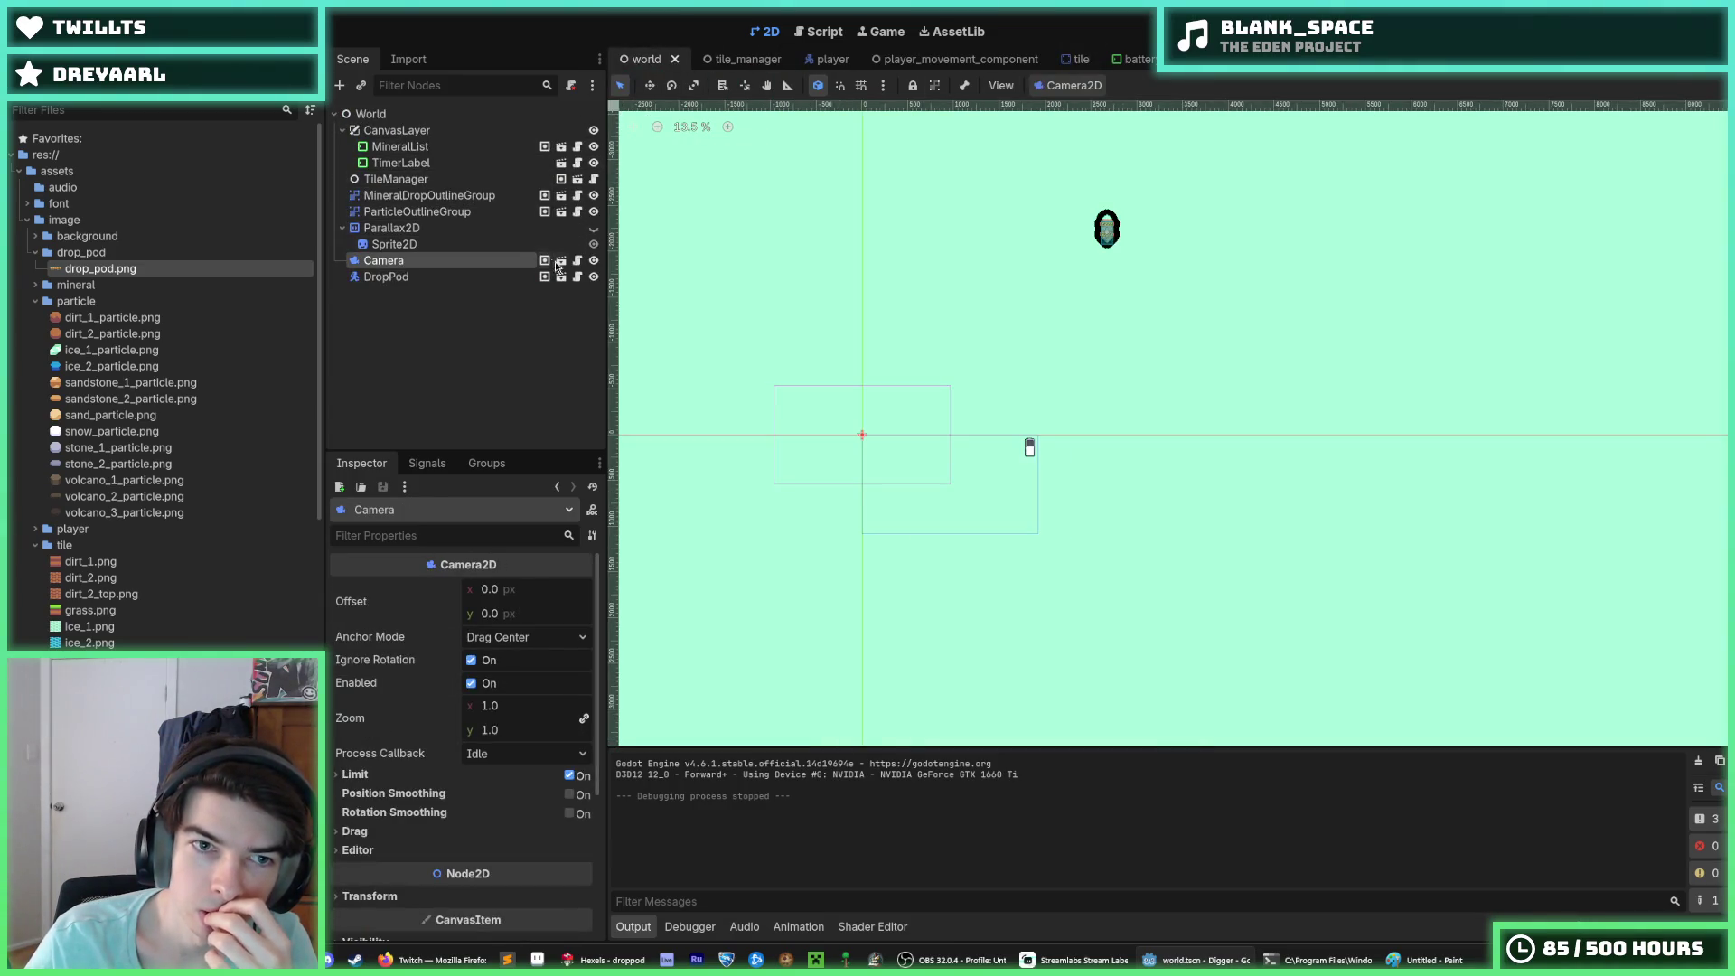
pyautogui.click(578, 260)
pyautogui.scroll(3, 942, 360)
pyautogui.scroll(-5, 942, 360)
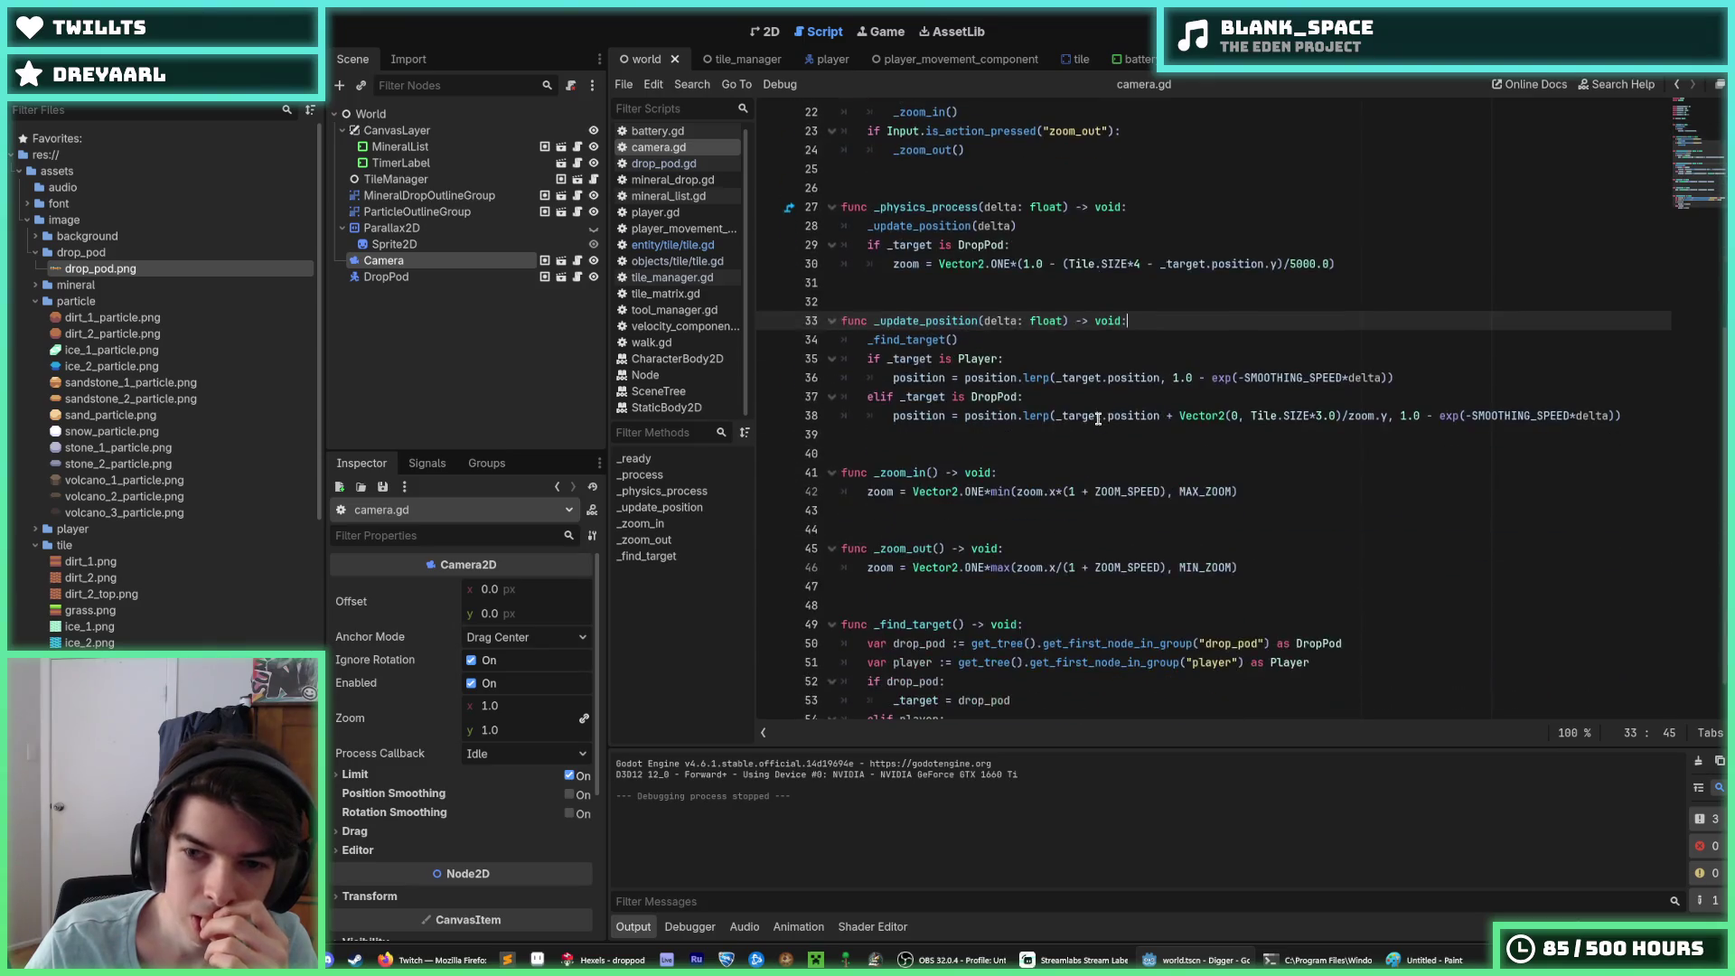
pyautogui.scroll(5, 1149, 423)
pyautogui.scroll(-3, 1166, 428)
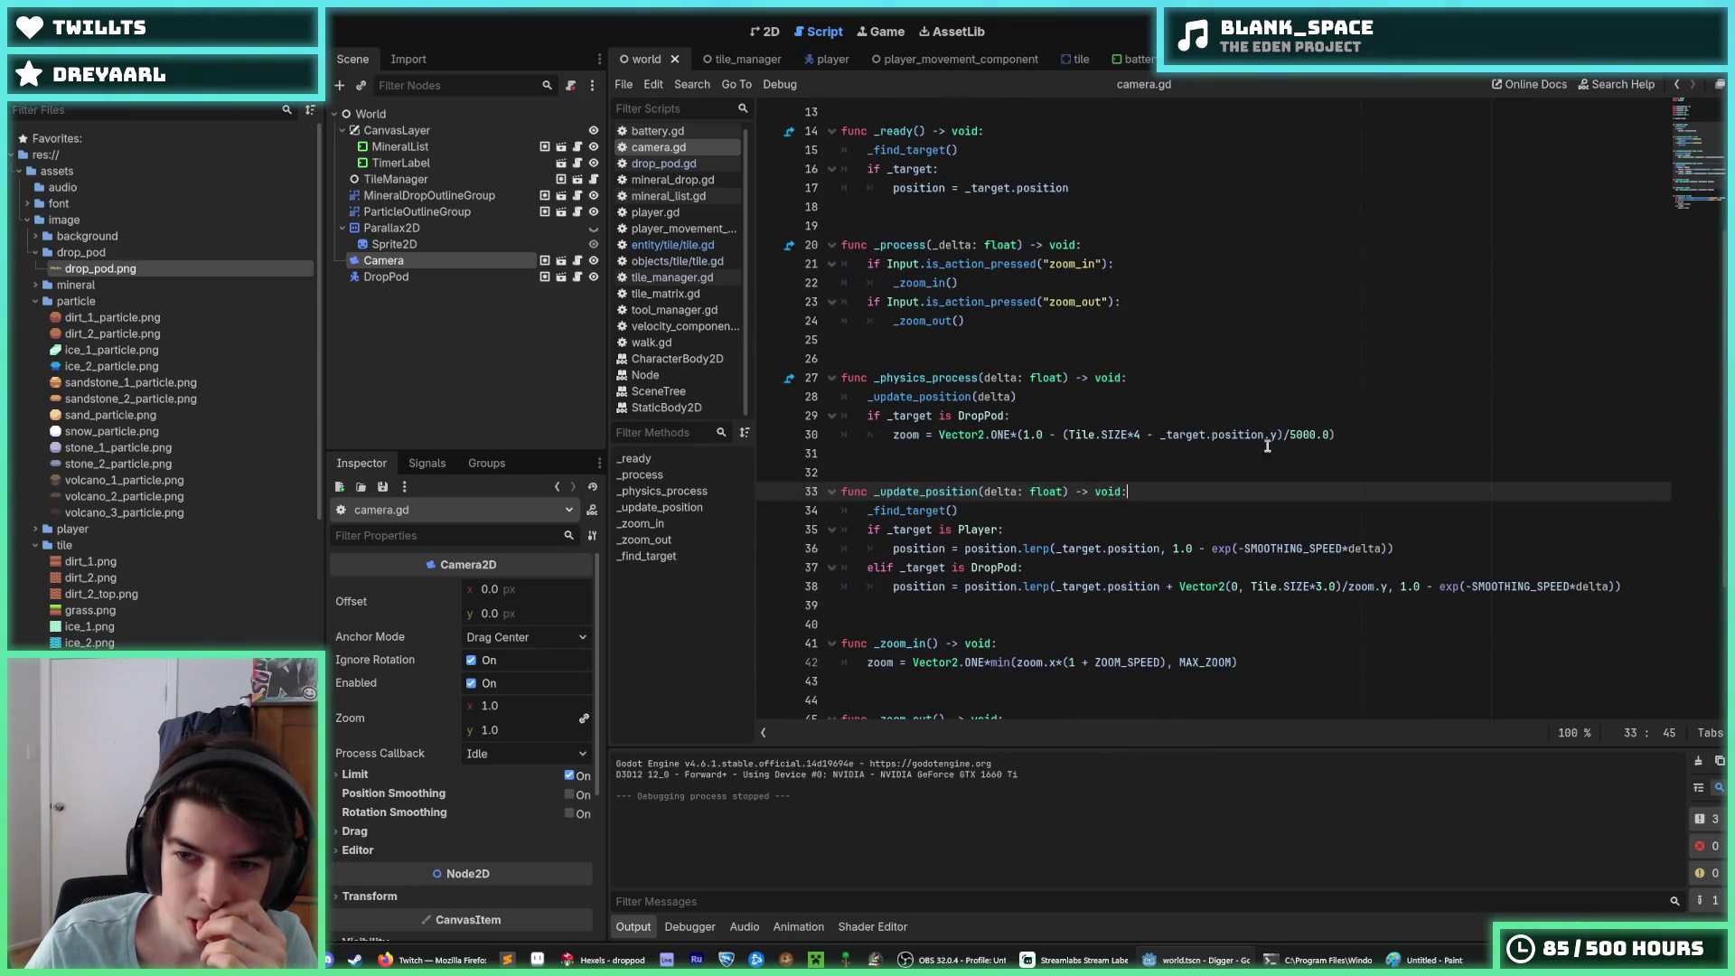
pyautogui.click(1296, 435)
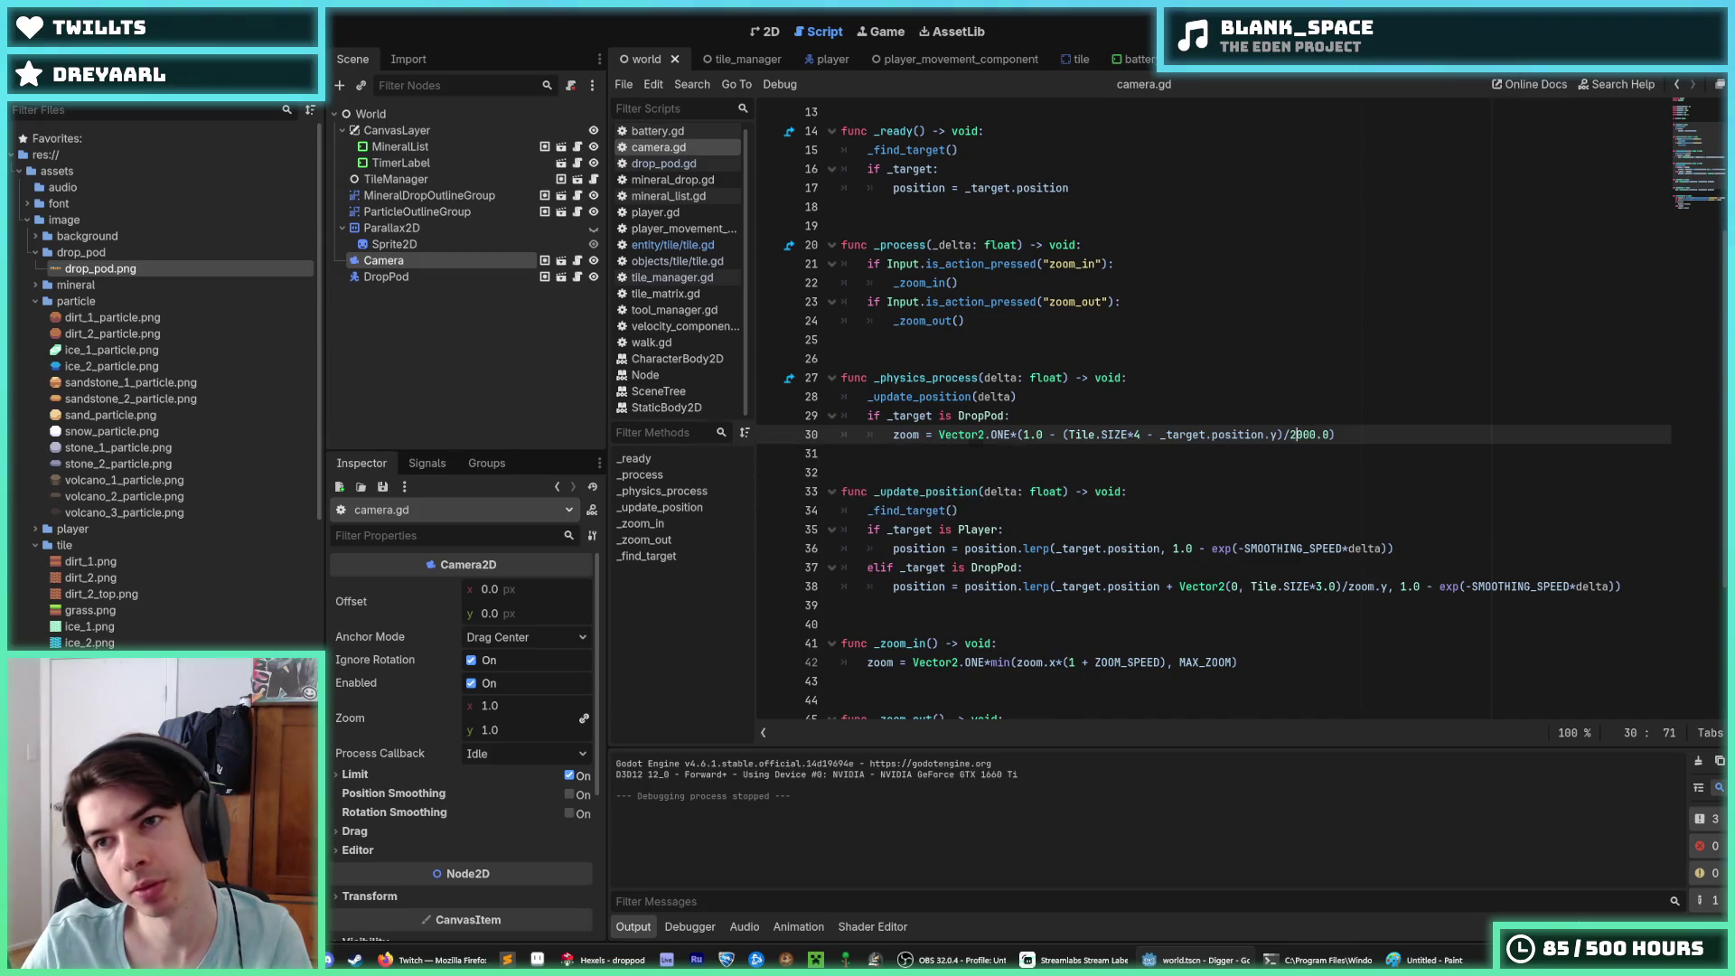
# Step: Test the 2000.0 zoom divisor, then change it to 3000.0 on line 30
pyautogui.click(1495, 40)
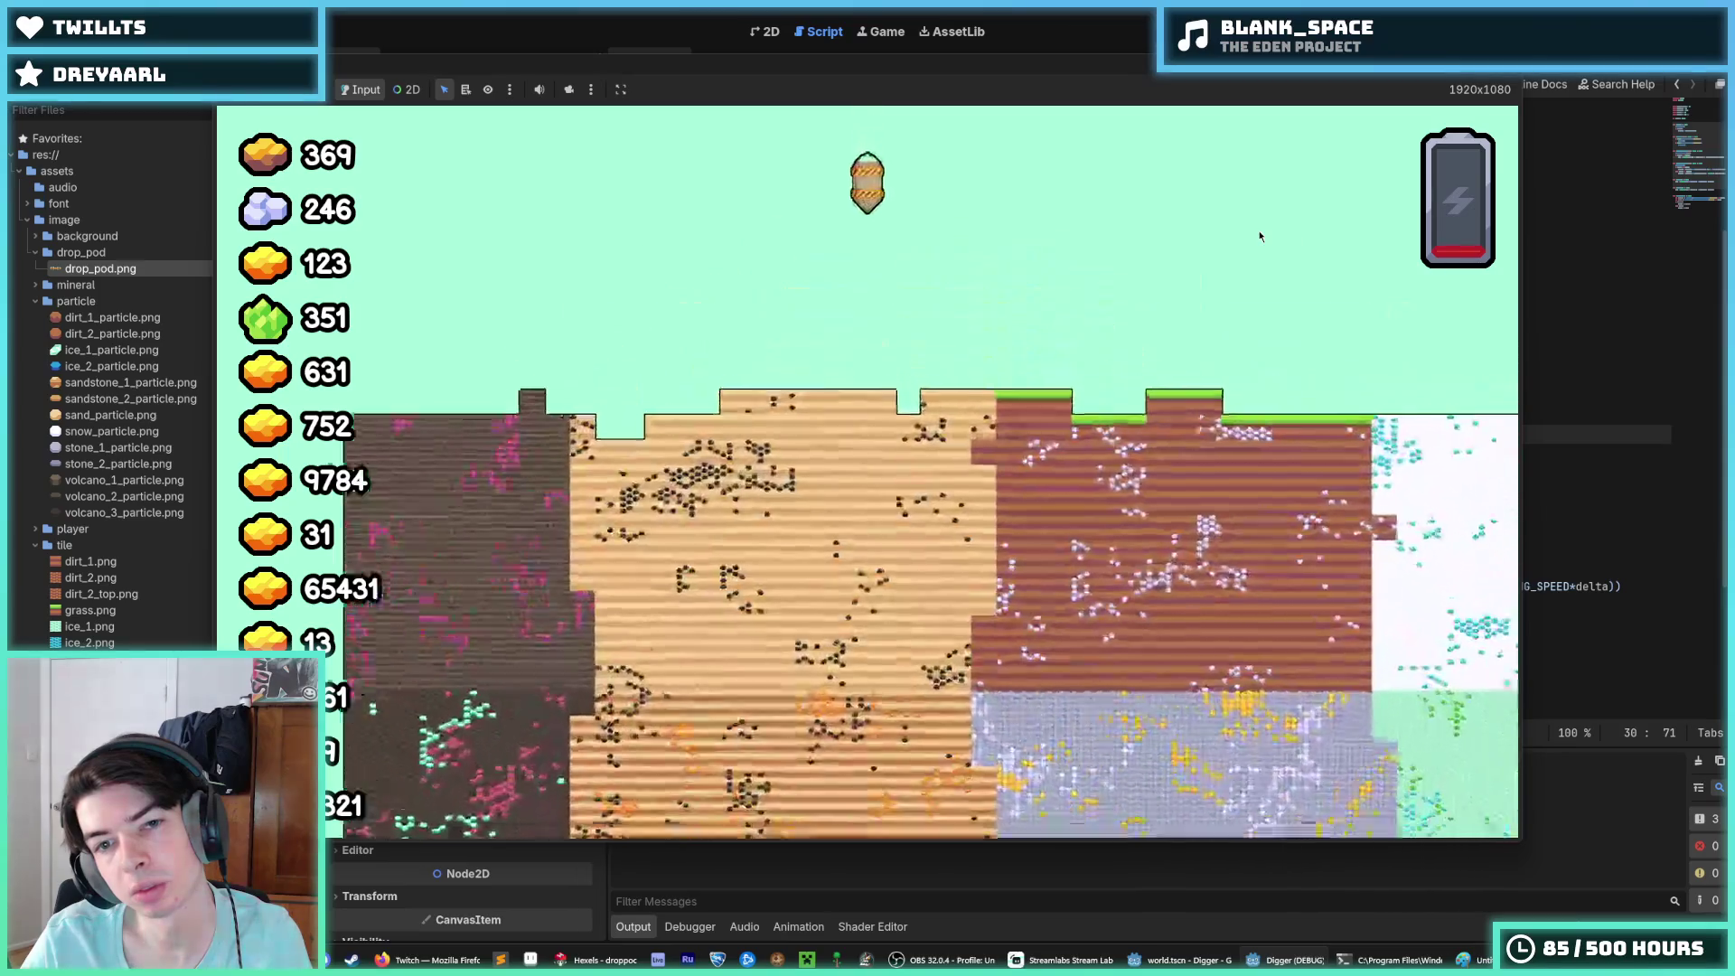
pyautogui.press('F8')
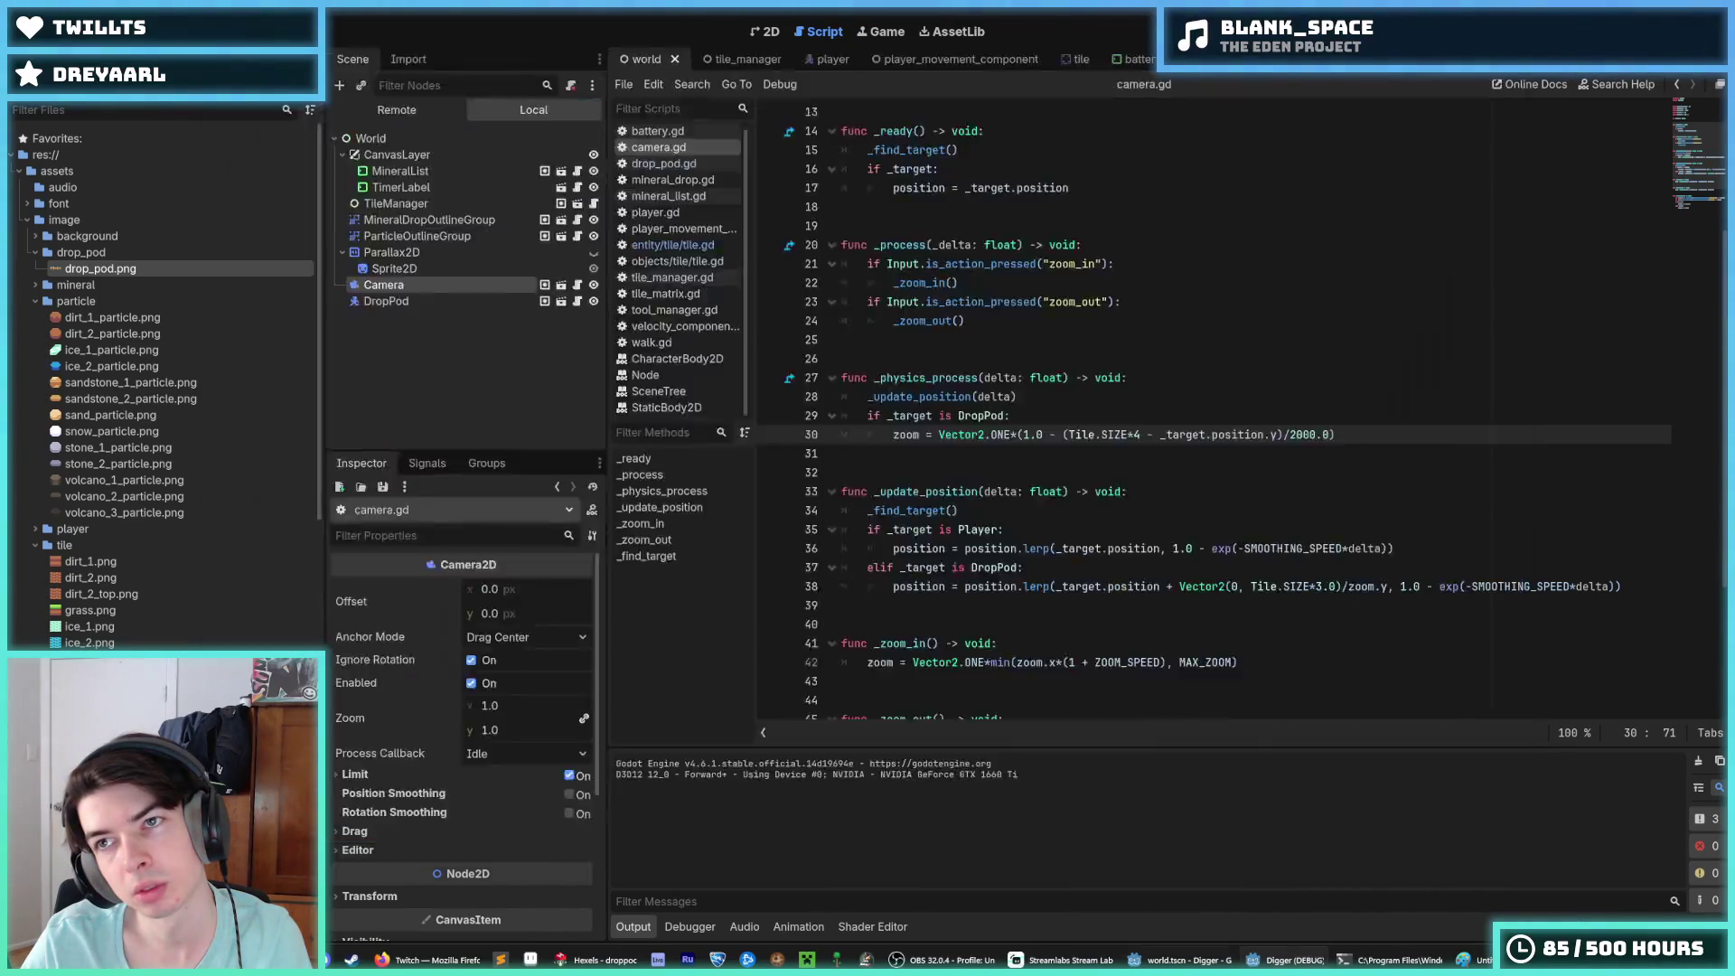
pyautogui.press('BackSpace')
pyautogui.write('3')
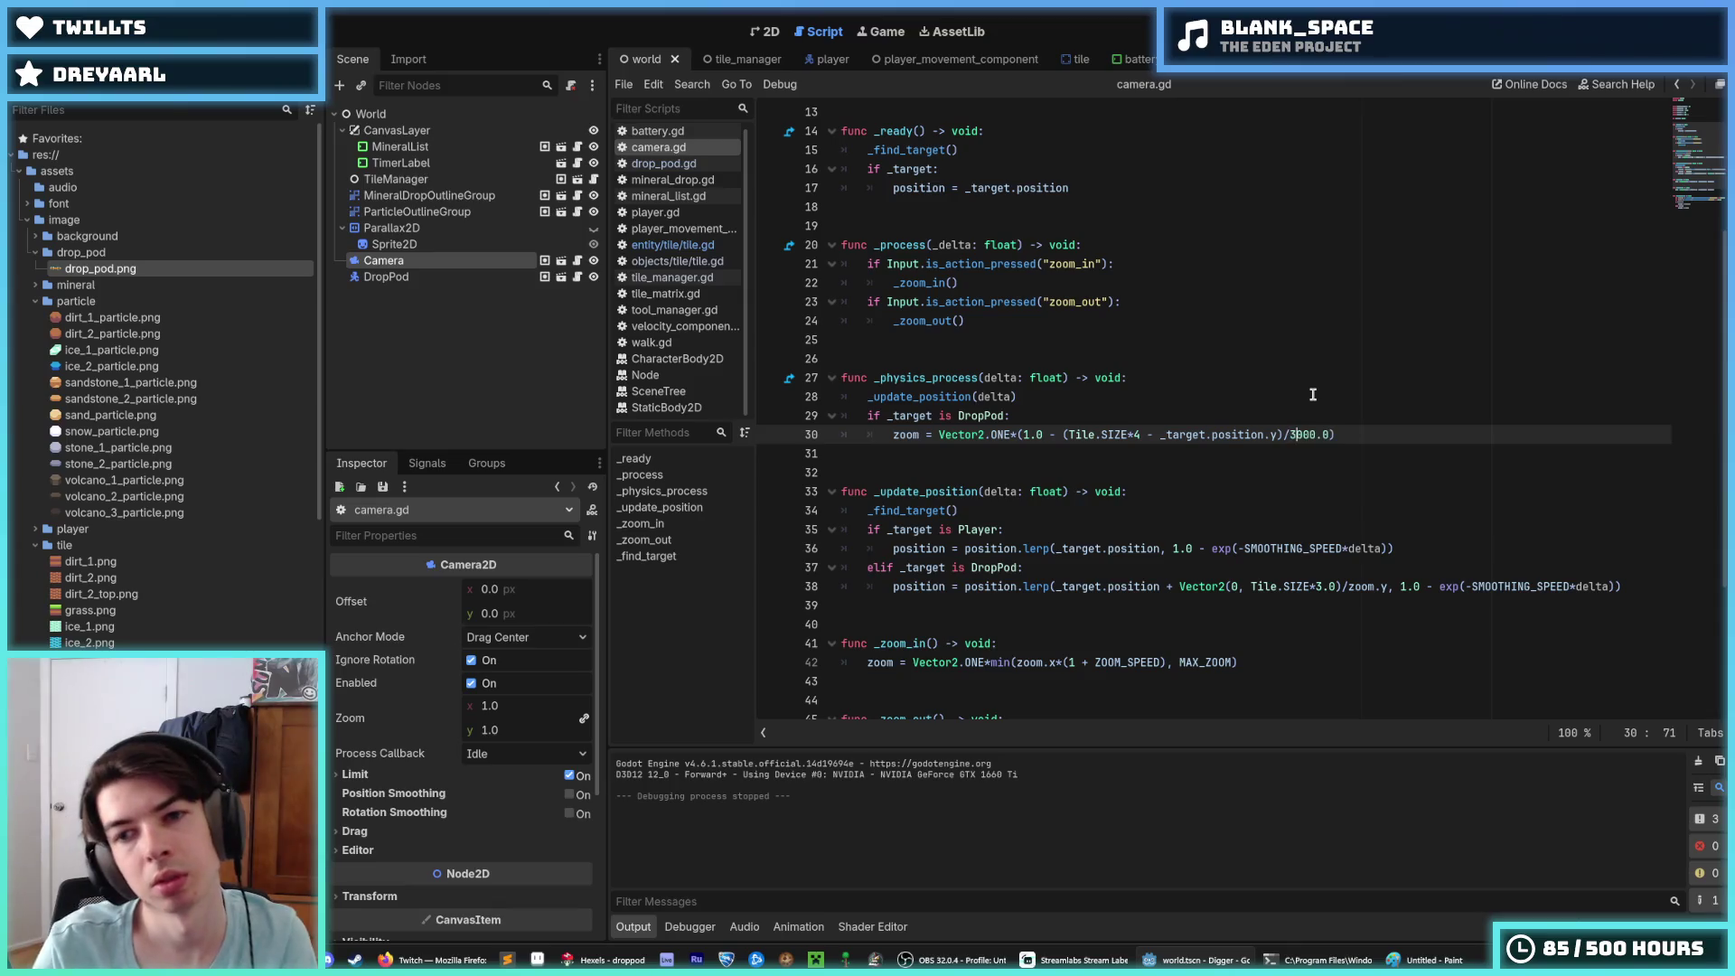
# Step: Test the 3000.0 divisor in the game, then return to the world scene's 2D view
pyautogui.press('F5')
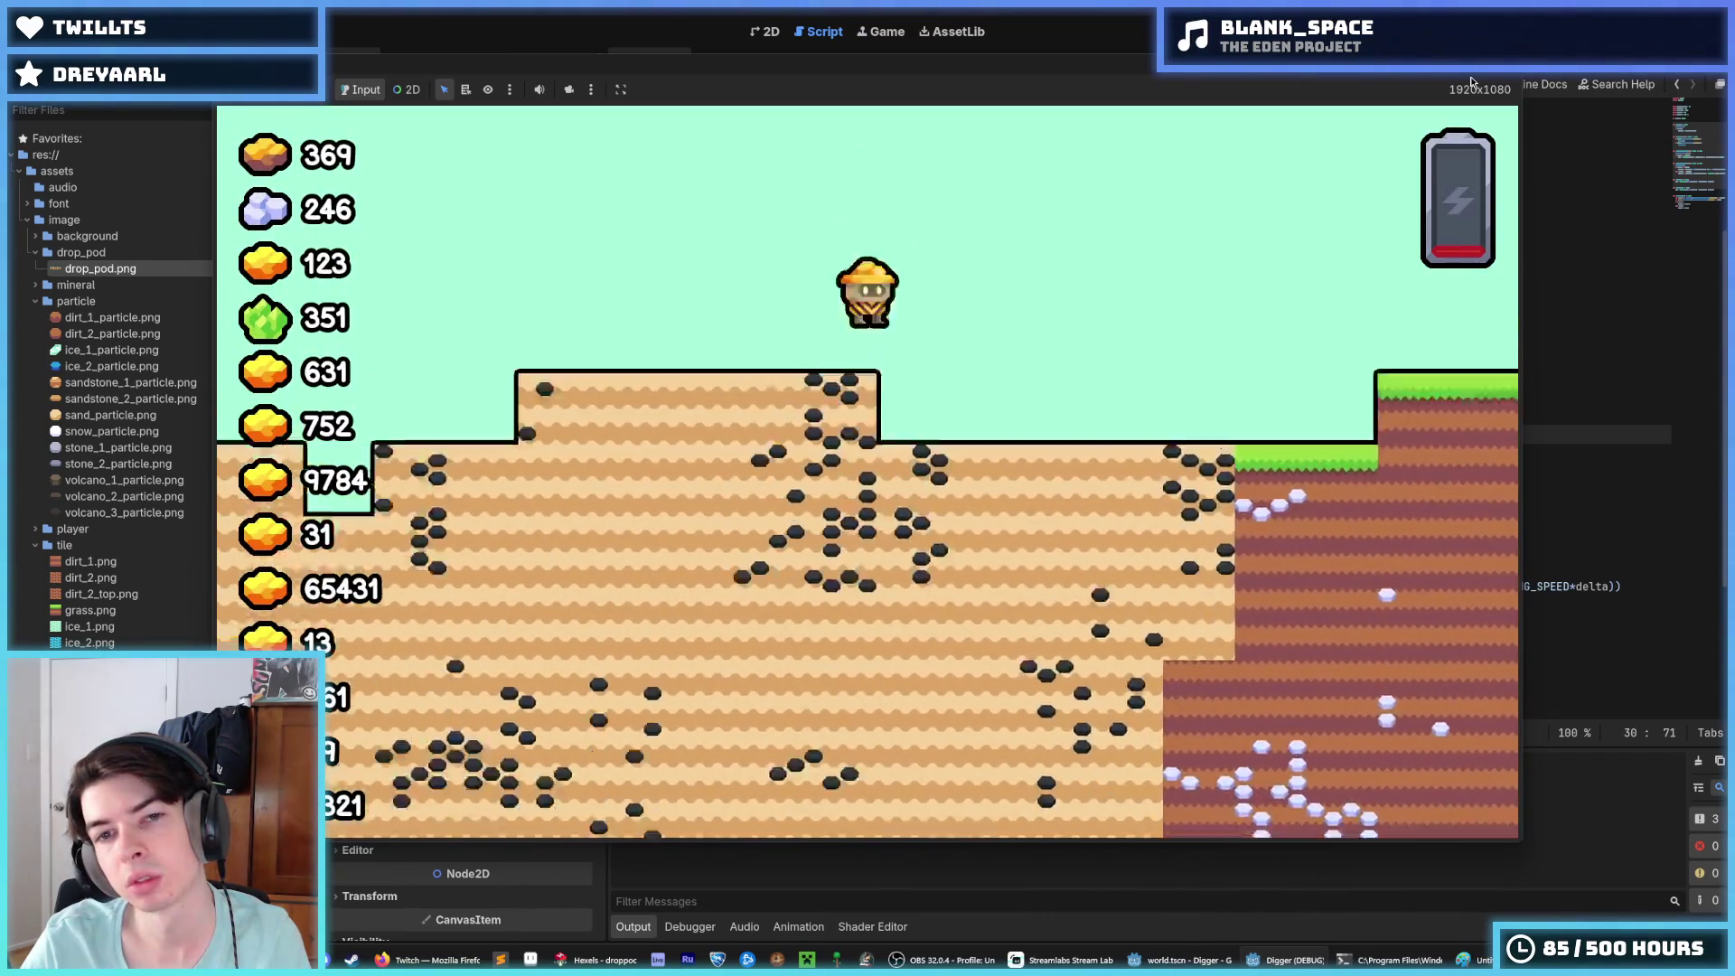
pyautogui.press('F8')
pyautogui.click(1366, 438)
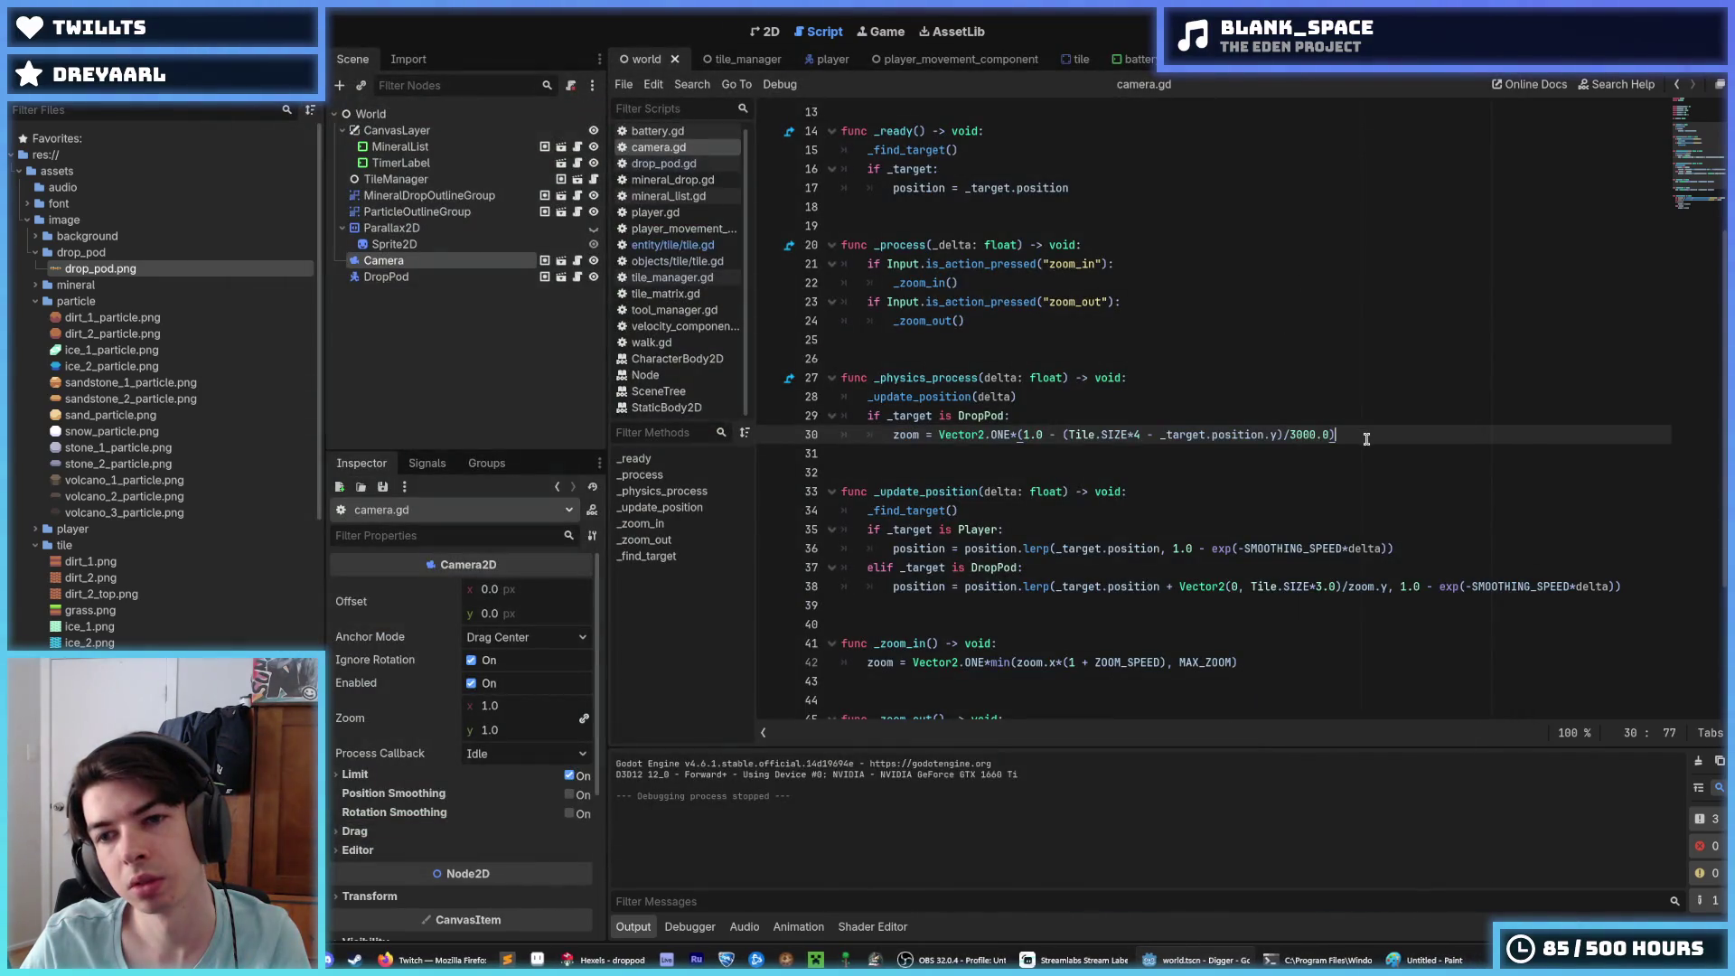
pyautogui.press('Left')
pyautogui.press('Left')
pyautogui.press('Left')
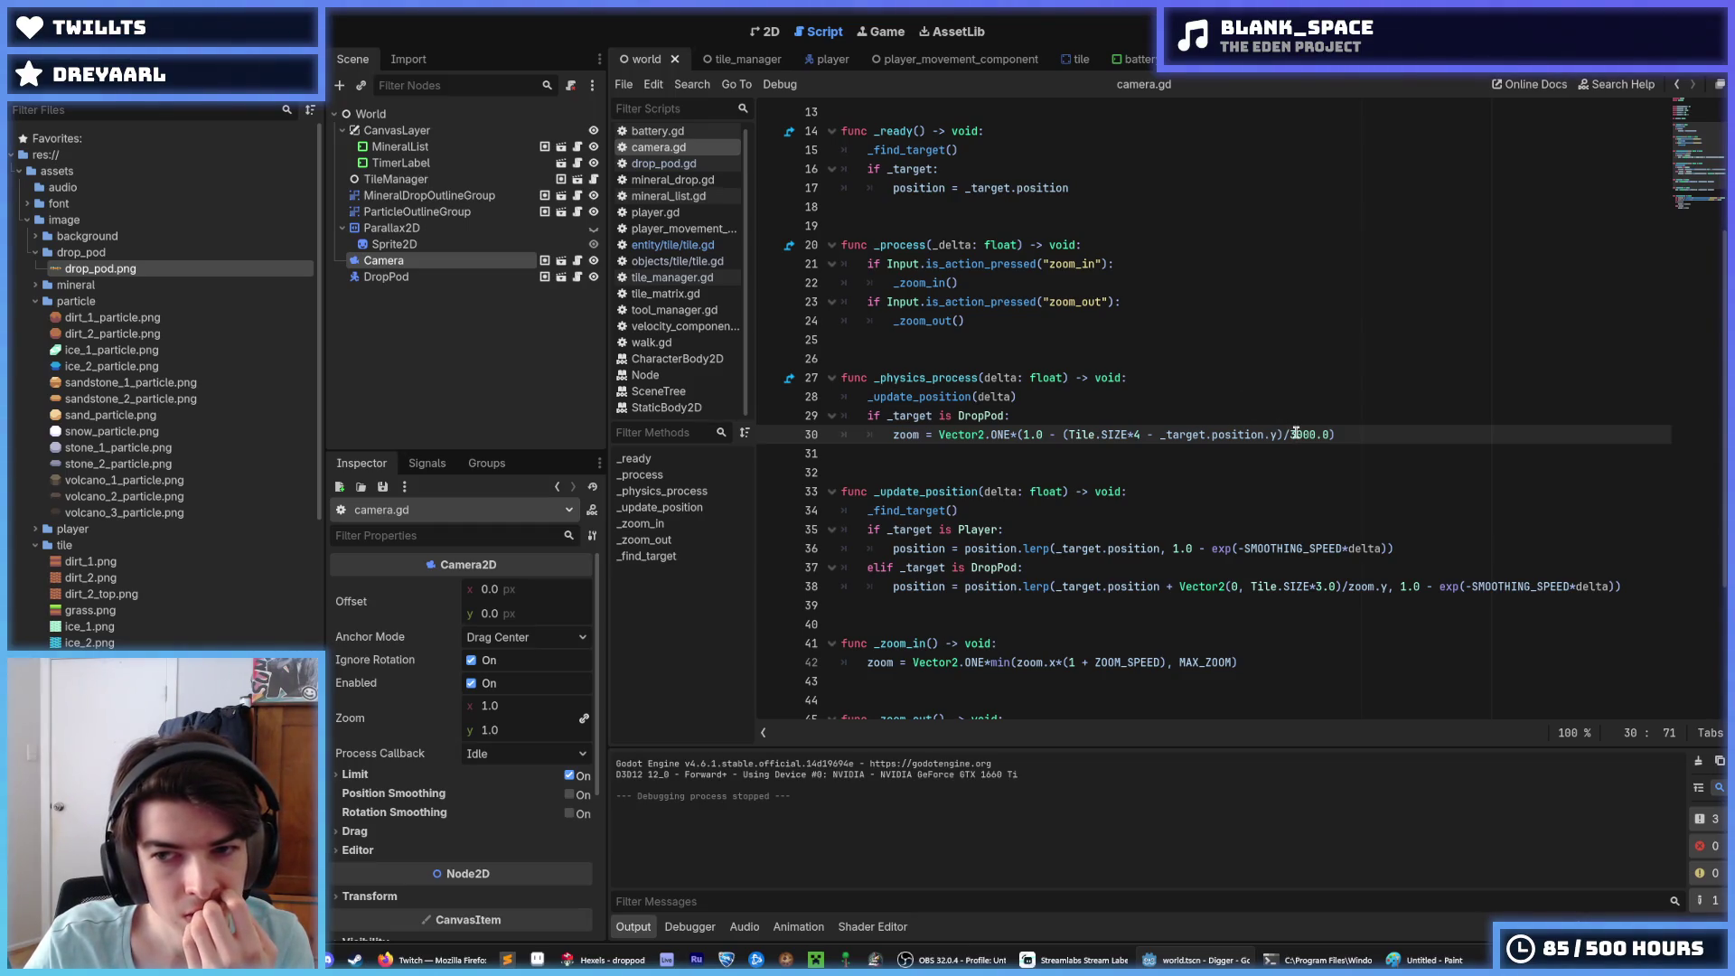
pyautogui.click(1073, 377)
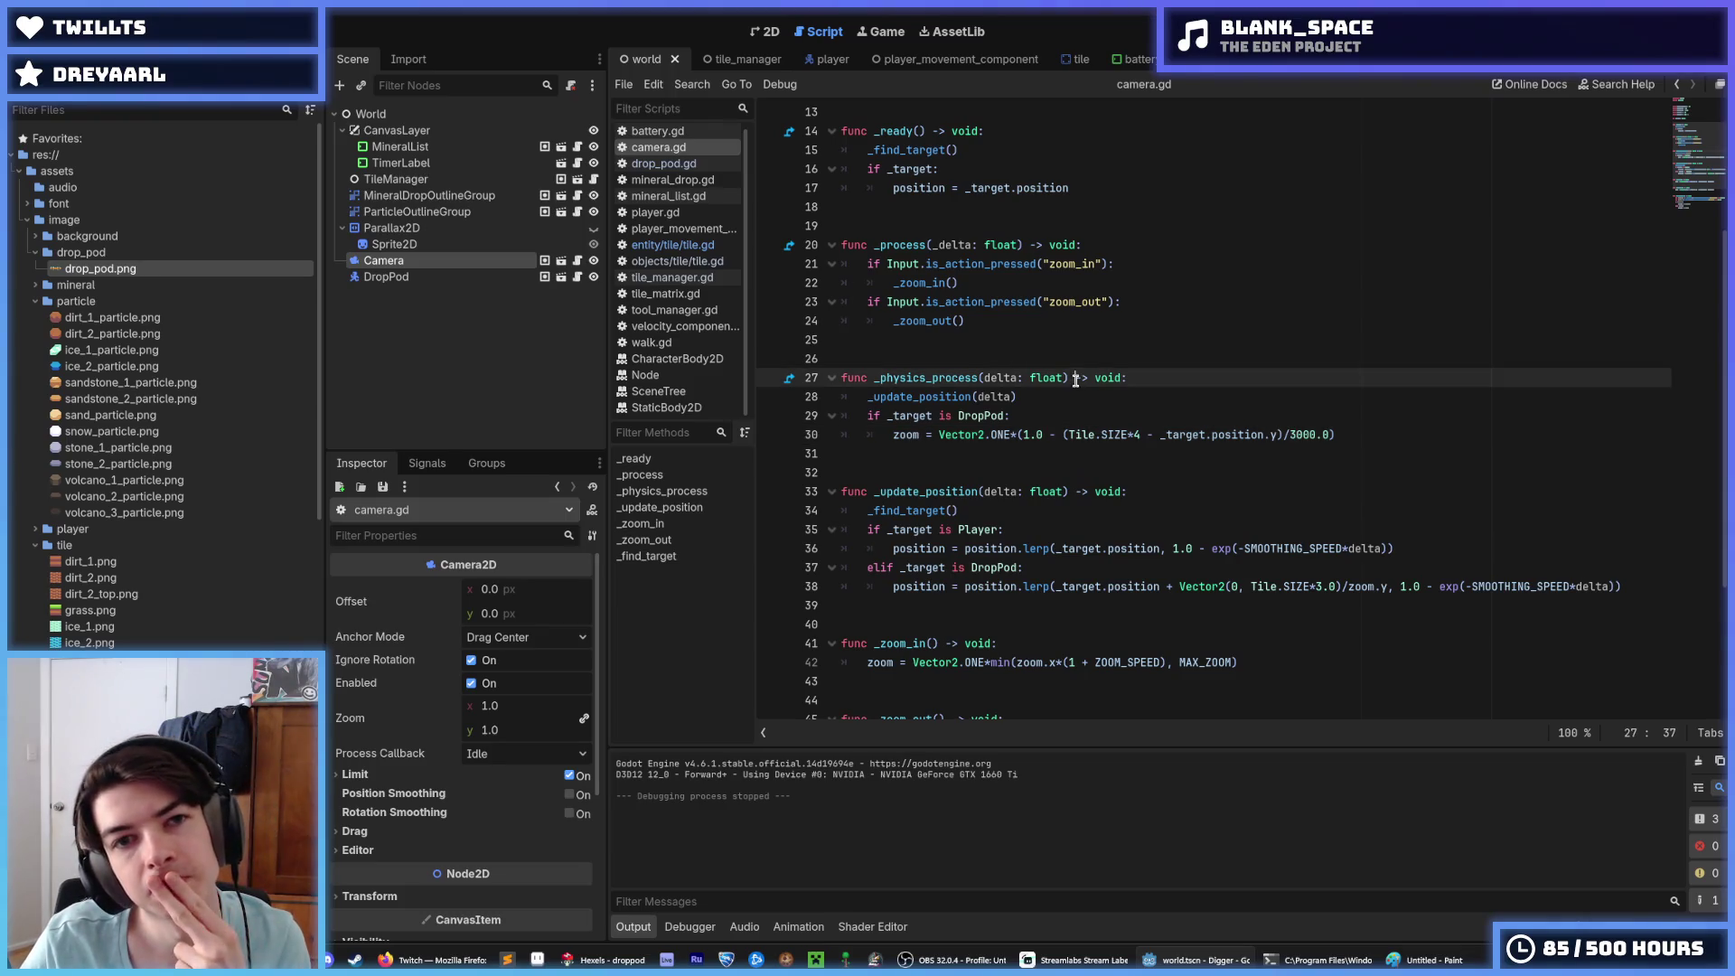
pyautogui.click(764, 31)
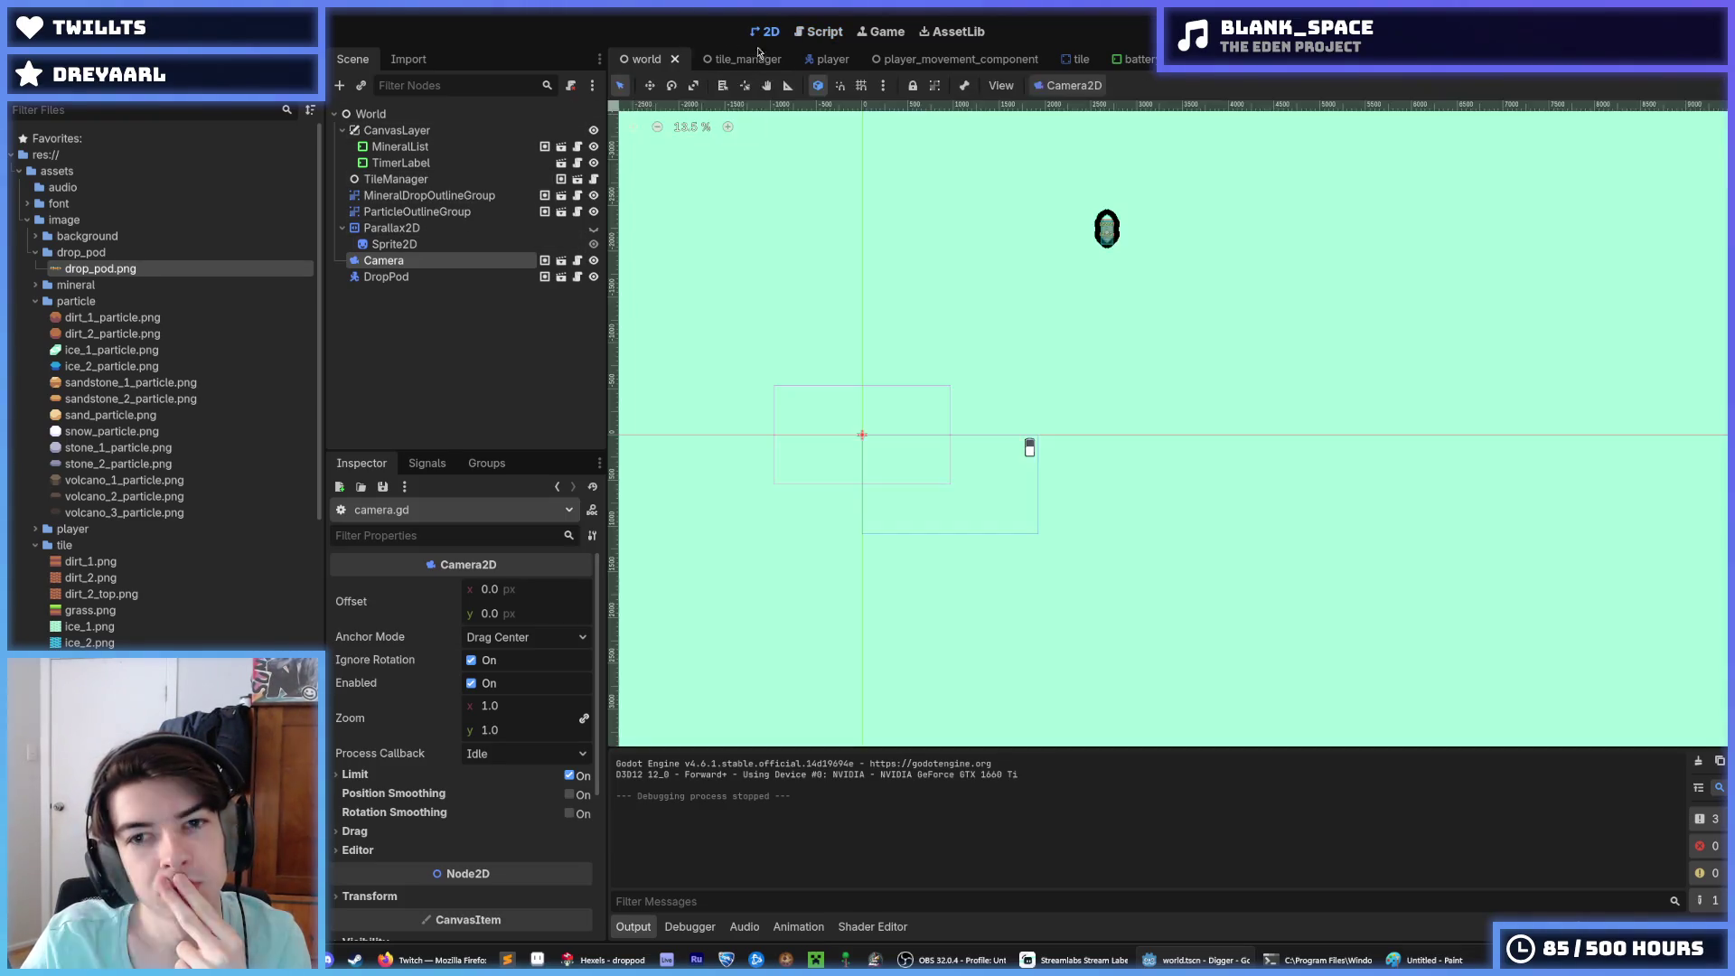
# Step: Drag the DropPod far above the terrain to about (3904, -7992) and run the game
pyautogui.scroll(-1, 1059, 331)
pyautogui.moveTo(1049, 496)
pyautogui.mouseDown()
pyautogui.moveTo(1104, 395)
pyautogui.moveTo(1118, 201)
pyautogui.mouseUp()
pyautogui.click(759, 59)
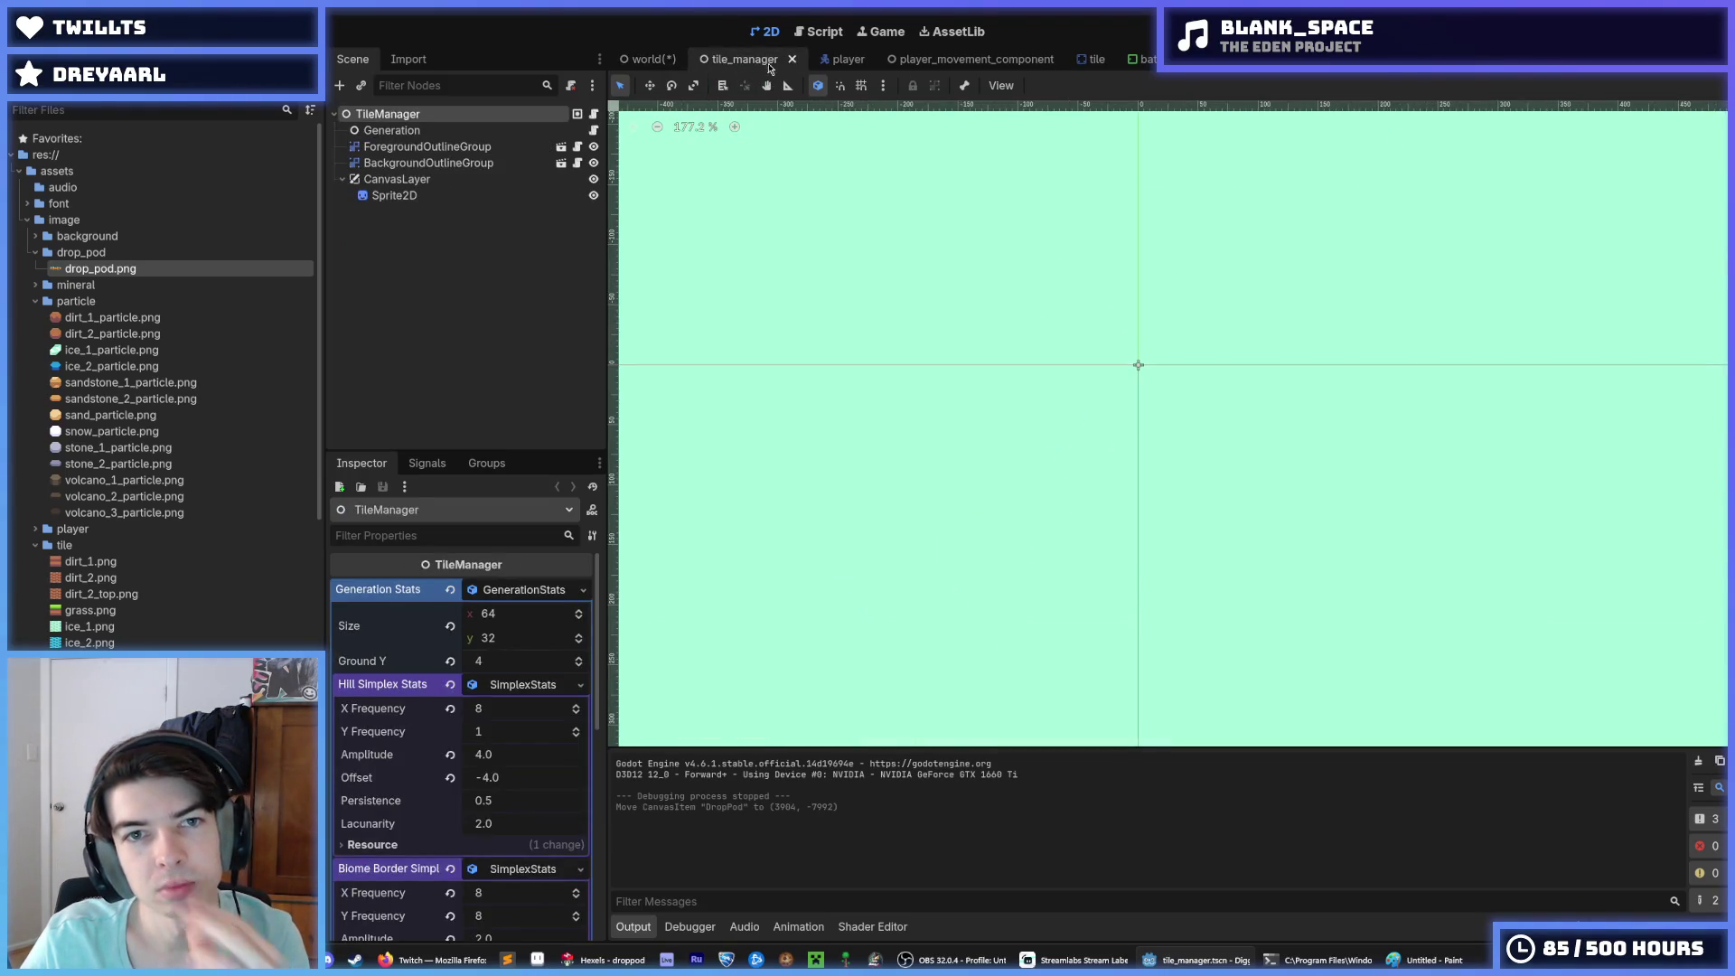
pyautogui.click(670, 62)
pyautogui.press('F5')
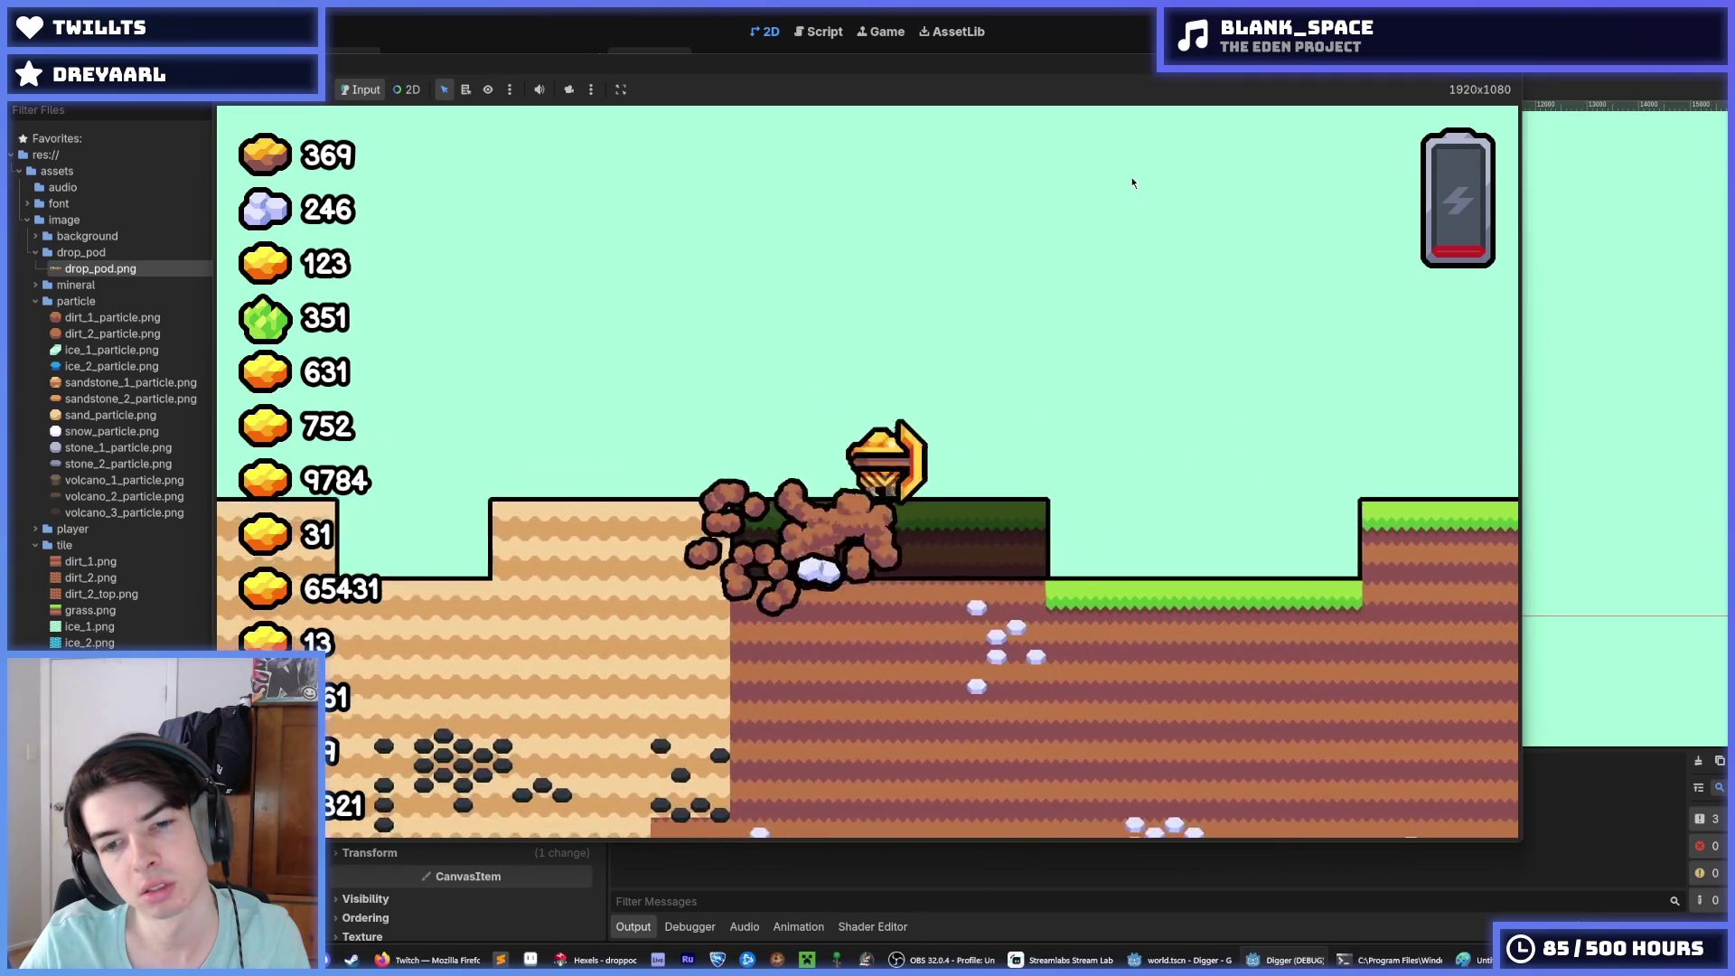
# Step: Dig the miner down, right and left through the dirt, then fly up out of the tunnel
pyautogui.press('Down')
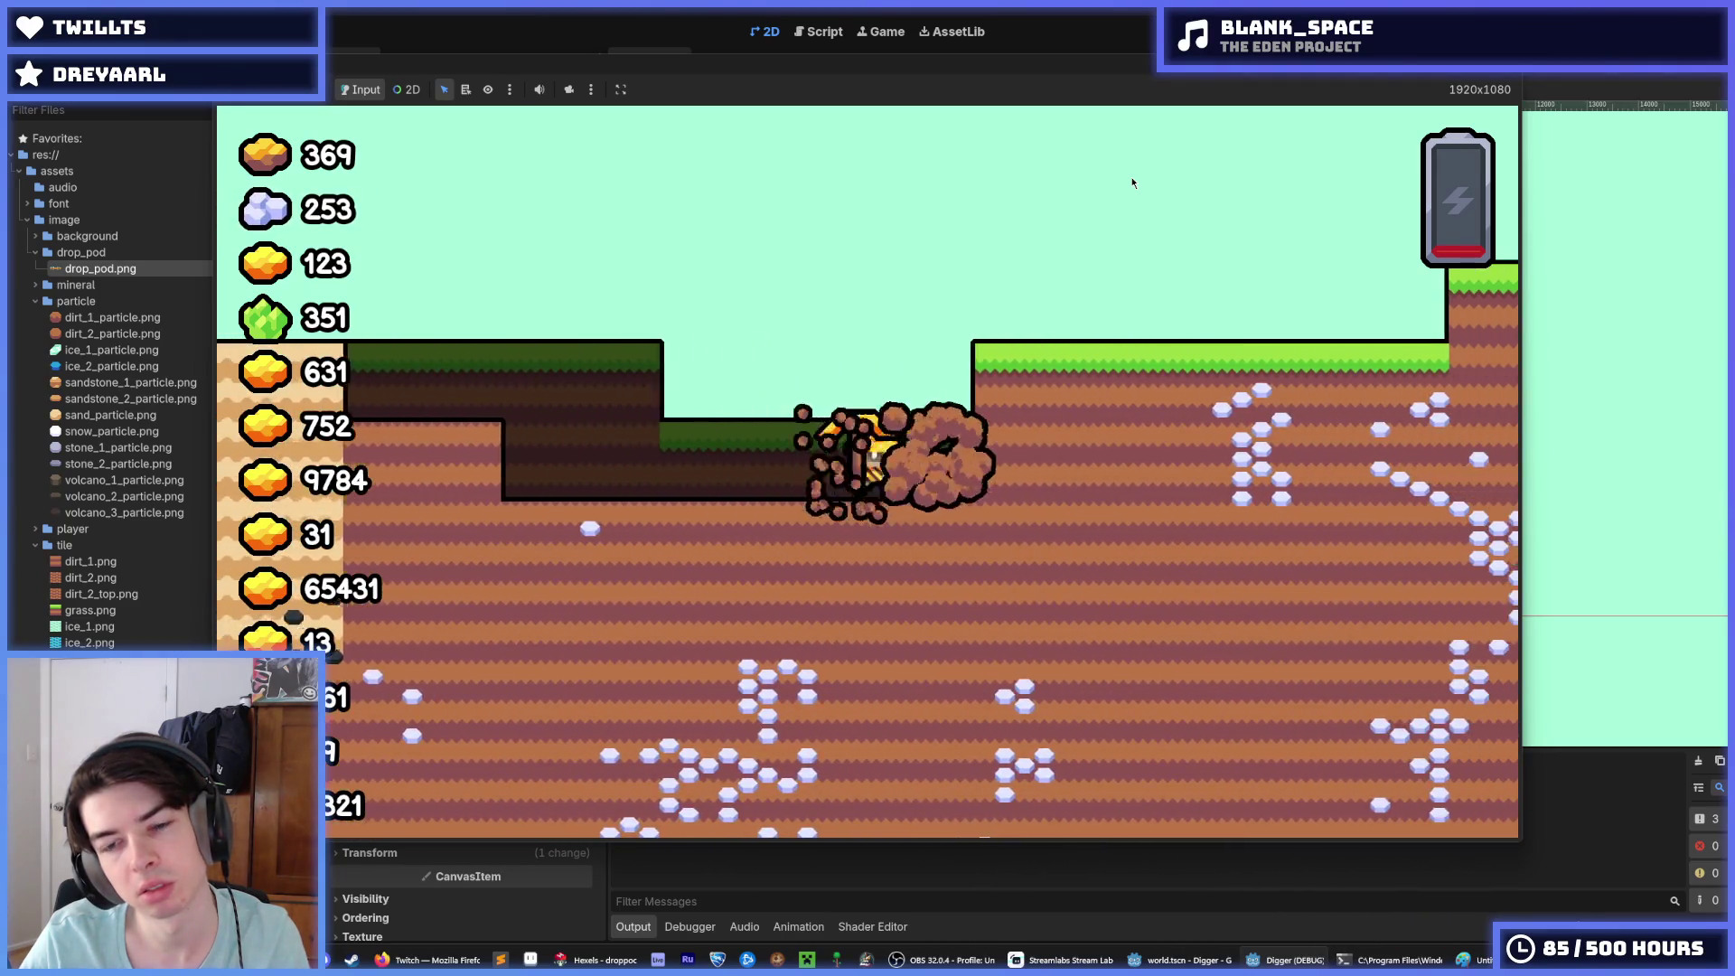
pyautogui.press('Right')
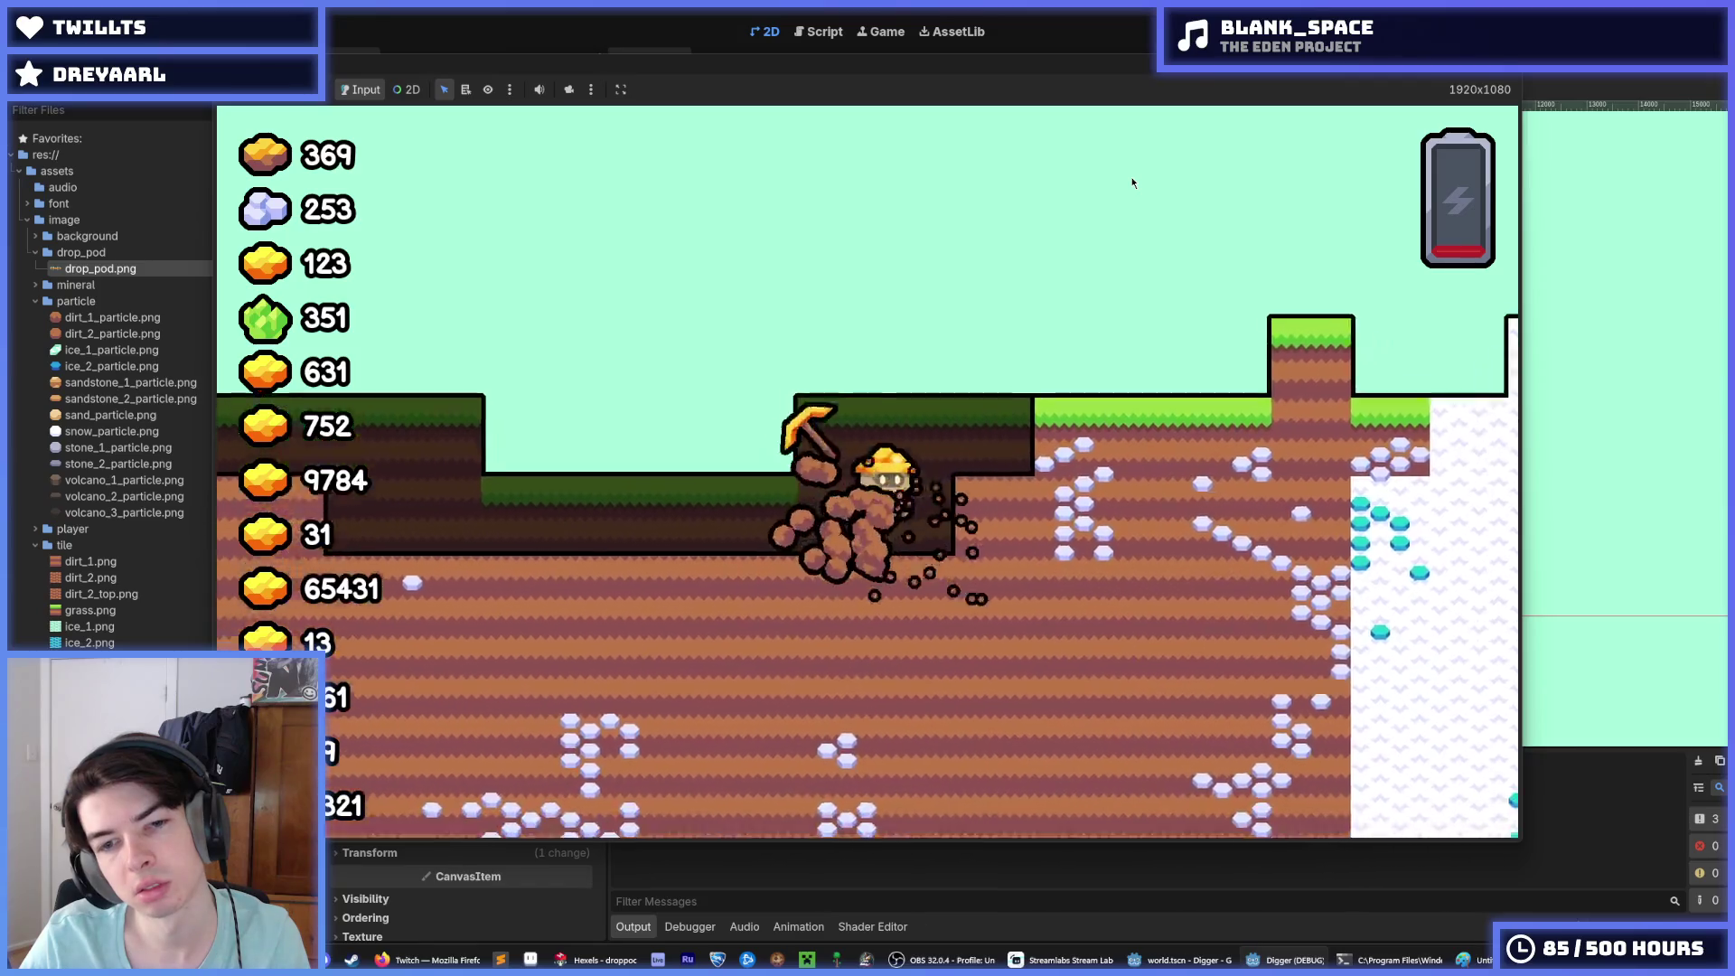
pyautogui.press('Up')
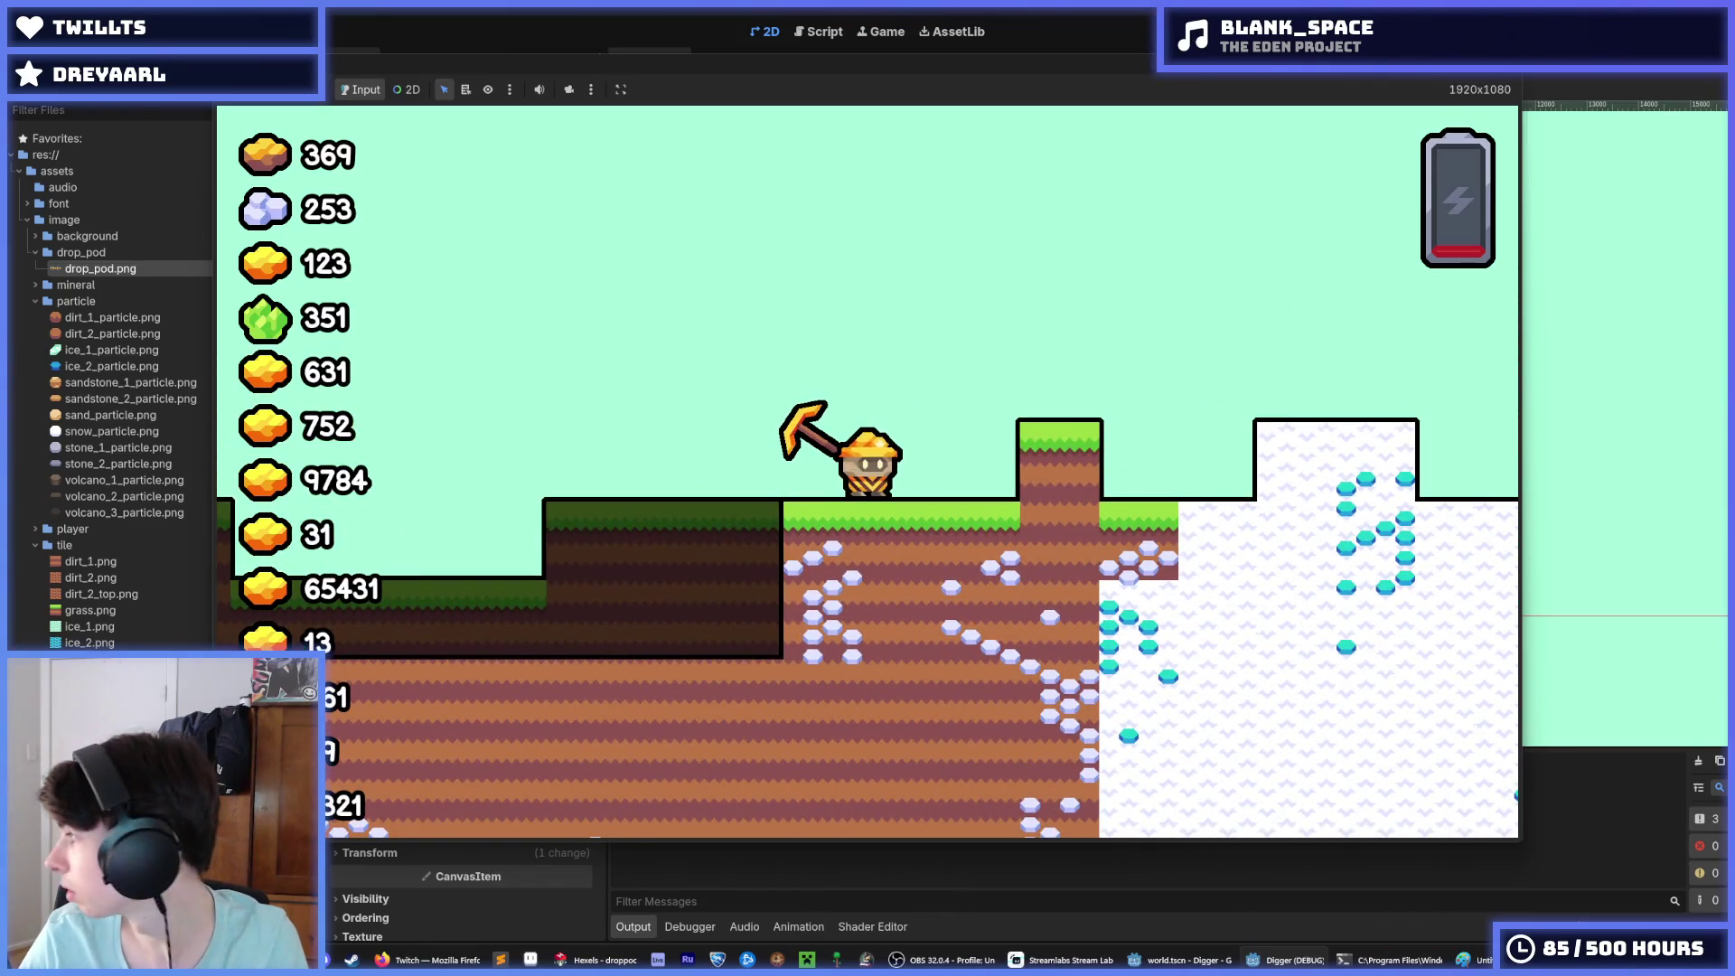
pyautogui.press('Left')
pyautogui.press('Down')
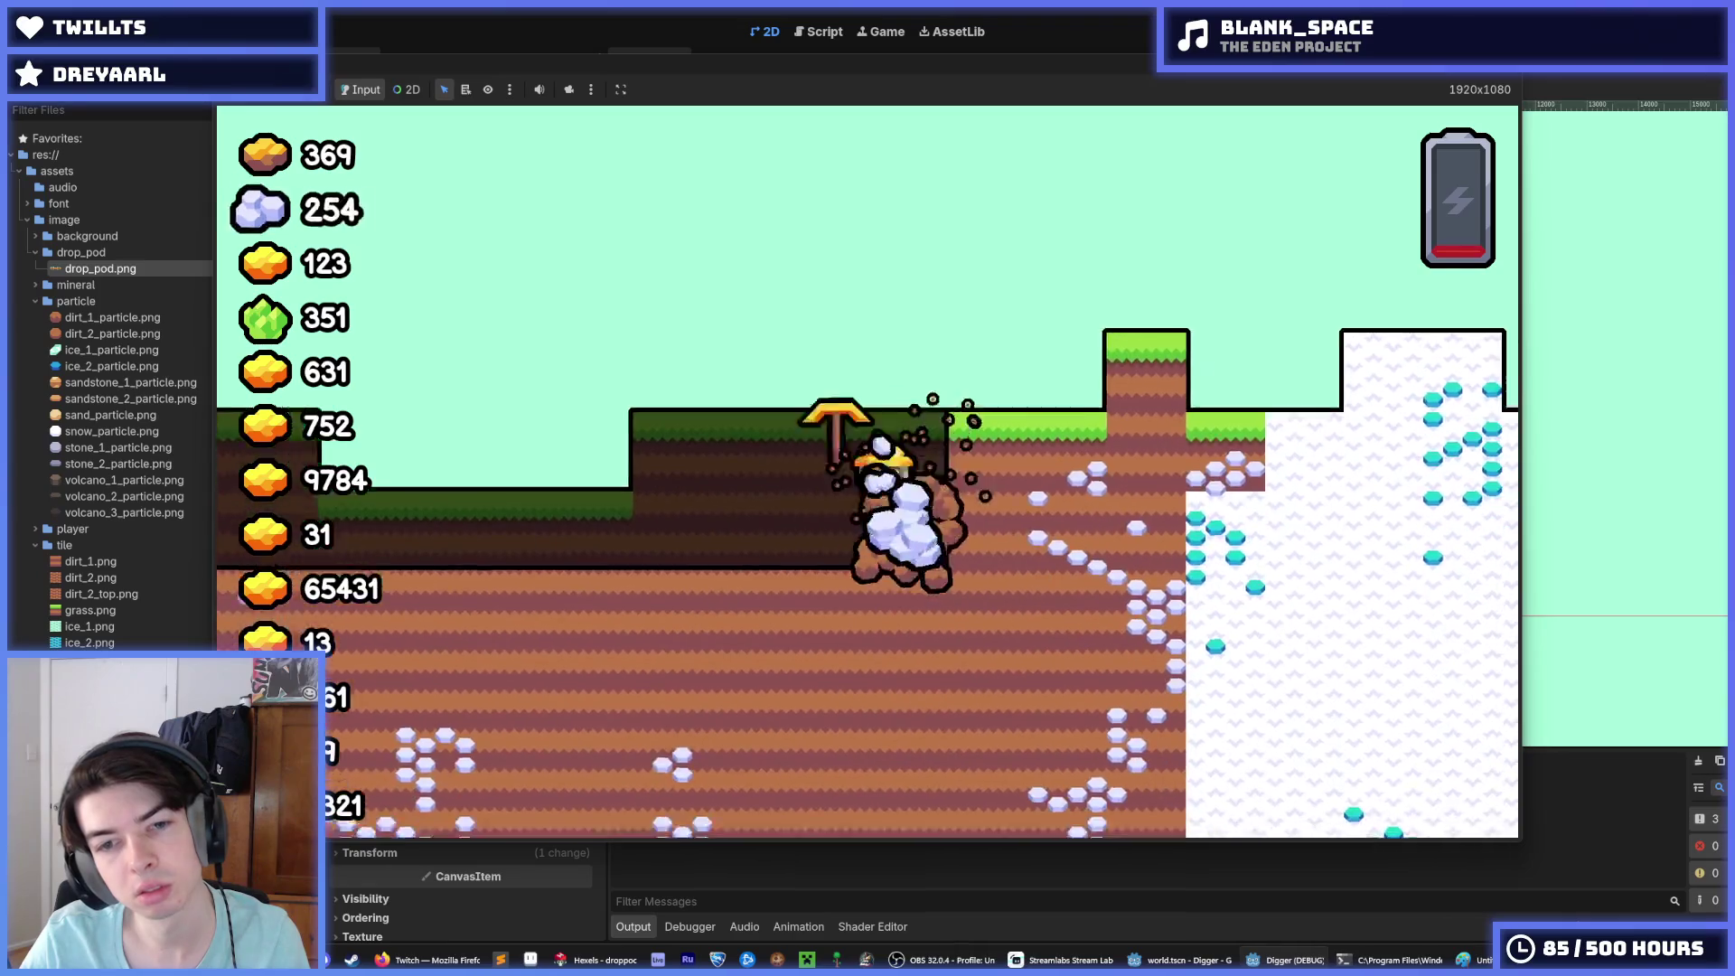
pyautogui.press('Right')
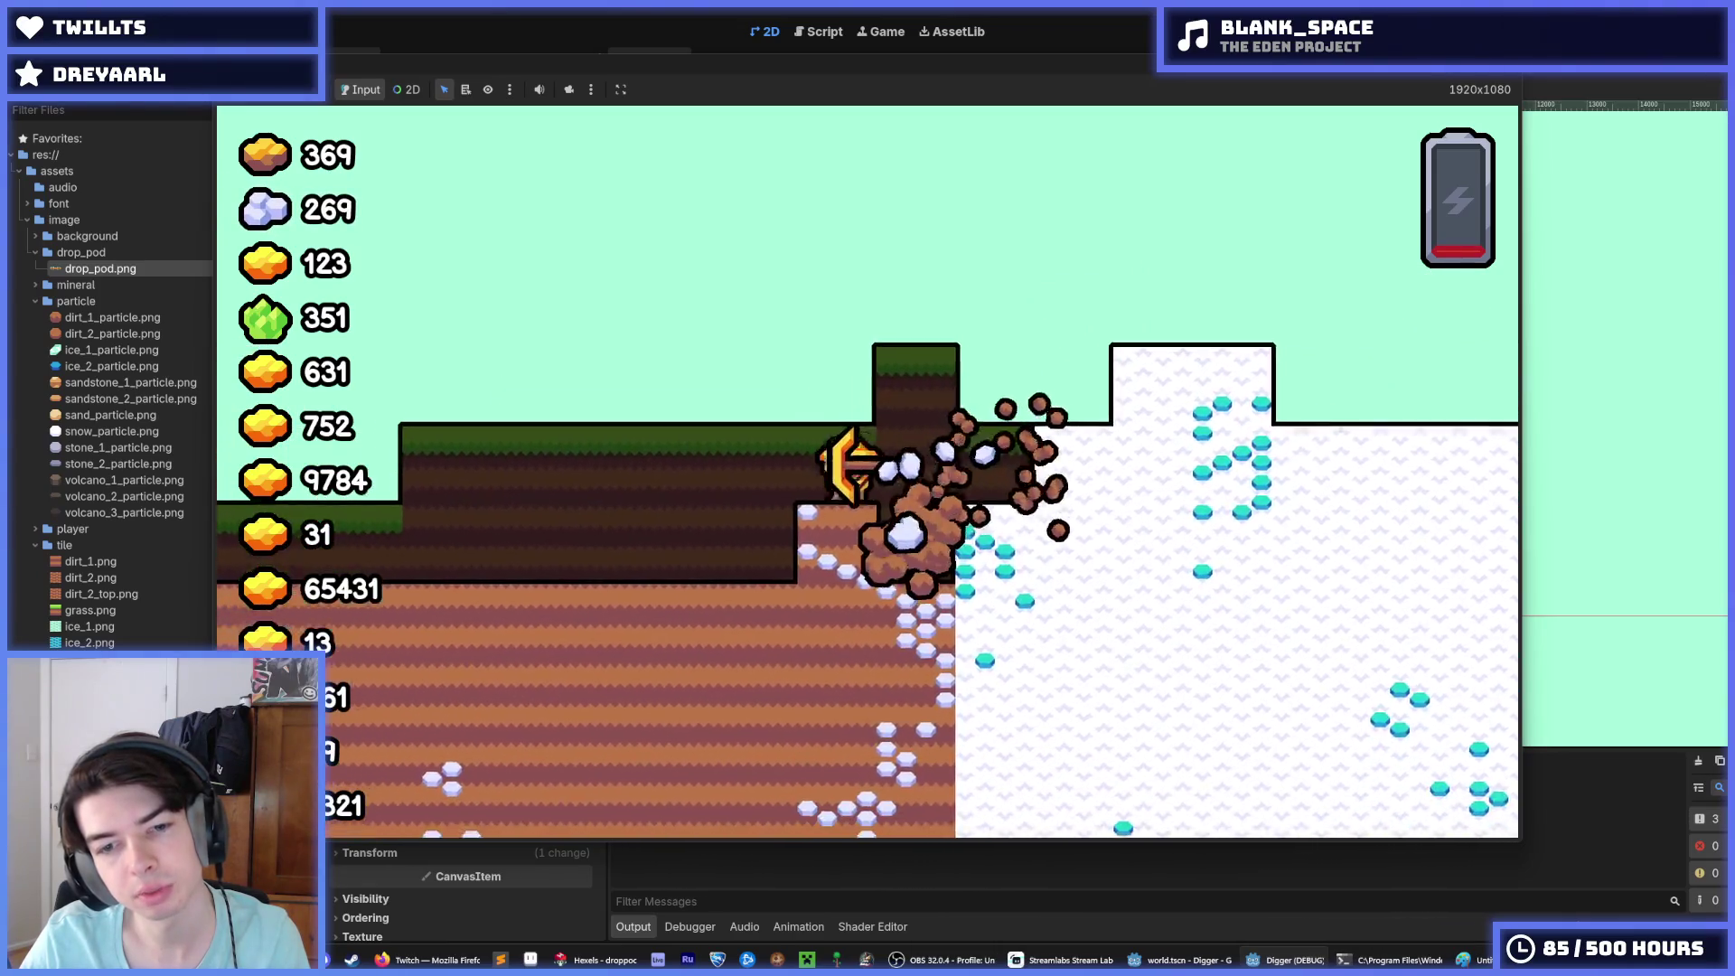
pyautogui.press('Left')
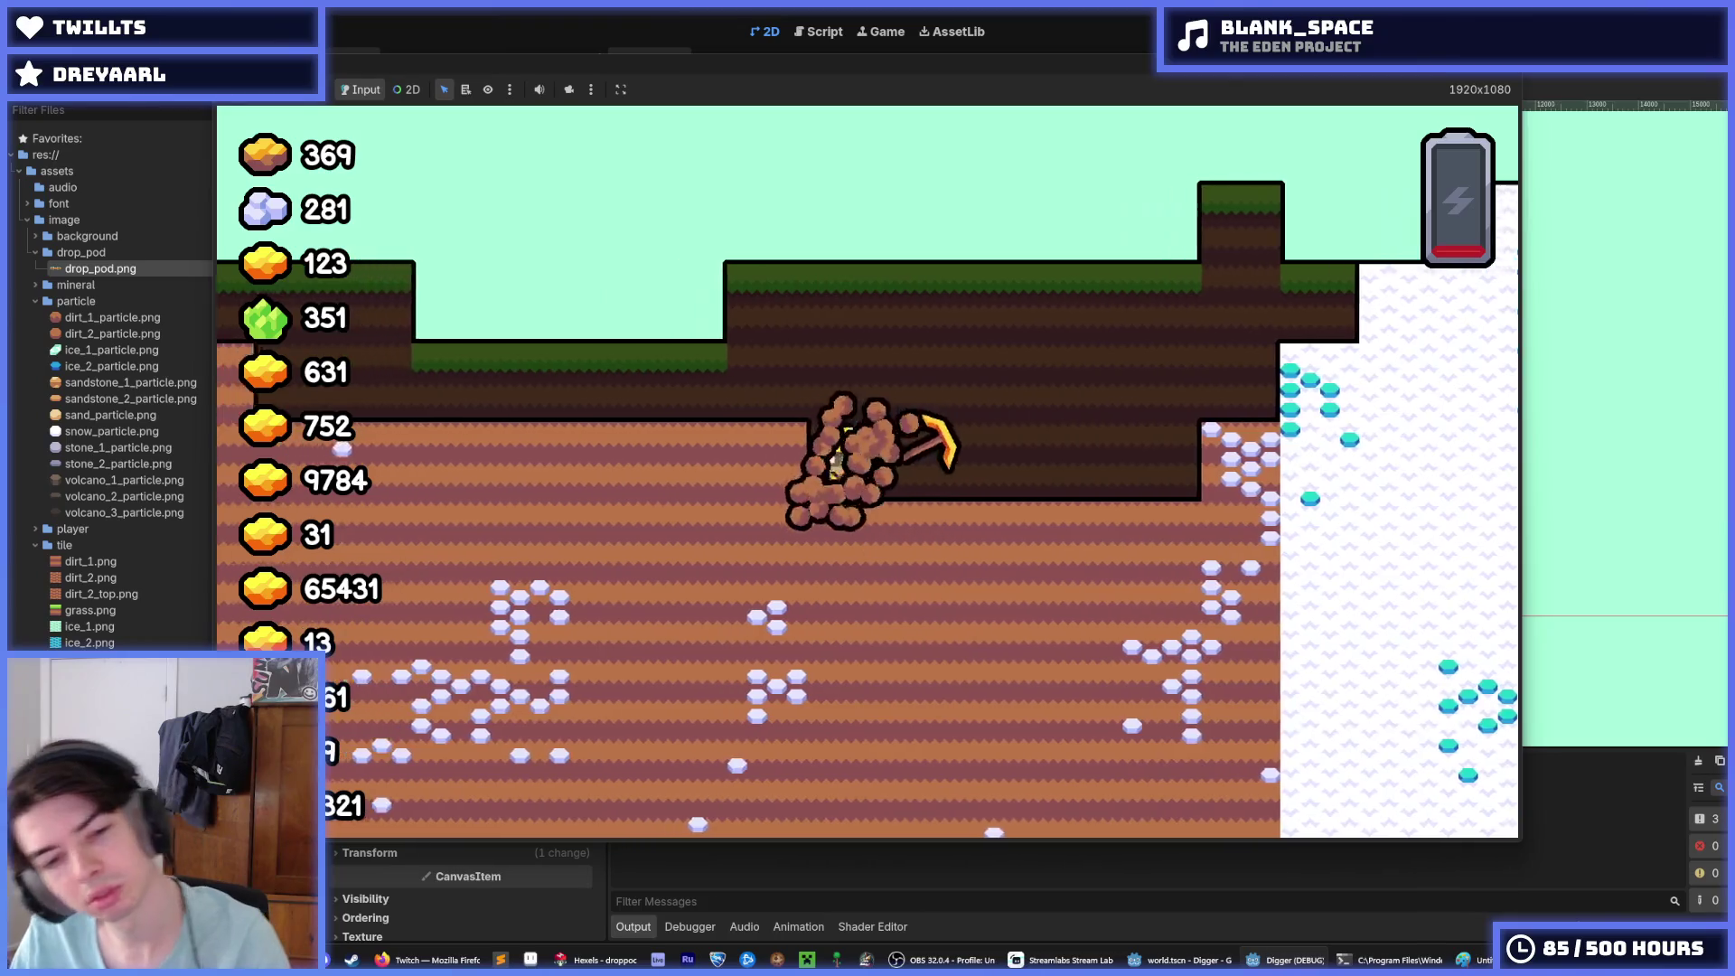
pyautogui.press('Left')
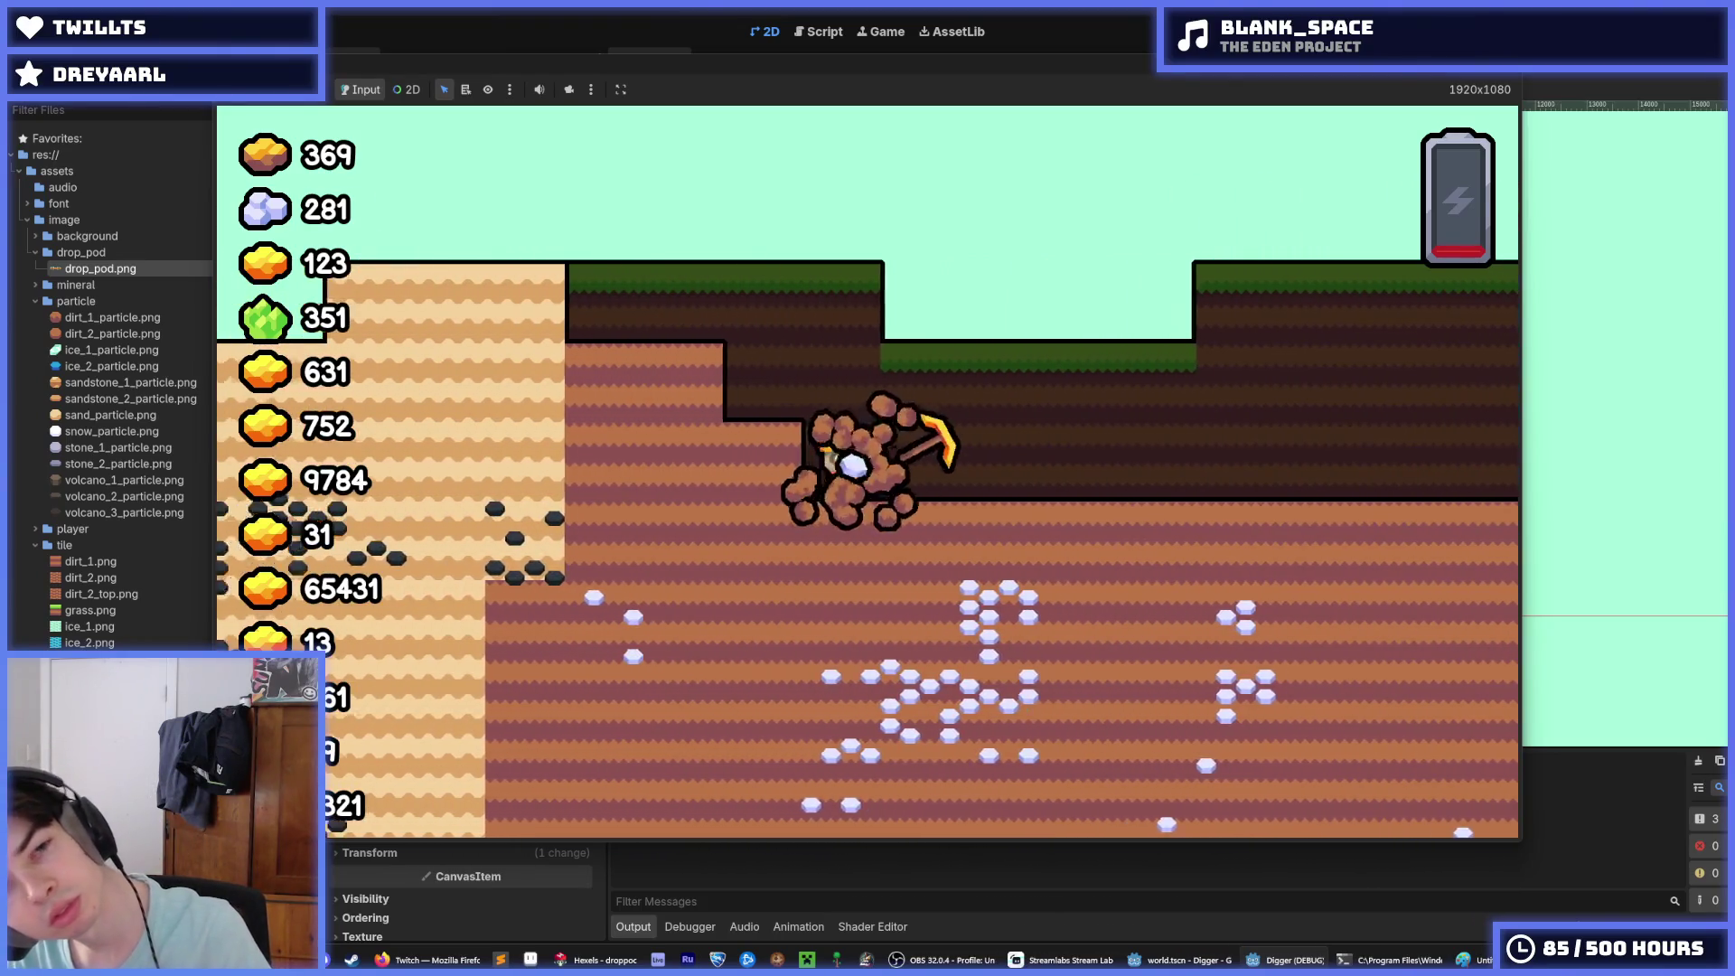
pyautogui.press('Up')
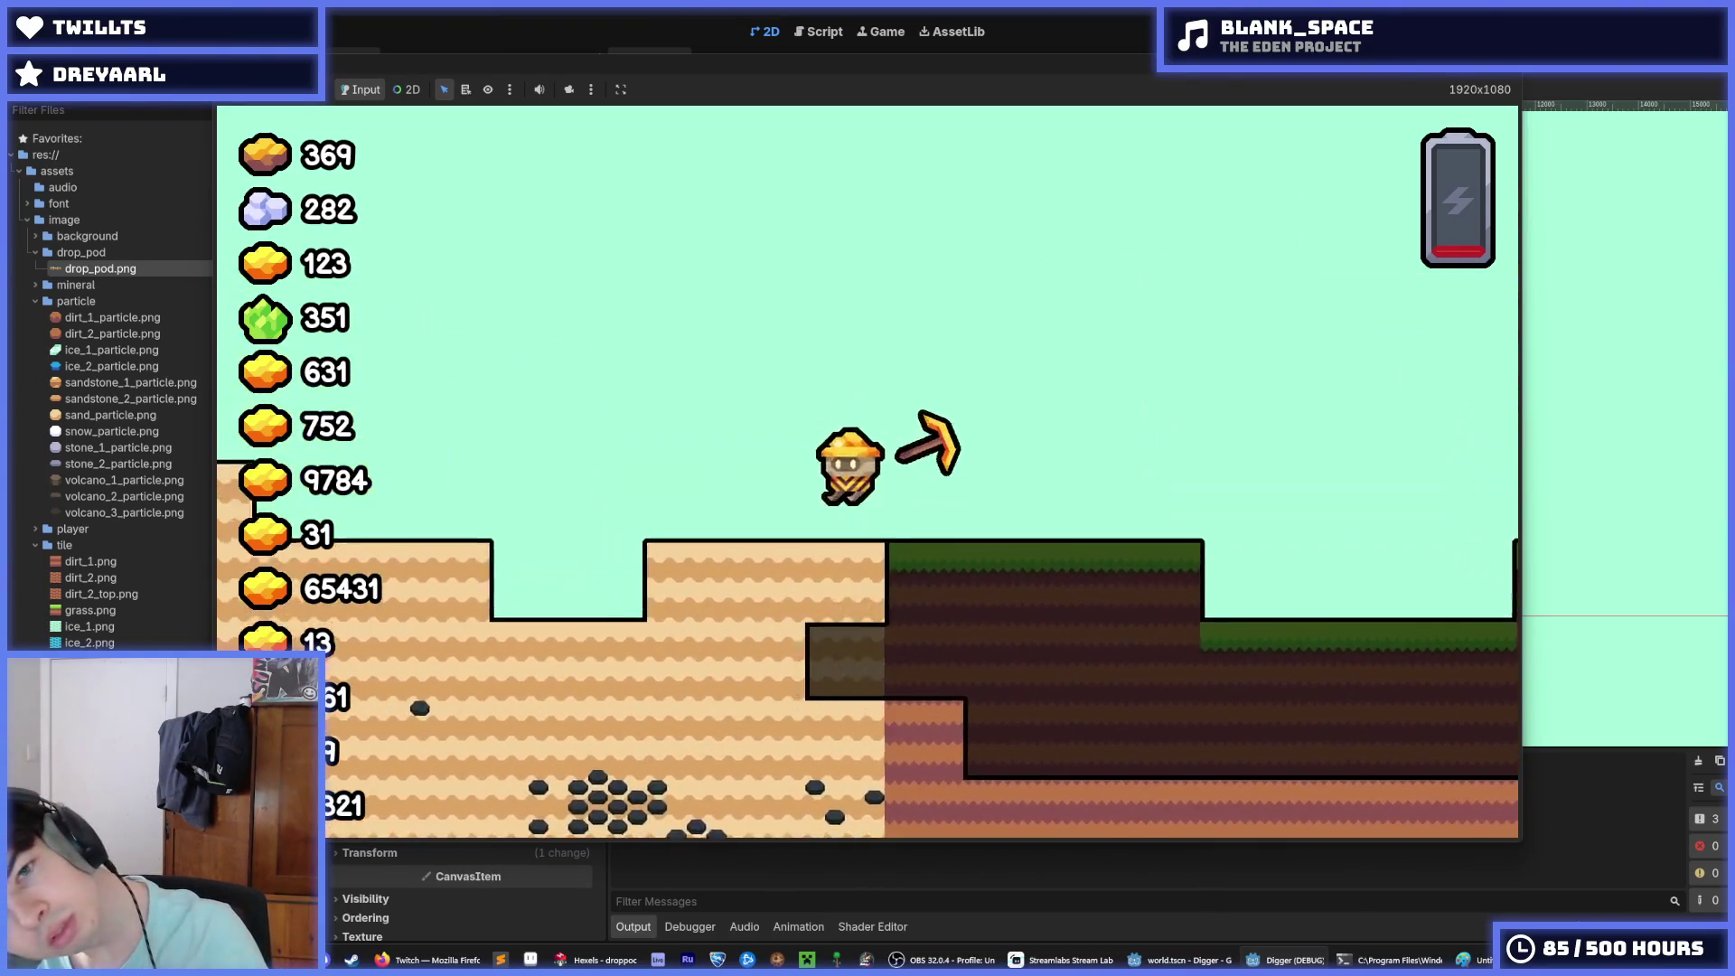
# Step: Dig down and right toward the ice column, climb through grass and sand, then stop the game
pyautogui.press('Down')
pyautogui.press('Right')
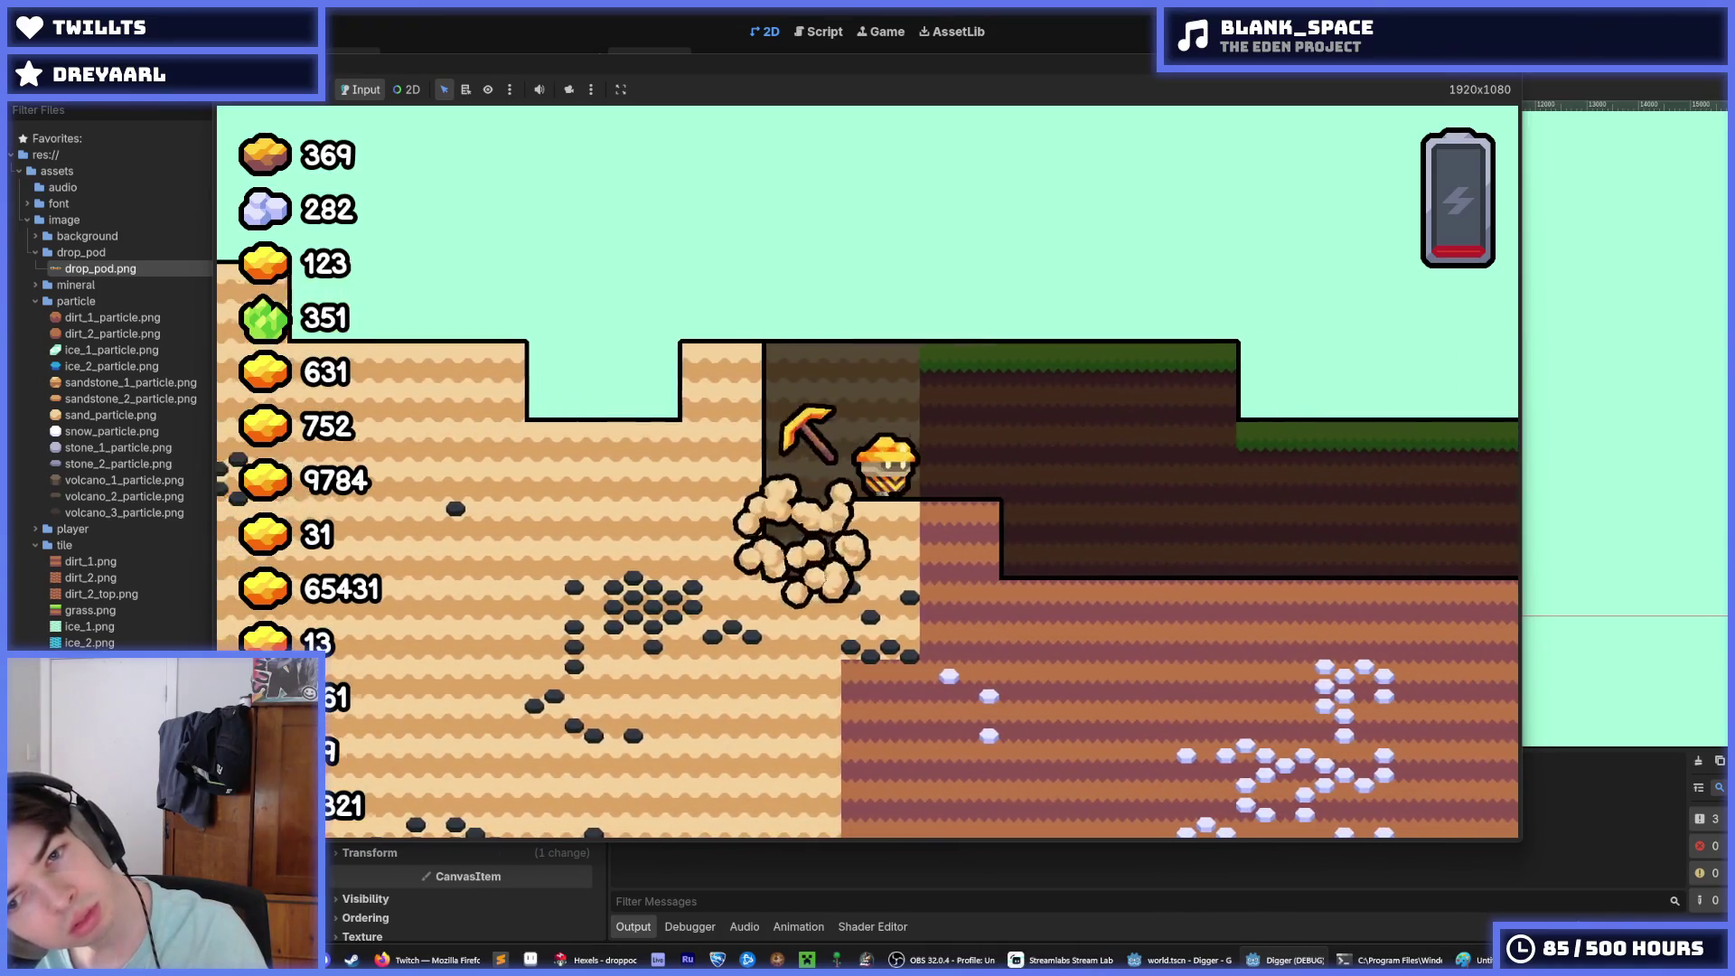
pyautogui.press('Down')
pyautogui.press('Left')
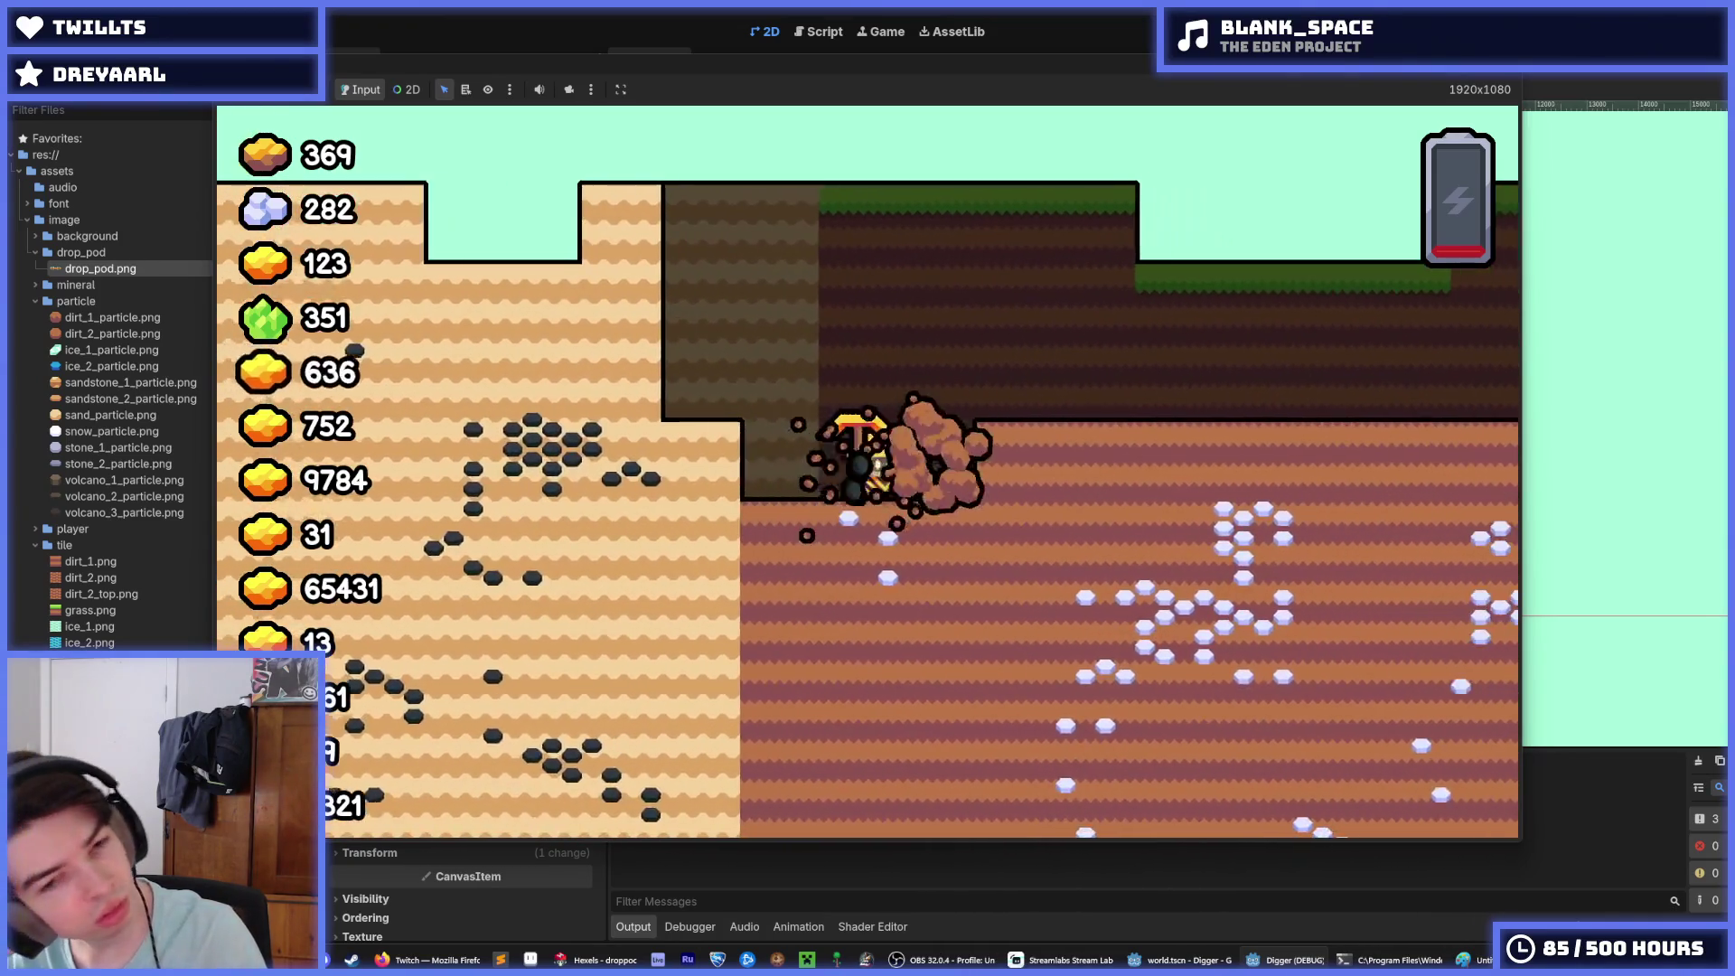
pyautogui.press('Right')
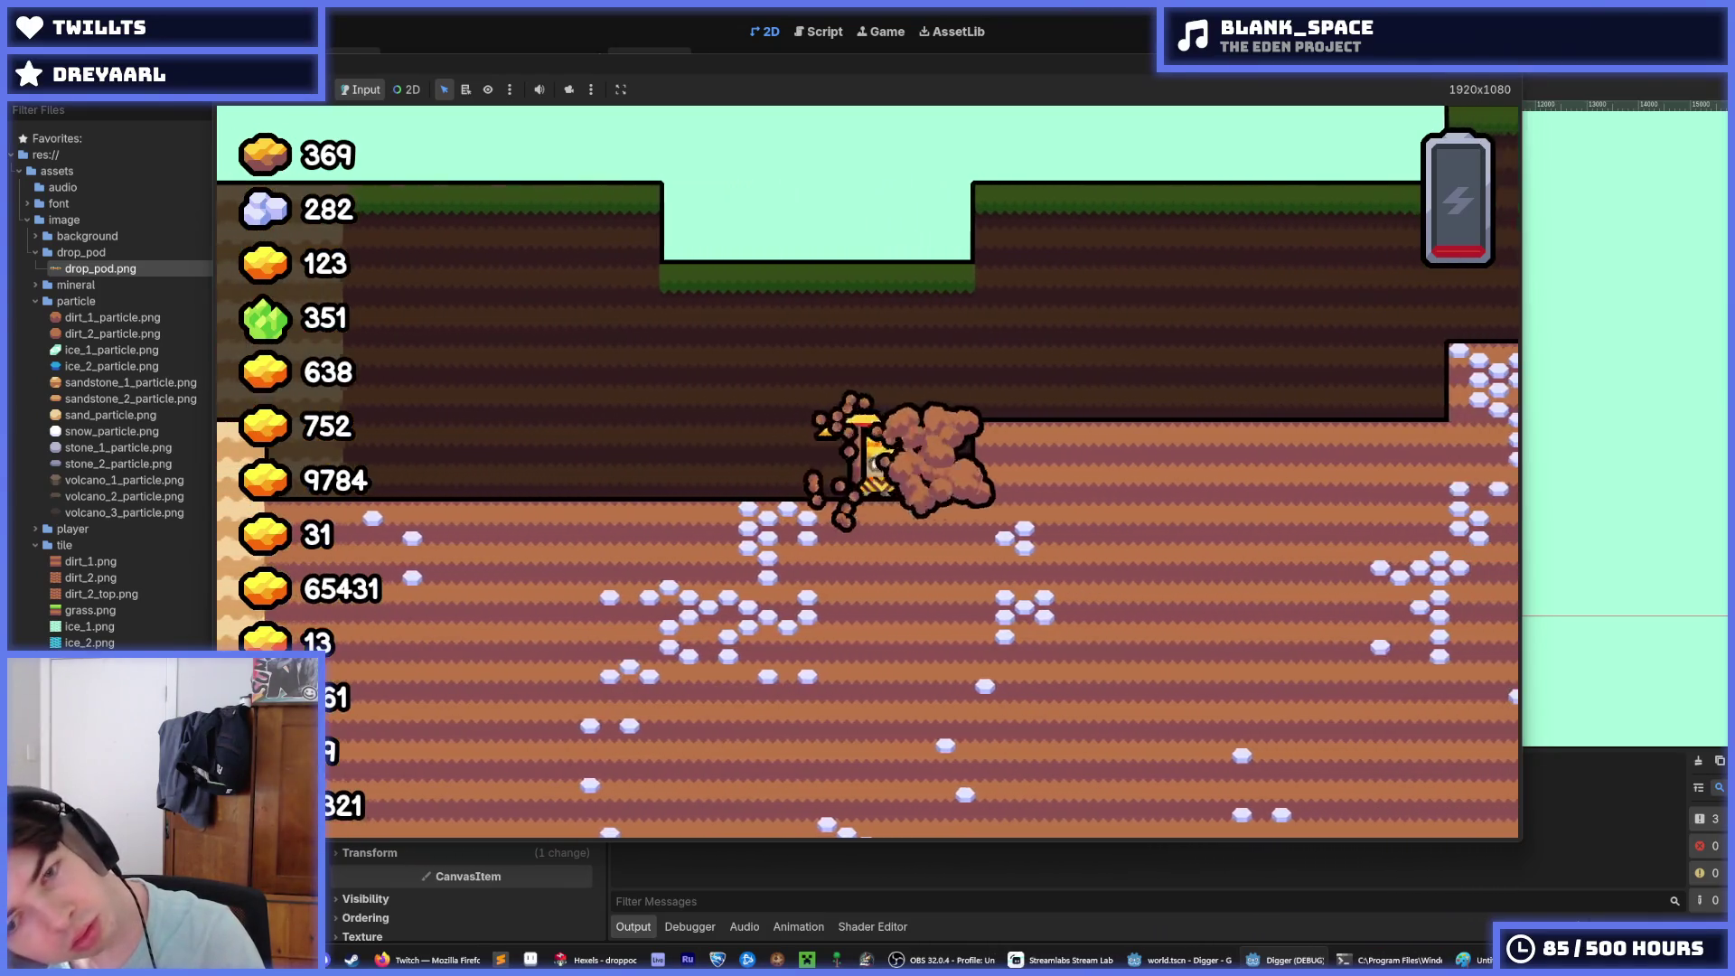
pyautogui.press('Right')
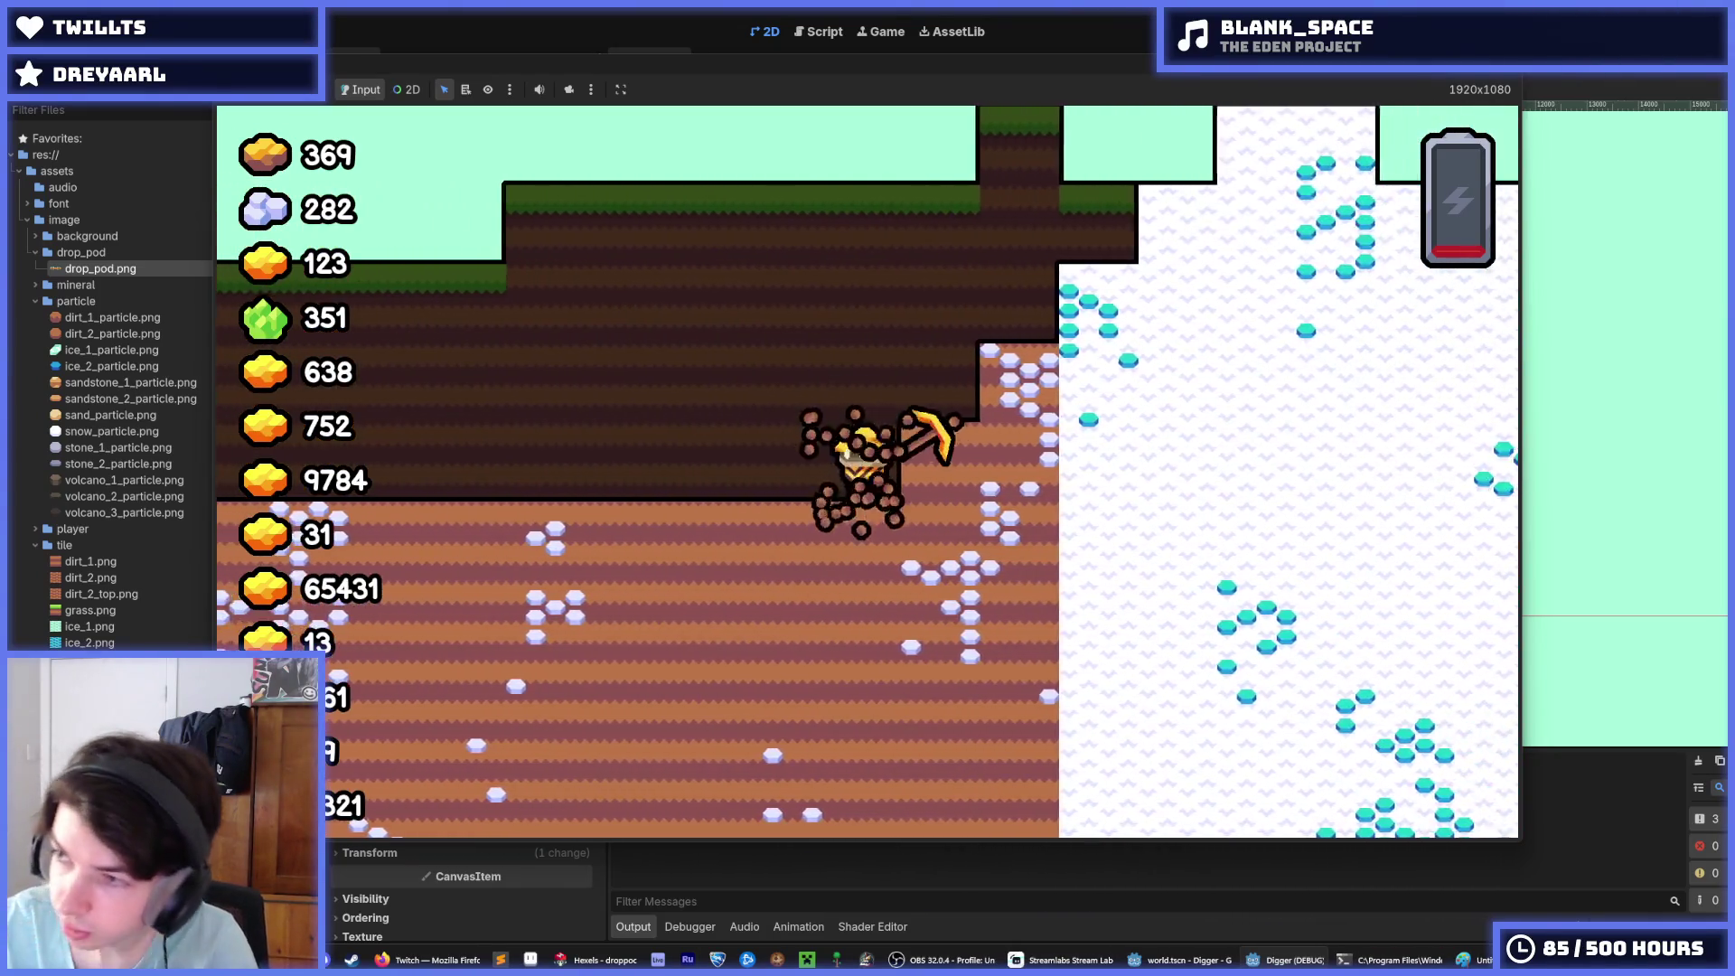
pyautogui.press('Up')
pyautogui.press('Up')
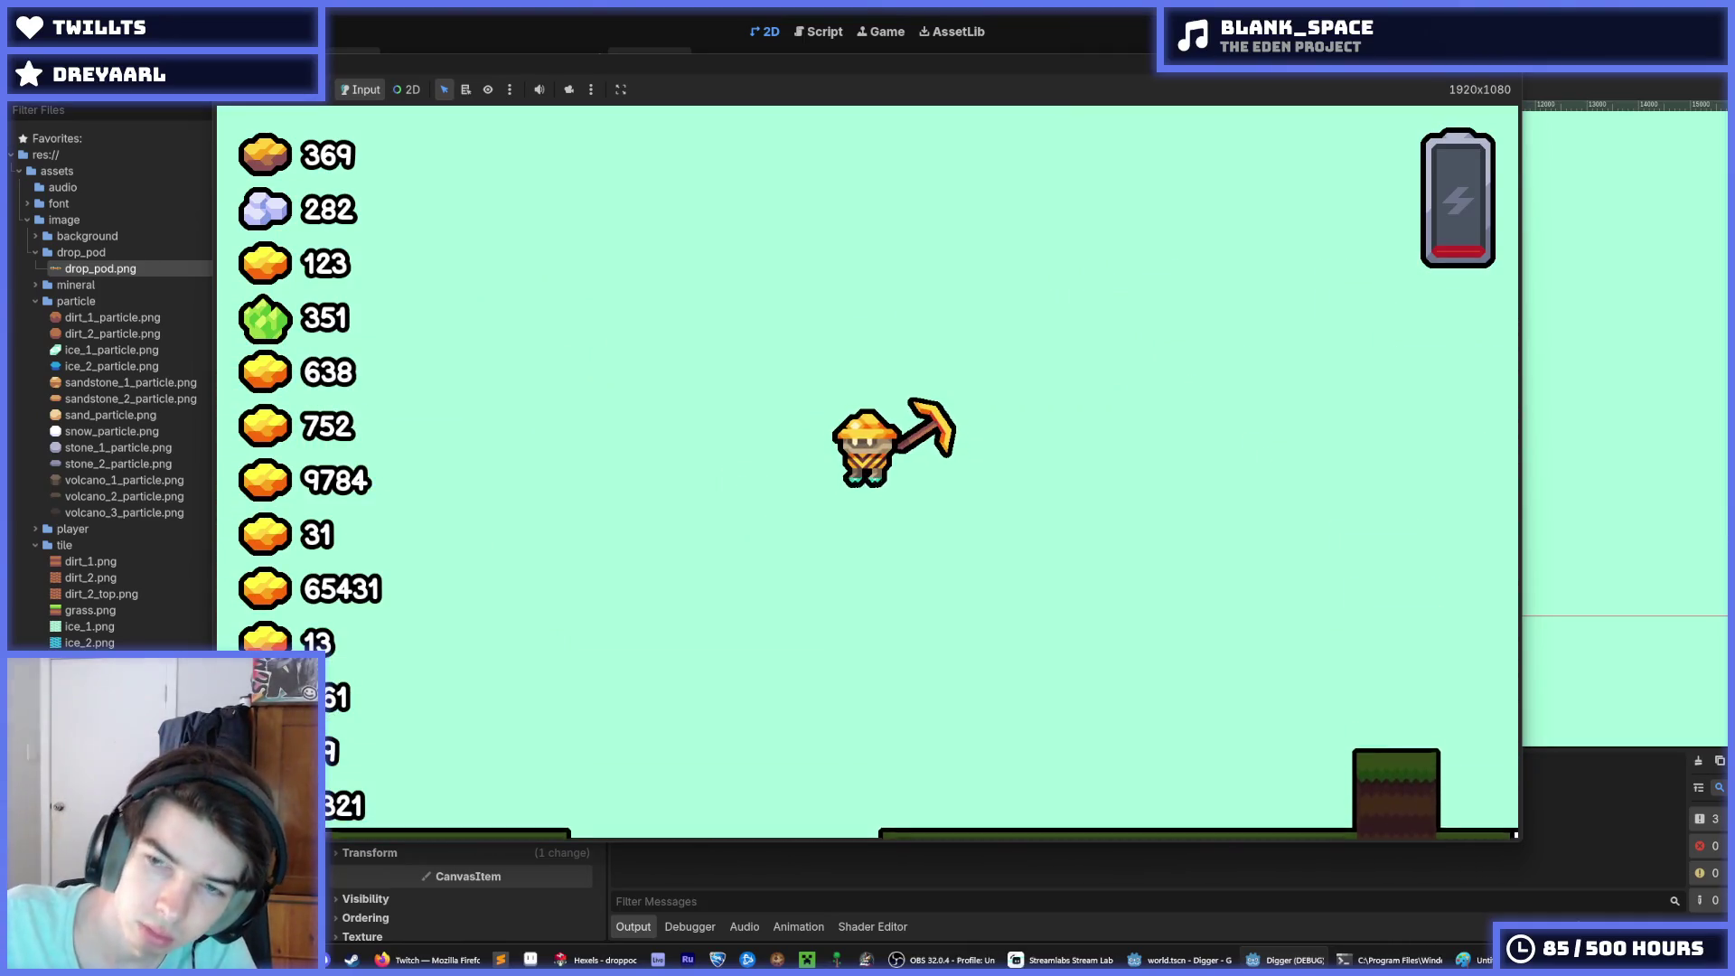
pyautogui.press('Up')
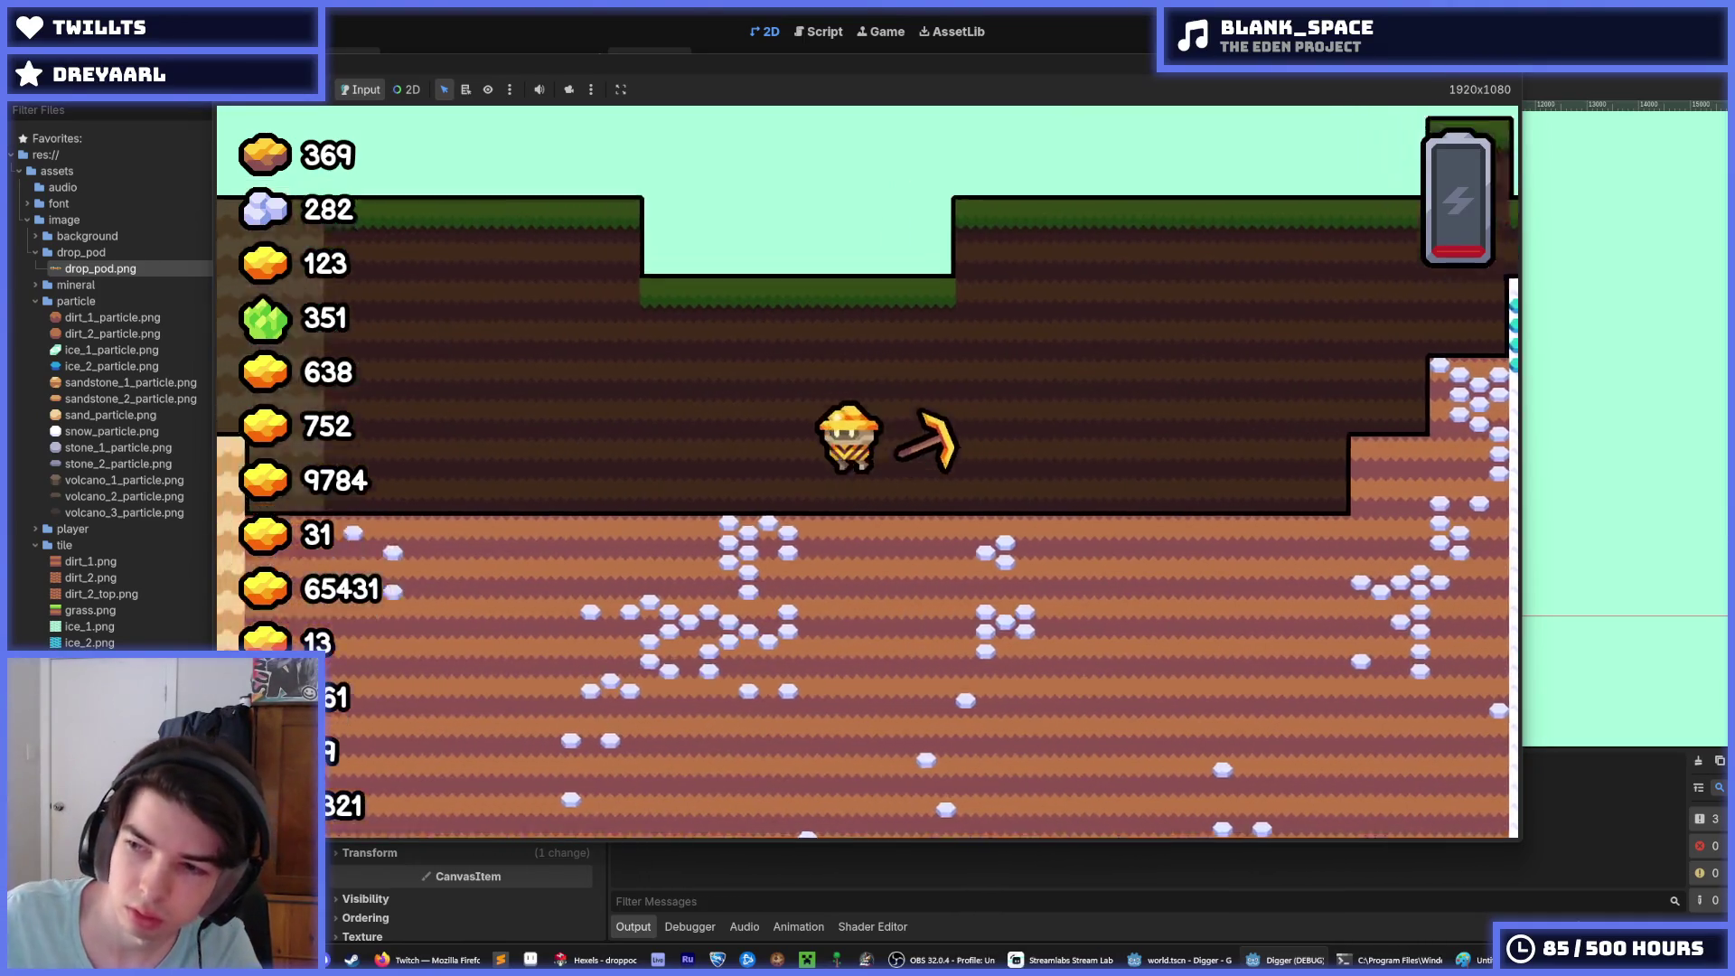
pyautogui.press('Up')
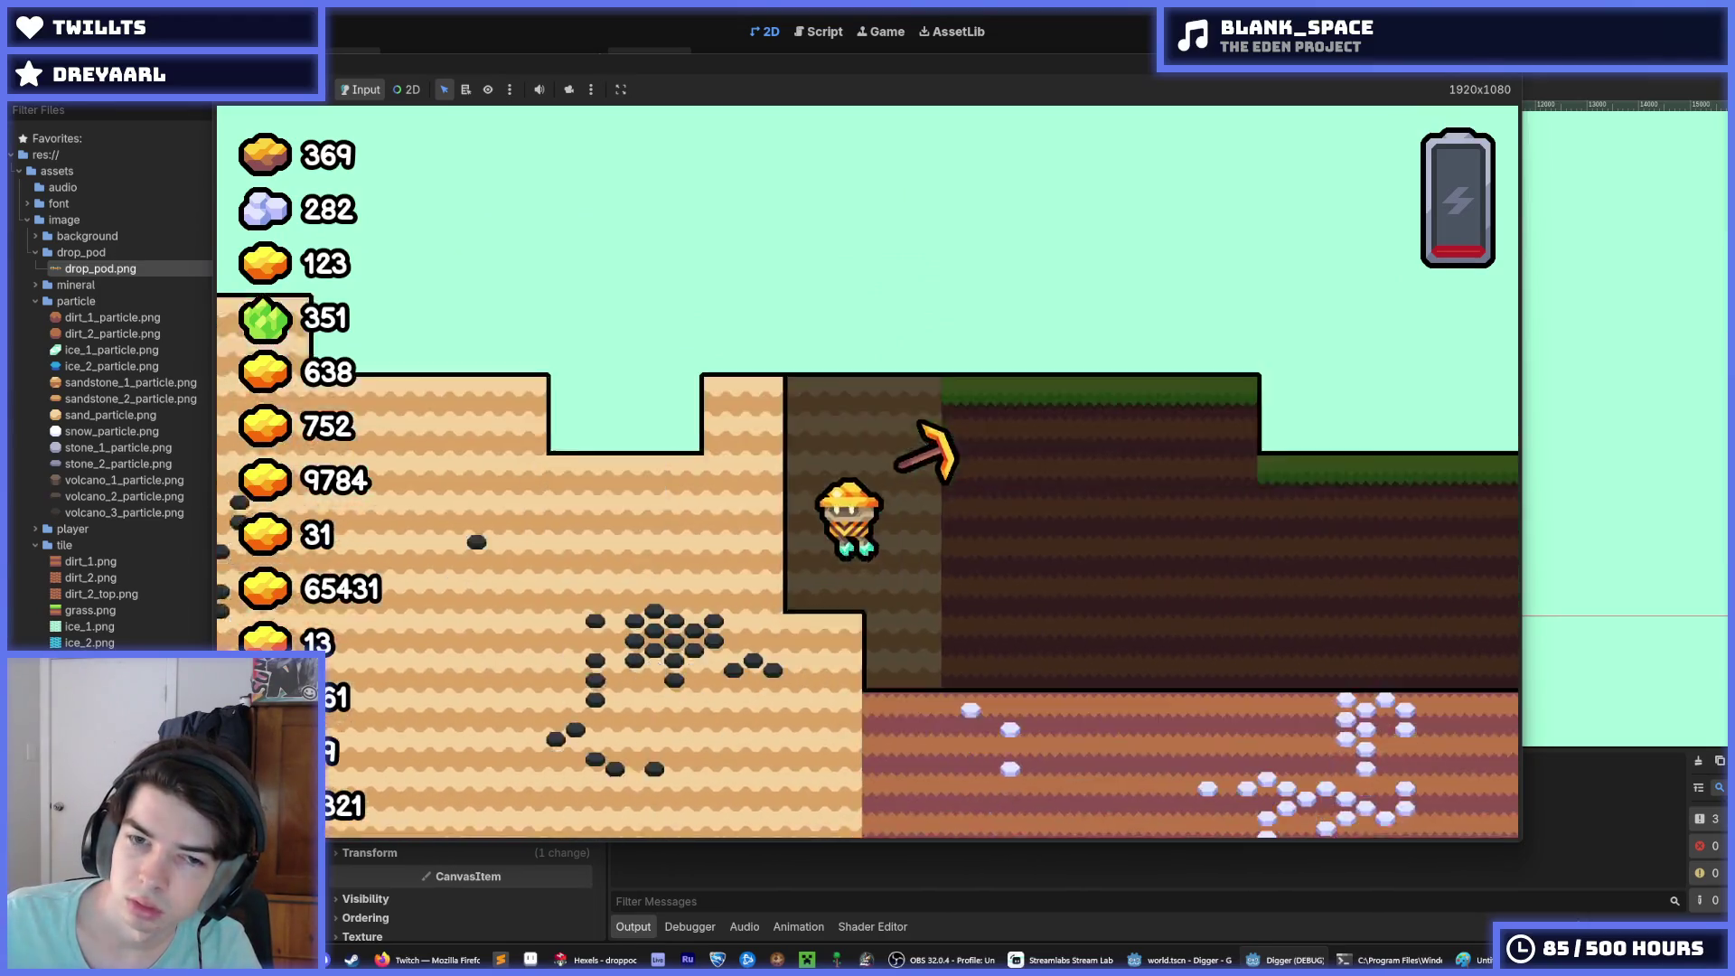
pyautogui.press('Up')
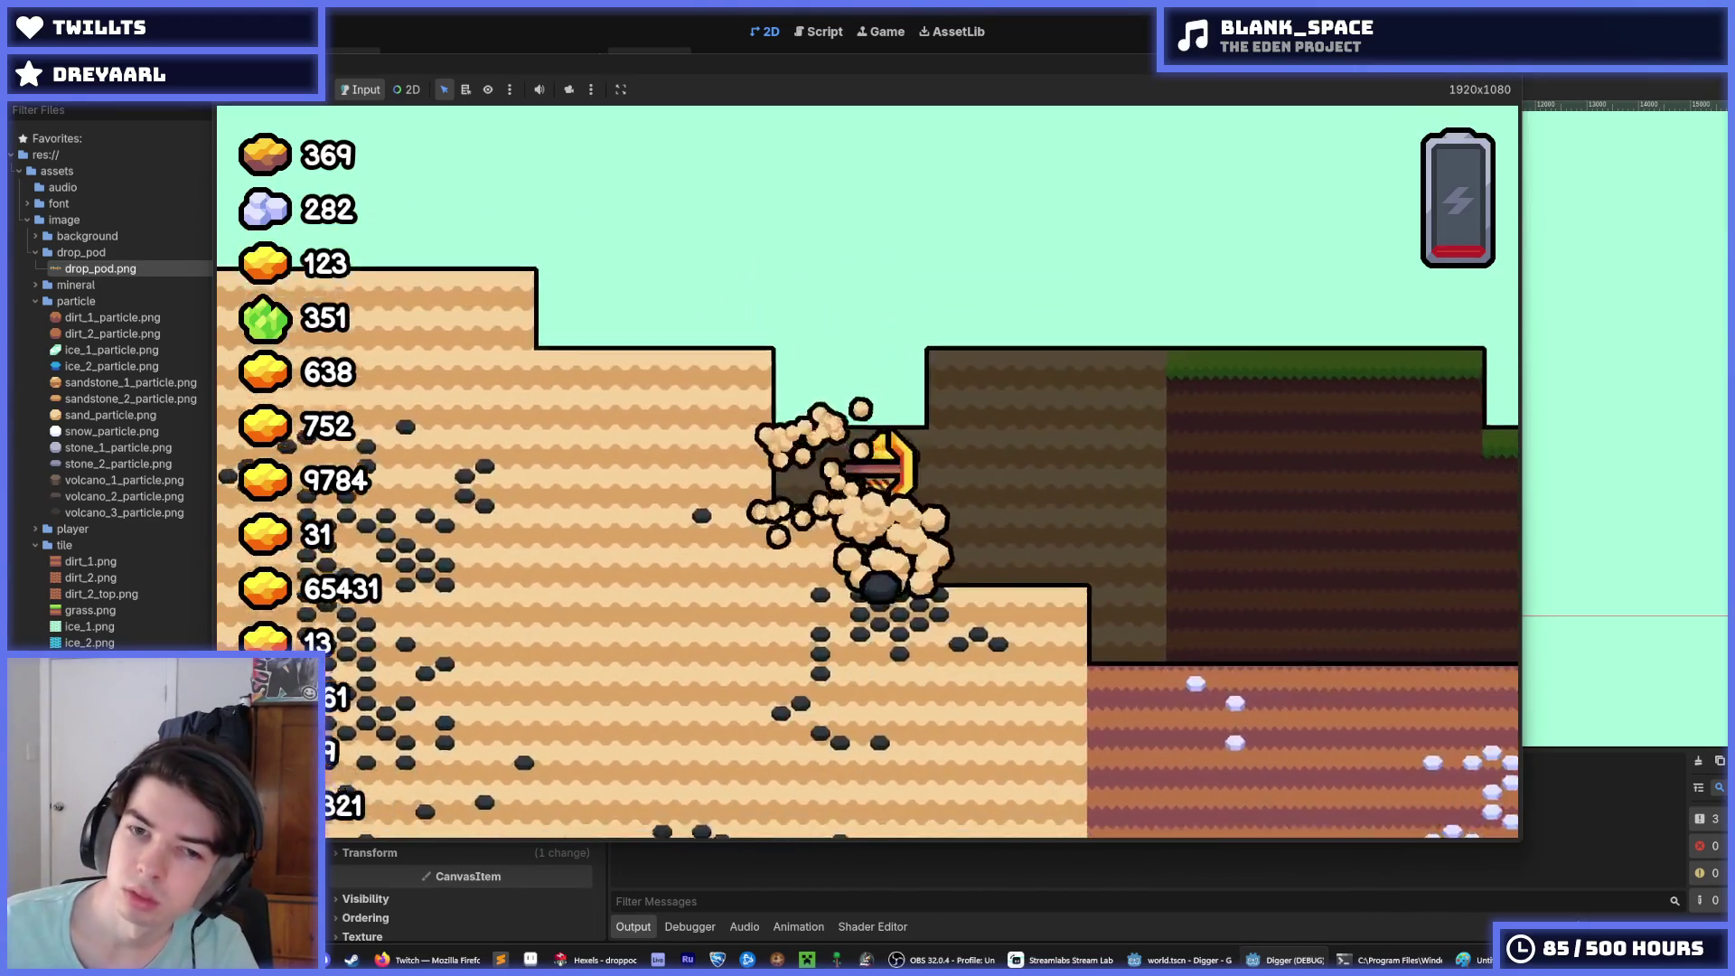
pyautogui.press('F8')
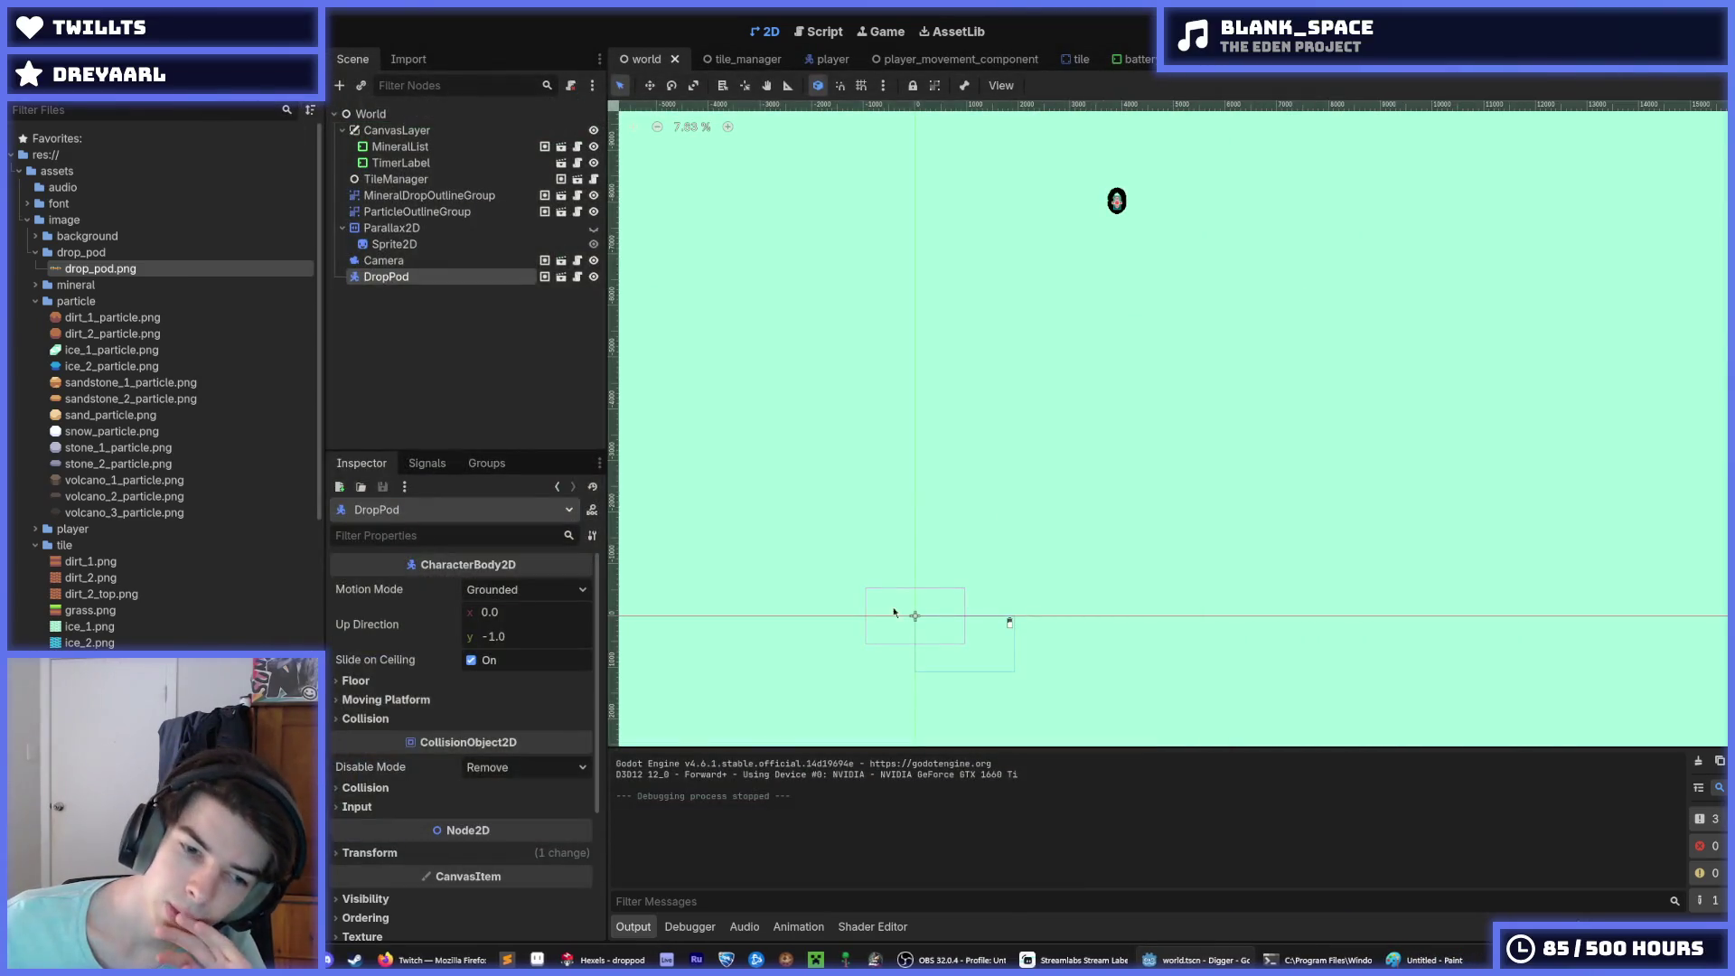
pyautogui.hotkey('alt', 'Tab')
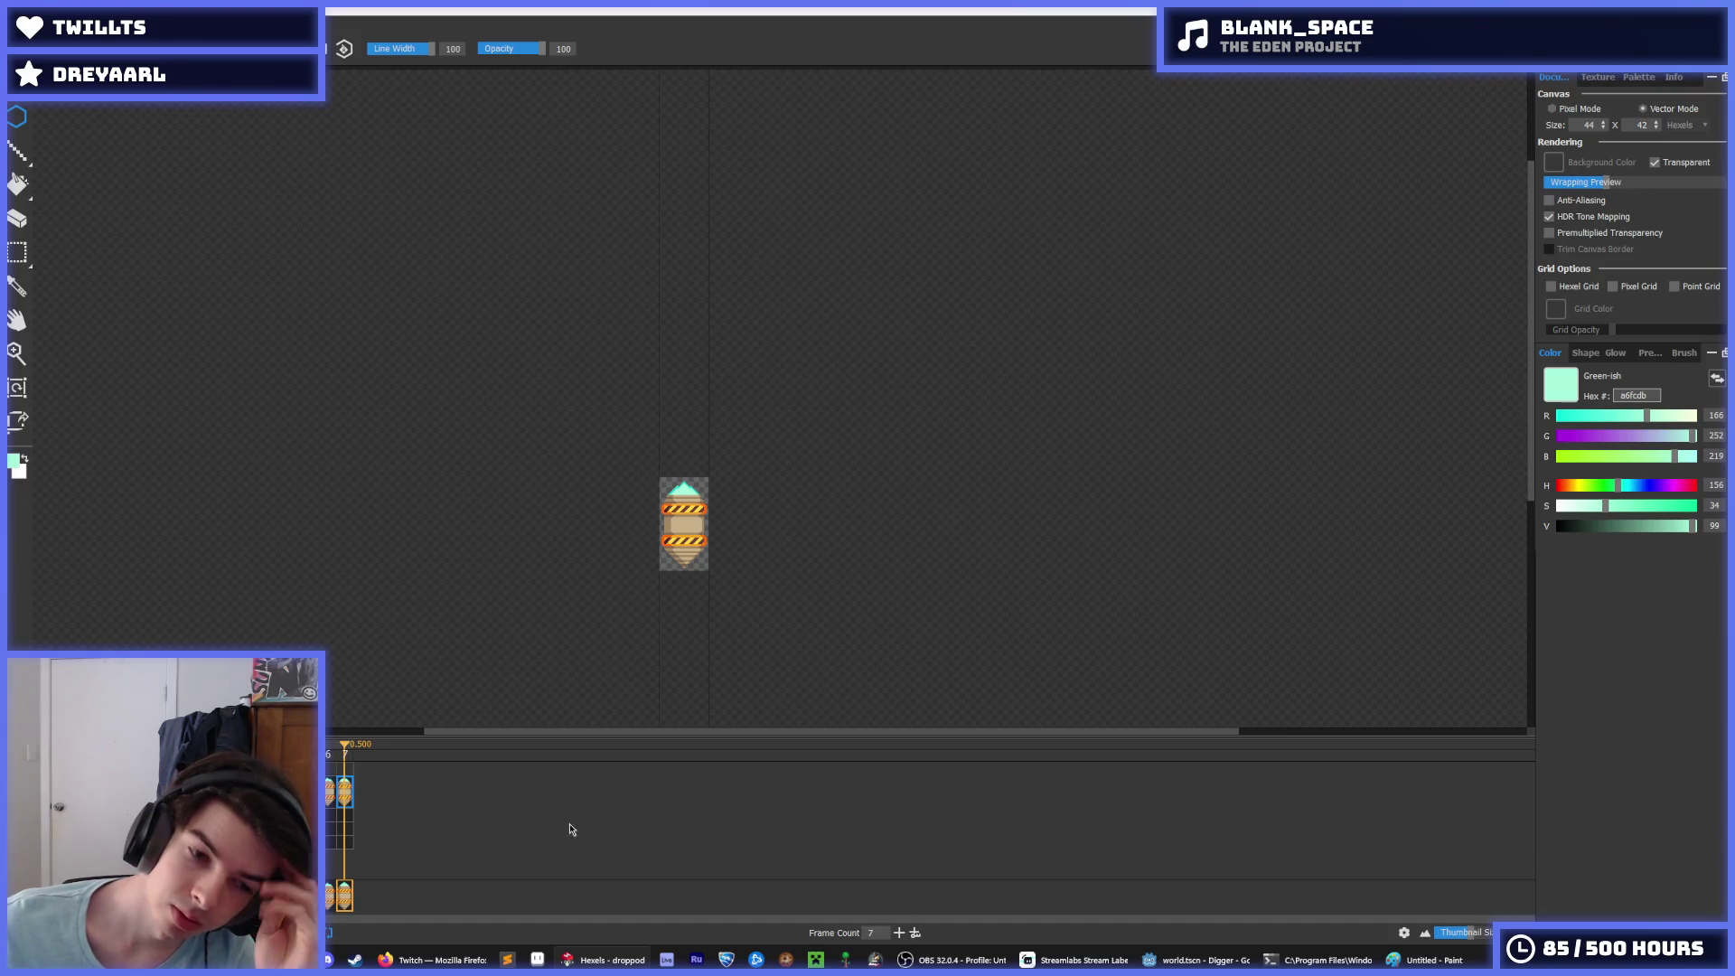
pyautogui.moveTo(953, 959)
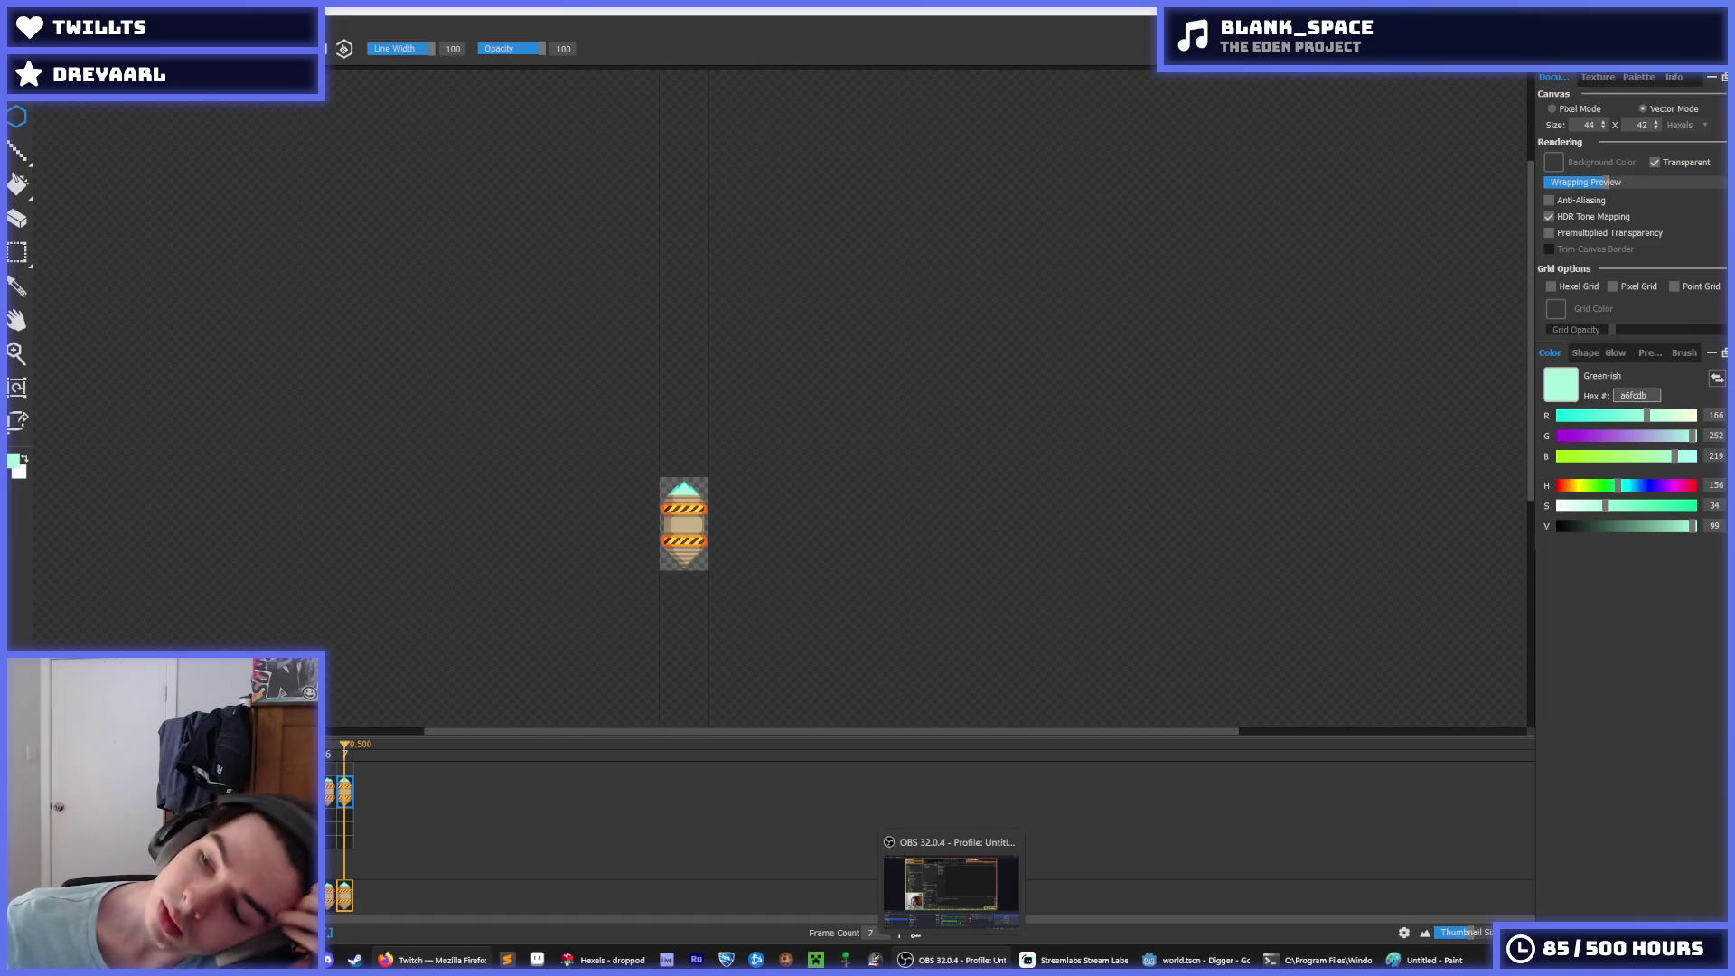
pyautogui.click(1197, 959)
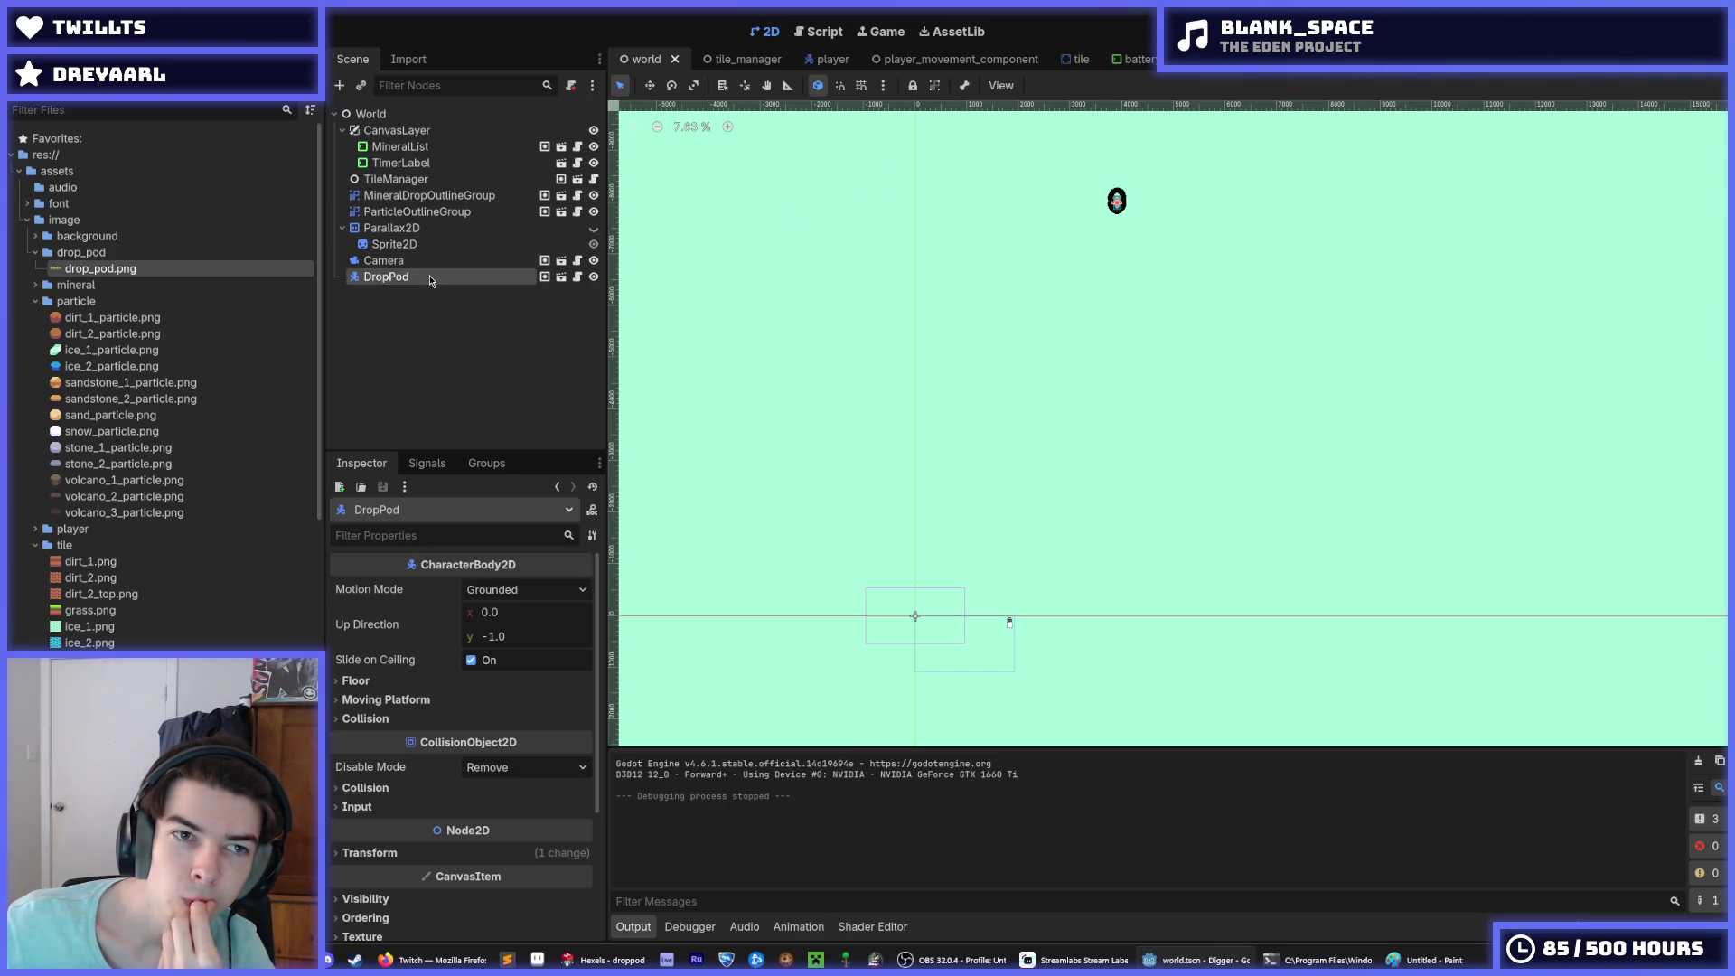
# Step: Delete the Parallax2D node with its Sprite2D child and save the world scene
pyautogui.rightClick(411, 230)
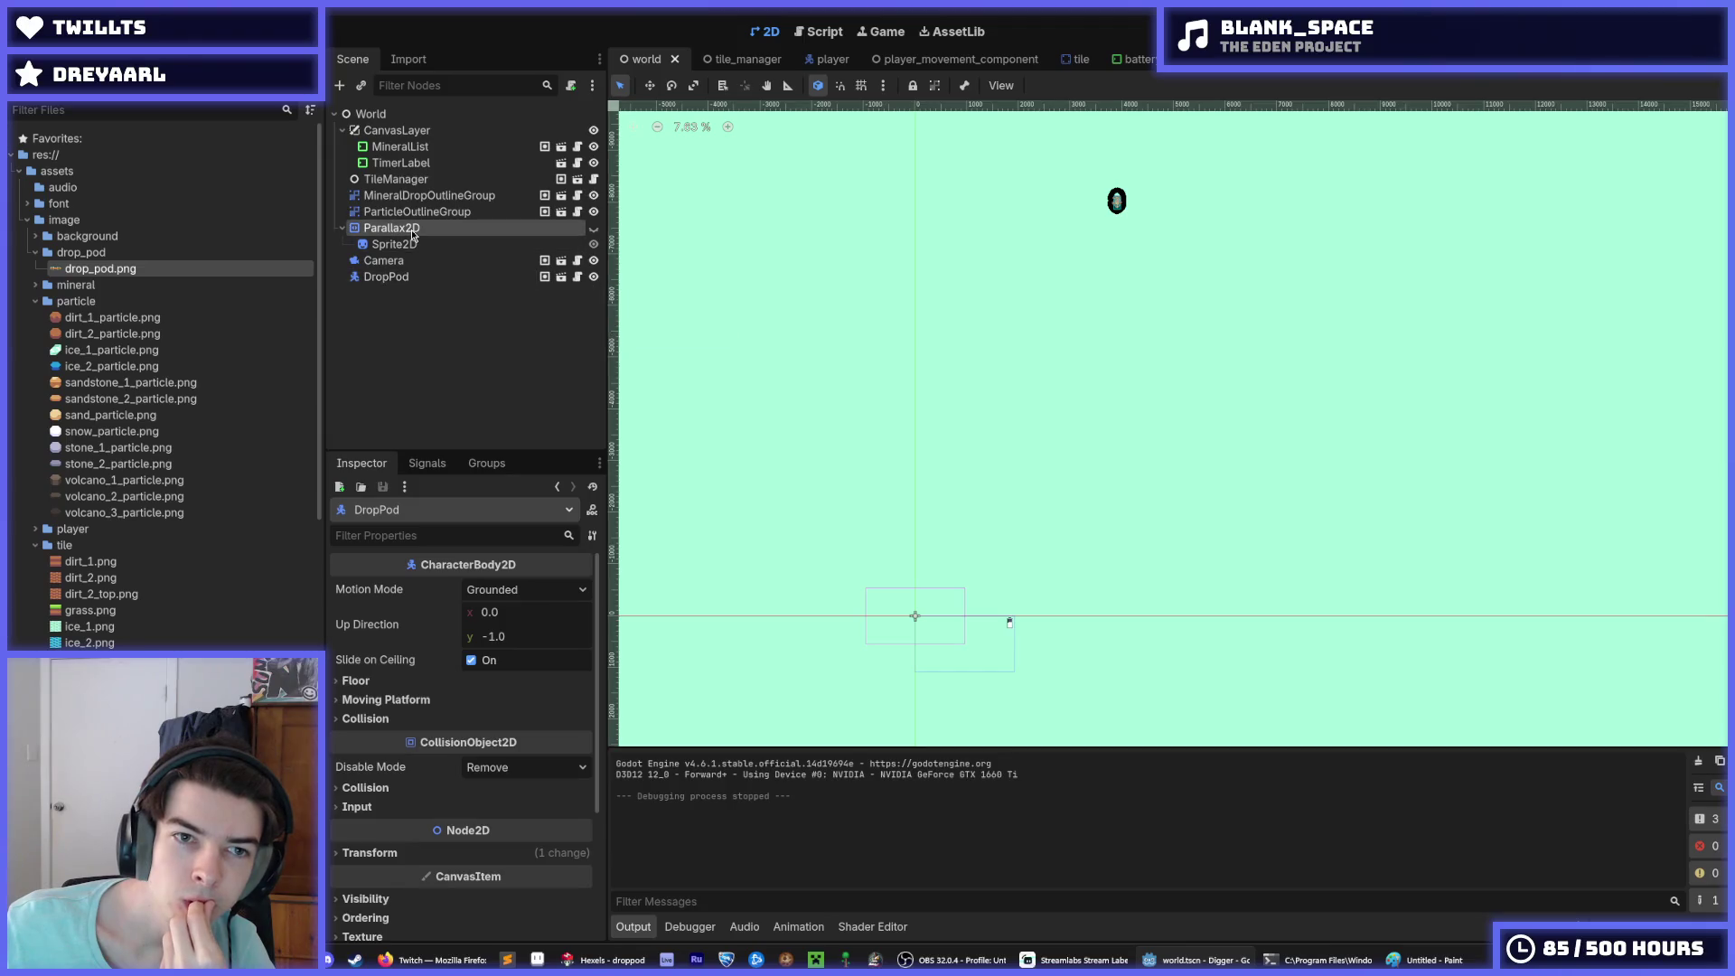
pyautogui.click(510, 600)
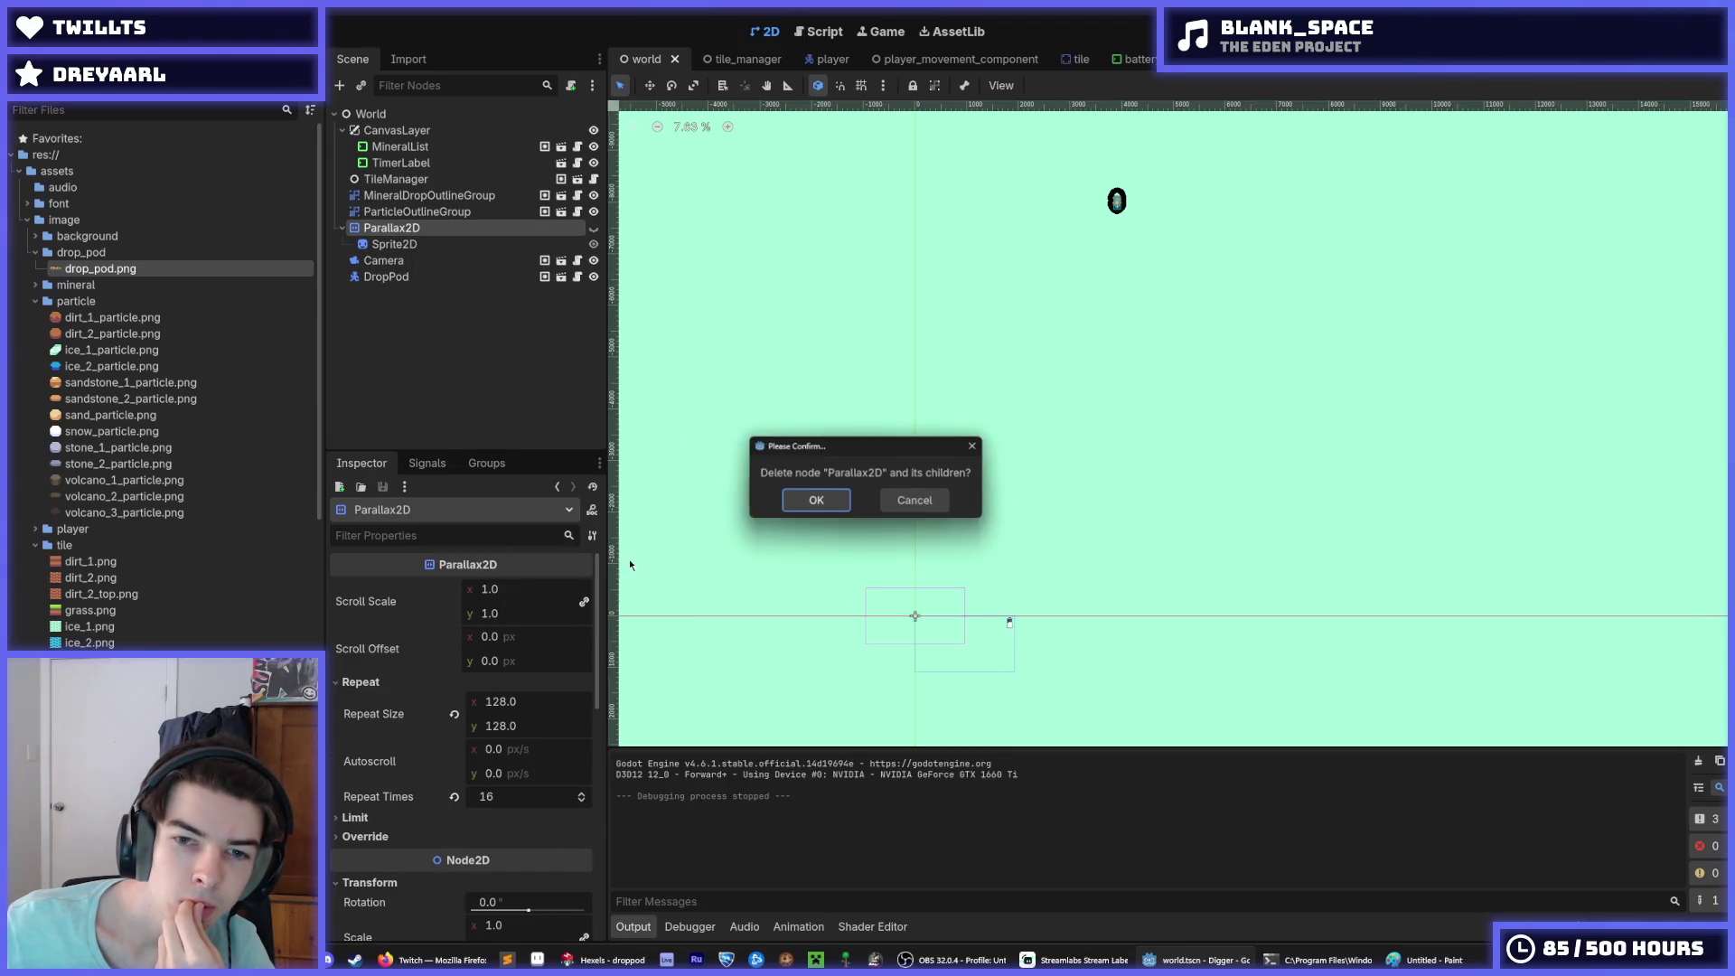
pyautogui.click(831, 502)
pyautogui.click(1383, 59)
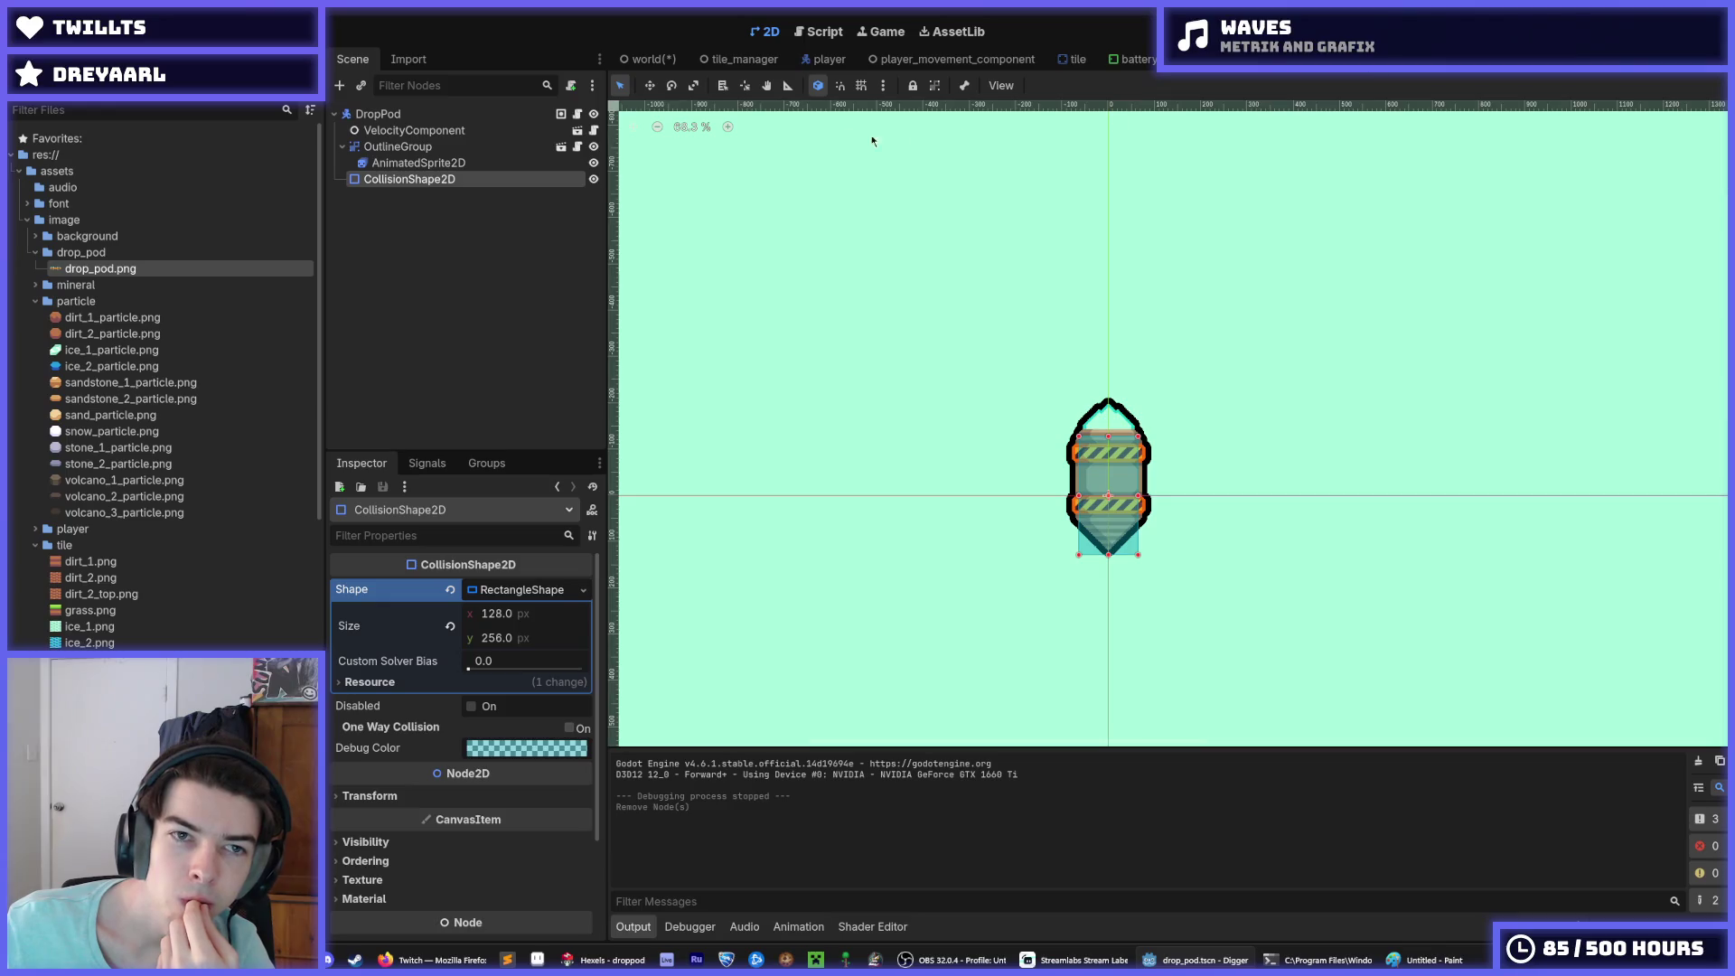
pyautogui.hotkey('ctrl', 'Tab')
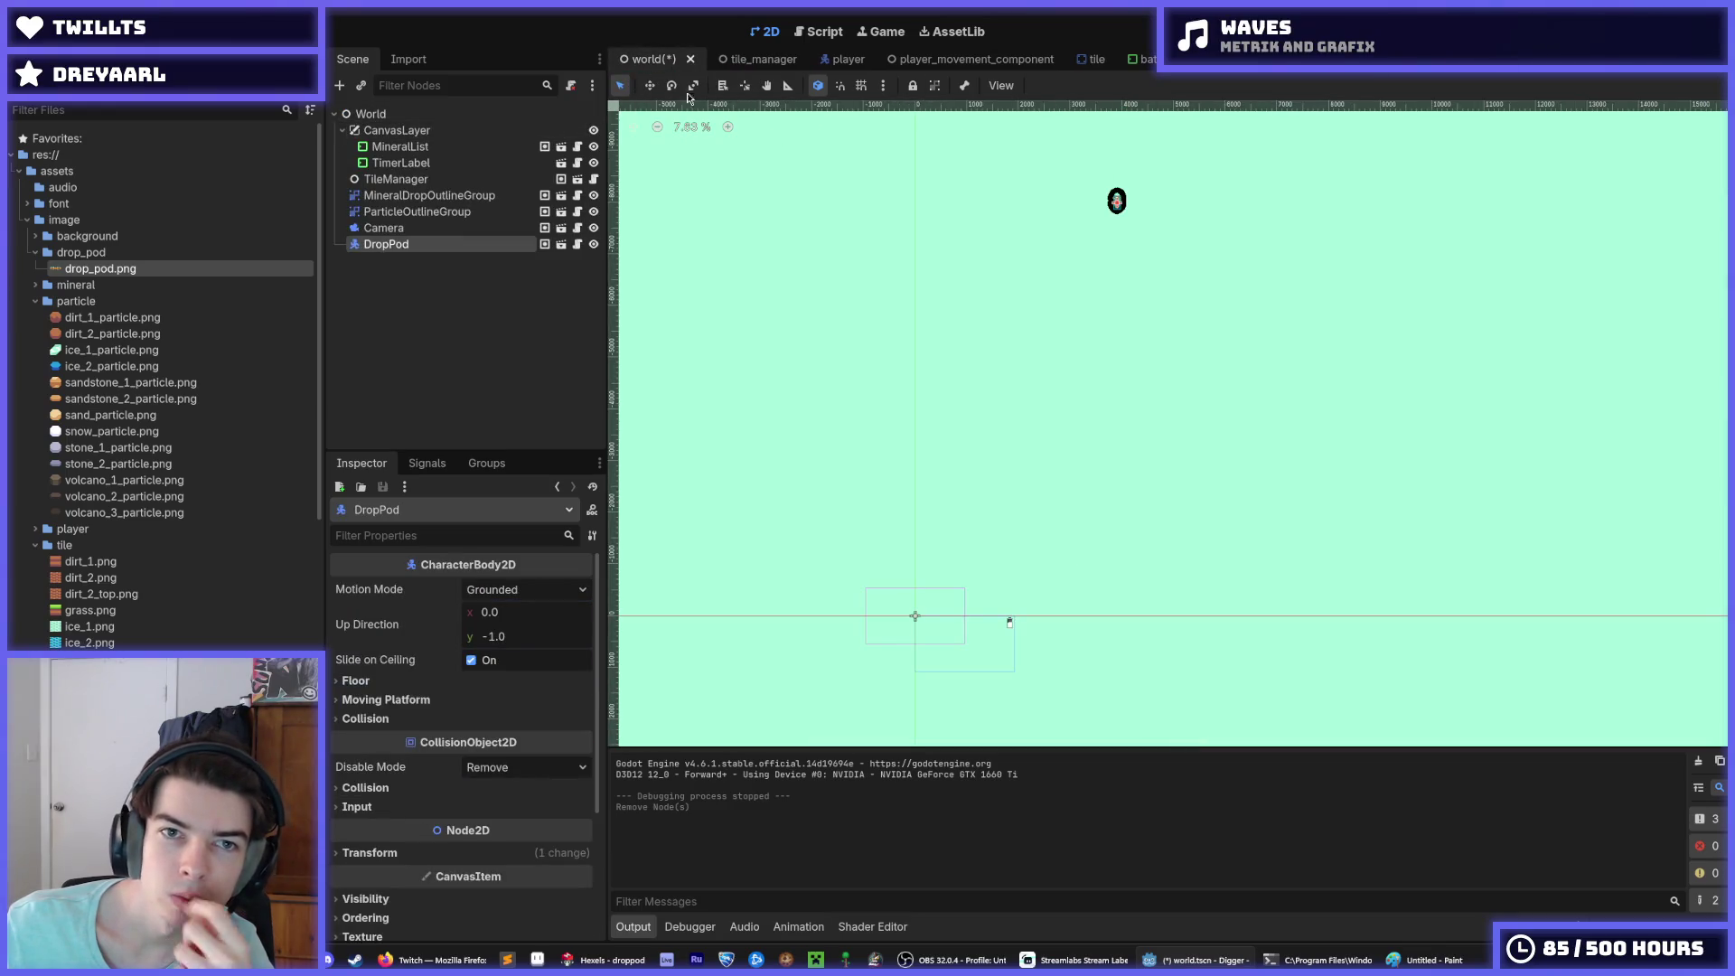
pyautogui.hotkey('ctrl', 's')
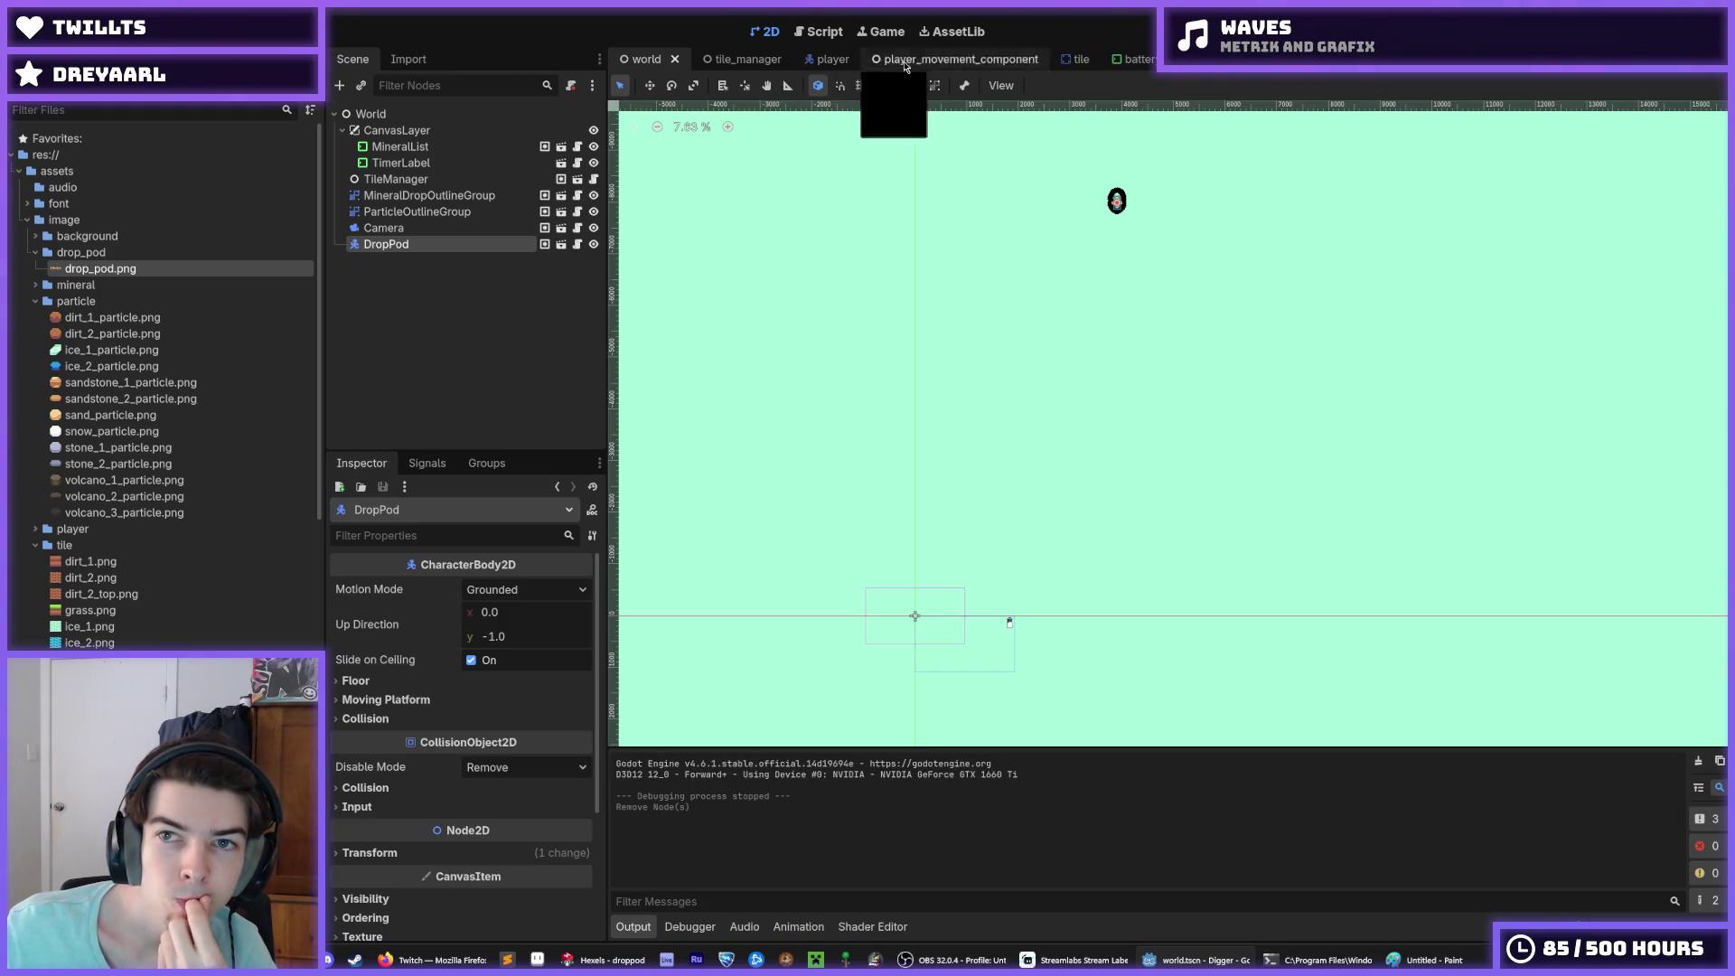
# Step: Open the drop_pod scene's camera.gd script
pyautogui.click(1207, 59)
pyautogui.click(1401, 59)
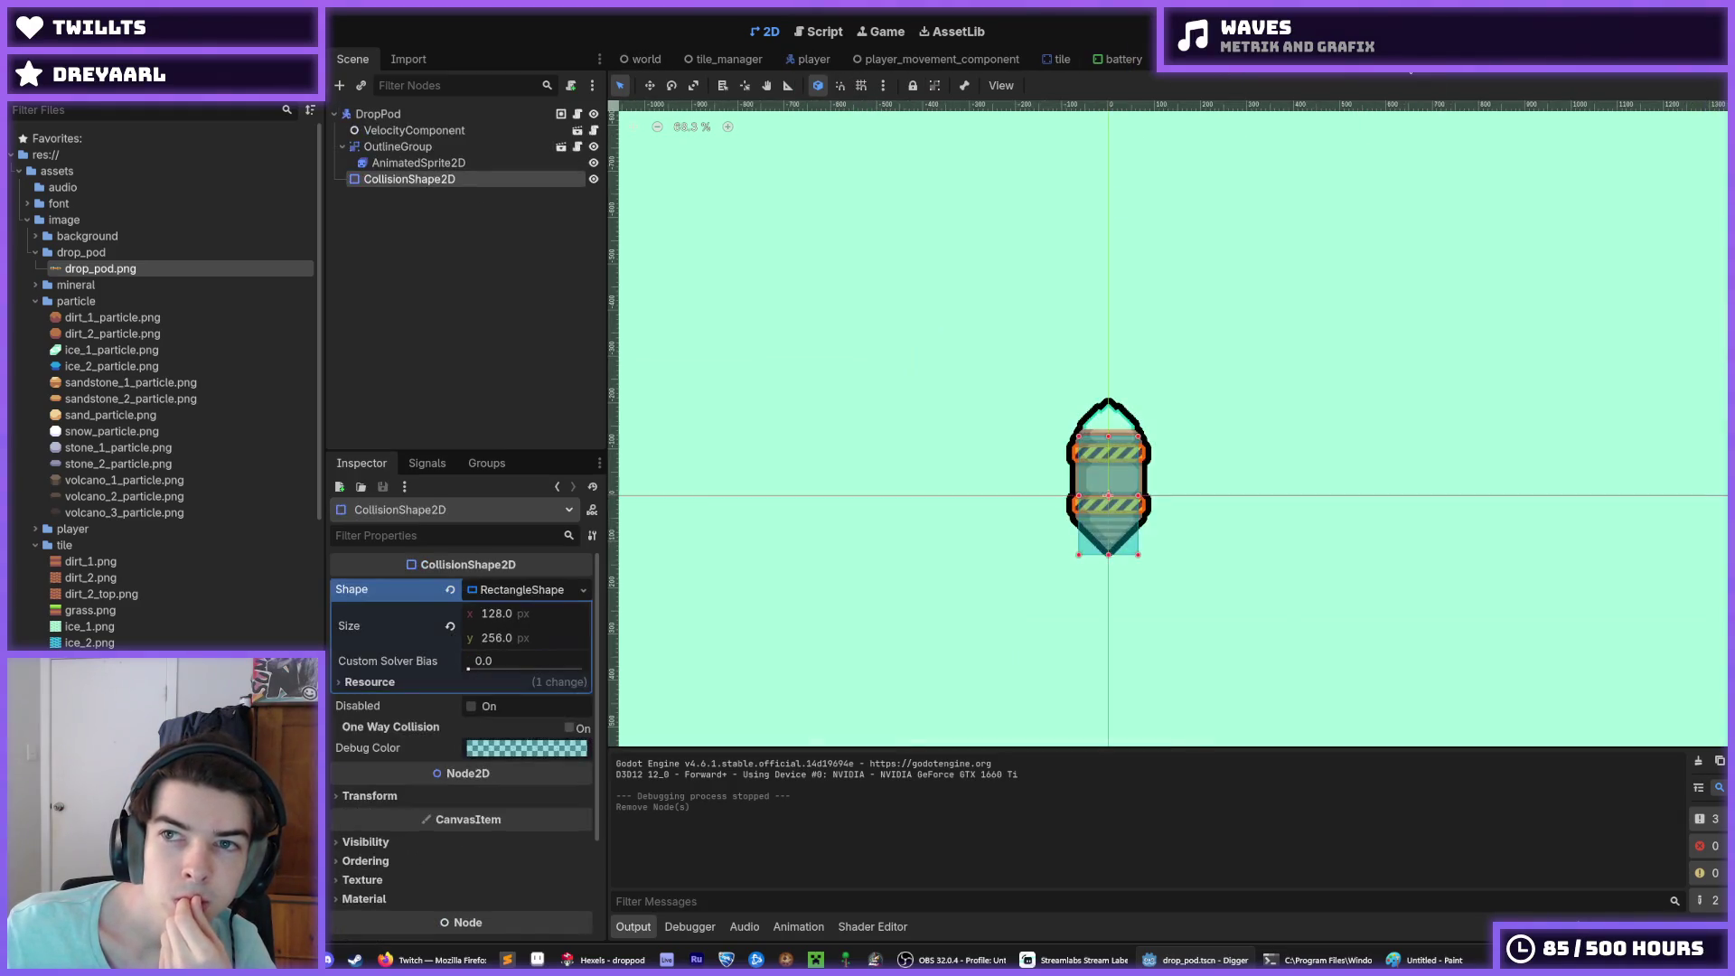
pyautogui.click(577, 114)
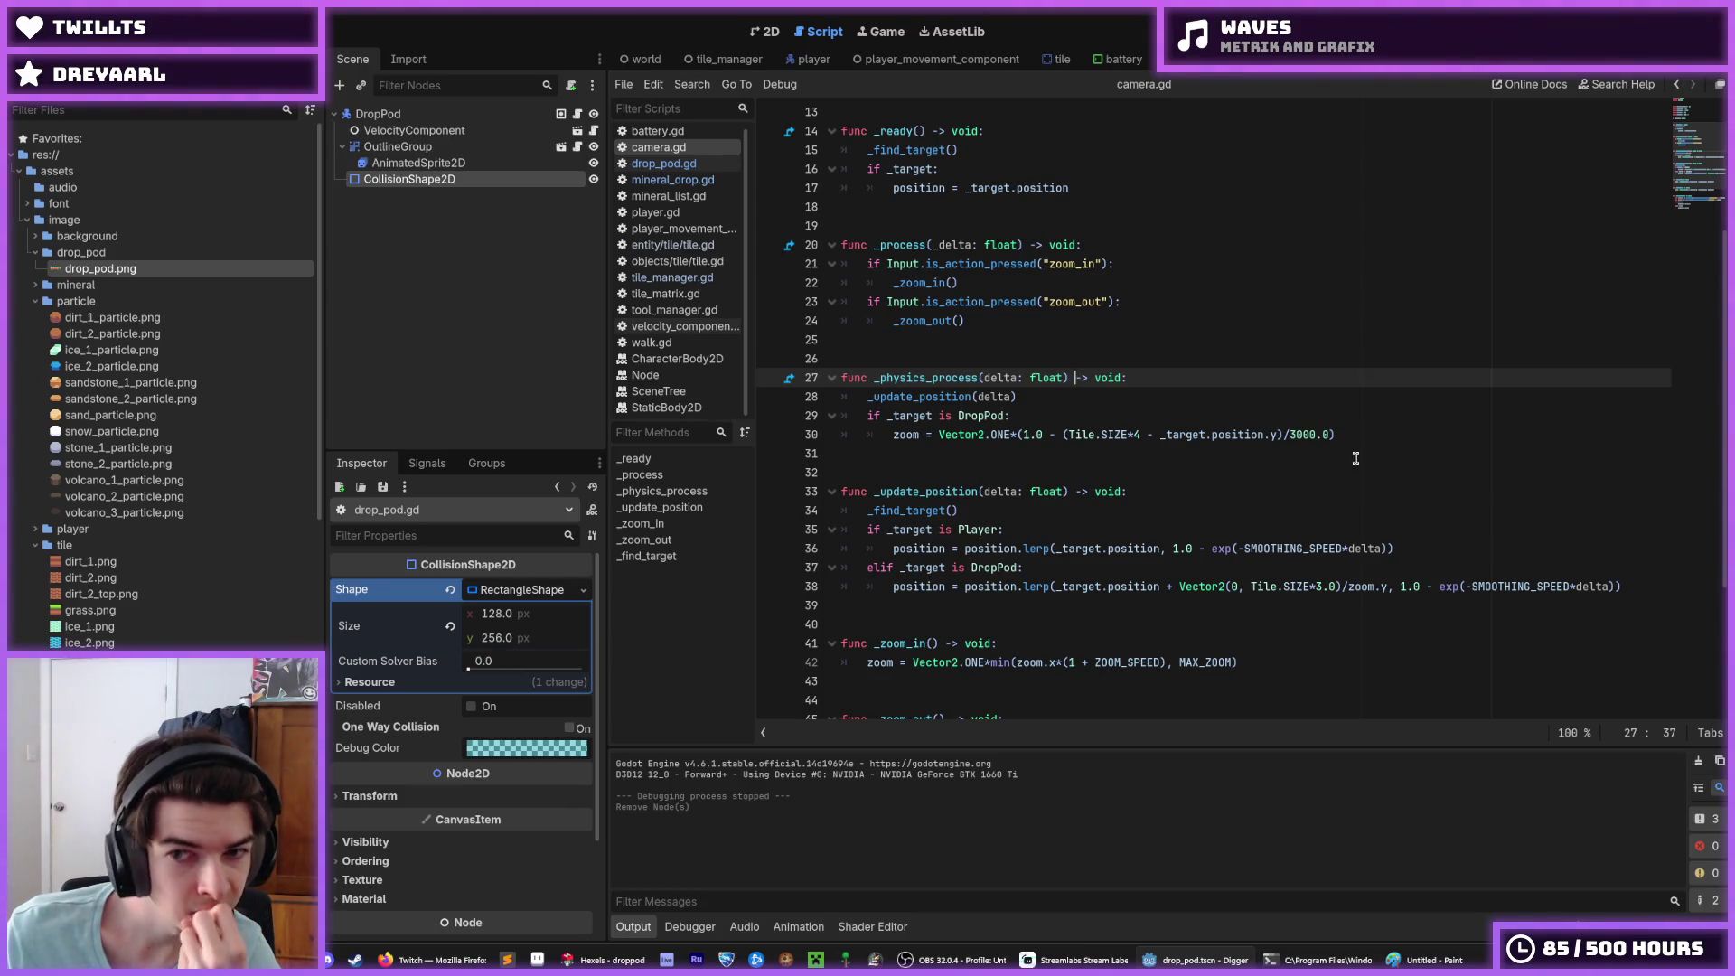
# Step: Review the zoom terms on lines 30 and 42, returning to just before Tile on line 30
pyautogui.click(1160, 434)
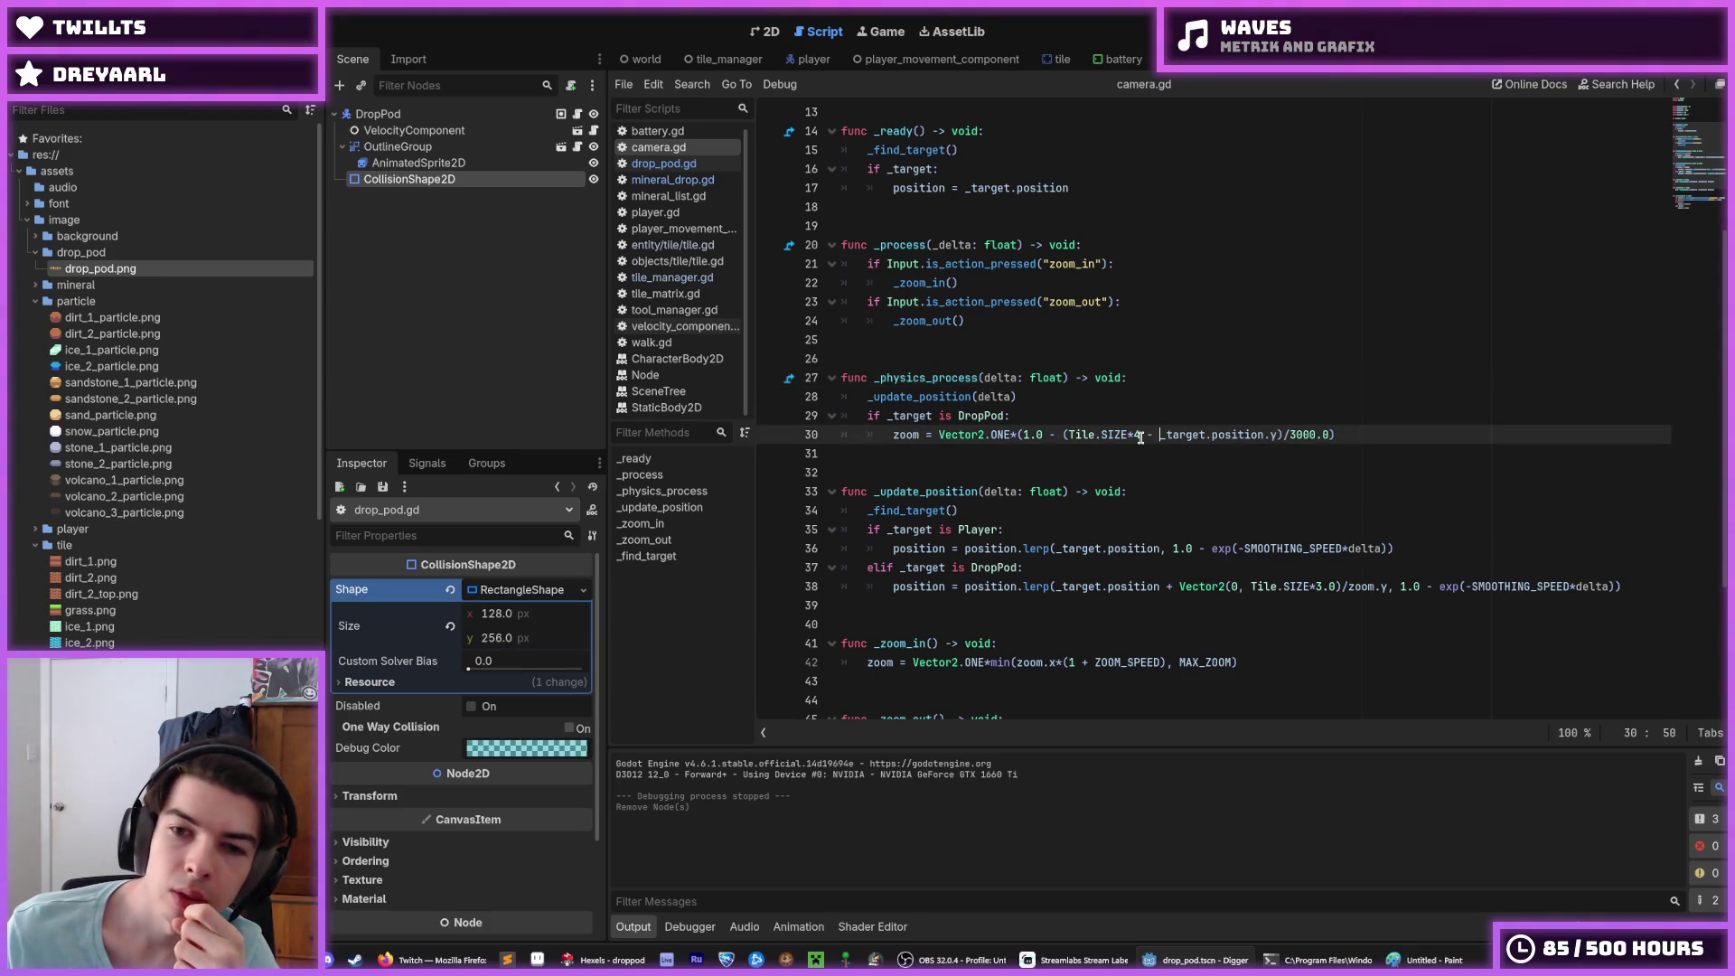
pyautogui.moveTo(1132, 437)
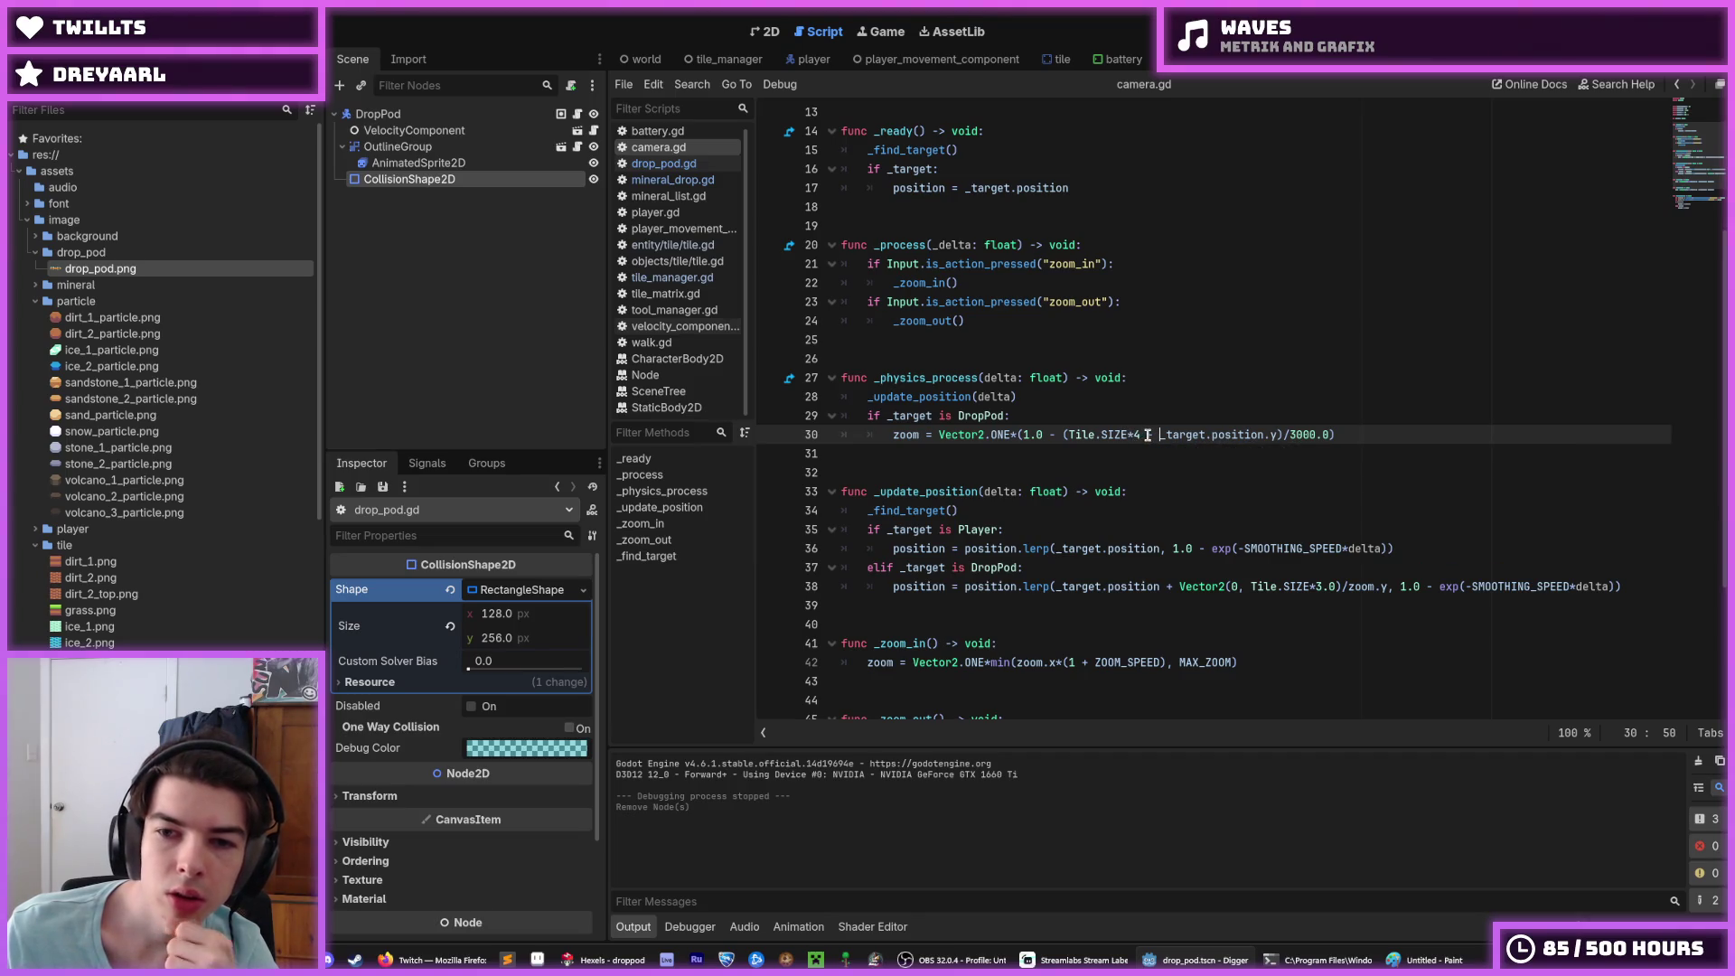
pyautogui.click(1276, 435)
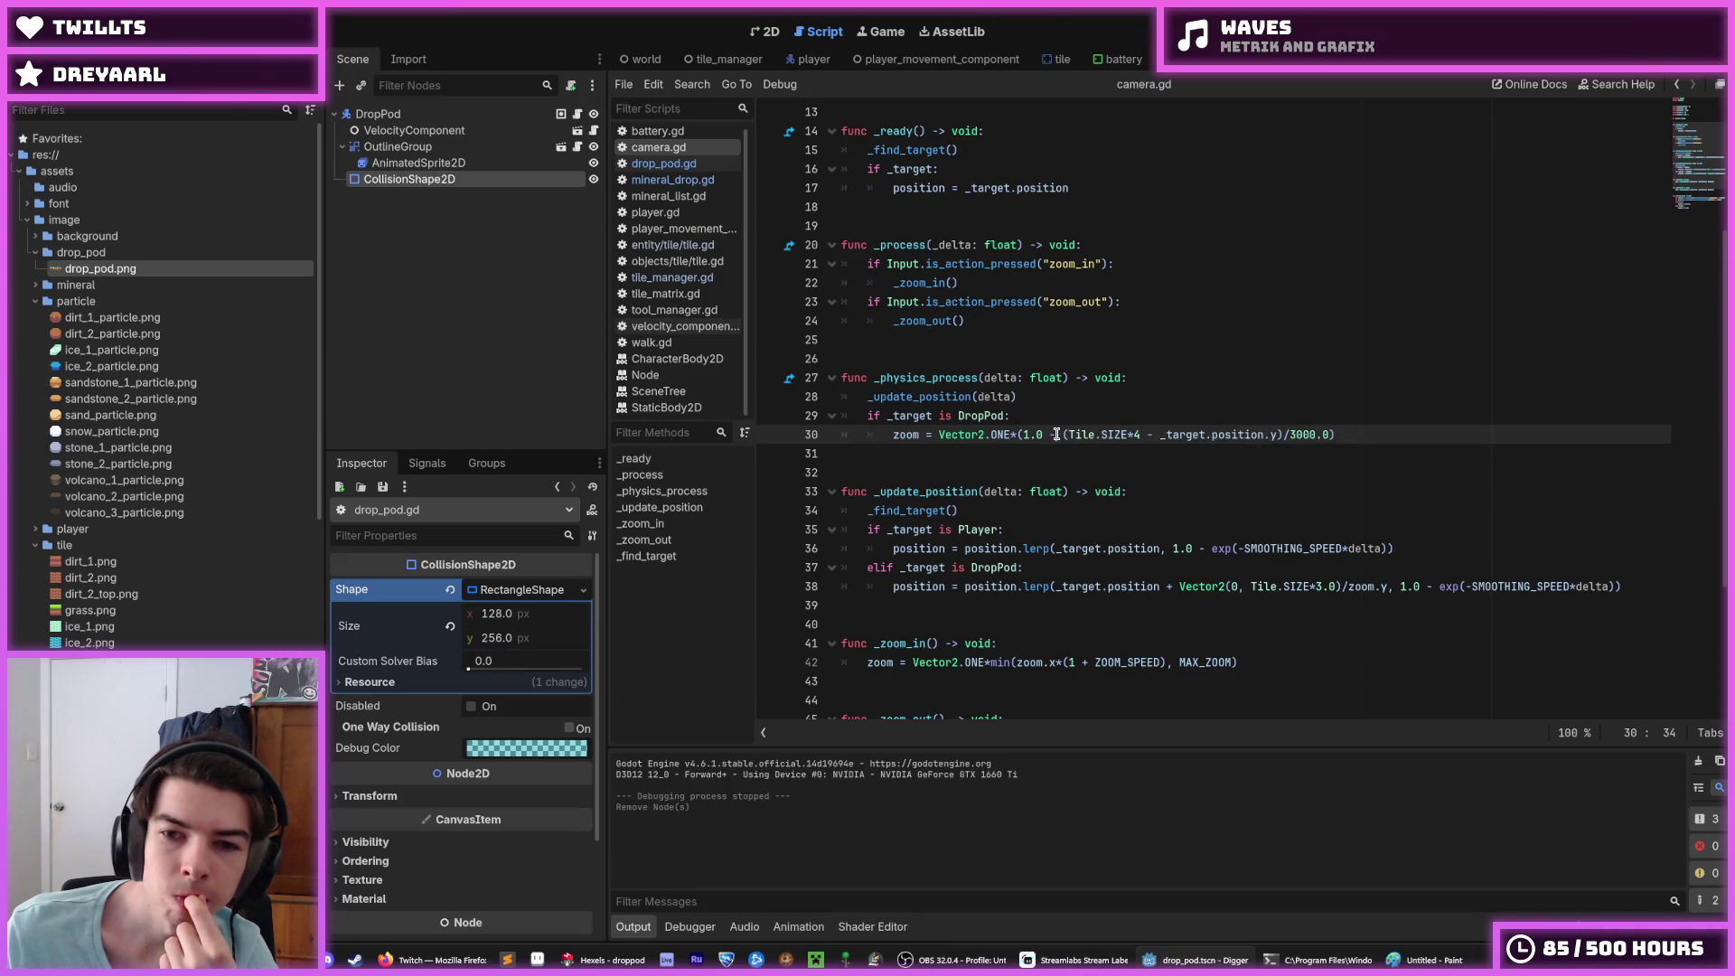
pyautogui.scroll(-2, 1043, 438)
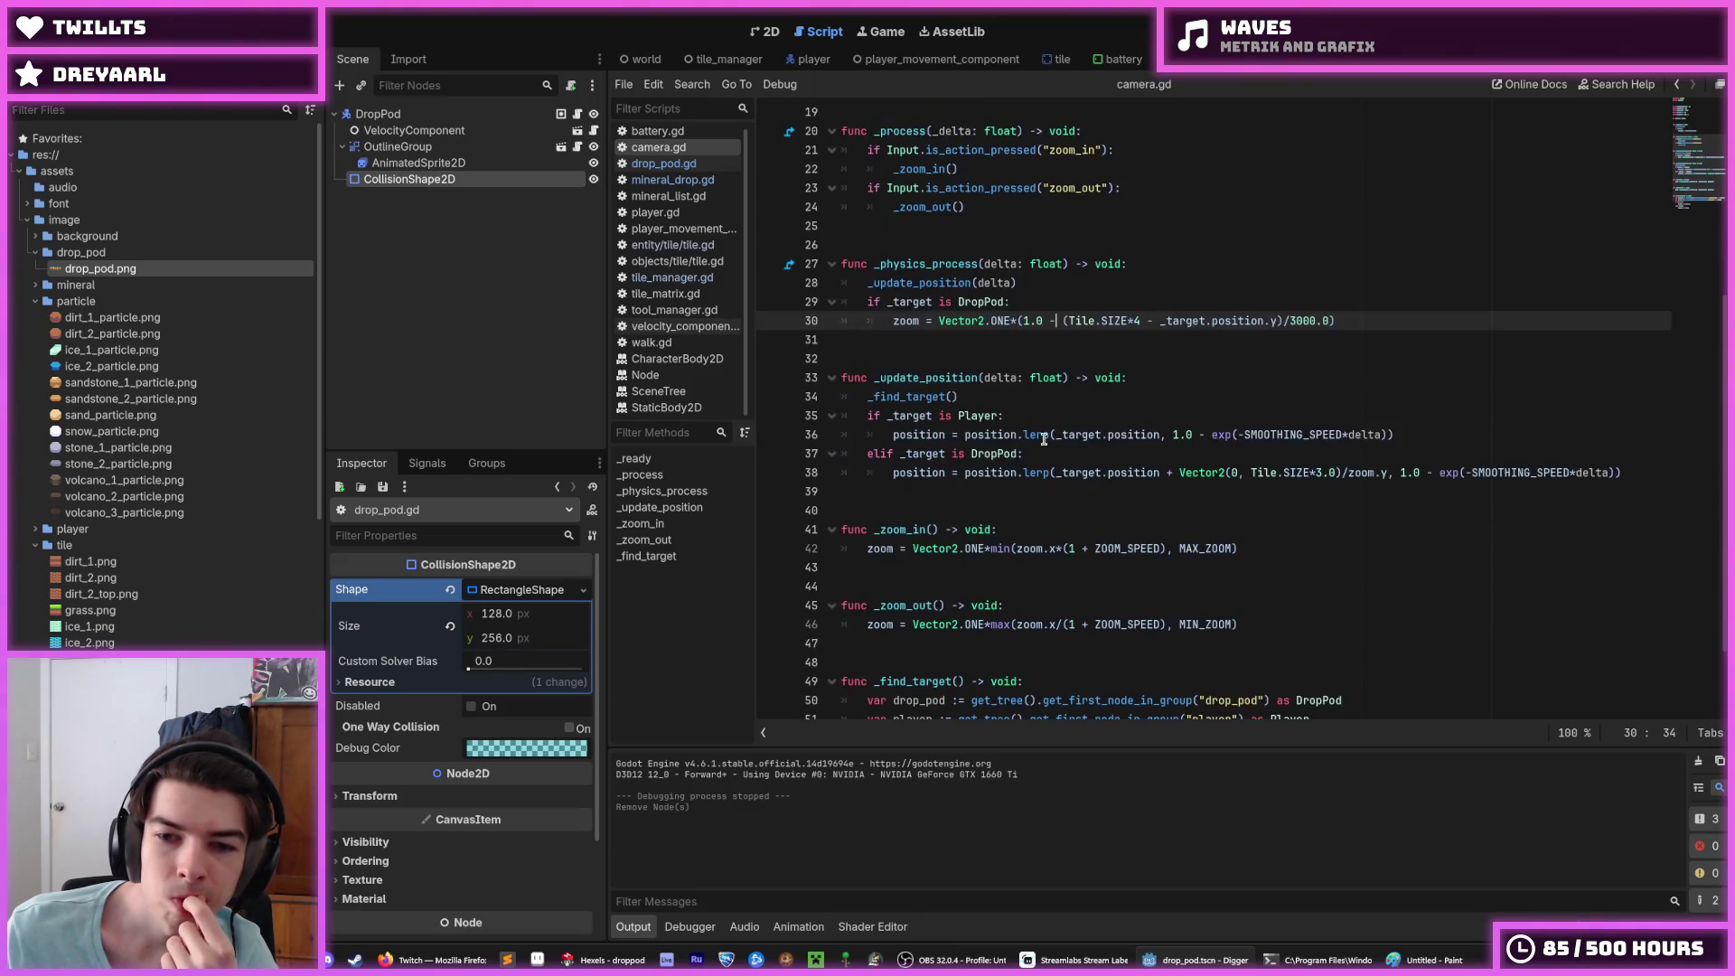
pyautogui.click(1166, 548)
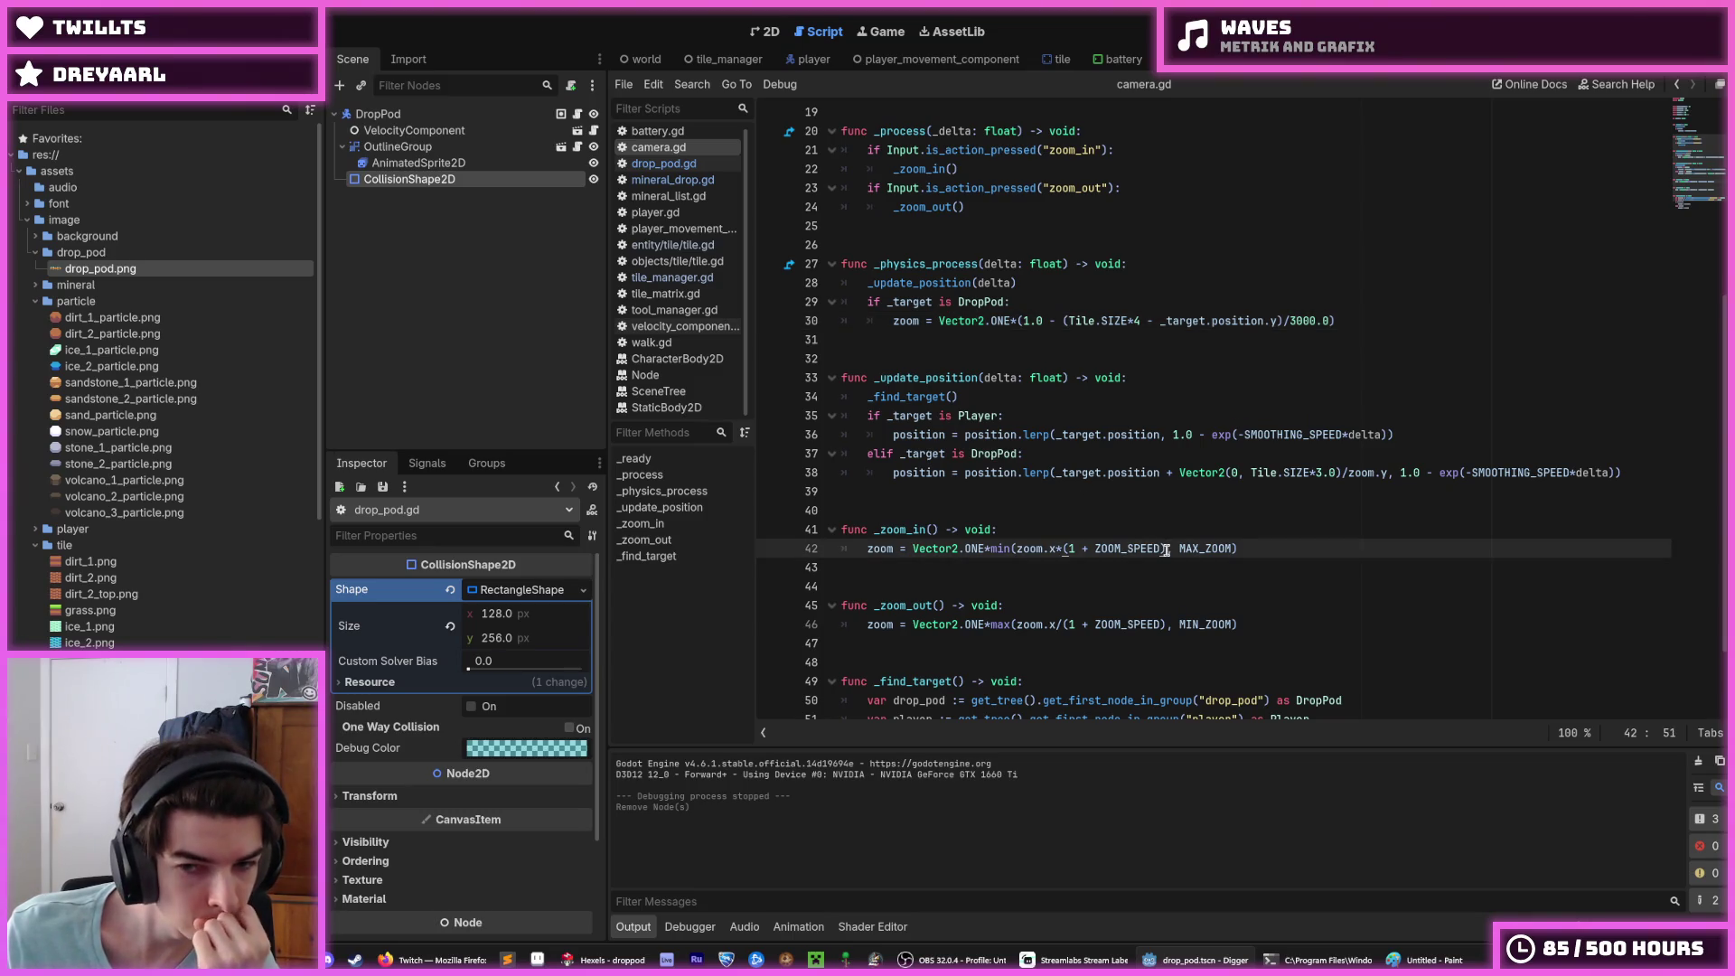
pyautogui.click(1064, 323)
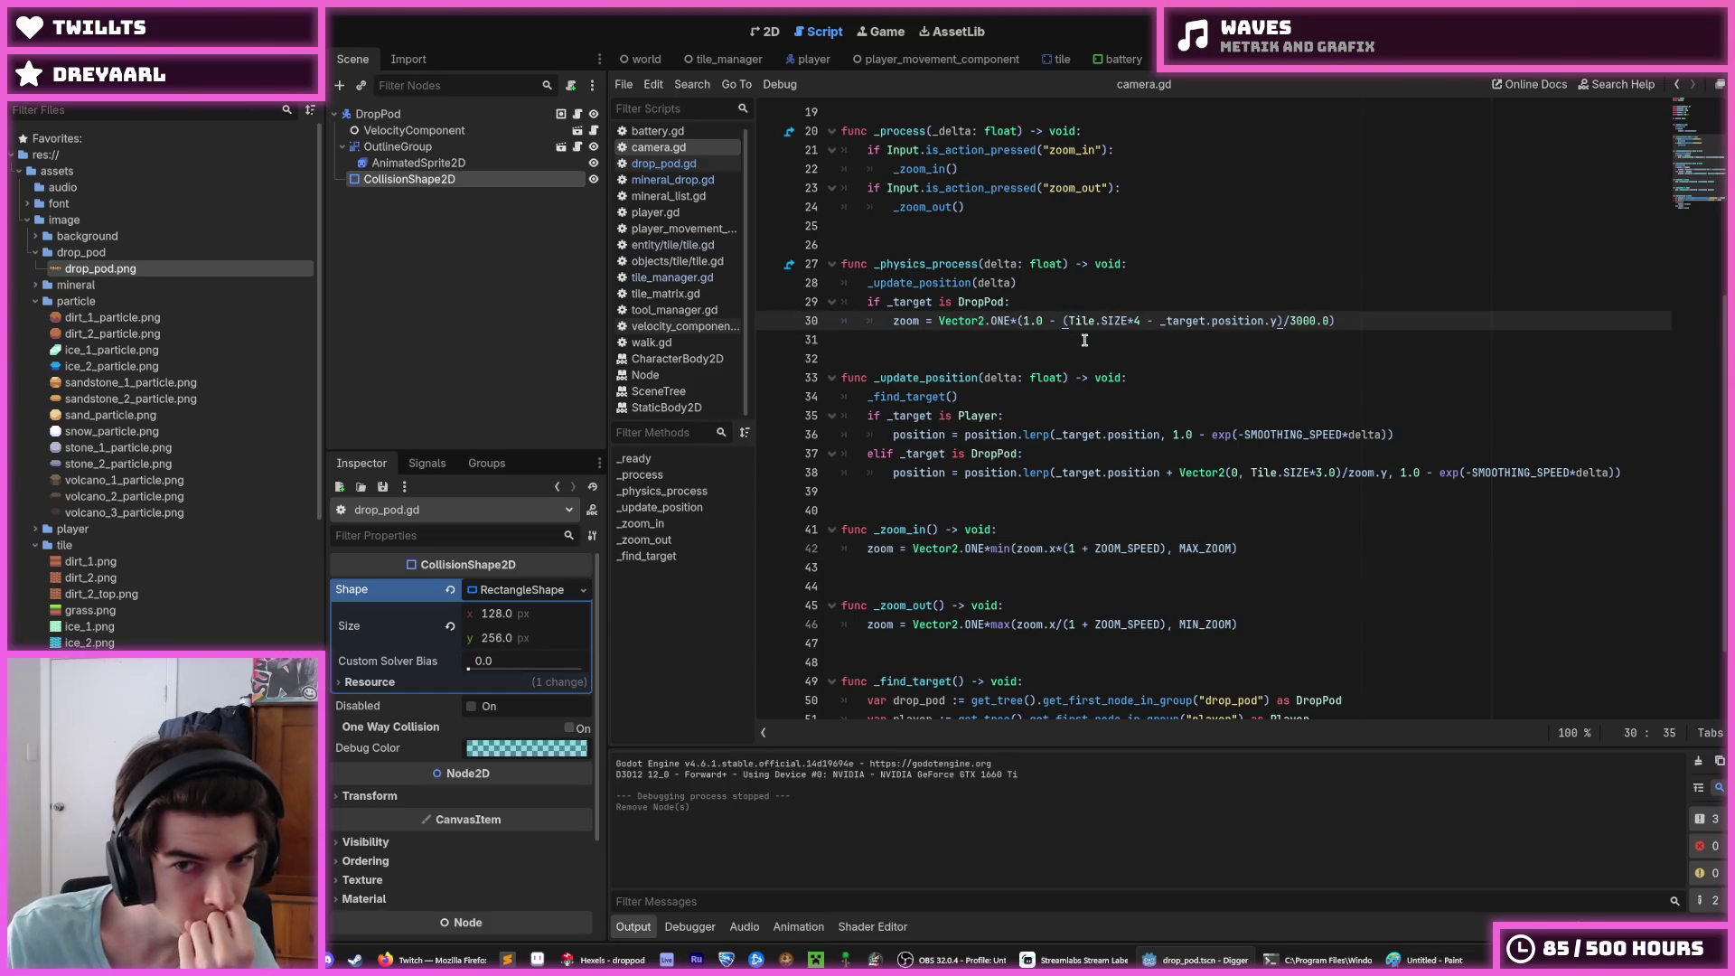
# Step: Rewrite line 30 as Vector2.ONE*((Tile.SIZE*4 - _target.position.y)/3000.0) and save camera.gd
pyautogui.press('BackSpace')
pyautogui.press('BackSpace')
pyautogui.press('BackSpace')
pyautogui.press('BackSpace')
pyautogui.press('BackSpace')
pyautogui.press('BackSpace')
pyautogui.write('/')
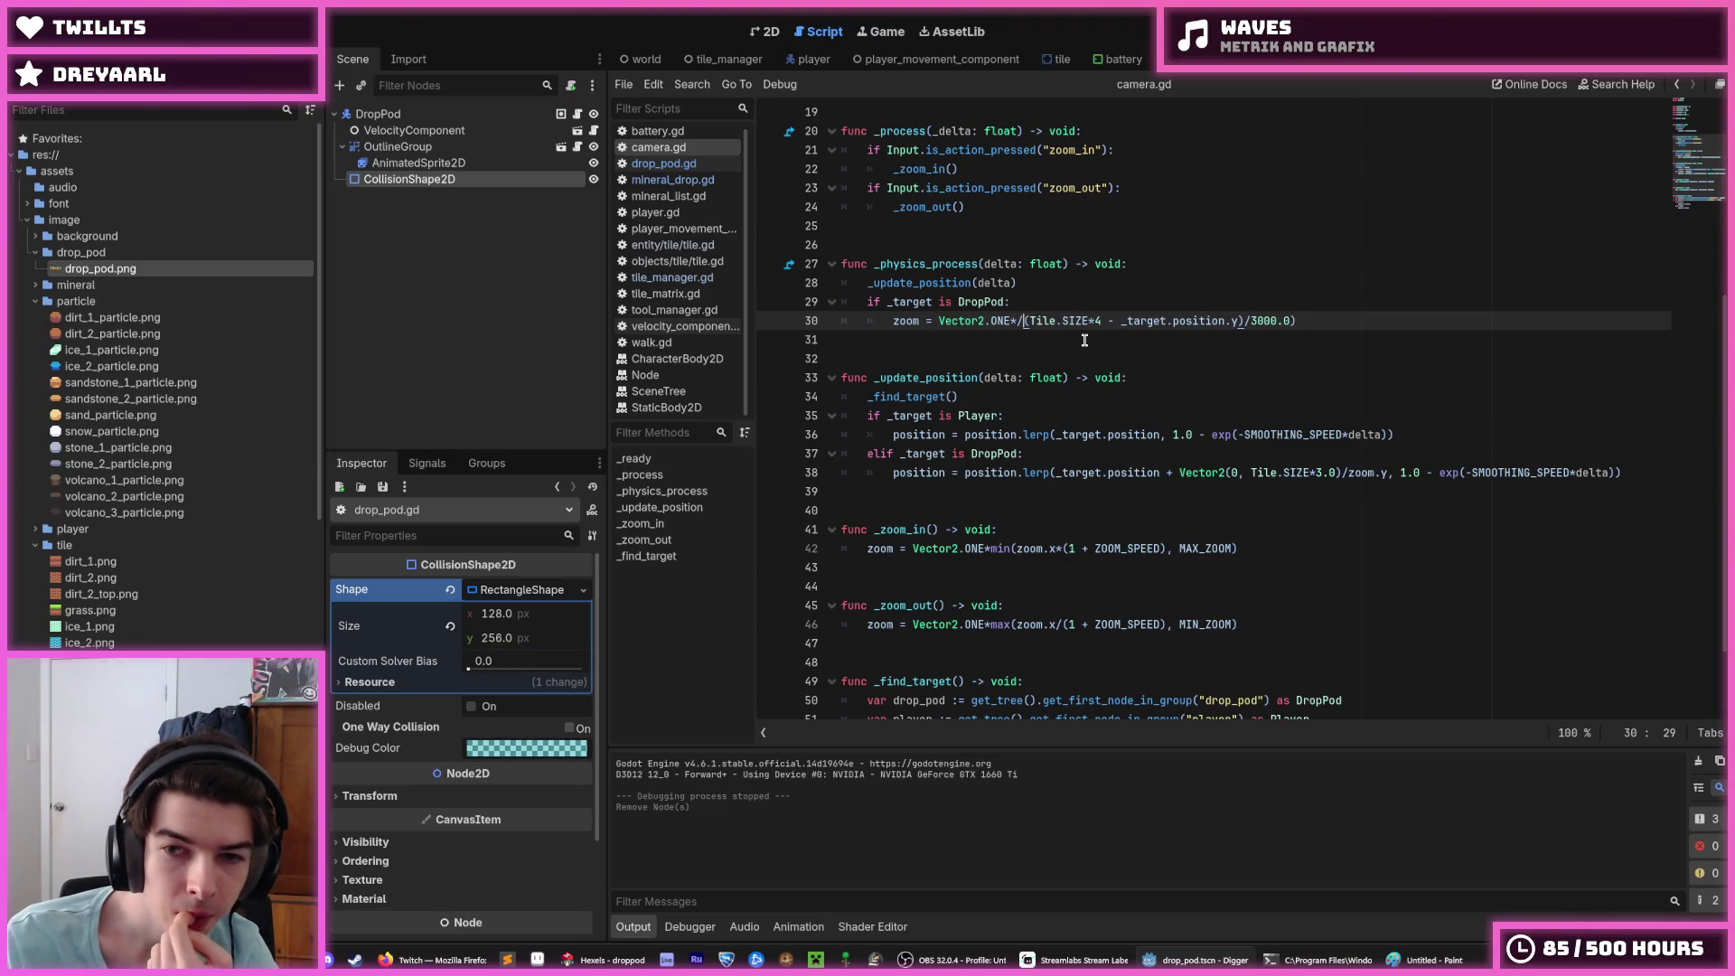
pyautogui.write('(')
pyautogui.press('End')
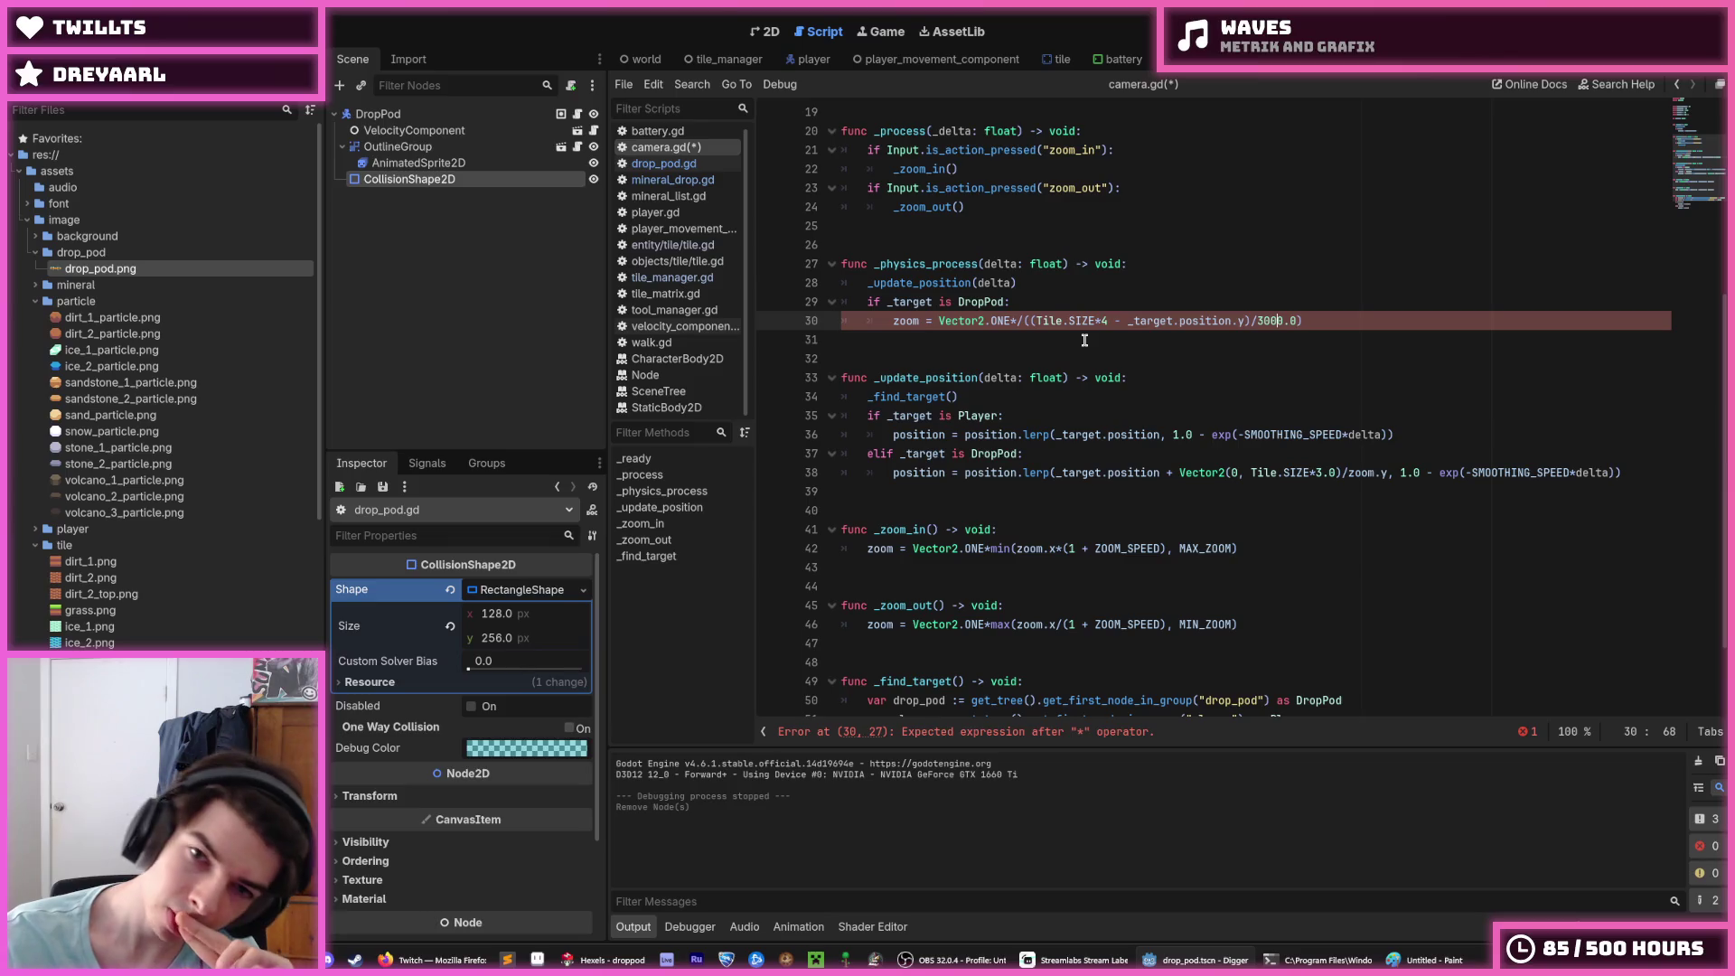
pyautogui.press('Left')
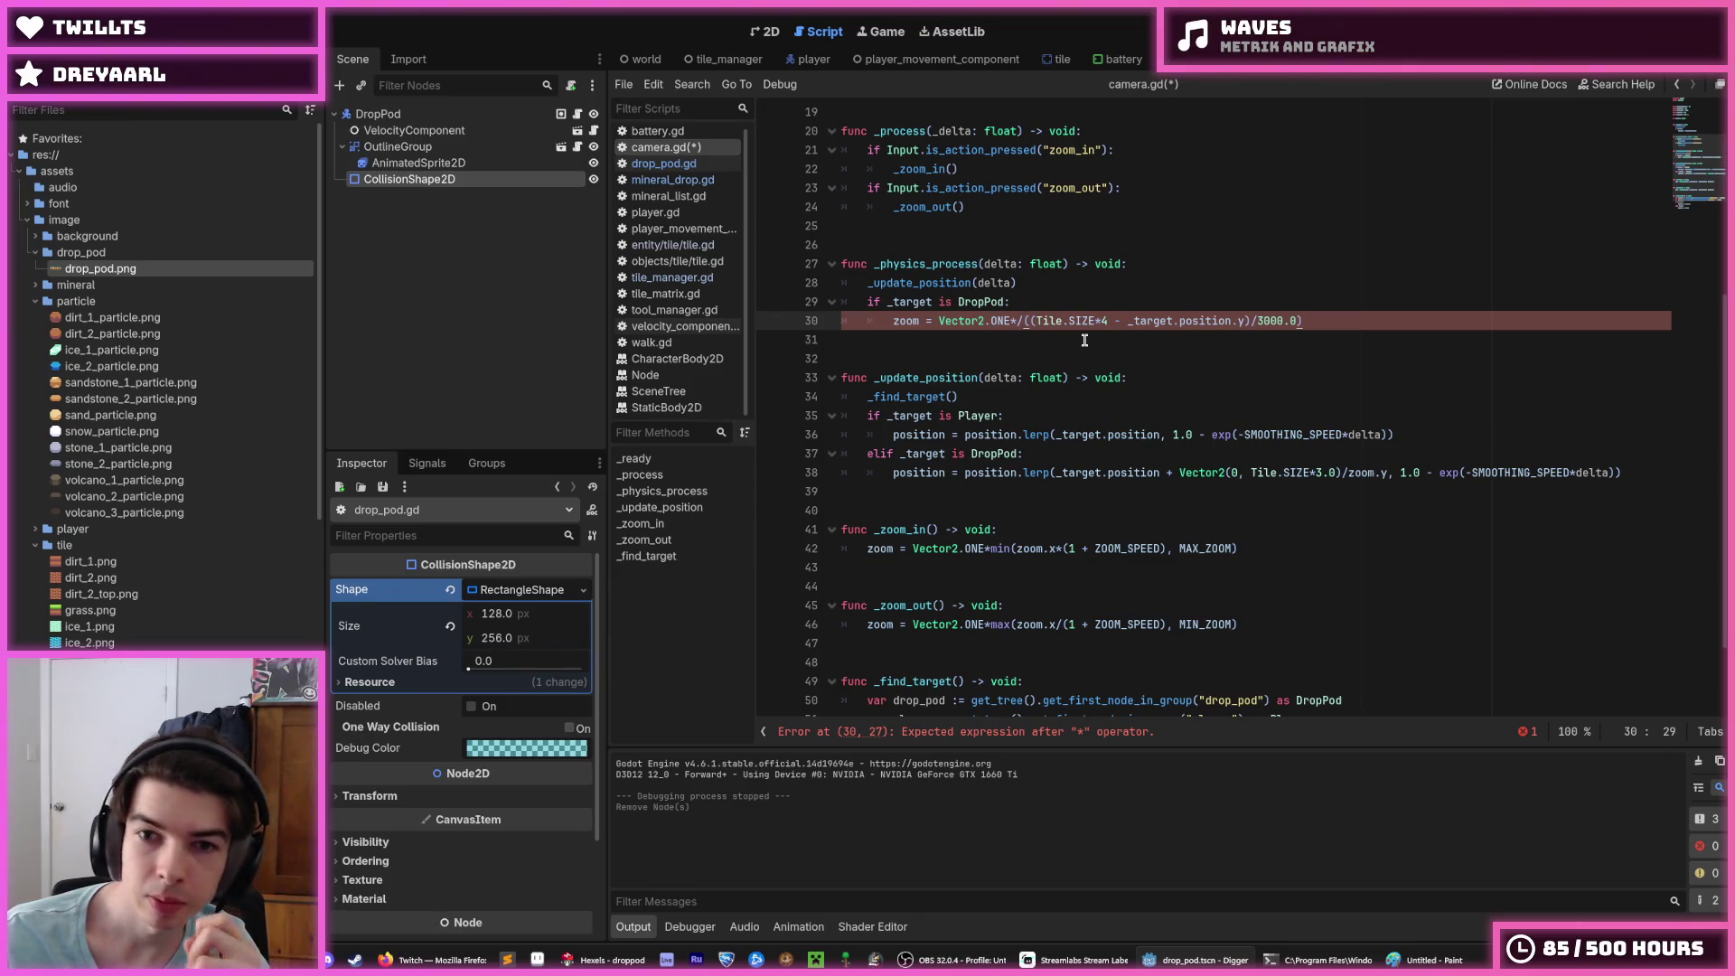
pyautogui.press('BackSpace')
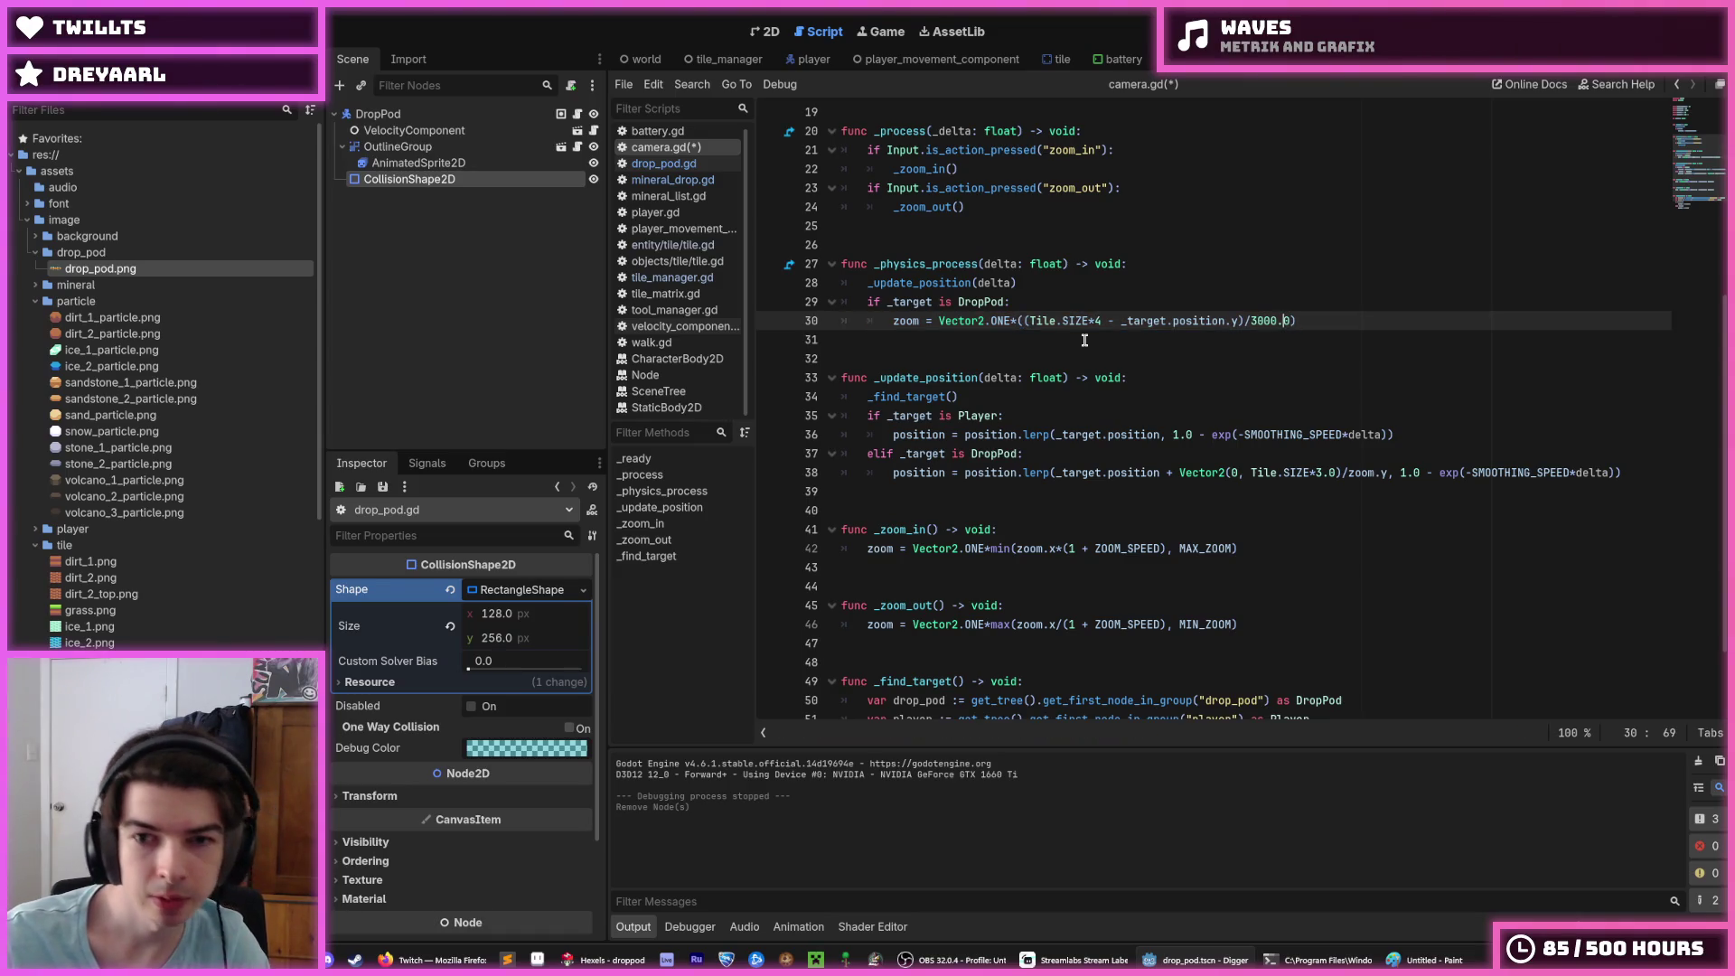
pyautogui.hotkey('ctrl', 's')
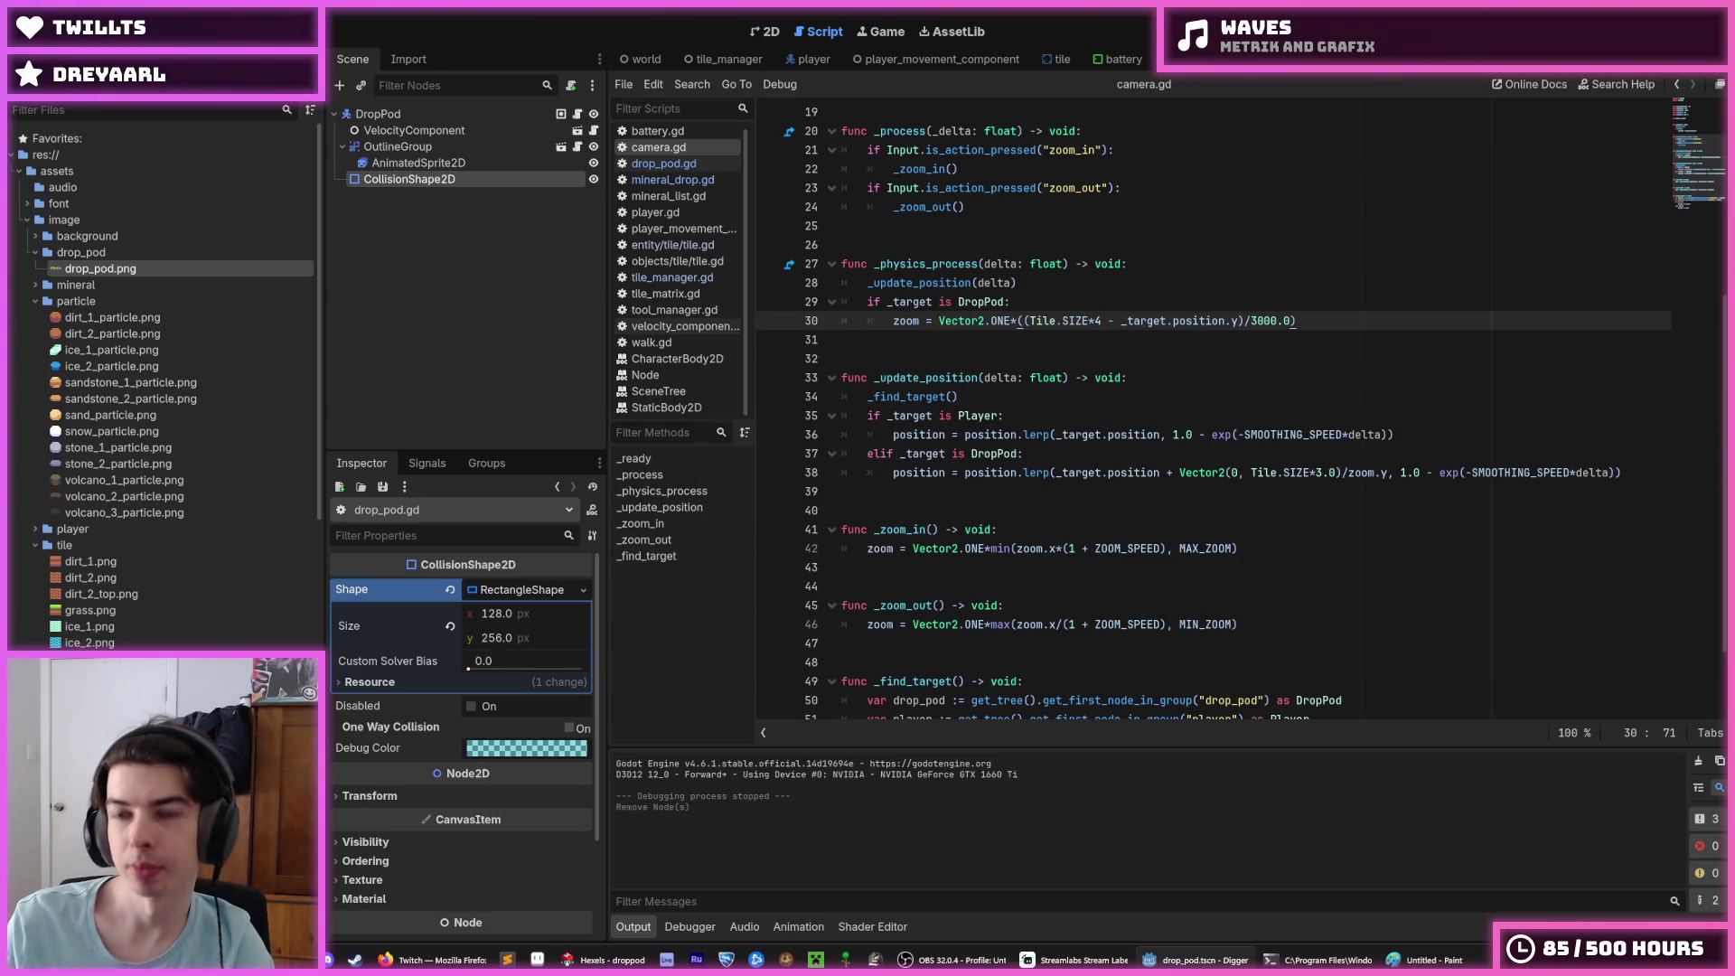
pyautogui.click(1017, 322)
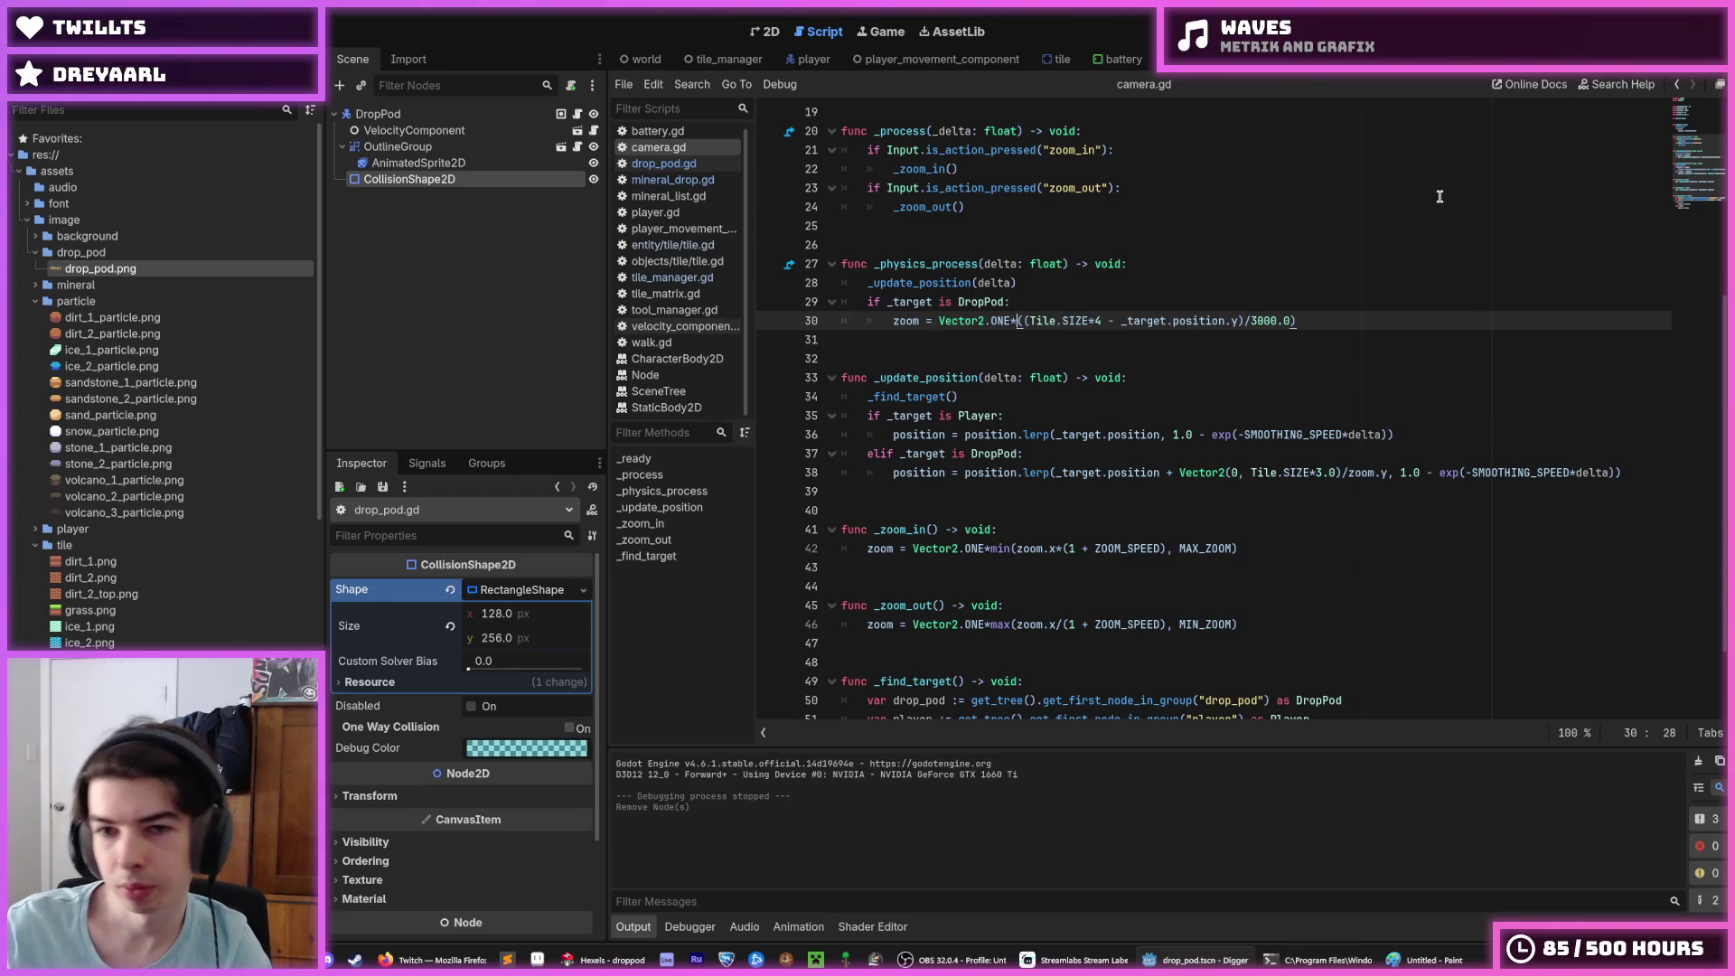
pyautogui.hotkey('ctrl', 's')
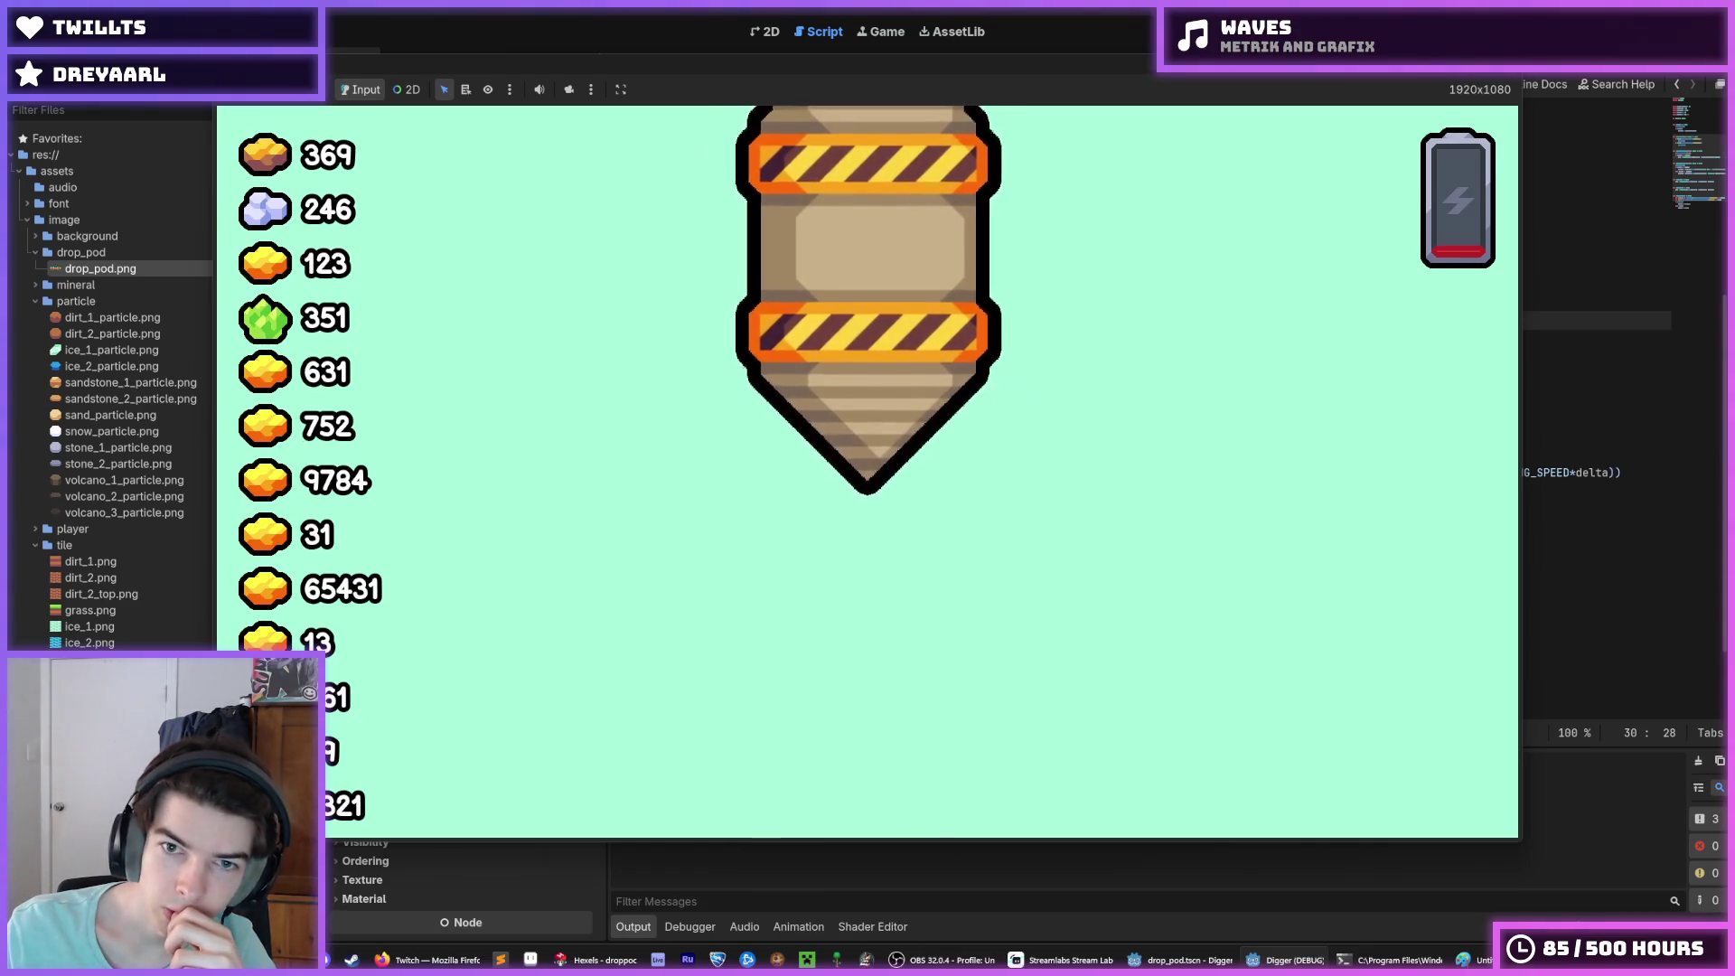
# Step: Replace the * with / on line 30 and test the resulting sharp zoom in the game
pyautogui.press('F8')
pyautogui.click(1021, 321)
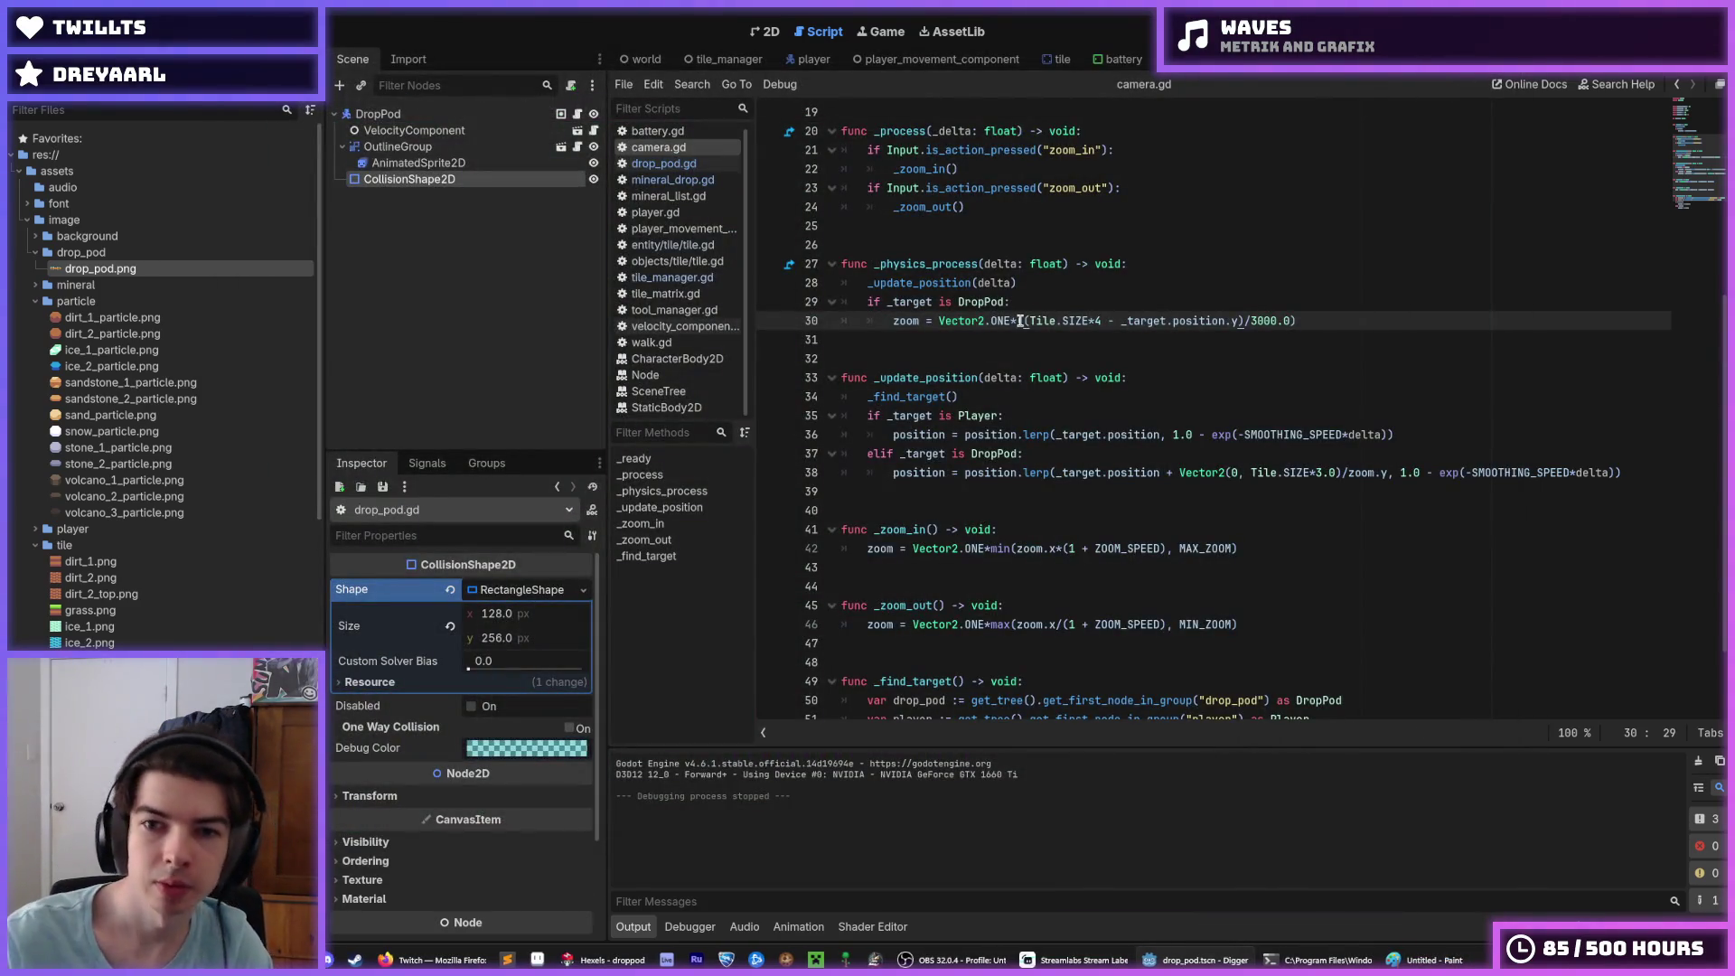
pyautogui.press('BackSpace')
pyautogui.write('/')
pyautogui.press('F5')
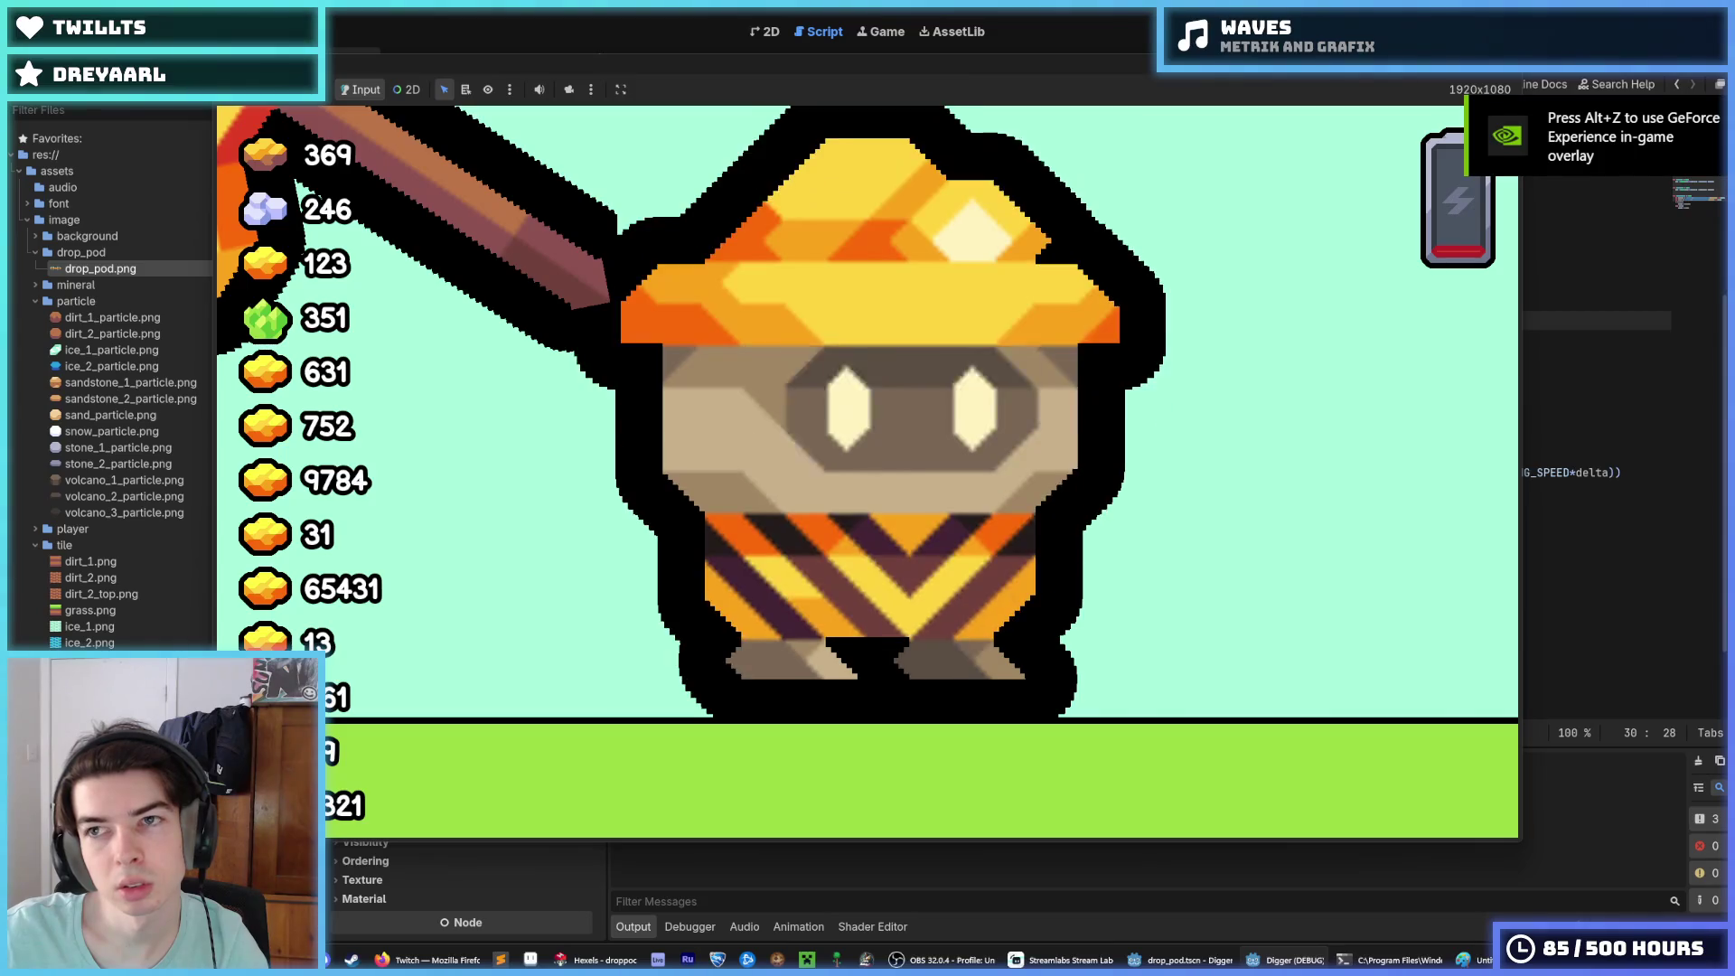
pyautogui.press('F8')
pyautogui.click(1355, 316)
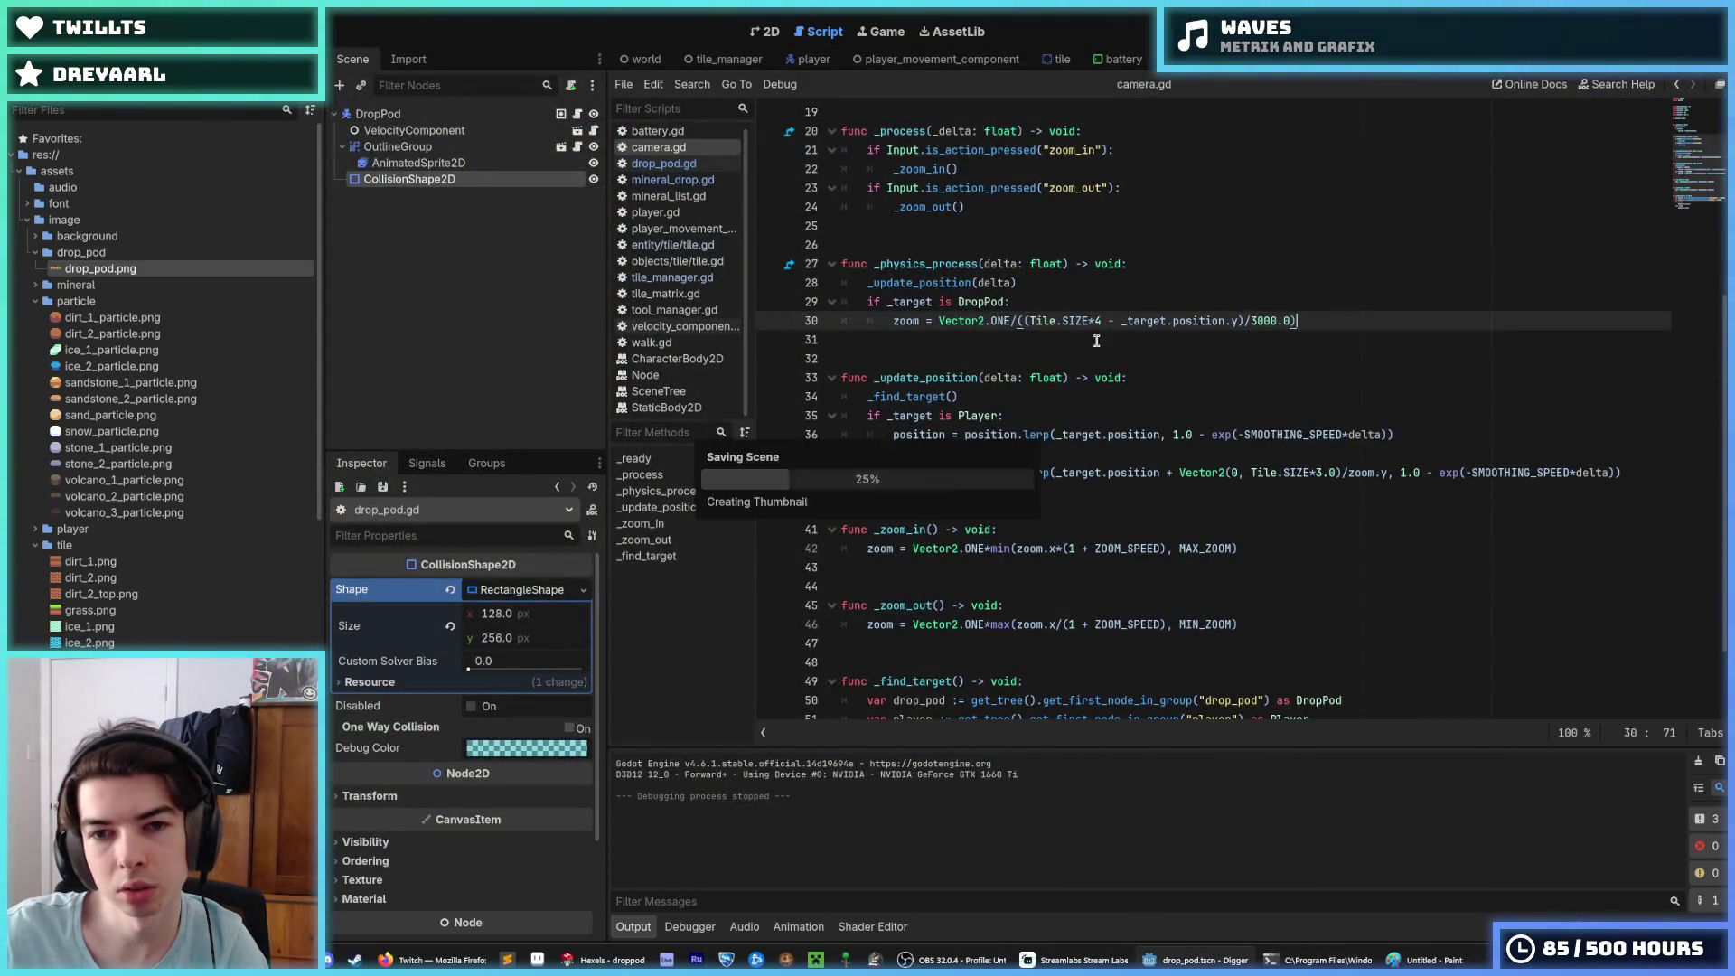
# Step: Add a 5.0 constant over the distance term on line 30, save, and test it
pyautogui.click(1257, 323)
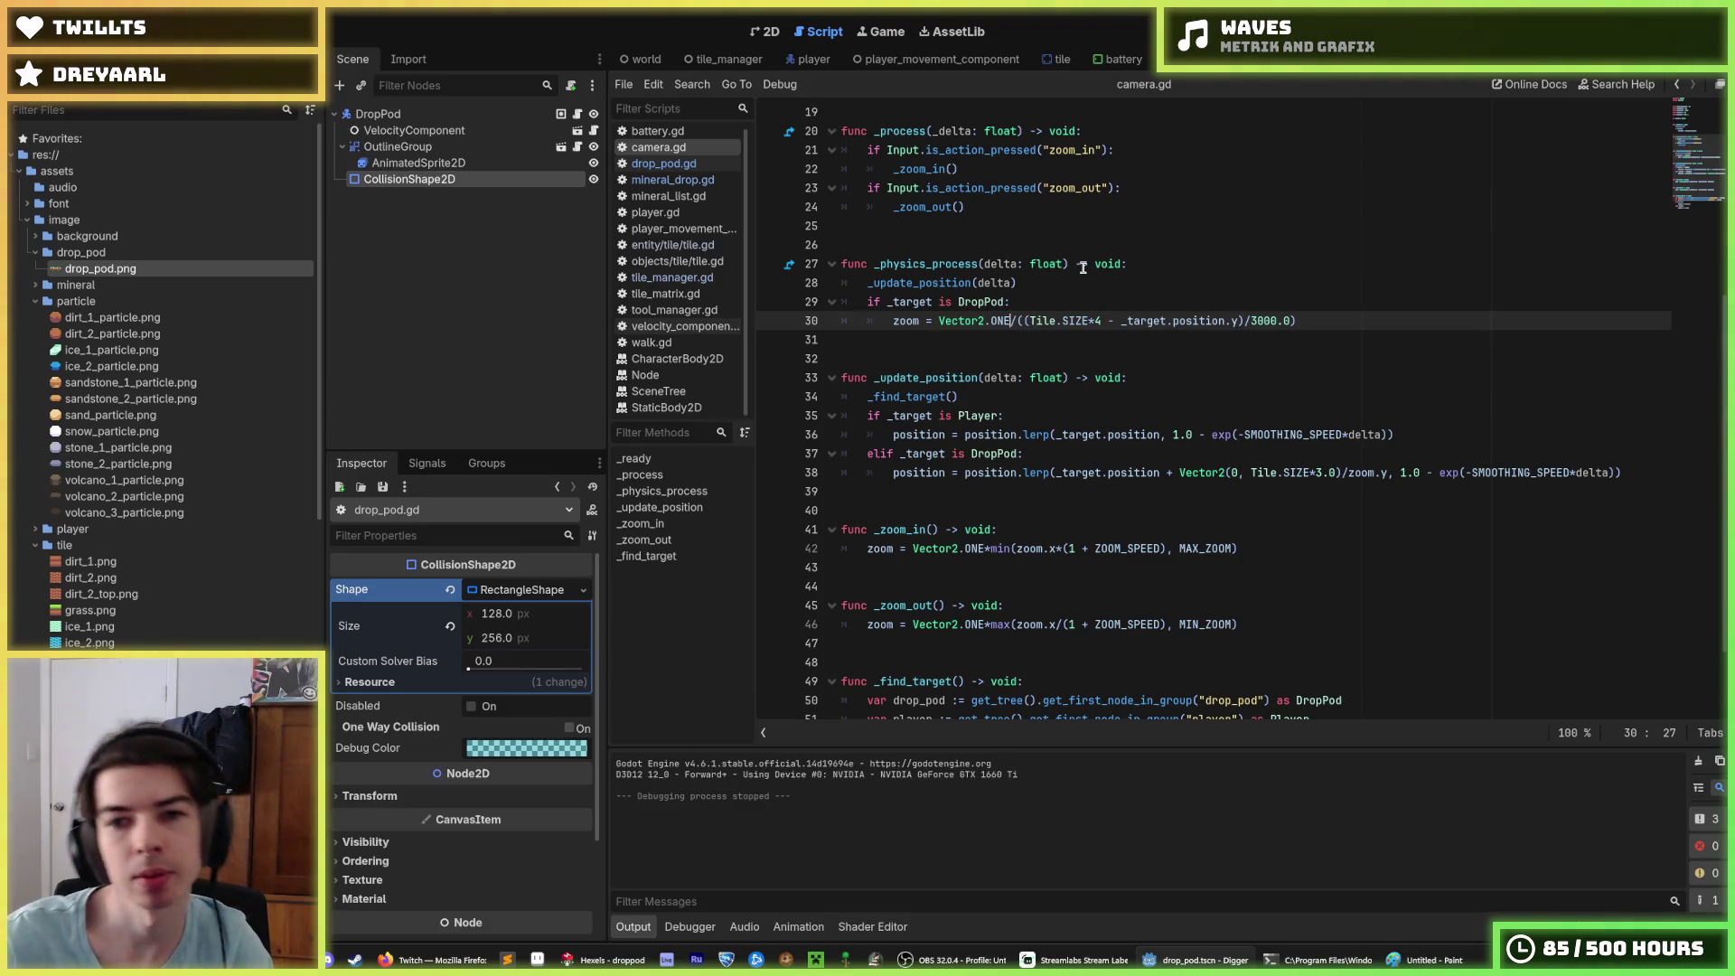
pyautogui.write('*(5')
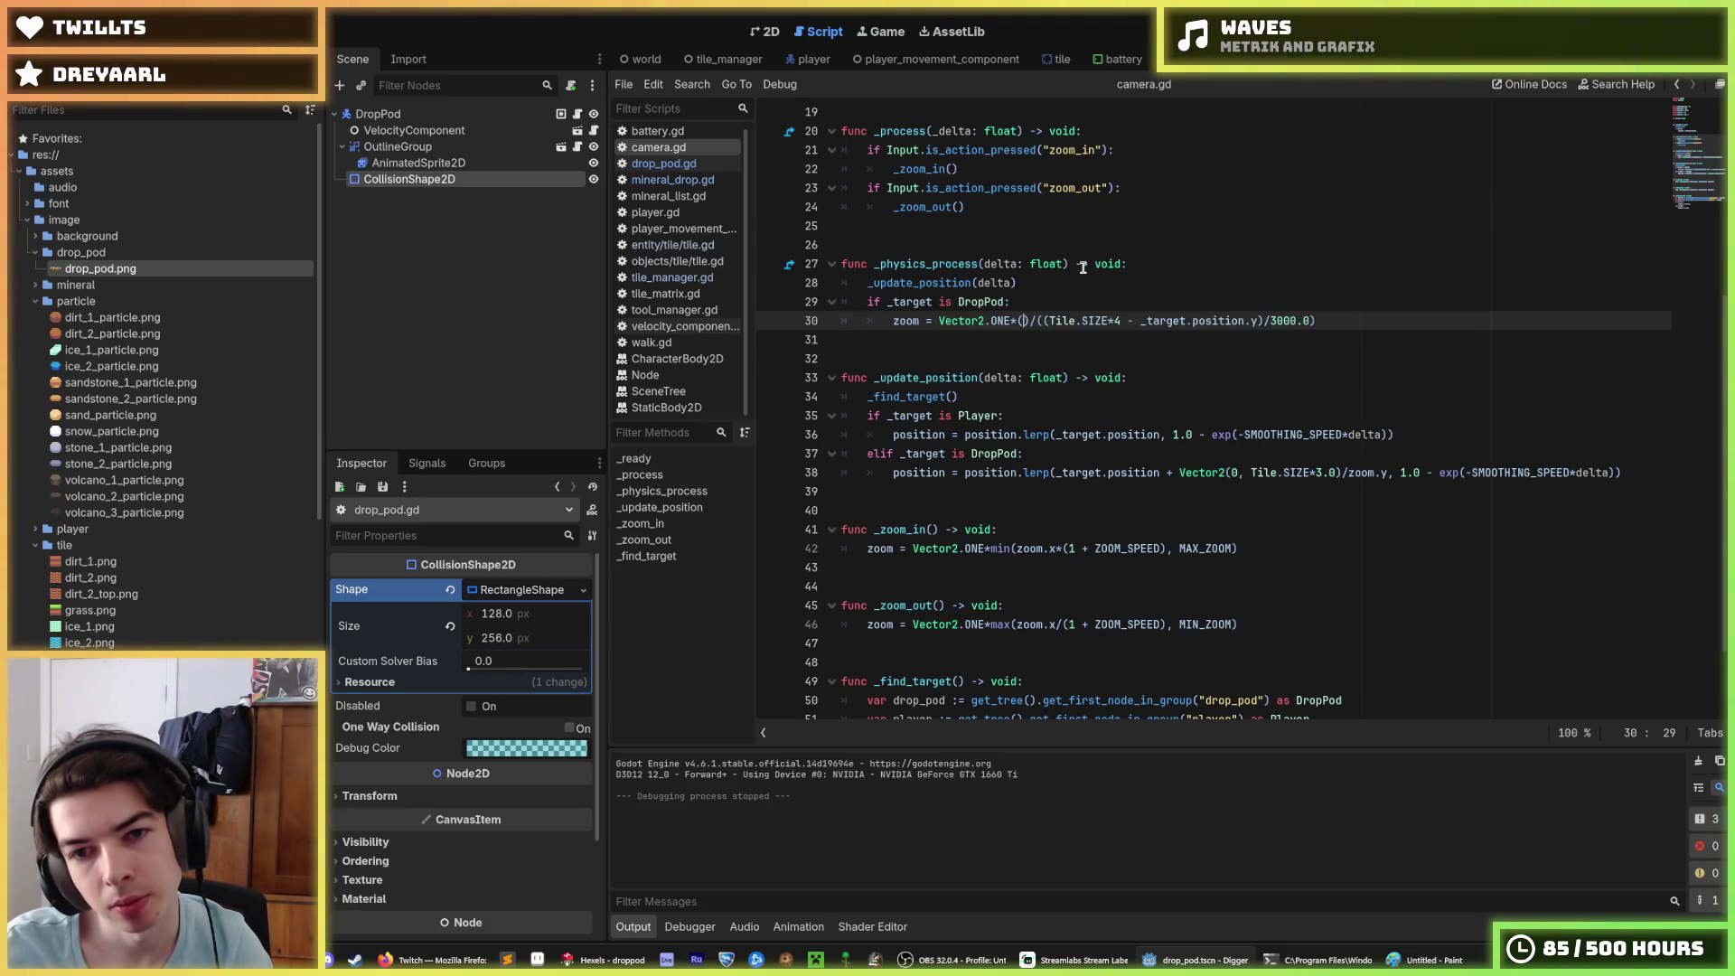
pyautogui.press('BackSpace')
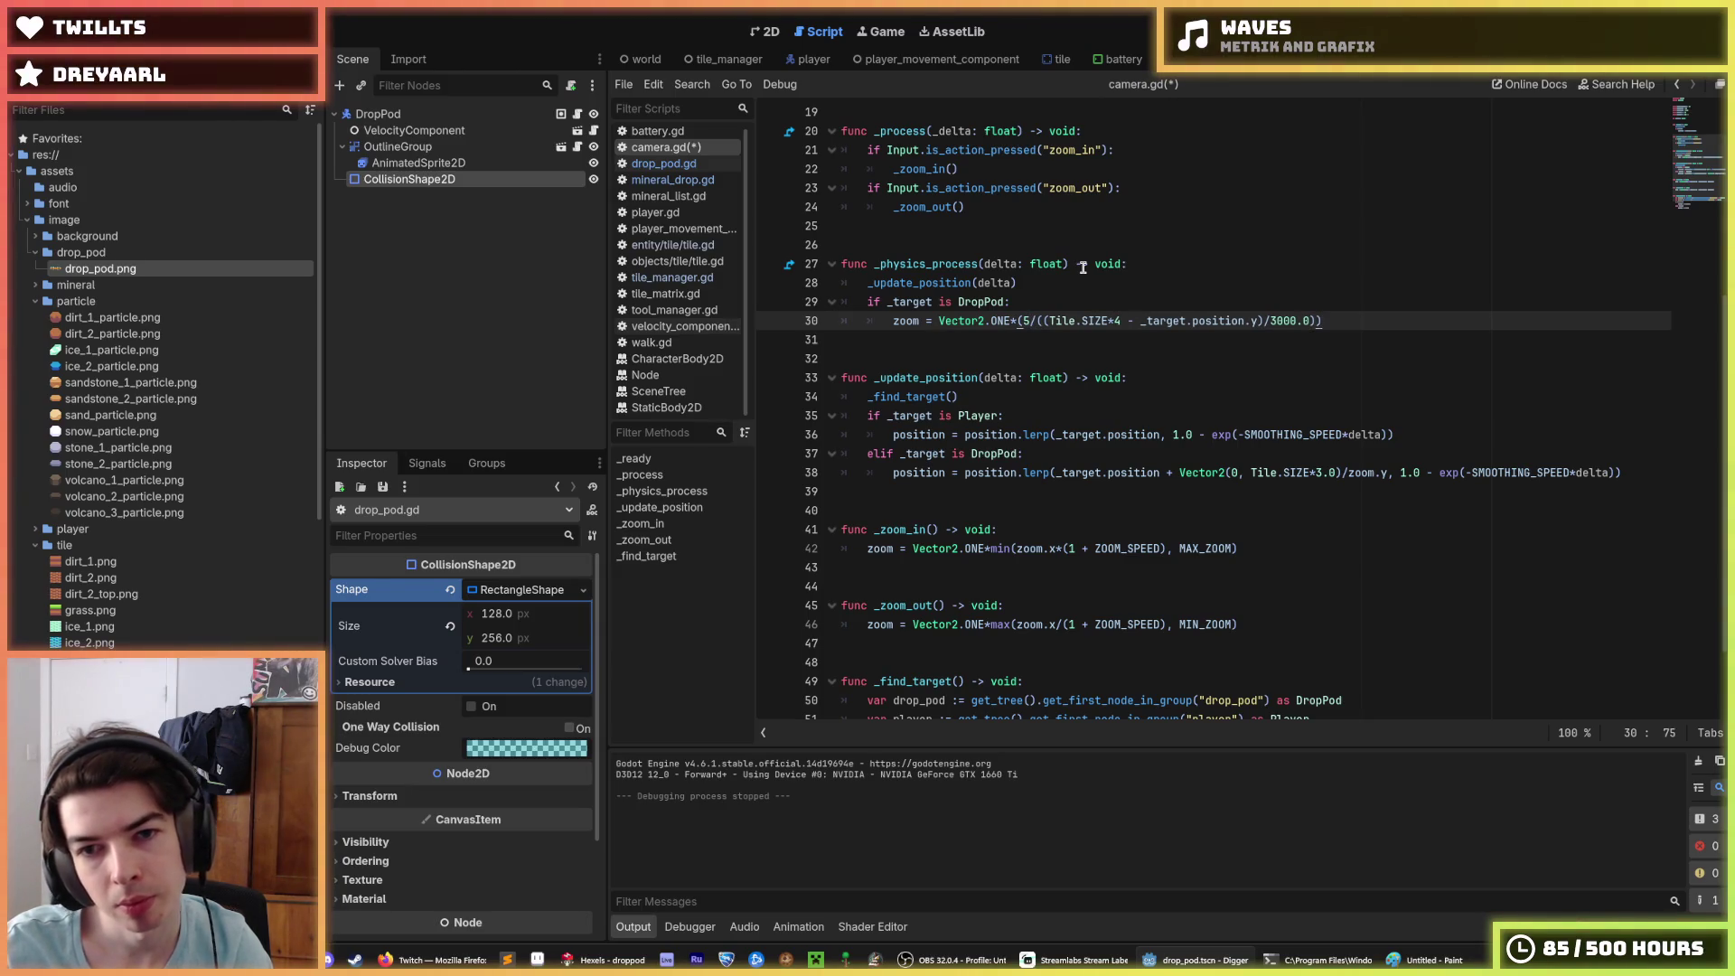
pyautogui.write('.0')
pyautogui.hotkey('ctrl', 's')
pyautogui.press('F5')
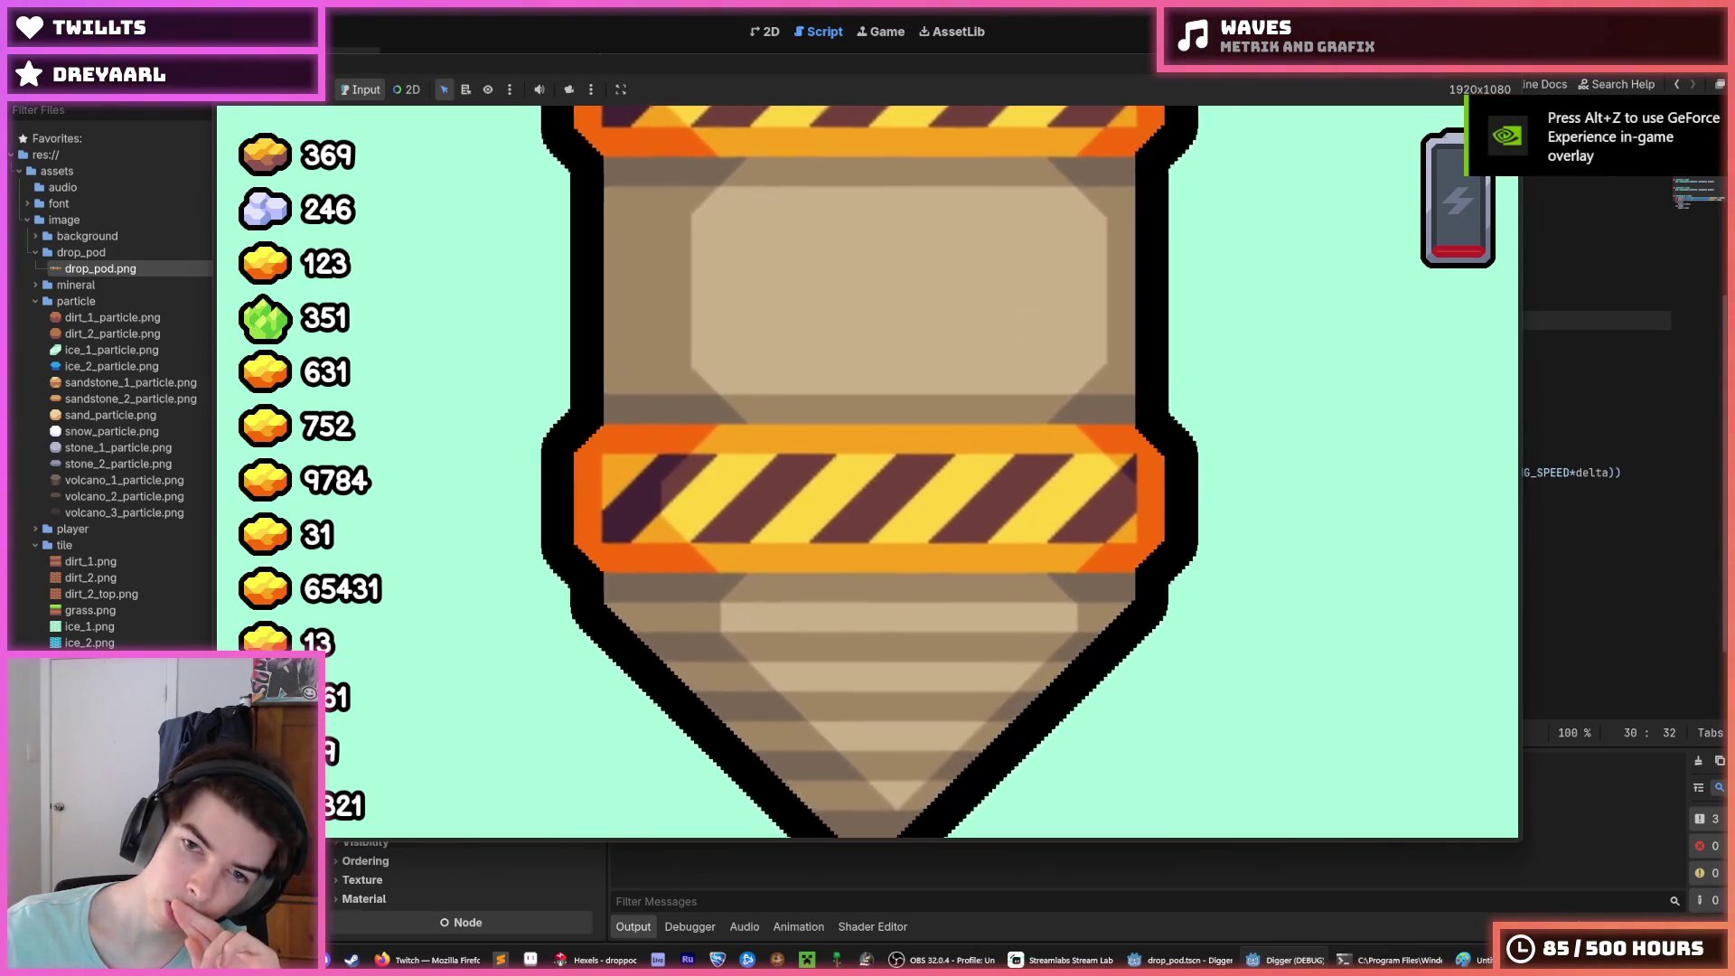
pyautogui.press('F8')
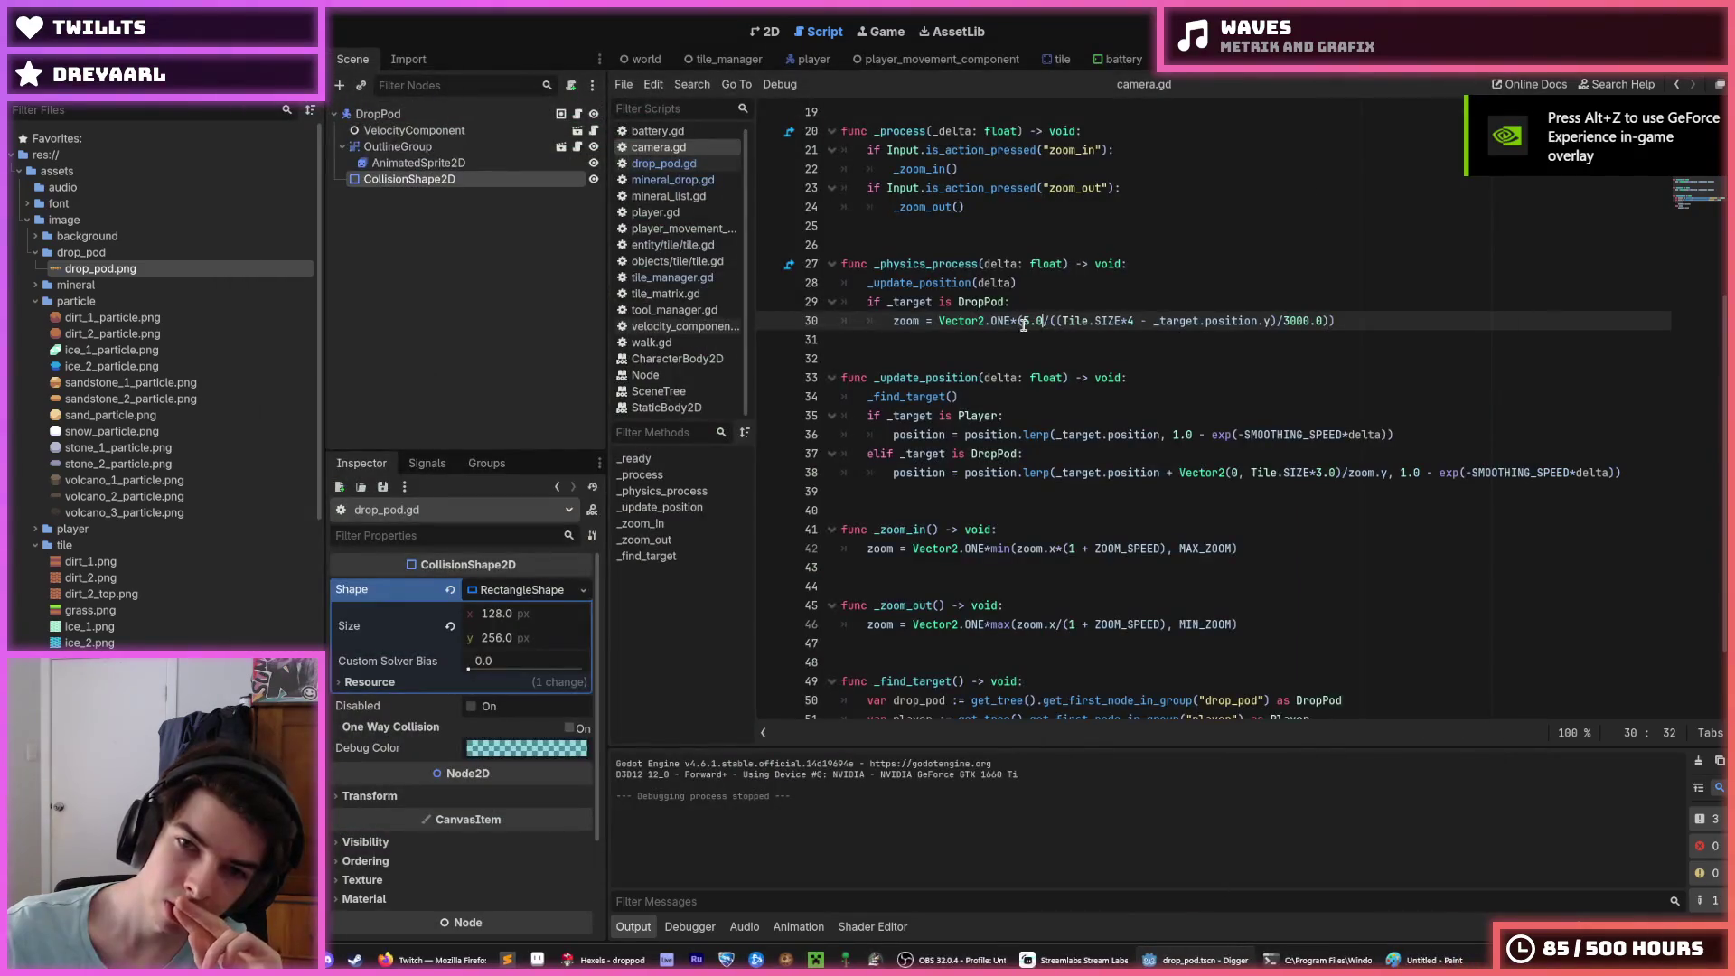
# Step: Change the zoom constant from 5.0 to 0.5, save, and test the game again
pyautogui.press('Delete')
pyautogui.write('0')
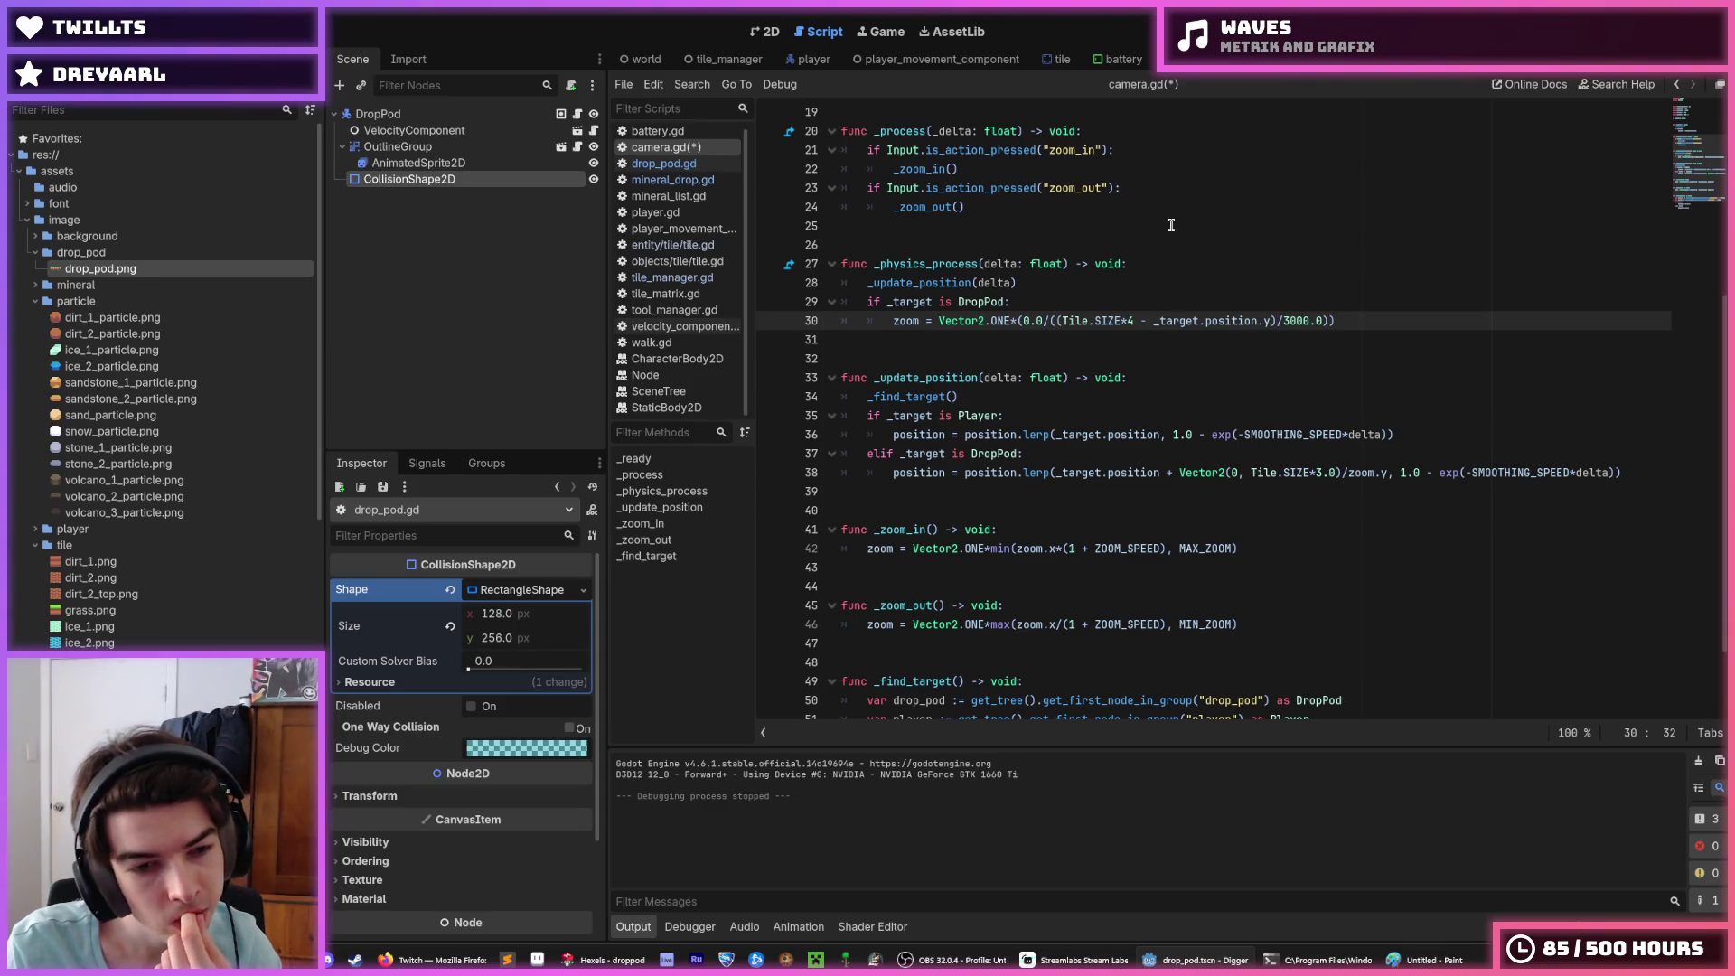
pyautogui.press('BackSpace')
pyautogui.write('5')
pyautogui.hotkey('ctrl', 's')
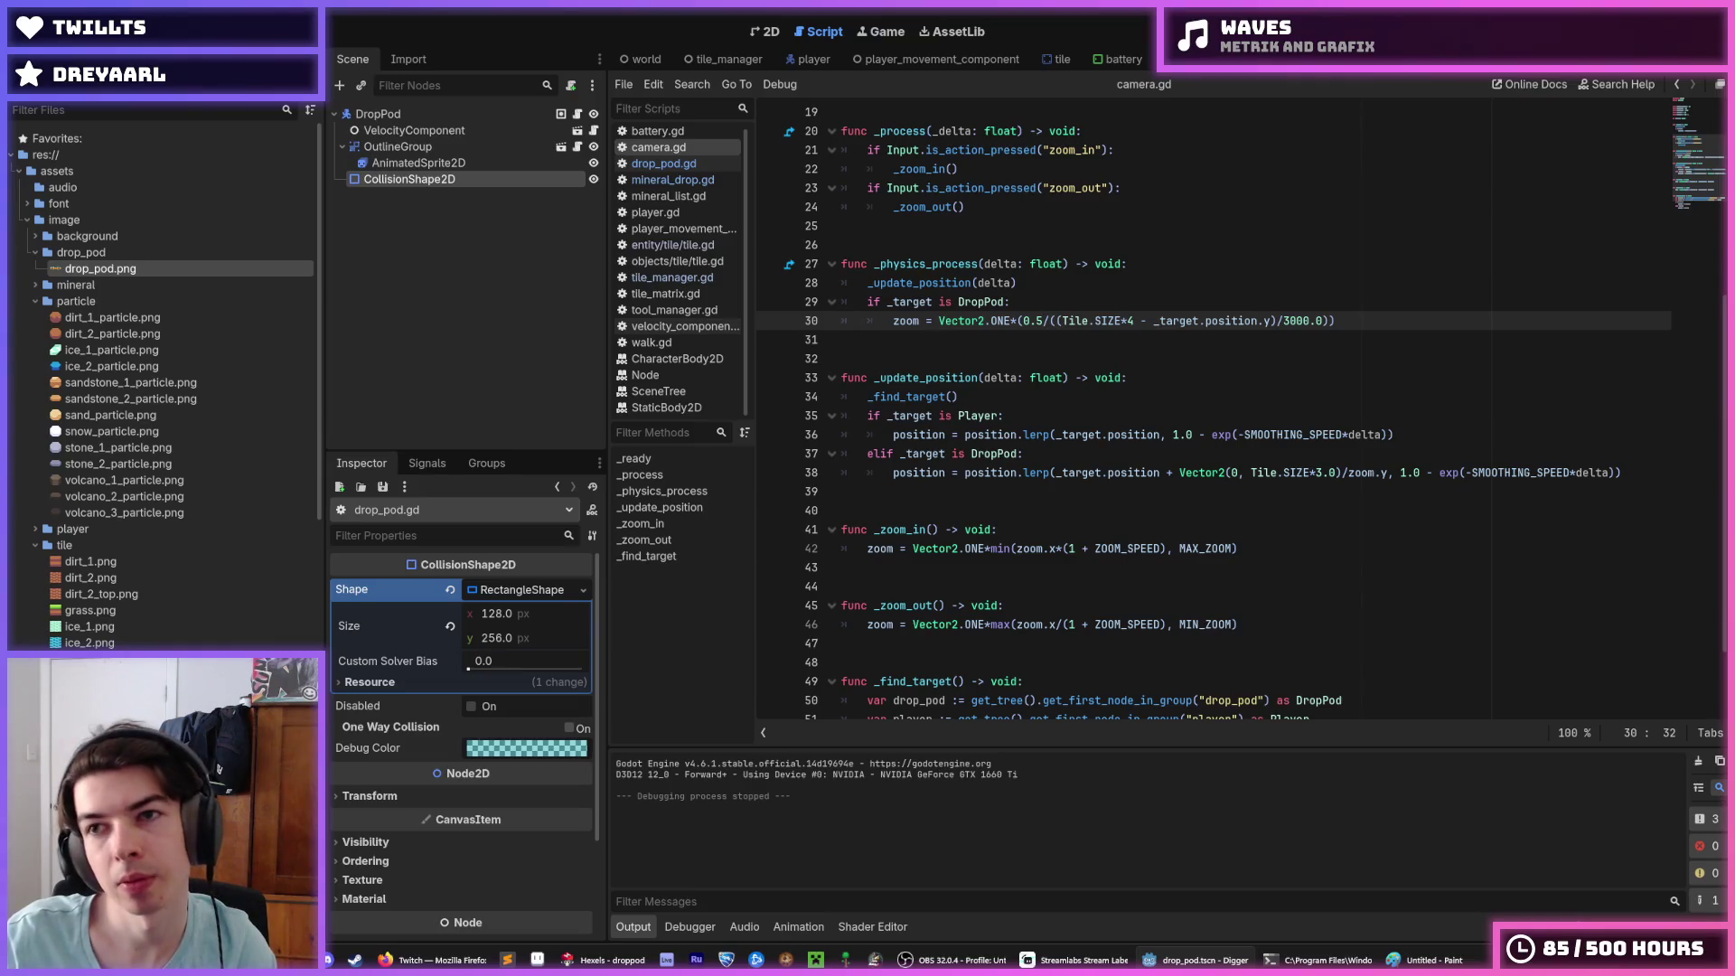
pyautogui.press('F5')
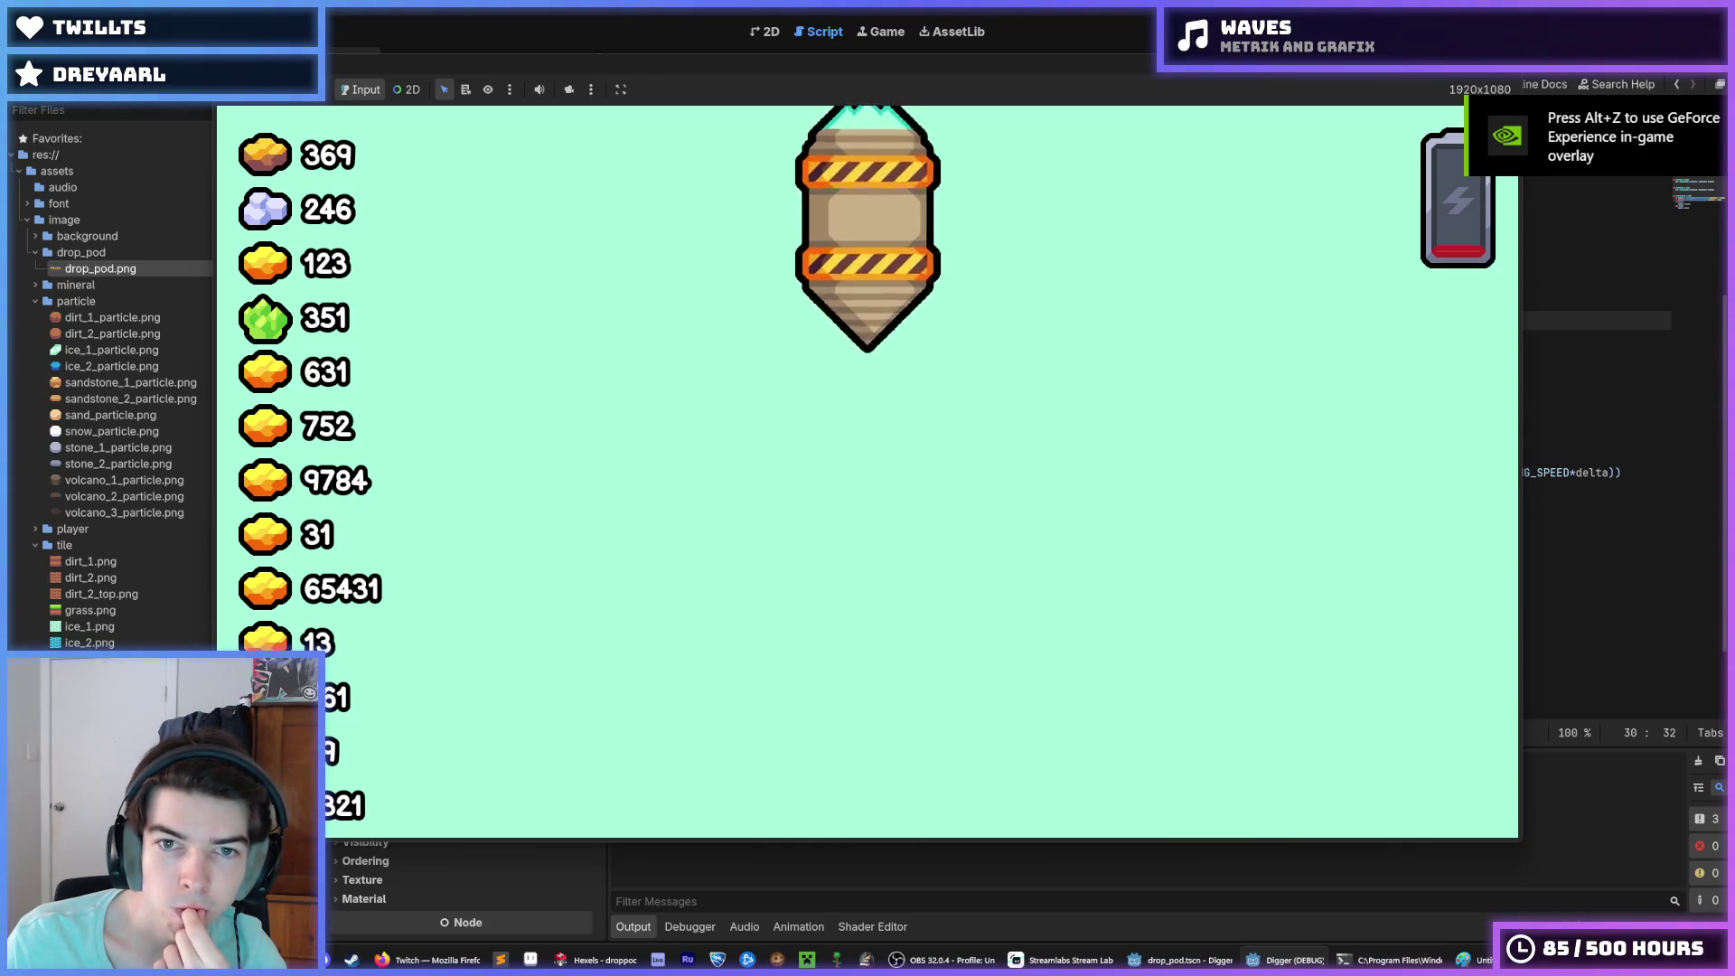
pyautogui.press('F8')
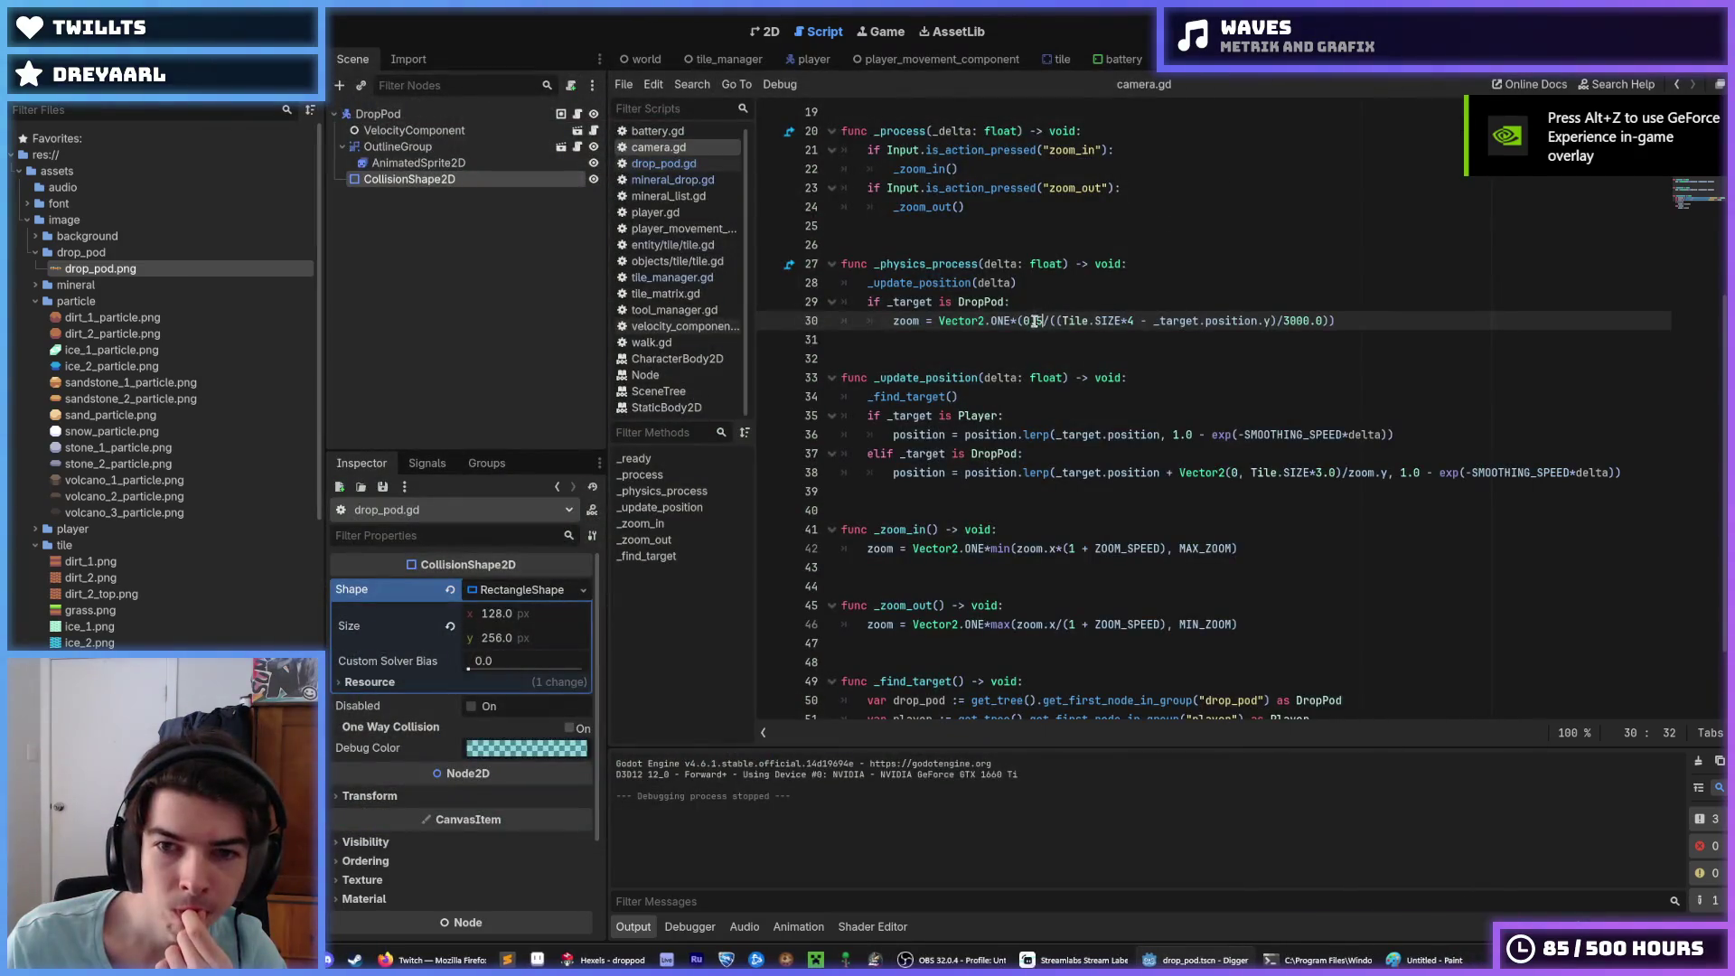
# Step: Playtest the camera with the 0.2 zoom constant over several runs, then return to line 31
pyautogui.click(1038, 323)
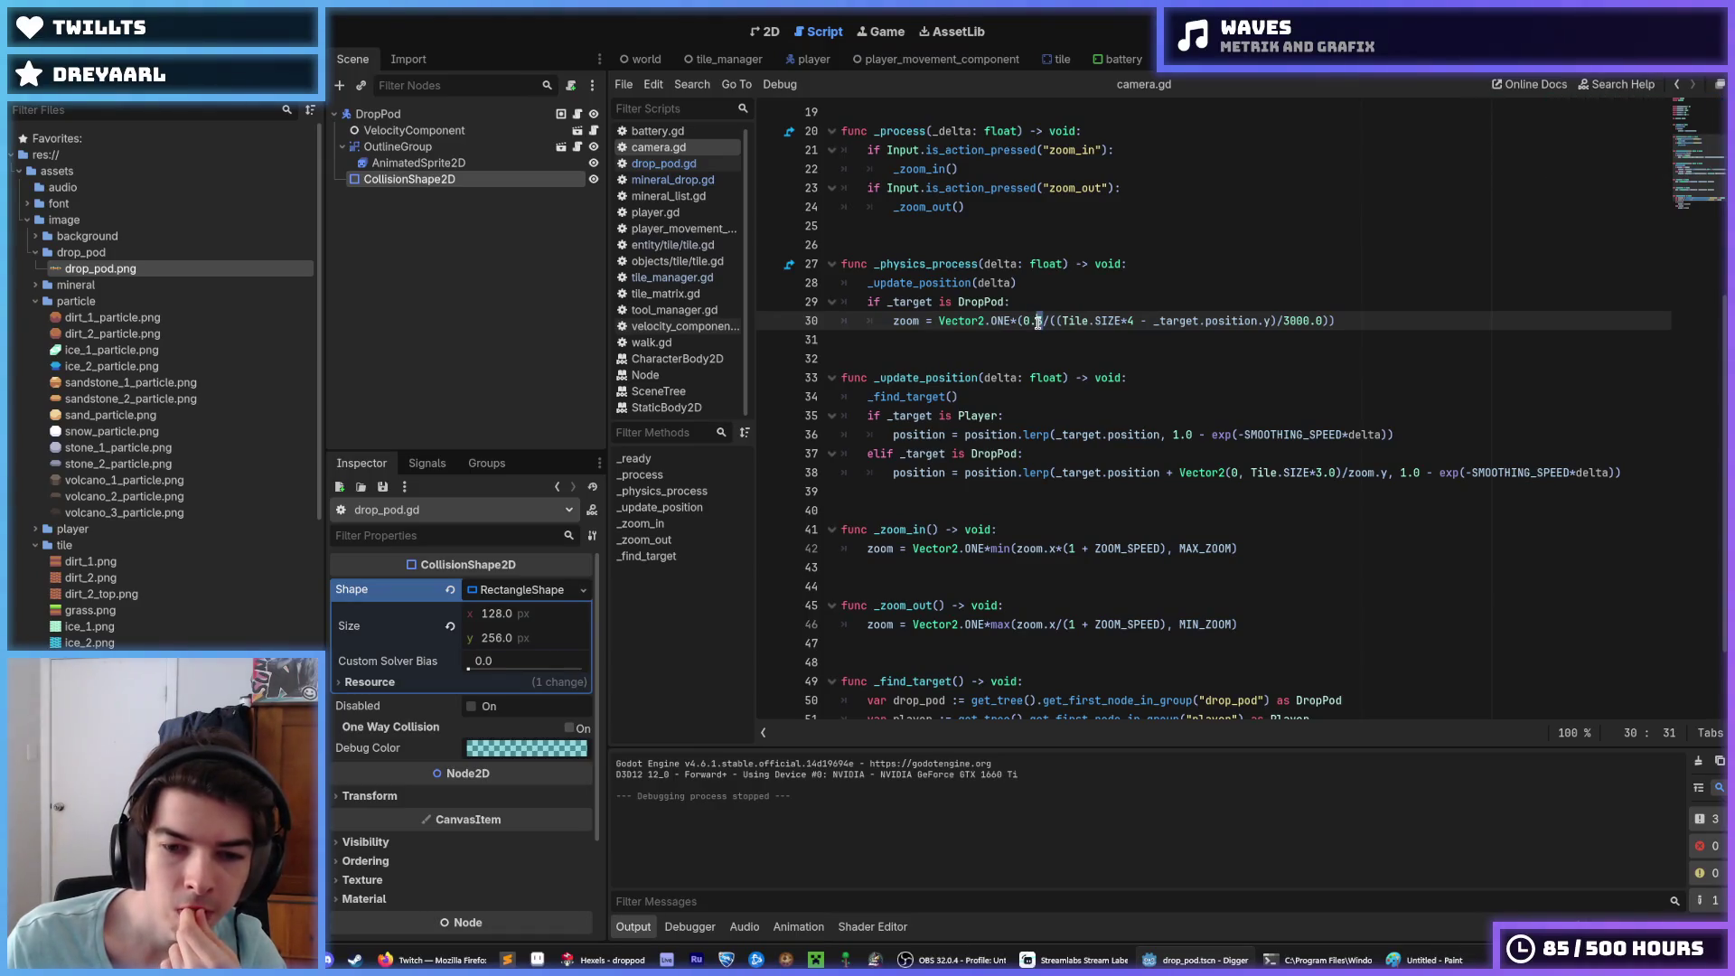
pyautogui.write('2')
pyautogui.press('F5')
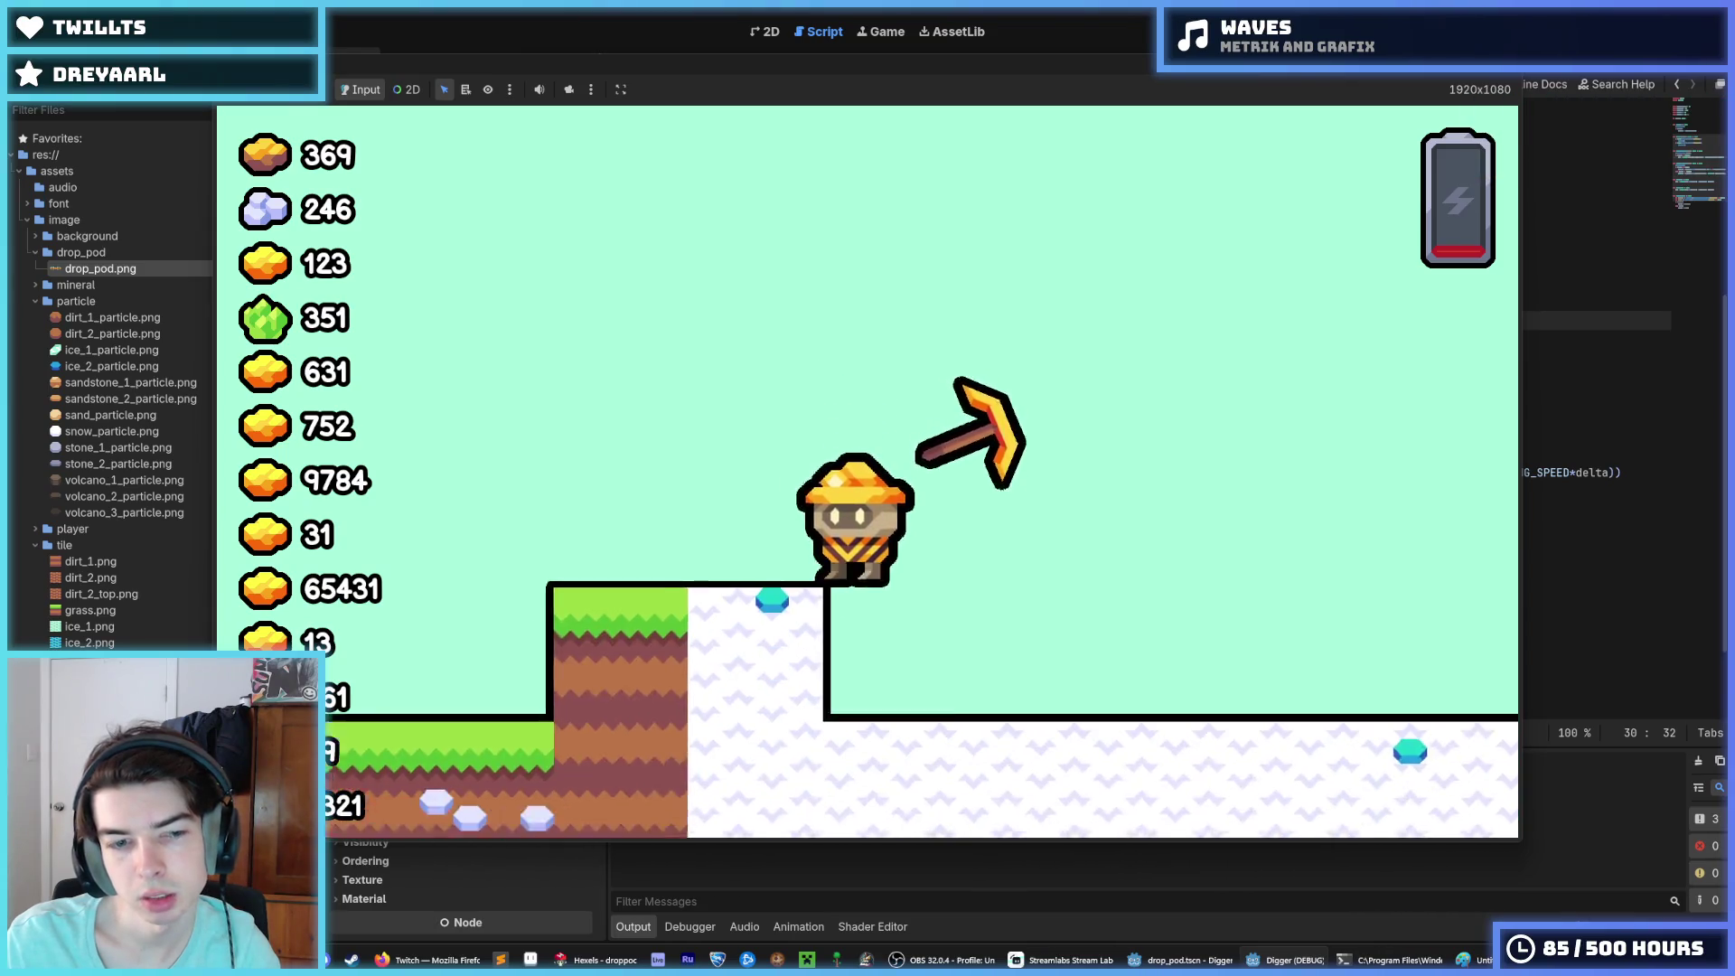
pyautogui.press('Escape')
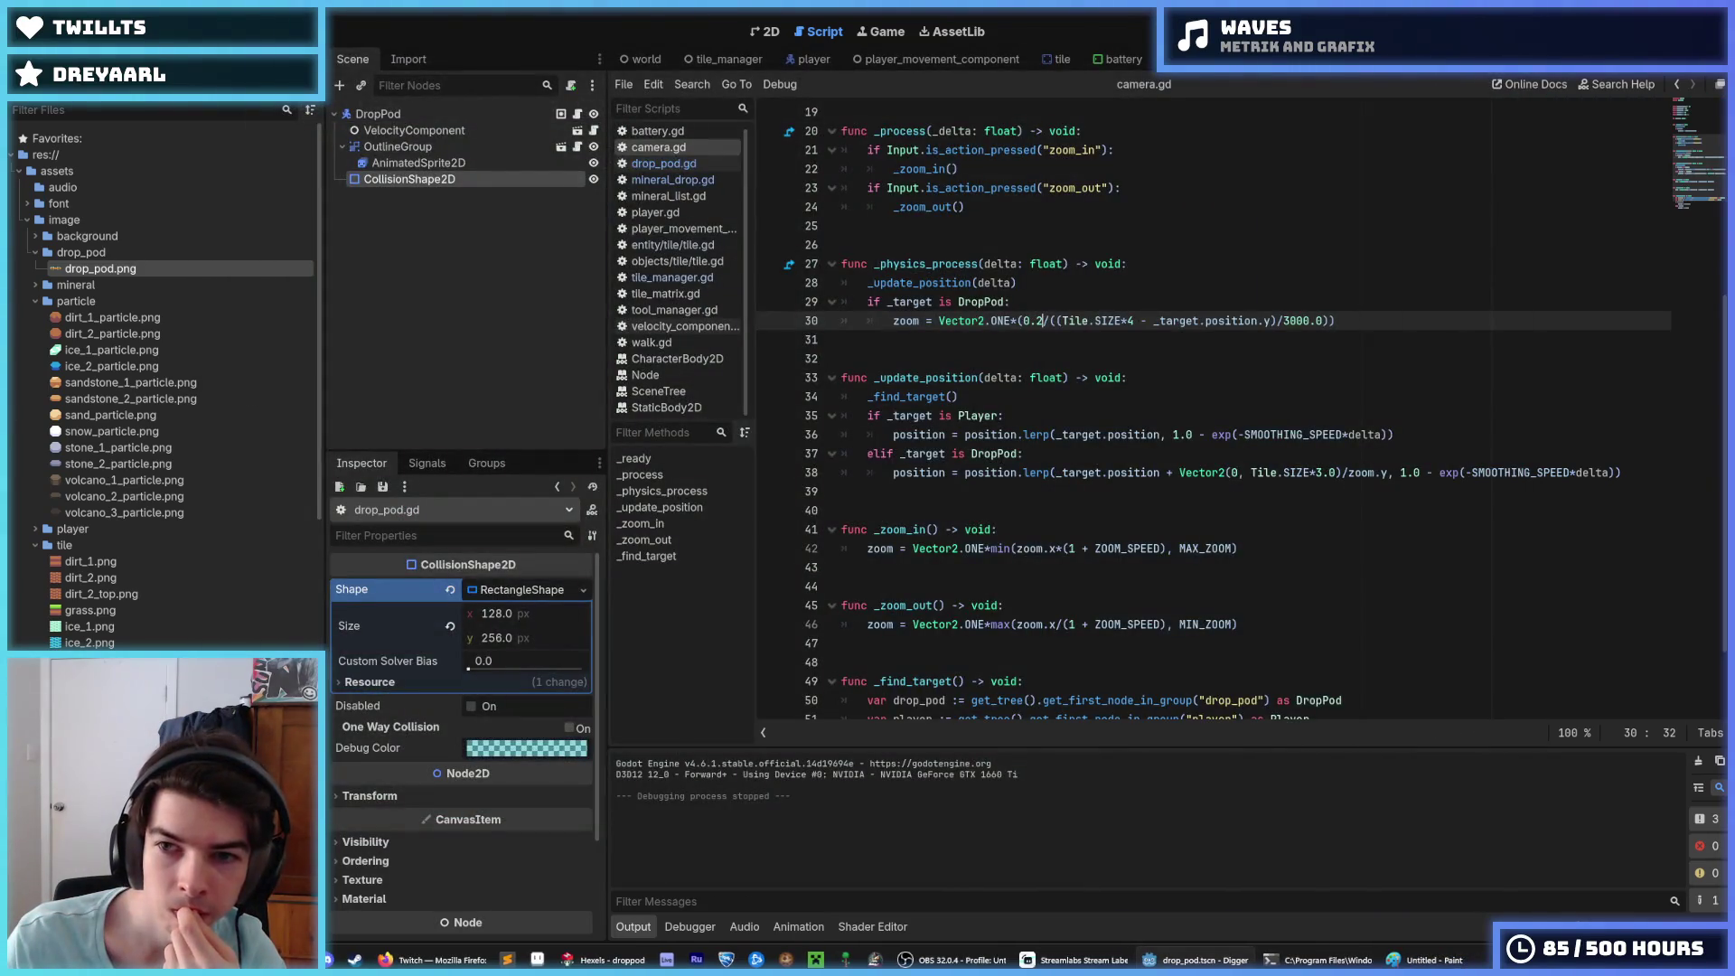
pyautogui.press('F5')
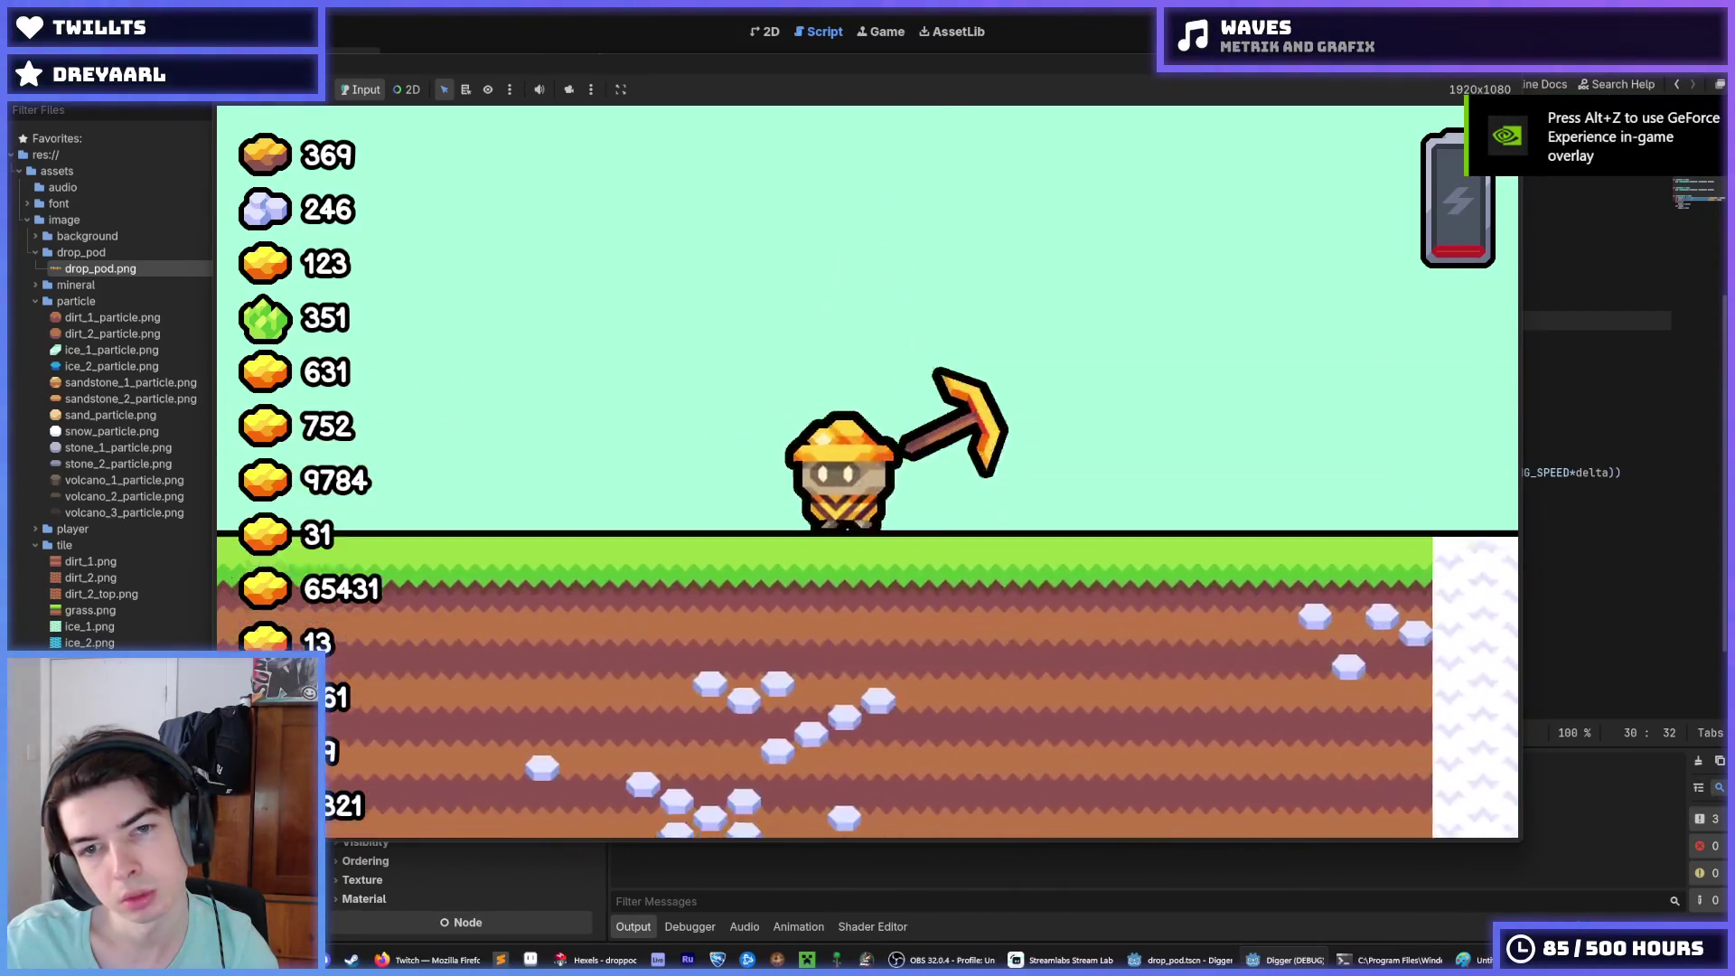
pyautogui.press('F8')
pyautogui.press('F5')
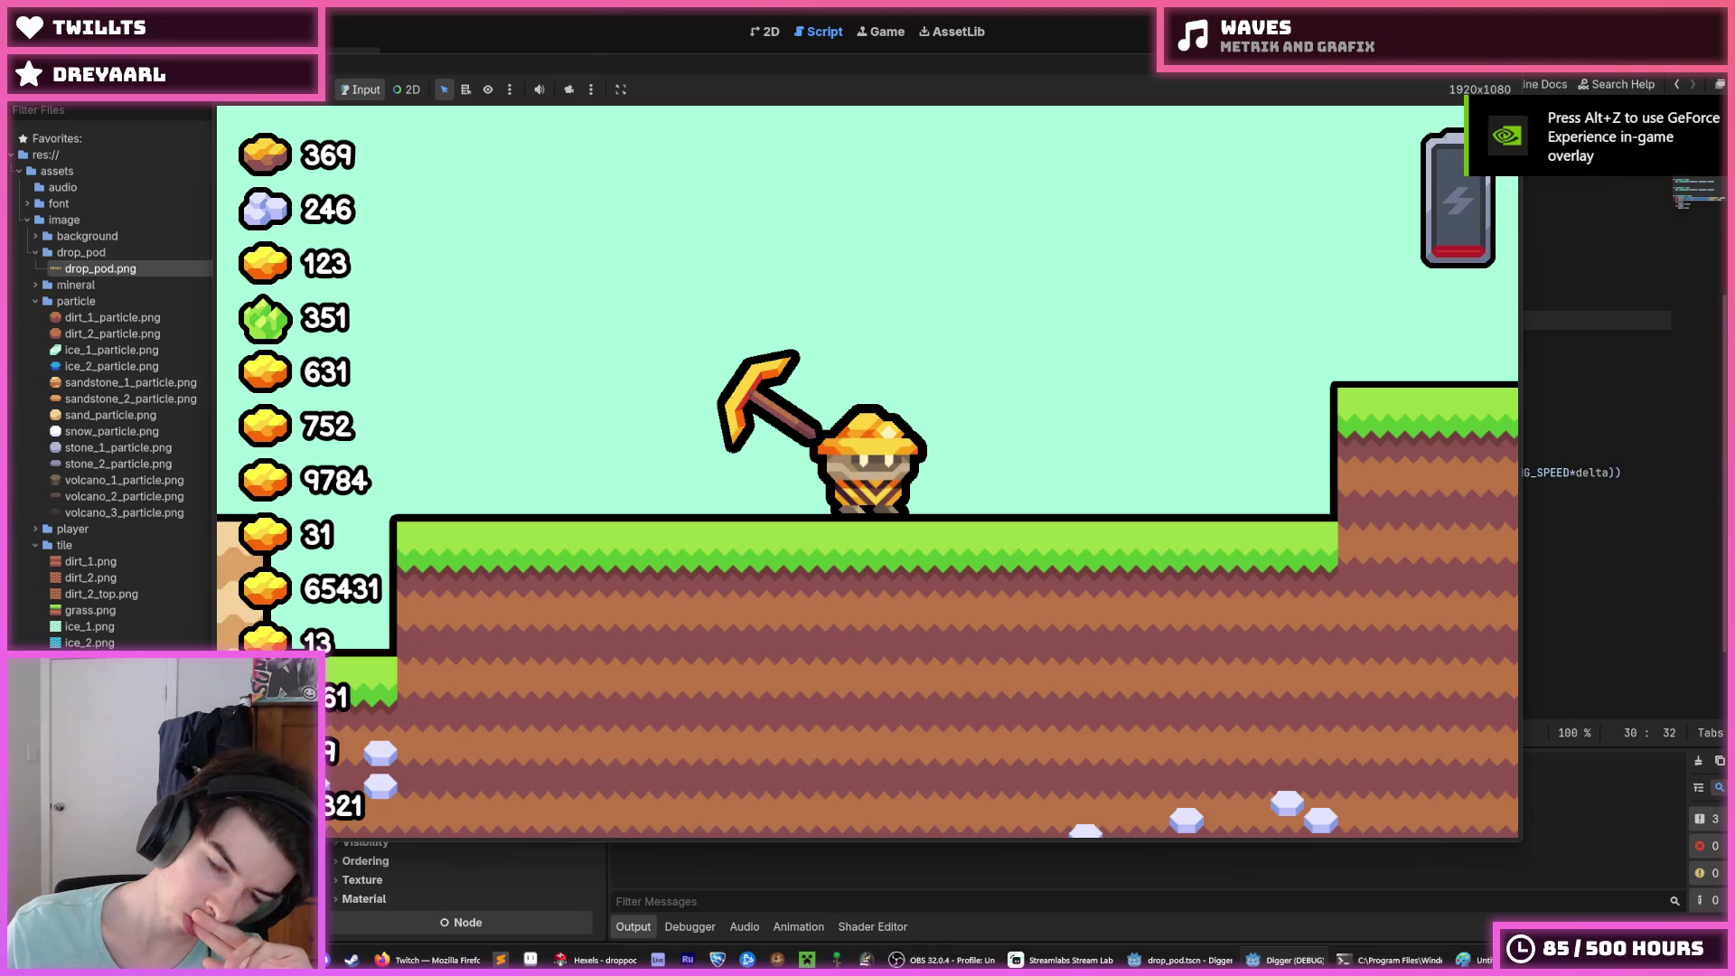
pyautogui.press('F8')
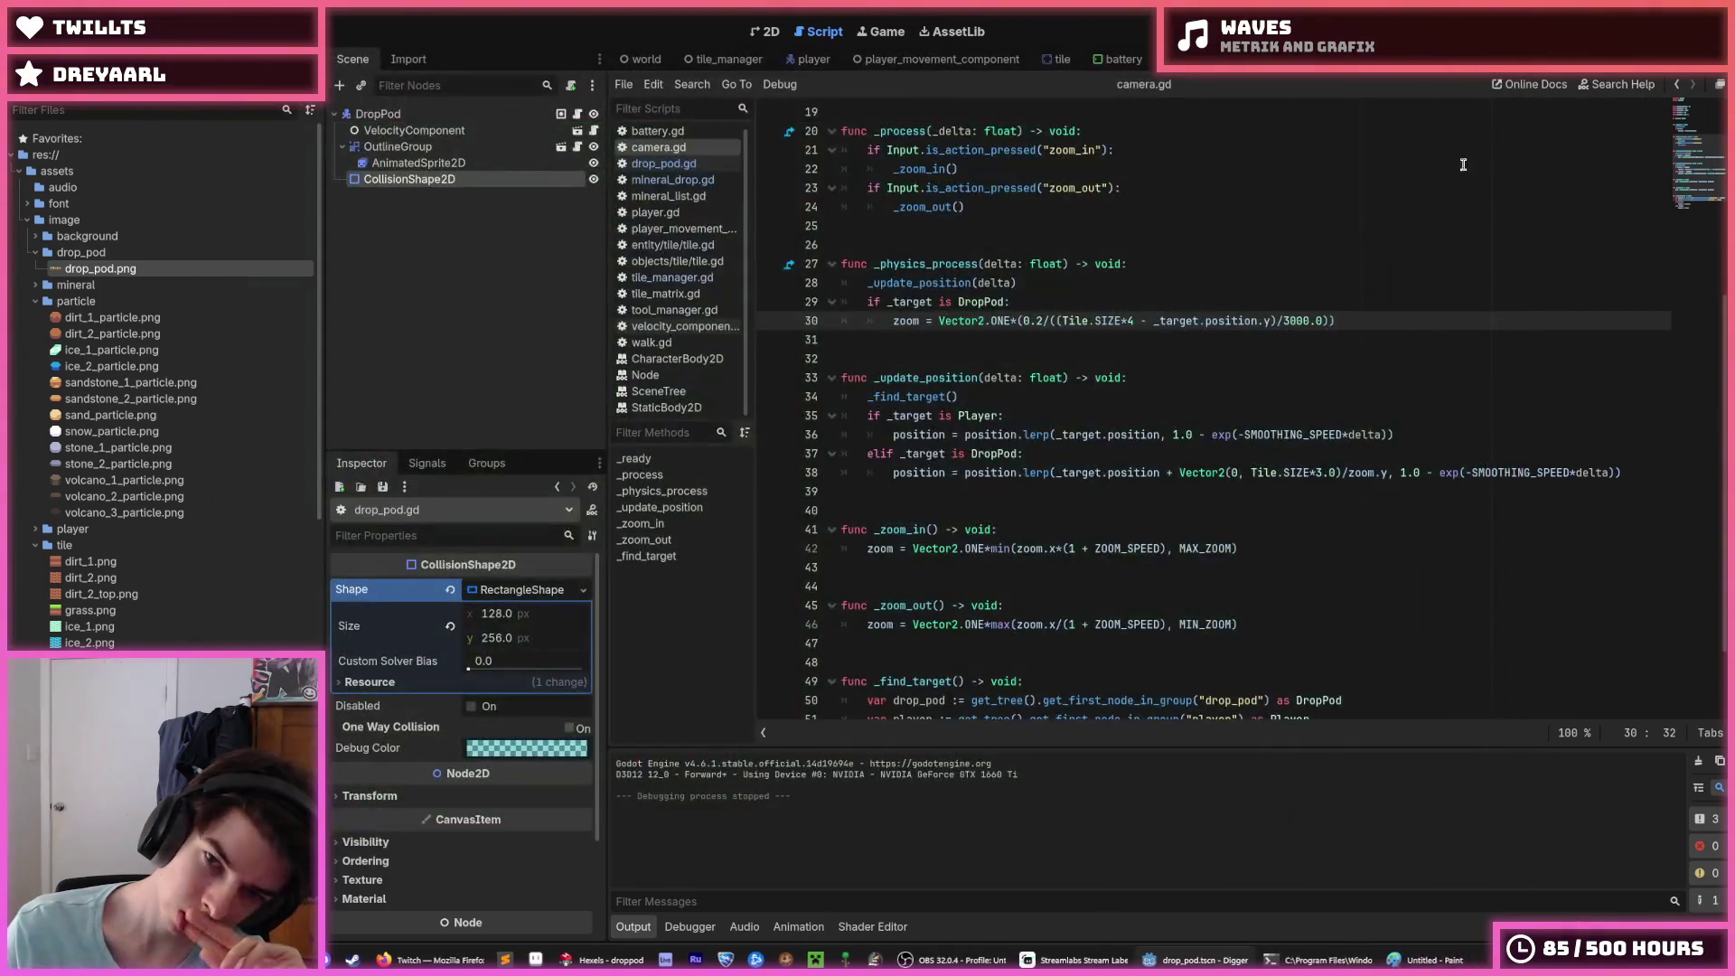
pyautogui.click(1125, 377)
pyautogui.click(1094, 344)
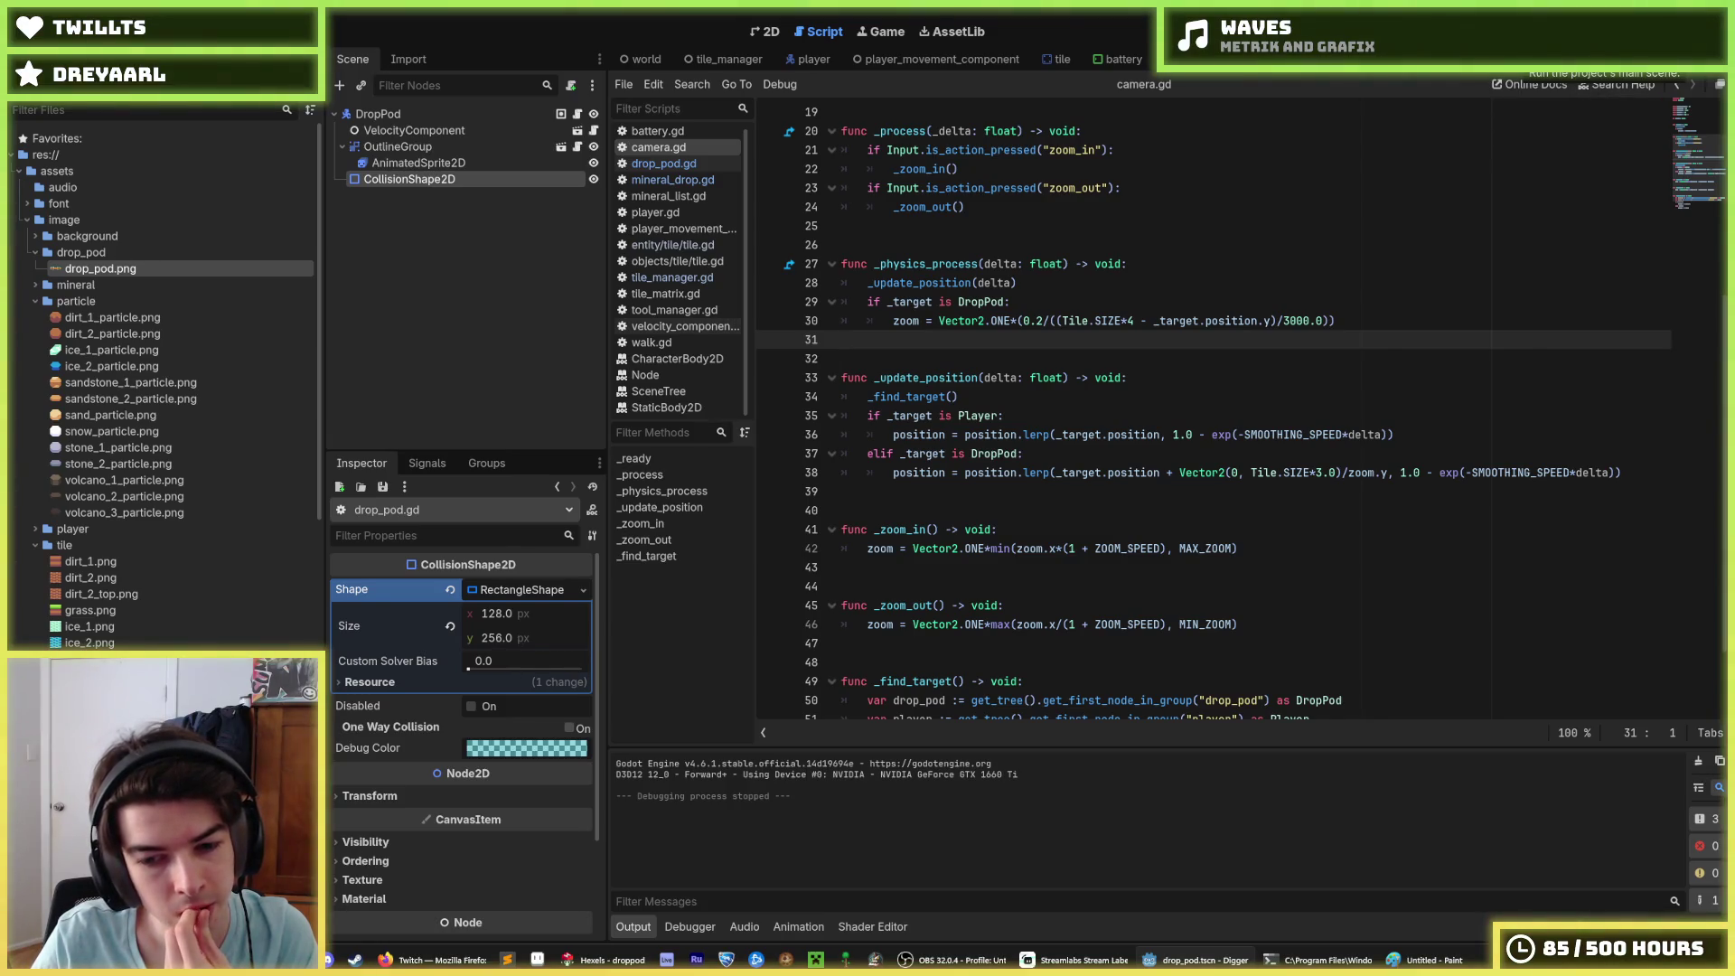
pyautogui.click(1527, 41)
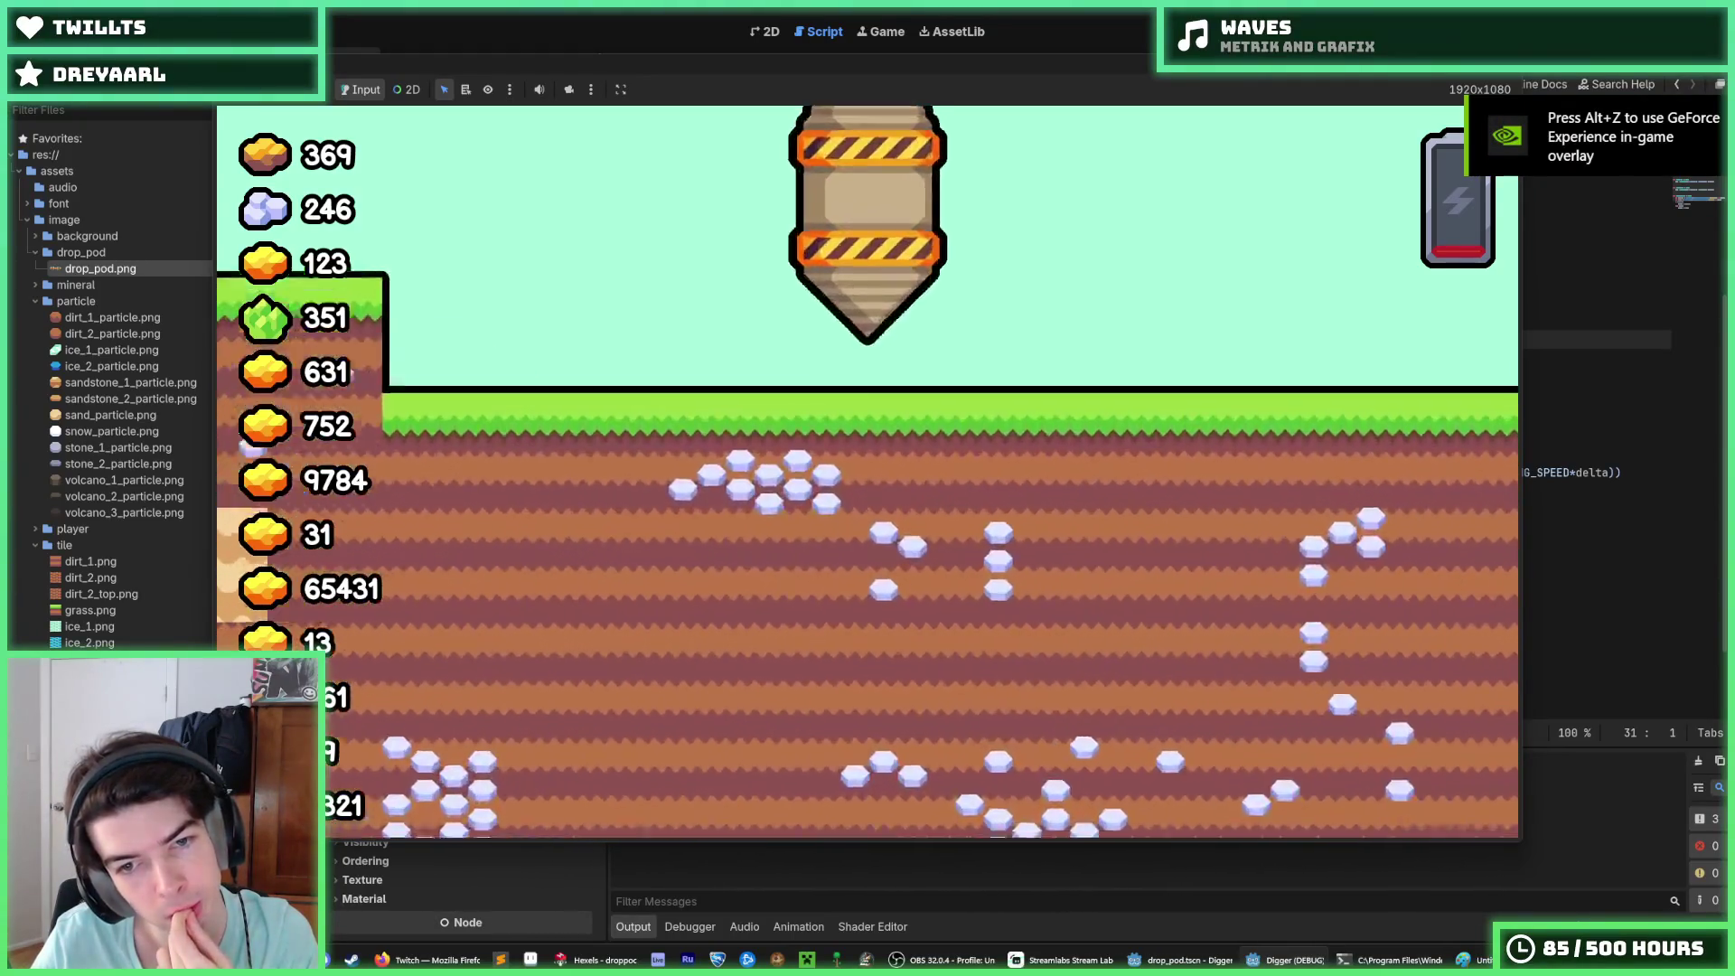
pyautogui.press('F5')
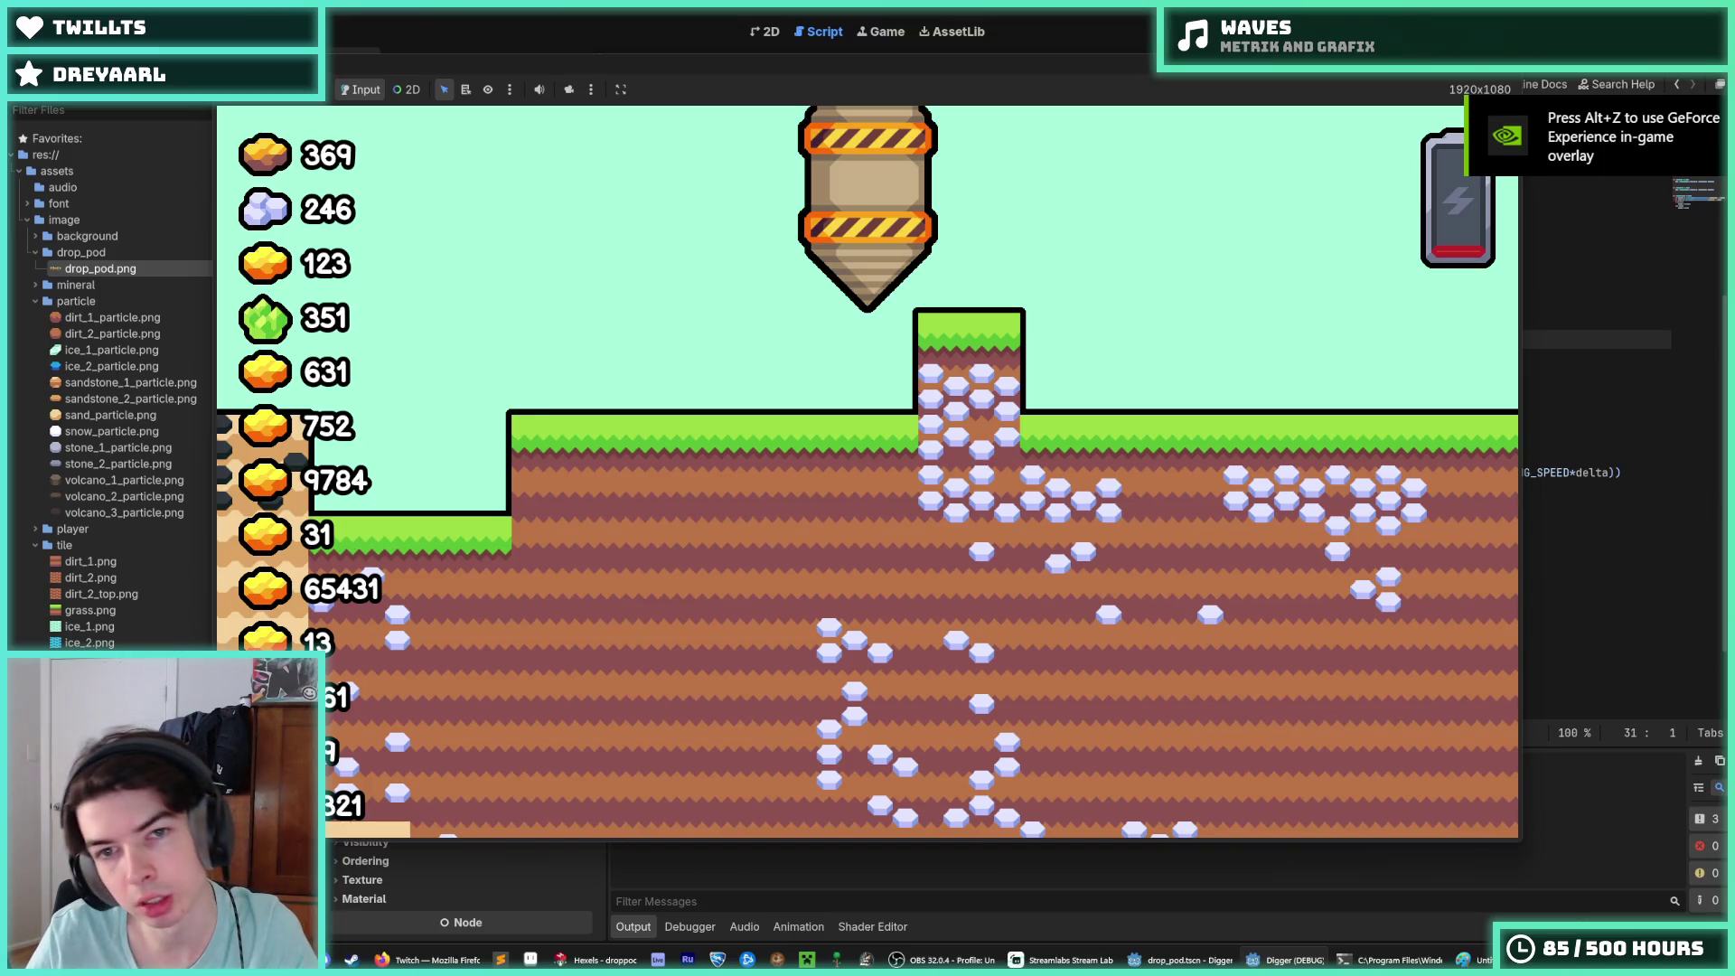
pyautogui.press('F5')
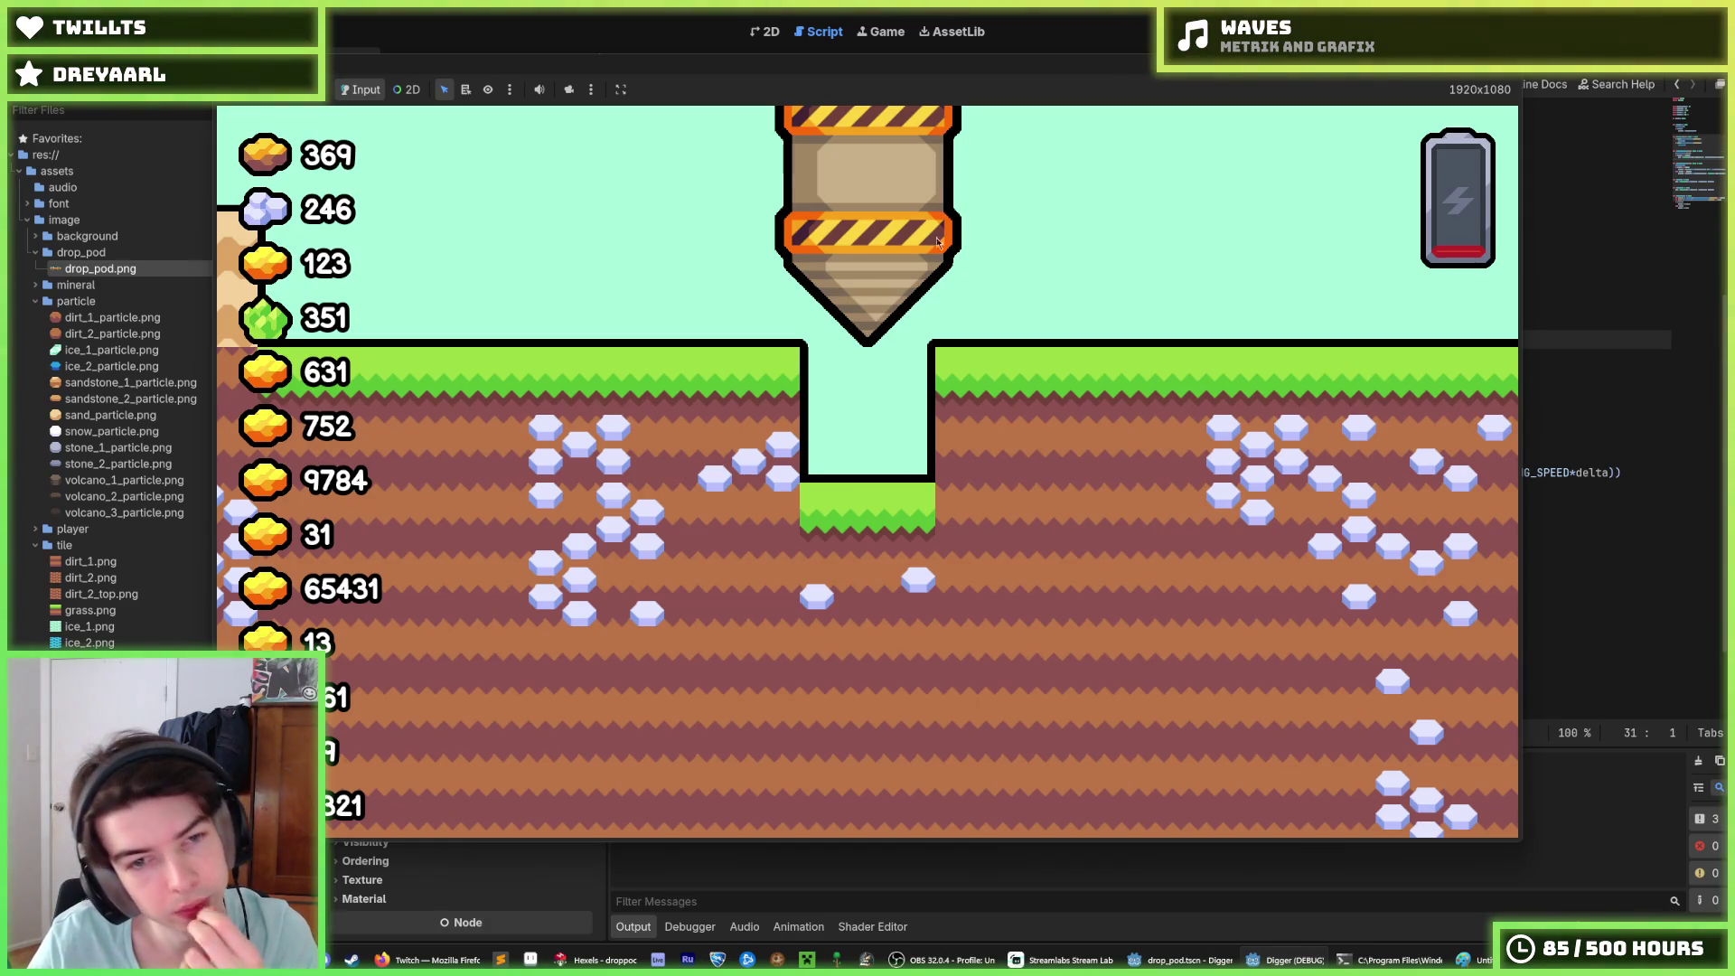
pyautogui.press('F8')
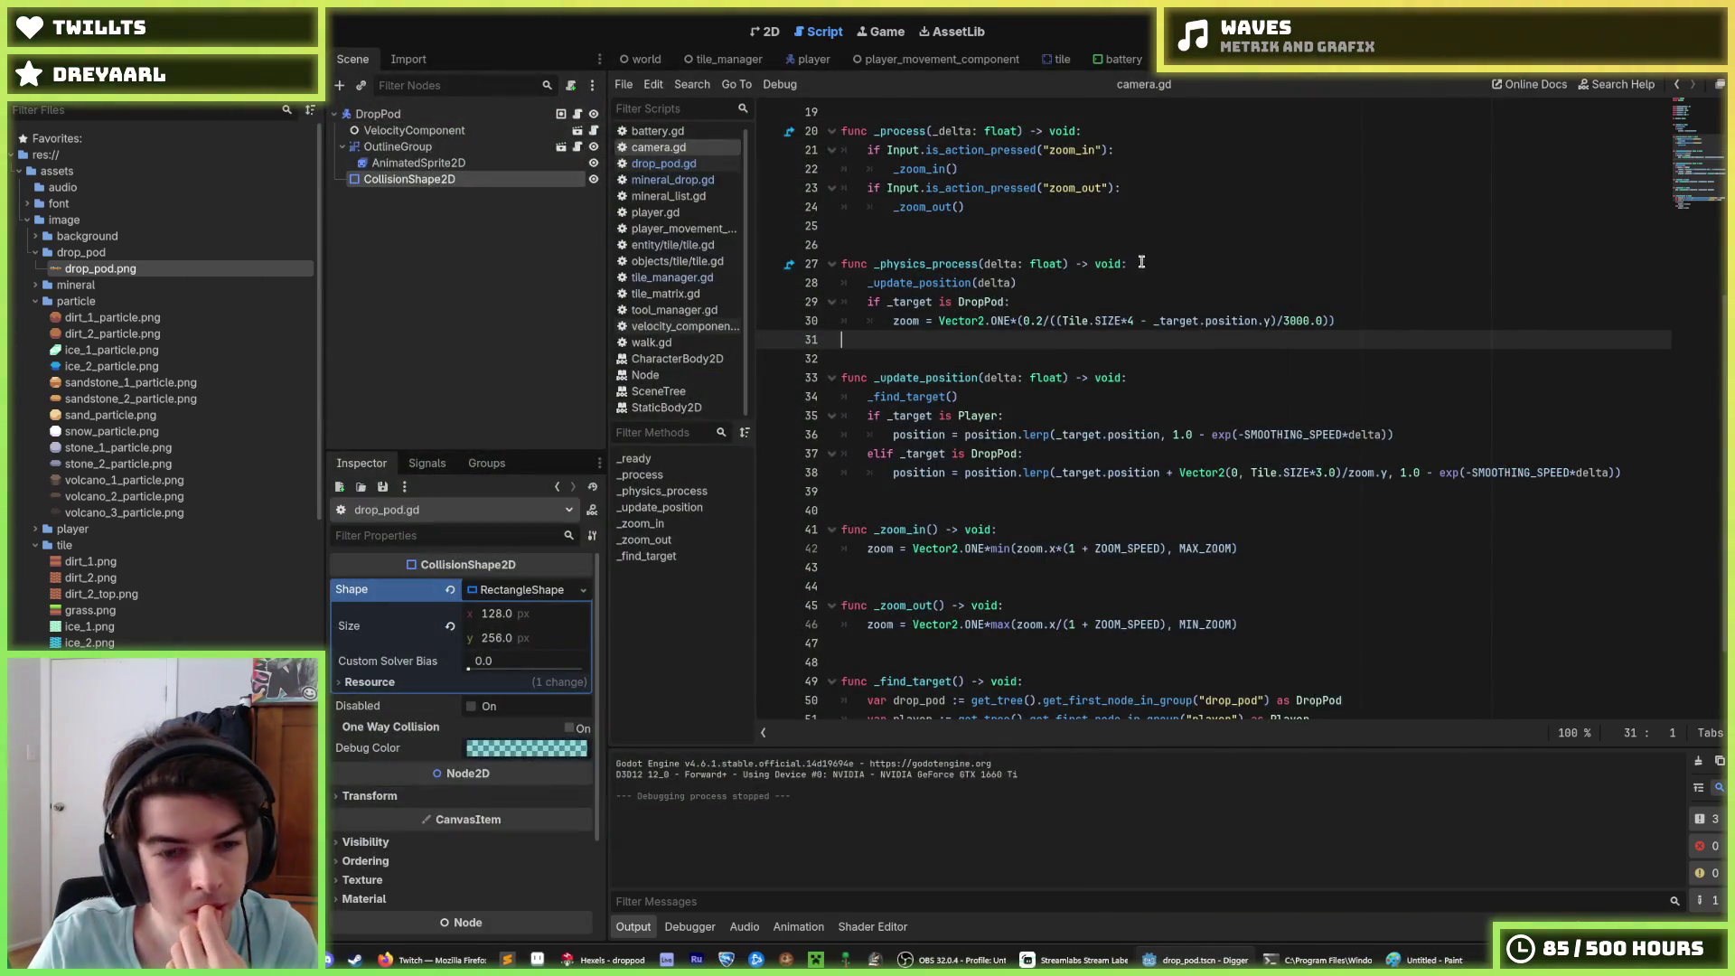
pyautogui.moveTo(601, 960)
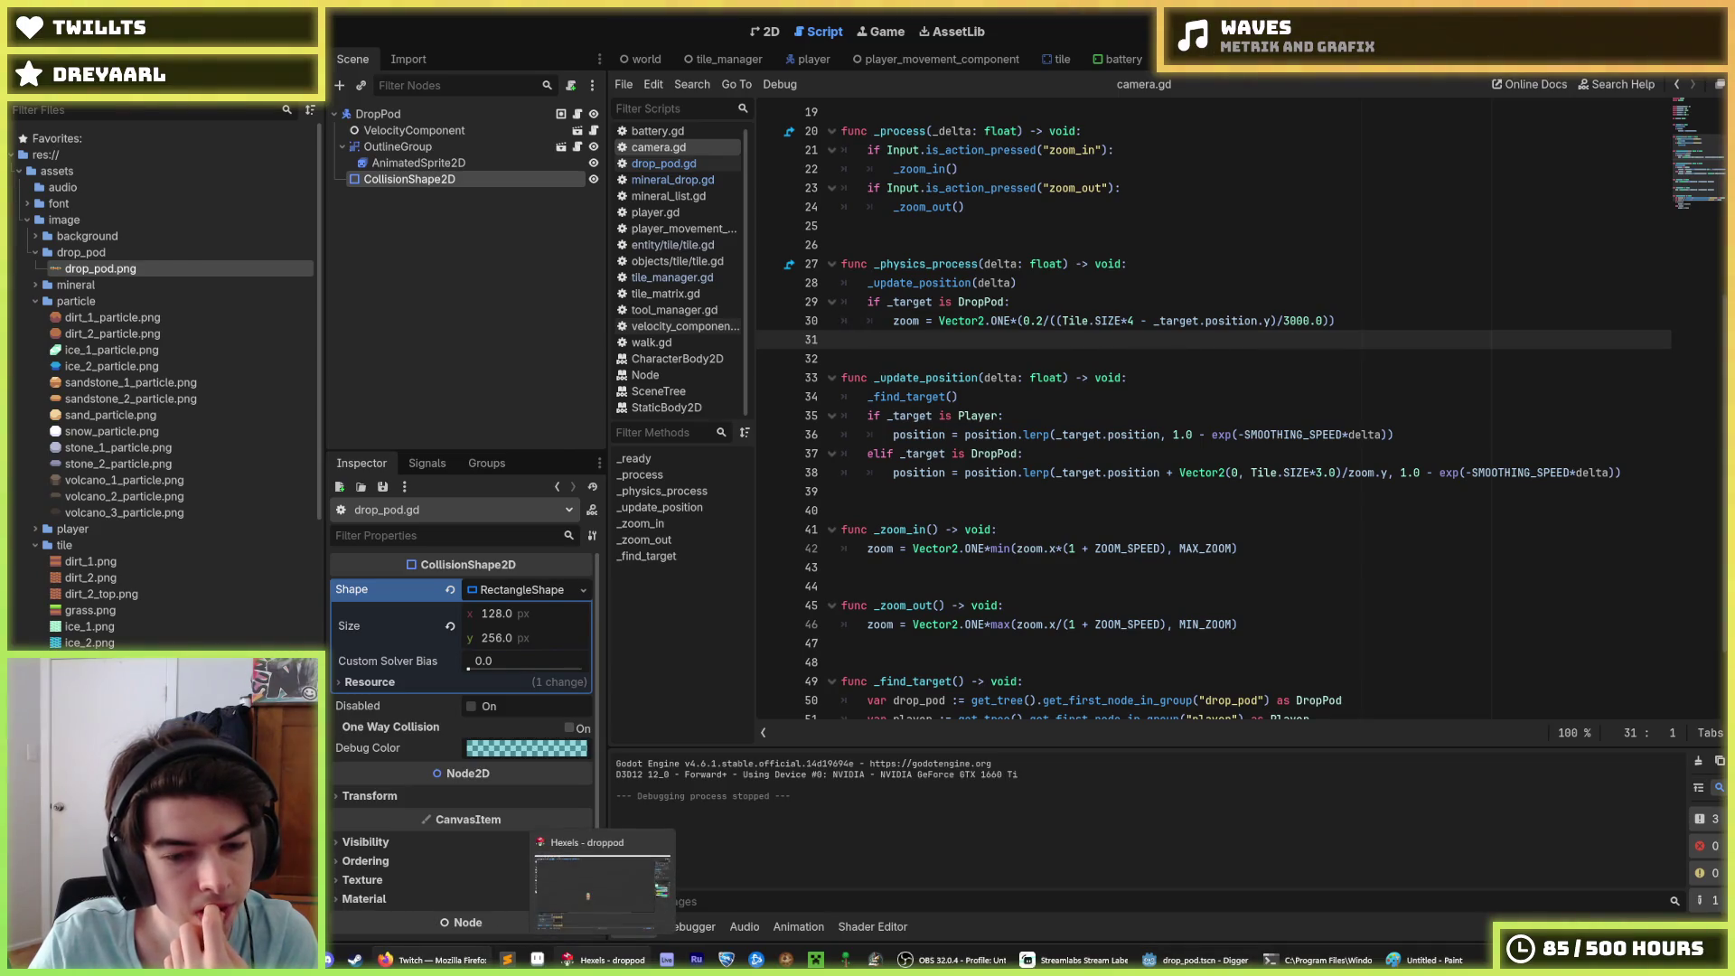
# Step: Add a new indented line after 'if _target is DropPod:' in camera.gd
pyautogui.click(601, 890)
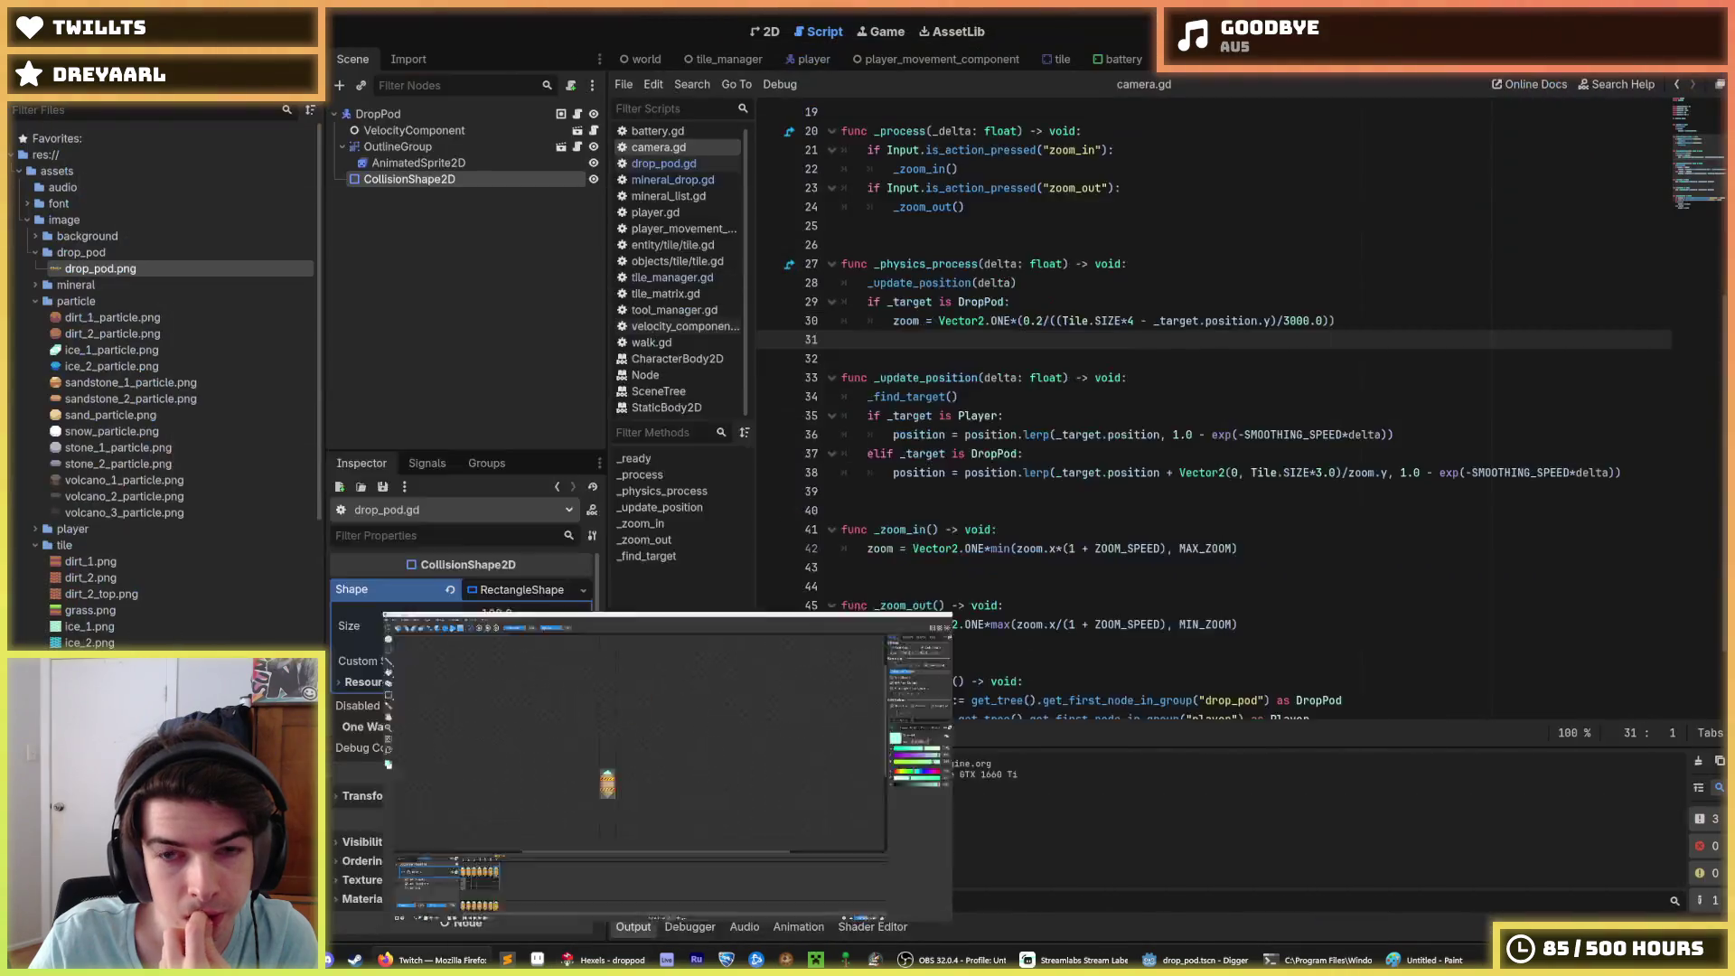
pyautogui.click(601, 960)
pyautogui.click(1411, 308)
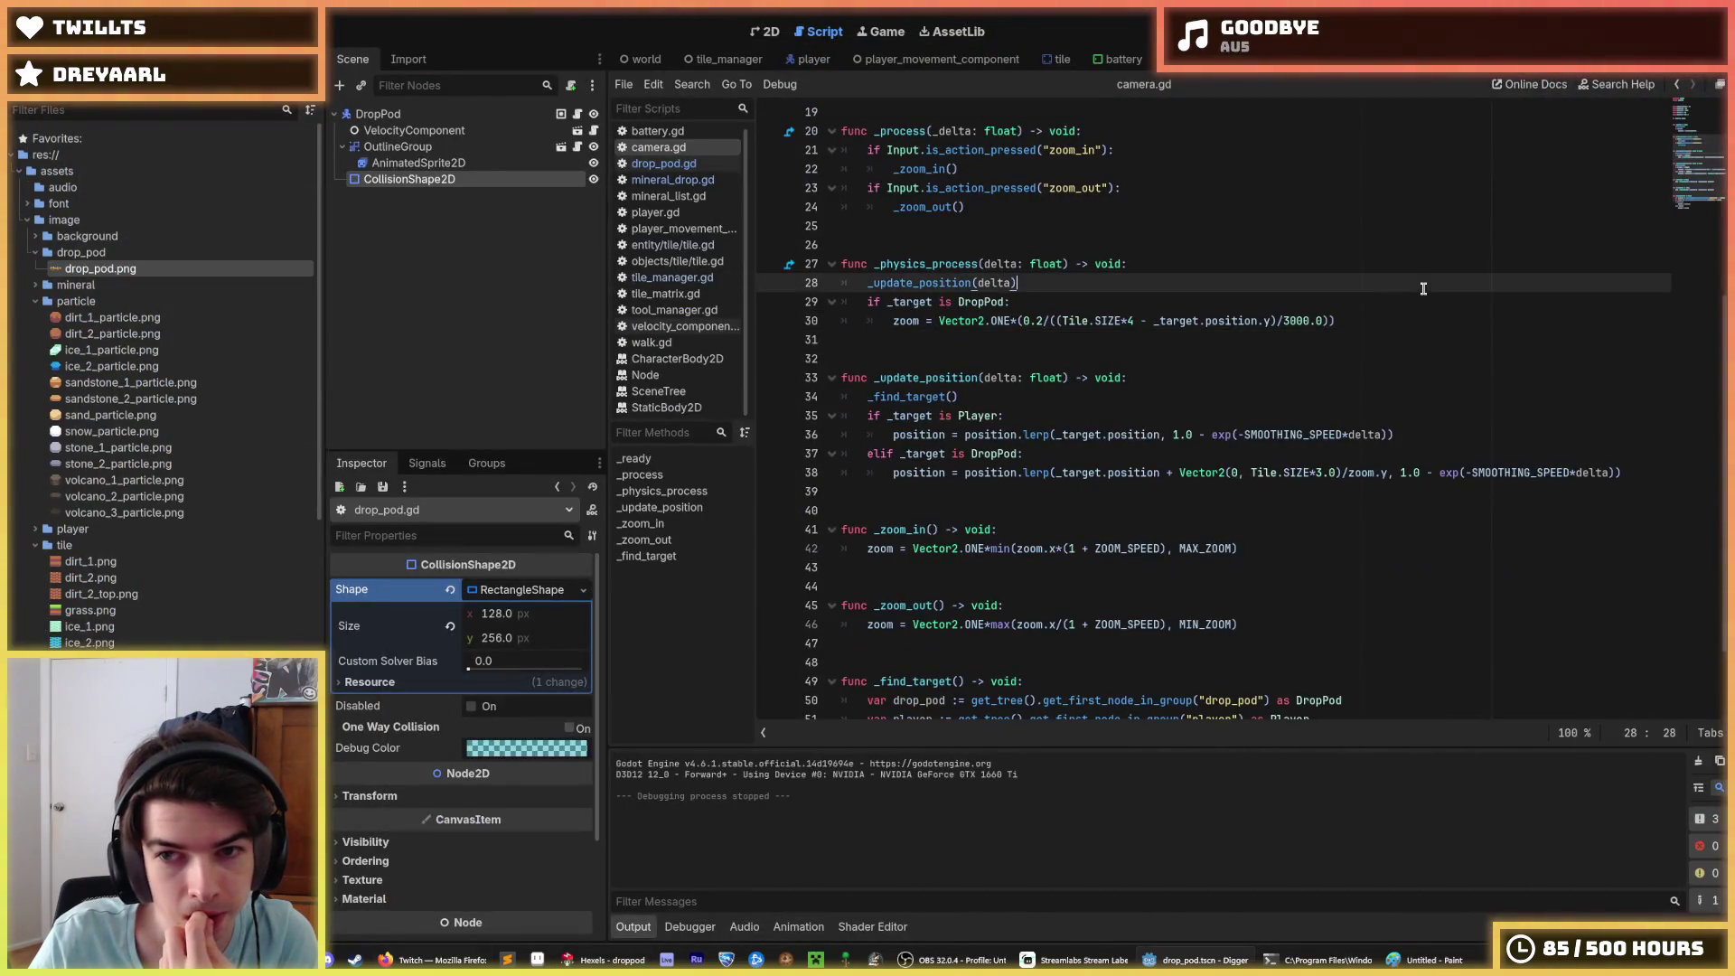
pyautogui.click(1409, 313)
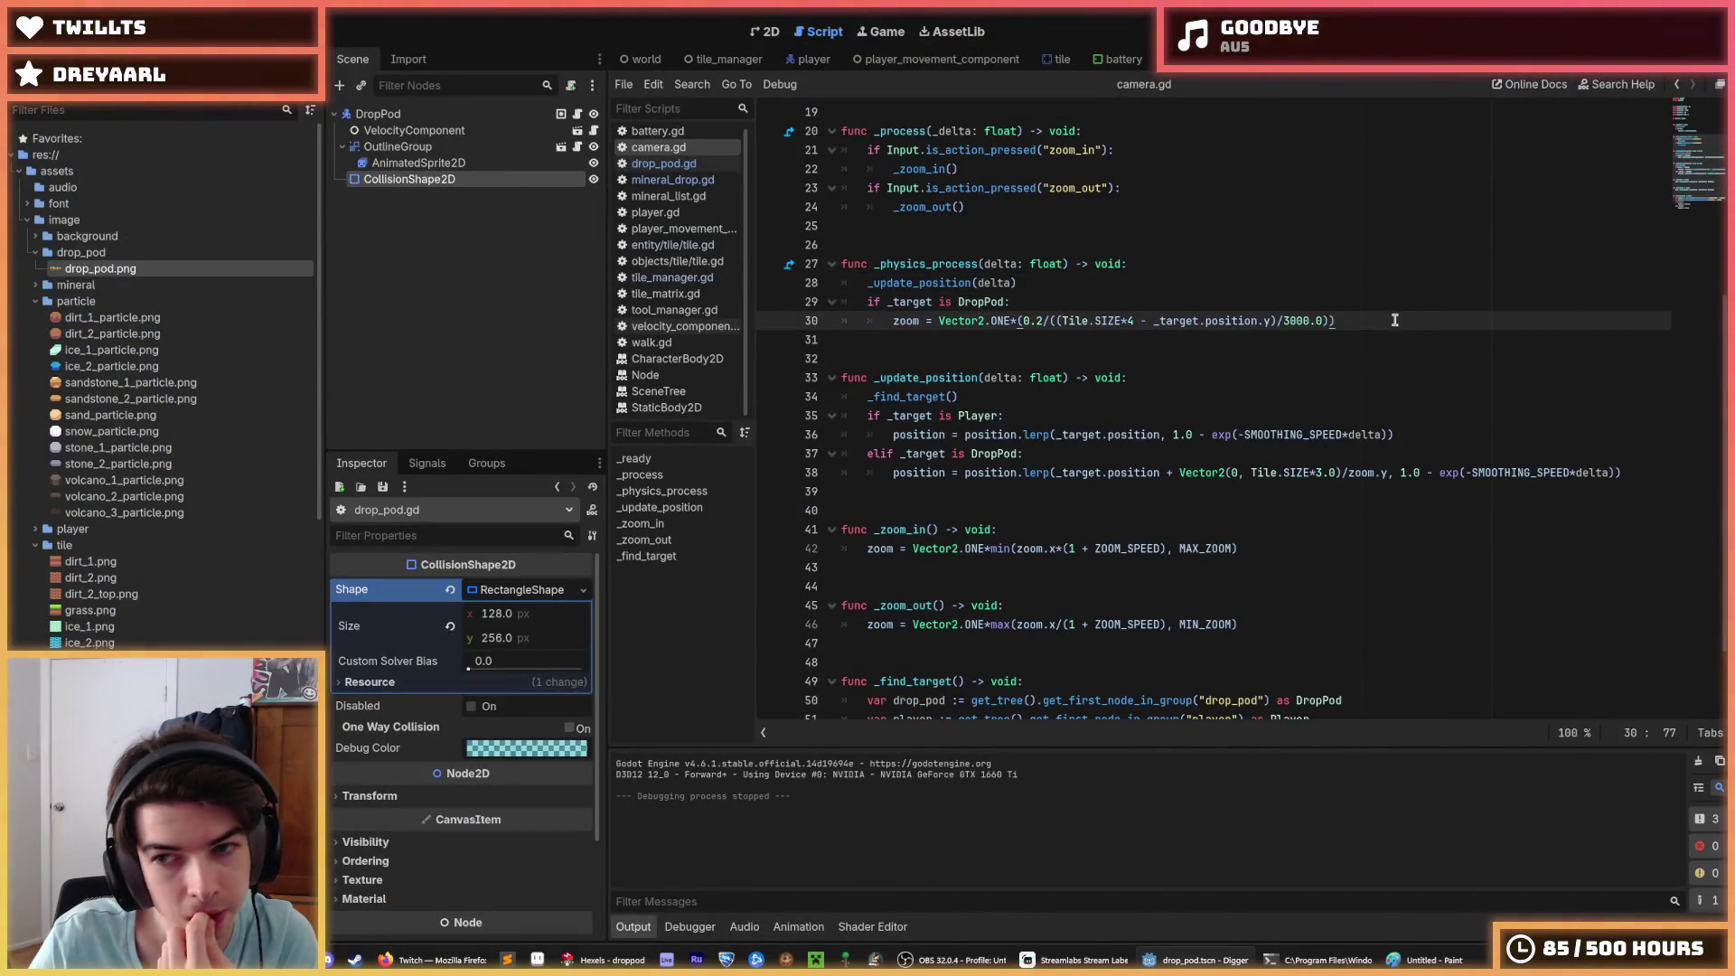
pyautogui.scroll(5, 1393, 321)
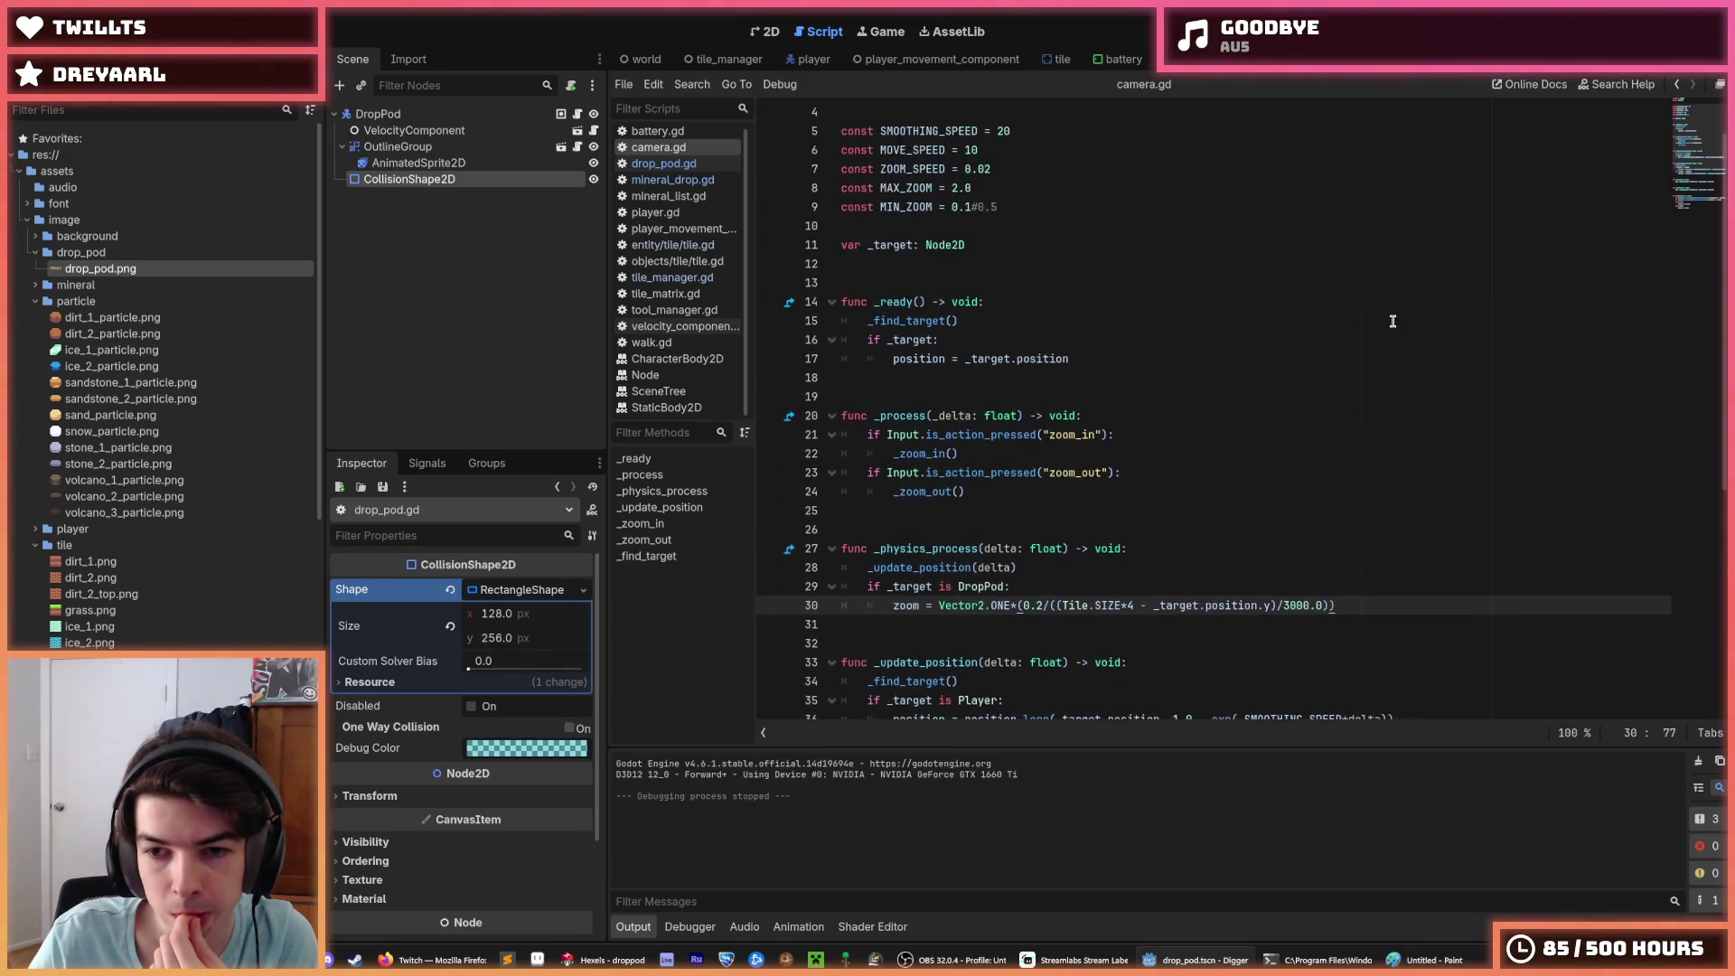
pyautogui.scroll(-3, 1392, 321)
pyautogui.click(1275, 392)
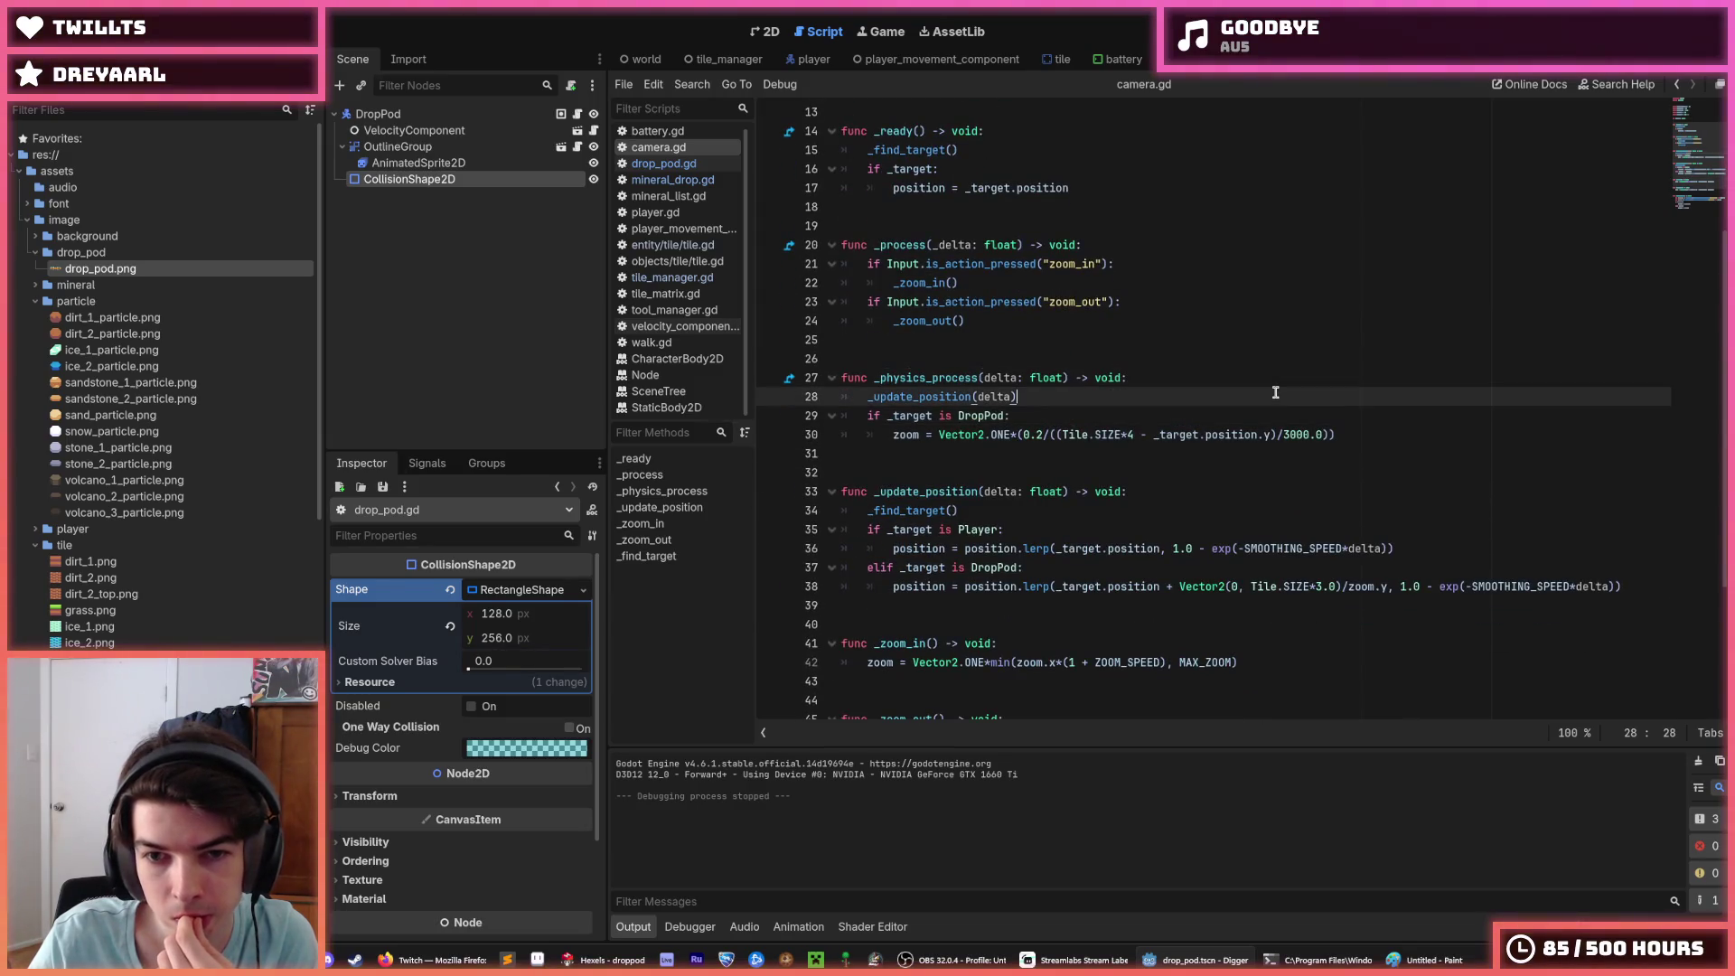
pyautogui.click(1266, 417)
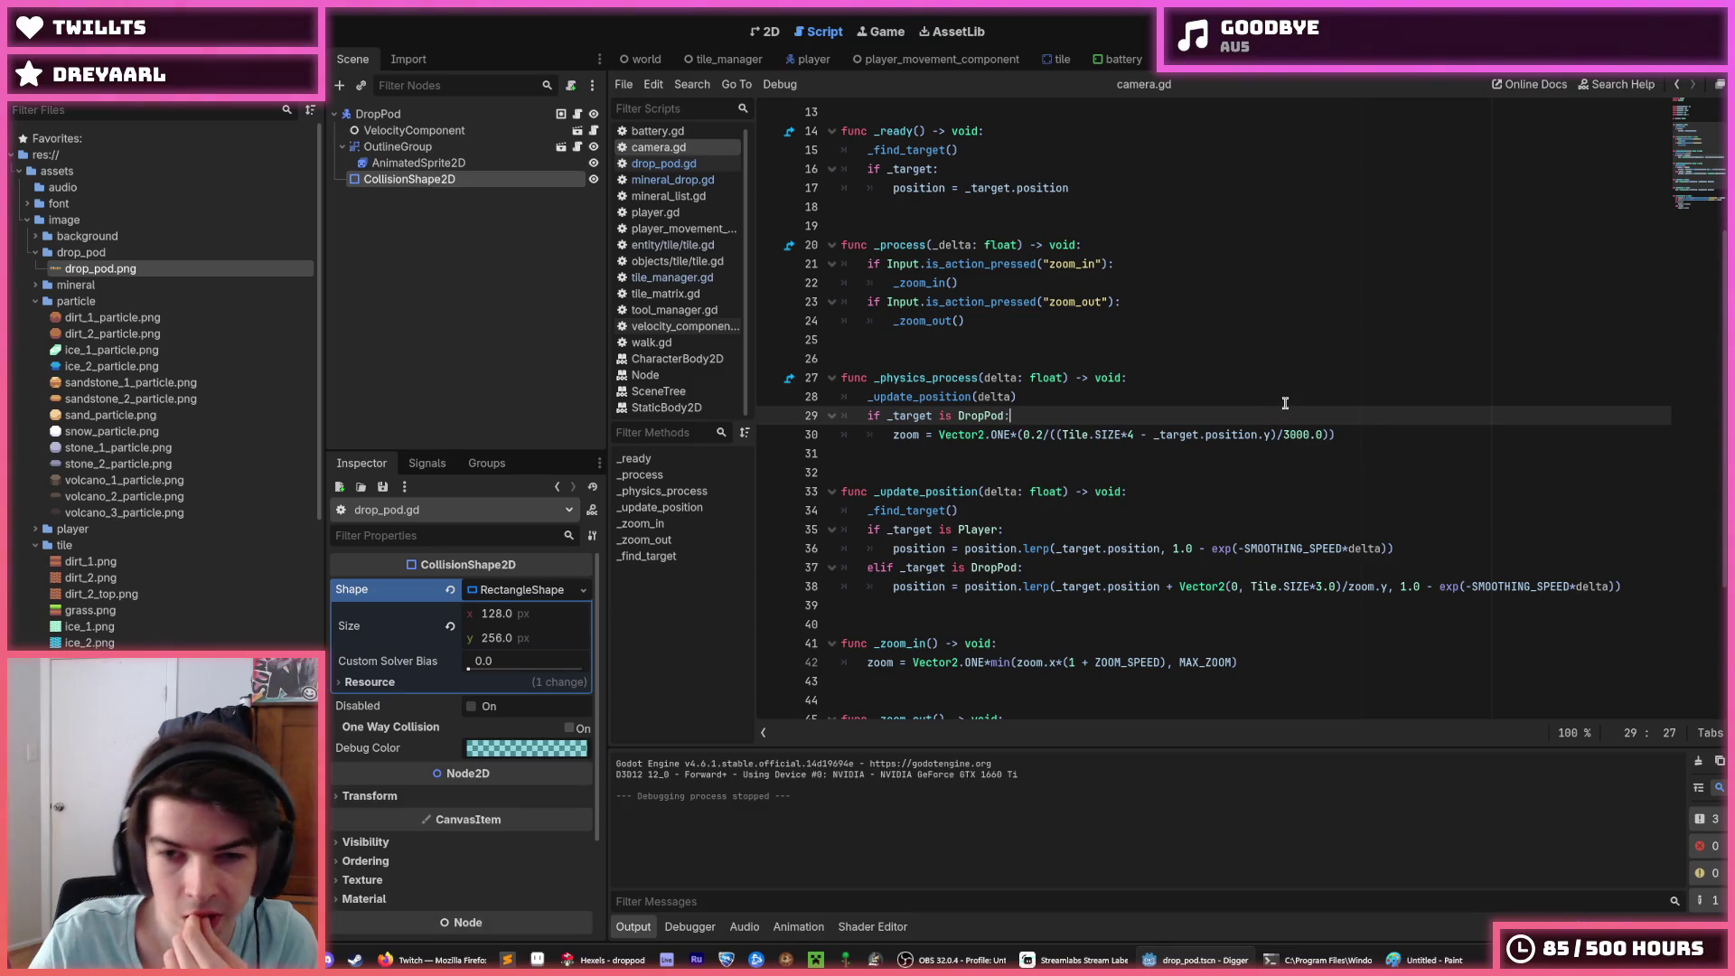
pyautogui.press('Return')
pyautogui.write('var distance_to_ground :=')
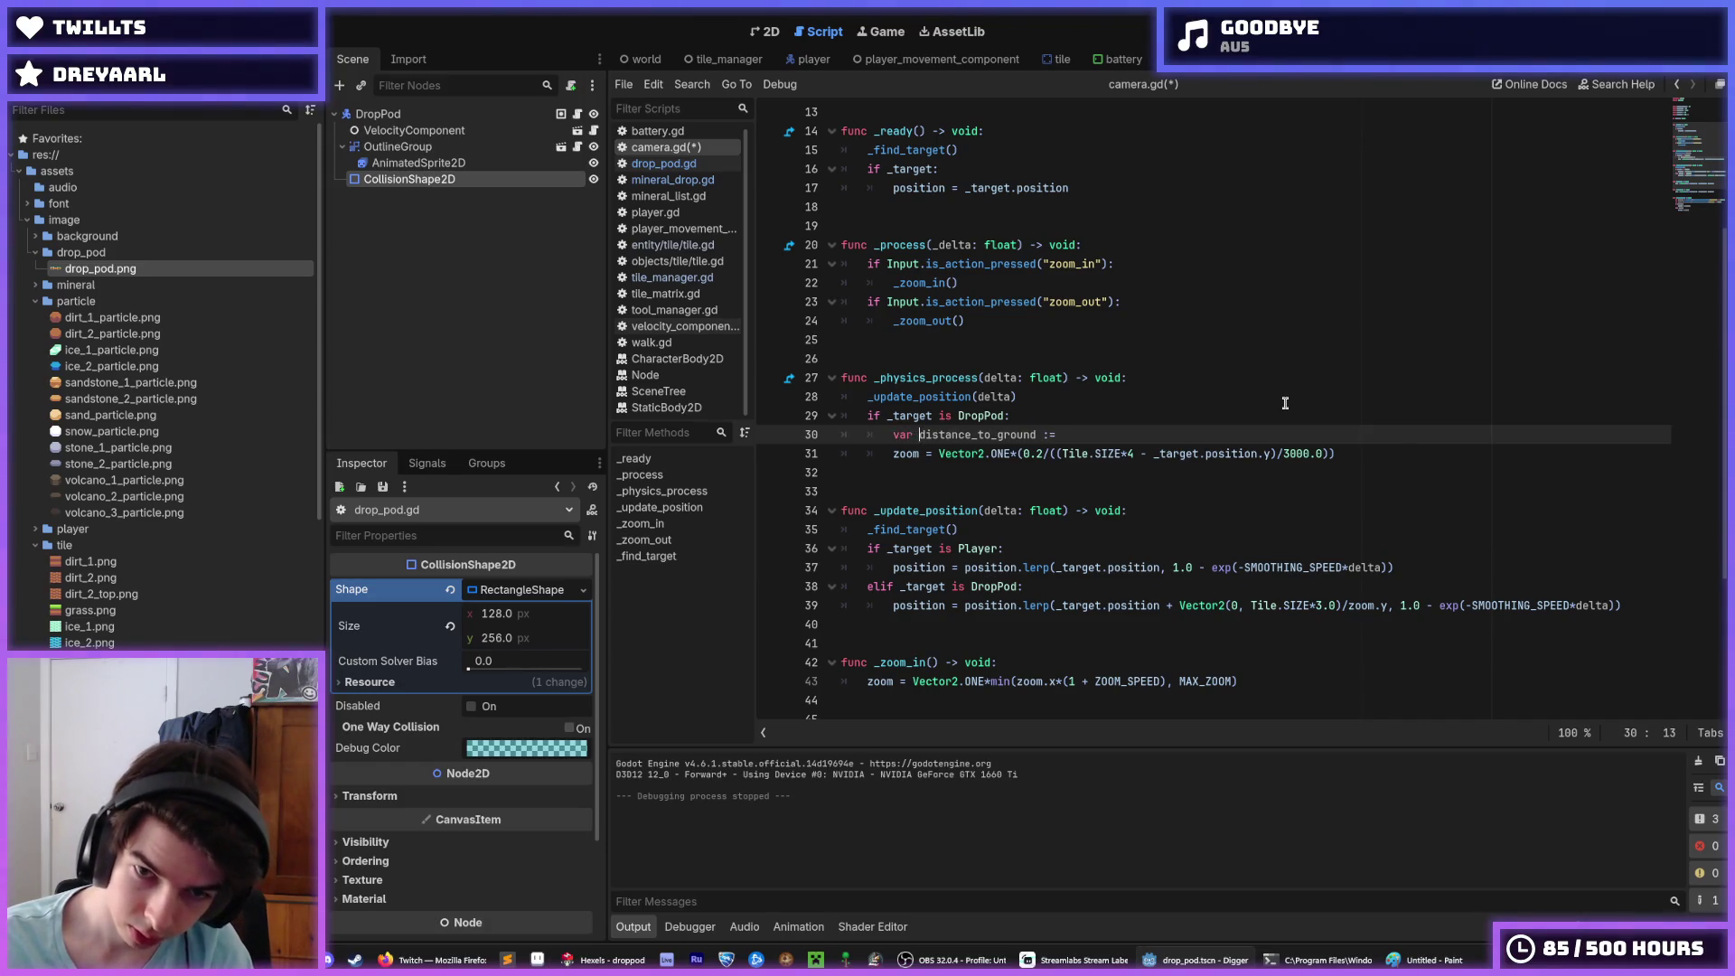
# Step: Finish 'var distance_to_ground := _target_position.y' and select 'Tile.SIZE*4 - ' on the zoom line
pyautogui.press('End')
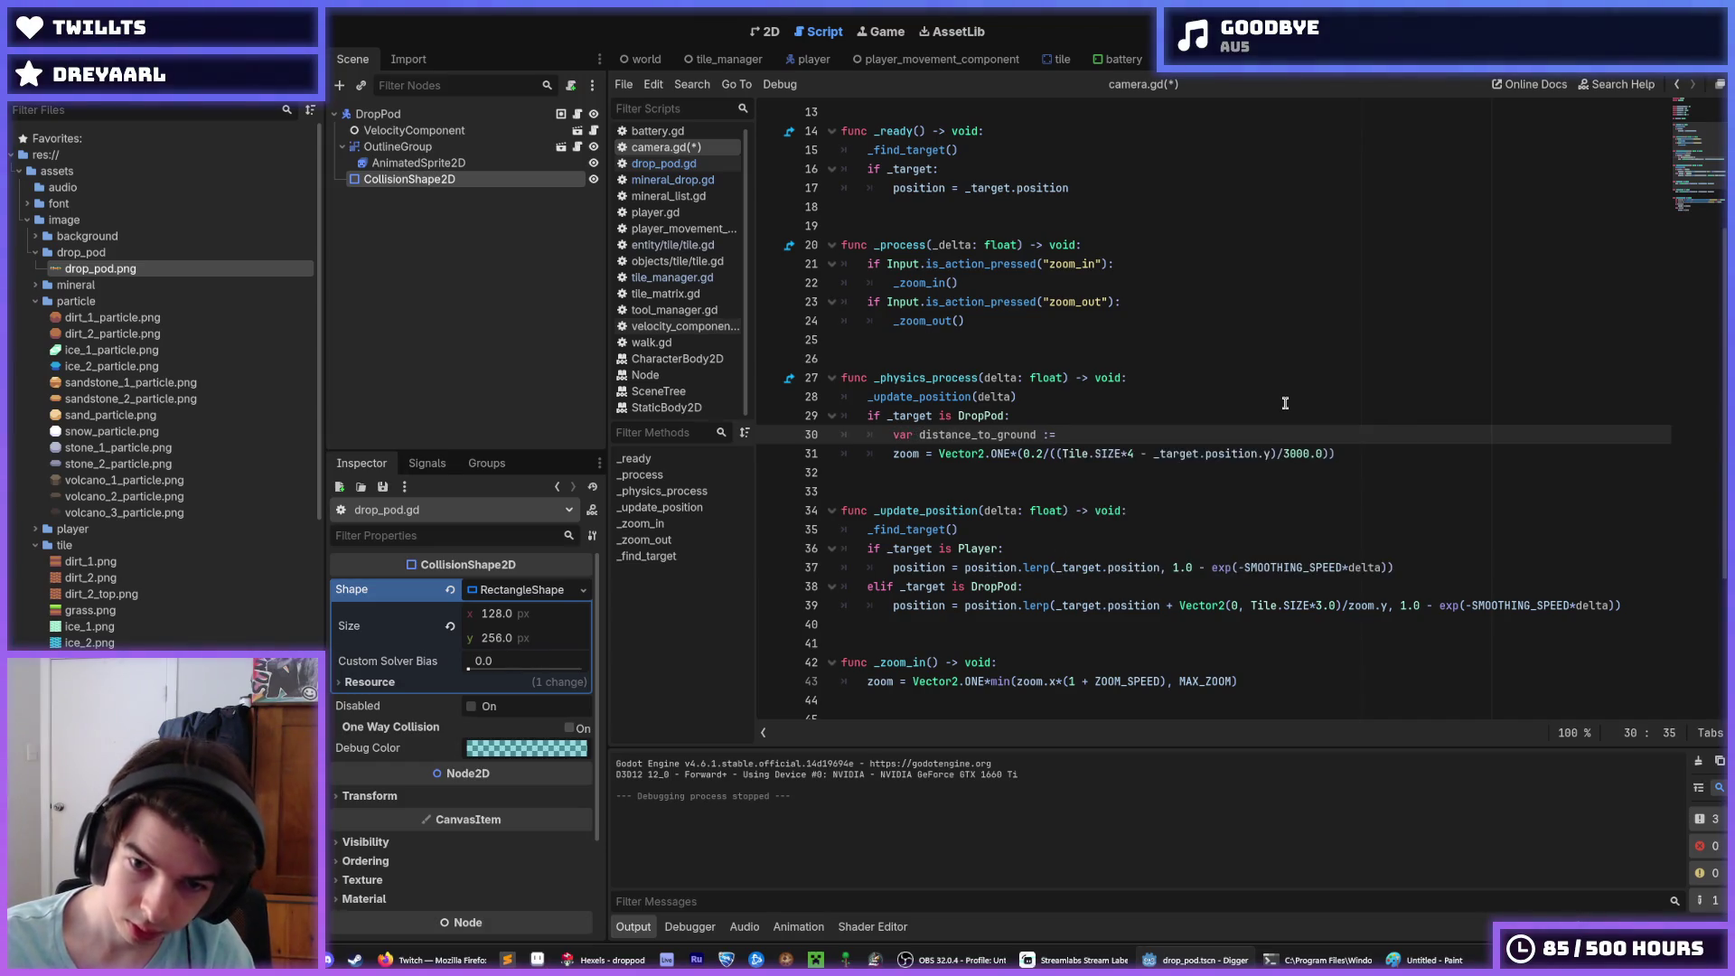
pyautogui.write('_target_')
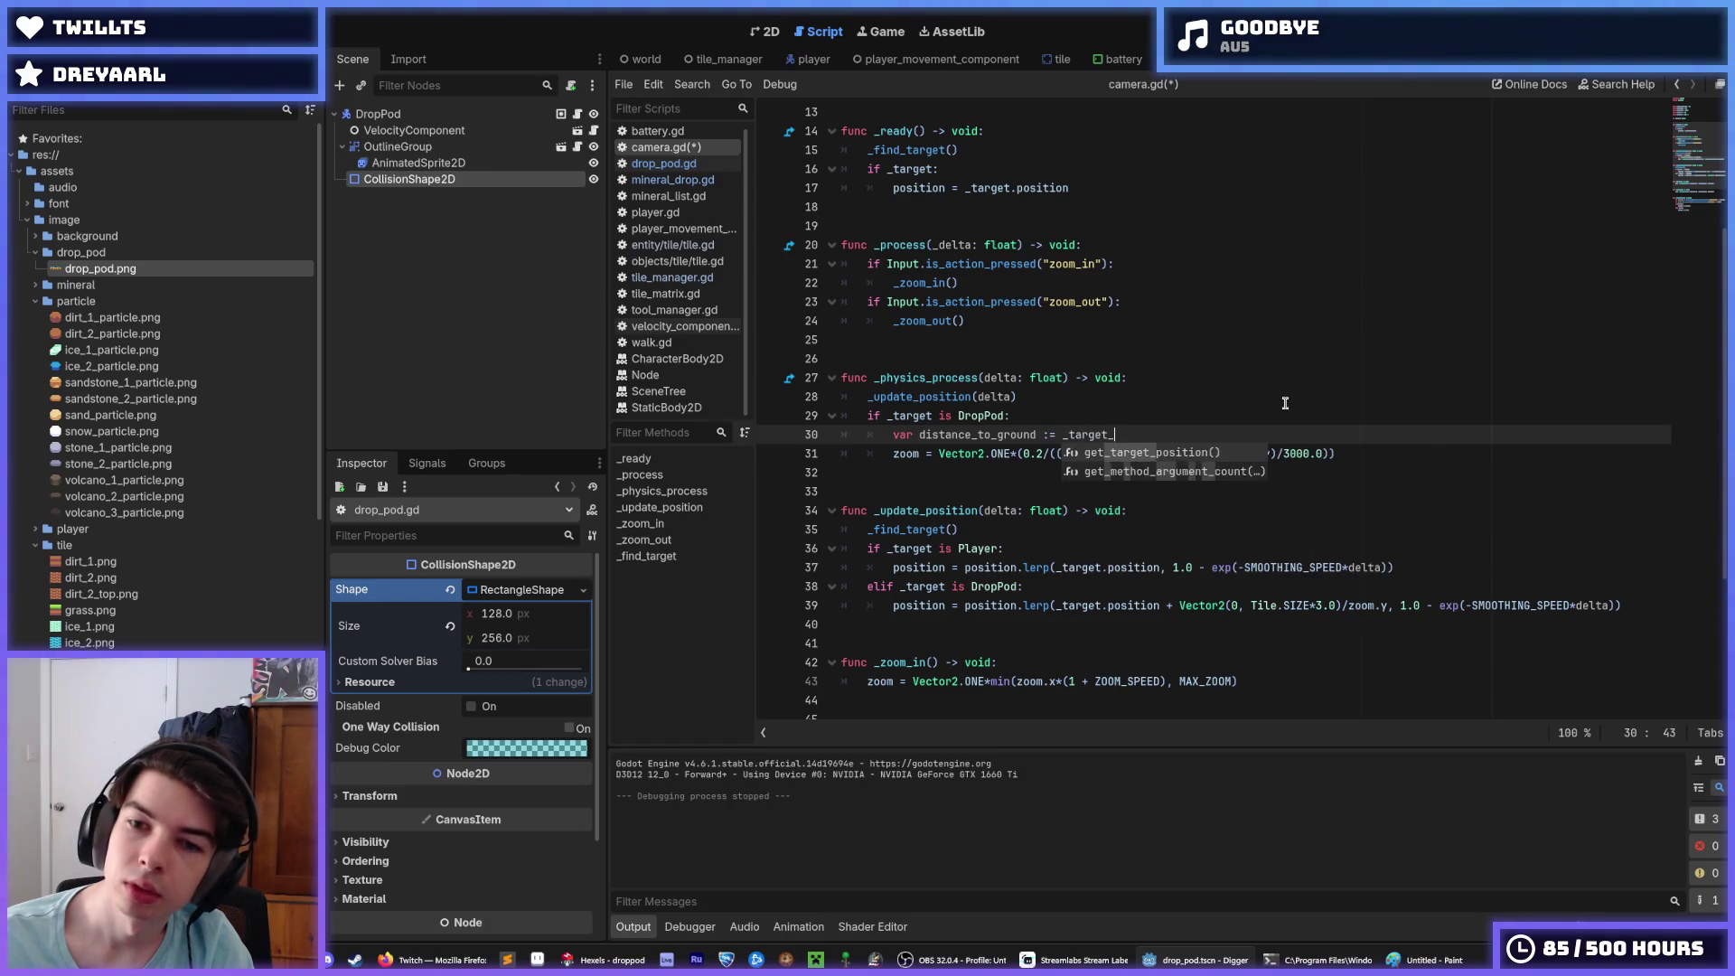
pyautogui.write('position.y')
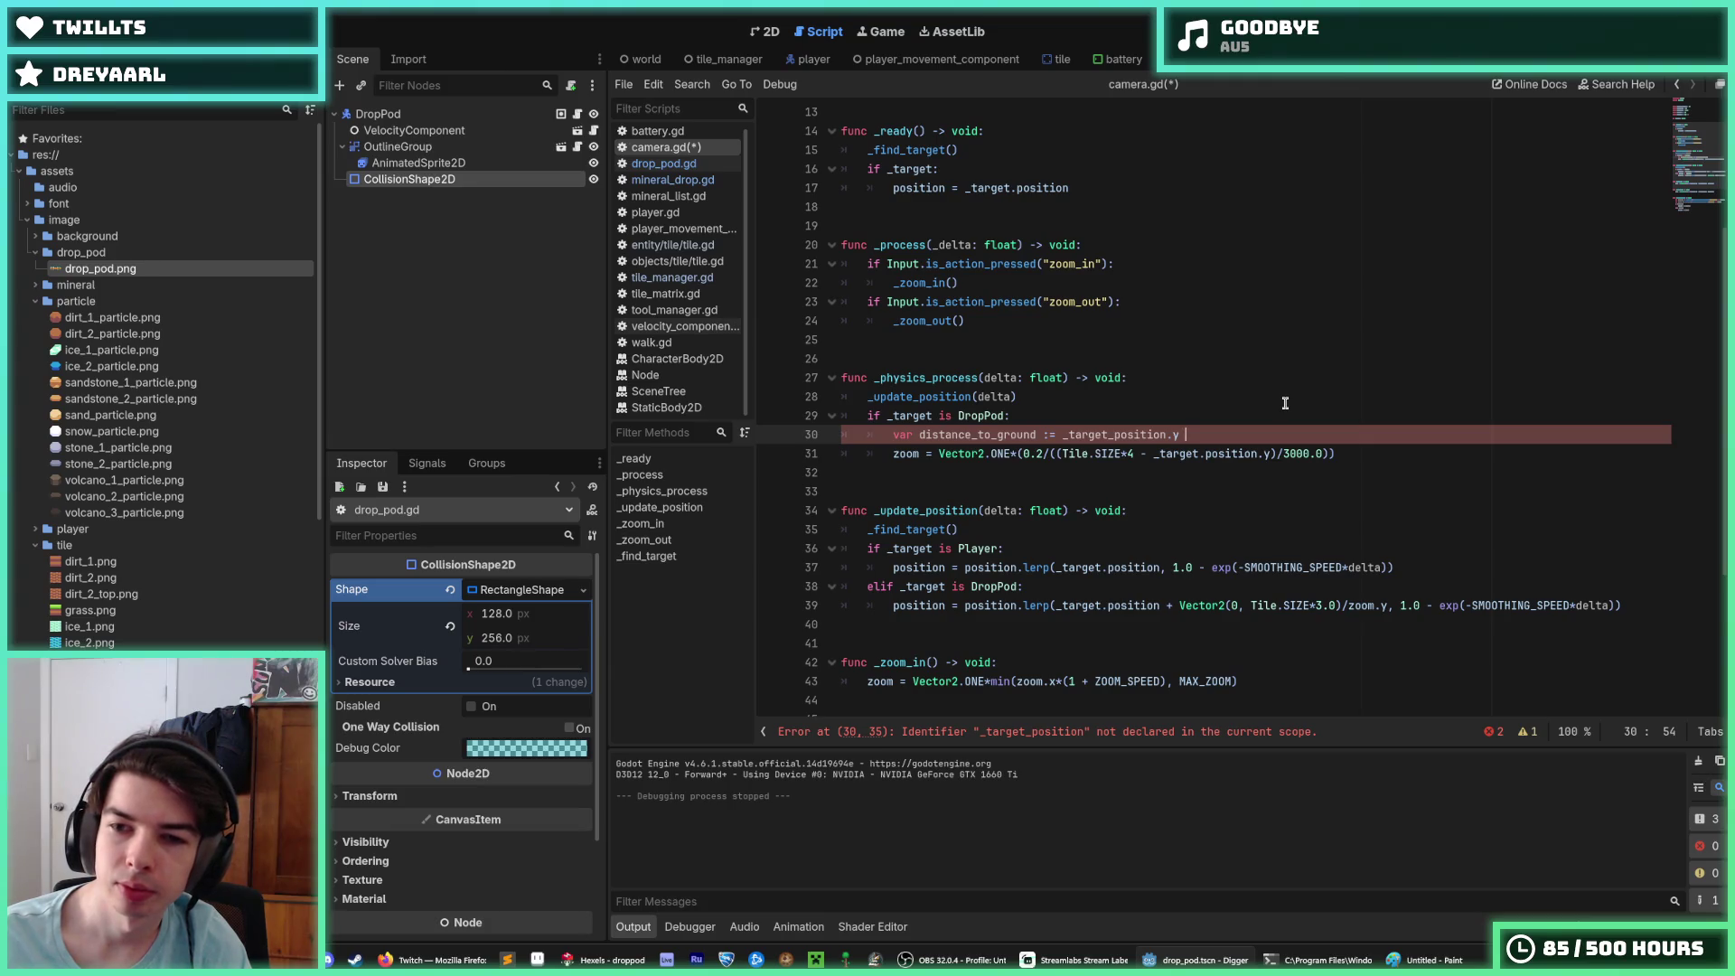
pyautogui.moveTo(1153, 453); pyautogui.dragTo(1060, 448)
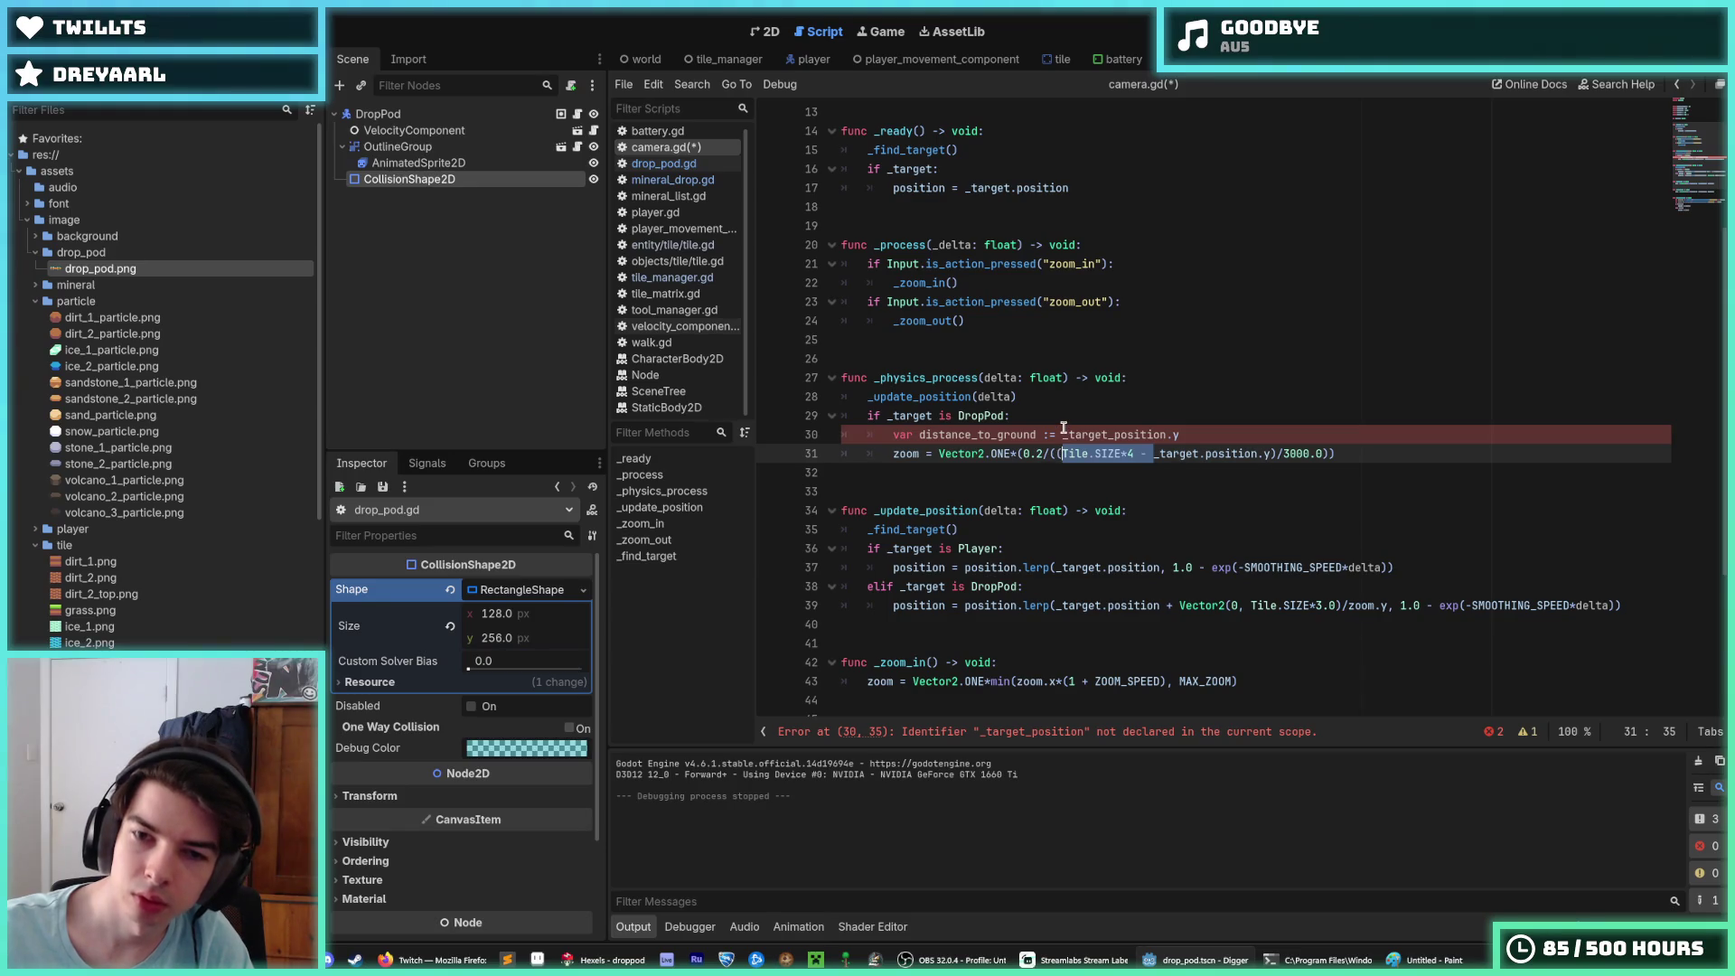
# Step: Paste the copied Tile.SIZE*4 - into line 30 and parenthesize it as (Tile.SIZE*4 - _target_position.y)
pyautogui.hotkey('ctrl', 'c')
pyautogui.click(1062, 435)
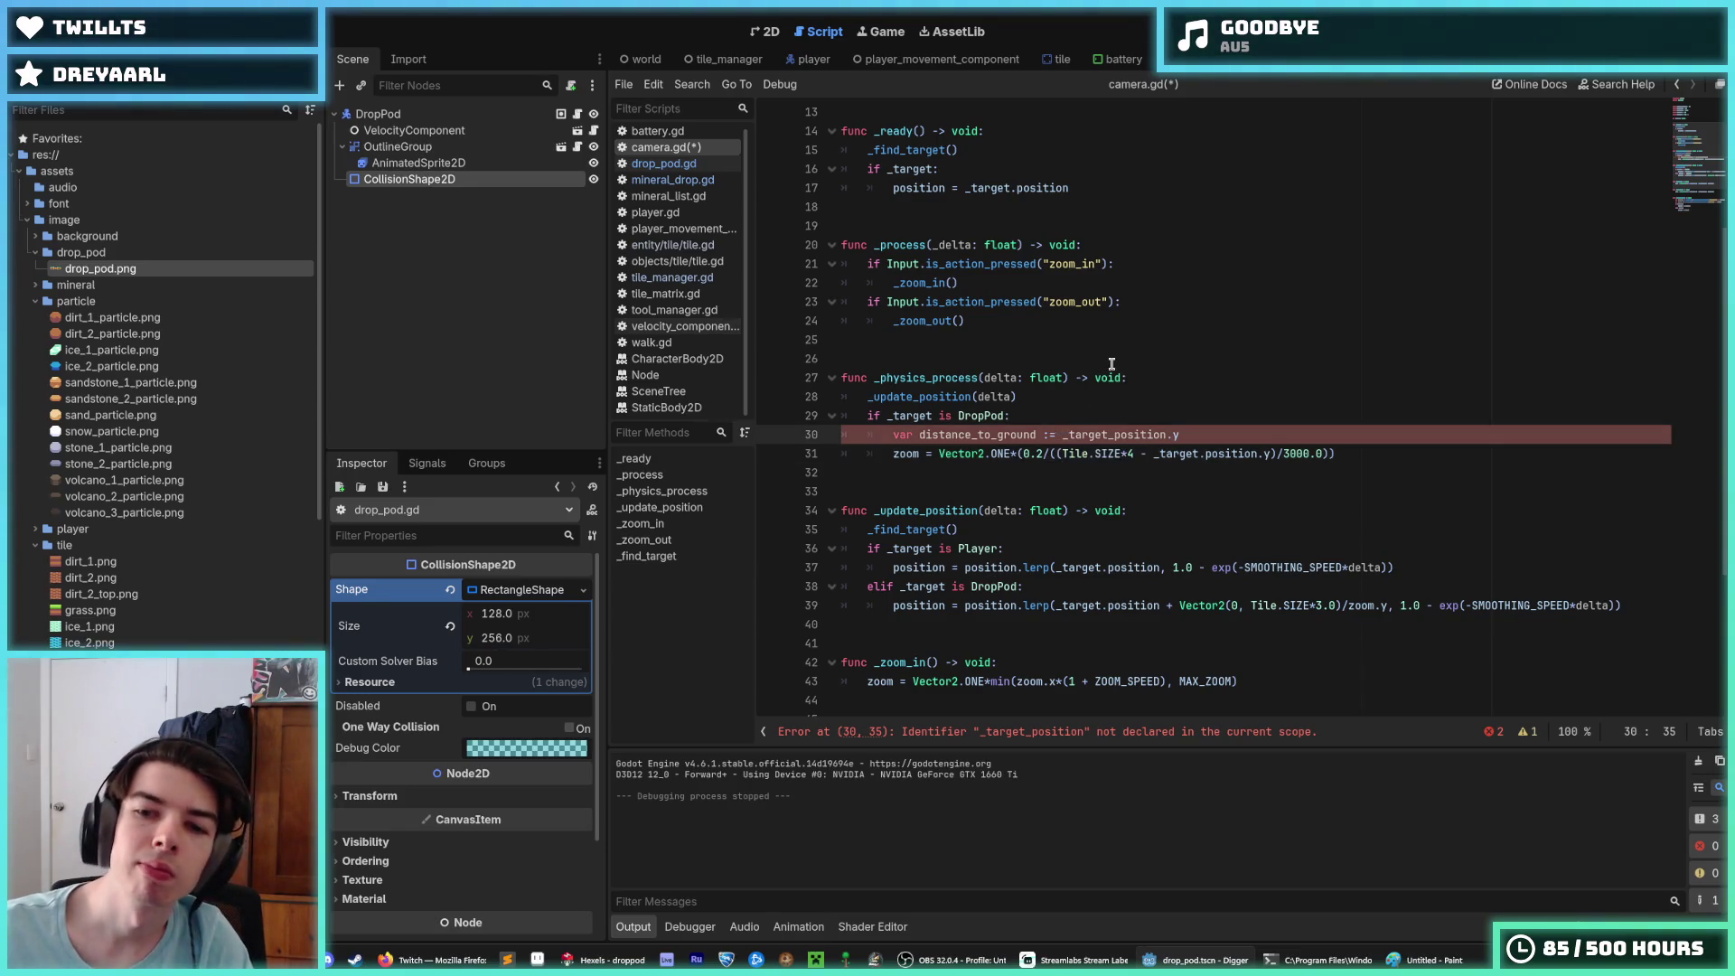
pyautogui.hotkey('ctrl', 'v')
pyautogui.click(1063, 435)
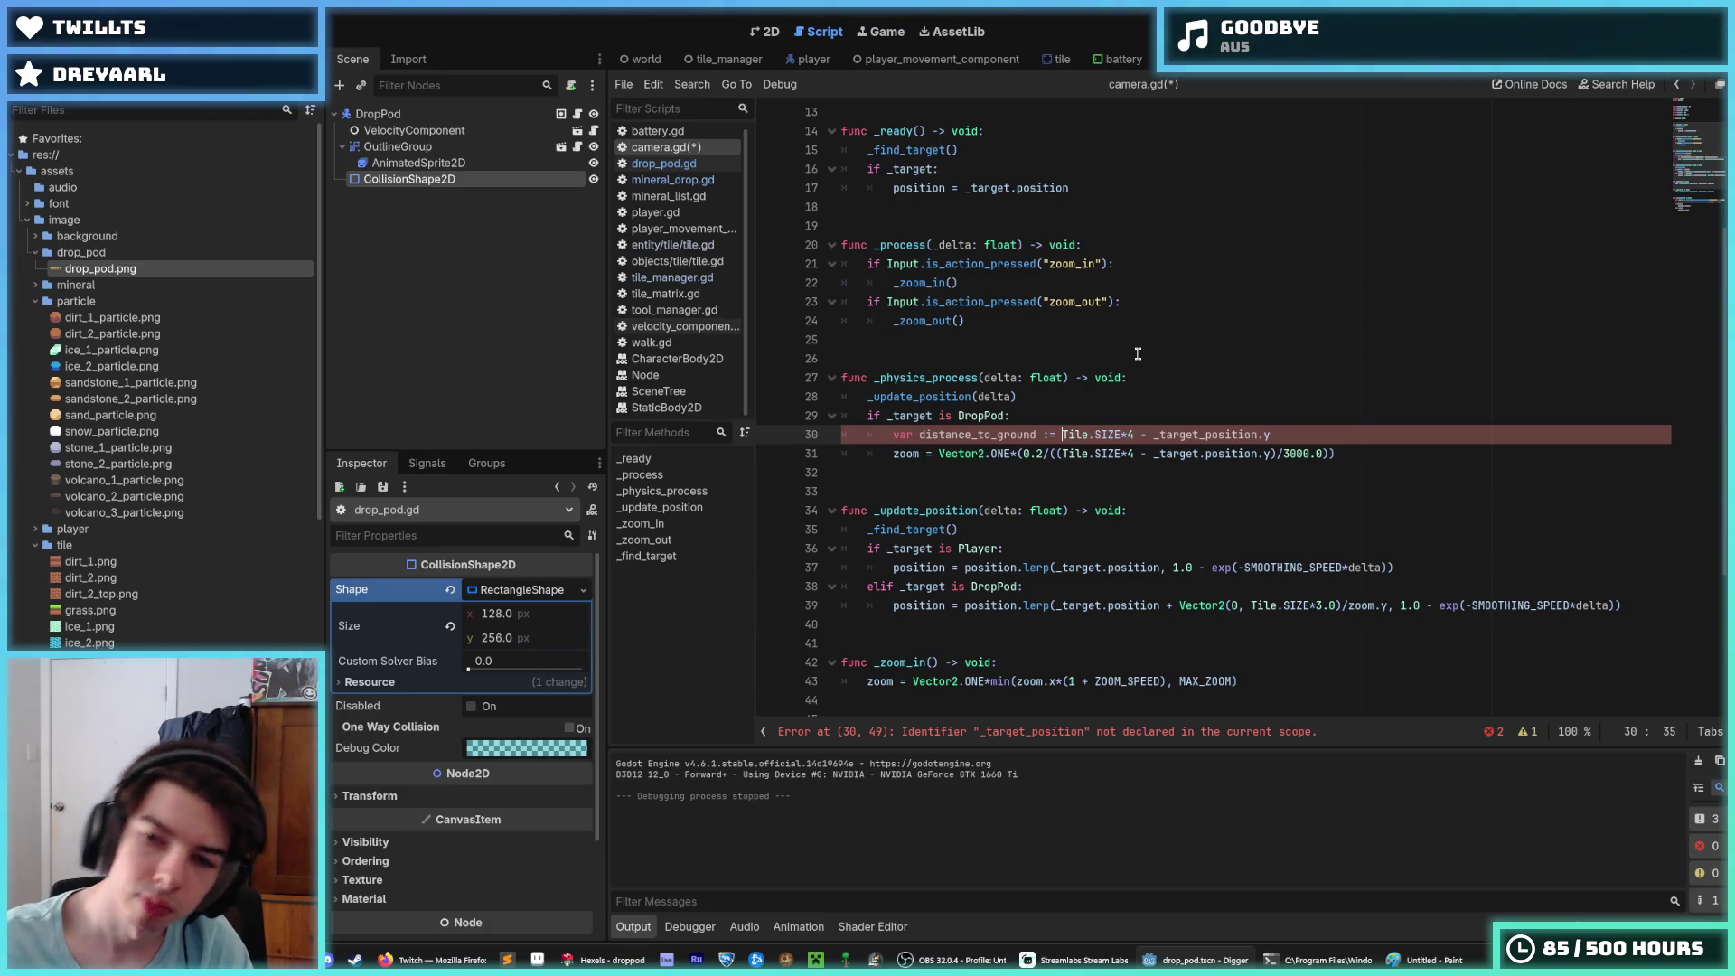
pyautogui.write('(')
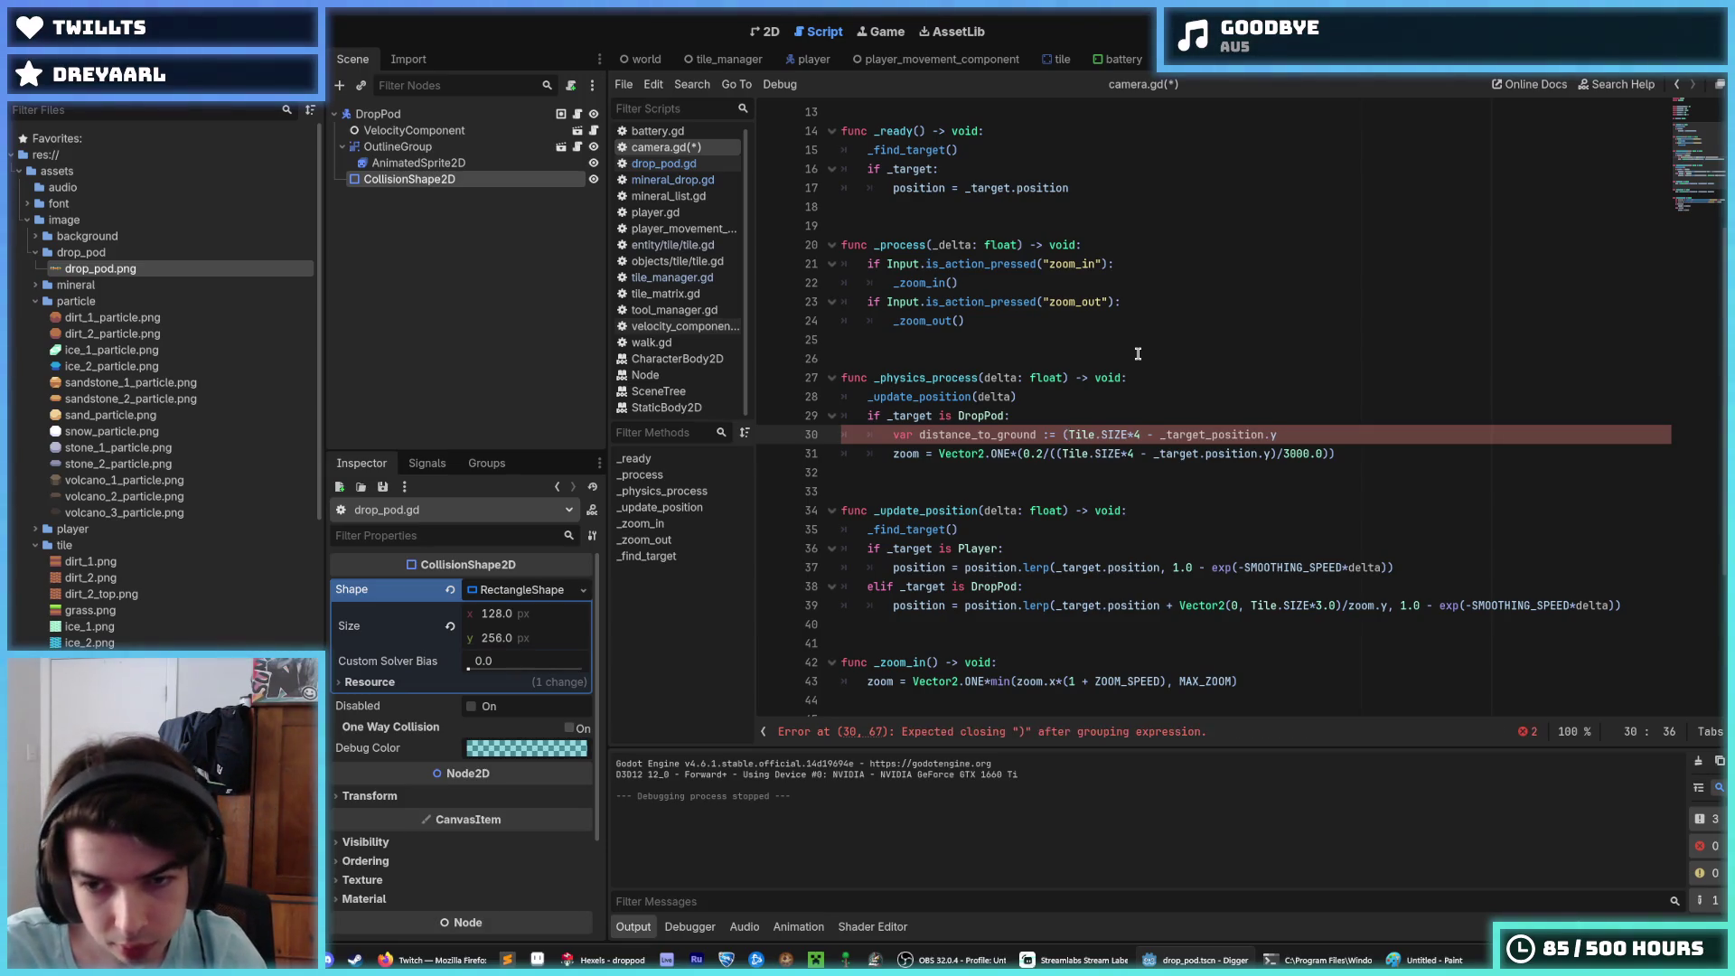
pyautogui.press('End')
pyautogui.write(')')
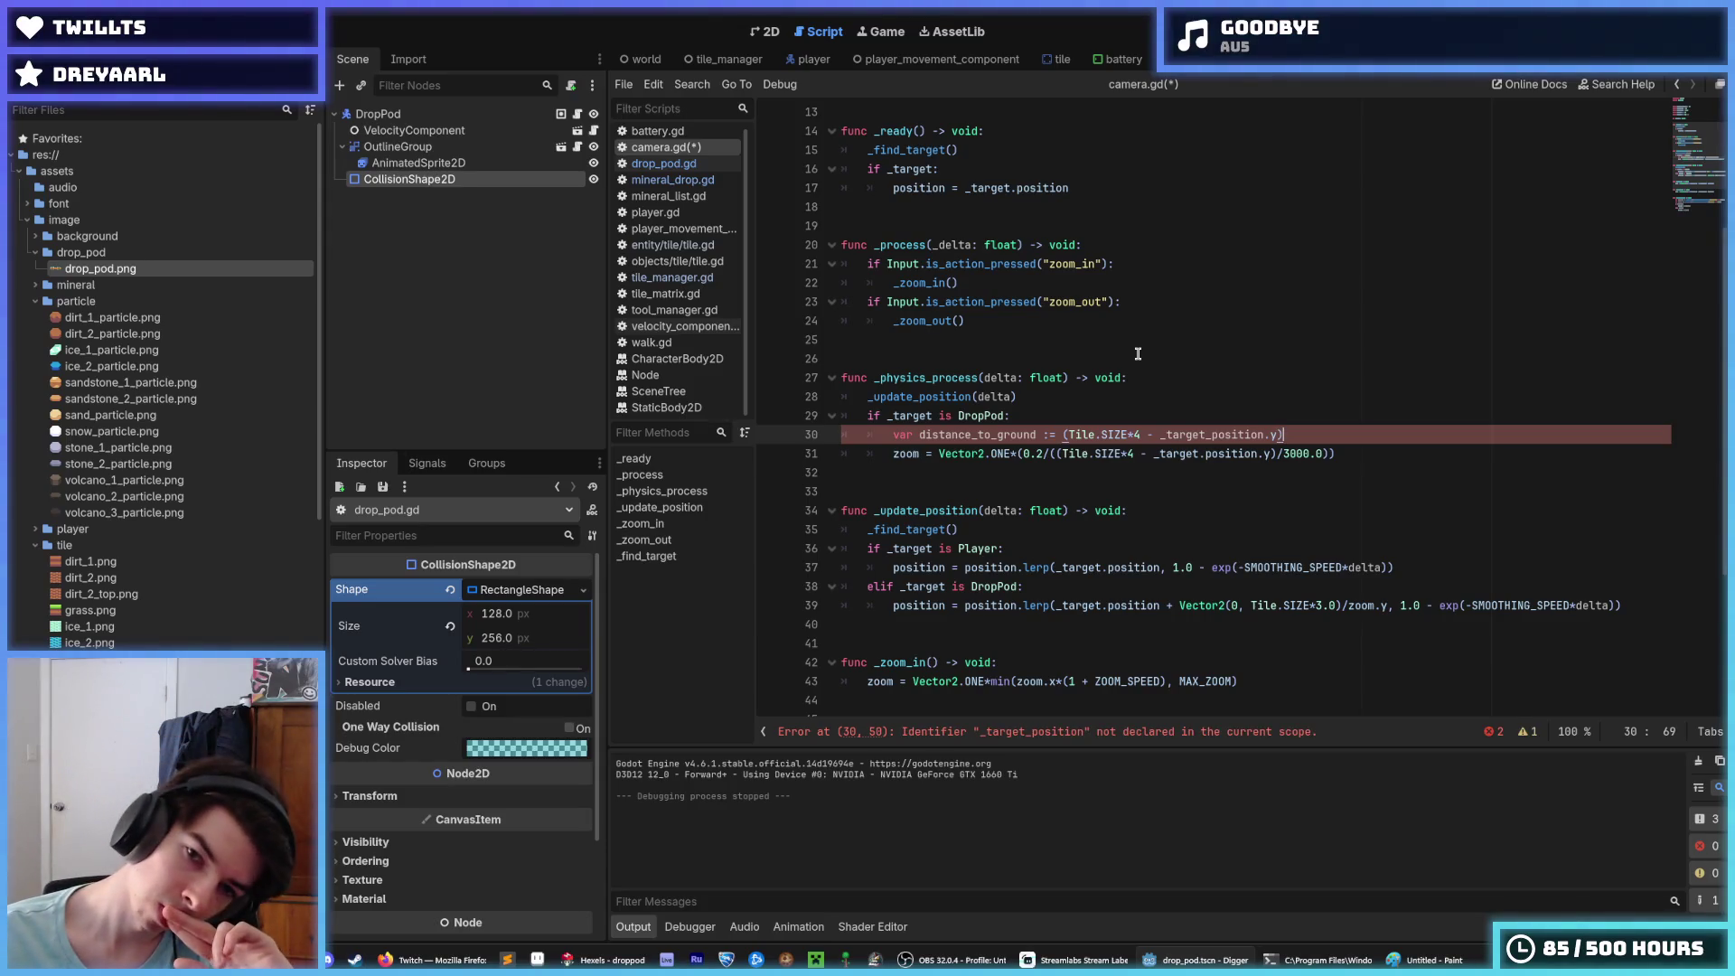
pyautogui.hotkey('ctrl', 'Left')
pyautogui.hotkey('ctrl', 'Left')
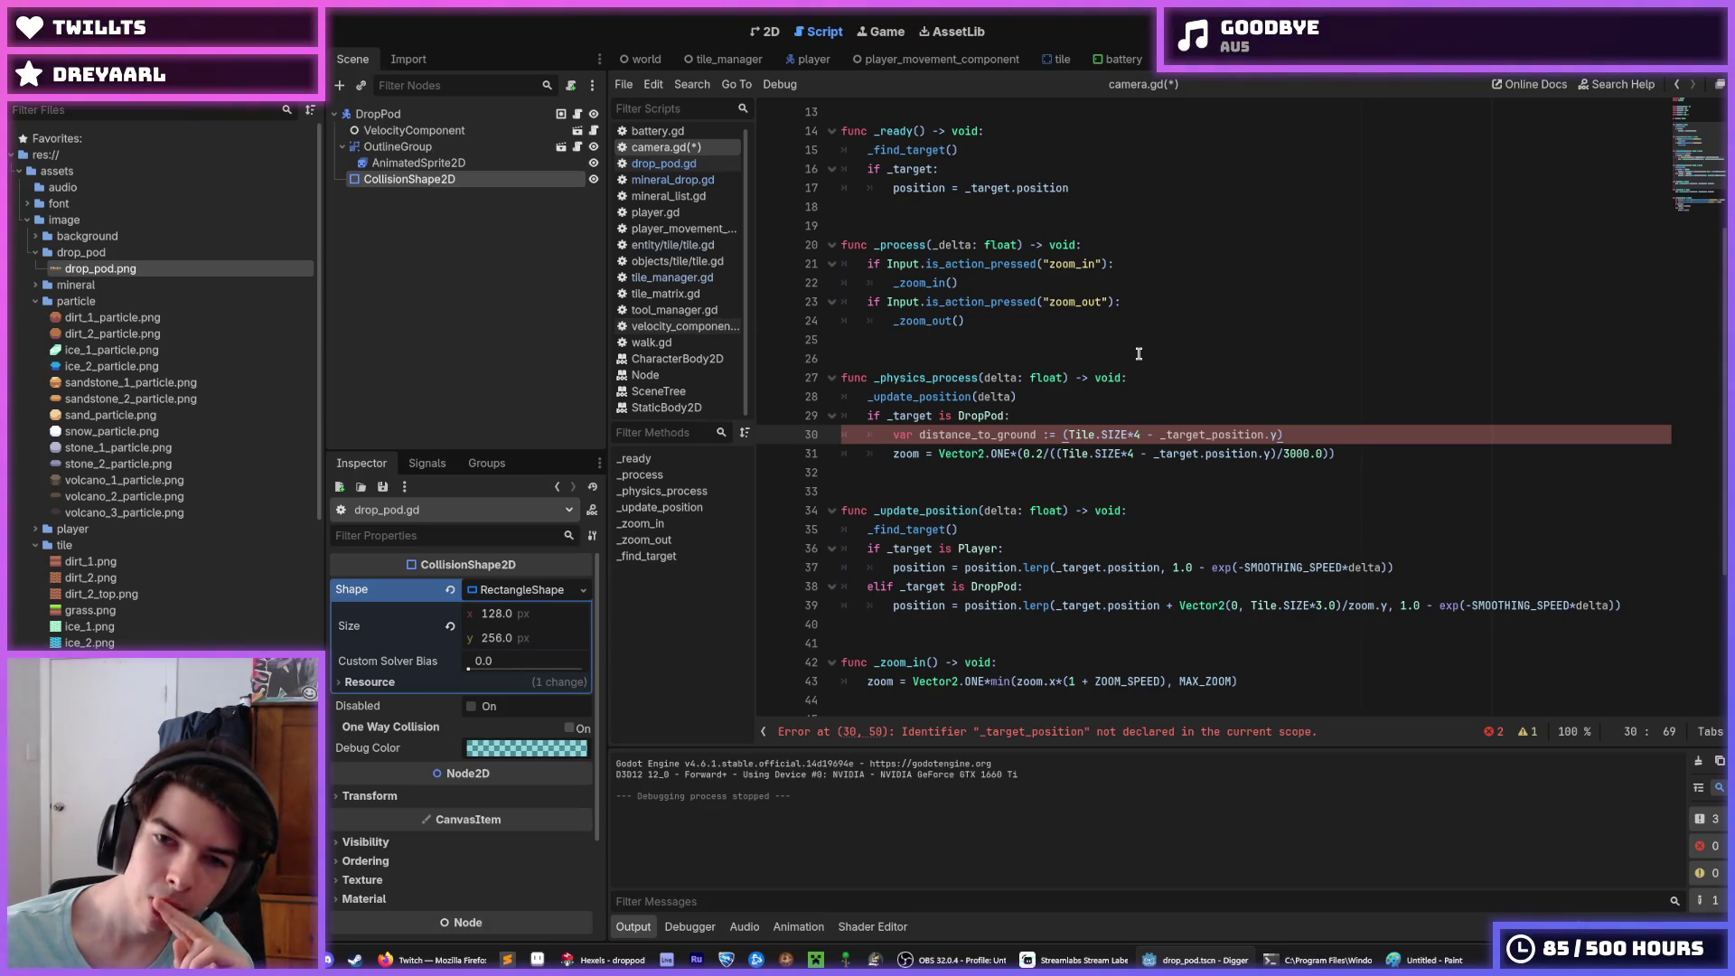
pyautogui.press('Down')
pyautogui.press('Left')
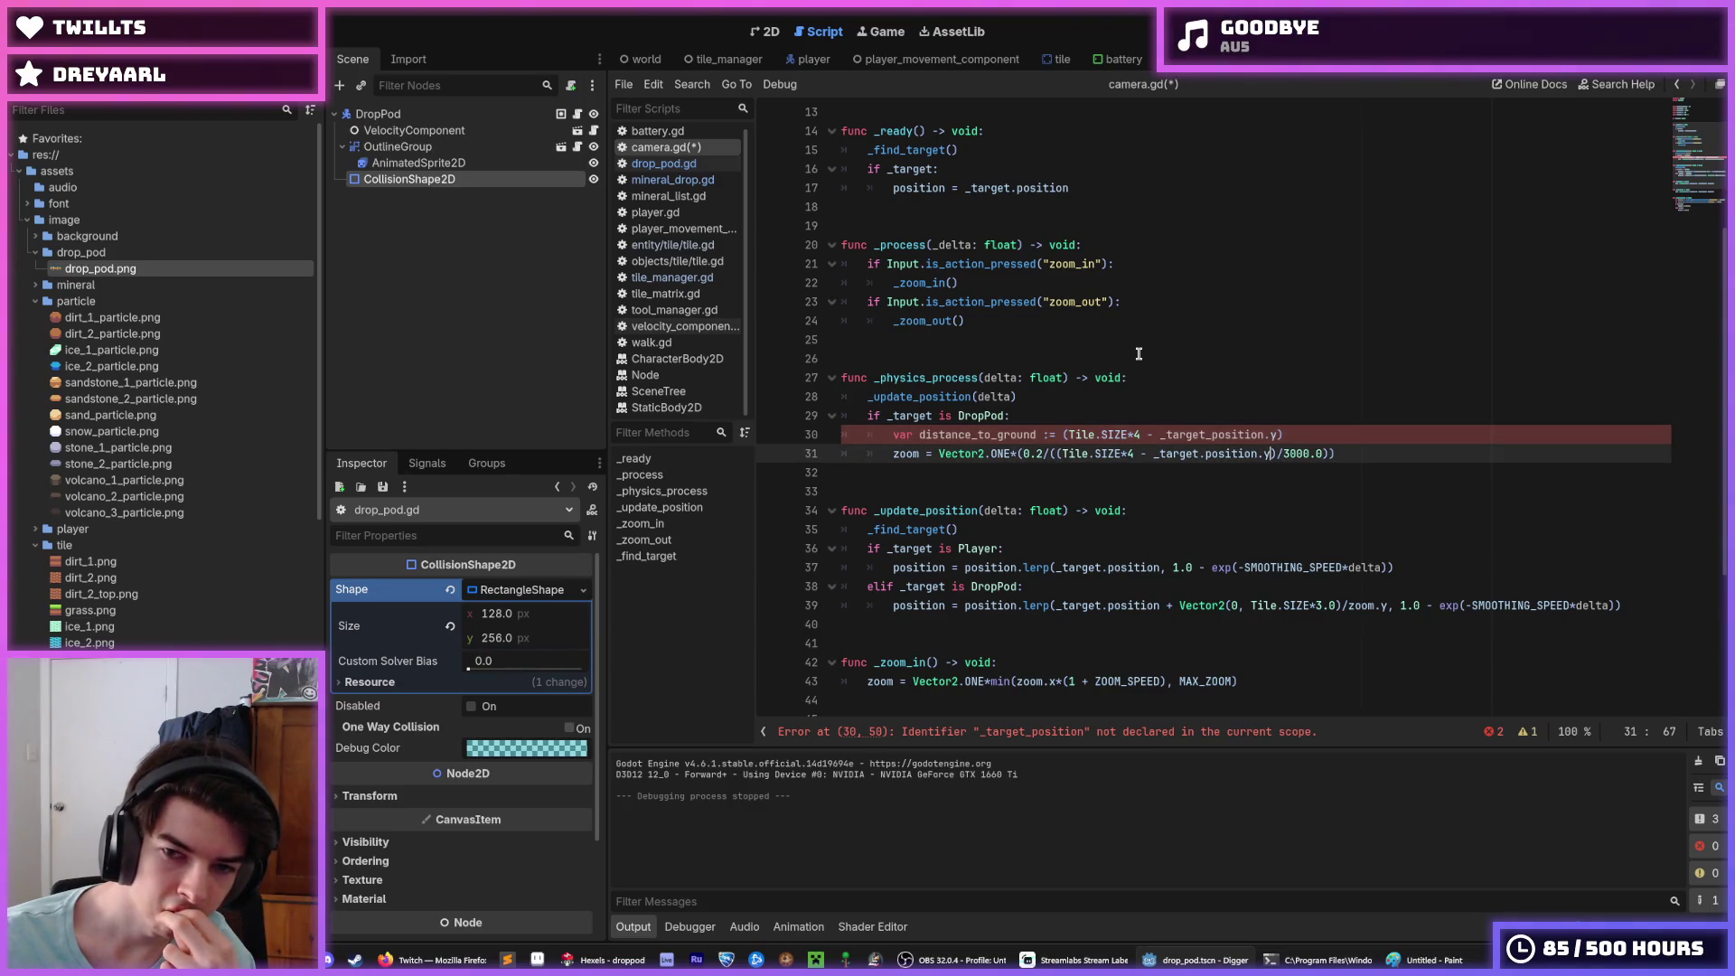
pyautogui.press('Up')
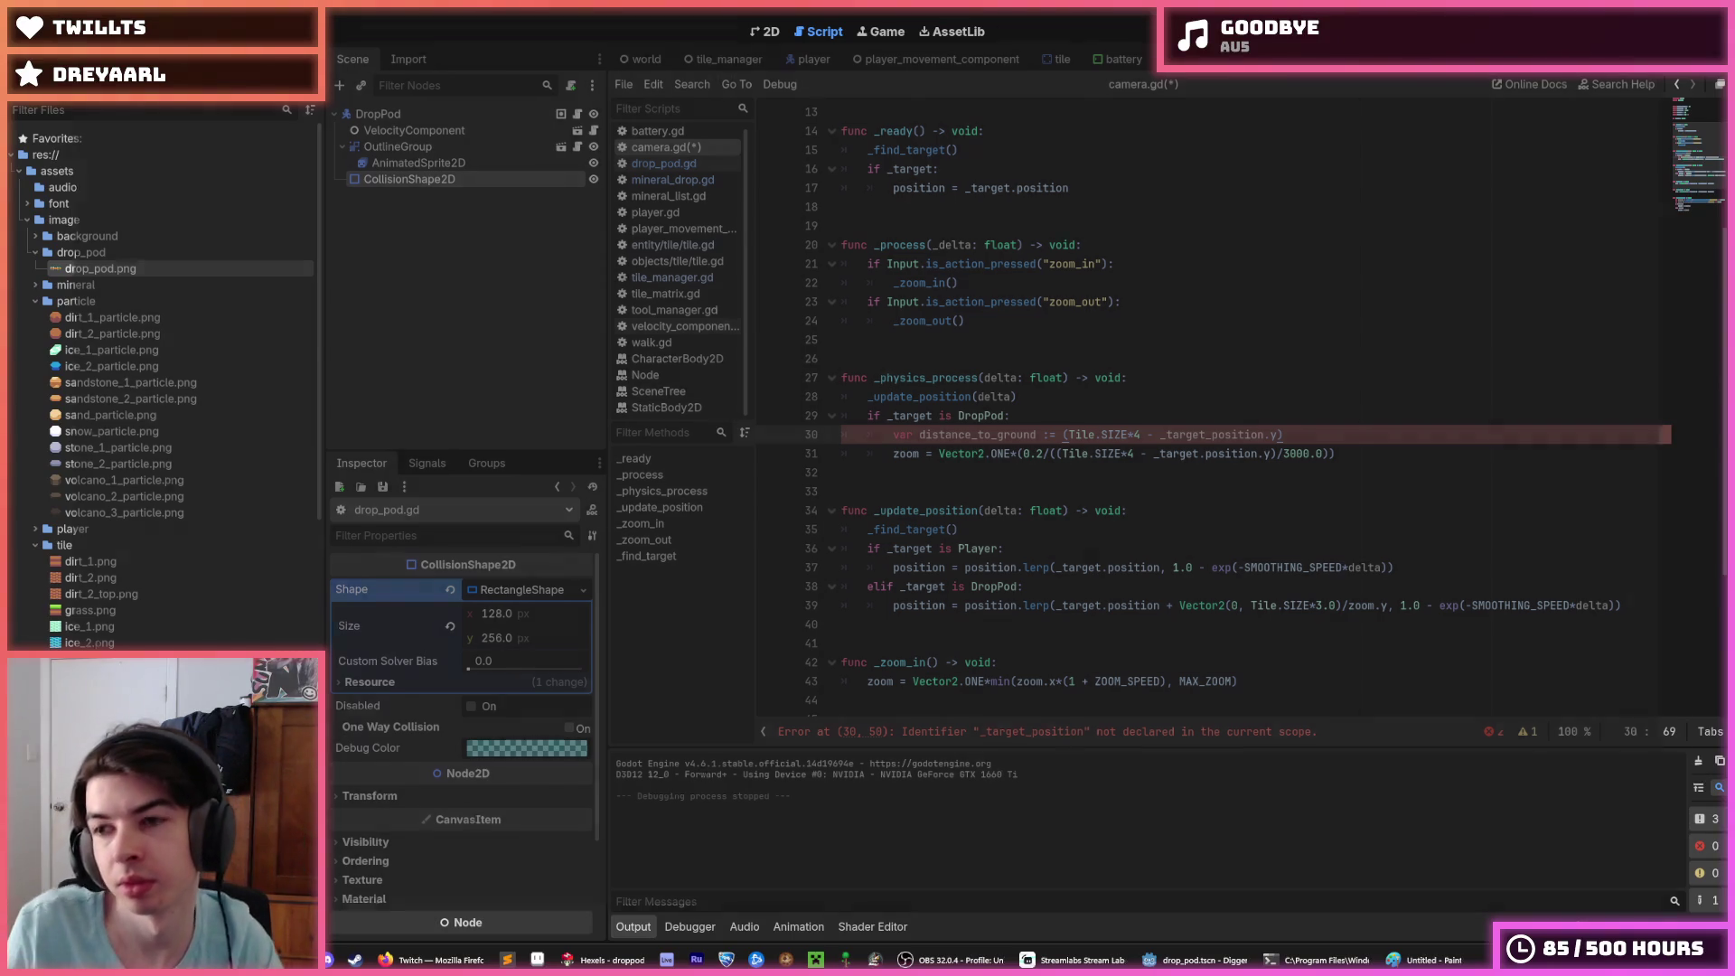
# Step: Bring up the old Untitled drop pod sketch in Paint and close it with Alt+F4
pyautogui.hotkey('alt', 'Tab')
pyautogui.hotkey('alt', 'Tab')
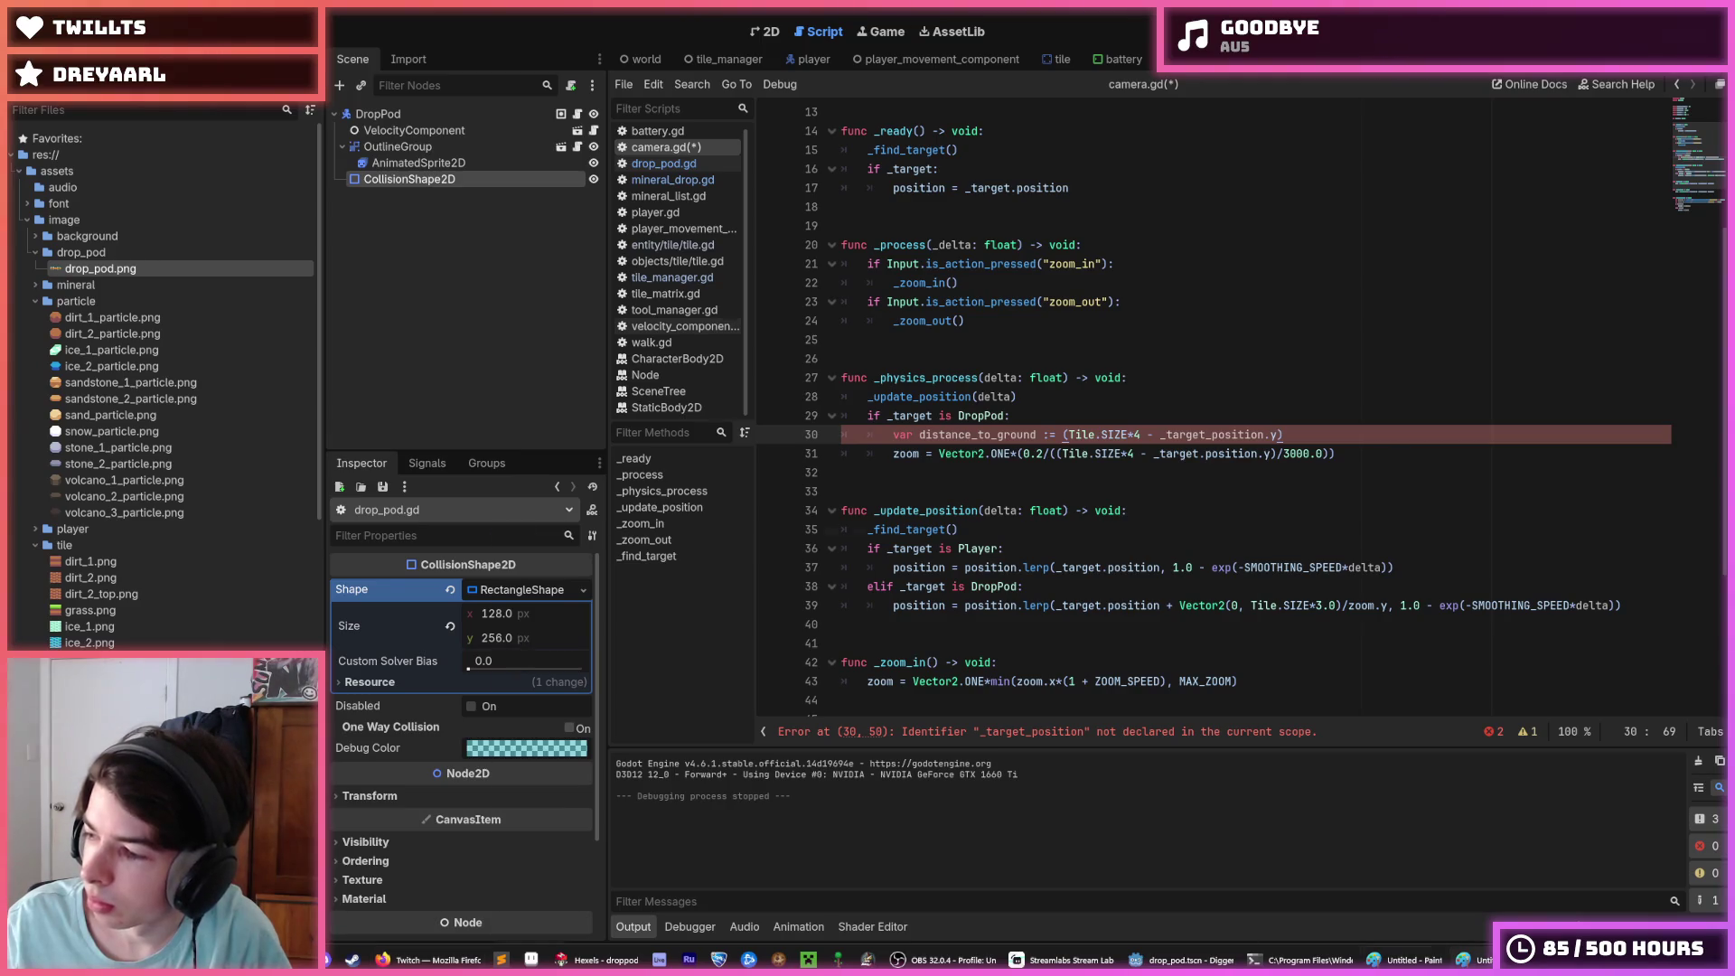
pyautogui.click(1405, 959)
pyautogui.hotkey('alt', 'F4')
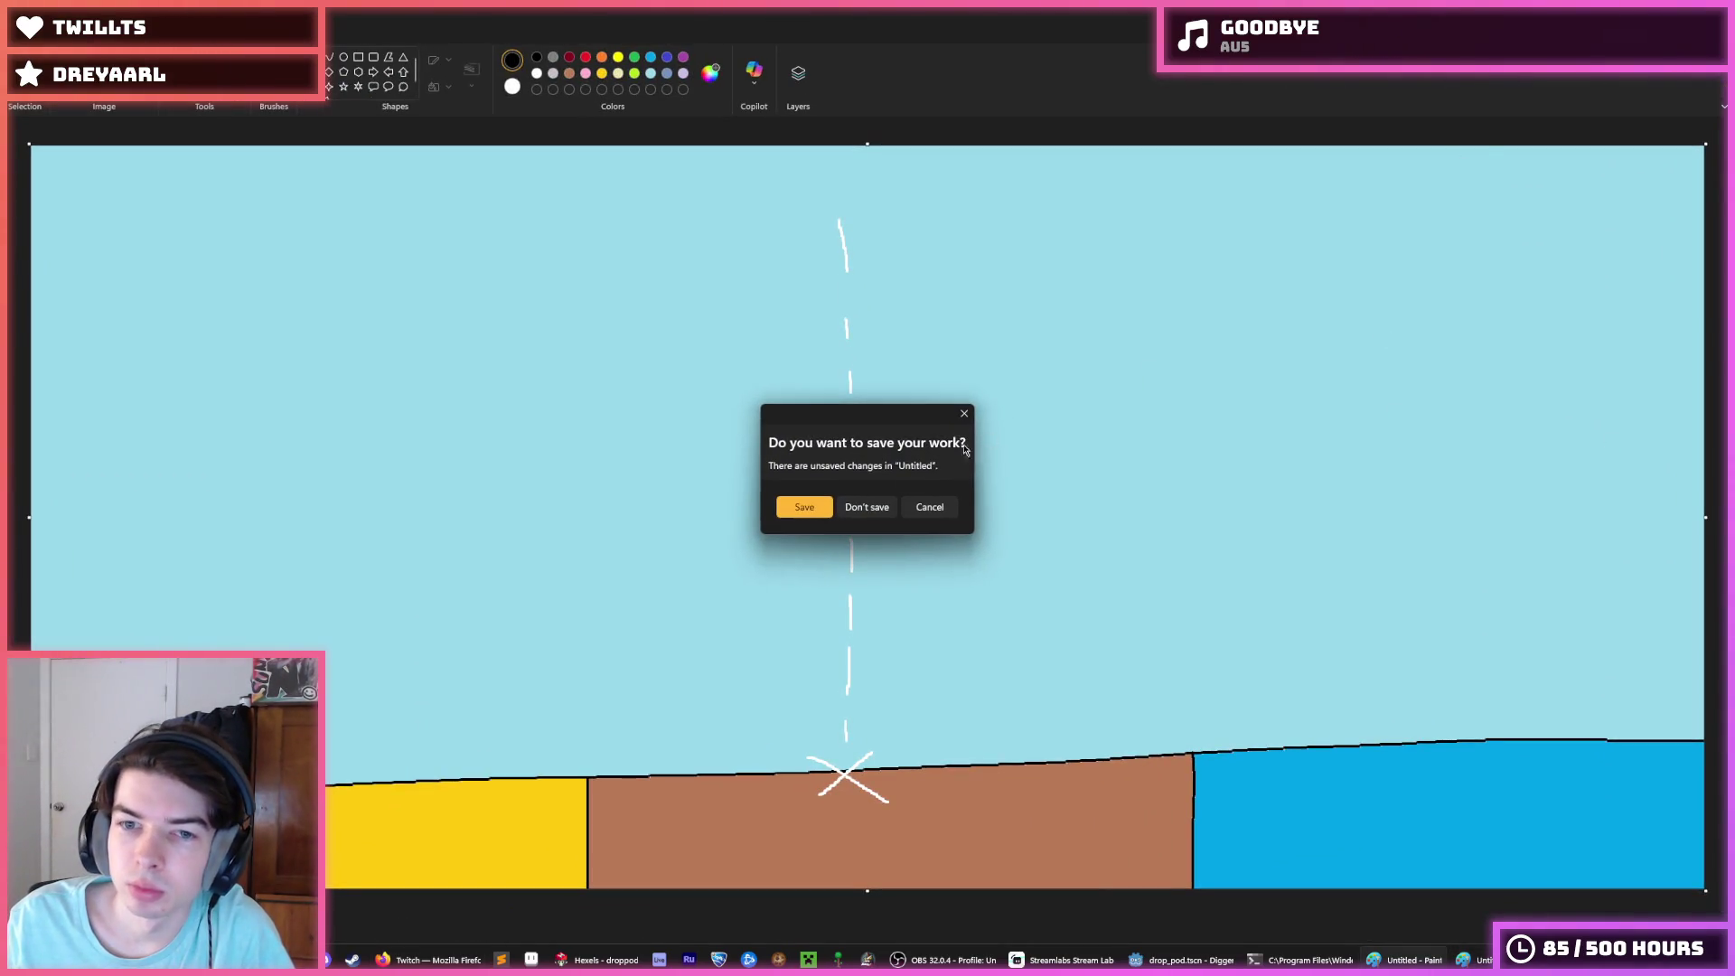
# Step: Discard the old sketch unsaved and move the screen rectangle and labels toward the canvas centre
pyautogui.click(867, 507)
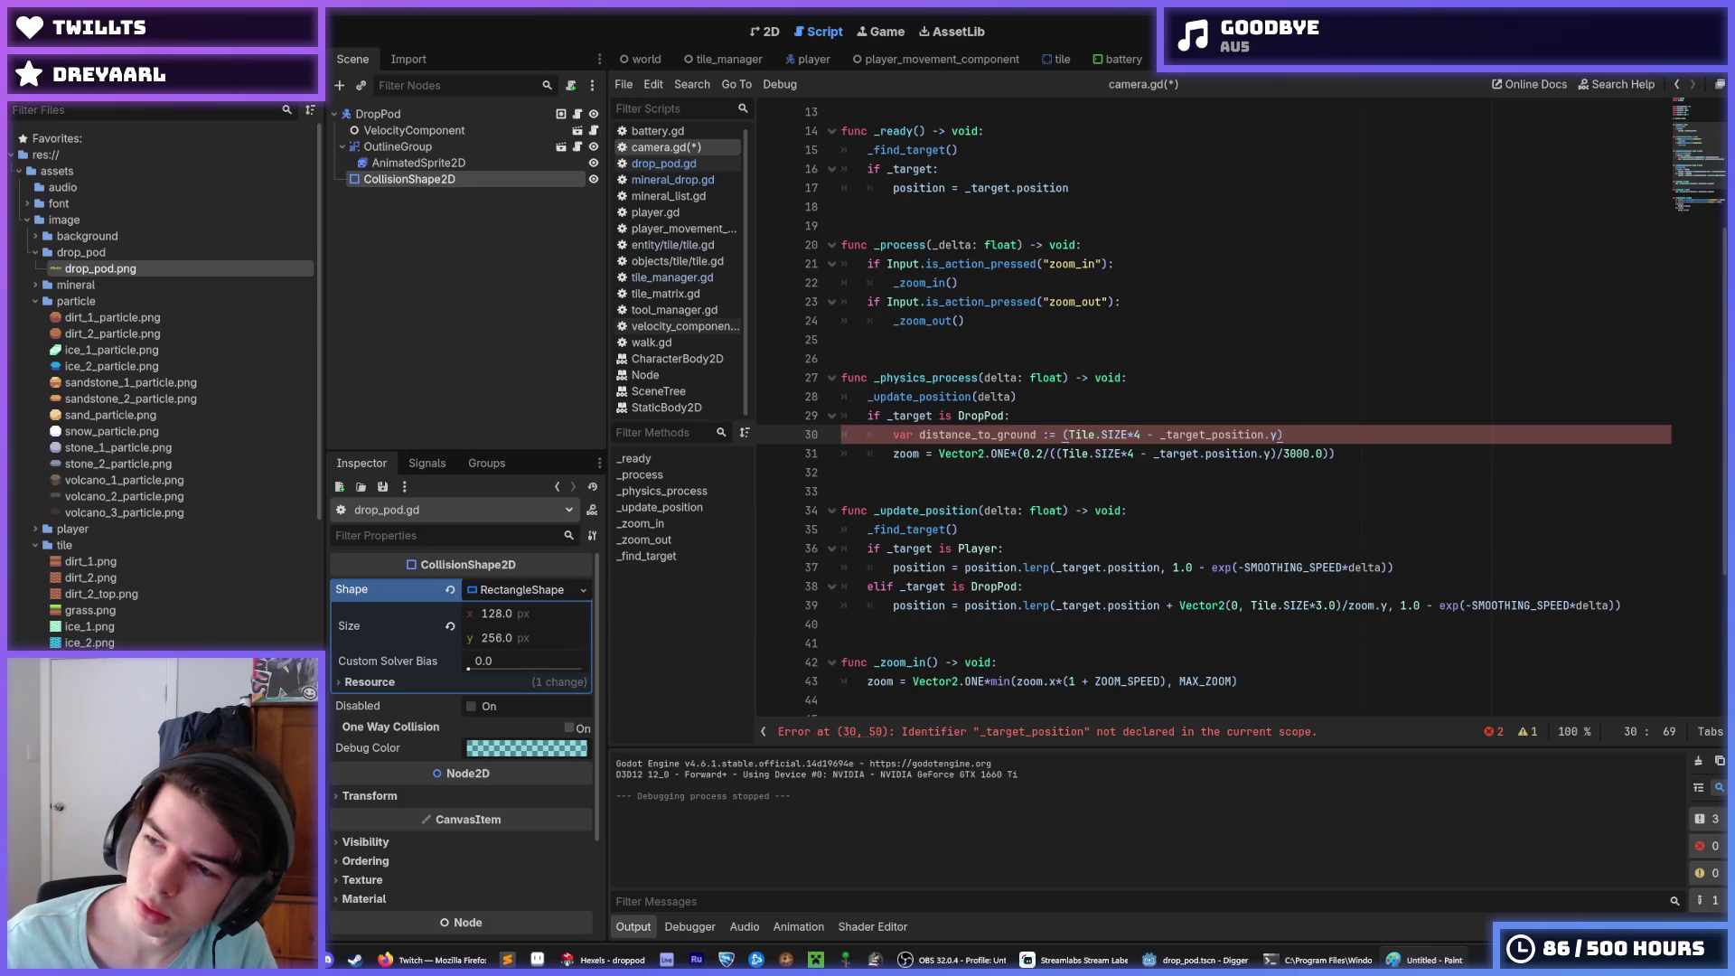
pyautogui.hotkey('alt', 'Tab')
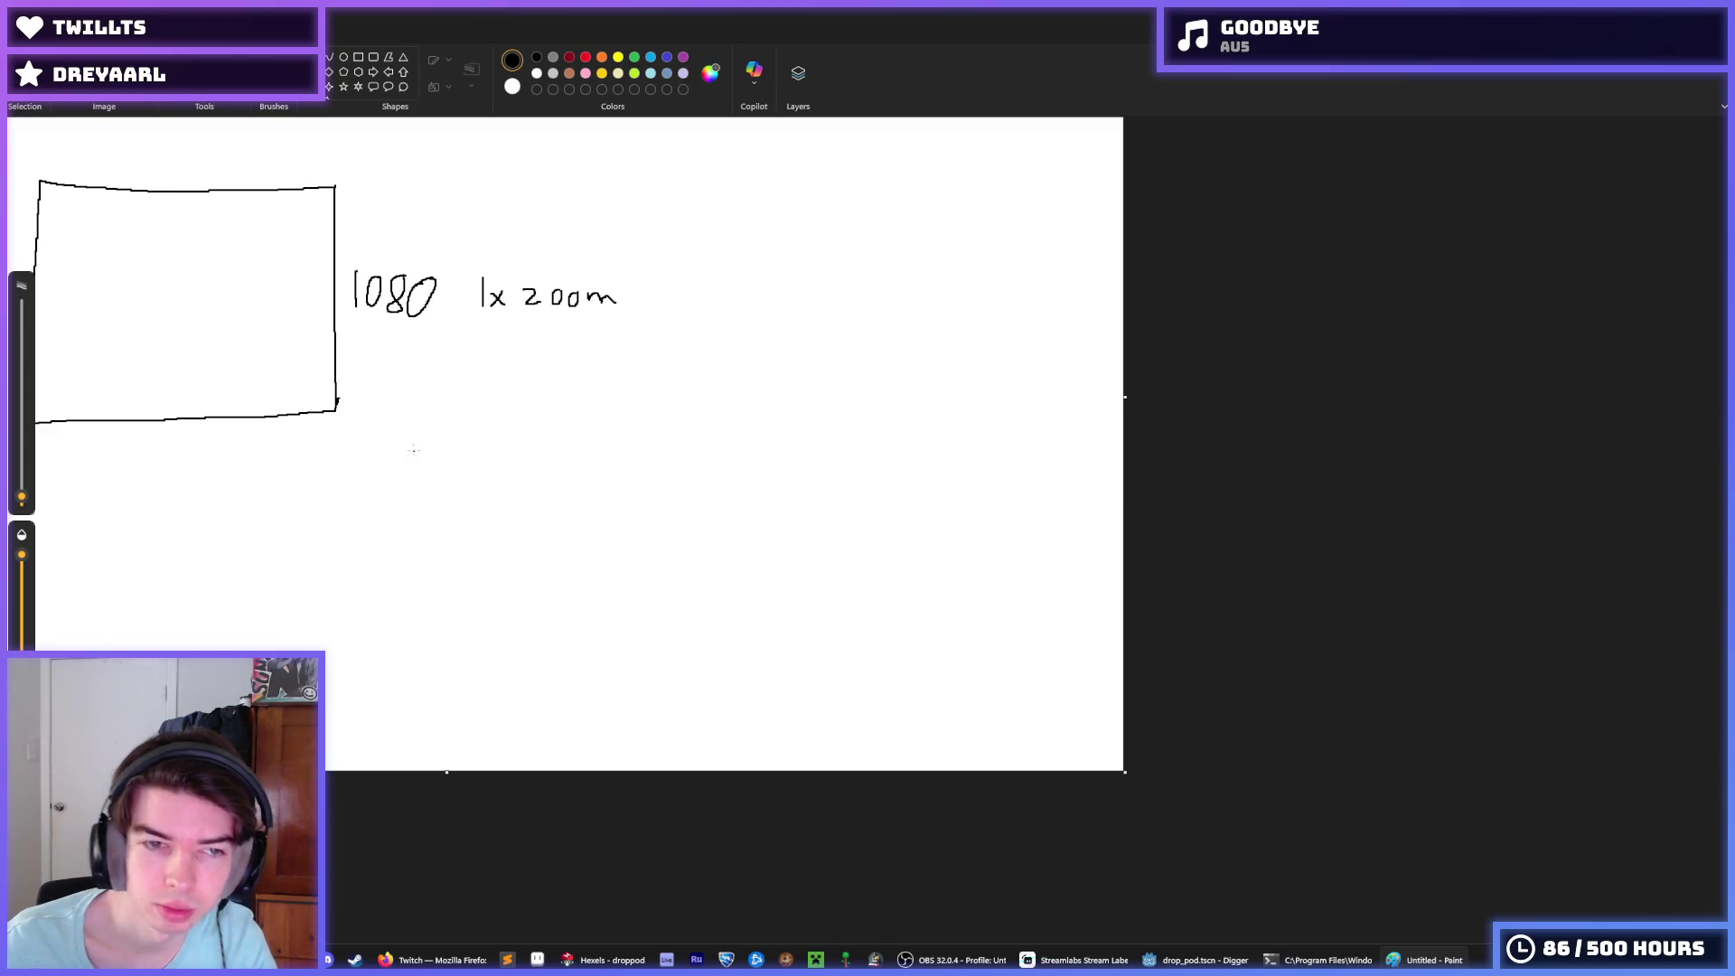
pyautogui.moveTo(674, 155)
pyautogui.mouseDown()
pyautogui.moveTo(507, 206)
pyautogui.moveTo(9, 484)
pyautogui.mouseUp()
pyautogui.moveTo(181, 388); pyautogui.dragTo(460, 413)
pyautogui.click(184, 353)
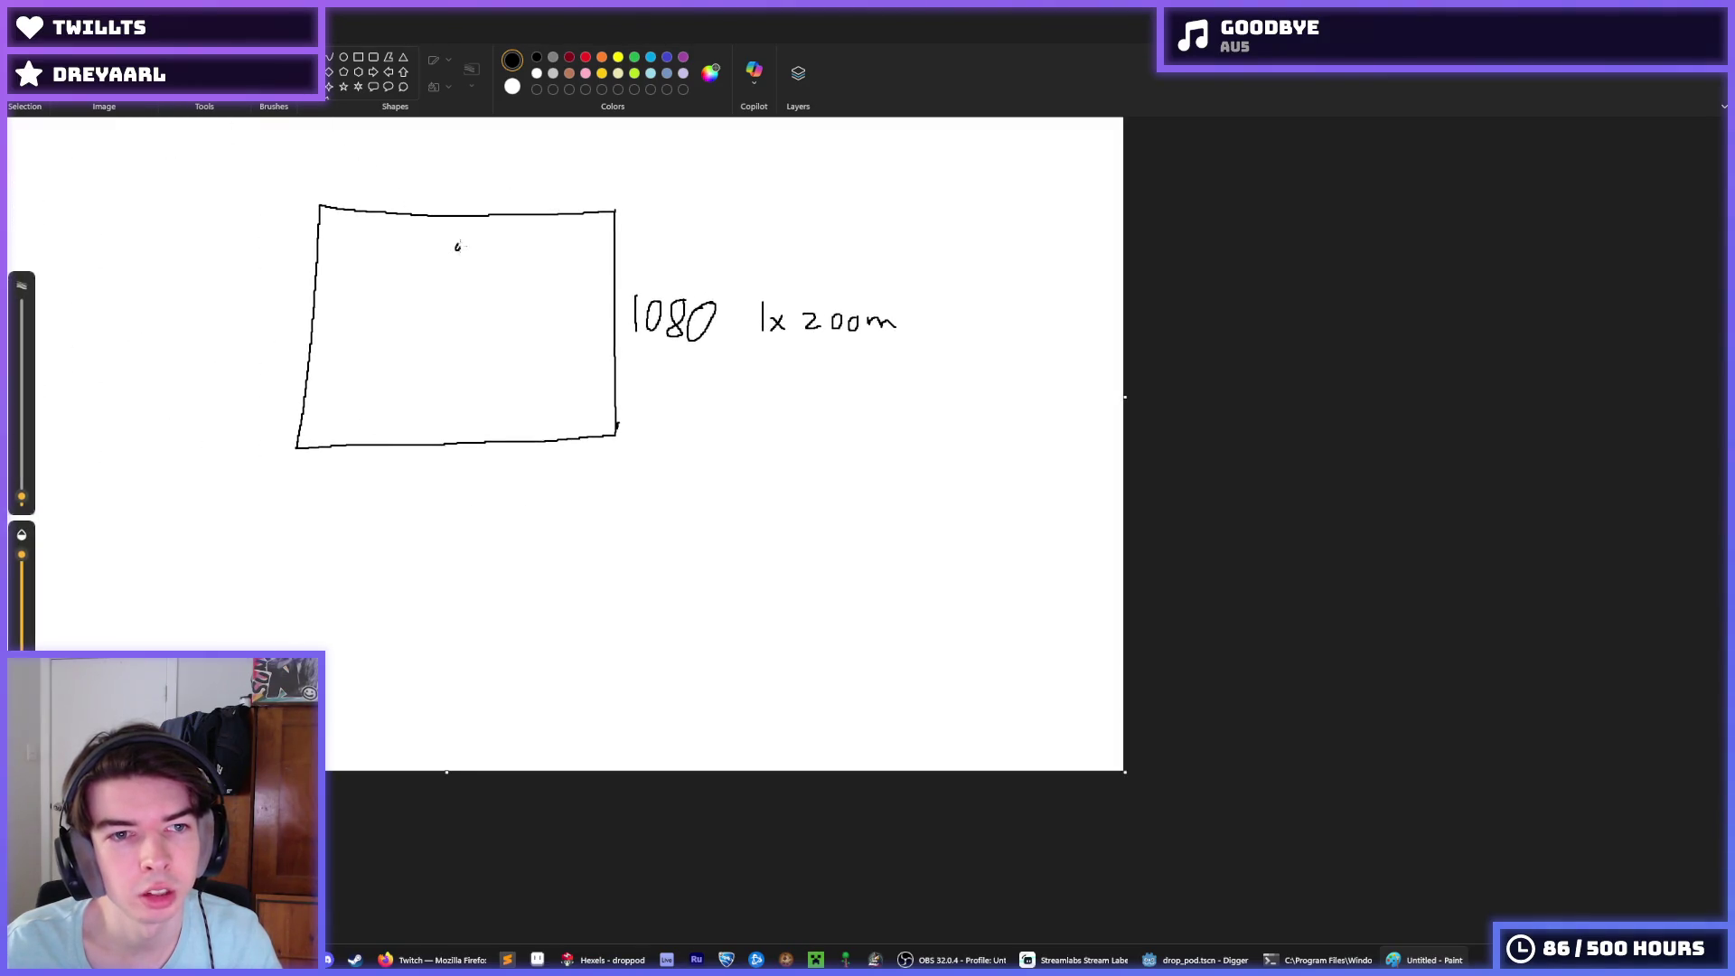
# Step: Mark top and bottom dots in the rectangle with double-headed arrows to their nearest edges
pyautogui.click(456, 247)
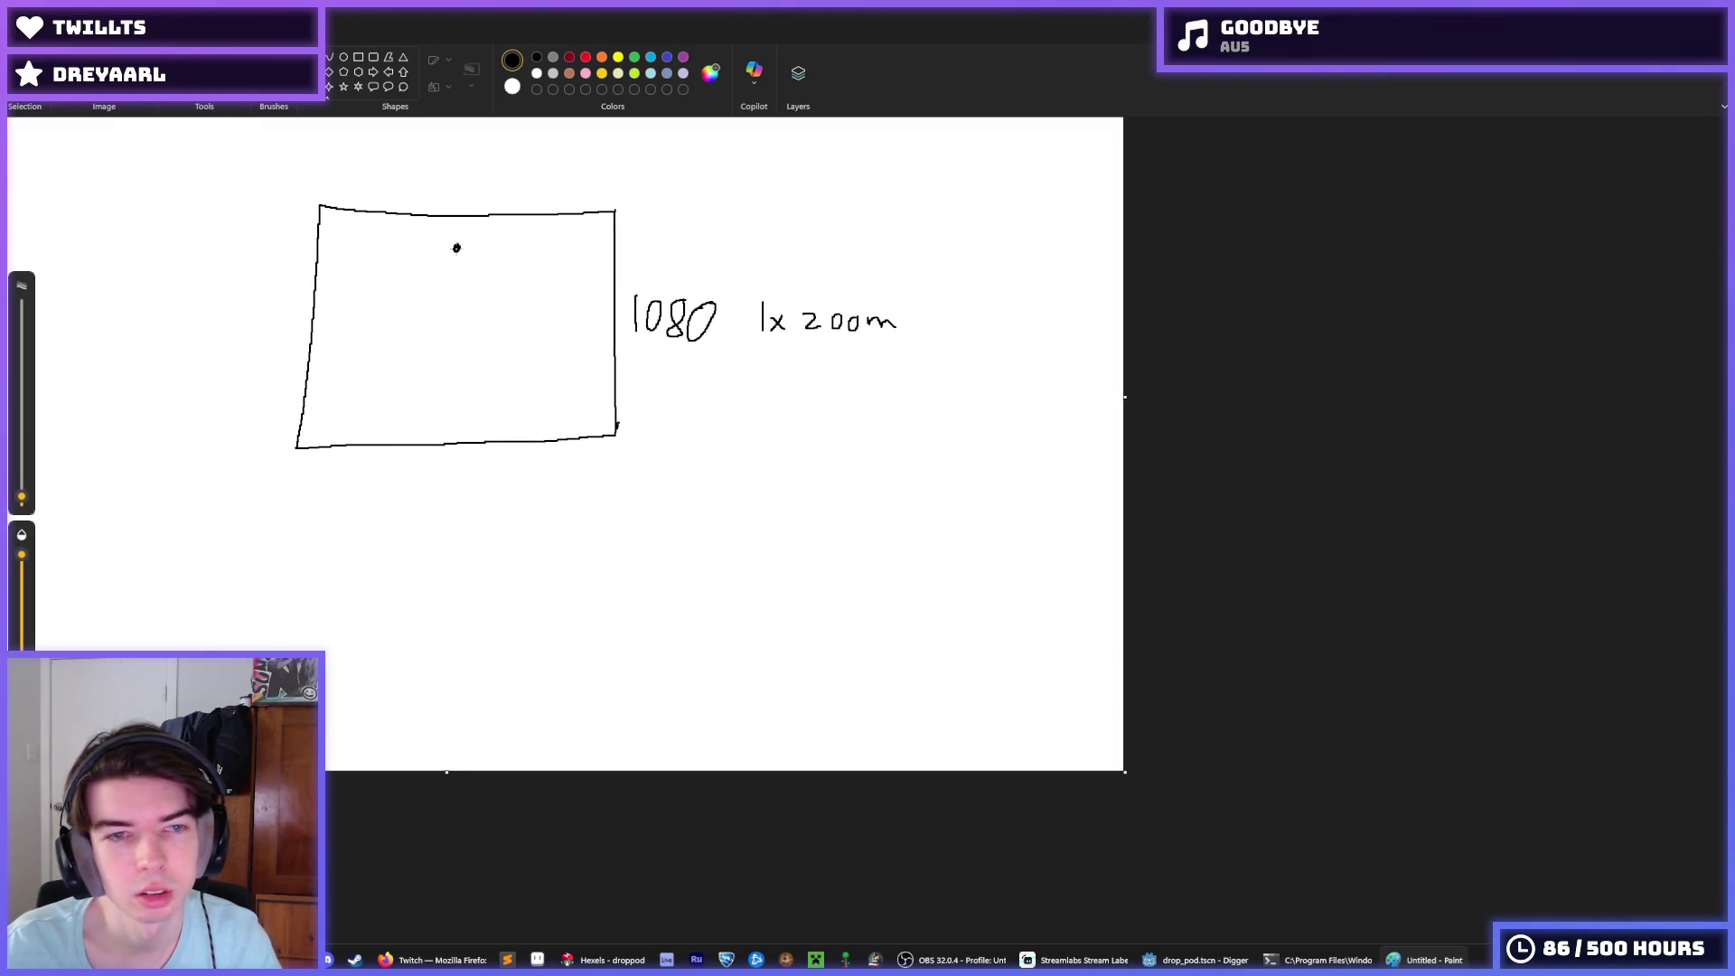
pyautogui.click(452, 402)
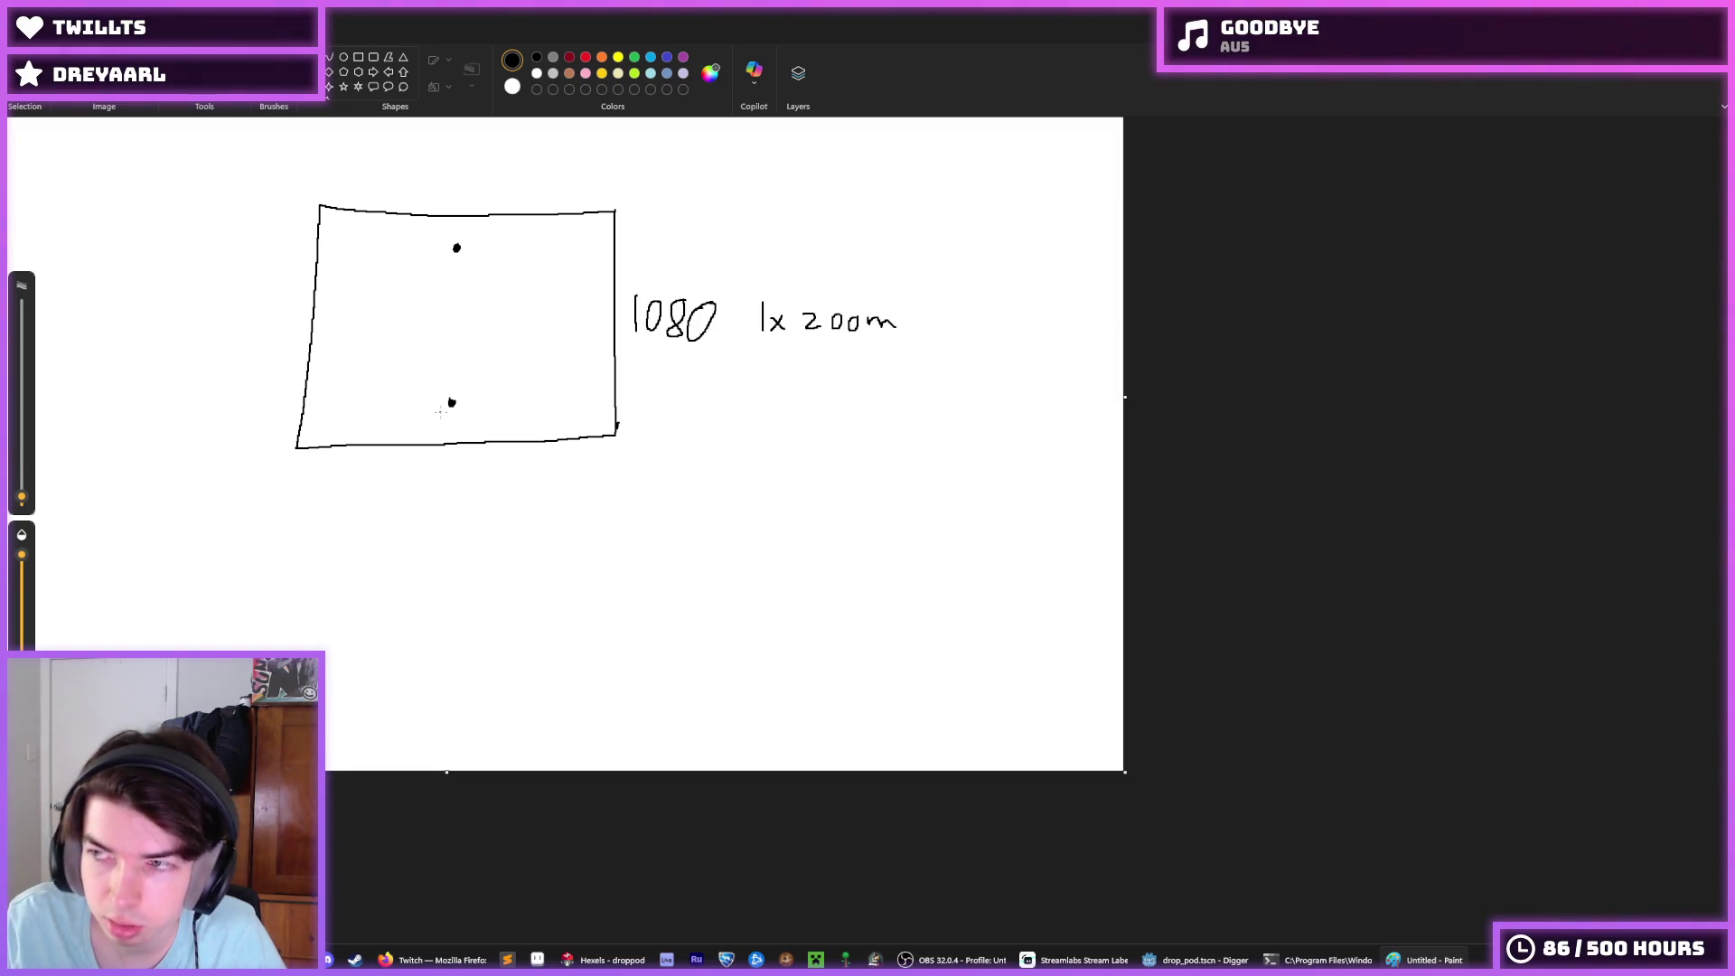
pyautogui.moveTo(437, 440); pyautogui.dragTo(434, 401)
pyautogui.moveTo(425, 414)
pyautogui.mouseDown()
pyautogui.moveTo(442, 408)
pyautogui.moveTo(444, 432)
pyautogui.mouseUp()
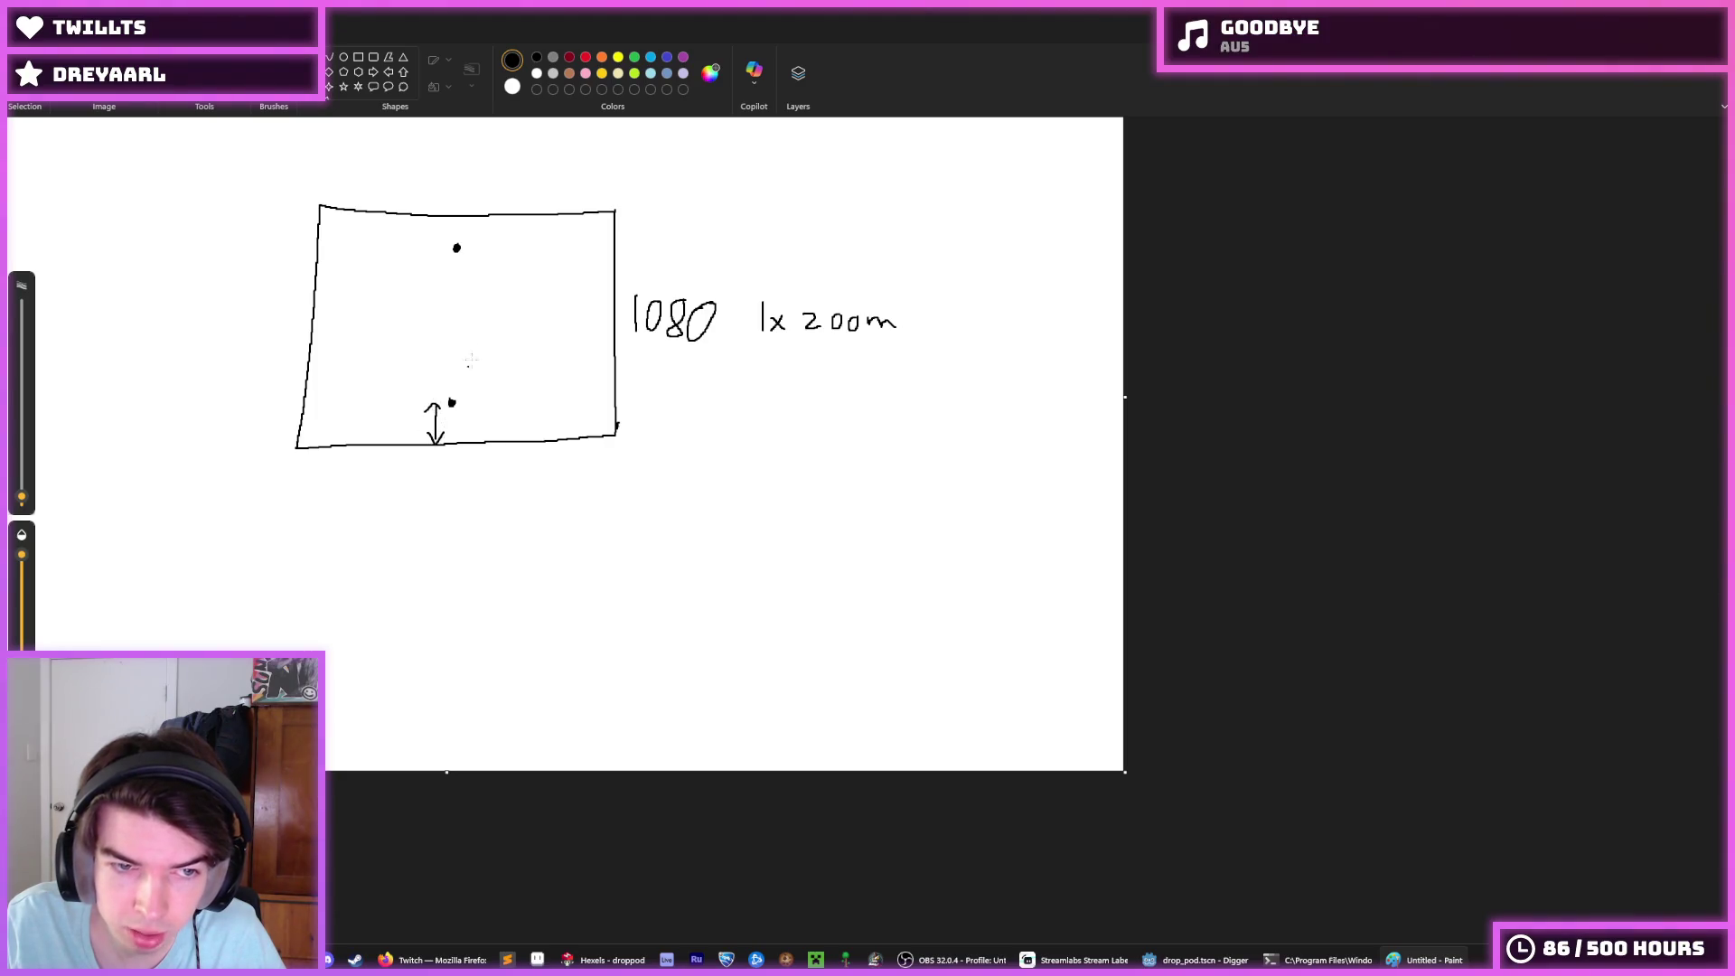
pyautogui.moveTo(428, 229); pyautogui.dragTo(452, 229)
pyautogui.moveTo(425, 244); pyautogui.dragTo(449, 242)
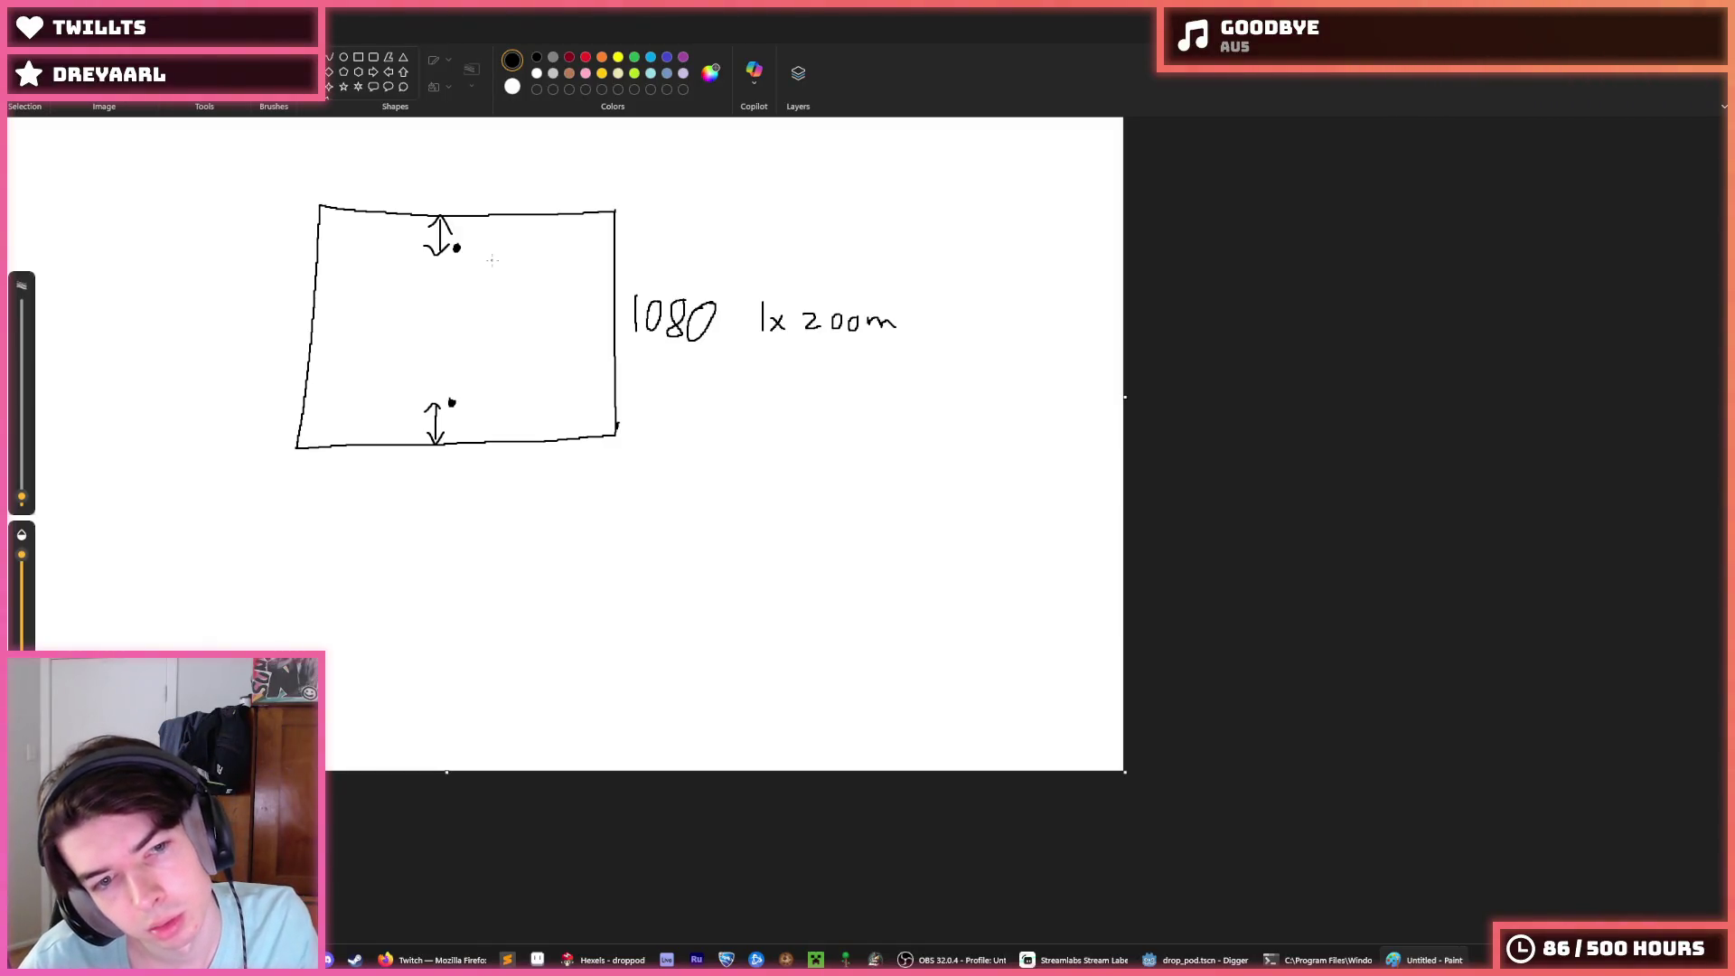
pyautogui.moveTo(470, 231)
pyautogui.mouseDown()
pyautogui.moveTo(459, 271)
pyautogui.moveTo(465, 220)
pyautogui.mouseUp()
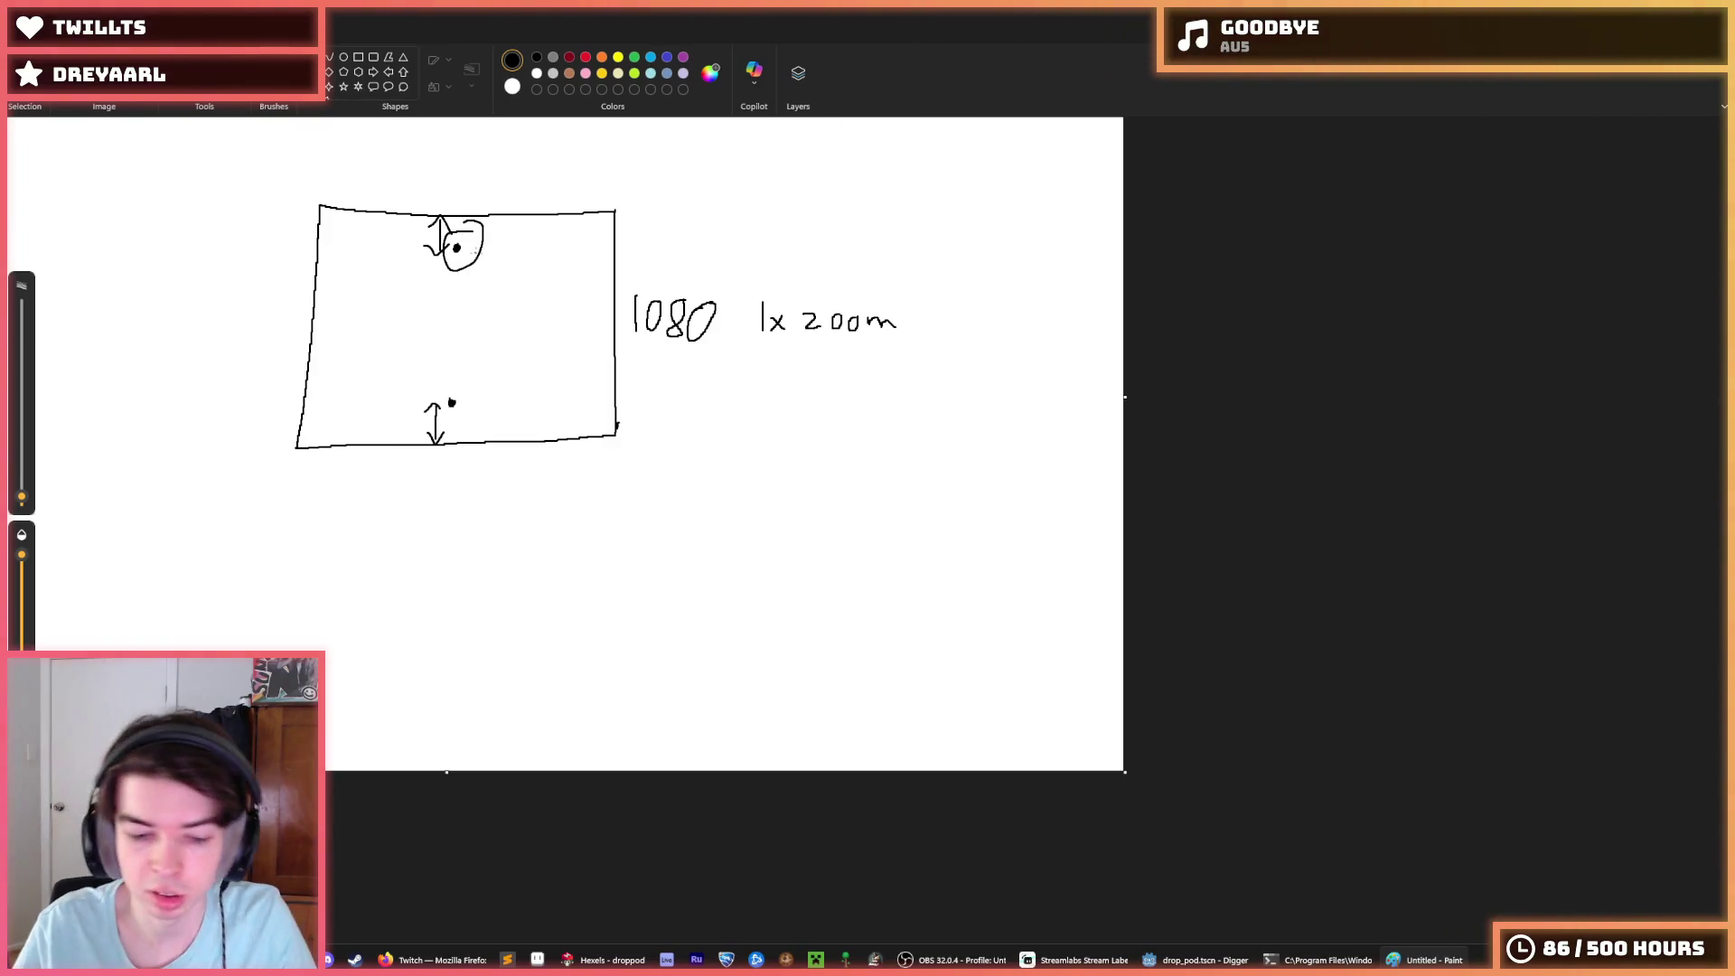
pyautogui.hotkey('ctrl', 'z')
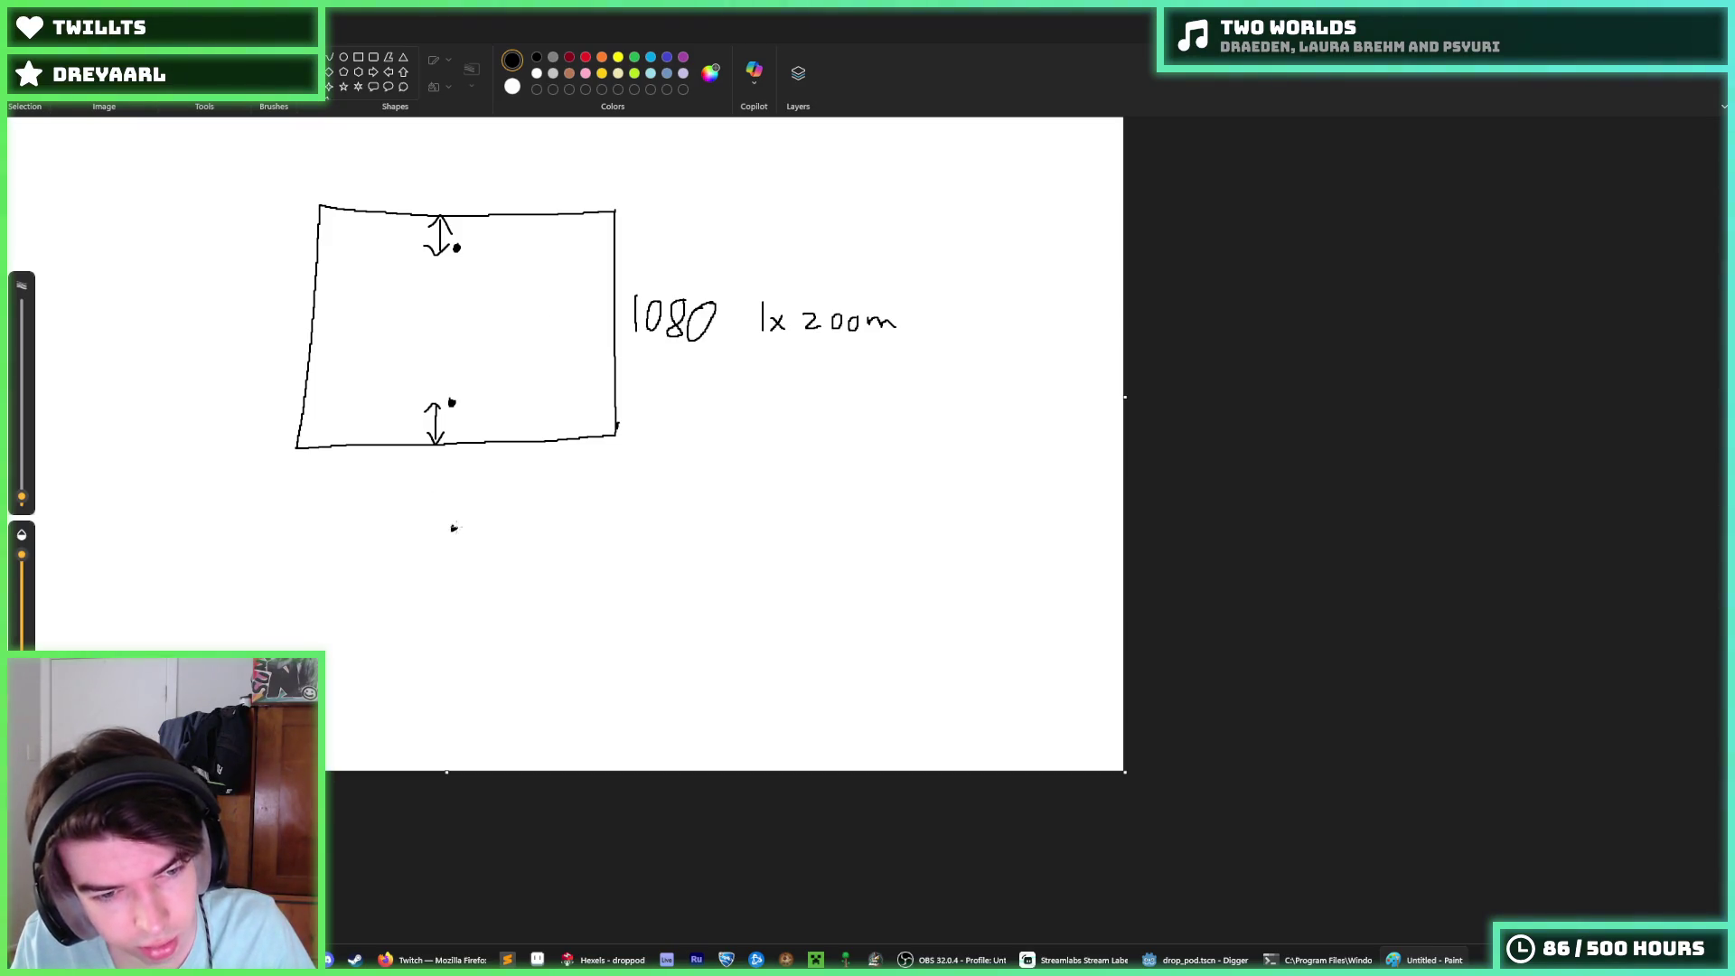
# Step: Draw a lower rectangle with edge dots joined by a full-height double-headed arrow, then select the upper sketch
pyautogui.moveTo(284, 524); pyautogui.dragTo(276, 651)
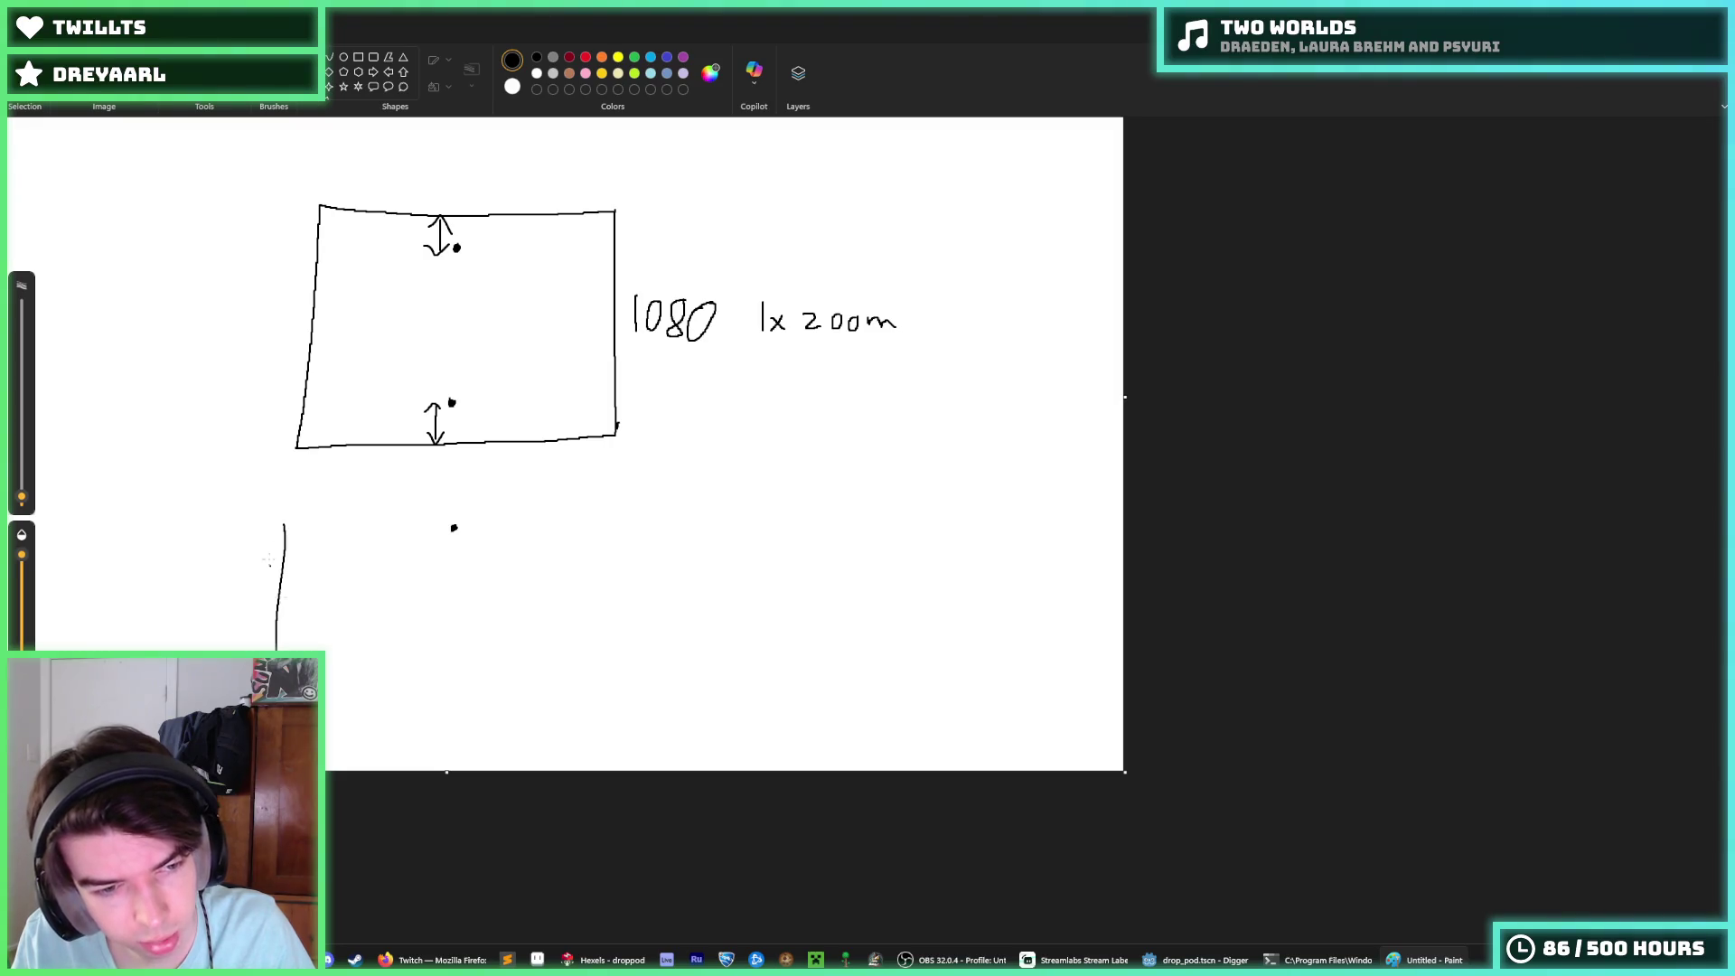
pyautogui.moveTo(284, 521)
pyautogui.mouseDown()
pyautogui.moveTo(602, 523)
pyautogui.moveTo(598, 709)
pyautogui.mouseUp()
pyautogui.moveTo(277, 701); pyautogui.dragTo(599, 715)
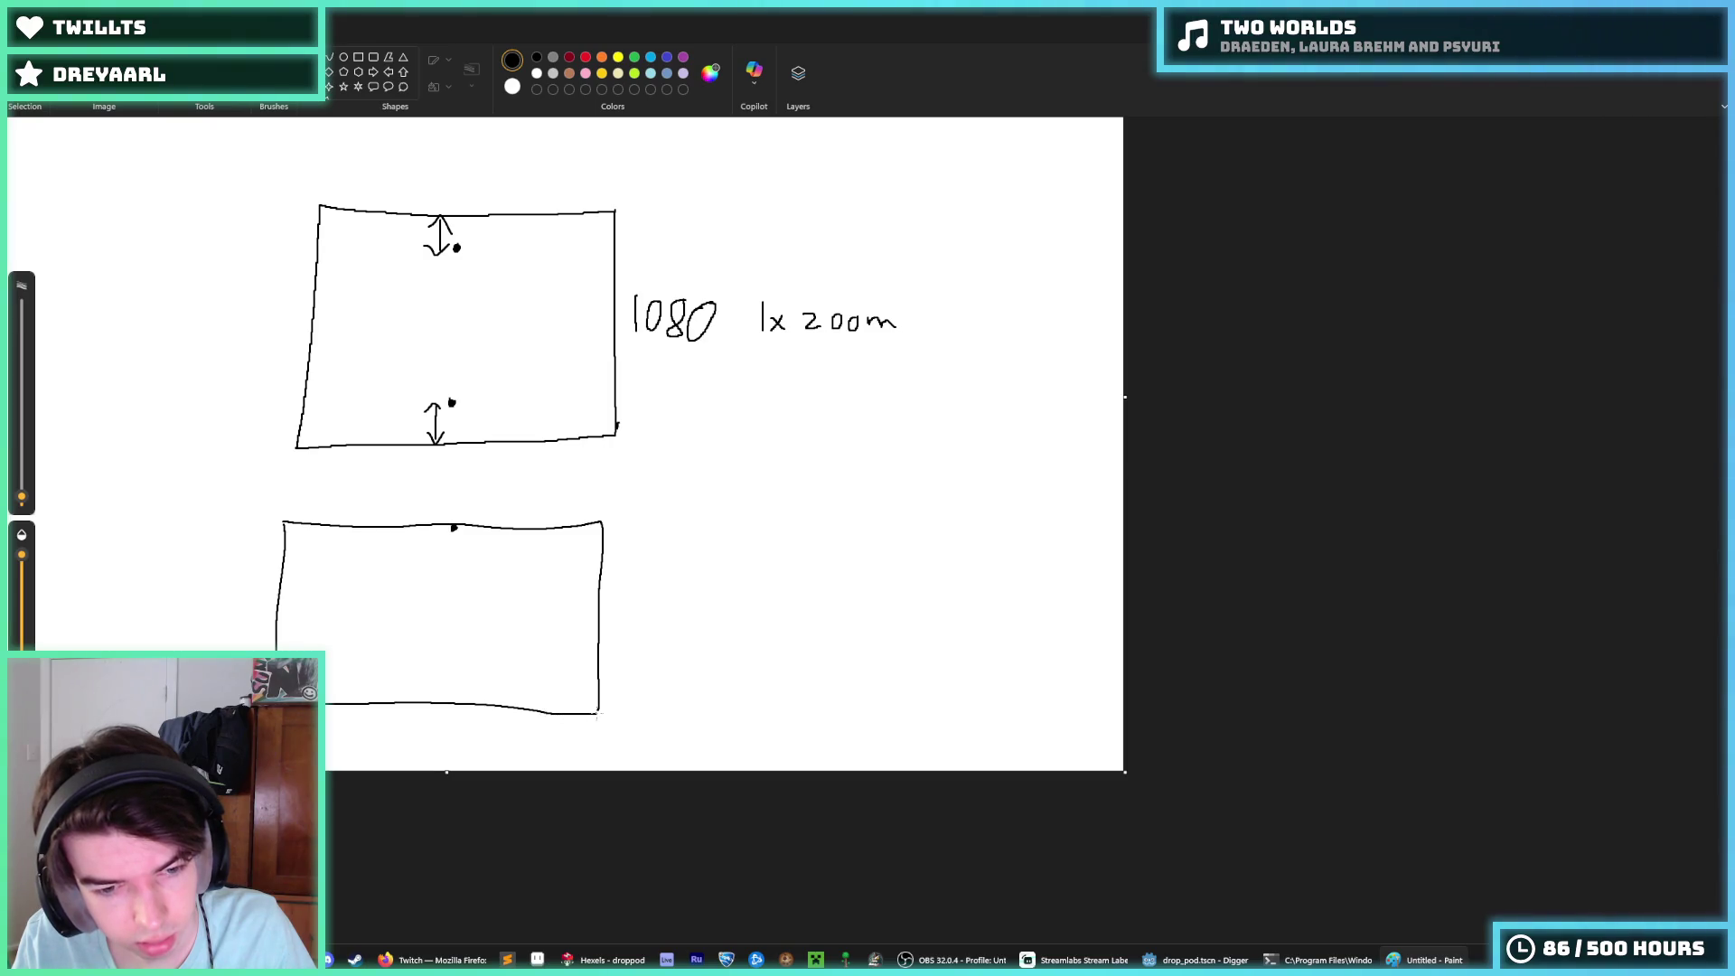
pyautogui.click(431, 703)
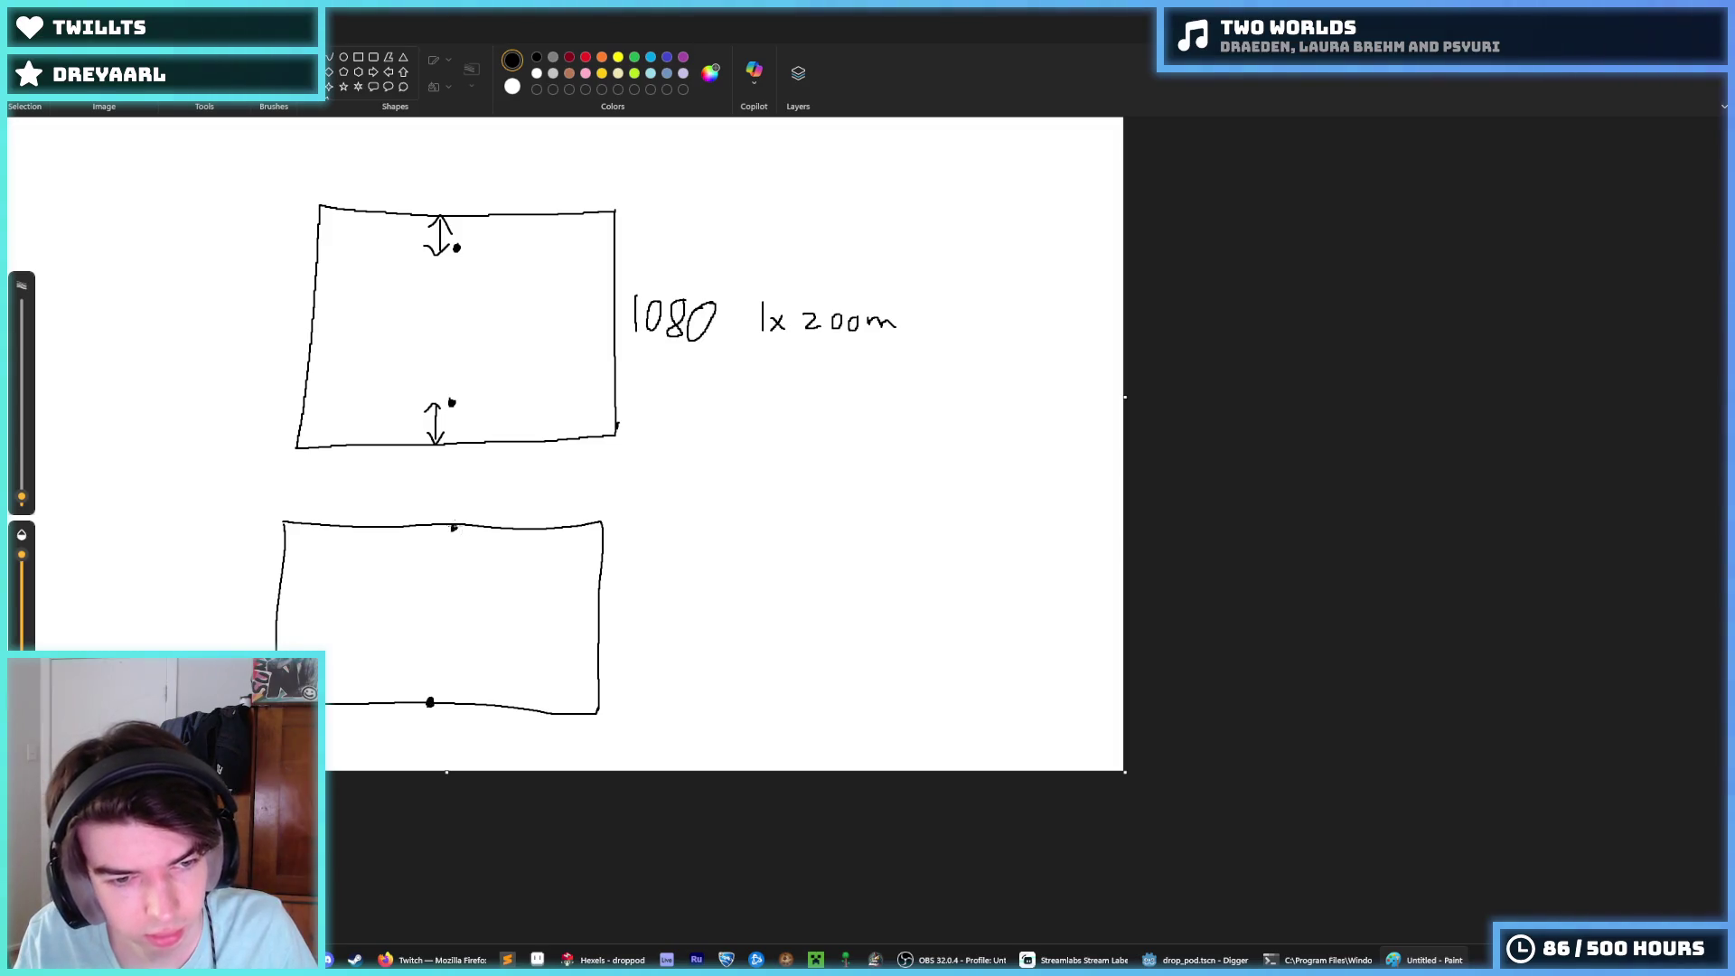
pyautogui.click(453, 527)
pyautogui.moveTo(450, 534)
pyautogui.mouseDown()
pyautogui.moveTo(441, 686)
pyautogui.moveTo(452, 532)
pyautogui.moveTo(462, 548)
pyautogui.mouseUp()
pyautogui.moveTo(427, 674); pyautogui.dragTo(457, 673)
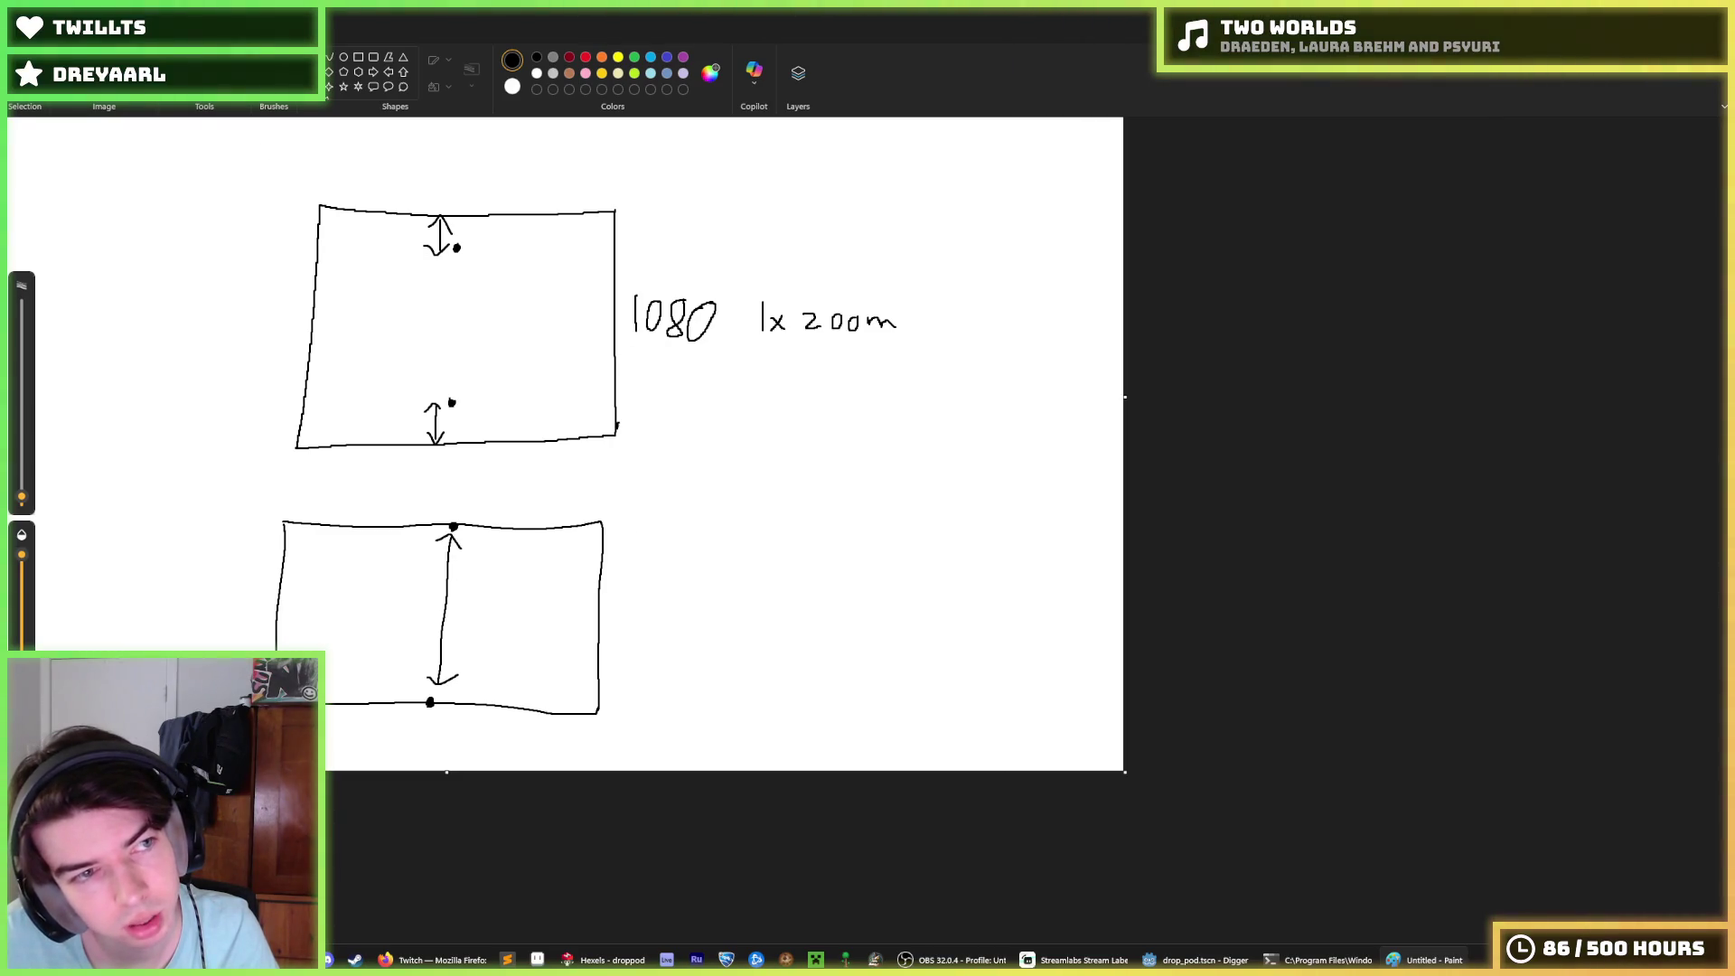
pyautogui.moveTo(951, 369)
pyautogui.mouseDown()
pyautogui.moveTo(849, 309)
pyautogui.moveTo(619, 239)
pyautogui.moveTo(271, 171)
pyautogui.mouseUp()
pyautogui.moveTo(1018, 481)
pyautogui.mouseDown()
pyautogui.moveTo(431, 258)
pyautogui.moveTo(242, 162)
pyautogui.mouseUp()
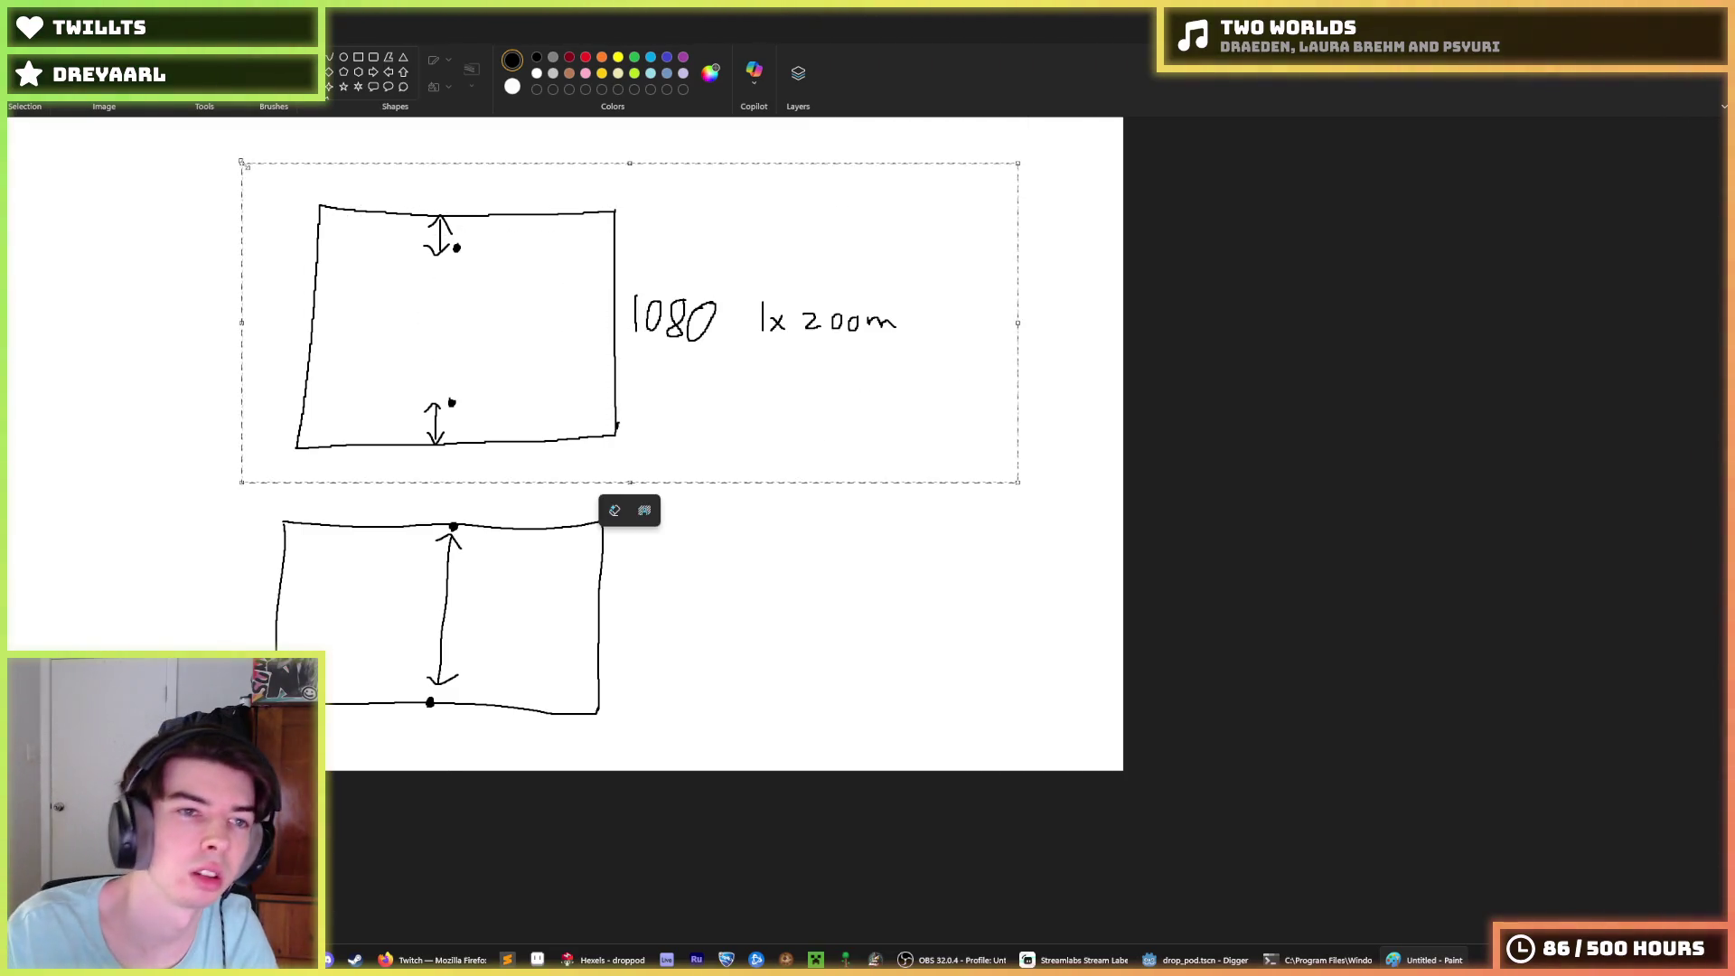
# Step: Erase the upper sketch and write '1080 1x zoom' beside the box
pyautogui.press('Delete')
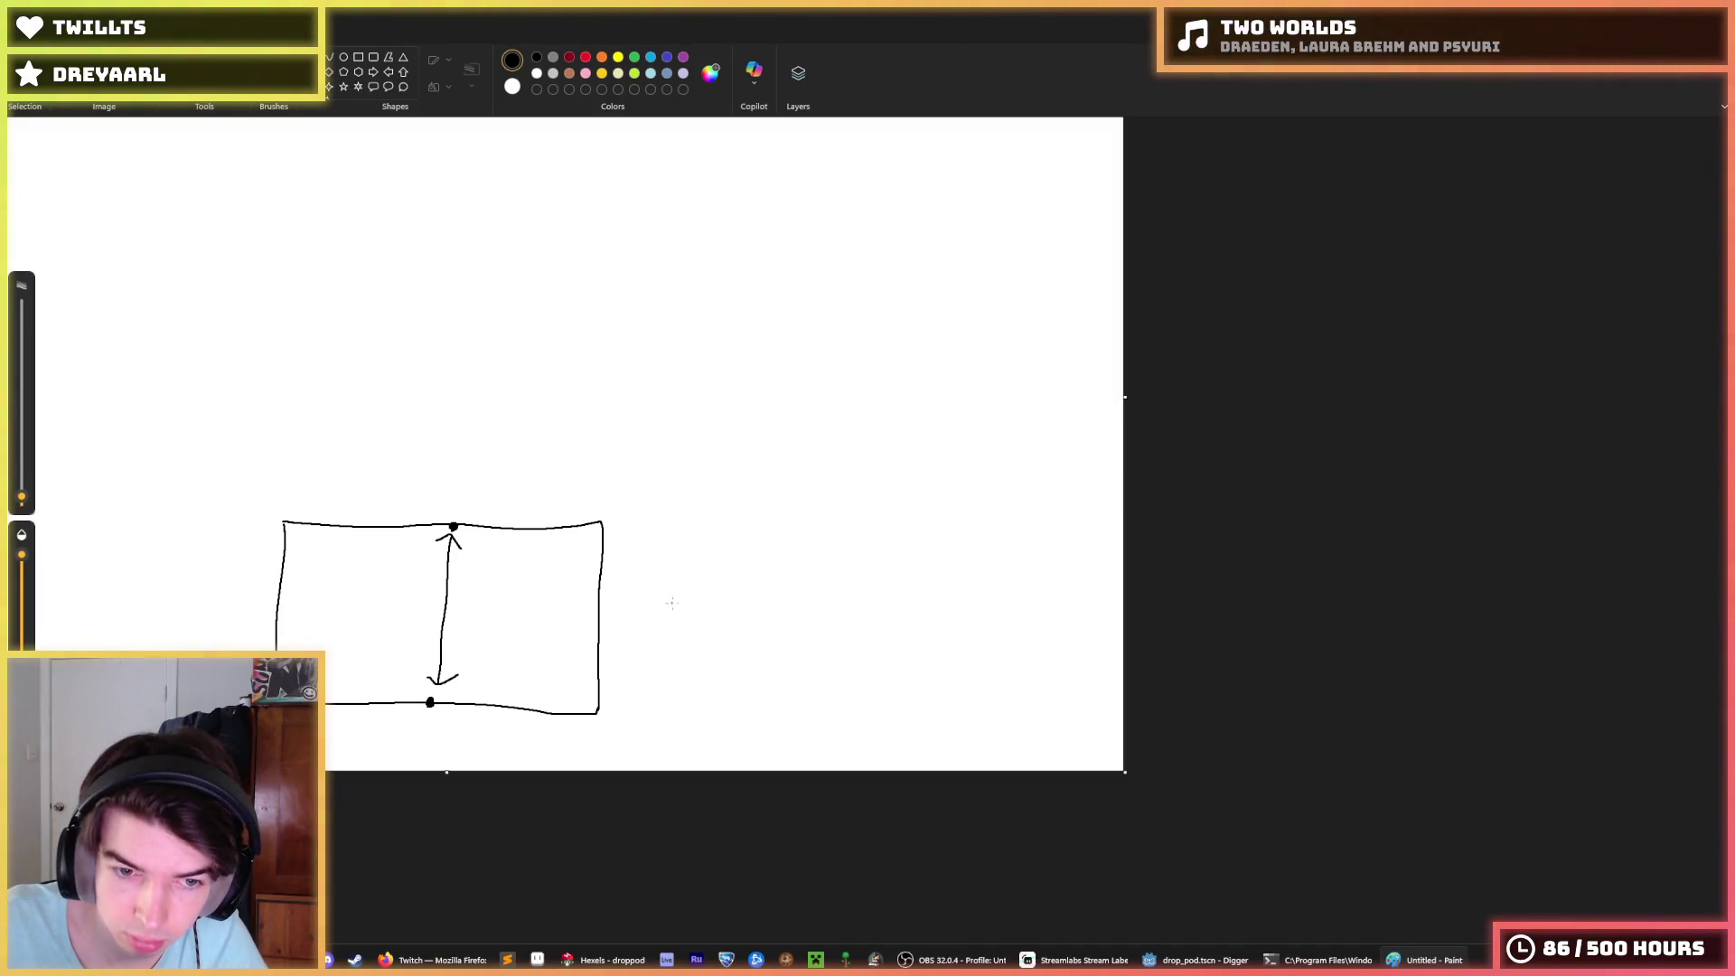
pyautogui.moveTo(644, 598); pyautogui.dragTo(672, 623)
pyautogui.moveTo(689, 605)
pyautogui.mouseDown()
pyautogui.moveTo(694, 624)
pyautogui.moveTo(771, 621)
pyautogui.mouseUp()
pyautogui.moveTo(770, 608); pyautogui.dragTo(873, 615)
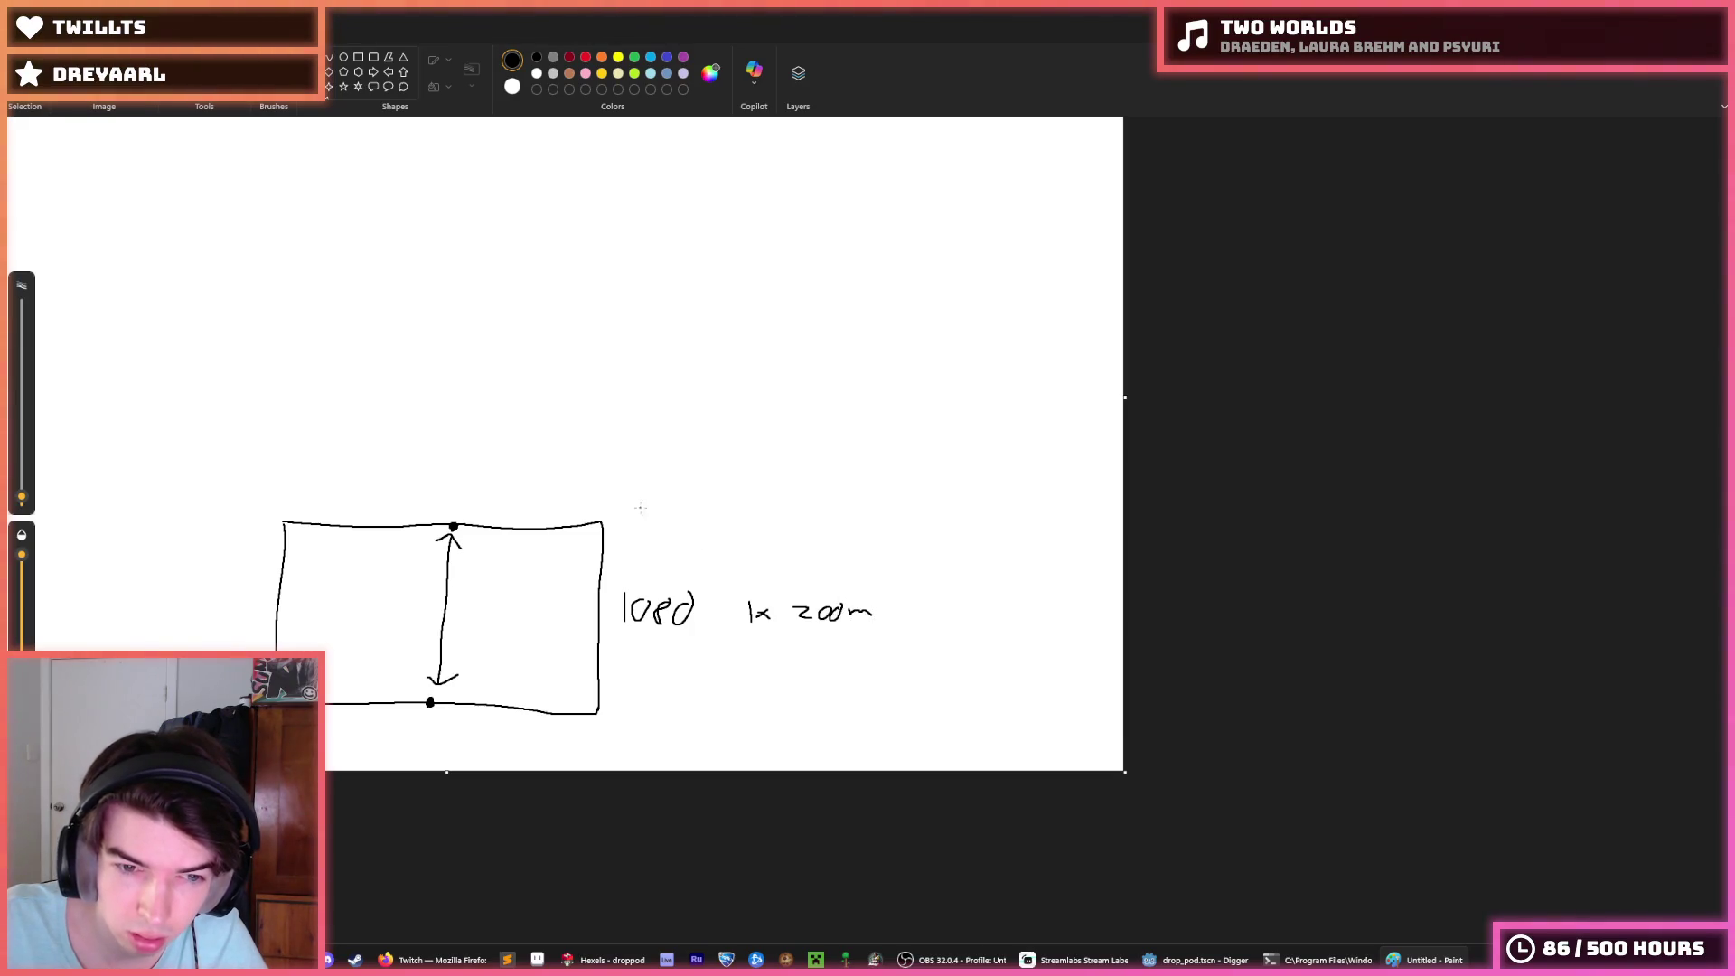
# Step: Write '2160 0.5 zoom' at the box's top edge, then return to Godot
pyautogui.moveTo(614, 523); pyautogui.dragTo(630, 534)
pyautogui.moveTo(643, 519); pyautogui.dragTo(684, 521)
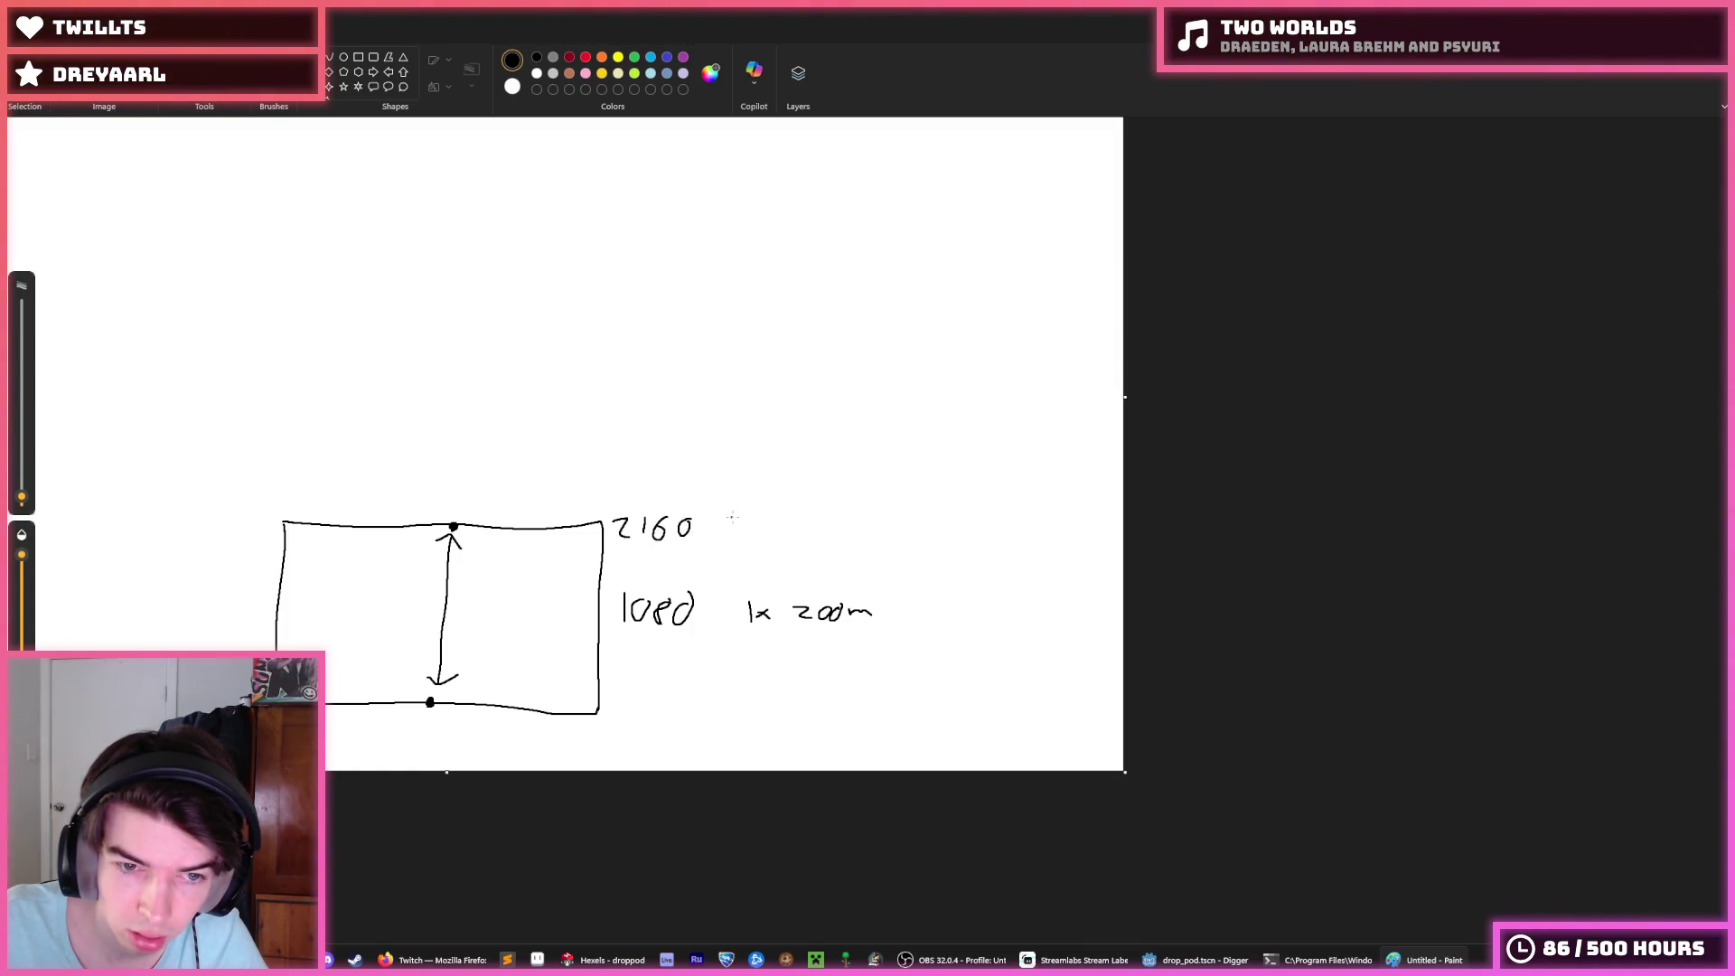
pyautogui.moveTo(741, 513)
pyautogui.mouseDown()
pyautogui.moveTo(744, 528)
pyautogui.moveTo(742, 513)
pyautogui.moveTo(820, 522)
pyautogui.mouseUp()
pyautogui.click(748, 527)
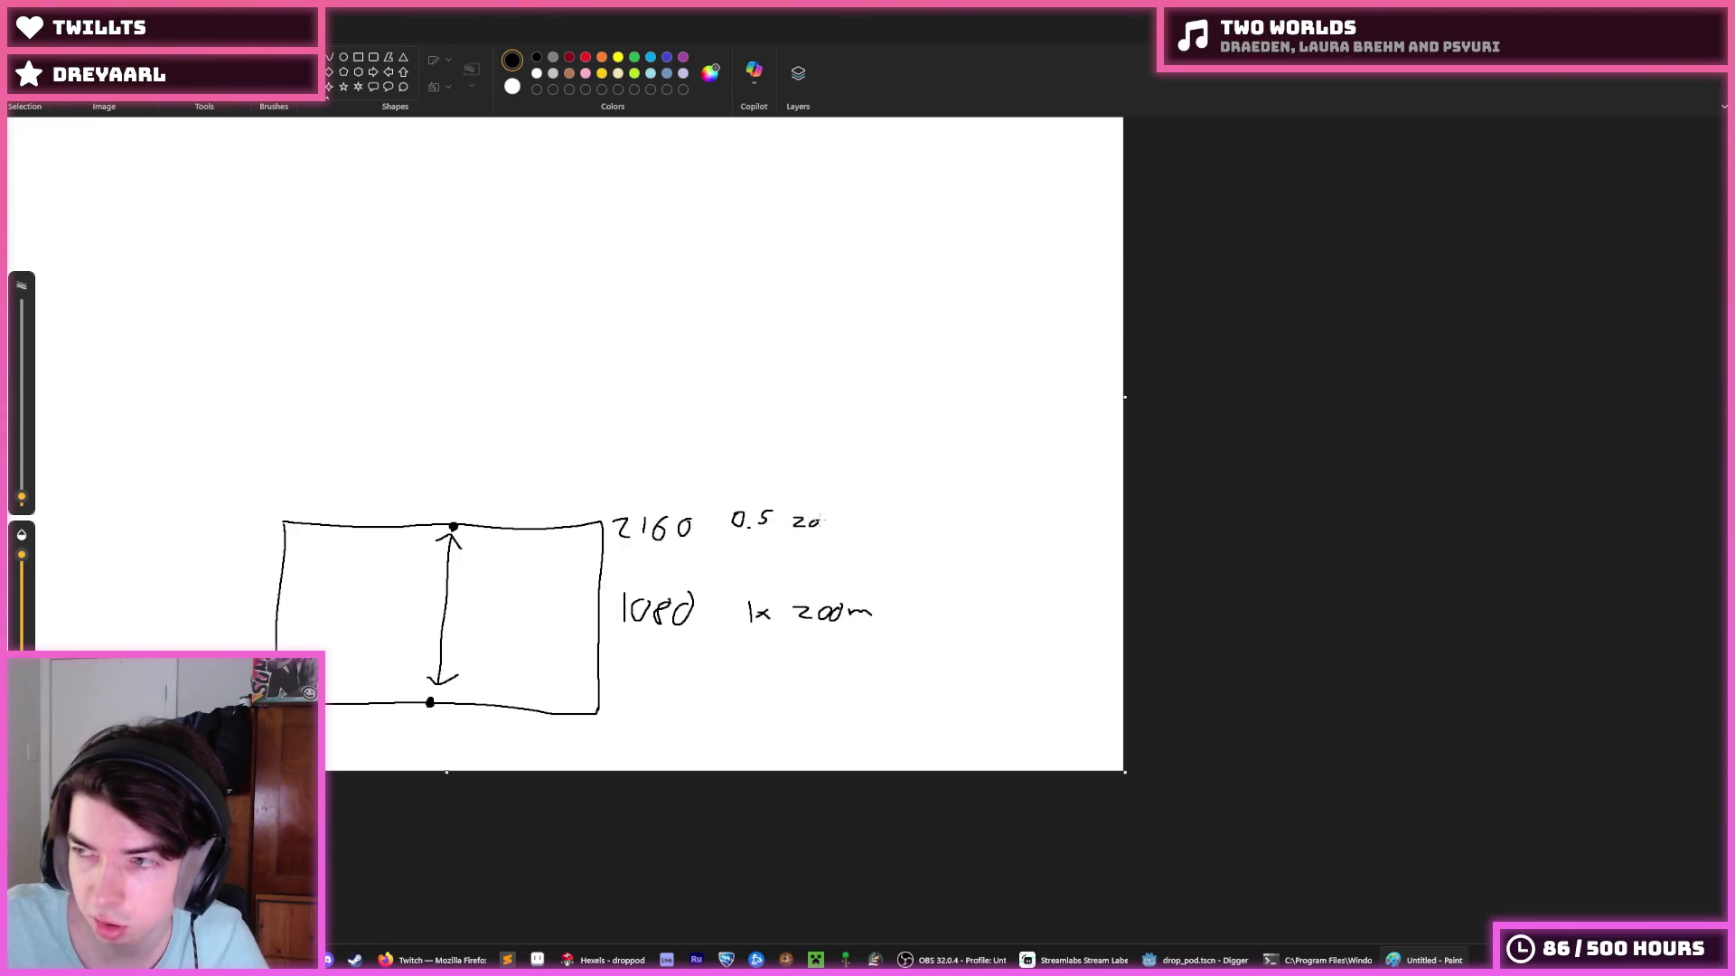
pyautogui.moveTo(824, 519); pyautogui.dragTo(860, 524)
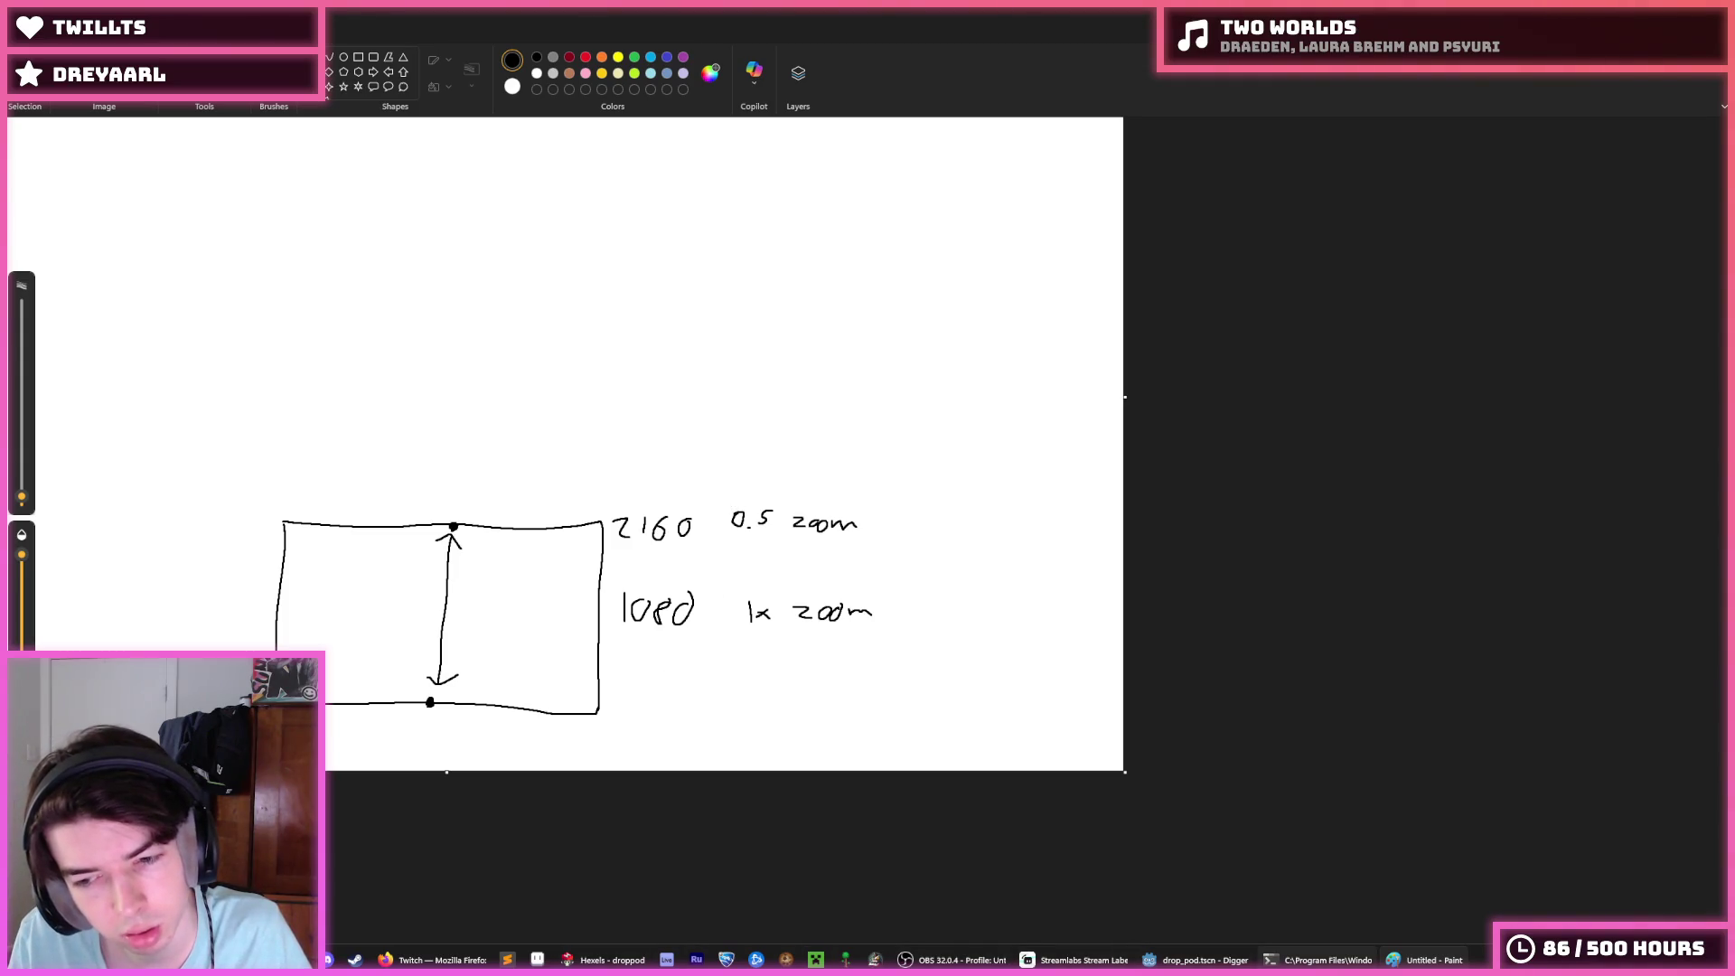
pyautogui.moveTo(1220, 965)
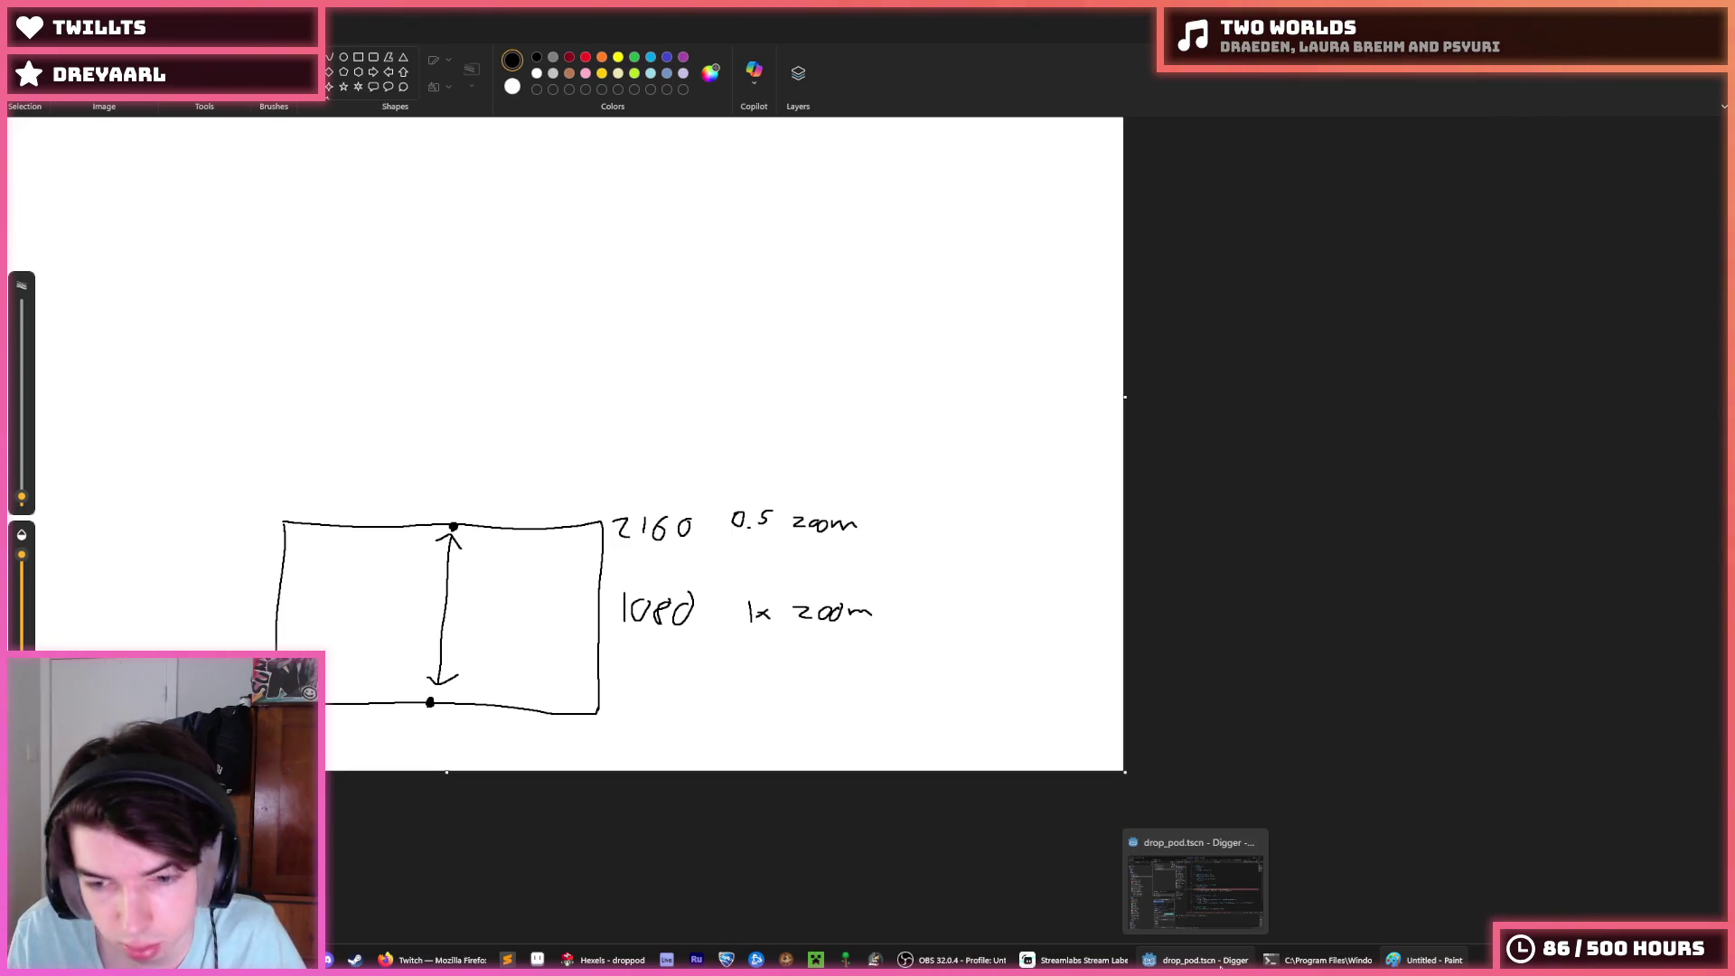
pyautogui.click(1220, 965)
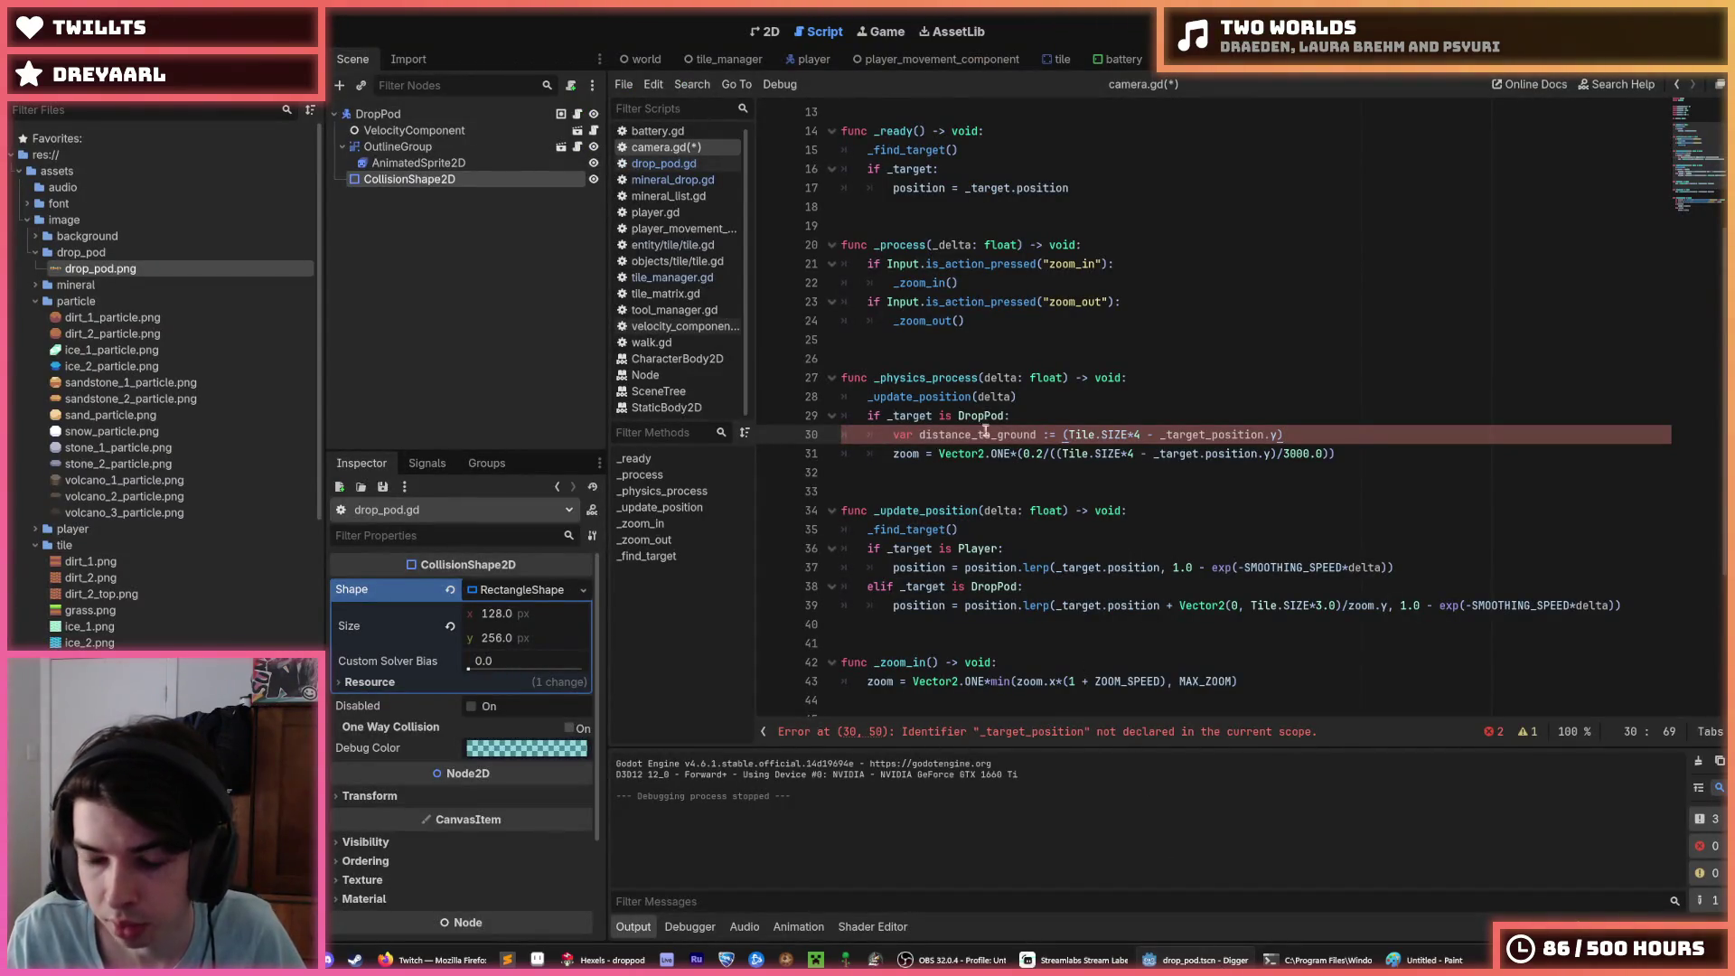
# Step: Inspect the _target.position term and the zoom-divided offset in line 39's drop pod lerp
pyautogui.doubleClick(926, 605)
pyautogui.doubleClick(1116, 604)
pyautogui.doubleClick(1089, 606)
pyautogui.doubleClick(1113, 606)
pyautogui.moveTo(1160, 605); pyautogui.dragTo(1049, 606)
pyautogui.click(1160, 605)
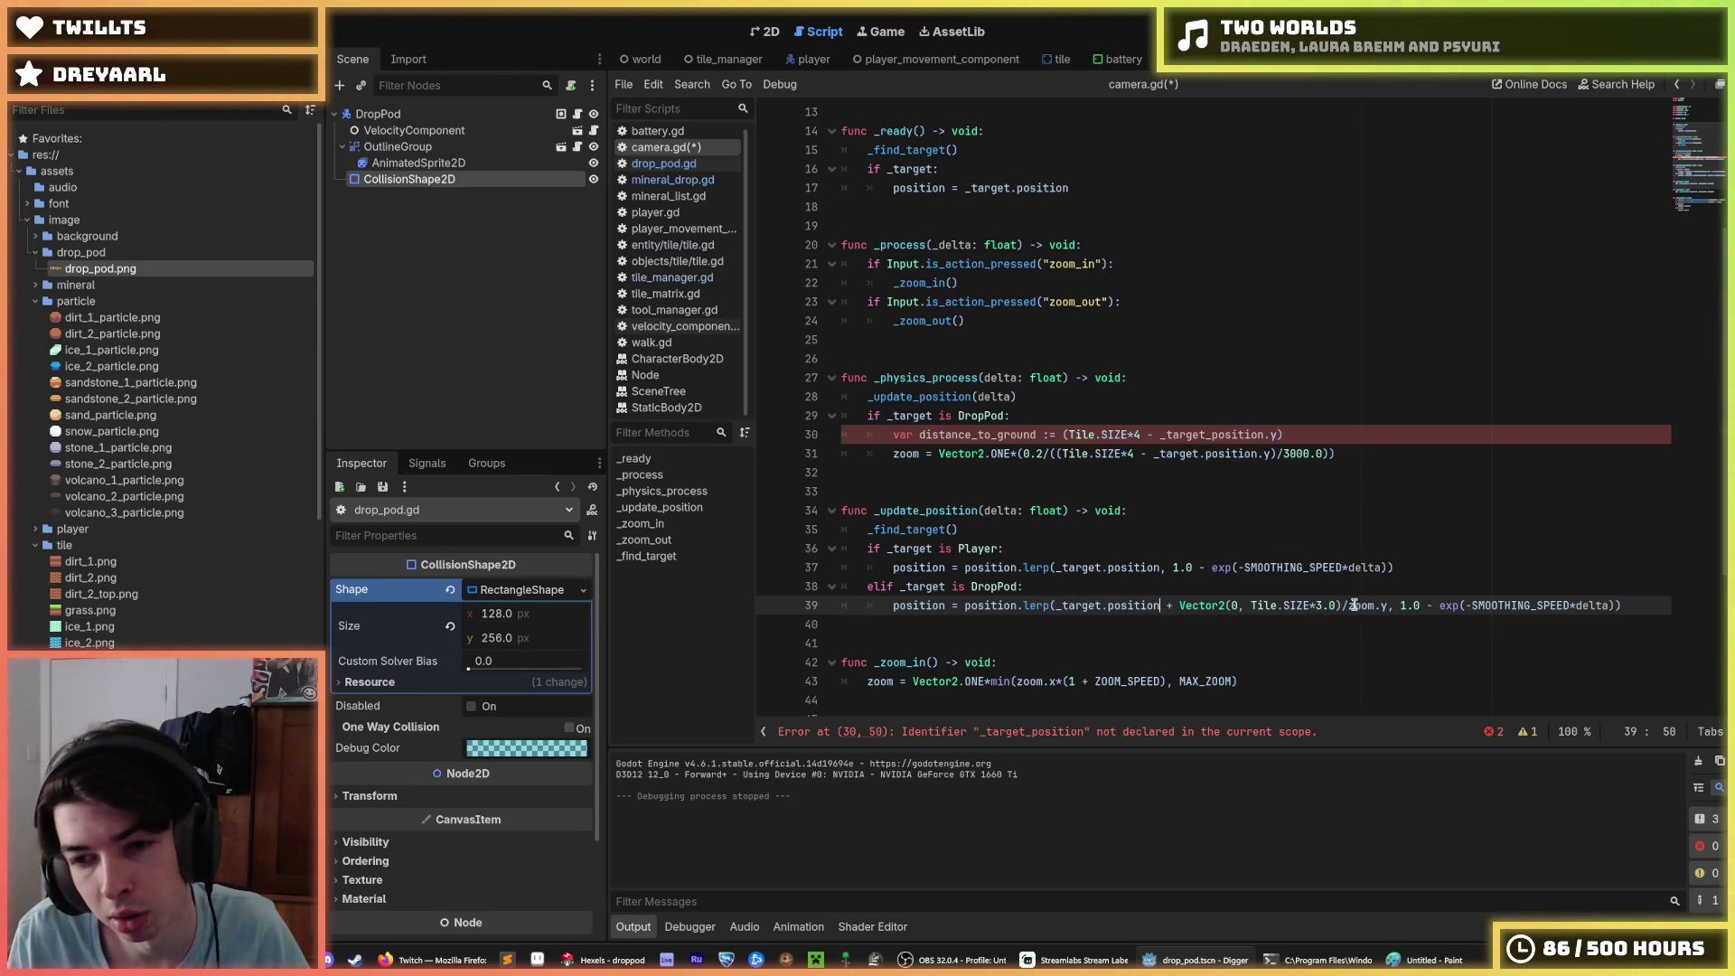
pyautogui.moveTo(1387, 605); pyautogui.dragTo(1179, 607)
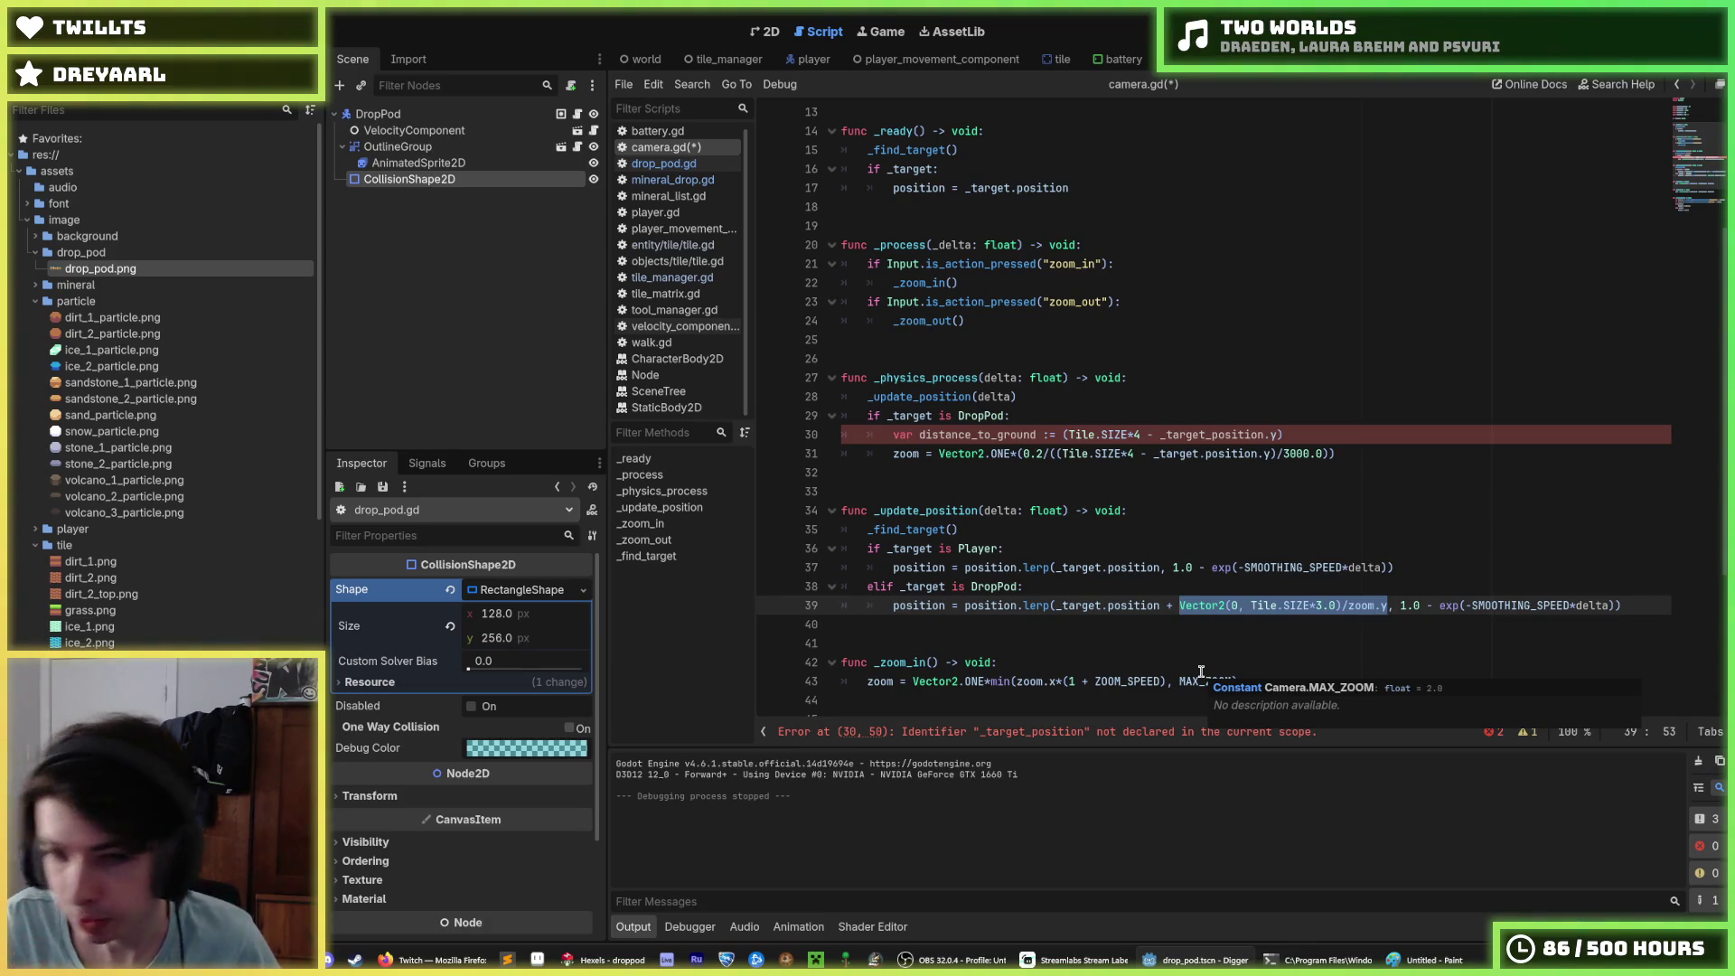
# Step: Select distance_to_ground, the Tile.SIZE*4 ground expression, and the old zoom-scaled offset on line 39
pyautogui.click(1057, 452)
pyautogui.click(995, 419)
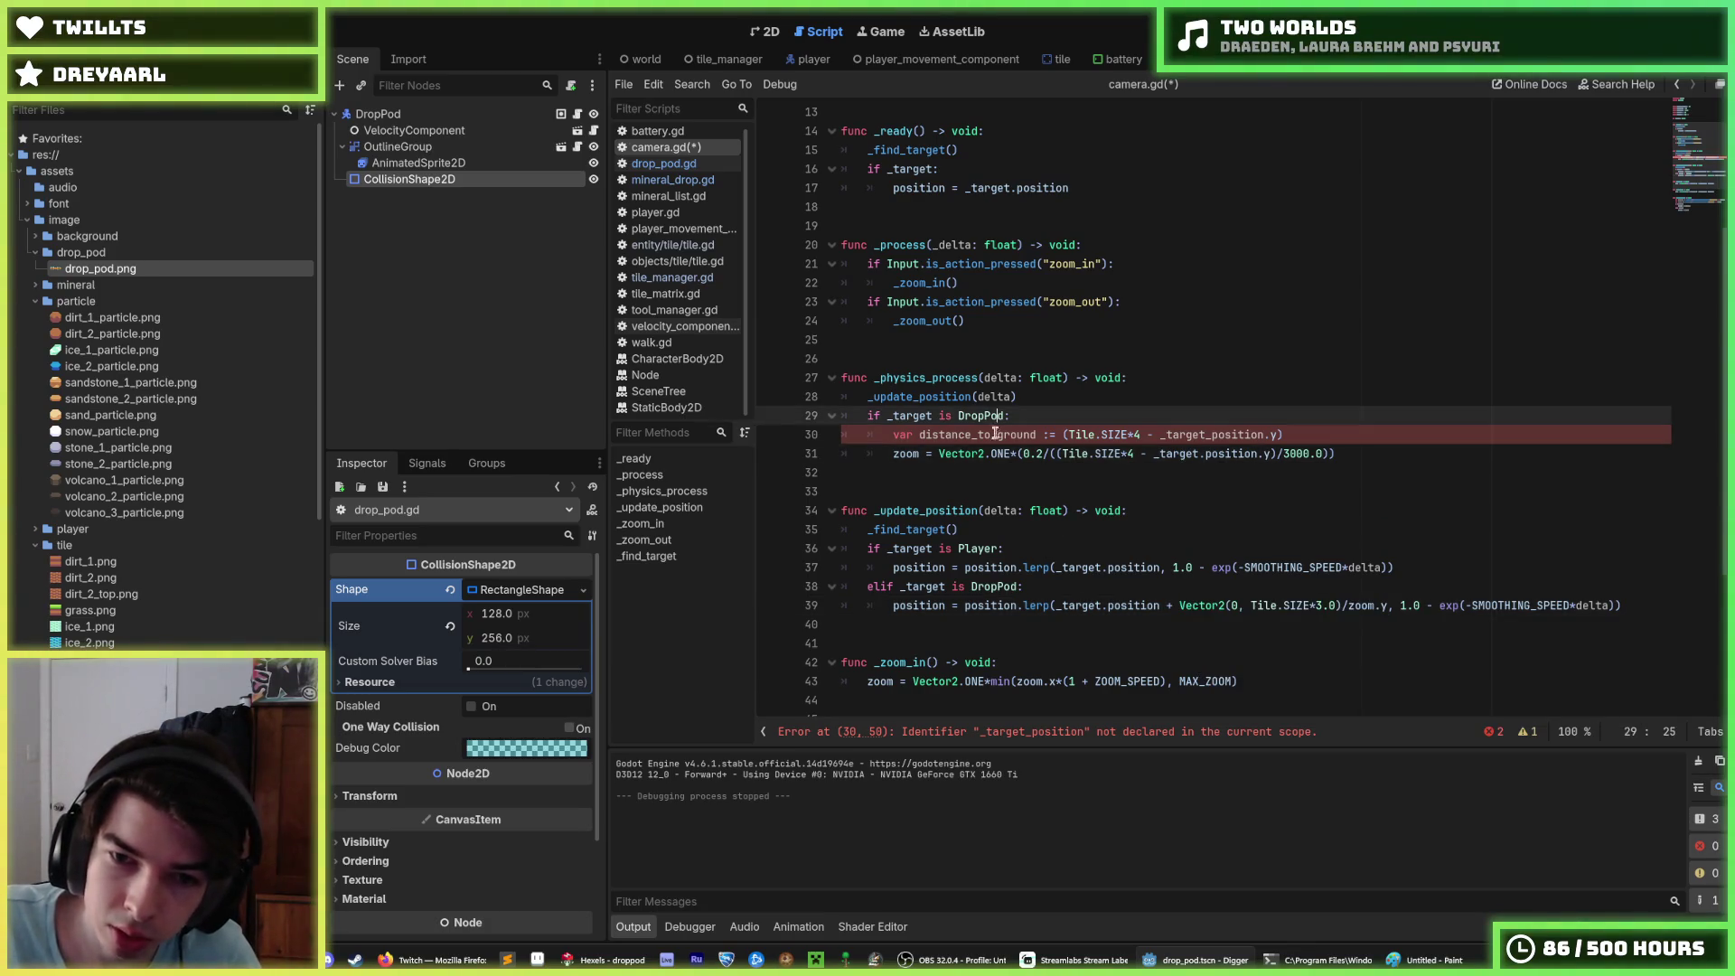
pyautogui.doubleClick(994, 434)
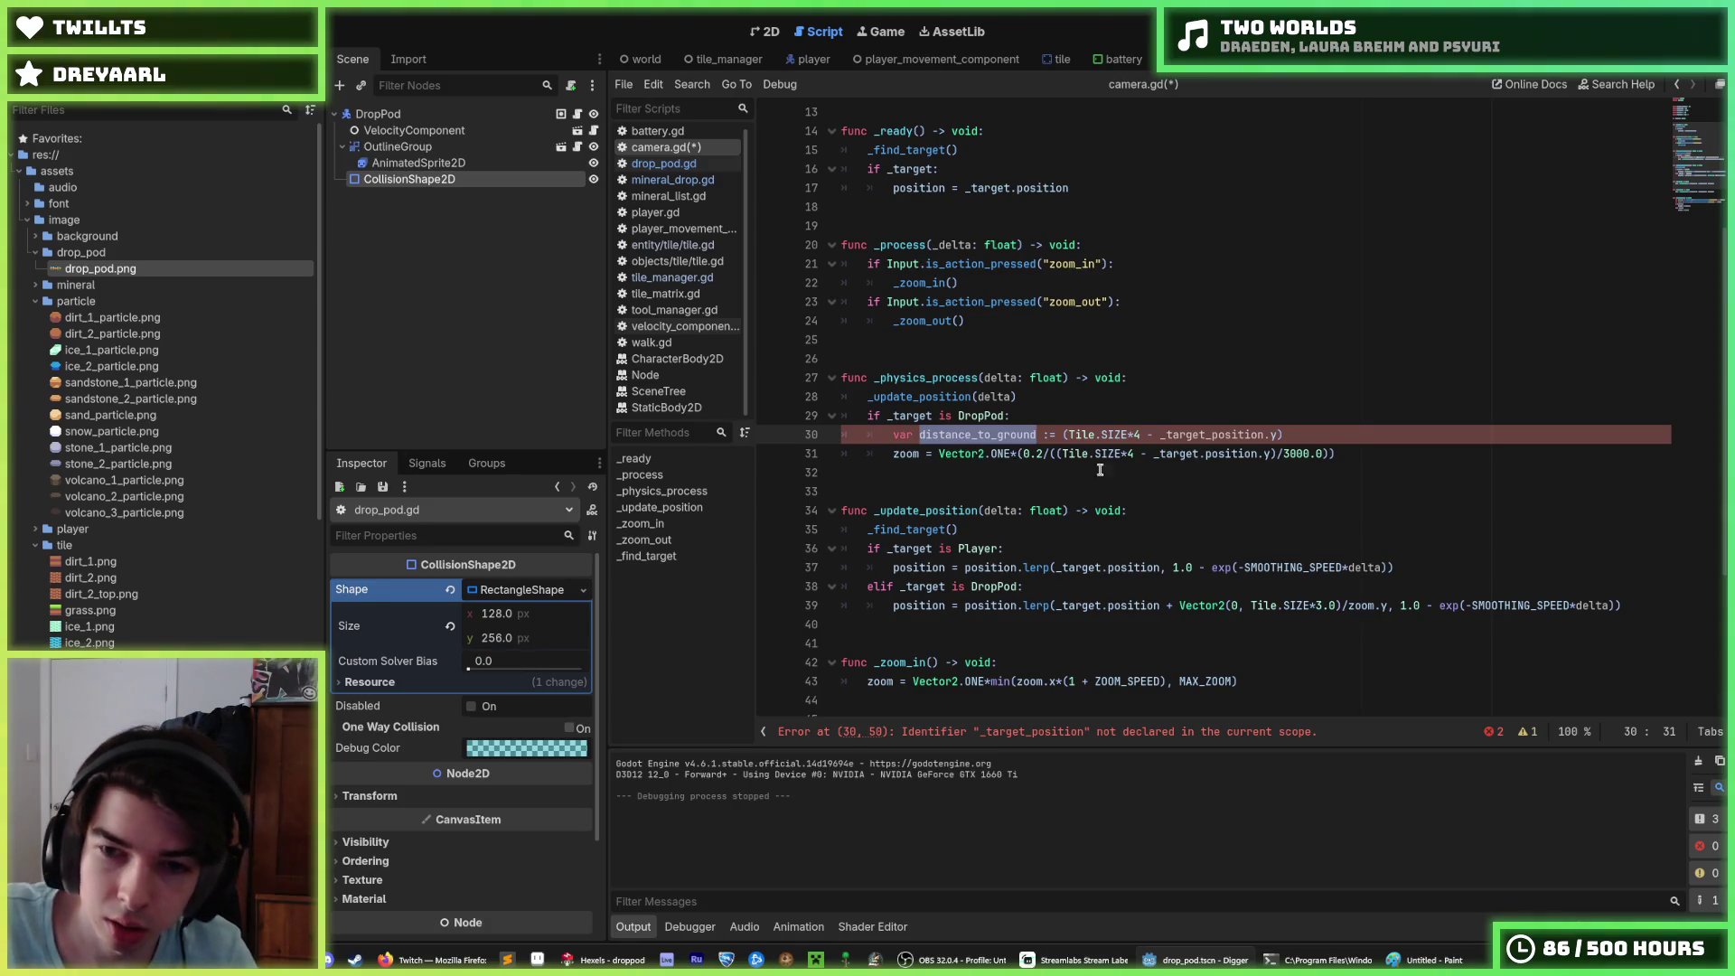
pyautogui.moveTo(1133, 452); pyautogui.dragTo(1062, 452)
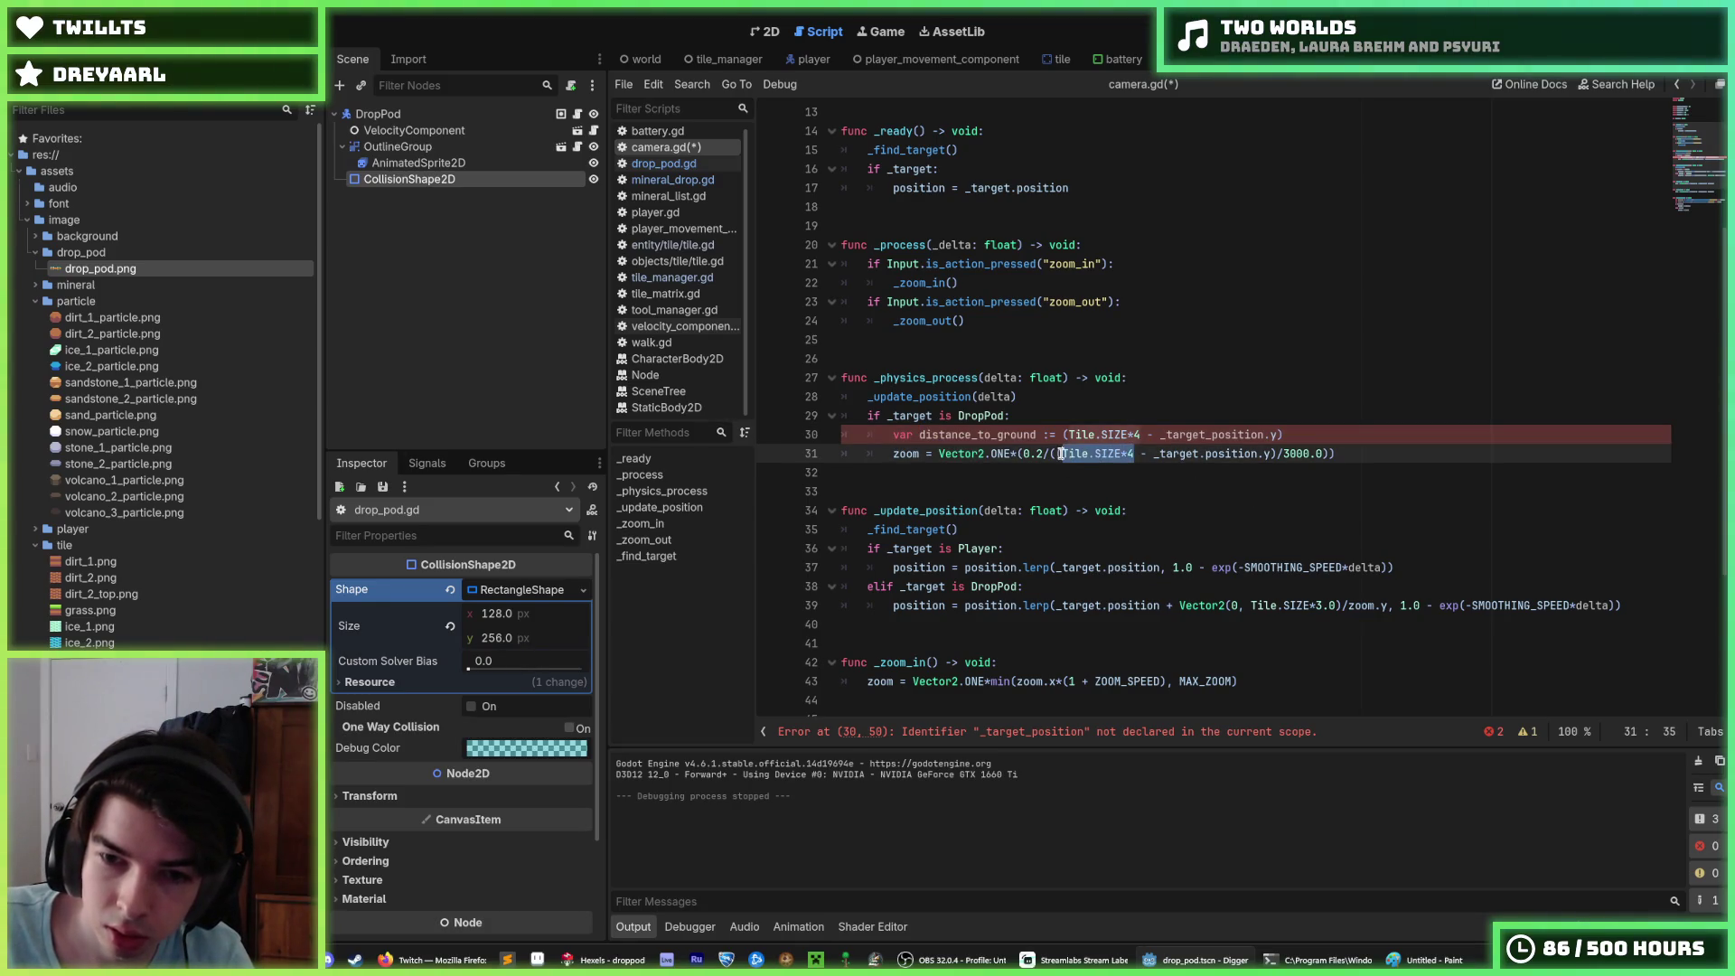
pyautogui.write('(')
pyautogui.moveTo(1179, 605); pyautogui.dragTo(1343, 603)
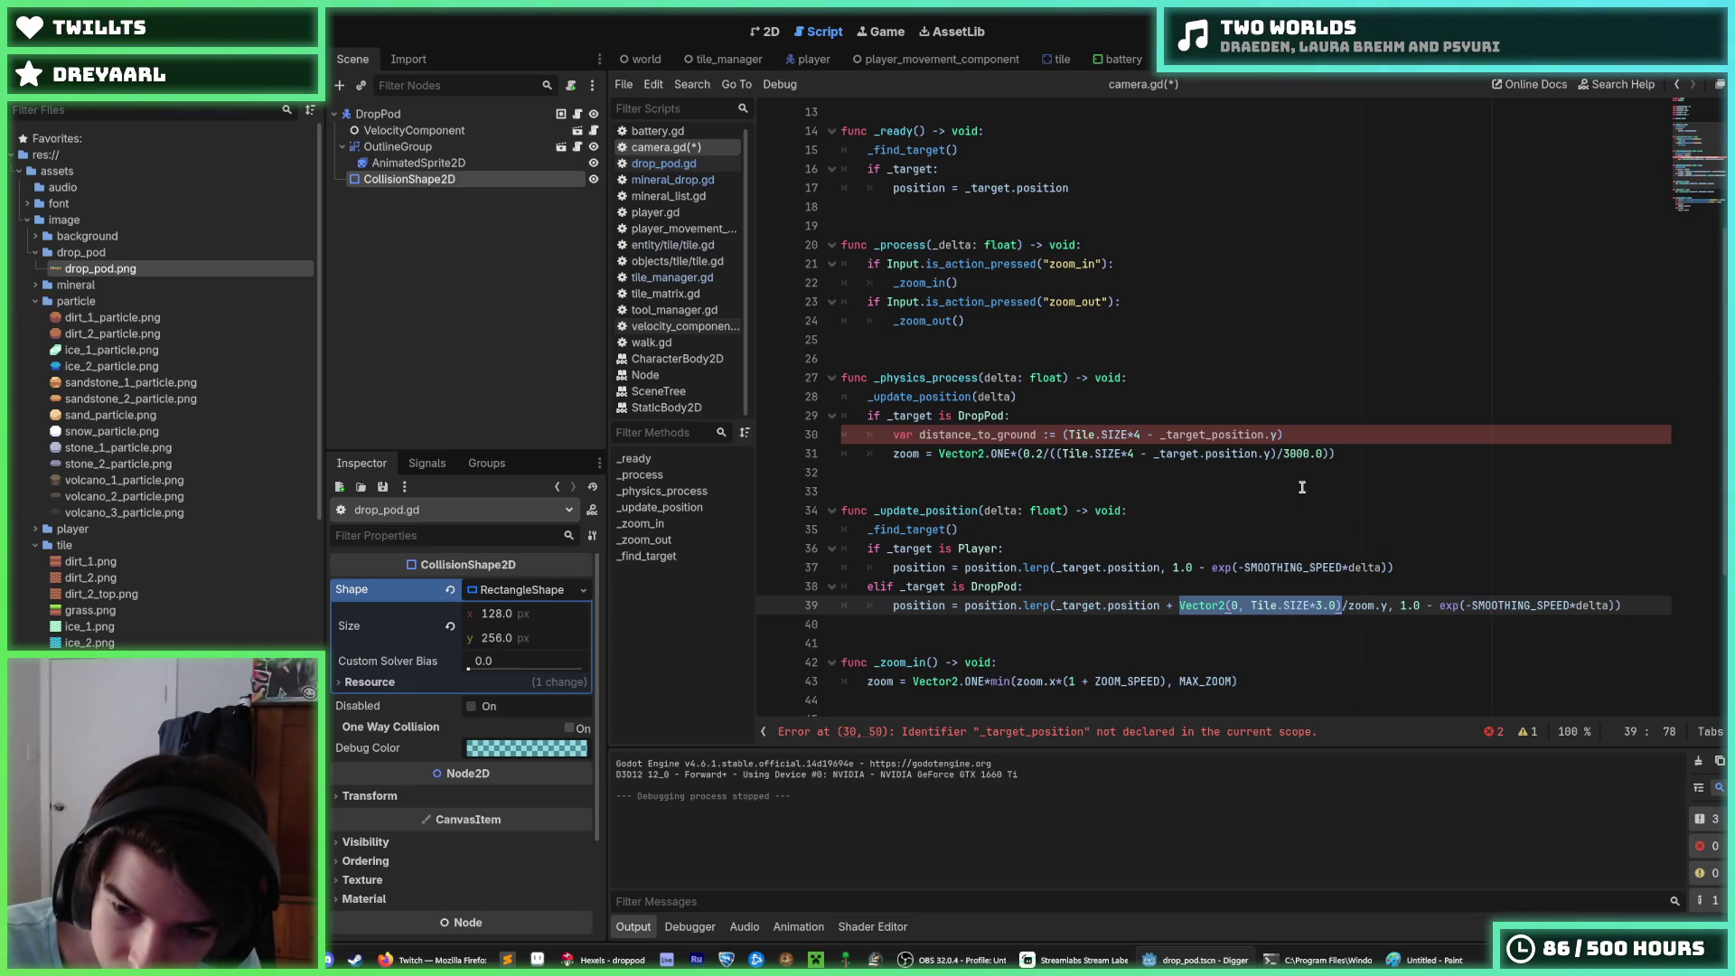
# Step: Replace the zoom-divided offset on line 39 with Tile.SIZE*4 and parenthesize the lerp target
pyautogui.write('Tile.SIZE*4')
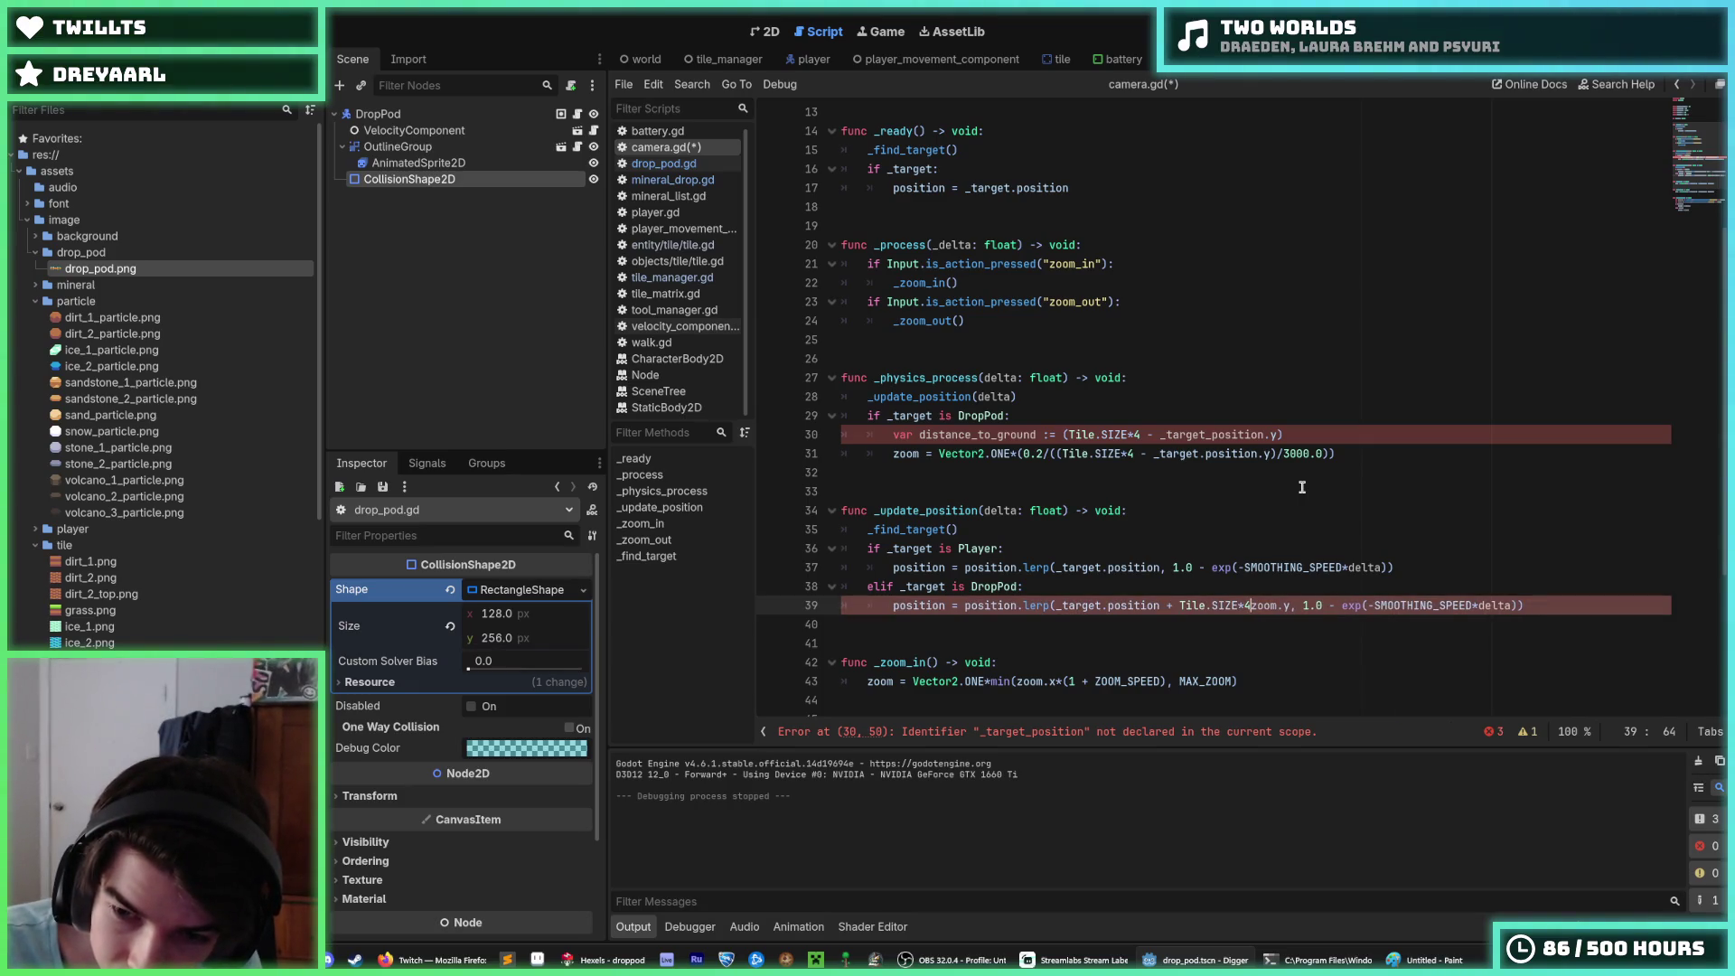
pyautogui.press('Delete')
pyautogui.press('Delete')
pyautogui.press('Delete')
pyautogui.press('Delete')
pyautogui.press('Delete')
pyautogui.write(')')
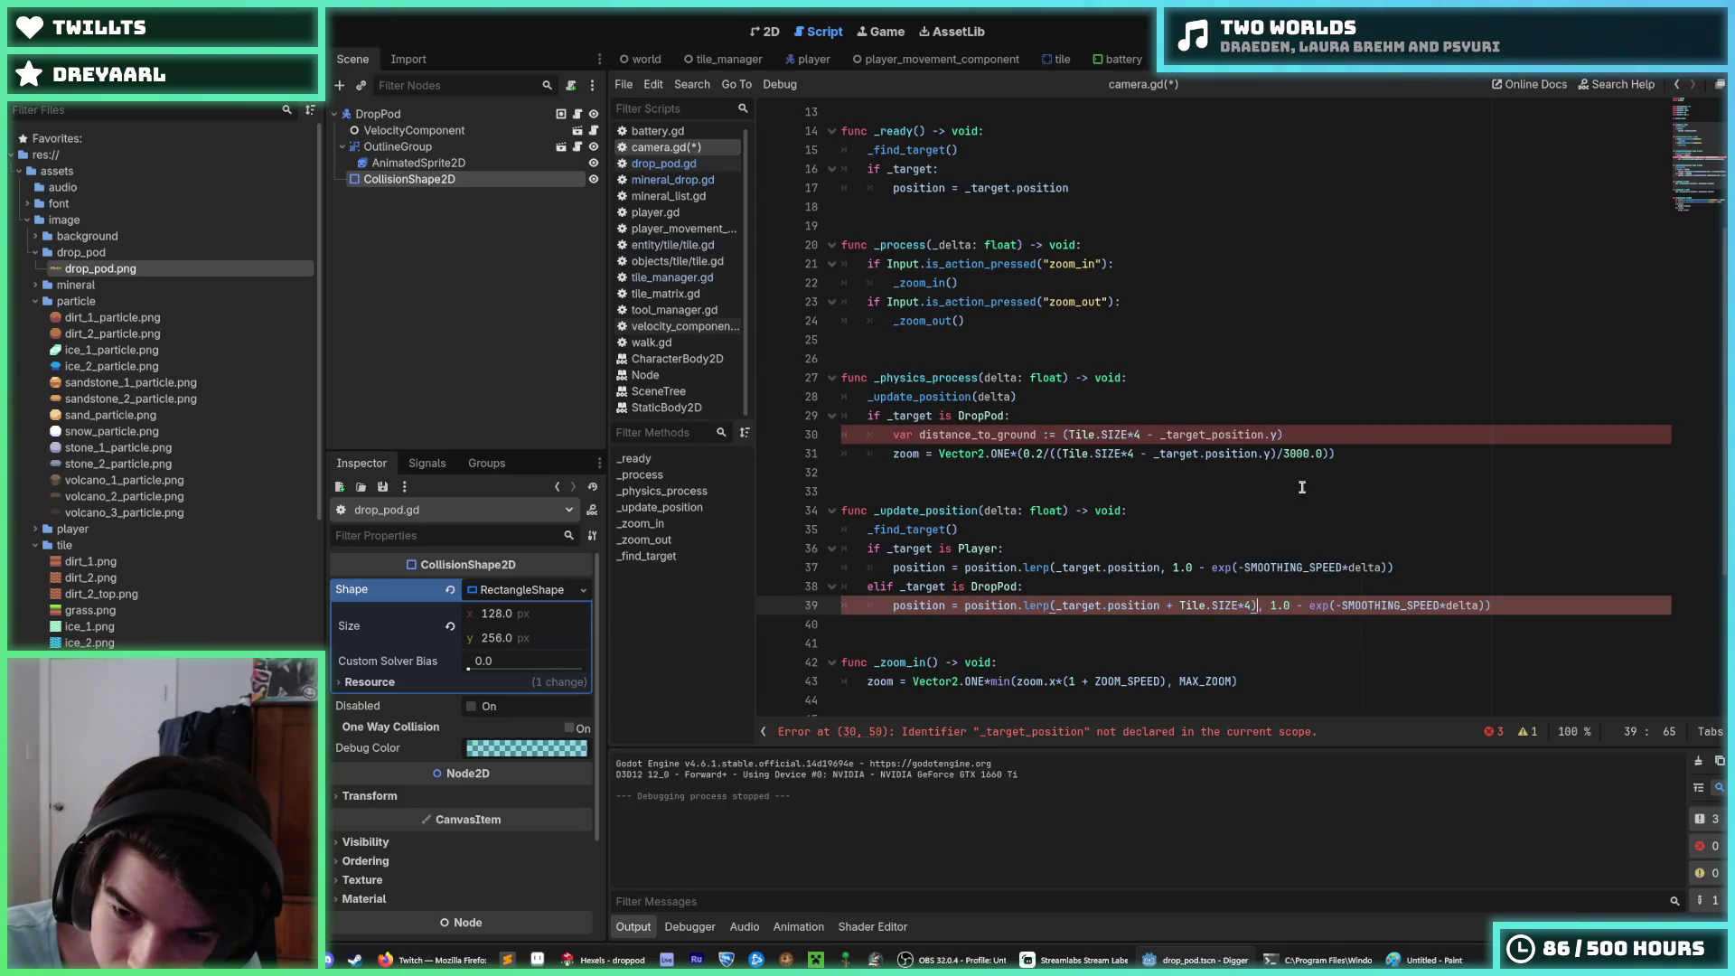
pyautogui.hotkey('ctrl', 'Left')
pyautogui.hotkey('ctrl', 'Left')
pyautogui.hotkey('ctrl', 'Left')
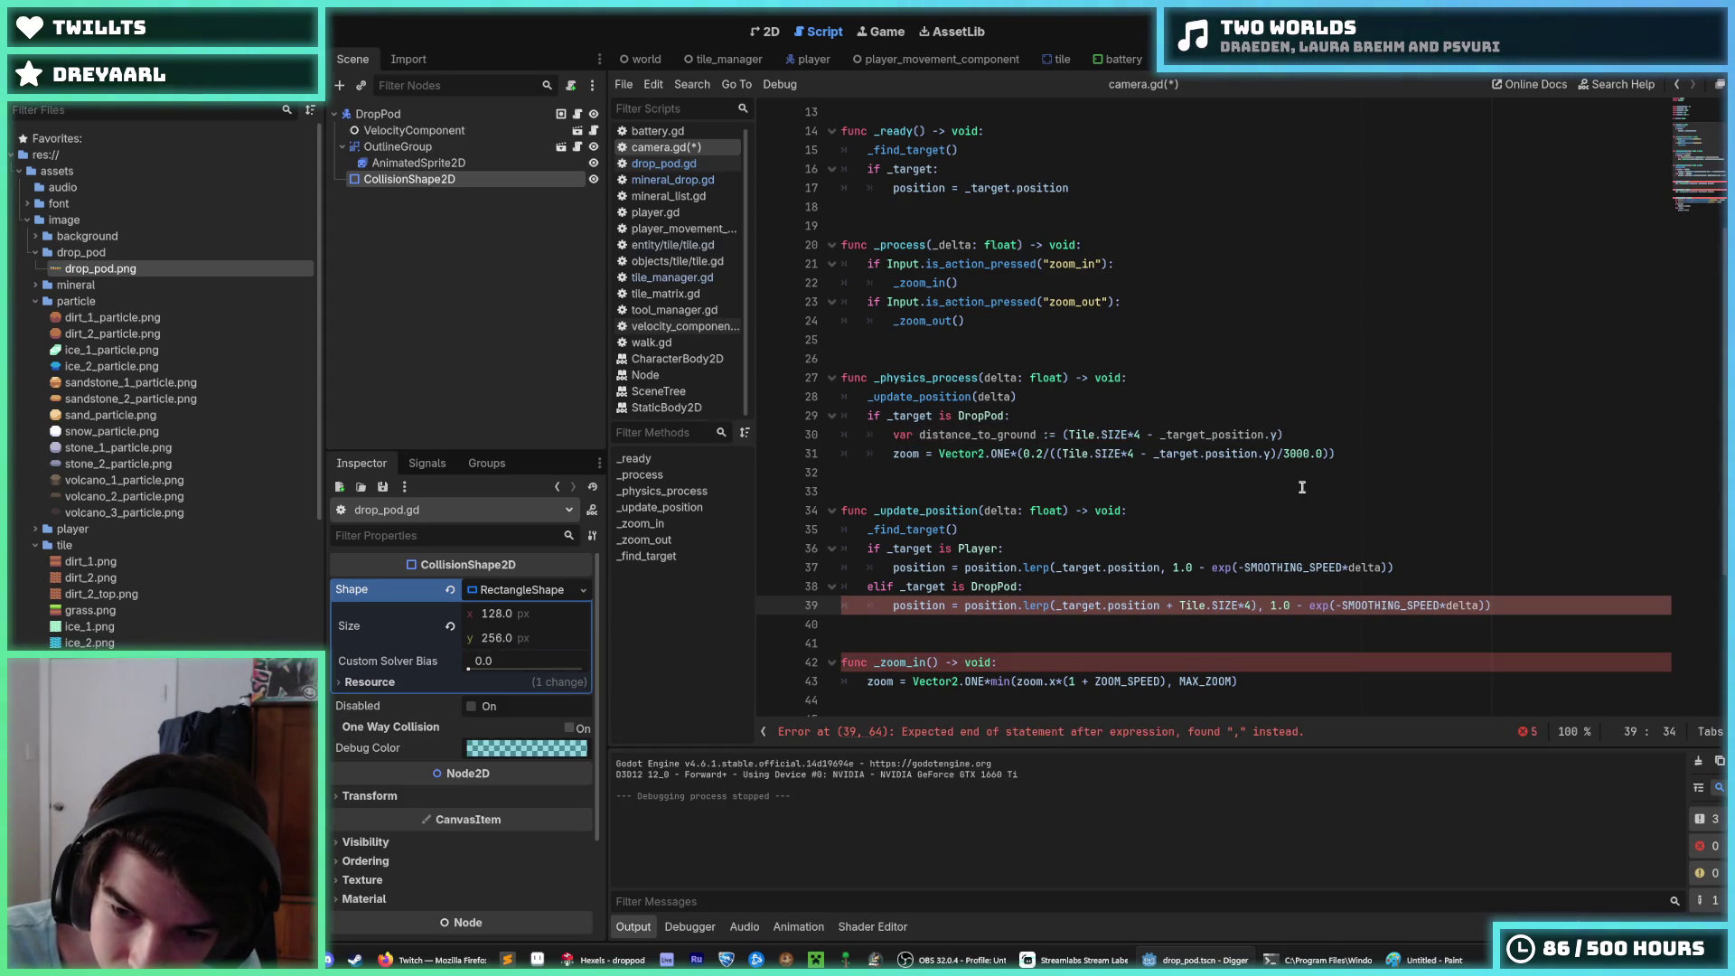
pyautogui.write('(')
pyautogui.press('Right')
pyautogui.press('Right')
pyautogui.press('Right')
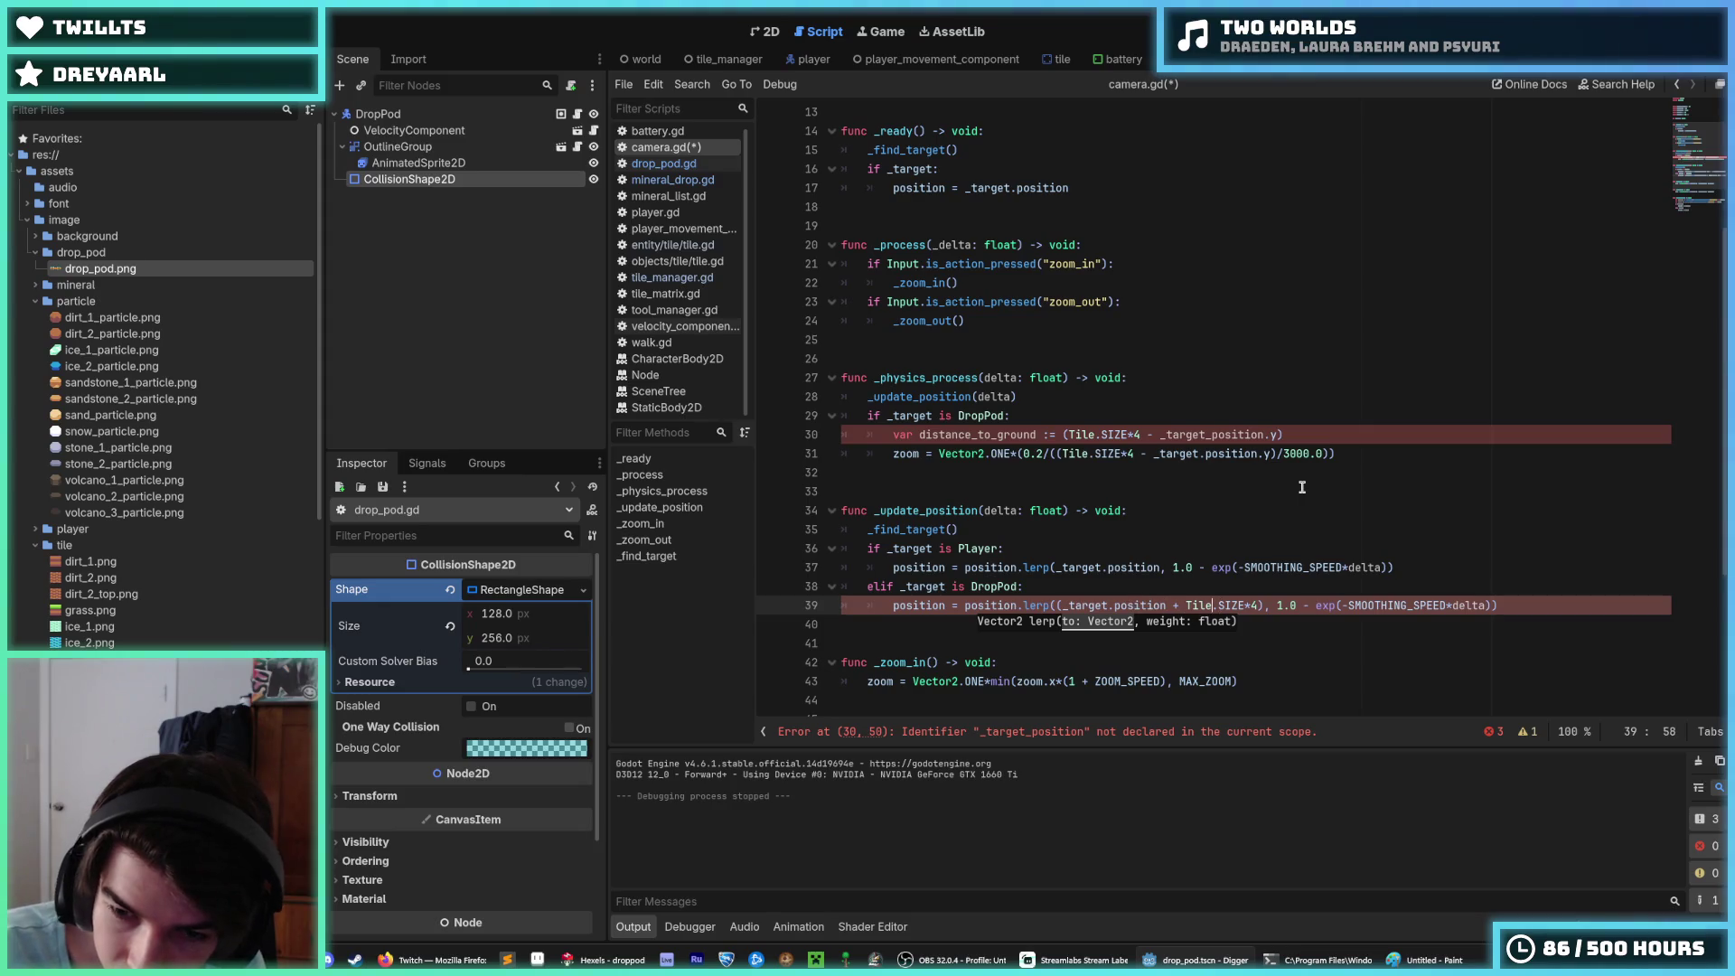
# Step: Wrap the ground height as Vector2(0.0, Tile.SIZE*4) in the lerp target
pyautogui.press('Right')
pyautogui.write('Vec')
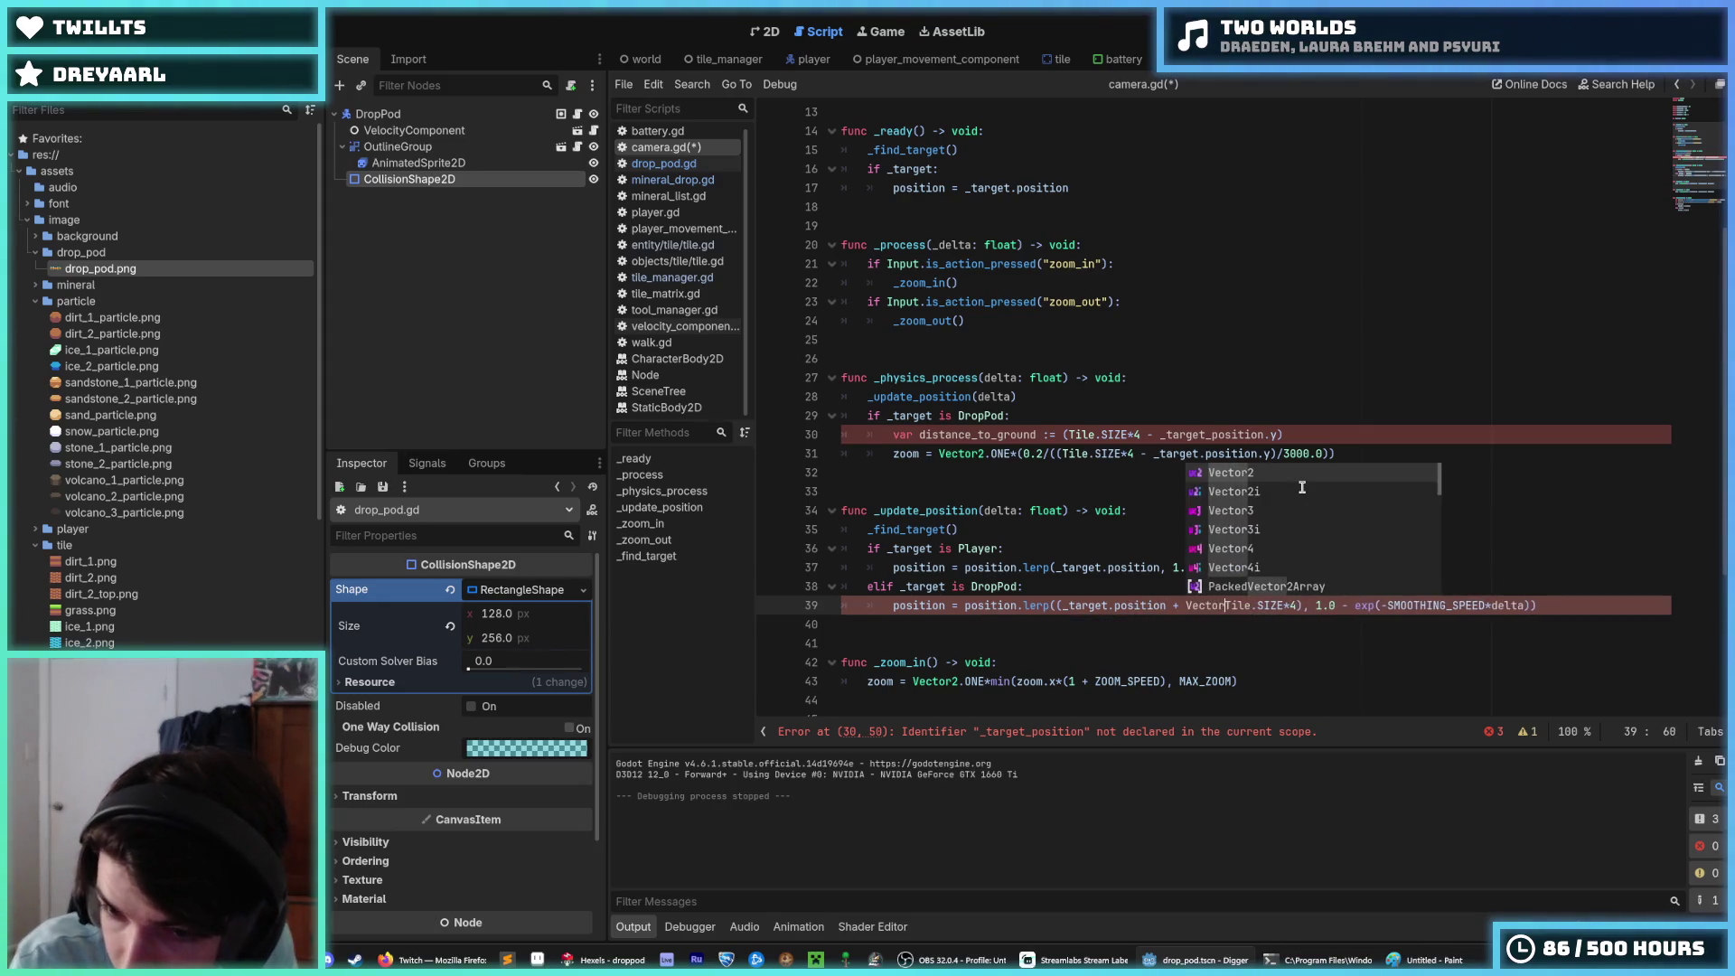
pyautogui.press('Return')
pyautogui.write('(')
pyautogui.press('Right')
pyautogui.press('Right')
pyautogui.press('Right')
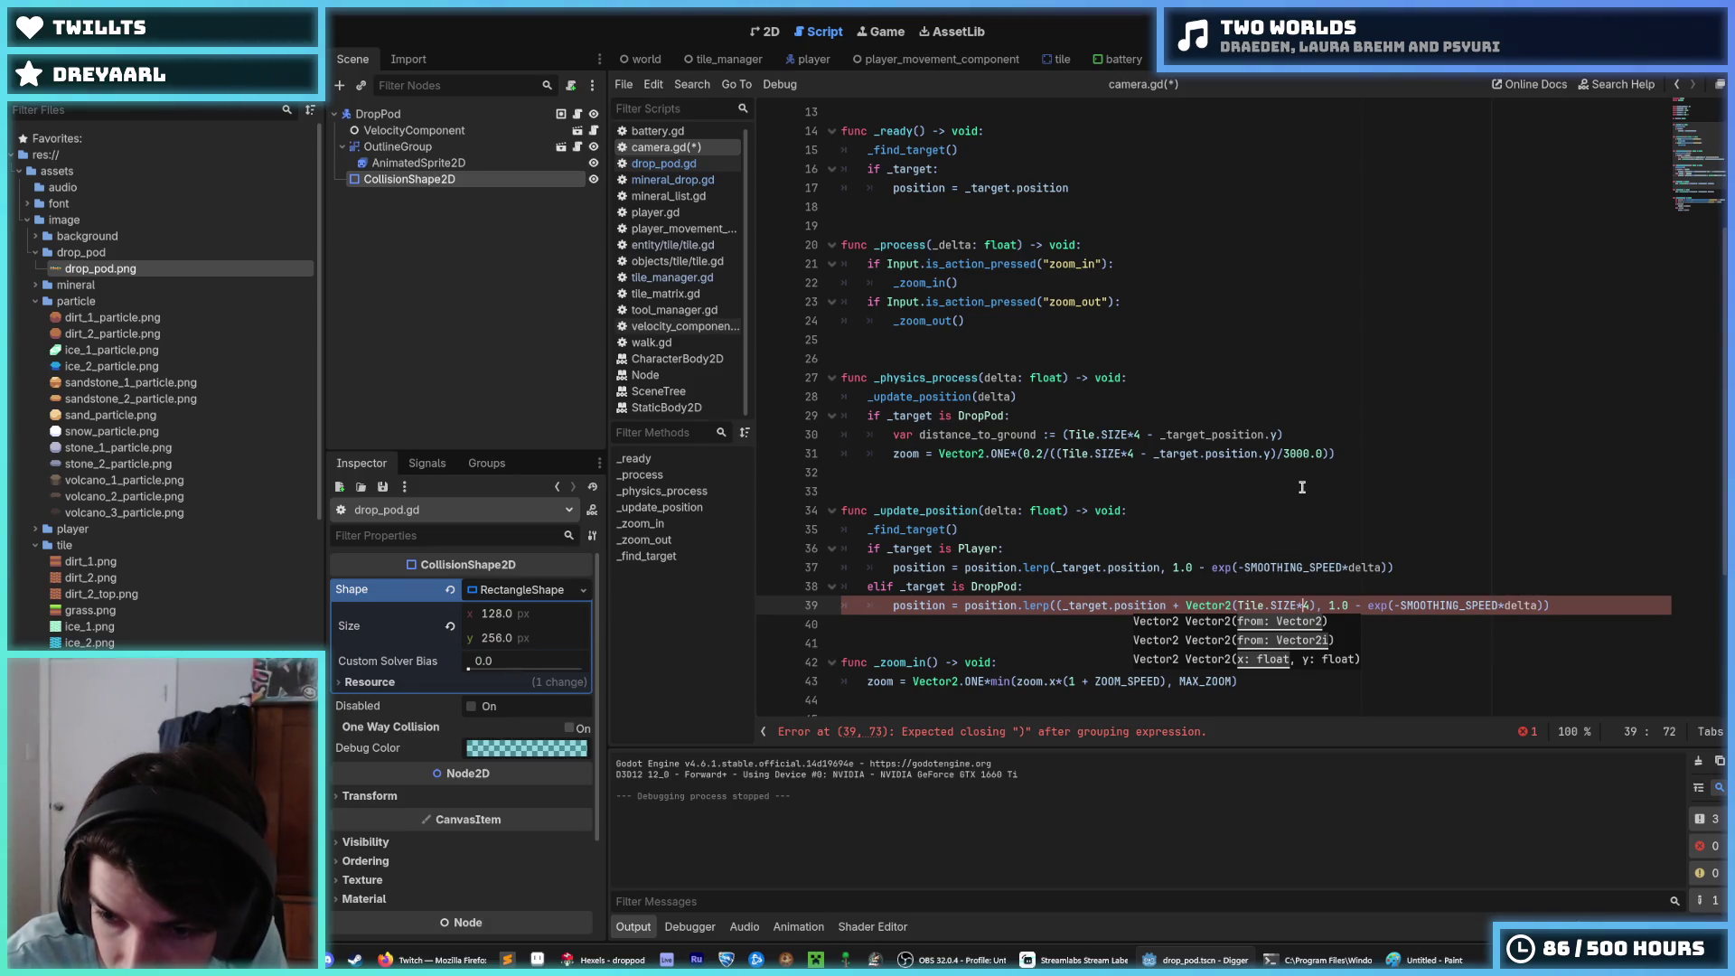
pyautogui.press('Right')
pyautogui.press('Right')
pyautogui.press('Right')
pyautogui.write(')')
pyautogui.write(',')
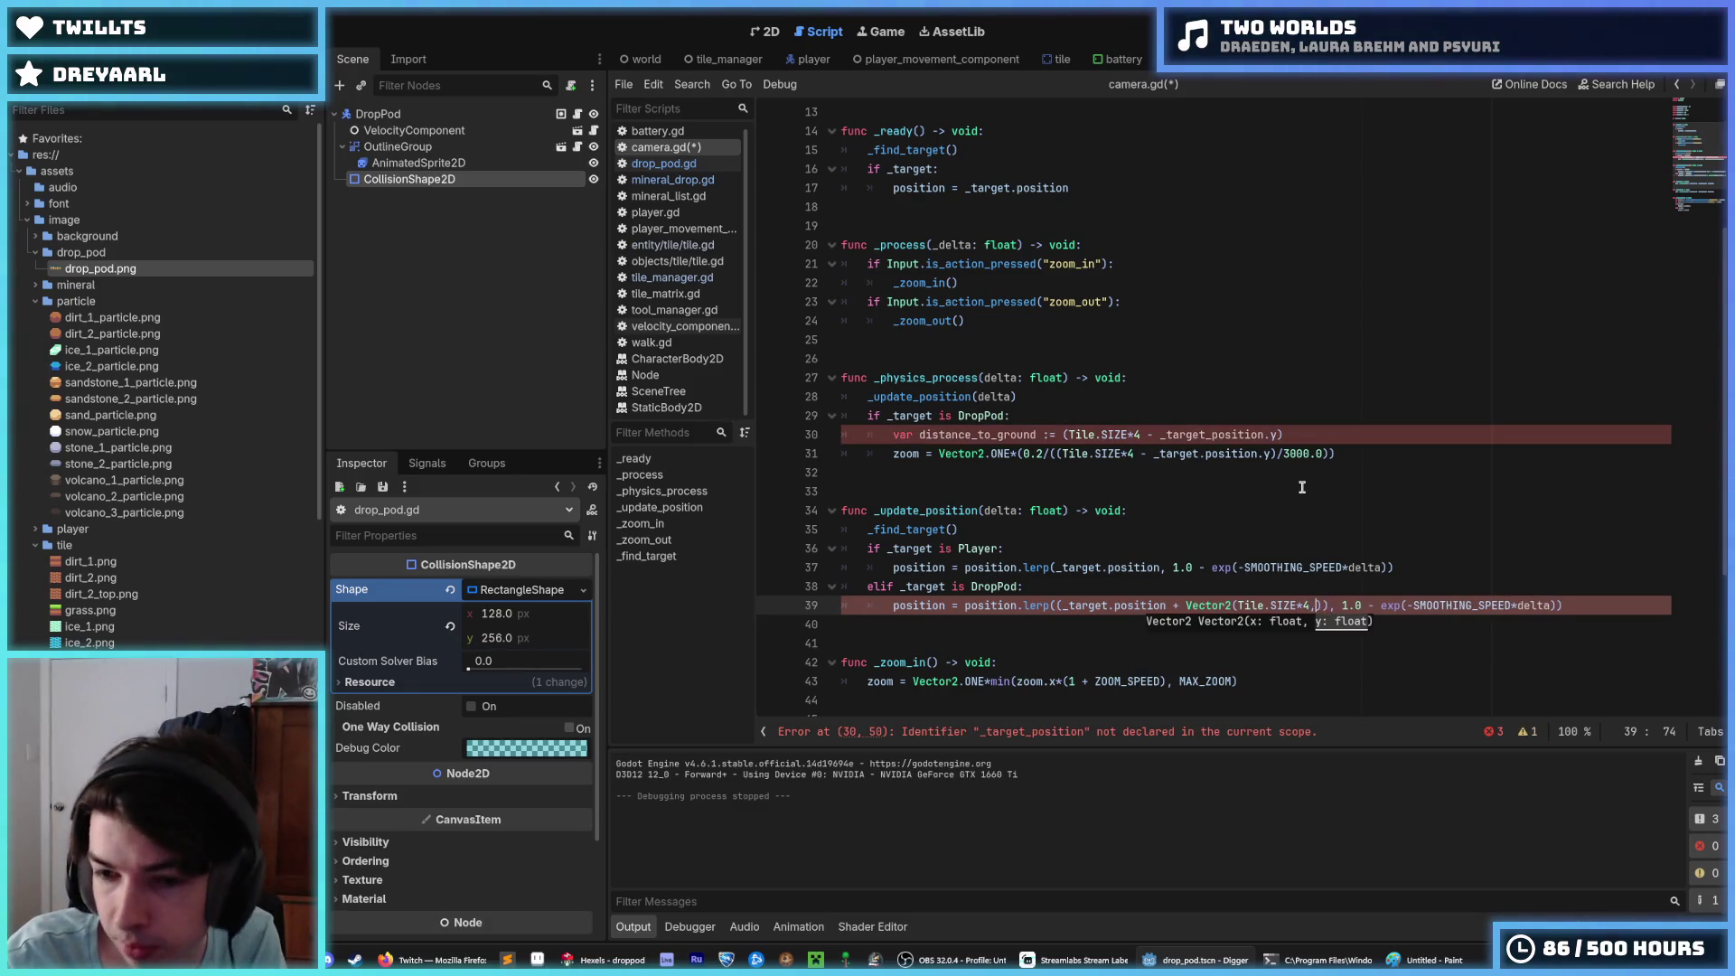
pyautogui.press('BackSpace')
pyautogui.press('BackSpace')
pyautogui.press('Left')
pyautogui.press('Left')
pyautogui.press('Left')
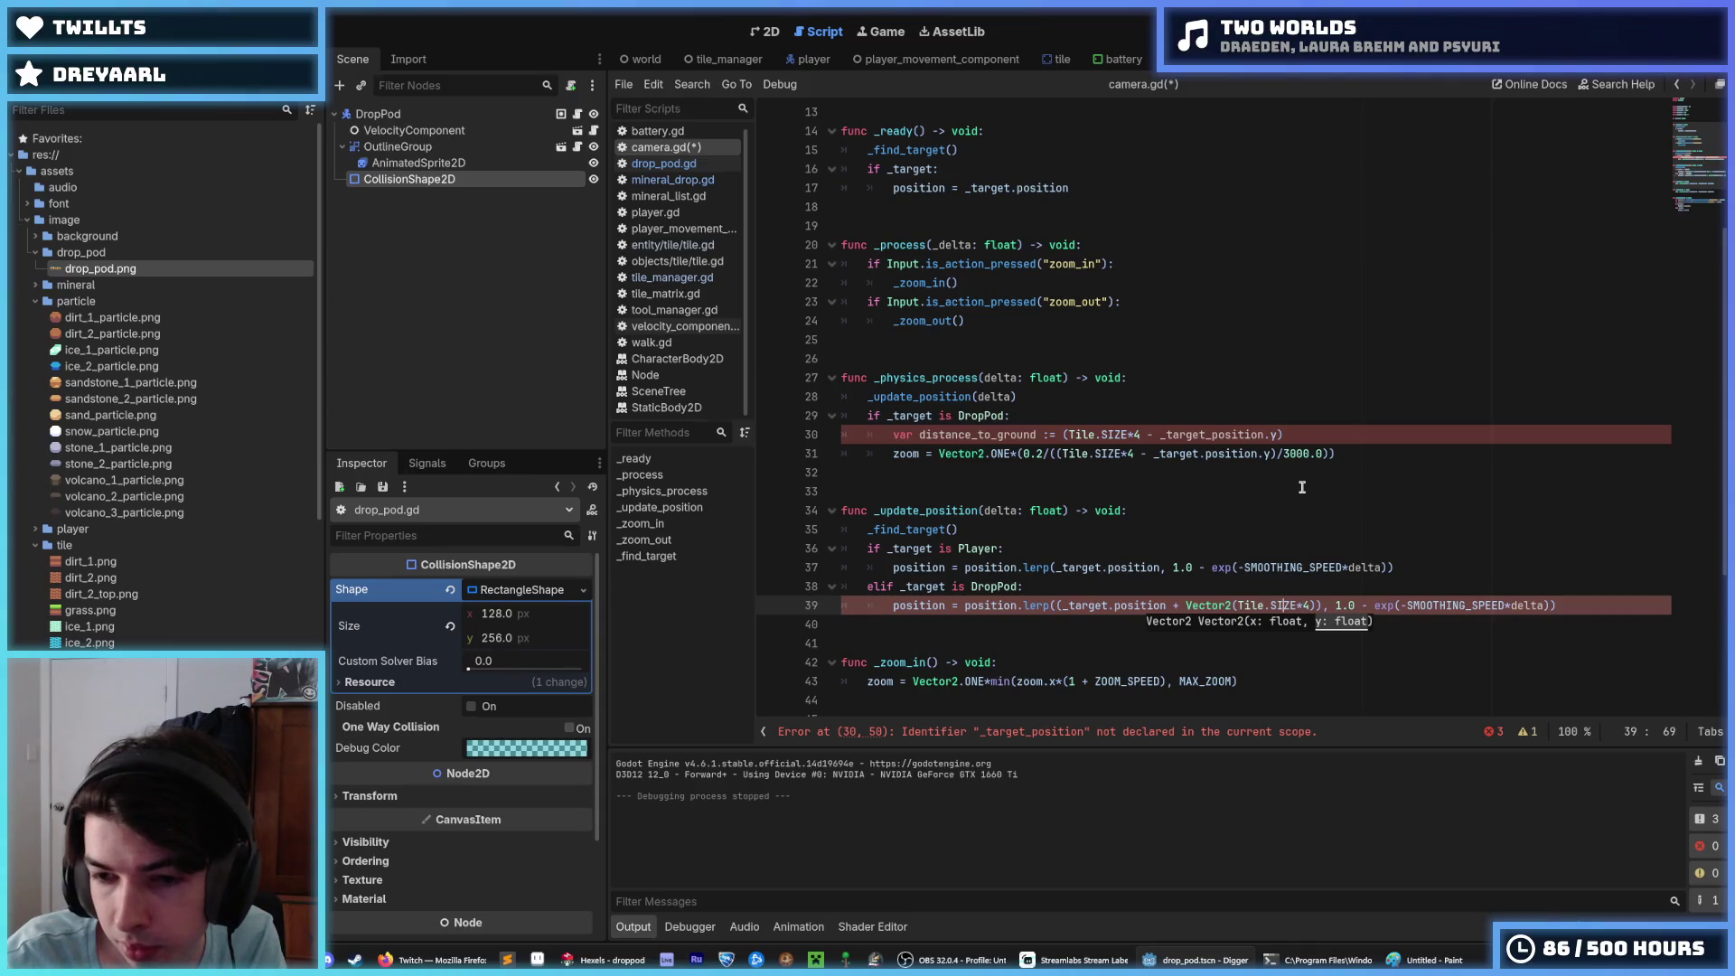
pyautogui.write('0.0,')
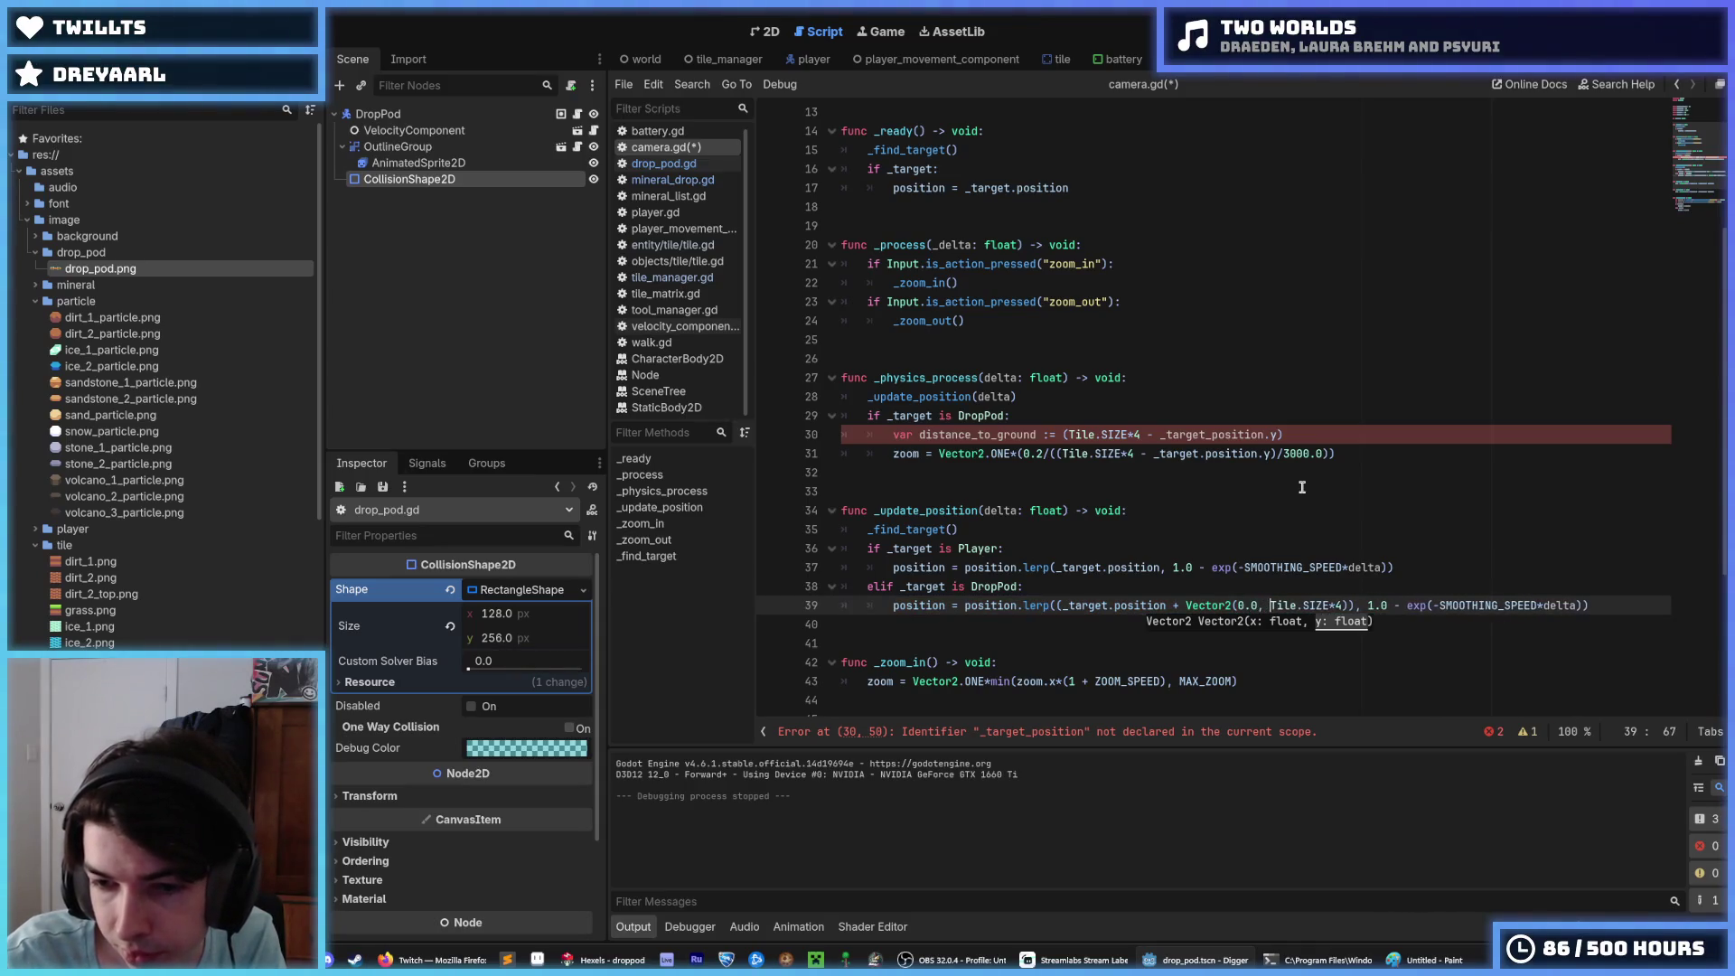
pyautogui.press('End')
# Step: Append /2 so the camera lerps toward the midpoint of pod and ground
pyautogui.press('Left')
pyautogui.press('Left')
pyautogui.press('Left')
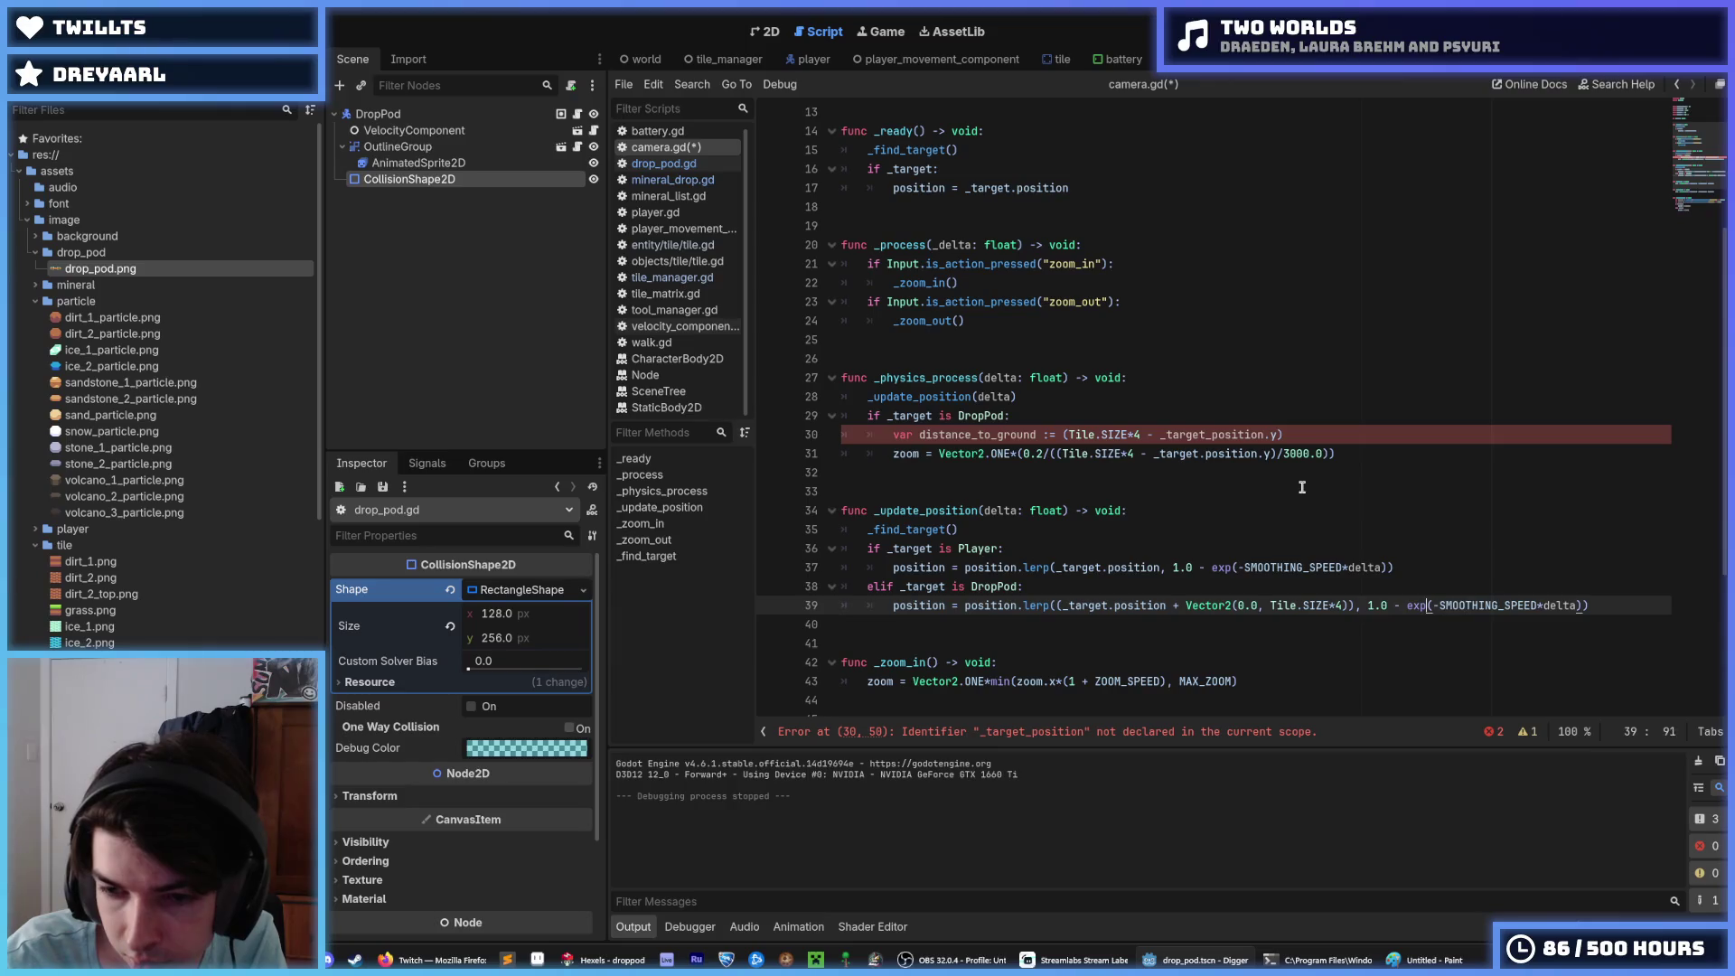
pyautogui.write('/2')
pyautogui.scroll(-1, 1302, 487)
pyautogui.click(1303, 377)
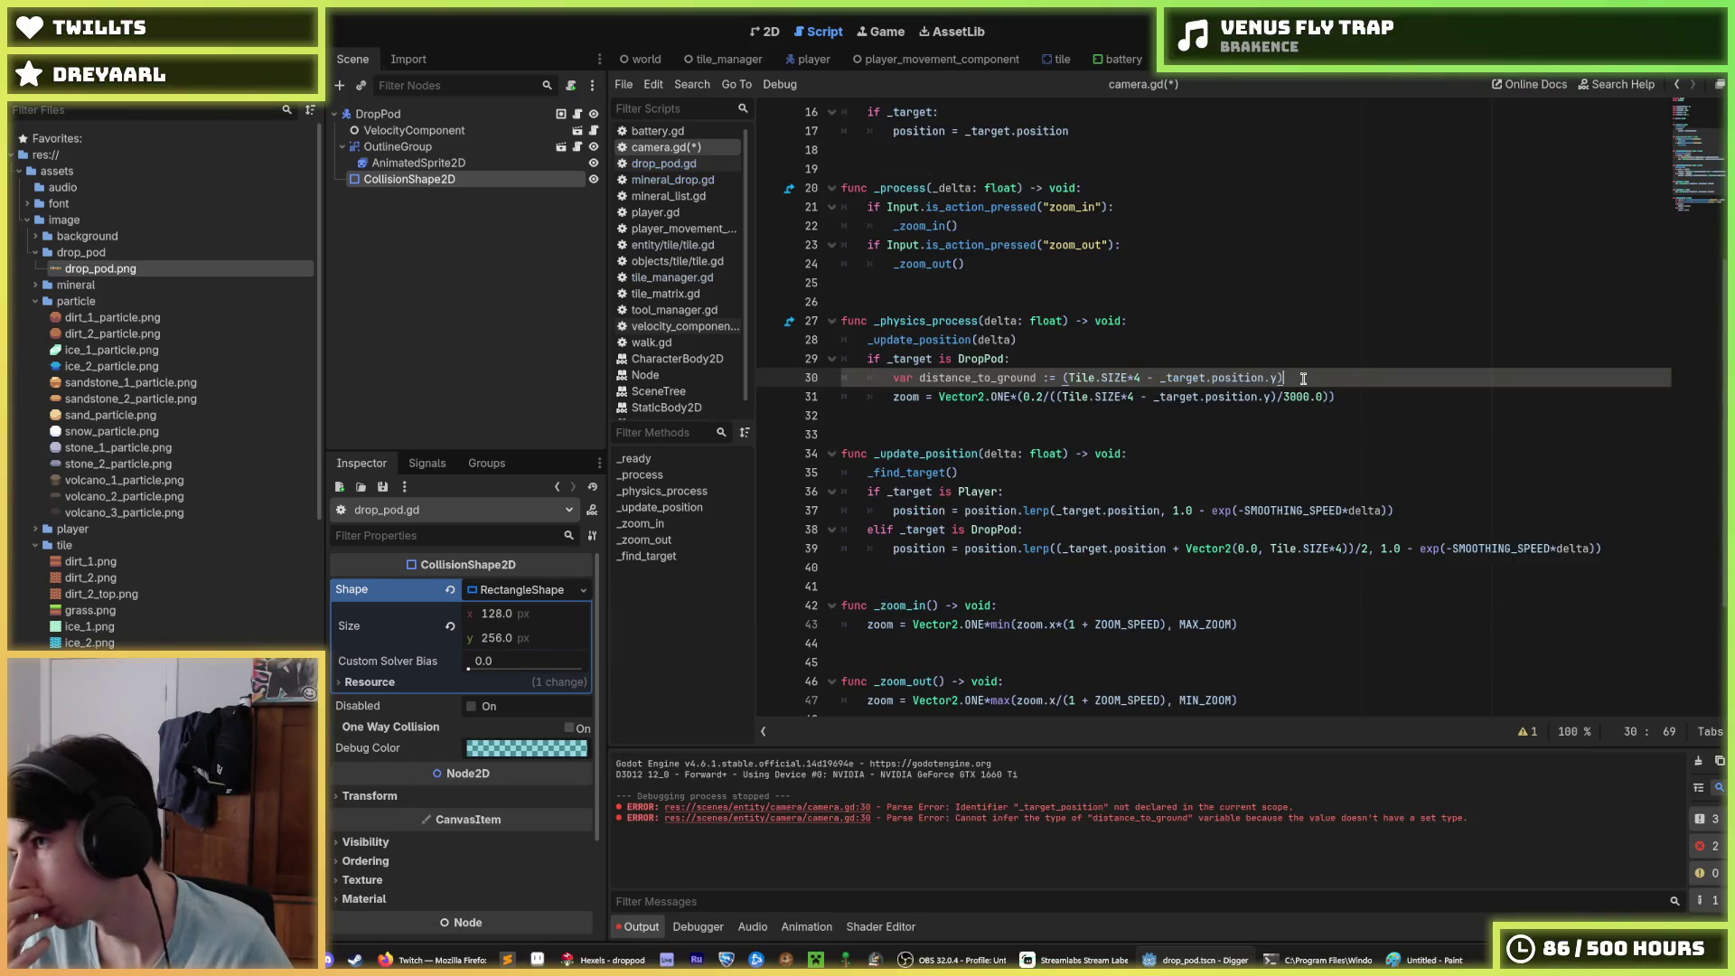
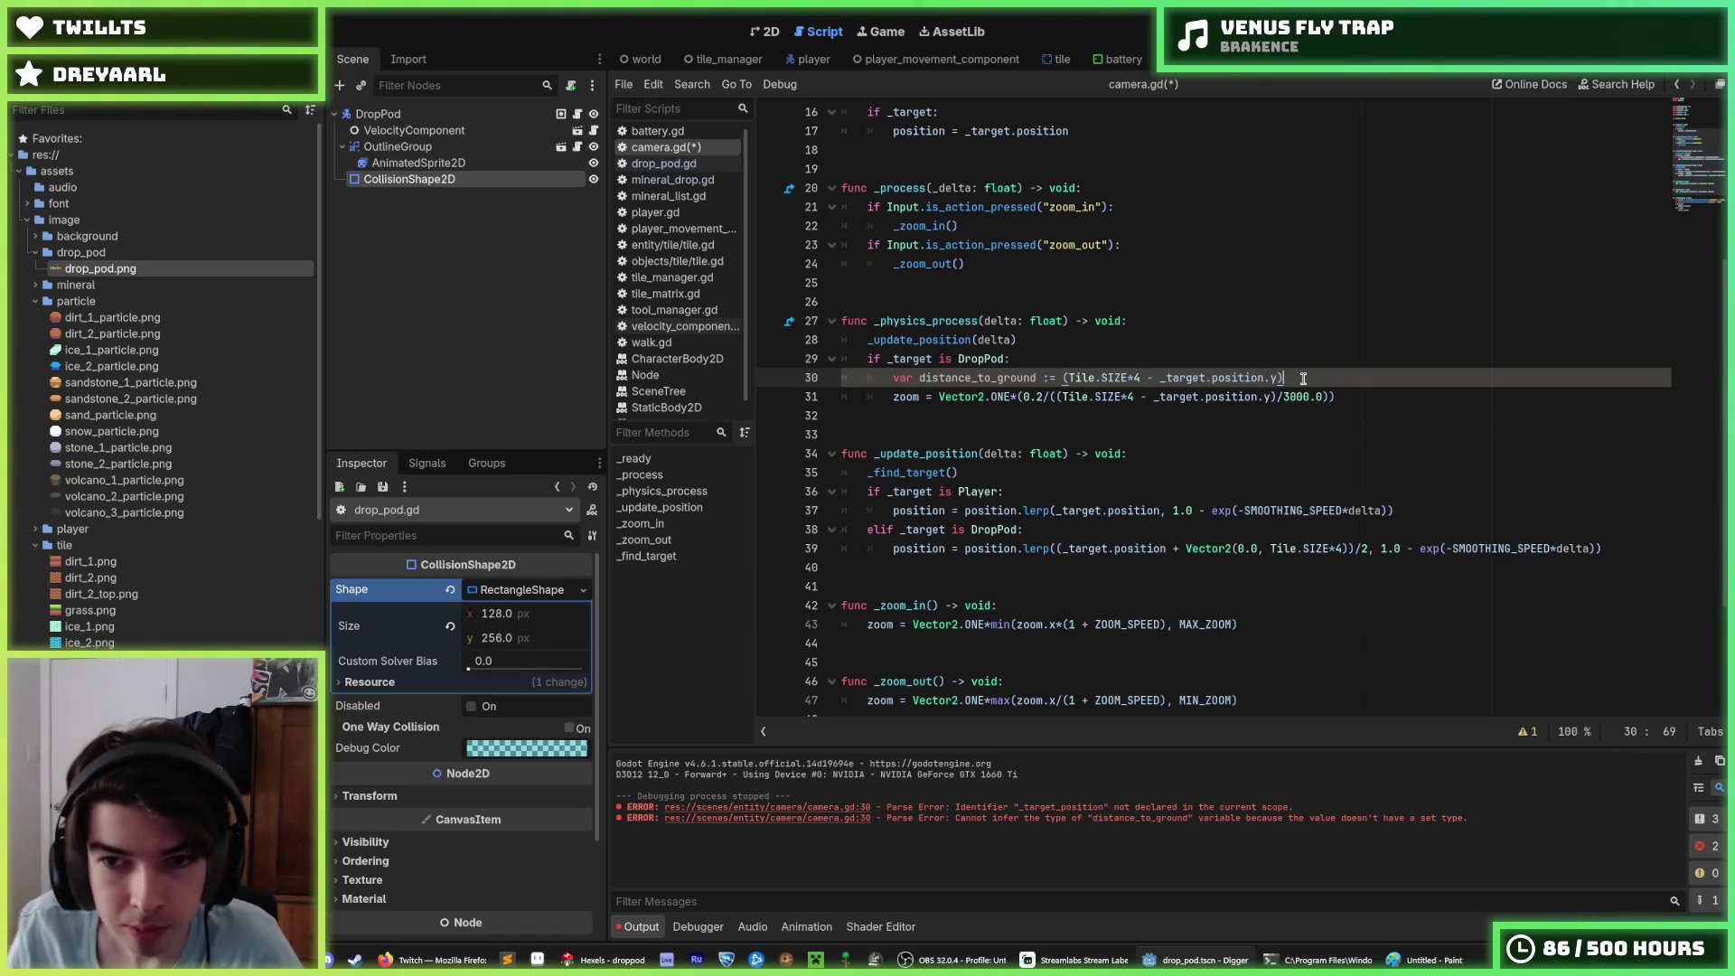
# Step: Replace the repeated ground-distance expression on line 31 with distance_to_ground
pyautogui.click(1278, 361)
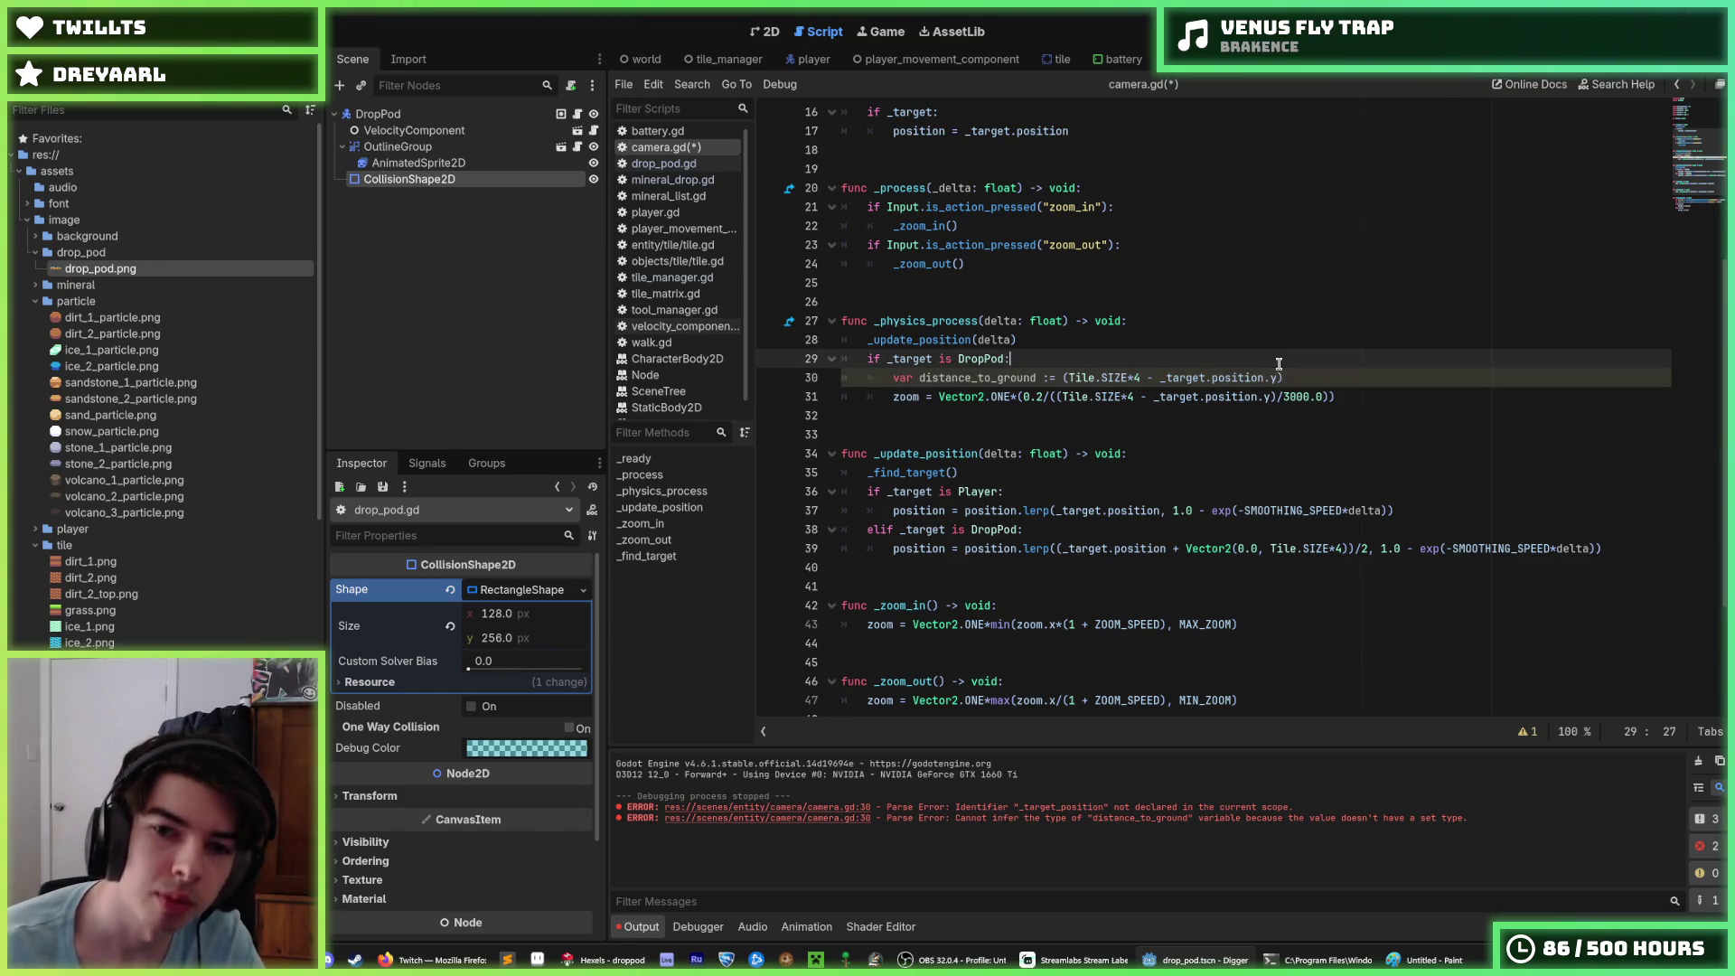
pyautogui.press('Down')
pyautogui.press('End')
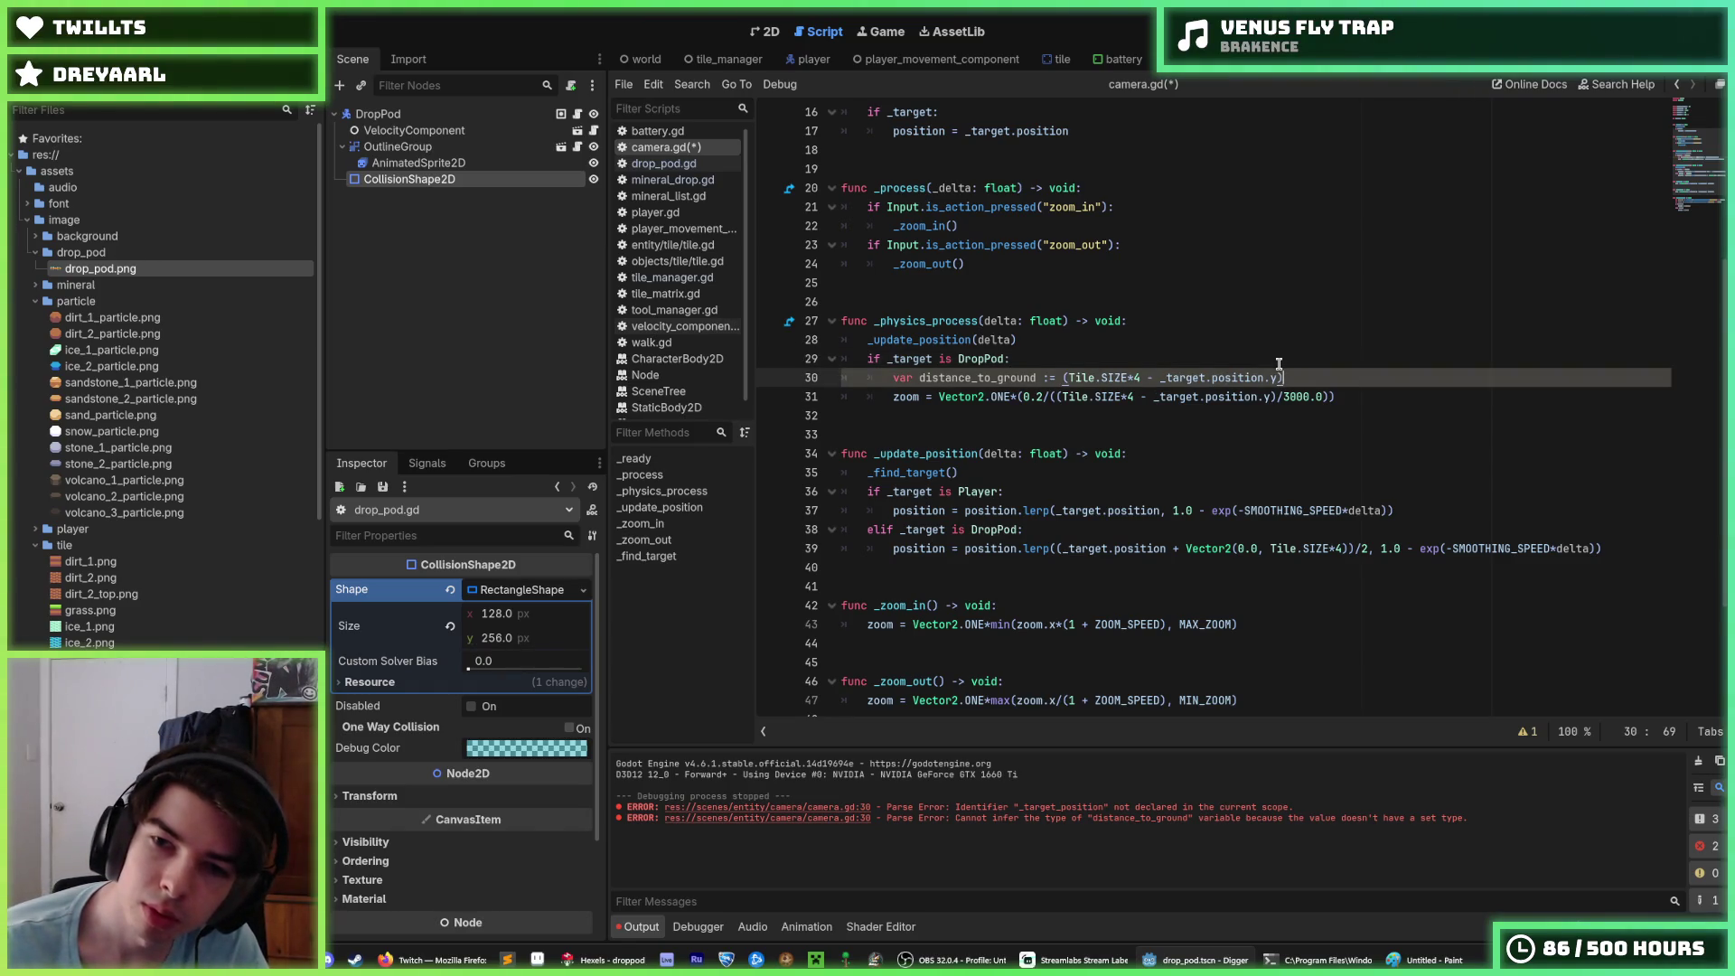
pyautogui.doubleClick(961, 379)
pyautogui.hotkey('ctrl', 'c')
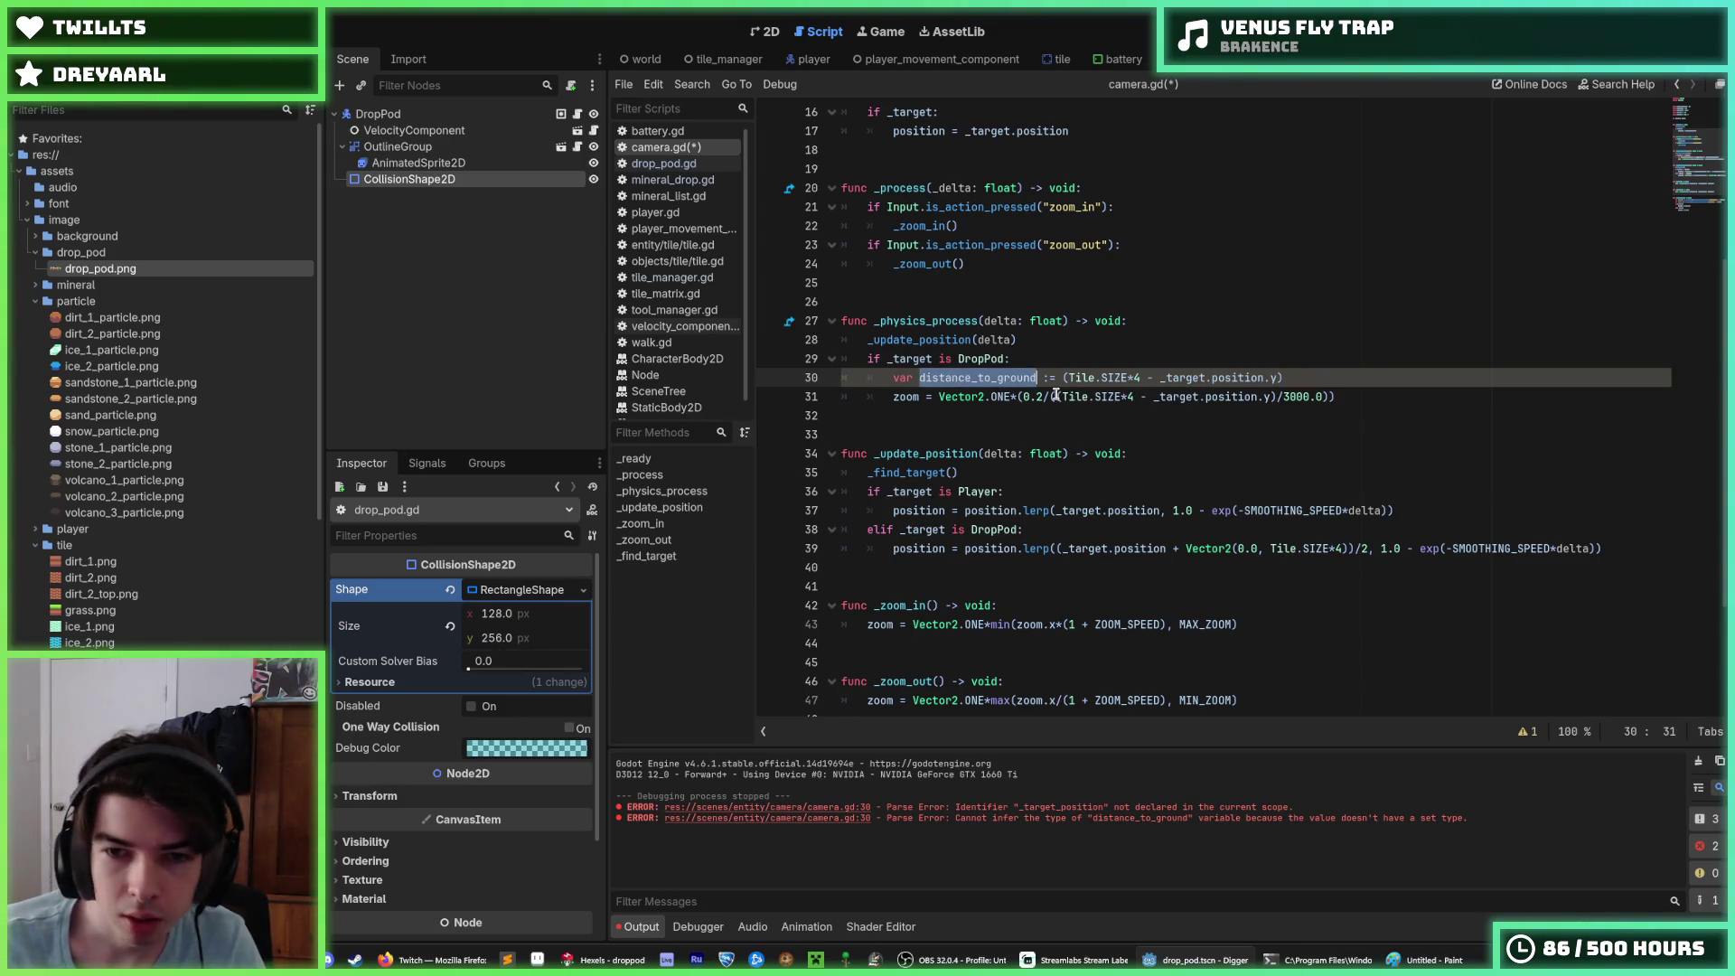
pyautogui.moveTo(1055, 395); pyautogui.dragTo(1265, 398)
pyautogui.hotkey('ctrl', 'v')
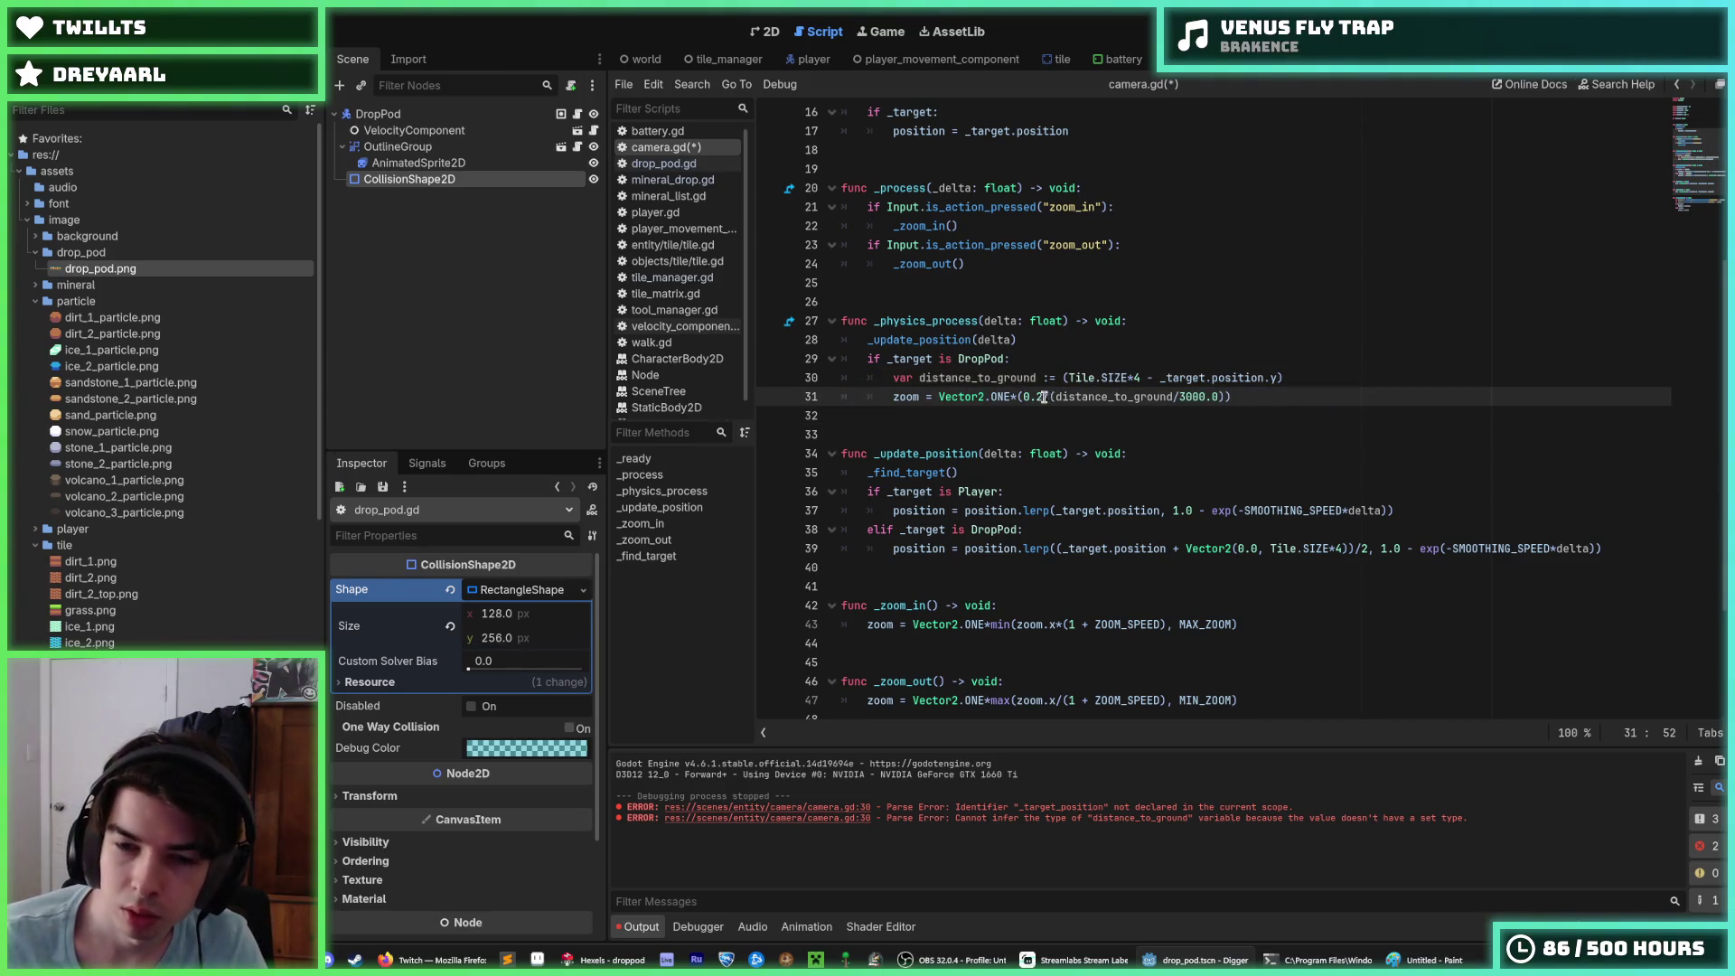
# Step: Write the zoom formula as (1080/distance_to_ground) and save camera.gd
pyautogui.moveTo(1015, 396)
pyautogui.mouseDown()
pyautogui.moveTo(1267, 395)
pyautogui.moveTo(1019, 396)
pyautogui.mouseUp()
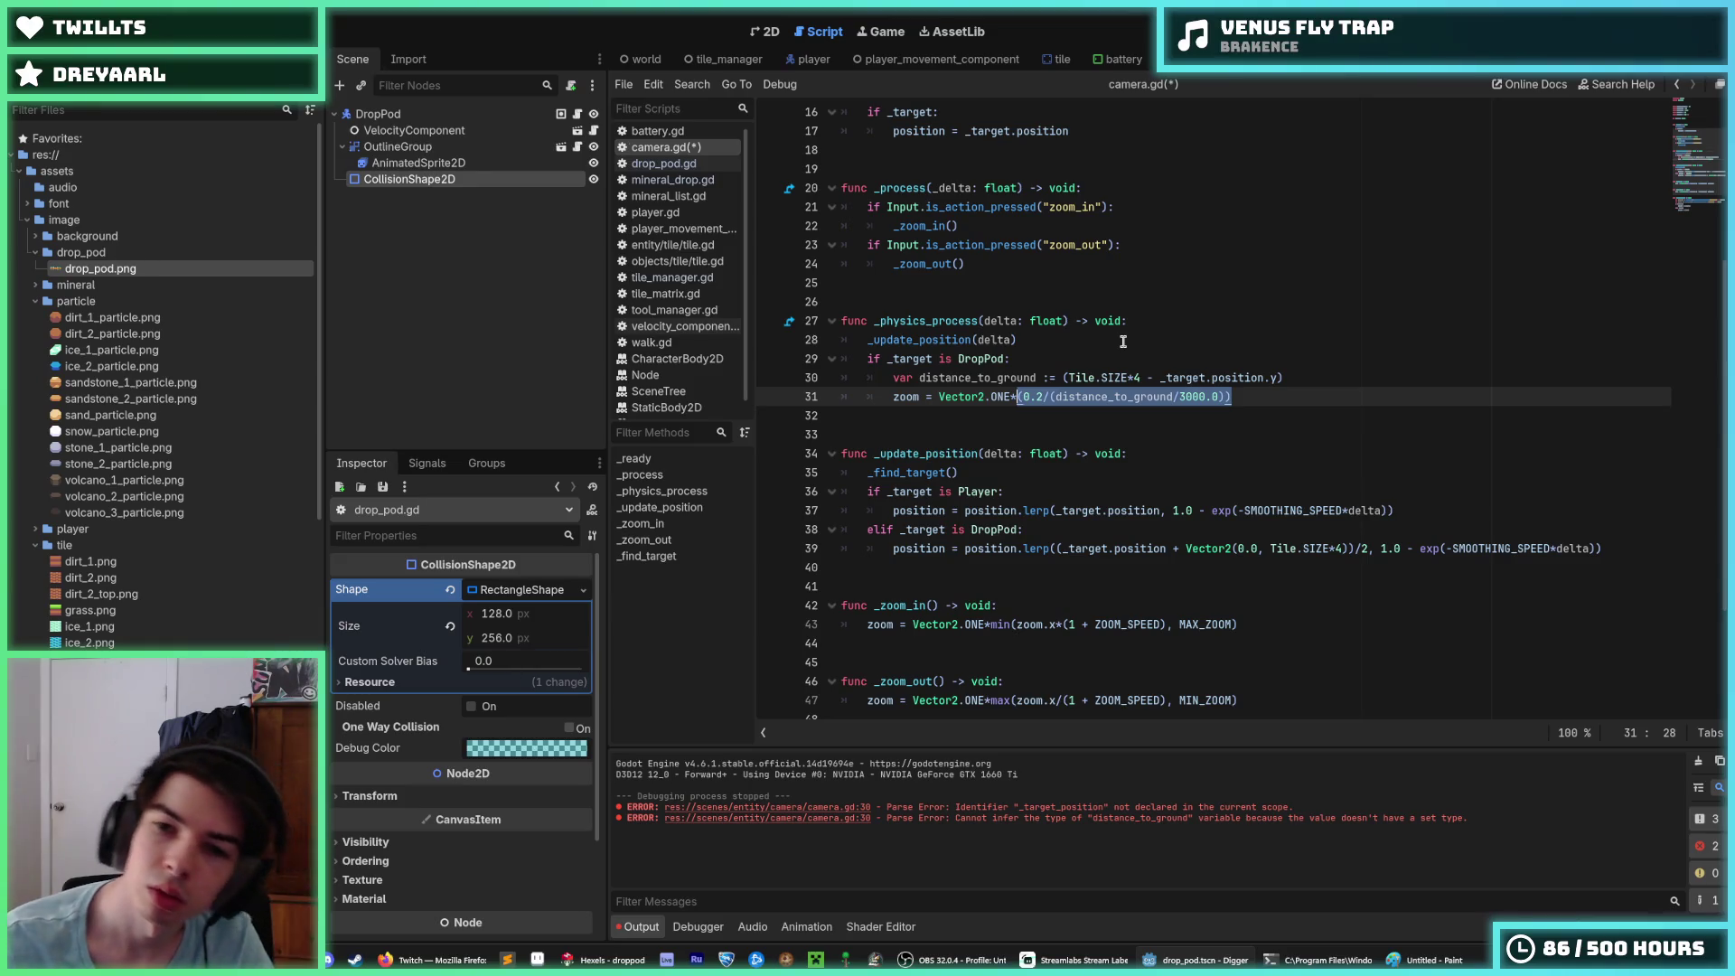
pyautogui.write('108')
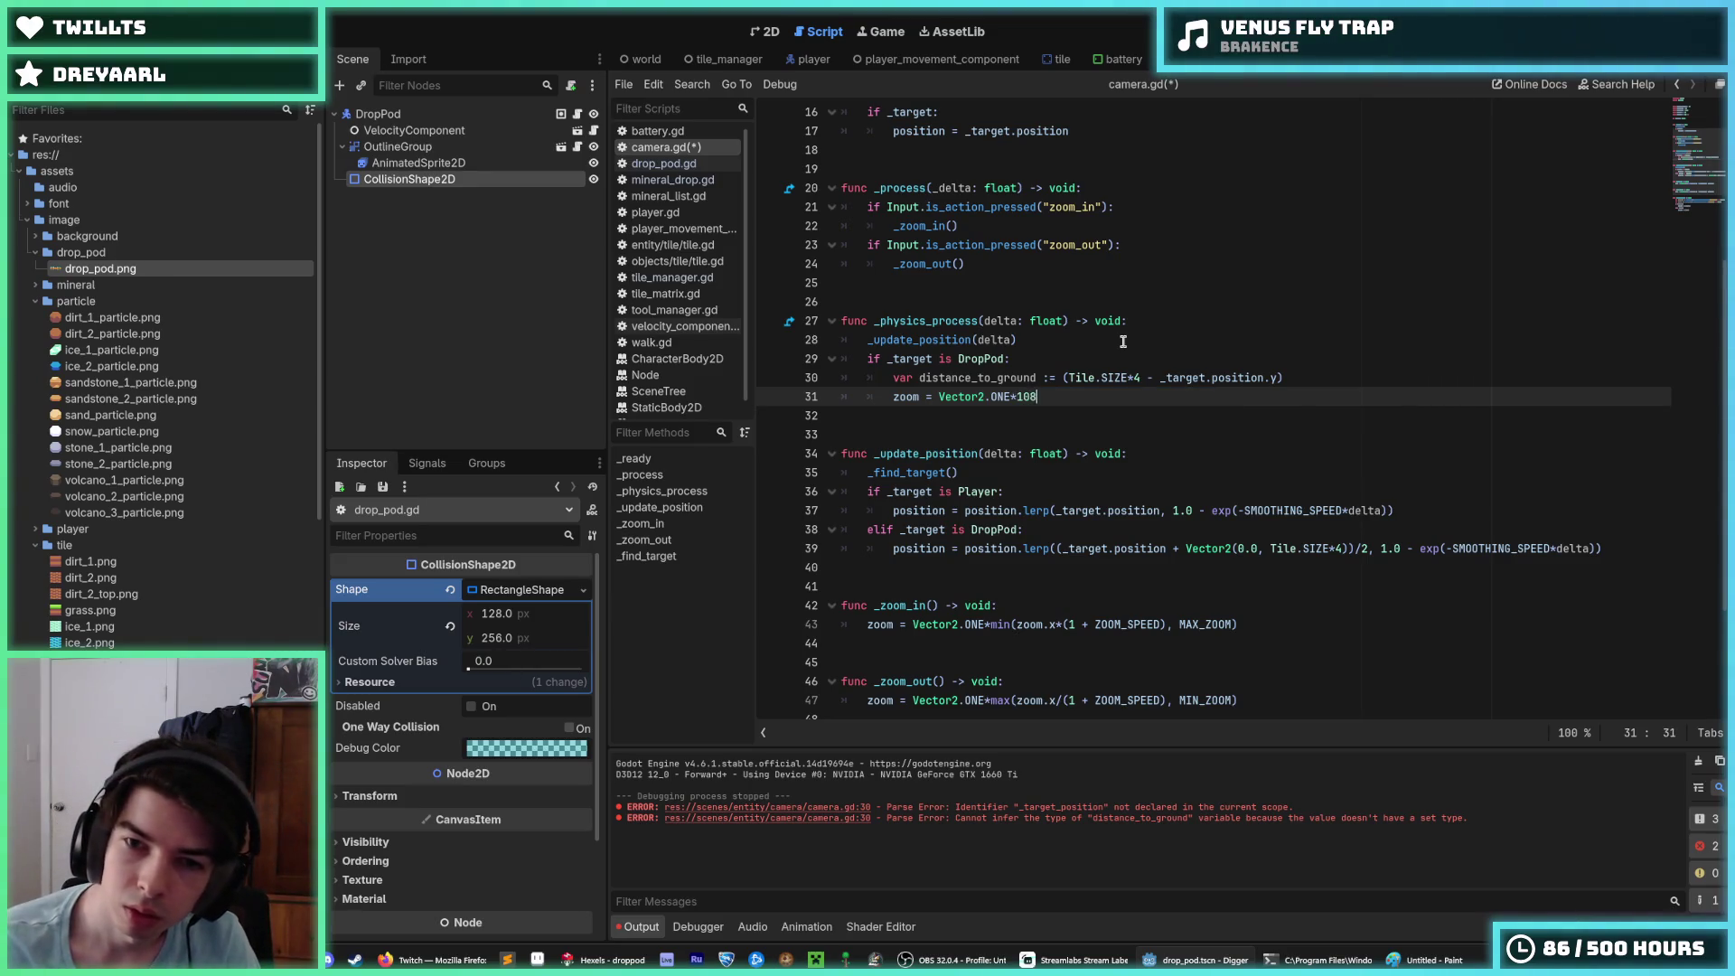
pyautogui.write('0/distance_to_ground')
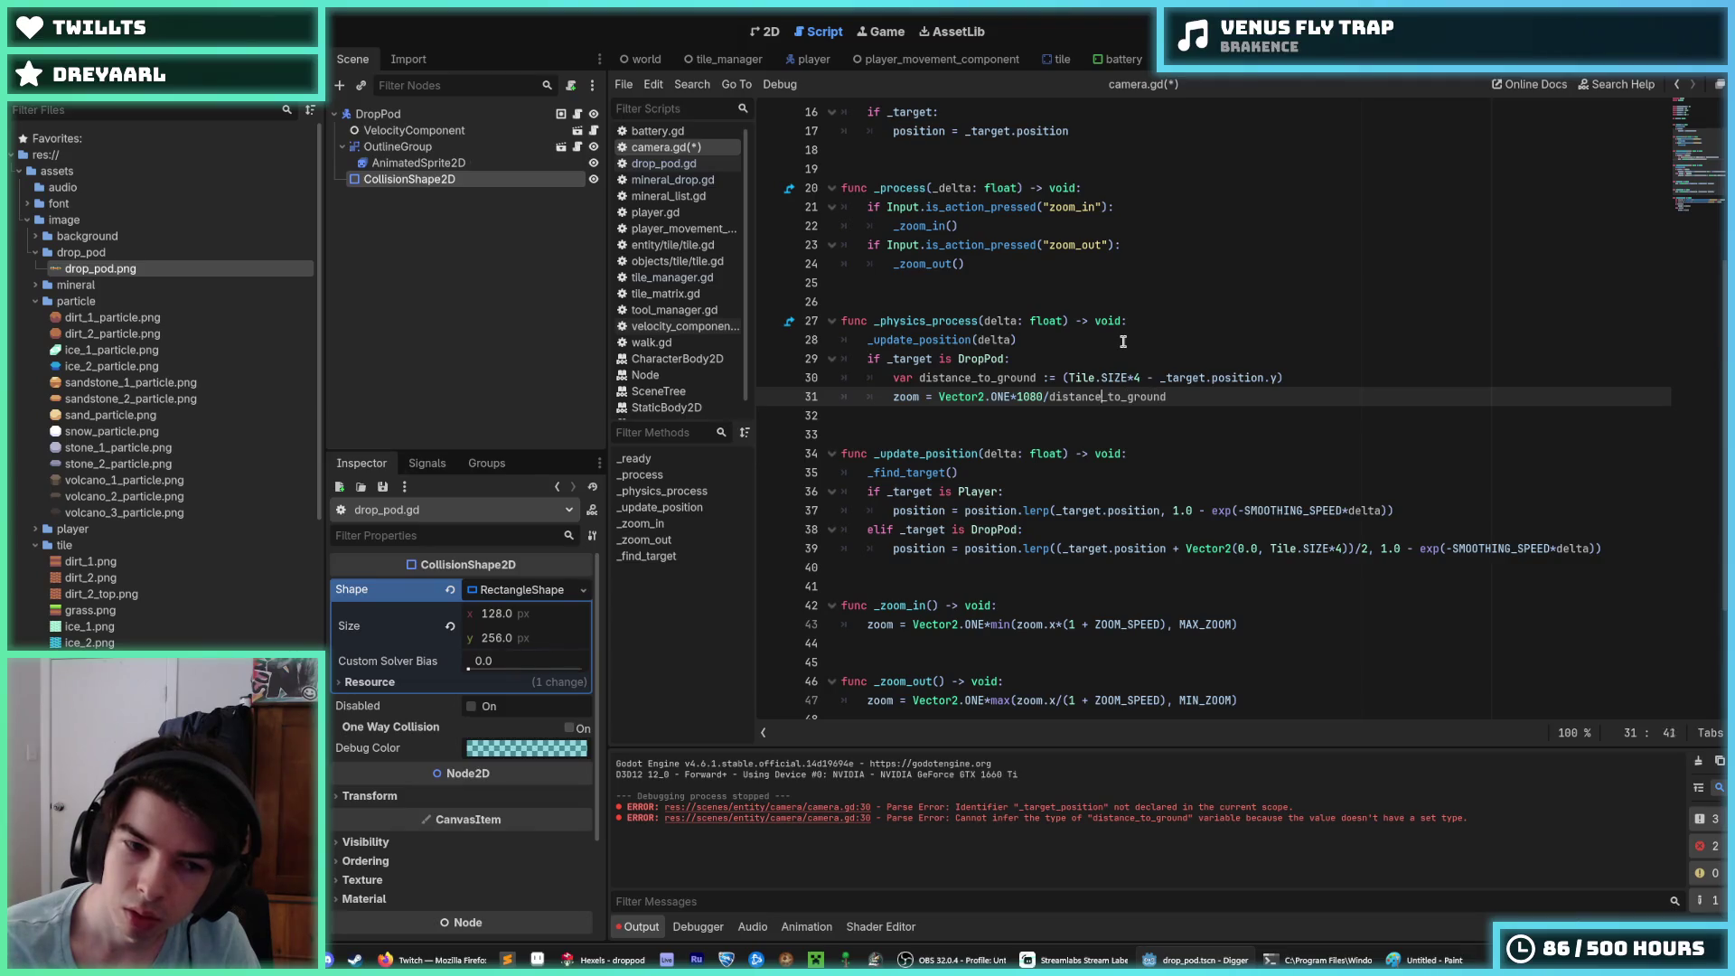
pyautogui.press('Left')
pyautogui.press('Left')
pyautogui.press('Left')
pyautogui.write(')')
pyautogui.press('Left')
pyautogui.press('Left')
pyautogui.press('Left')
pyautogui.write('(')
pyautogui.press('Right')
pyautogui.press('Right')
pyautogui.press('Delete')
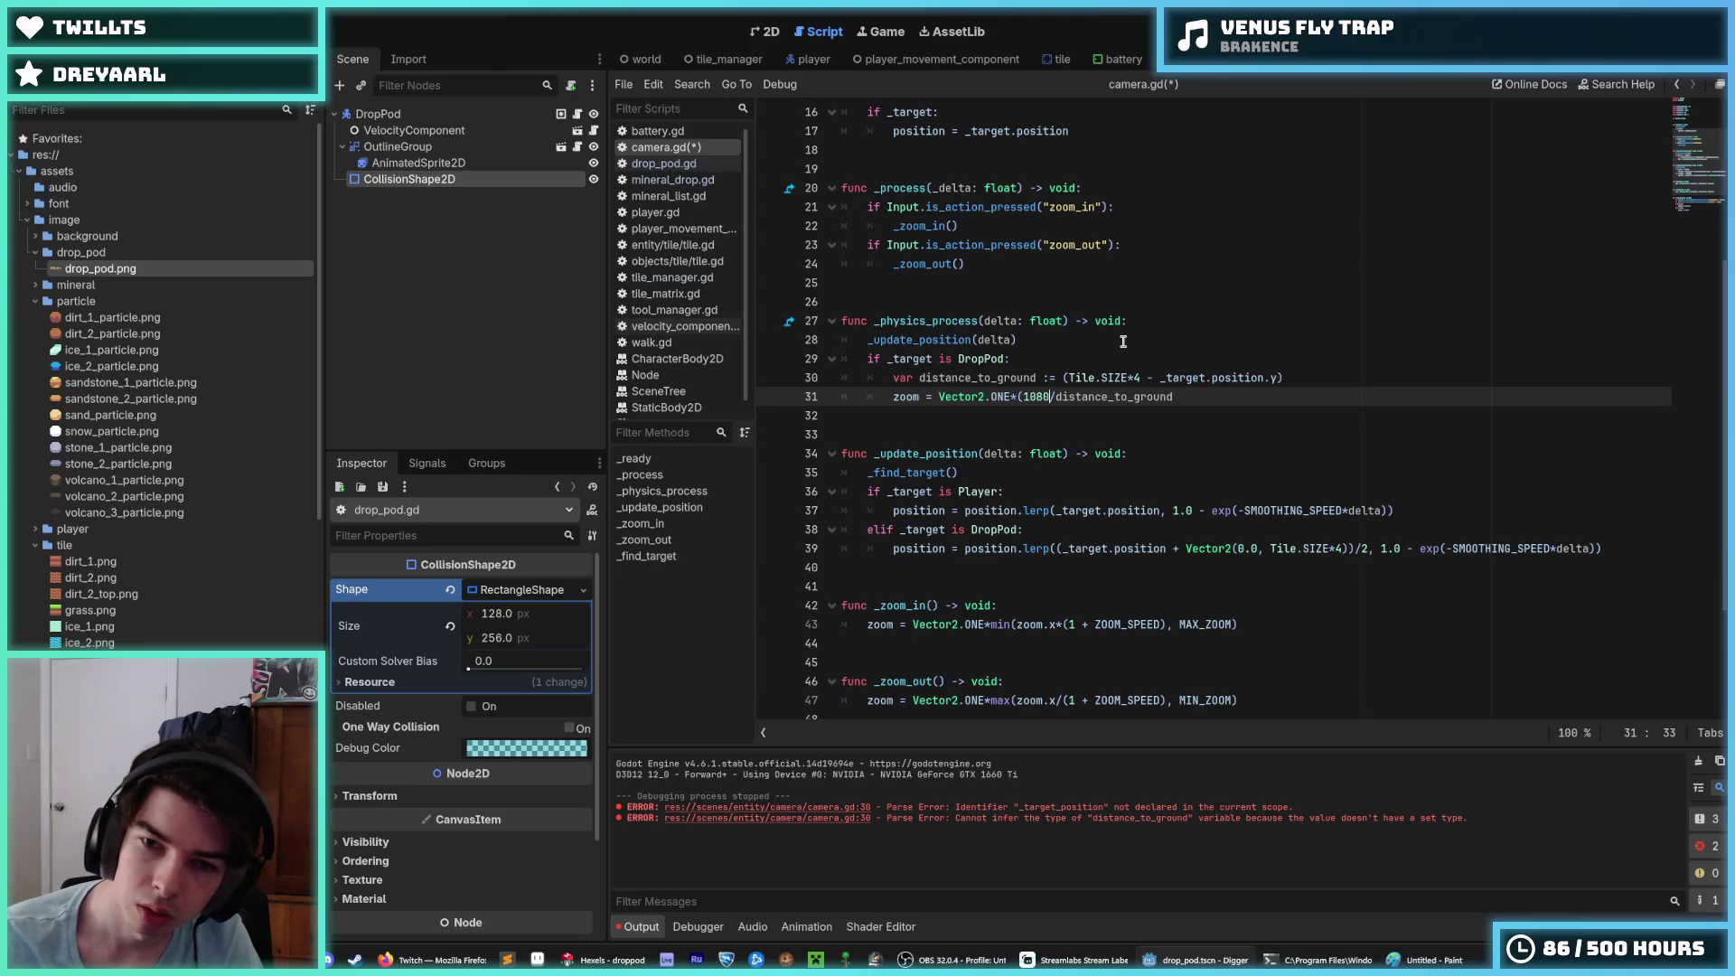
pyautogui.write(')')
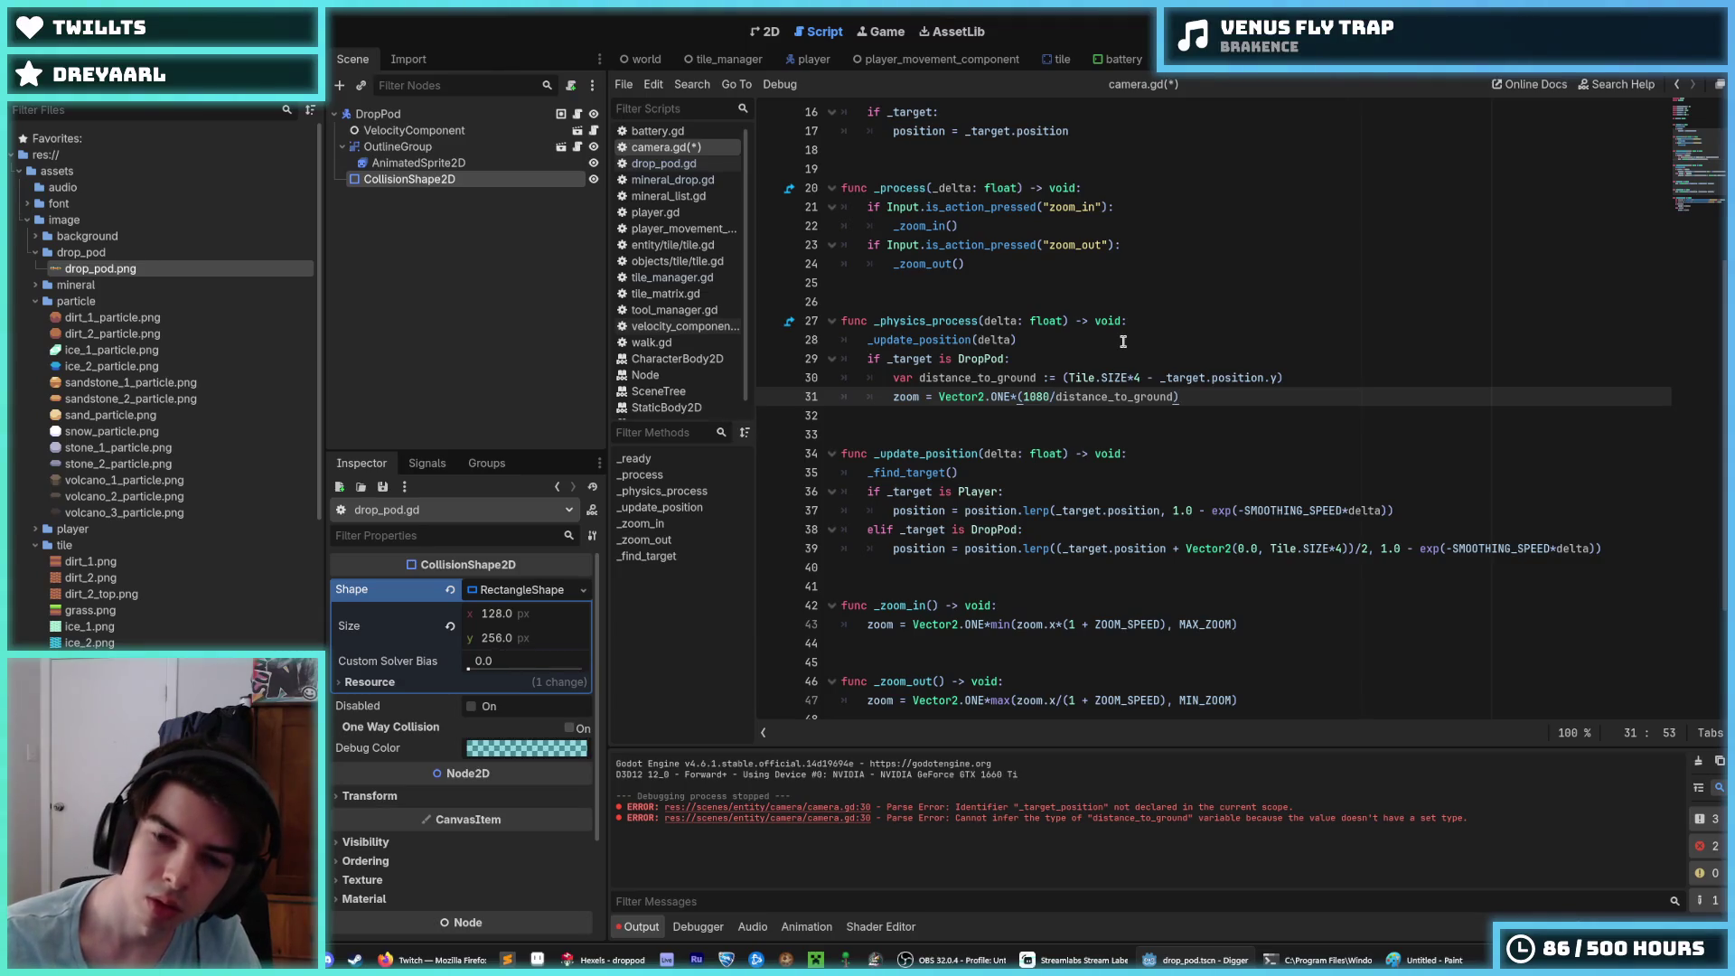
pyautogui.hotkey('ctrl', 's')
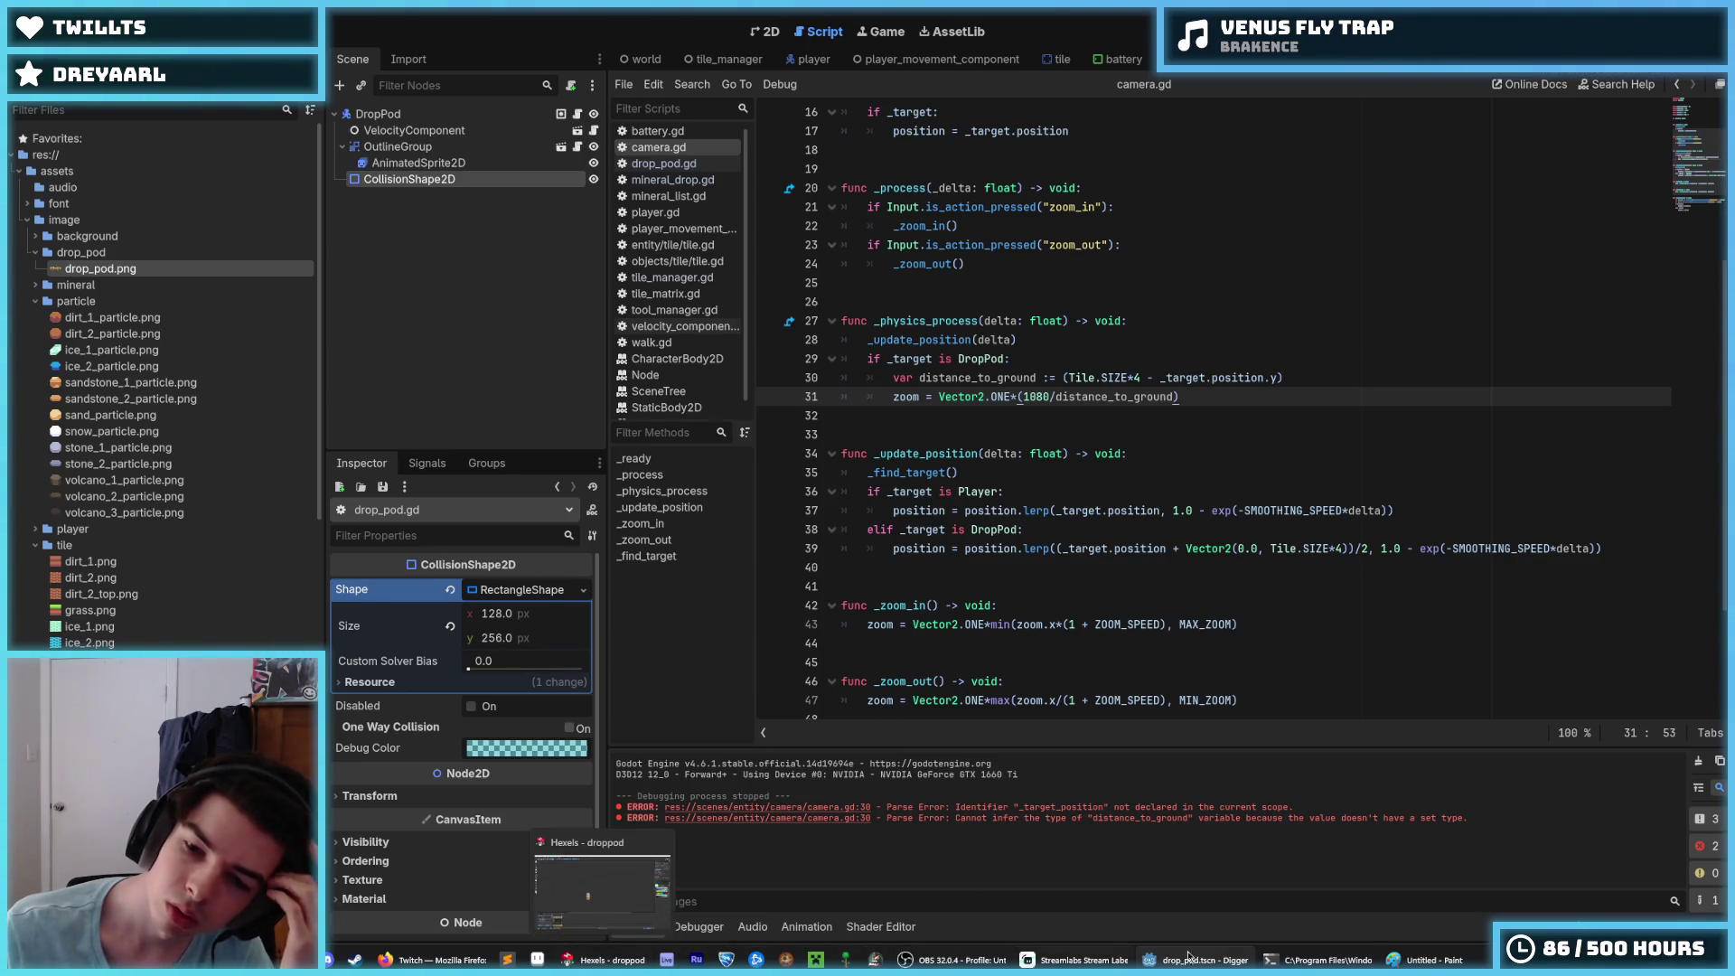
# Step: Rewrite the zoom as Vector2.ONE*(distance_to_ground/1080), save, and run the game
pyautogui.moveTo(1202, 960)
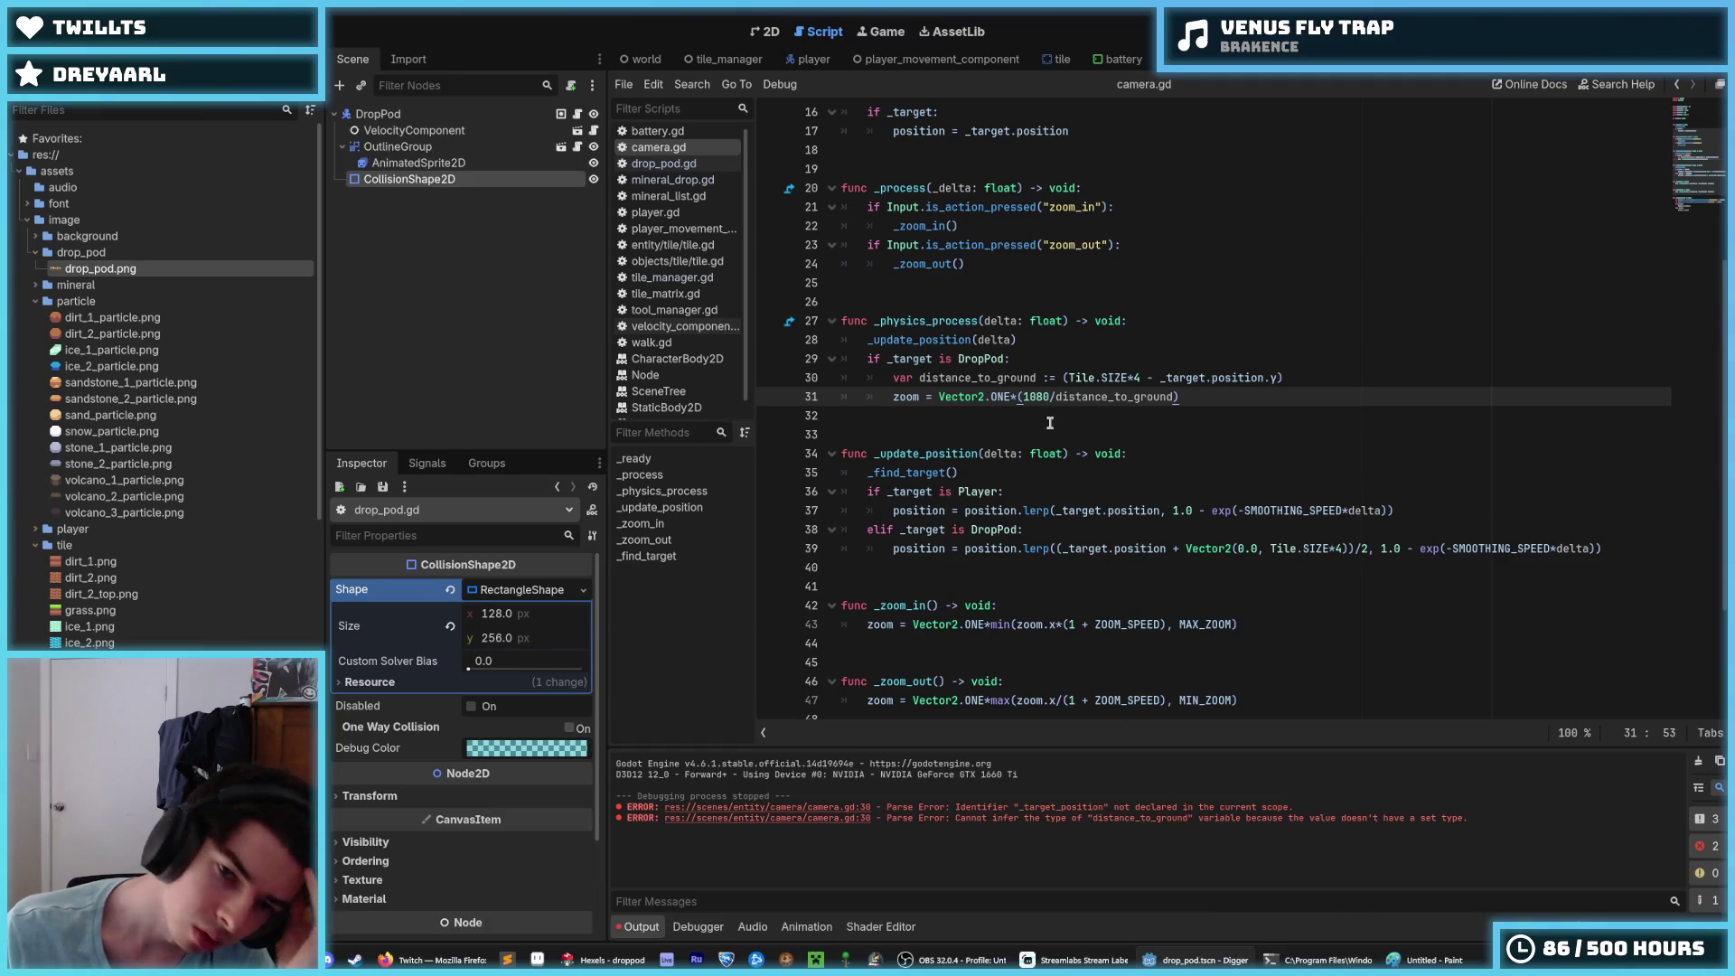
pyautogui.click(1018, 397)
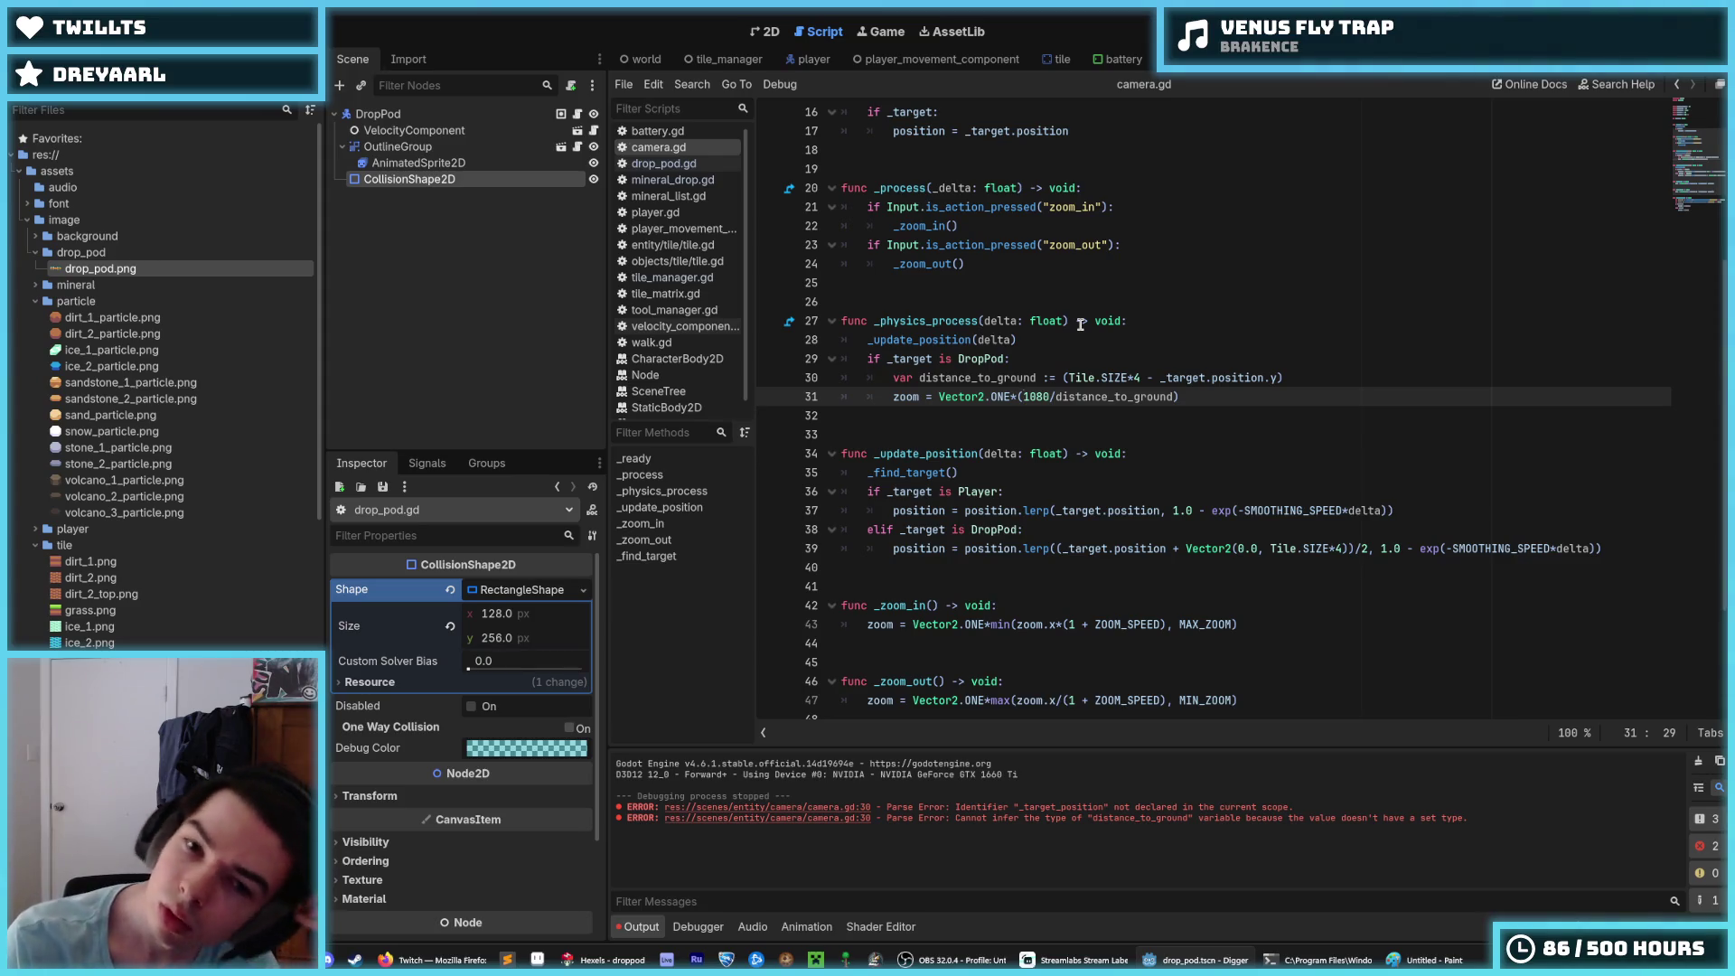
pyautogui.press('BackSpace')
pyautogui.press('Delete')
pyautogui.press('Delete')
pyautogui.press('Delete')
pyautogui.press('End')
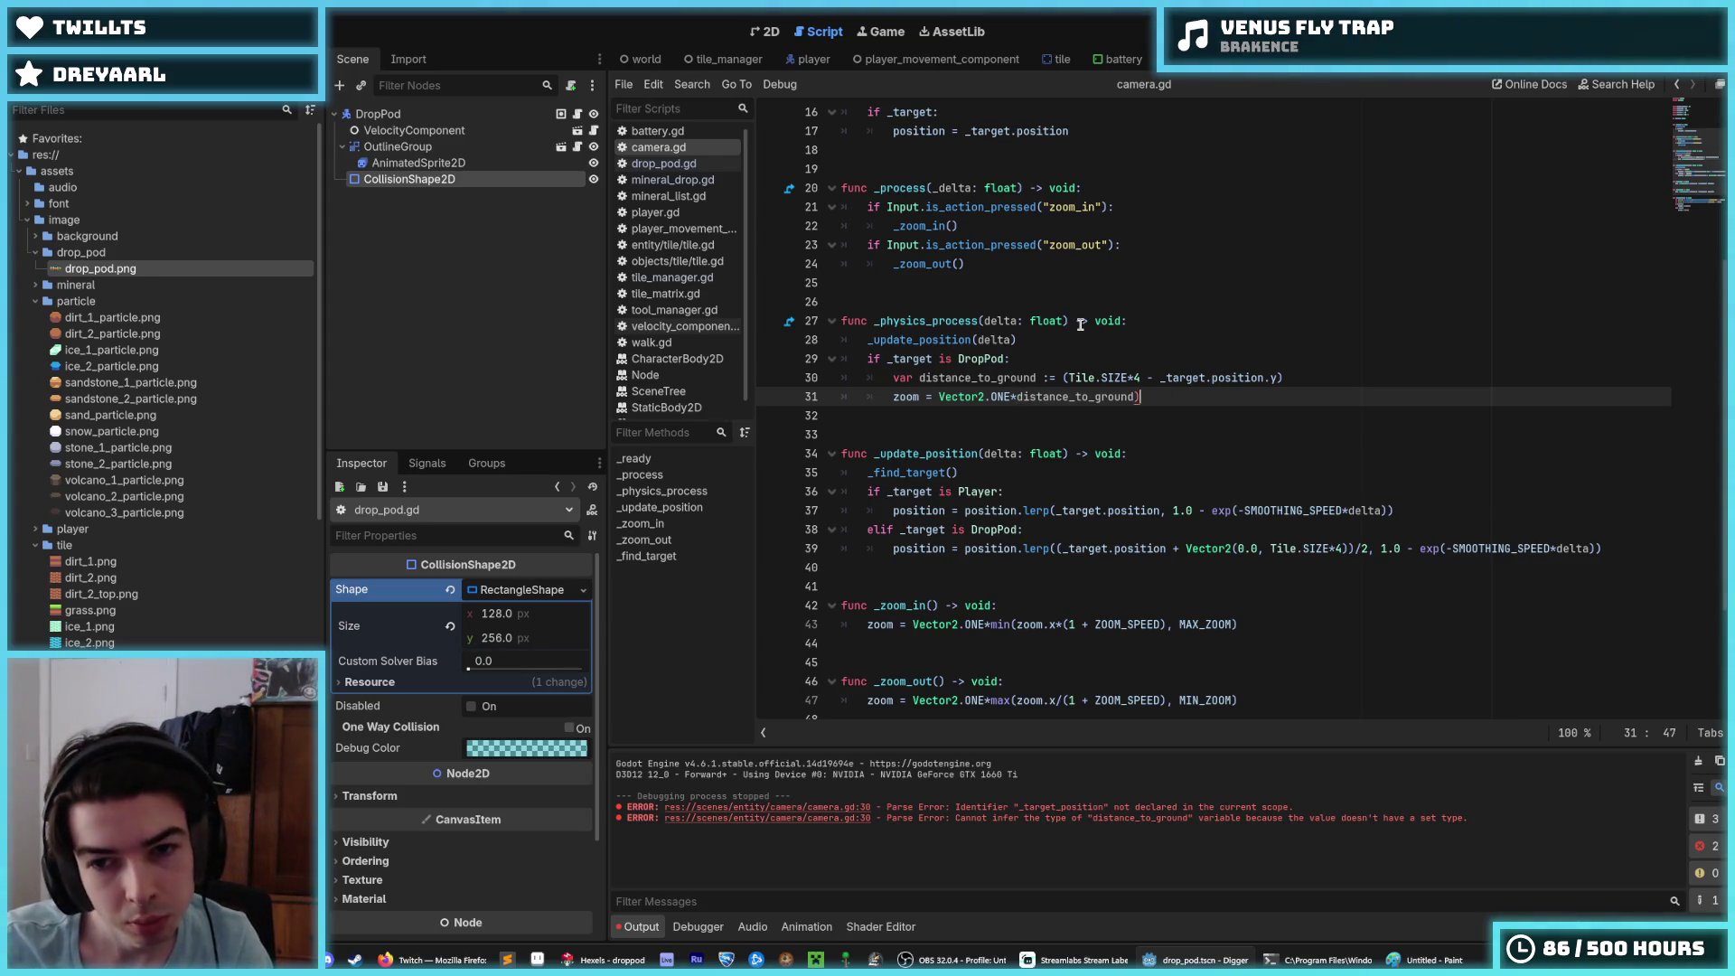
pyautogui.write('/1080')
pyautogui.hotkey('ctrl', 'Left')
pyautogui.hotkey('ctrl', 'Left')
pyautogui.hotkey('ctrl', 'Left')
pyautogui.write('(')
pyautogui.hotkey('ctrl', 's')
pyautogui.click(1352, 378)
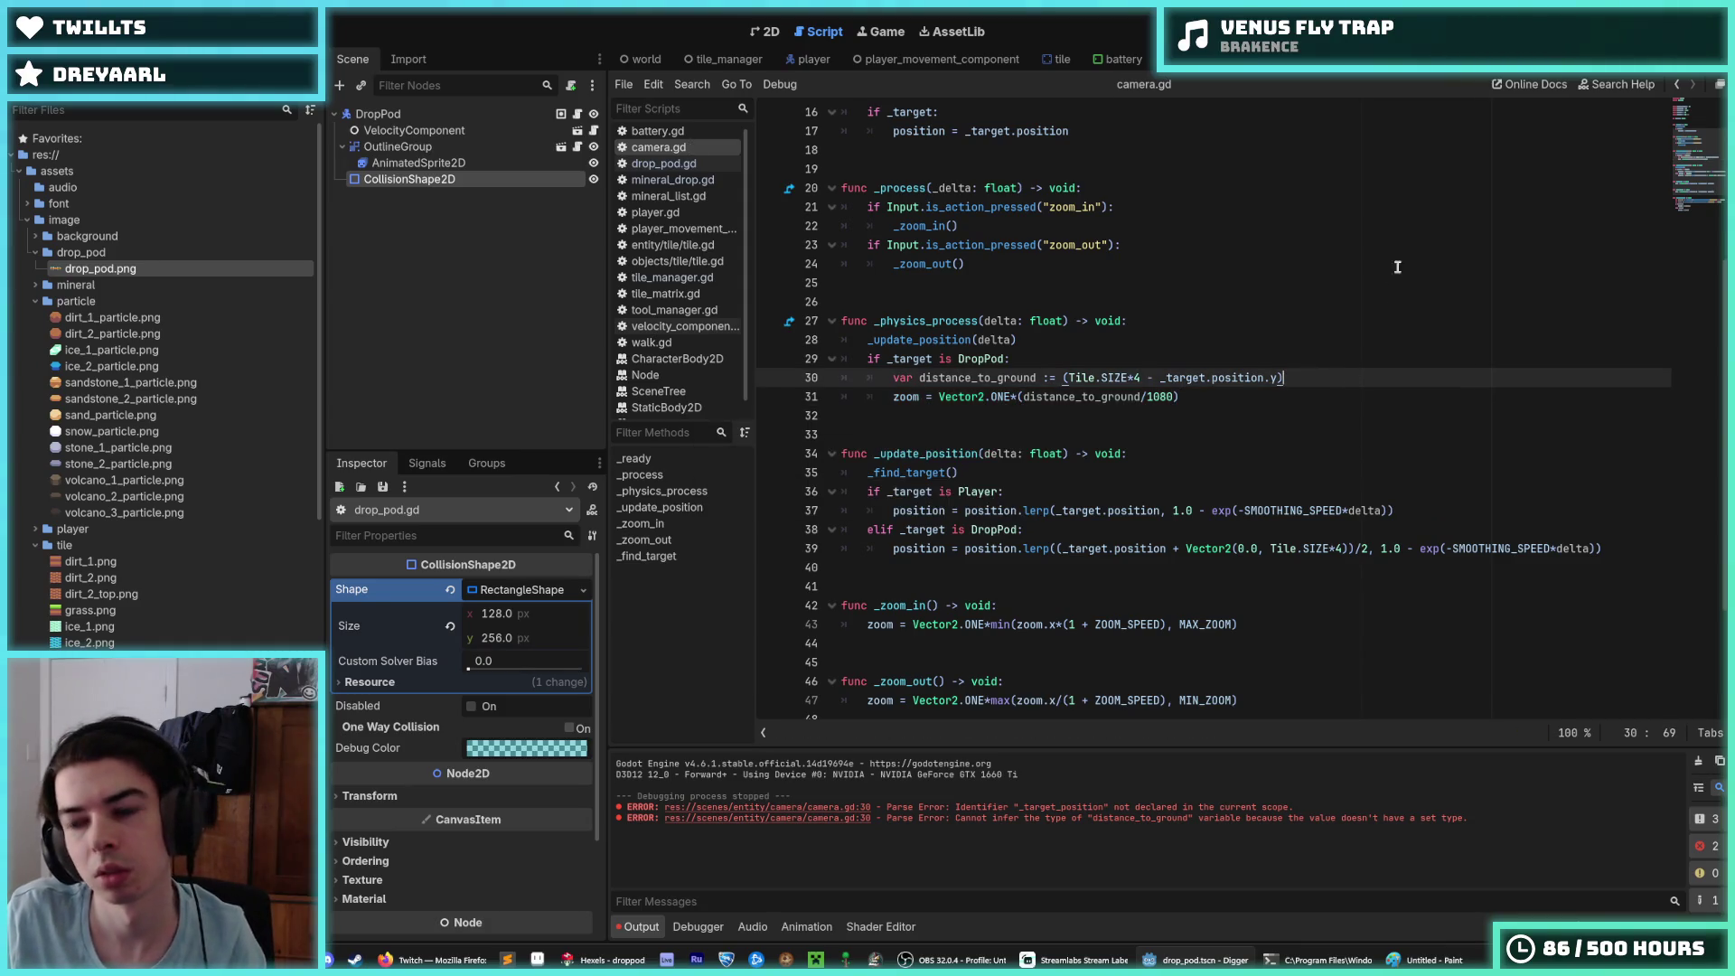
pyautogui.press('F5')
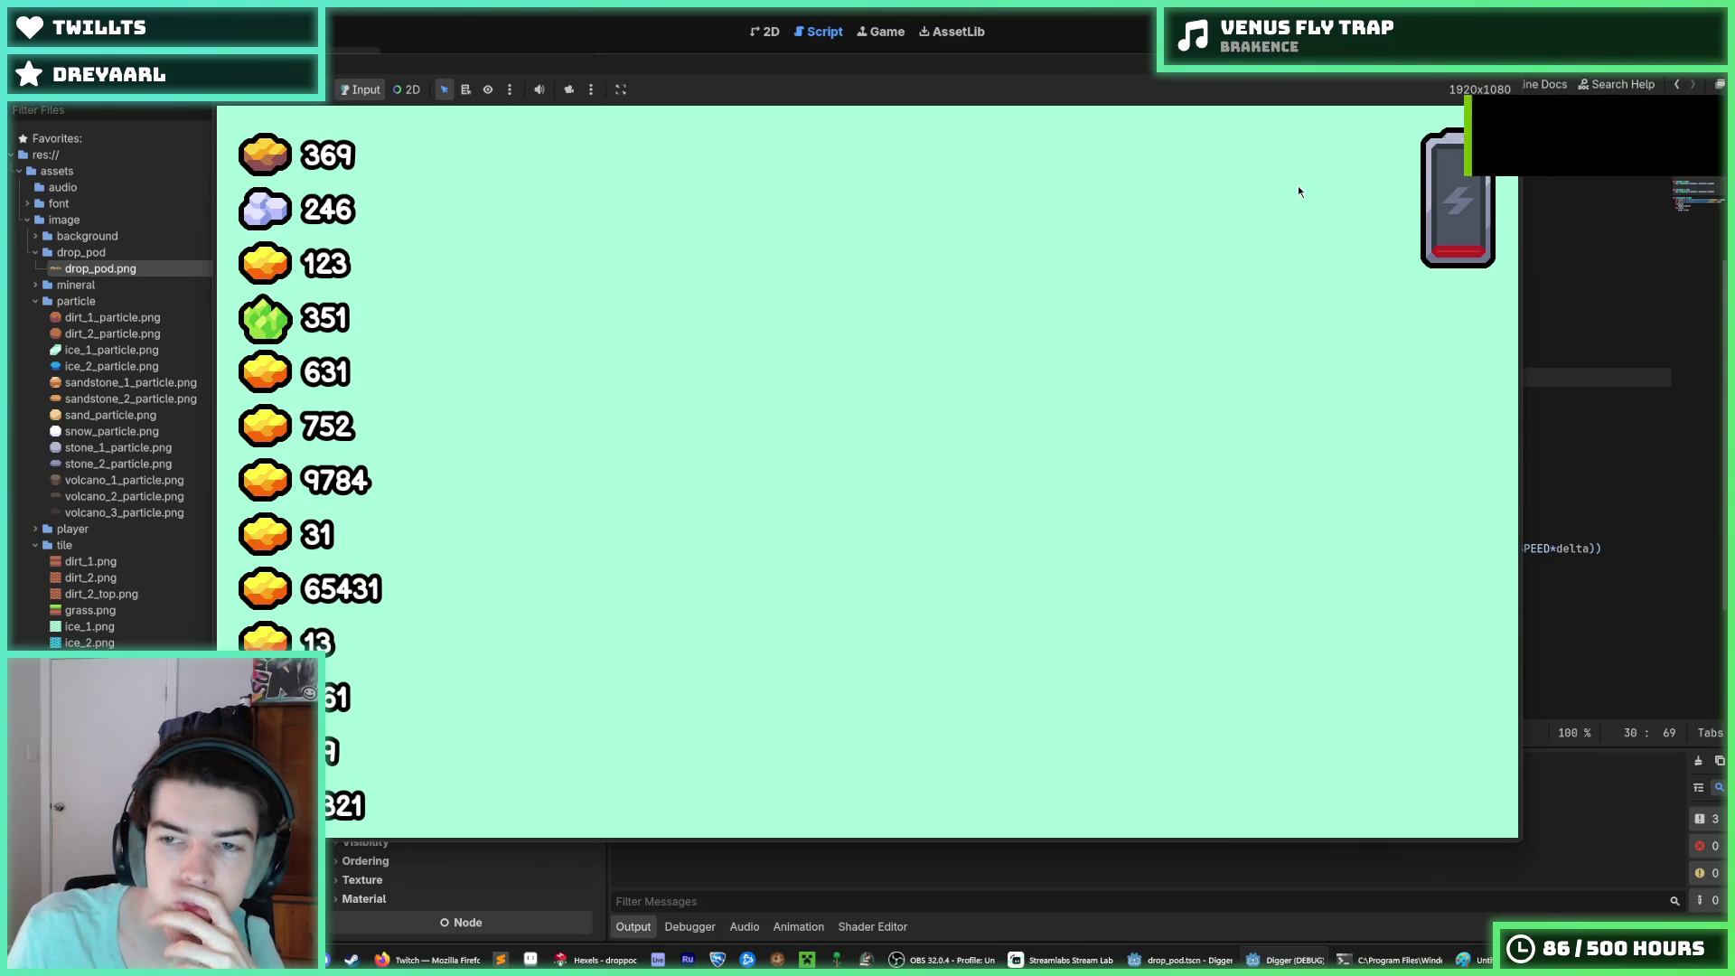
# Step: Stop the game, make the zoom divisor 1080.0, and run again
pyautogui.press('F8')
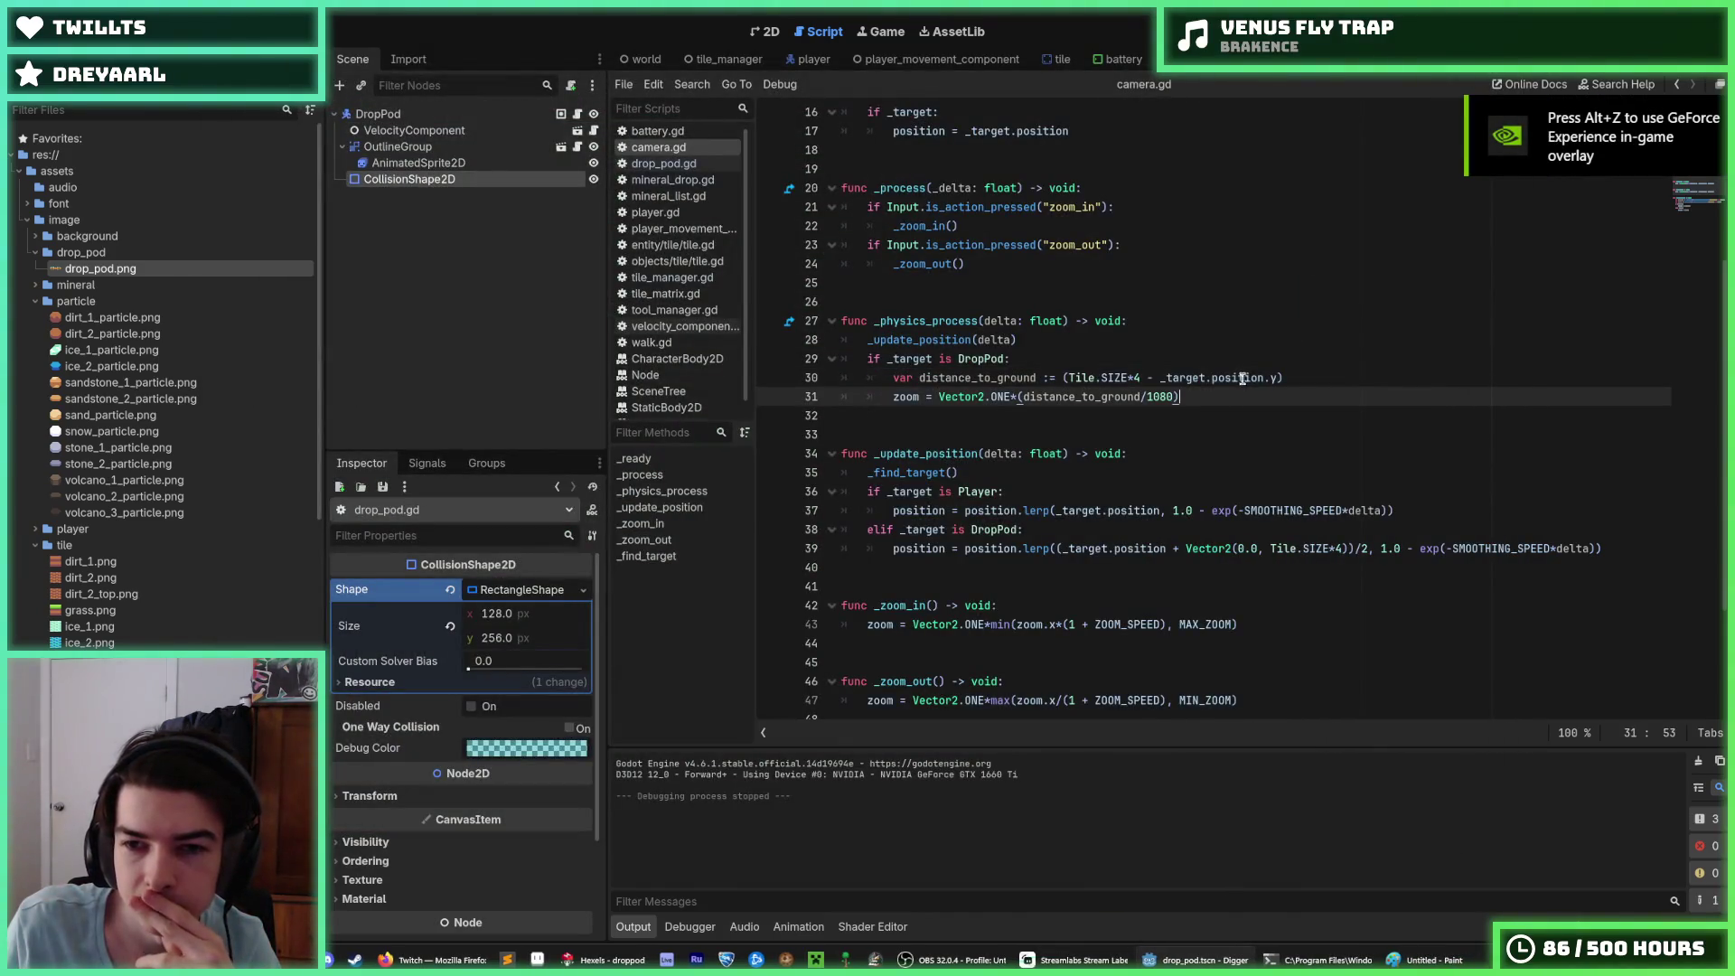
pyautogui.click(1188, 395)
pyautogui.press('Left')
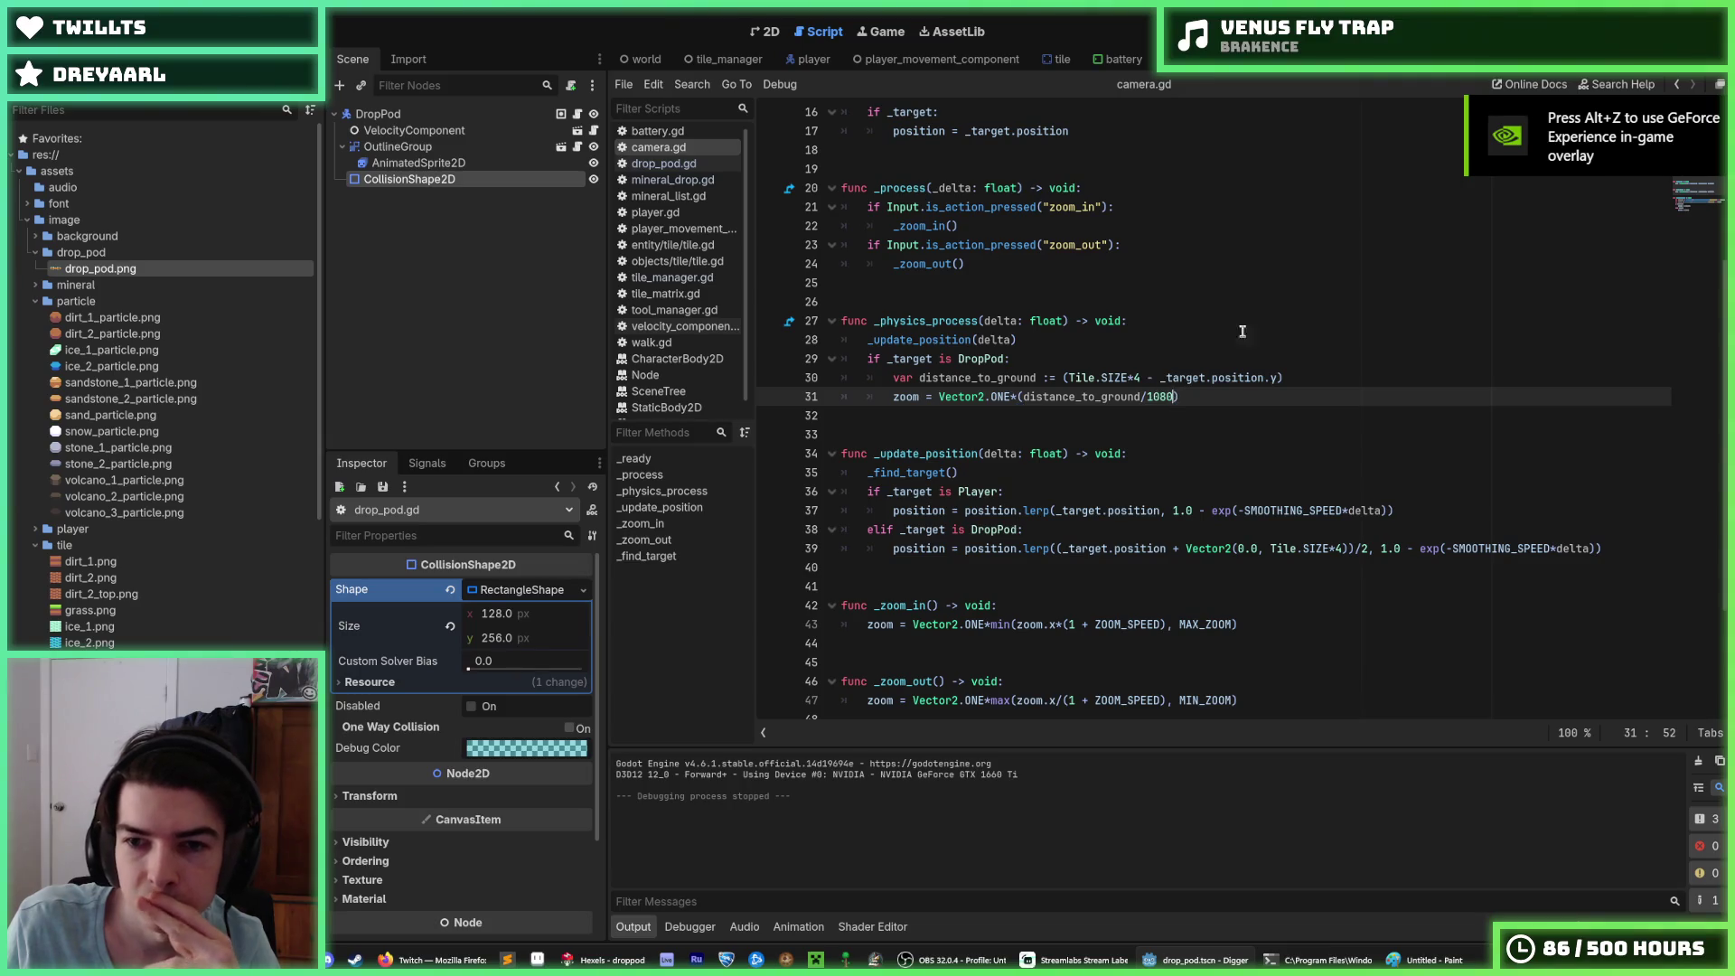
pyautogui.write('.0')
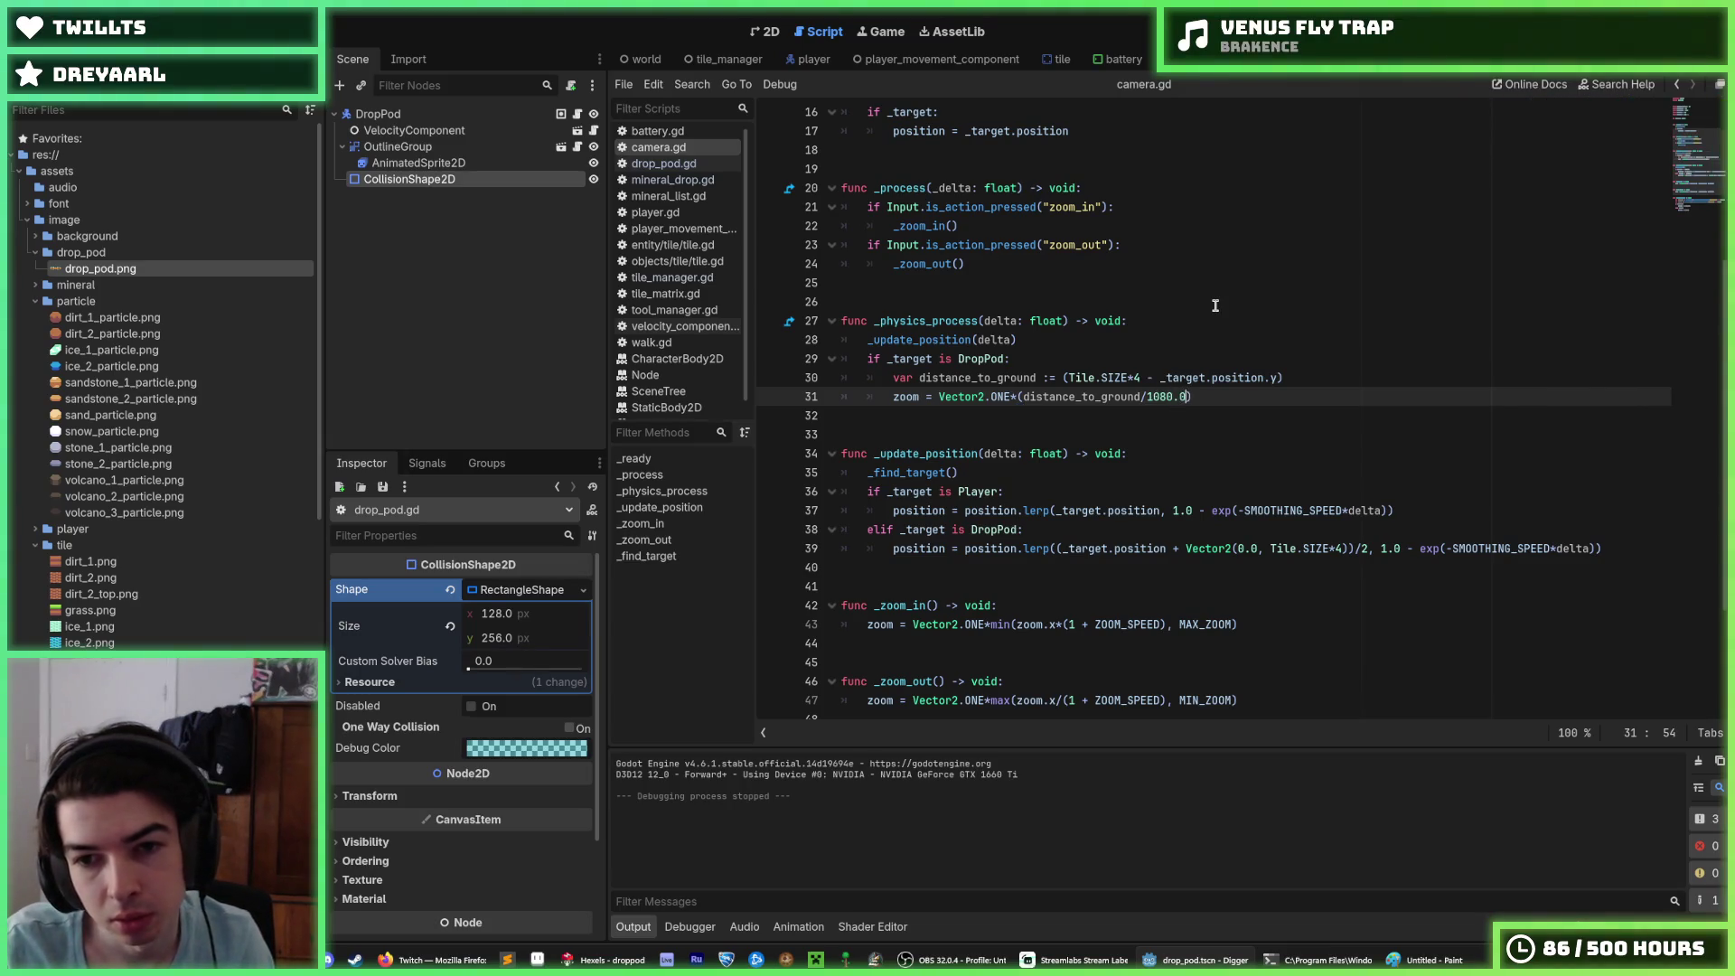
pyautogui.press('F5')
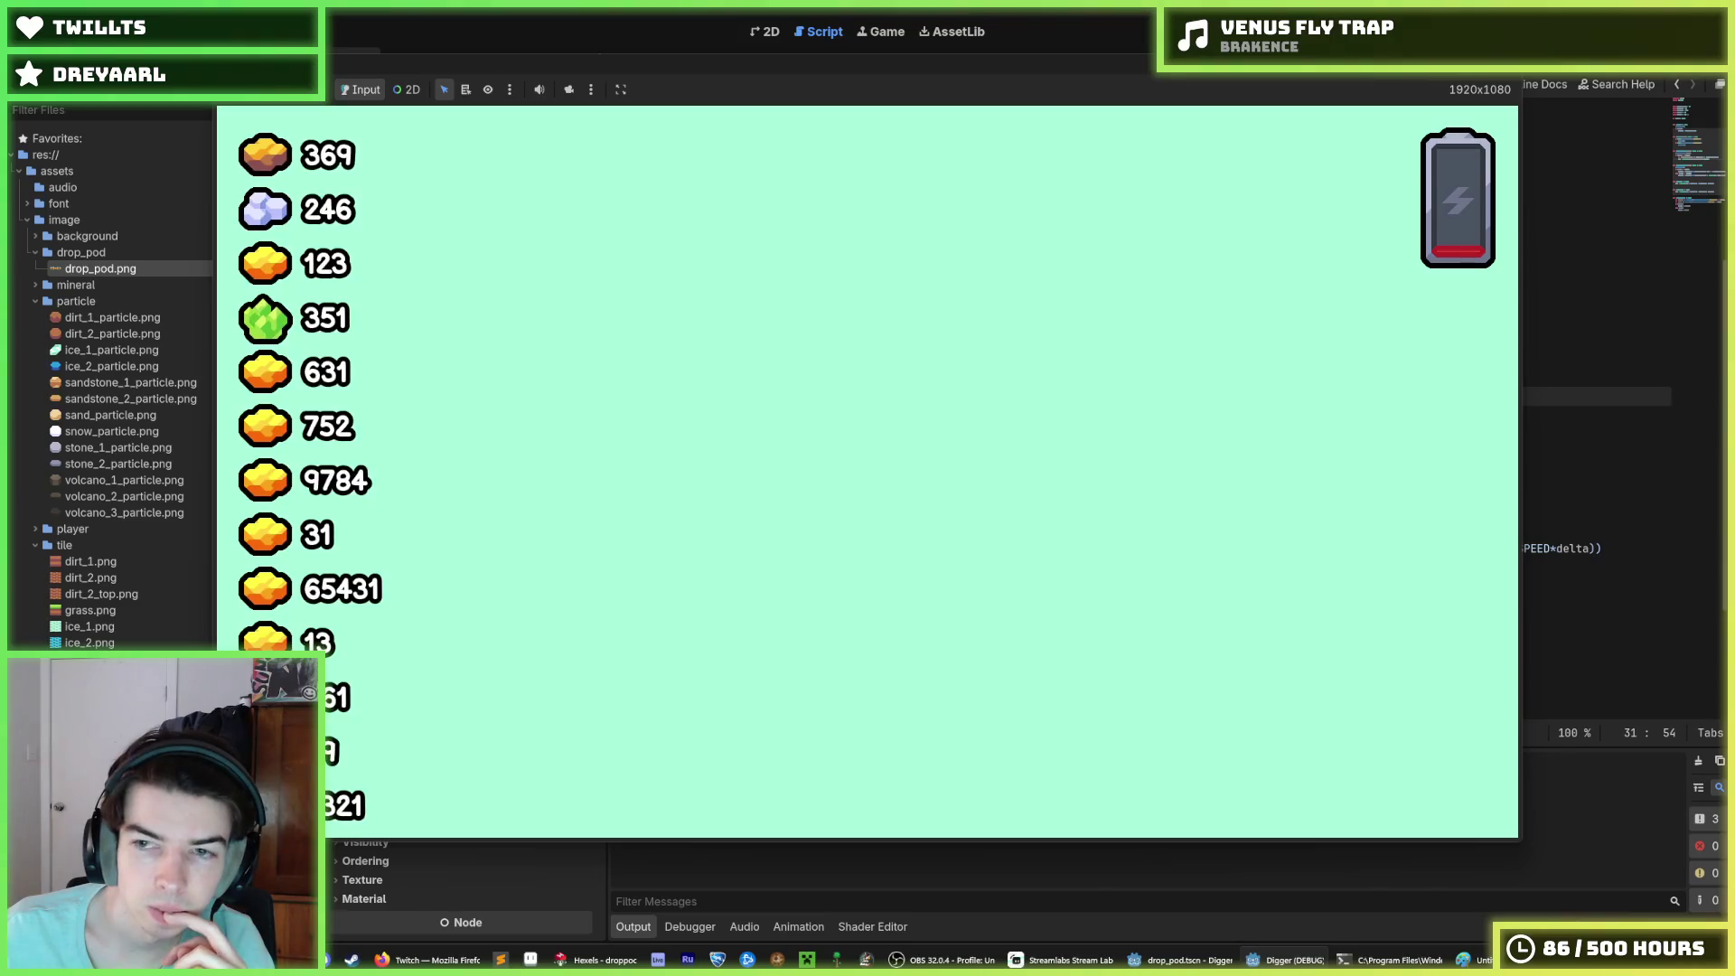
# Step: Raise the zoom constant to 108000.0 and test it in a new run
pyautogui.press('F8')
pyautogui.click(1170, 396)
pyautogui.write('0')
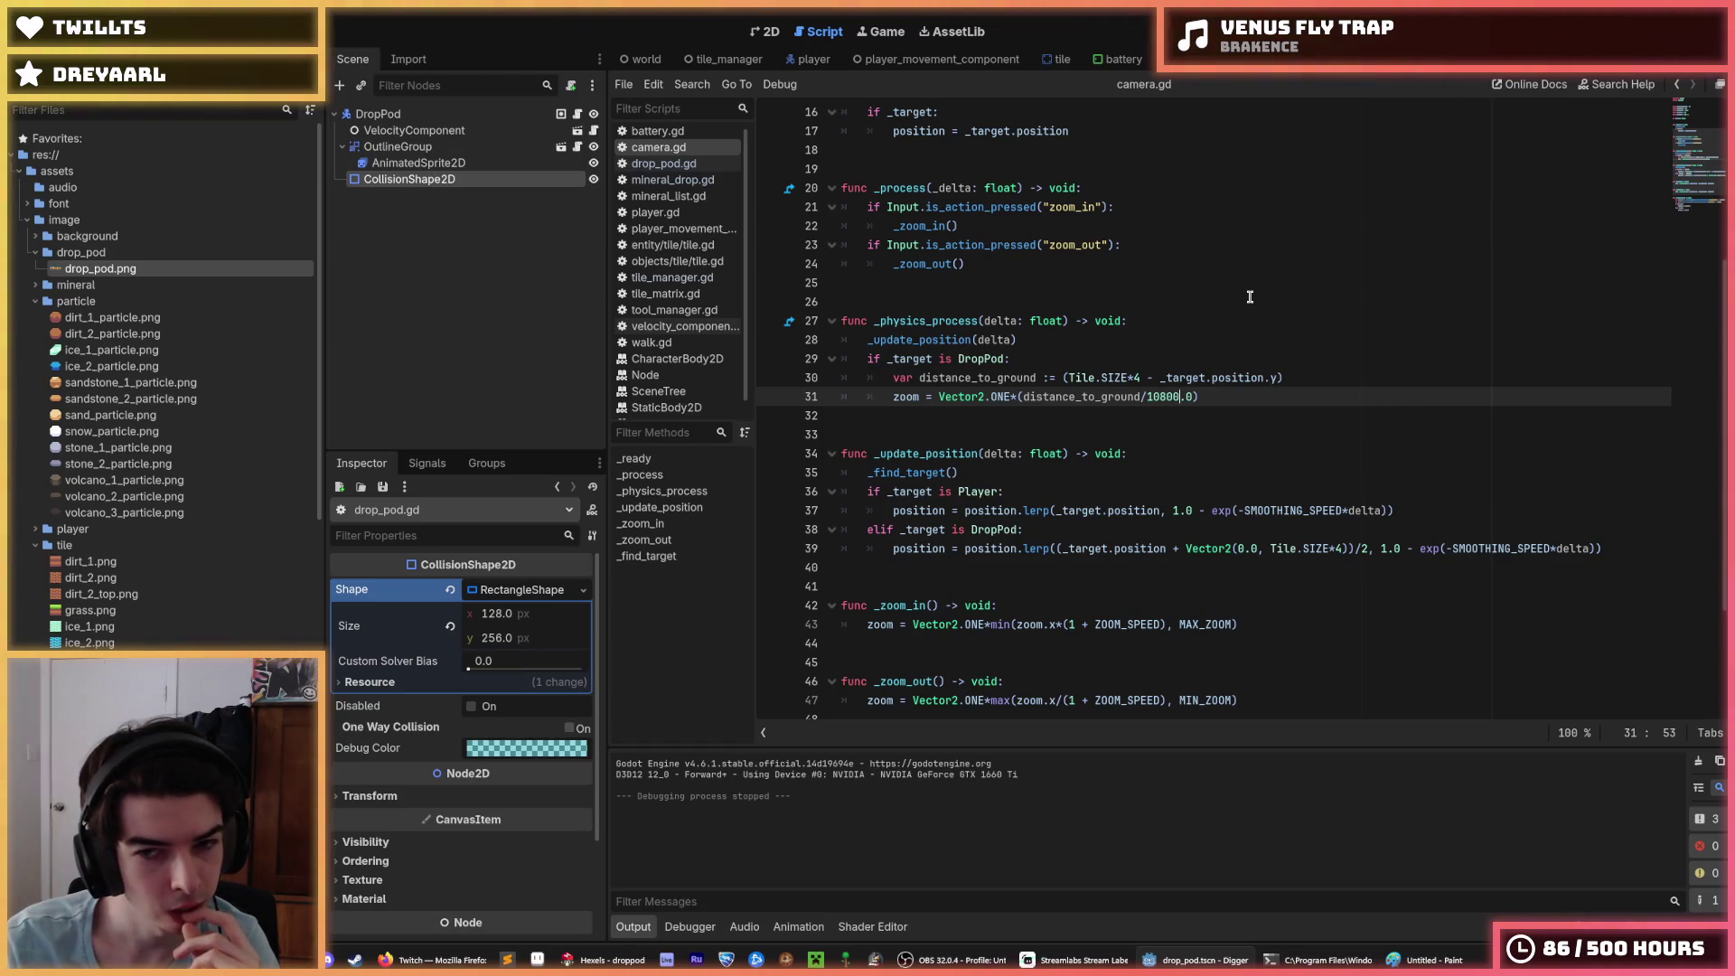
pyautogui.write('0')
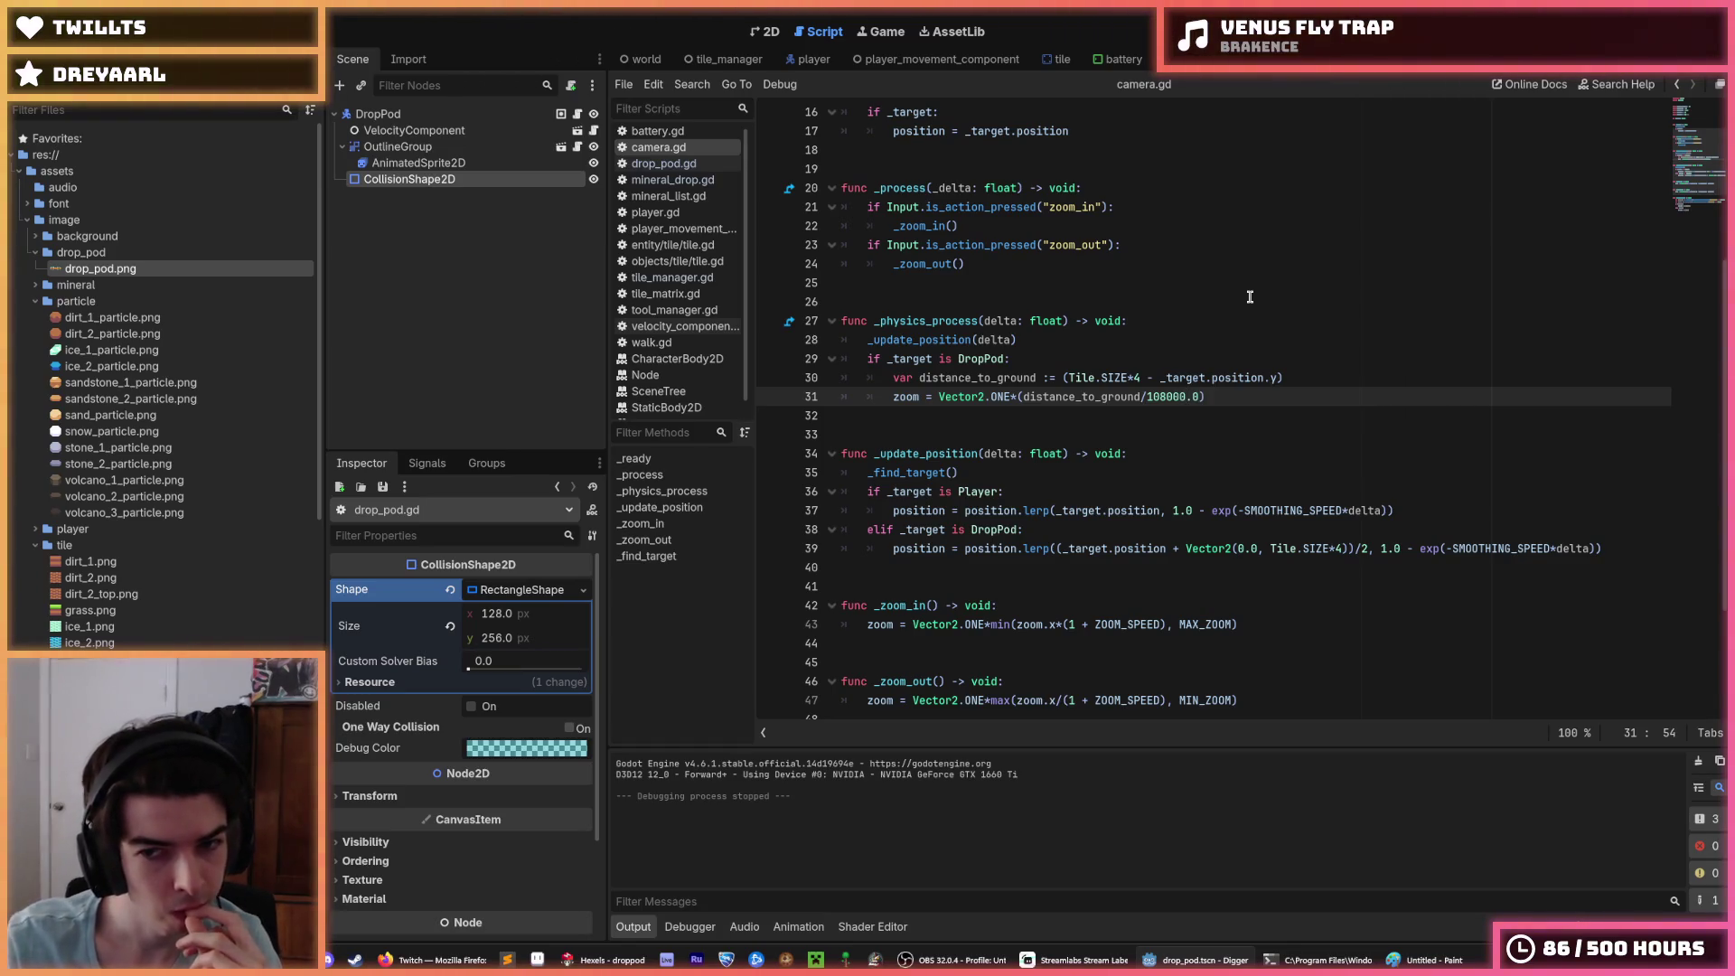
pyautogui.press('F5')
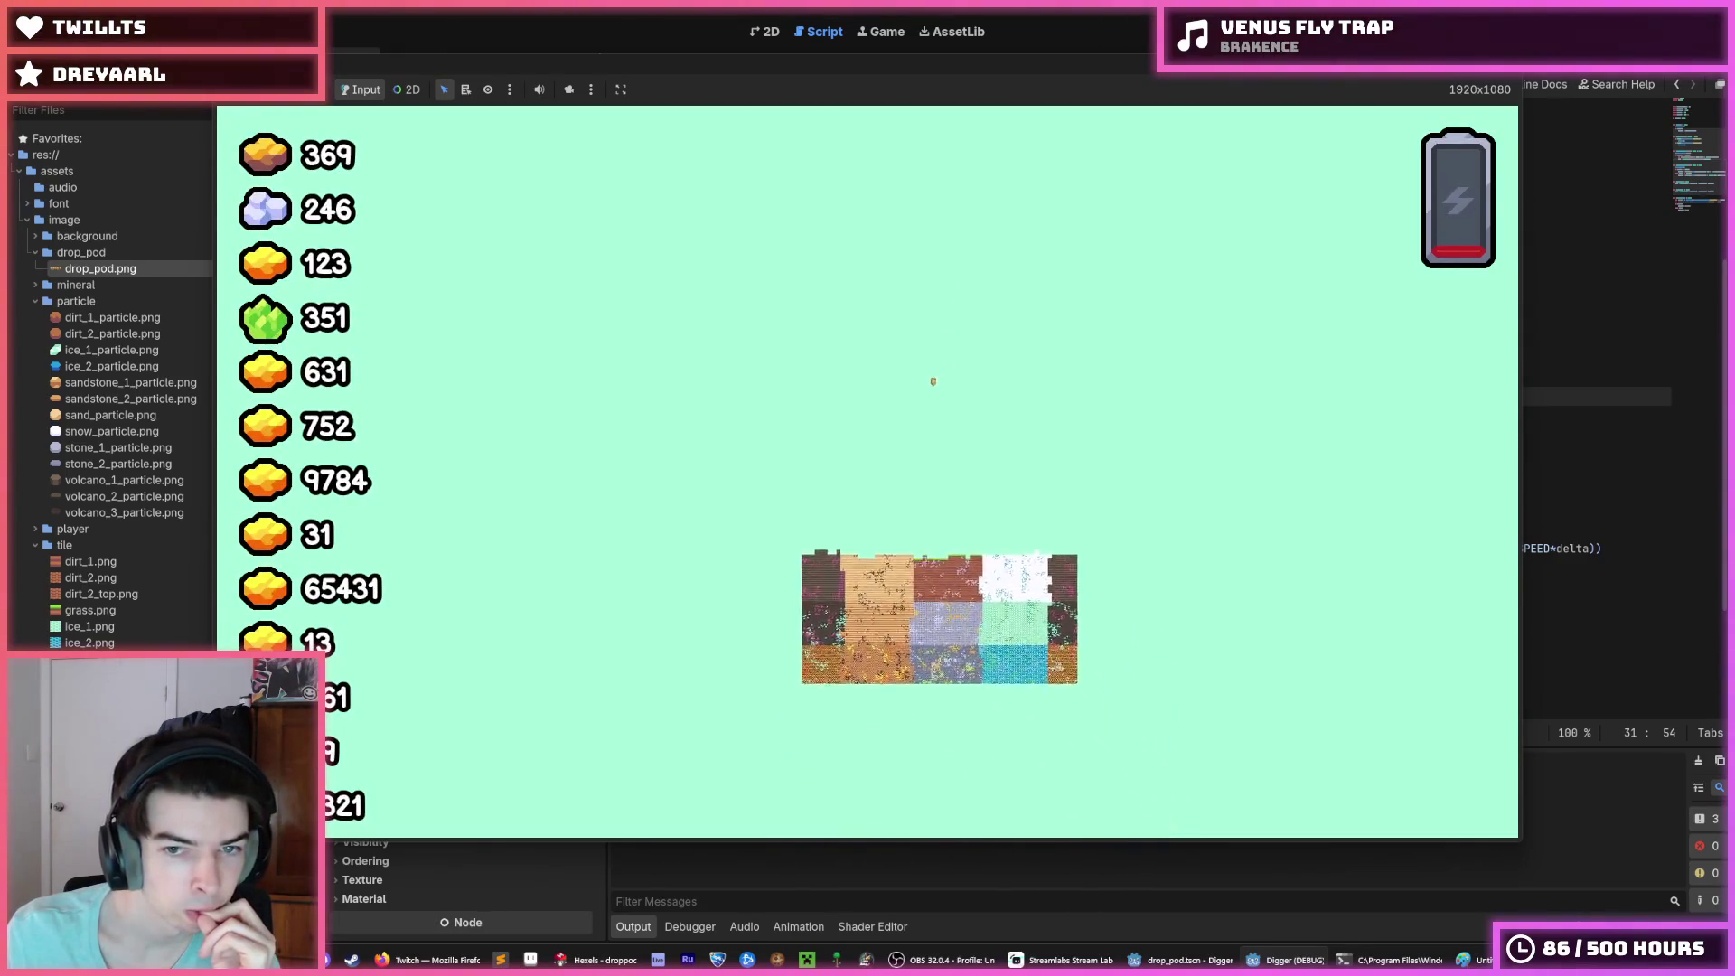
pyautogui.hotkey('alt', 'F4')
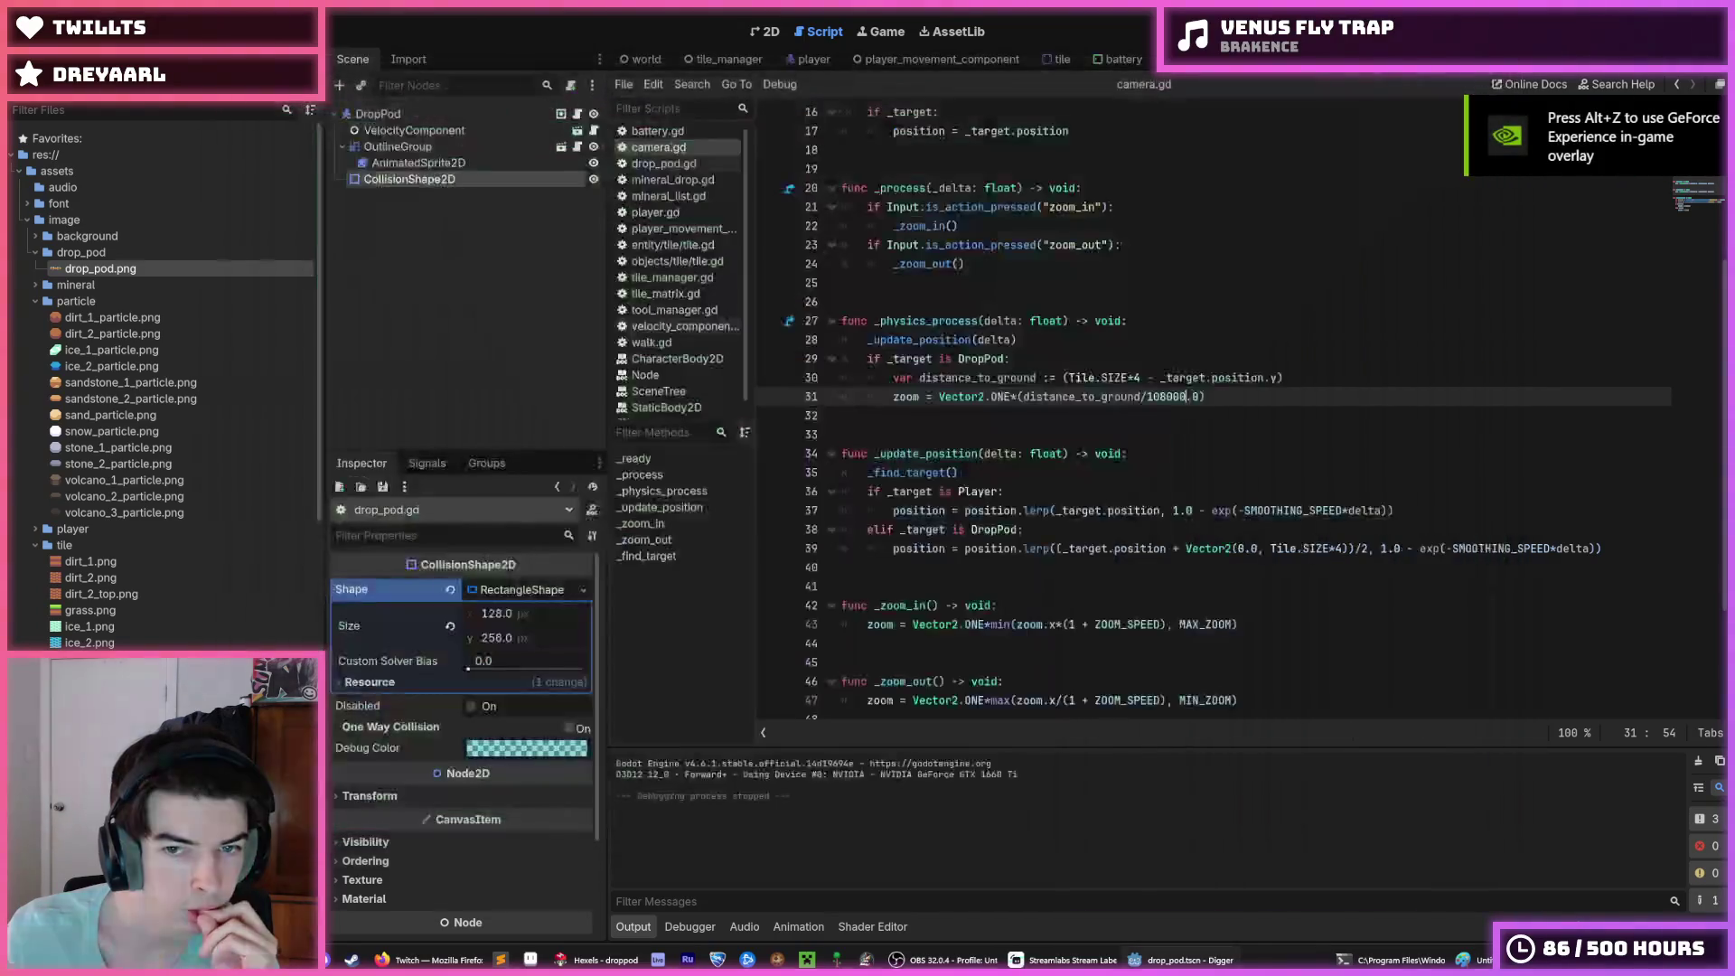
# Step: Invert the zoom formula to 108000.0/distance_to_ground, save, and run the game
pyautogui.hotkey('ctrl', 'Left')
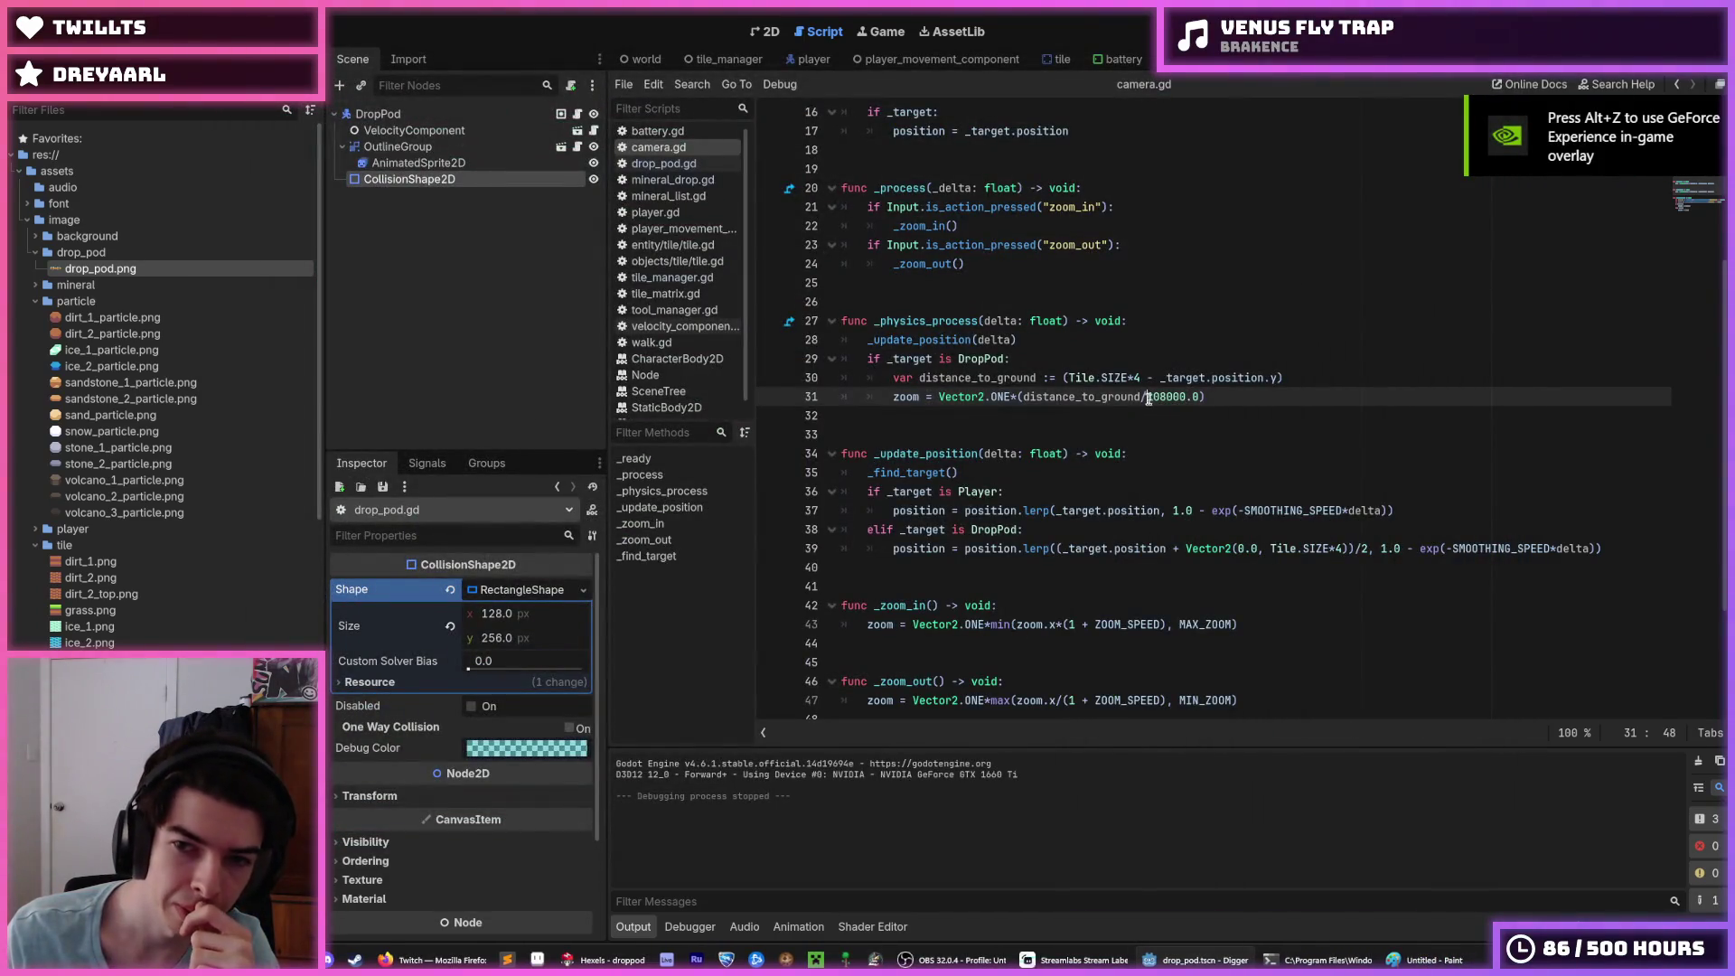
pyautogui.press('Left')
pyautogui.hotkey('shift', 'Left')
pyautogui.hotkey('shift', 'Left')
pyautogui.hotkey('shift', 'Left')
pyautogui.hotkey('shift', 'Left')
pyautogui.hotkey('shift', 'Left')
pyautogui.hotkey('shift', 'Left')
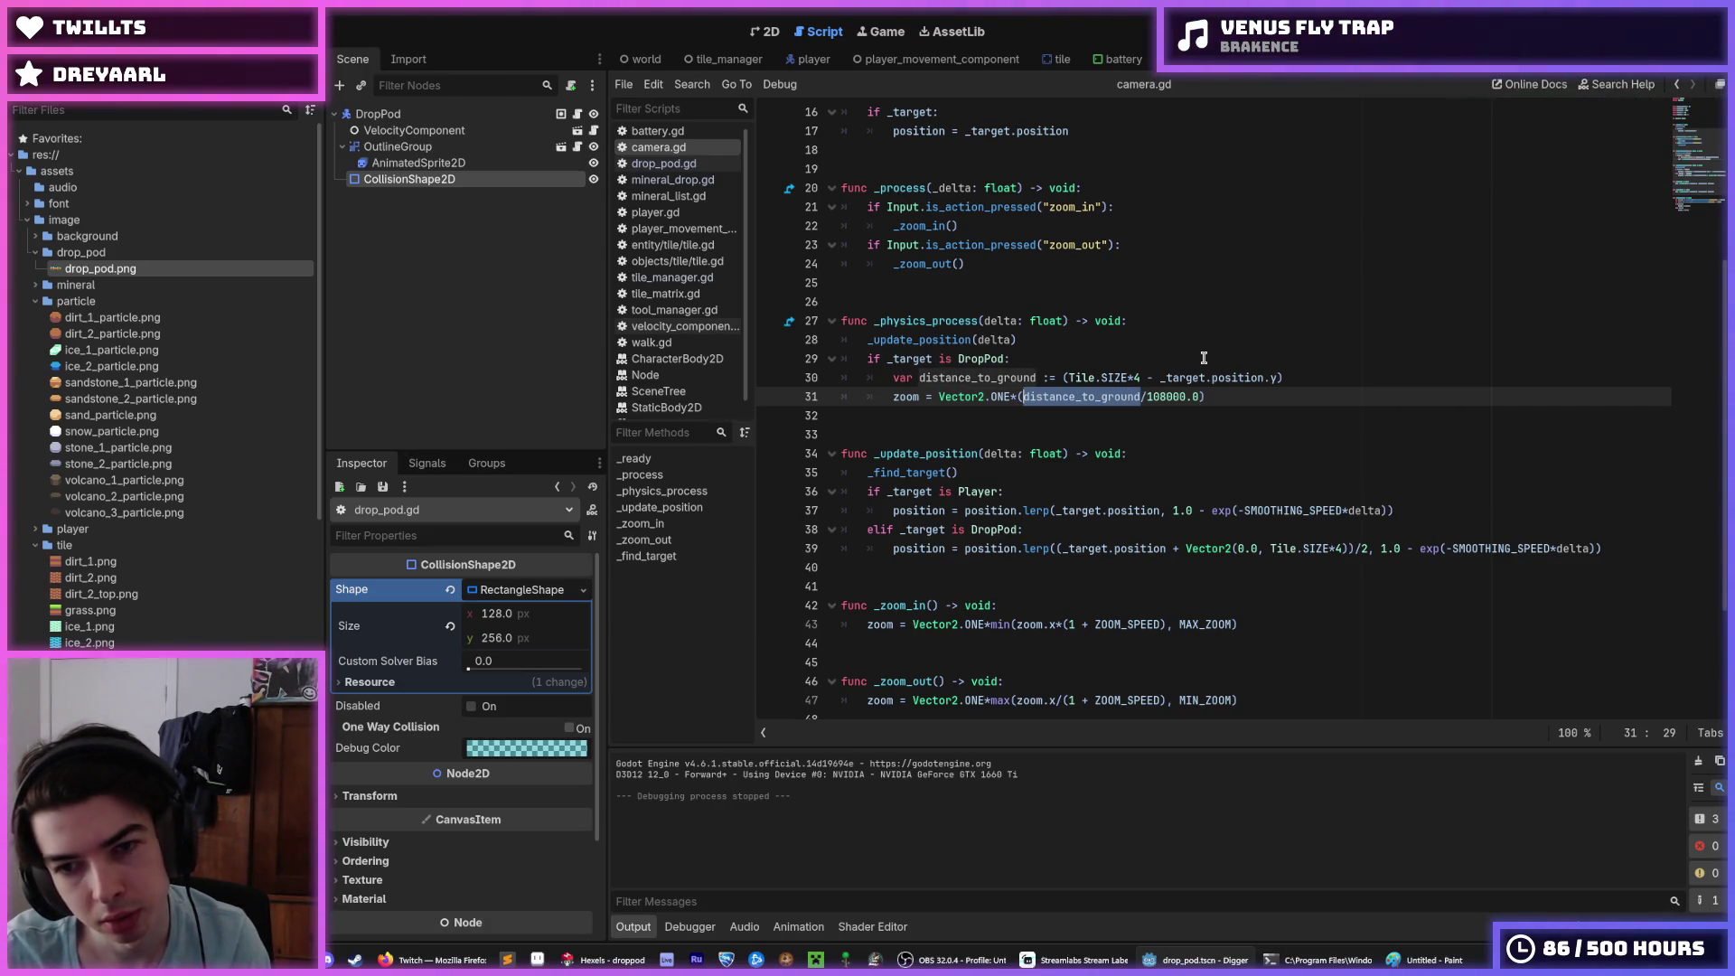
pyautogui.press('BackSpace')
pyautogui.press('Delete')
pyautogui.hotkey('ctrl', 'Right')
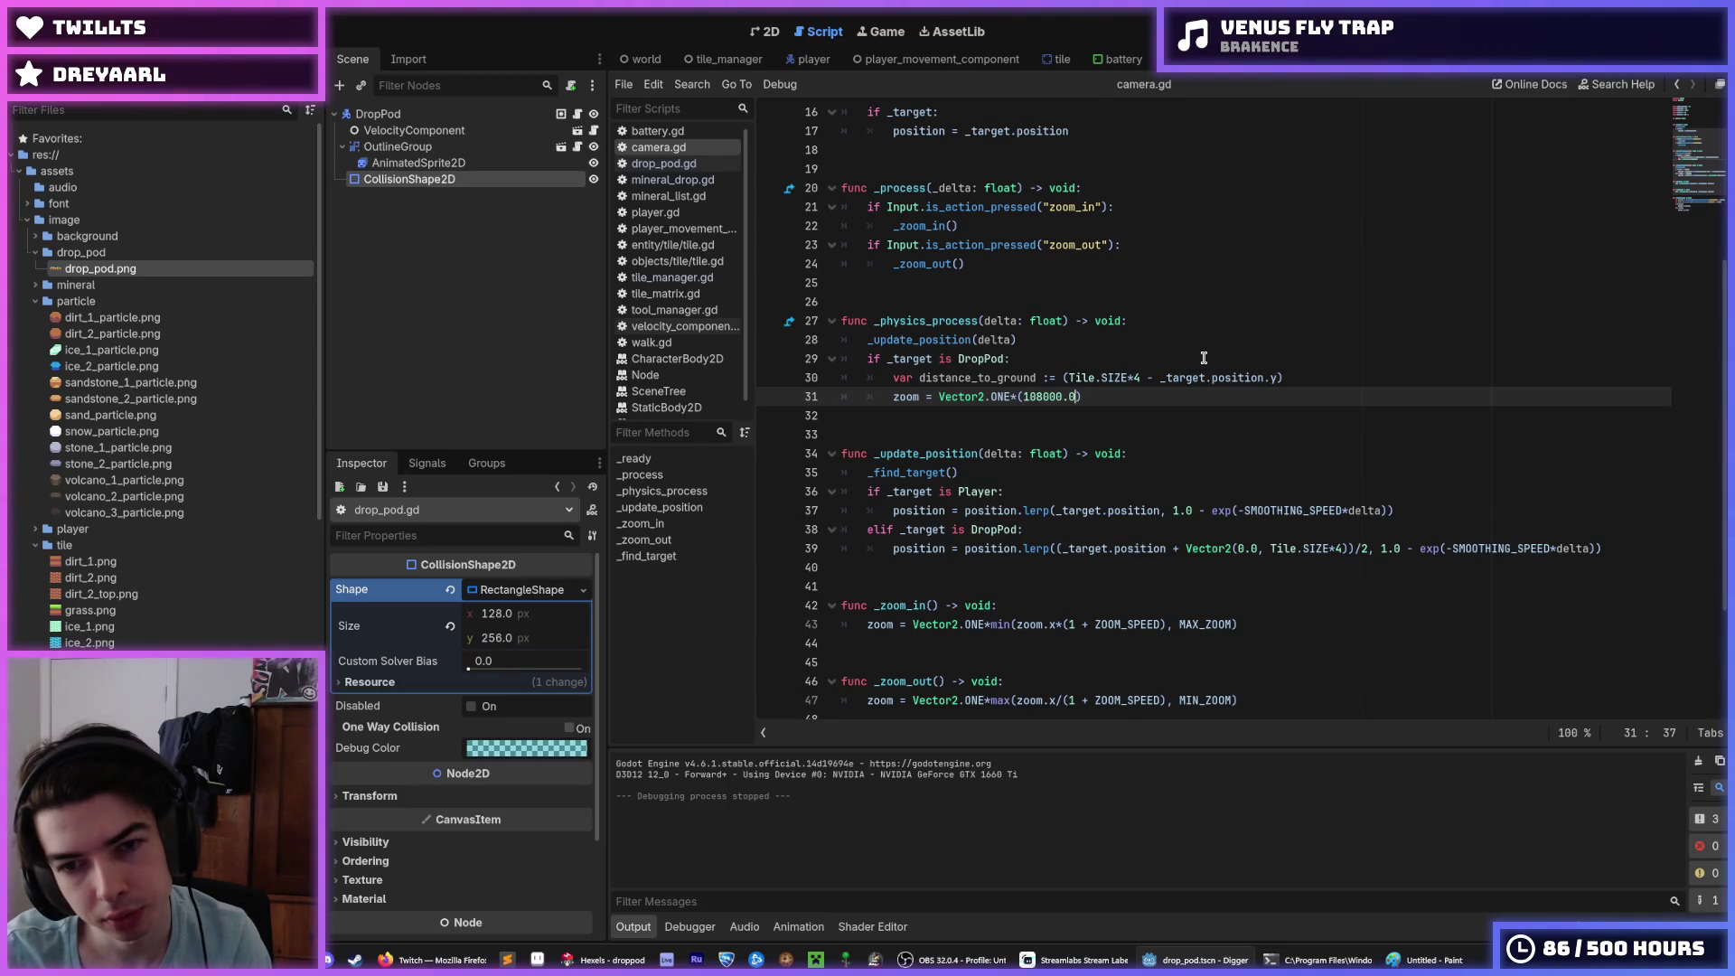
pyautogui.write('/distance_to_ground')
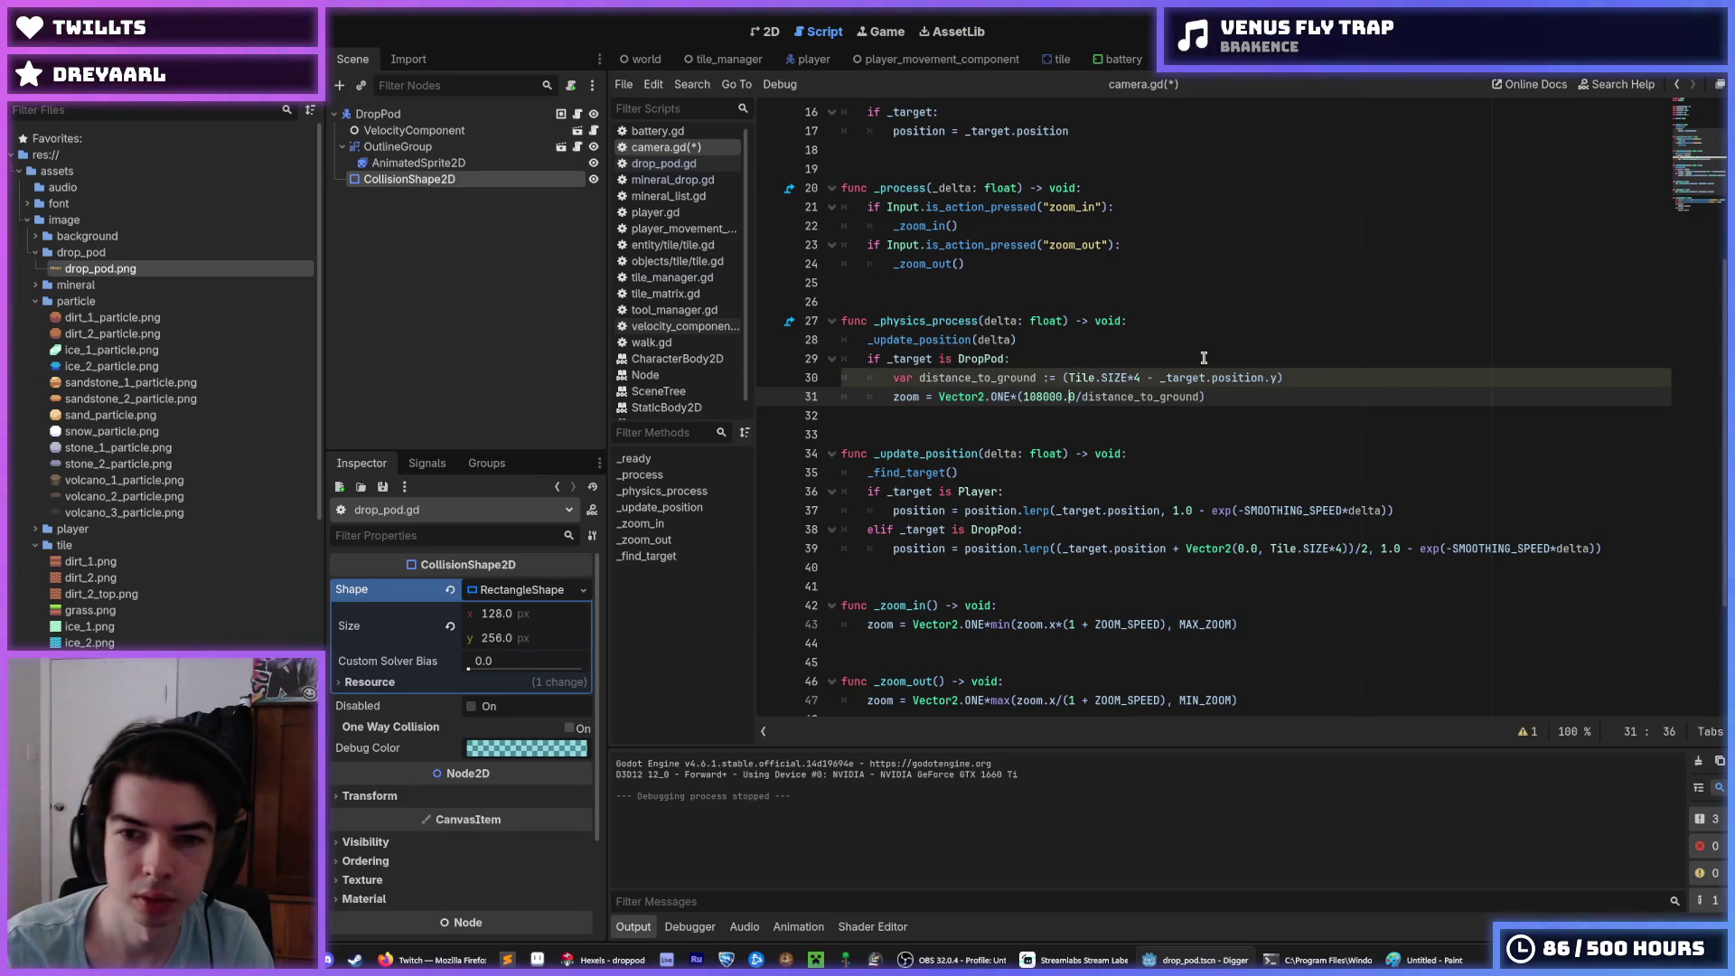
pyautogui.hotkey('ctrl', 'Left')
pyautogui.hotkey('ctrl', 'Left')
pyautogui.hotkey('ctrl', 'Left')
pyautogui.press('Left')
pyautogui.press('Left')
pyautogui.press('BackSpace')
pyautogui.press('BackSpace')
pyautogui.hotkey('ctrl', 'z')
pyautogui.hotkey('ctrl', 'z')
pyautogui.hotkey('ctrl', 'z')
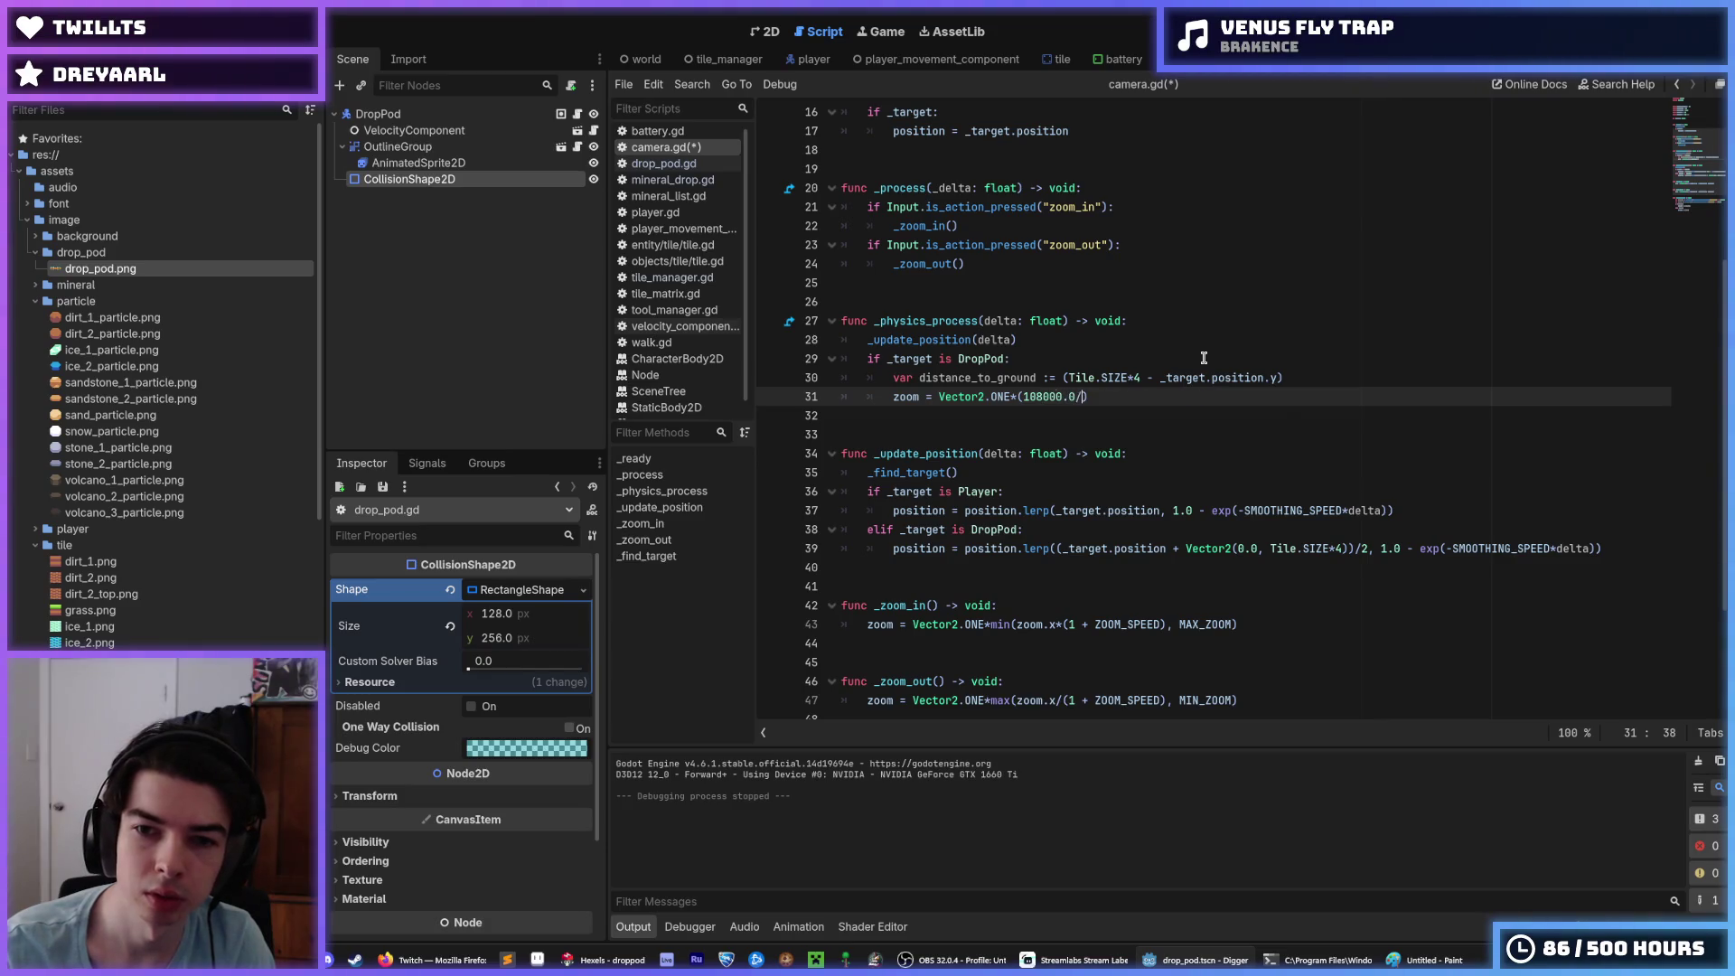
pyautogui.write('distance_to_ground)')
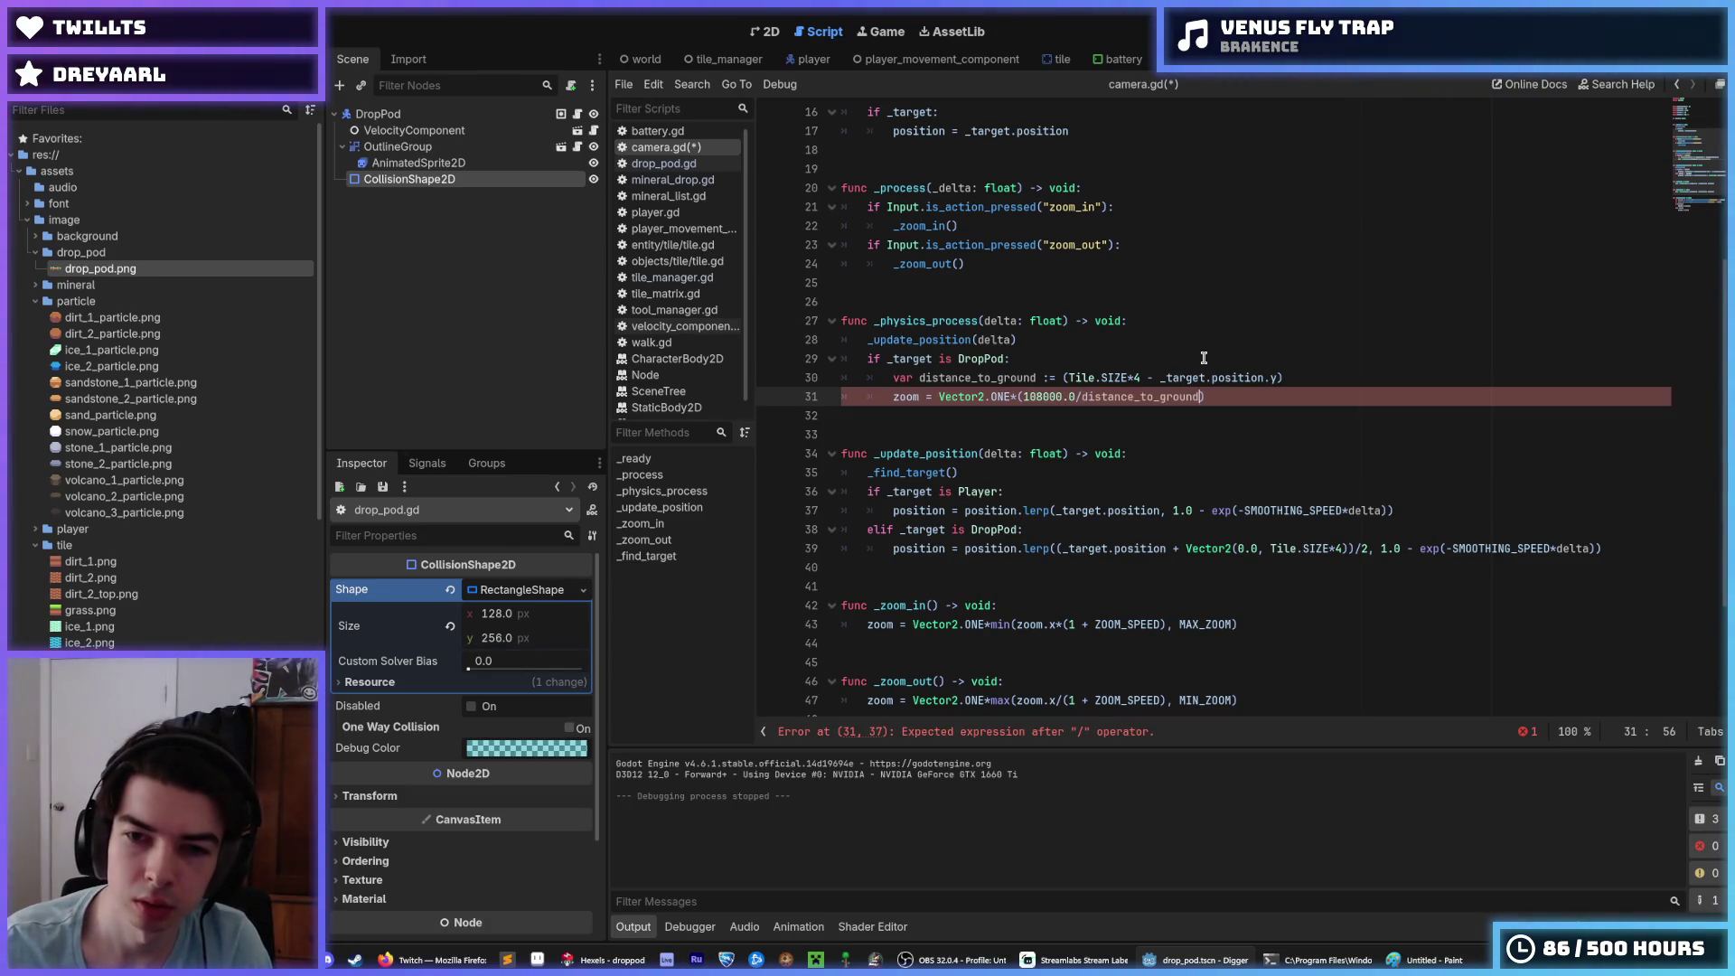
pyautogui.hotkey('ctrl', 's')
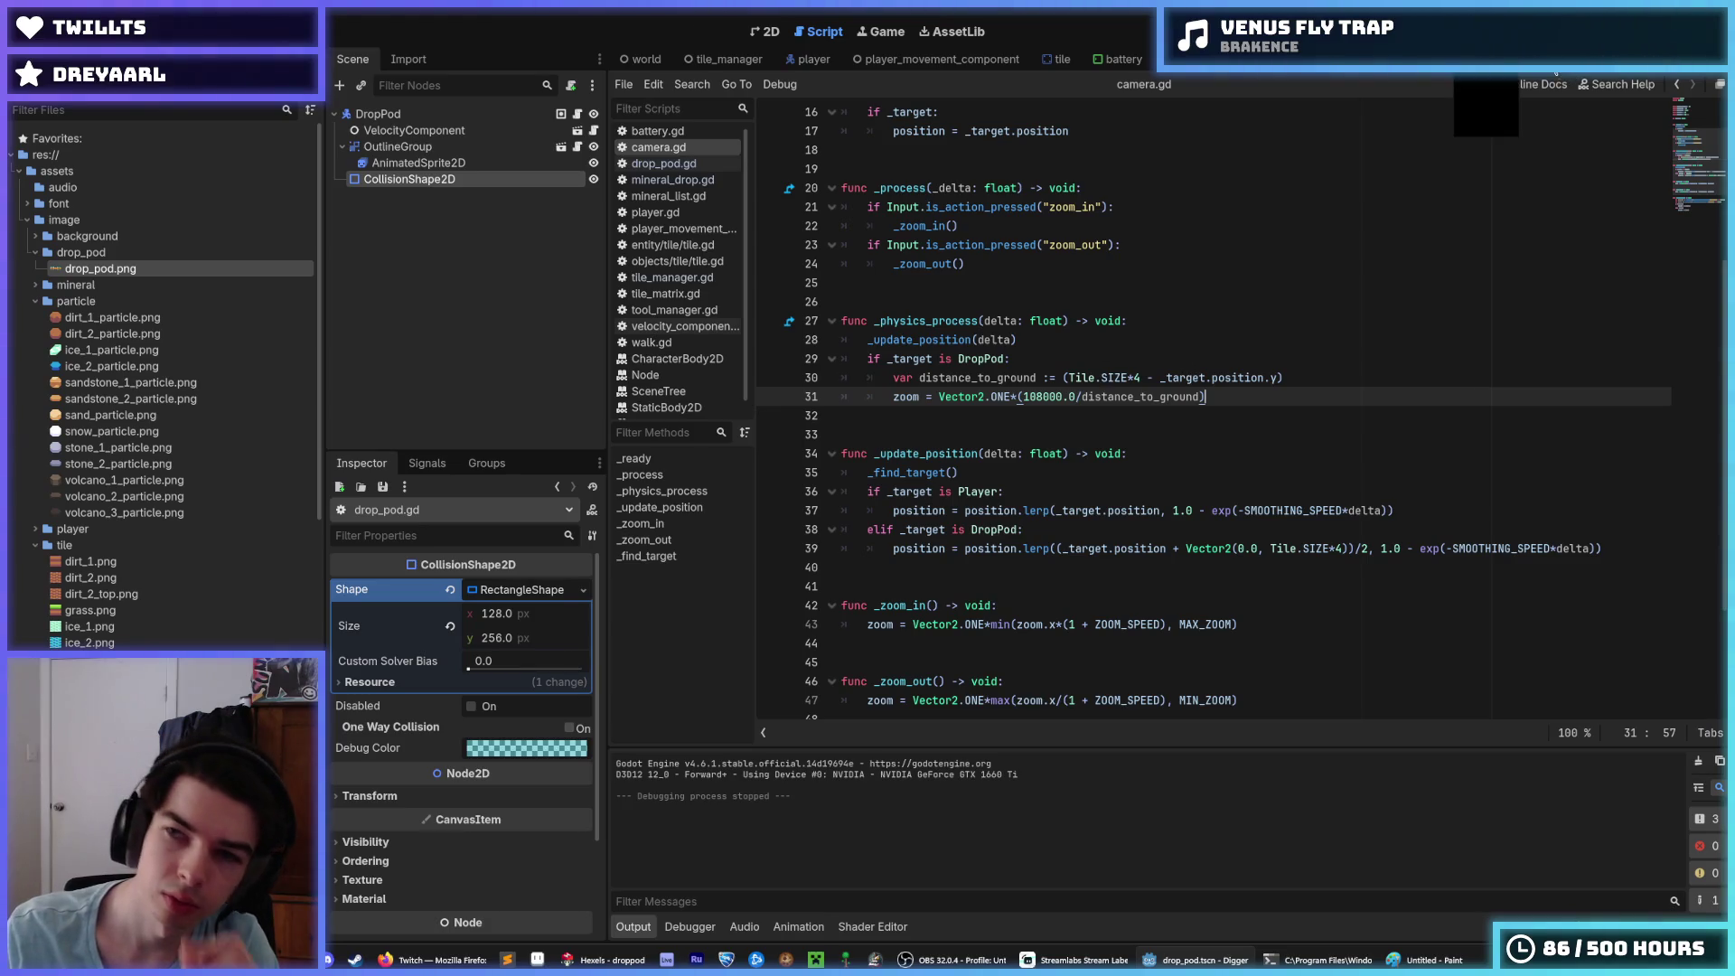
pyautogui.press('F5')
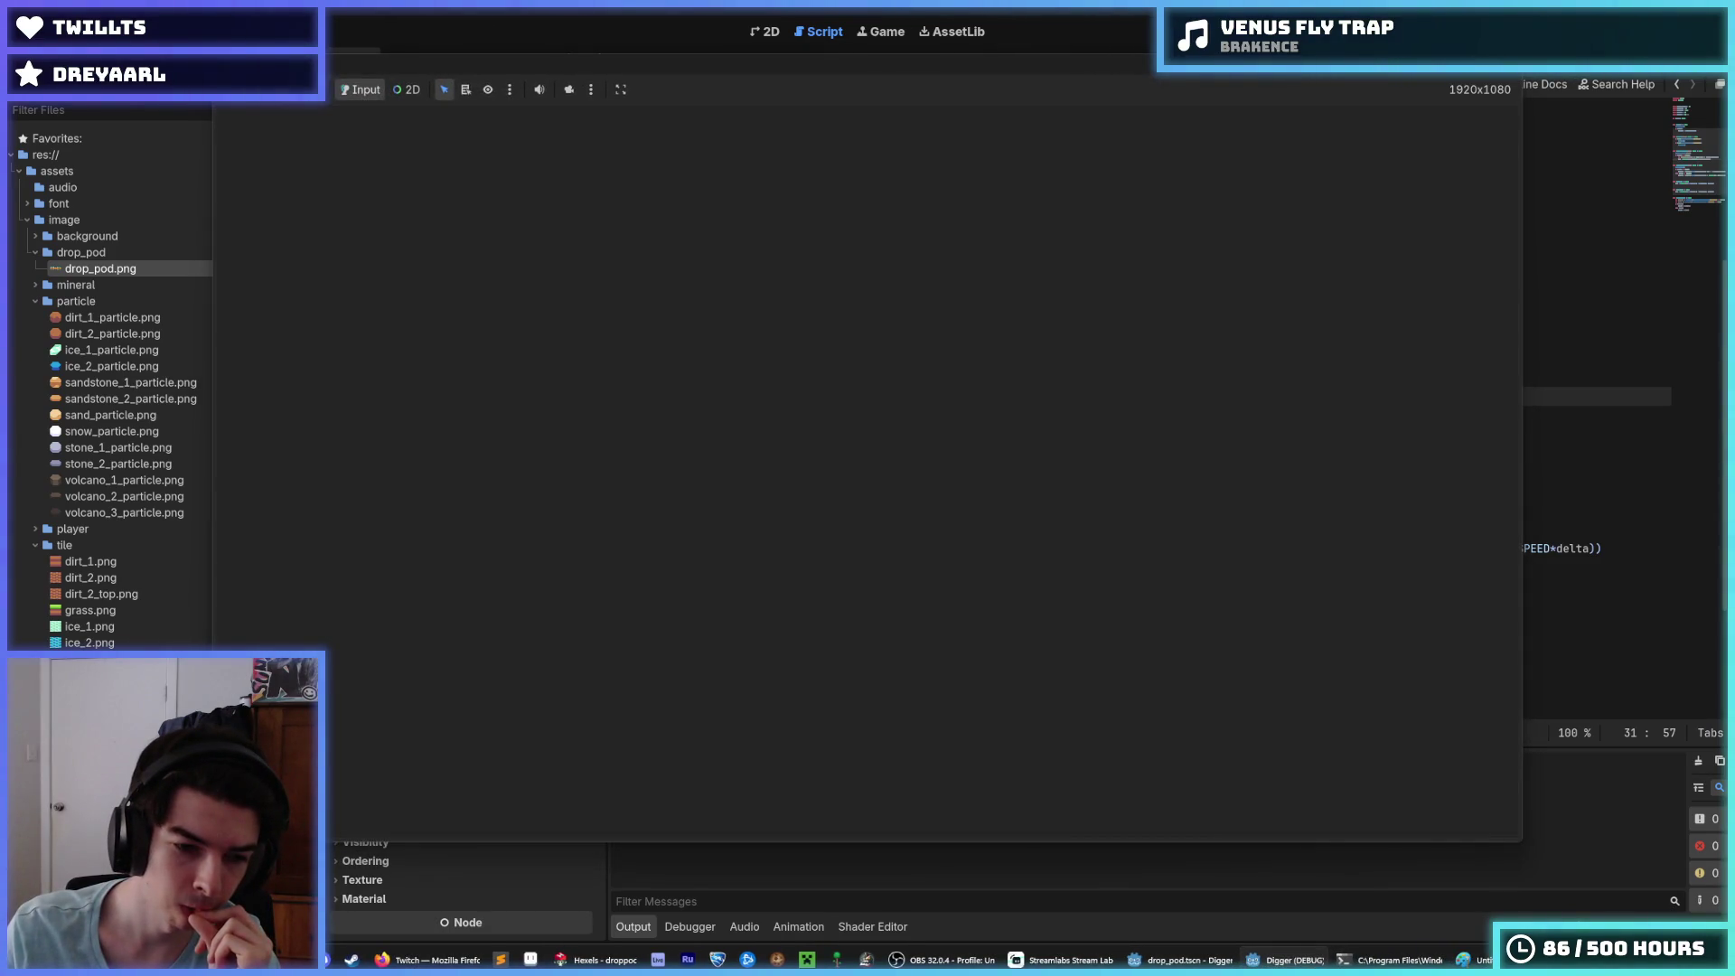
# Step: Cut the zoom constant to 1080.0 by removing two zeros, then test and stop
pyautogui.press('F8')
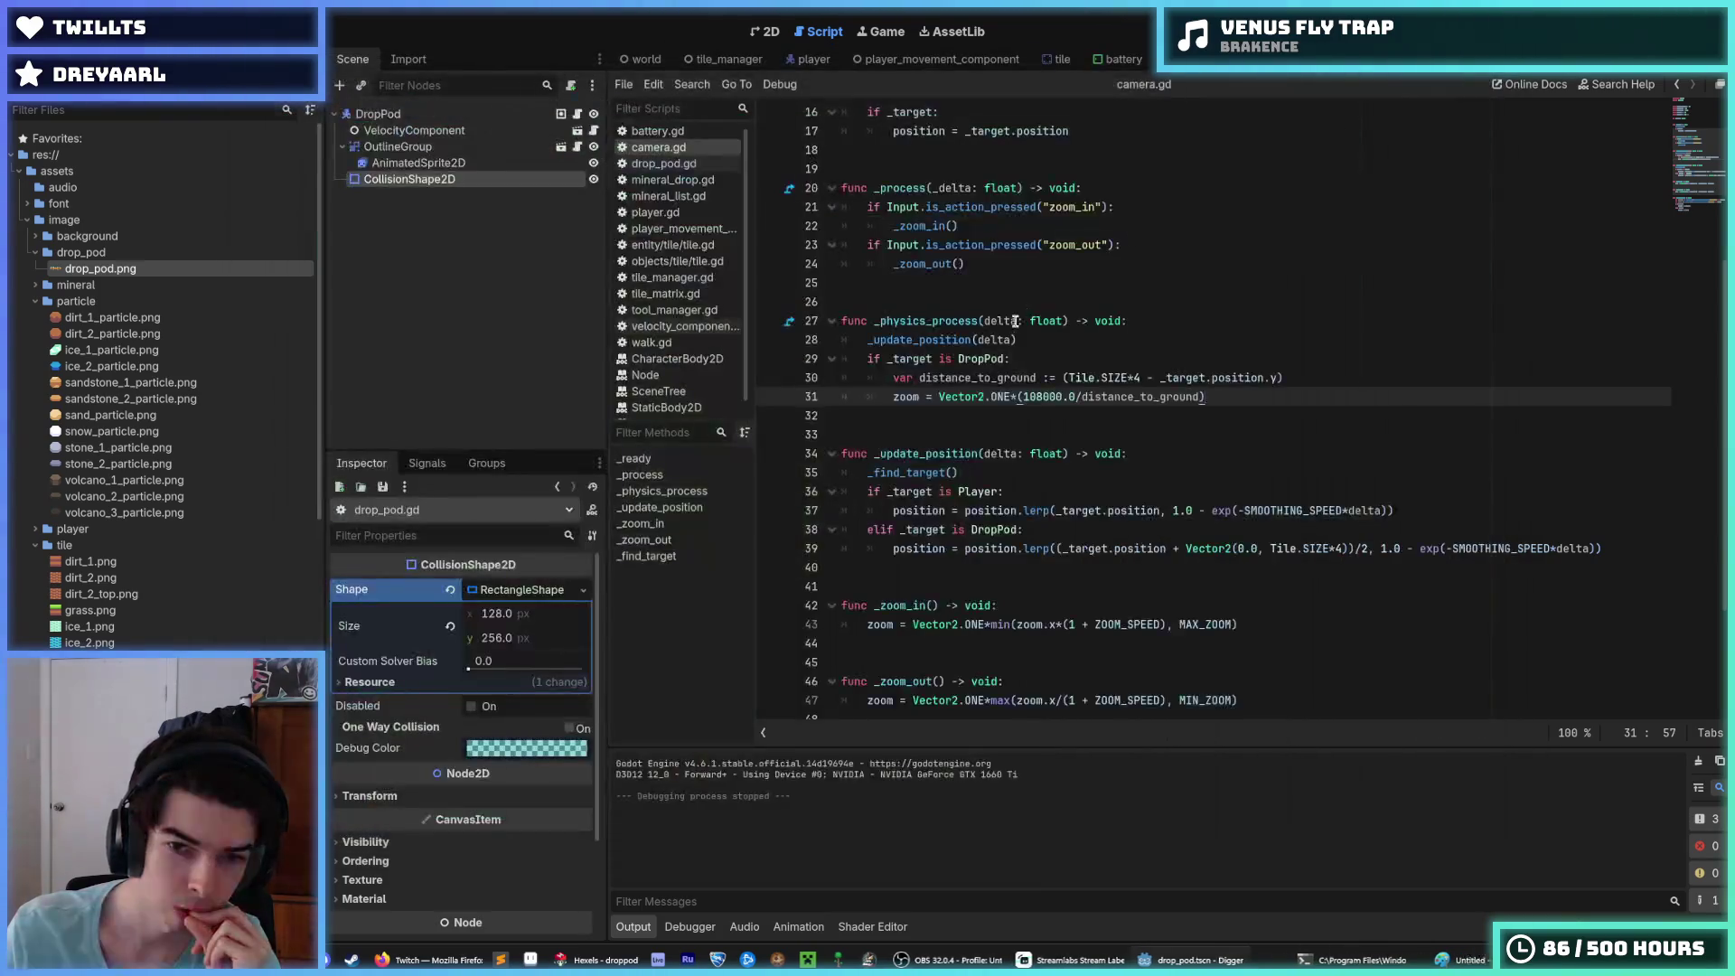
pyautogui.press('BackSpace')
pyautogui.press('BackSpace')
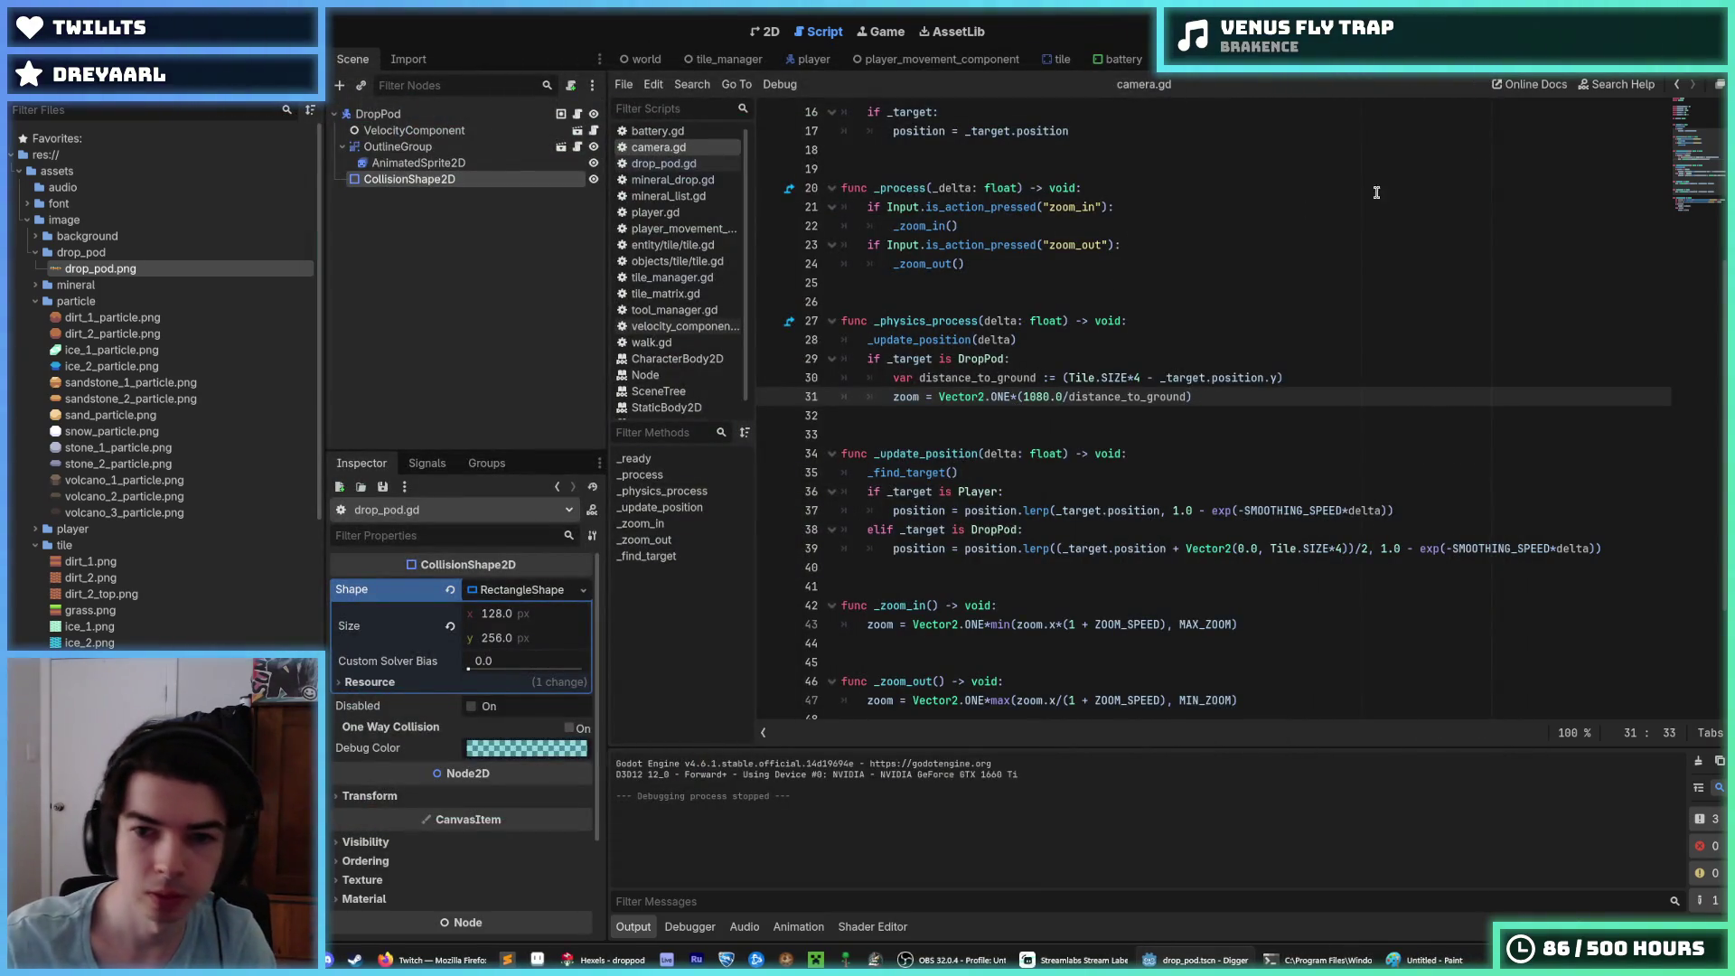
pyautogui.press('F5')
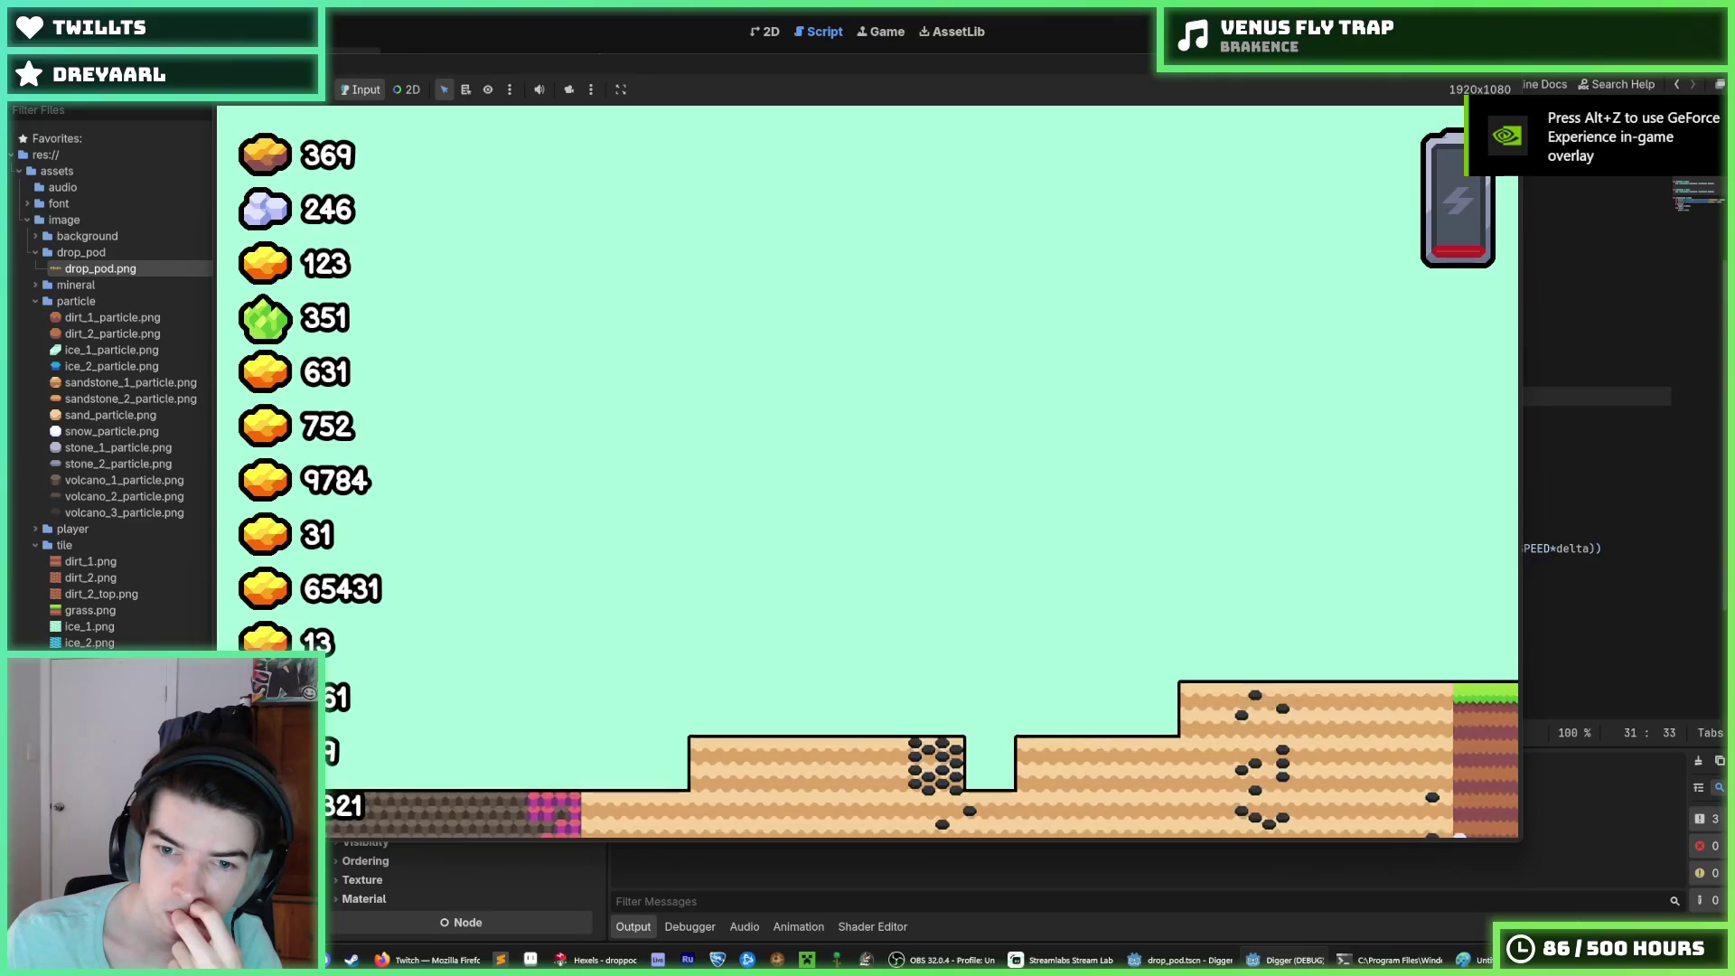
pyautogui.press('F8')
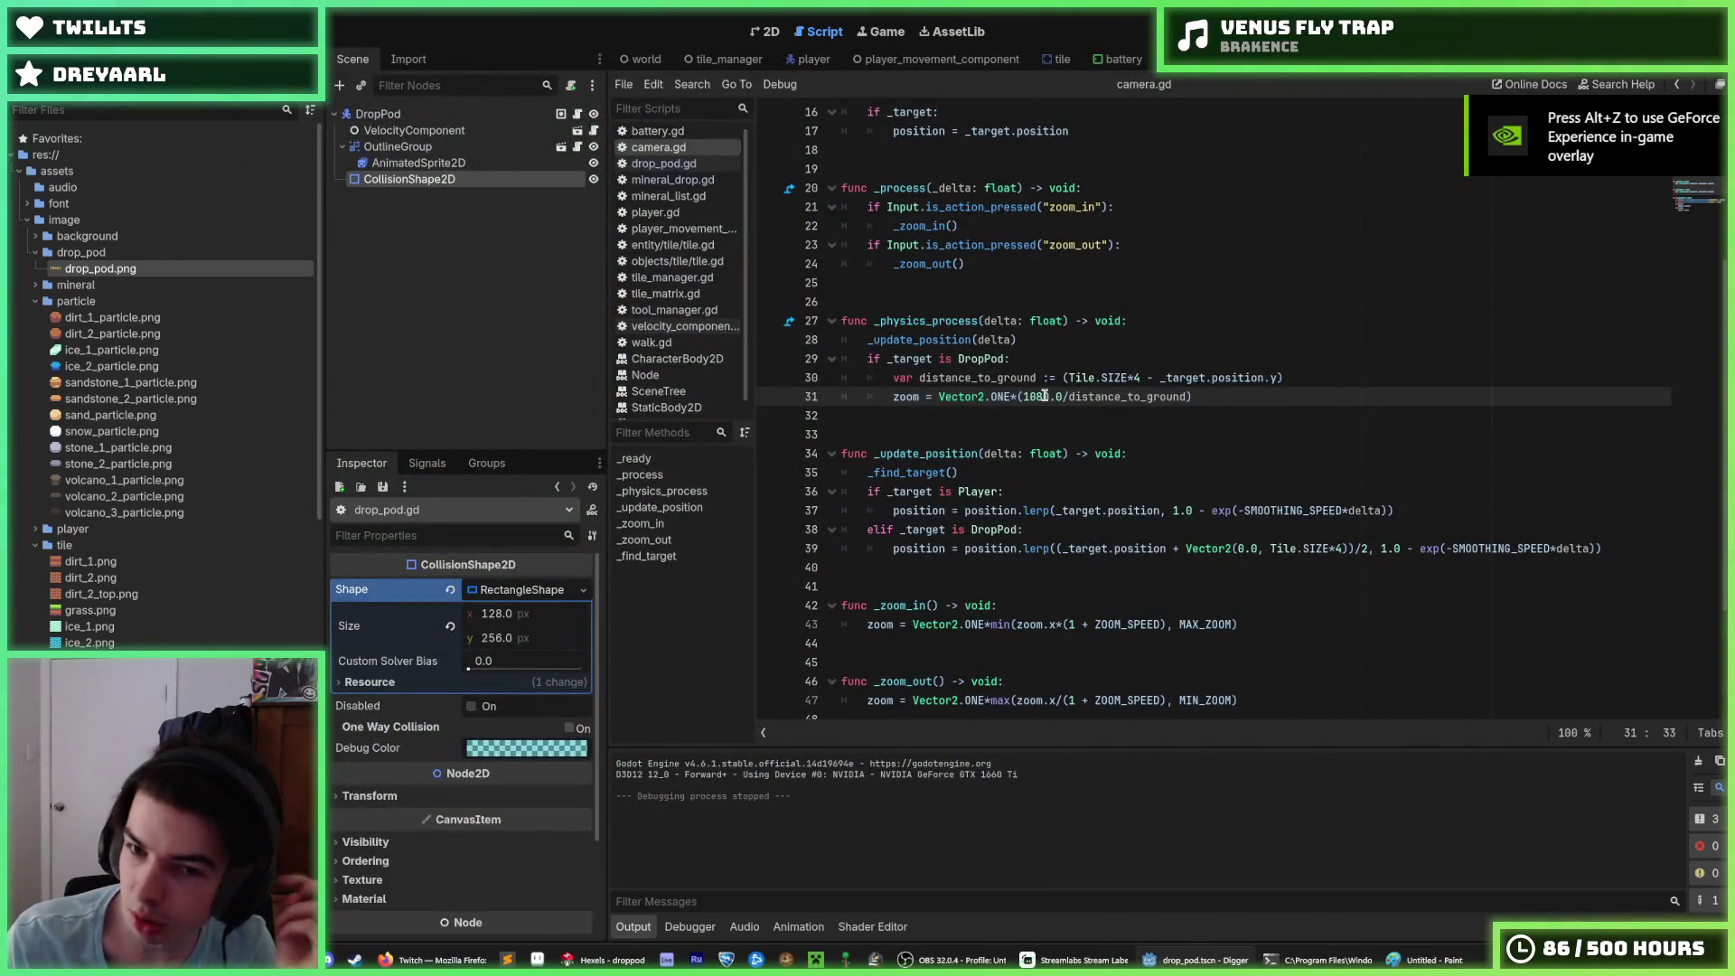
pyautogui.click(1206, 396)
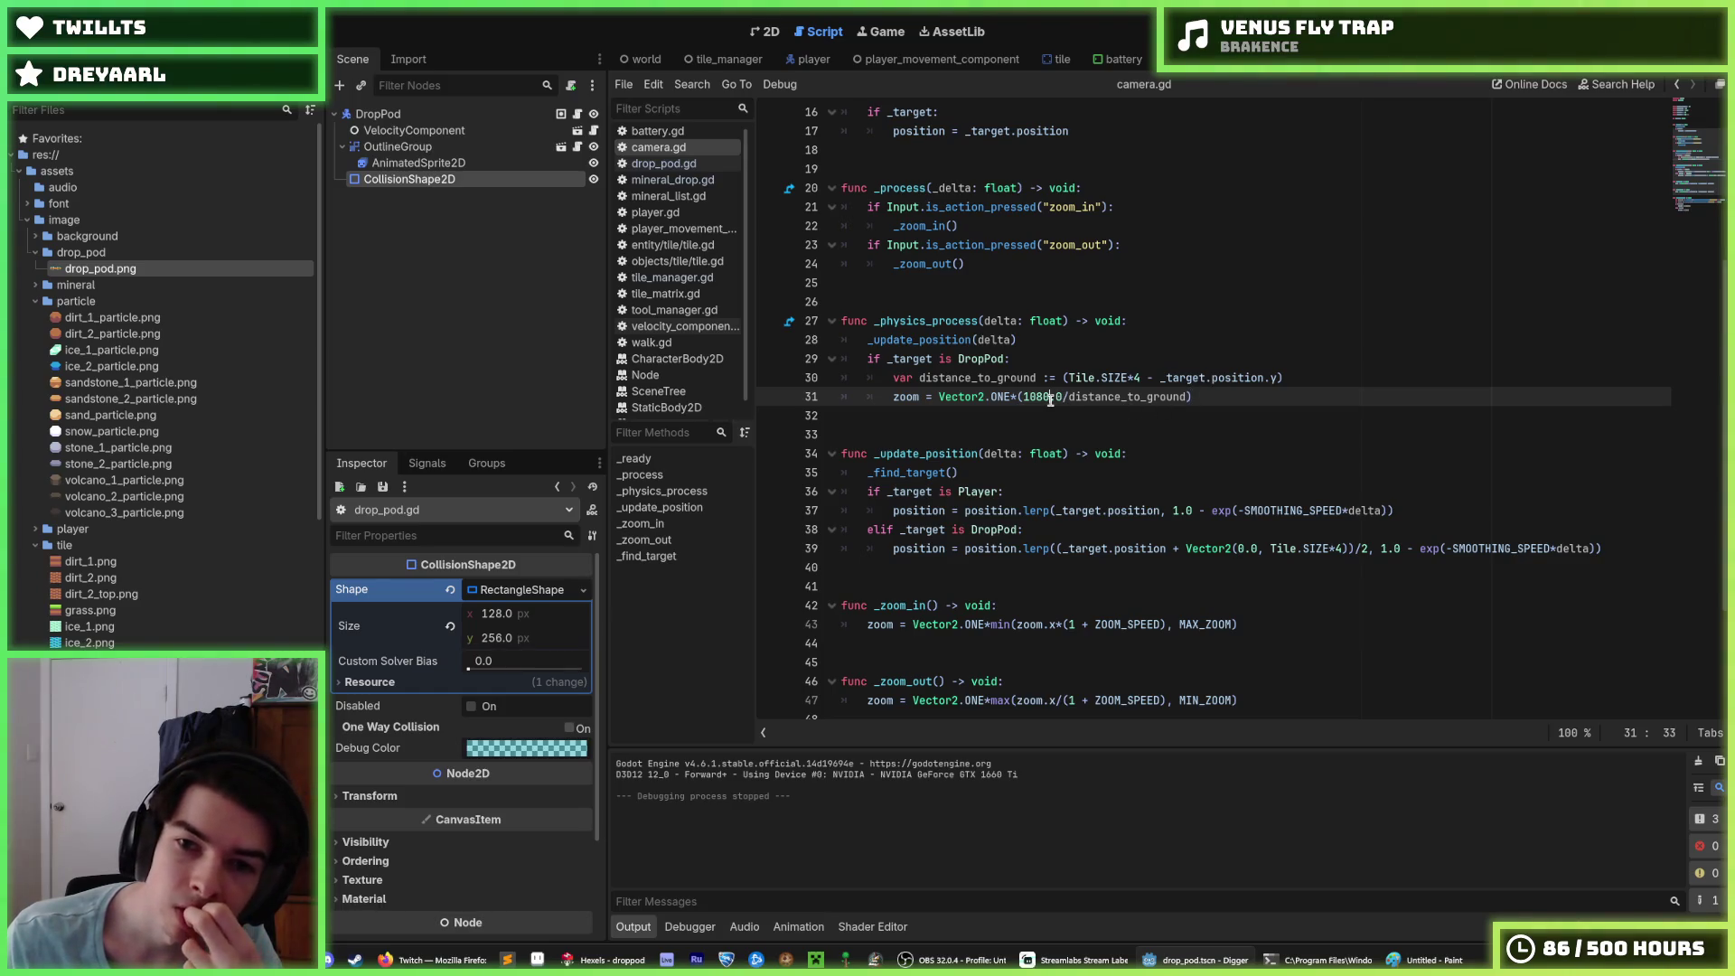
pyautogui.scroll(-3, 1172, 405)
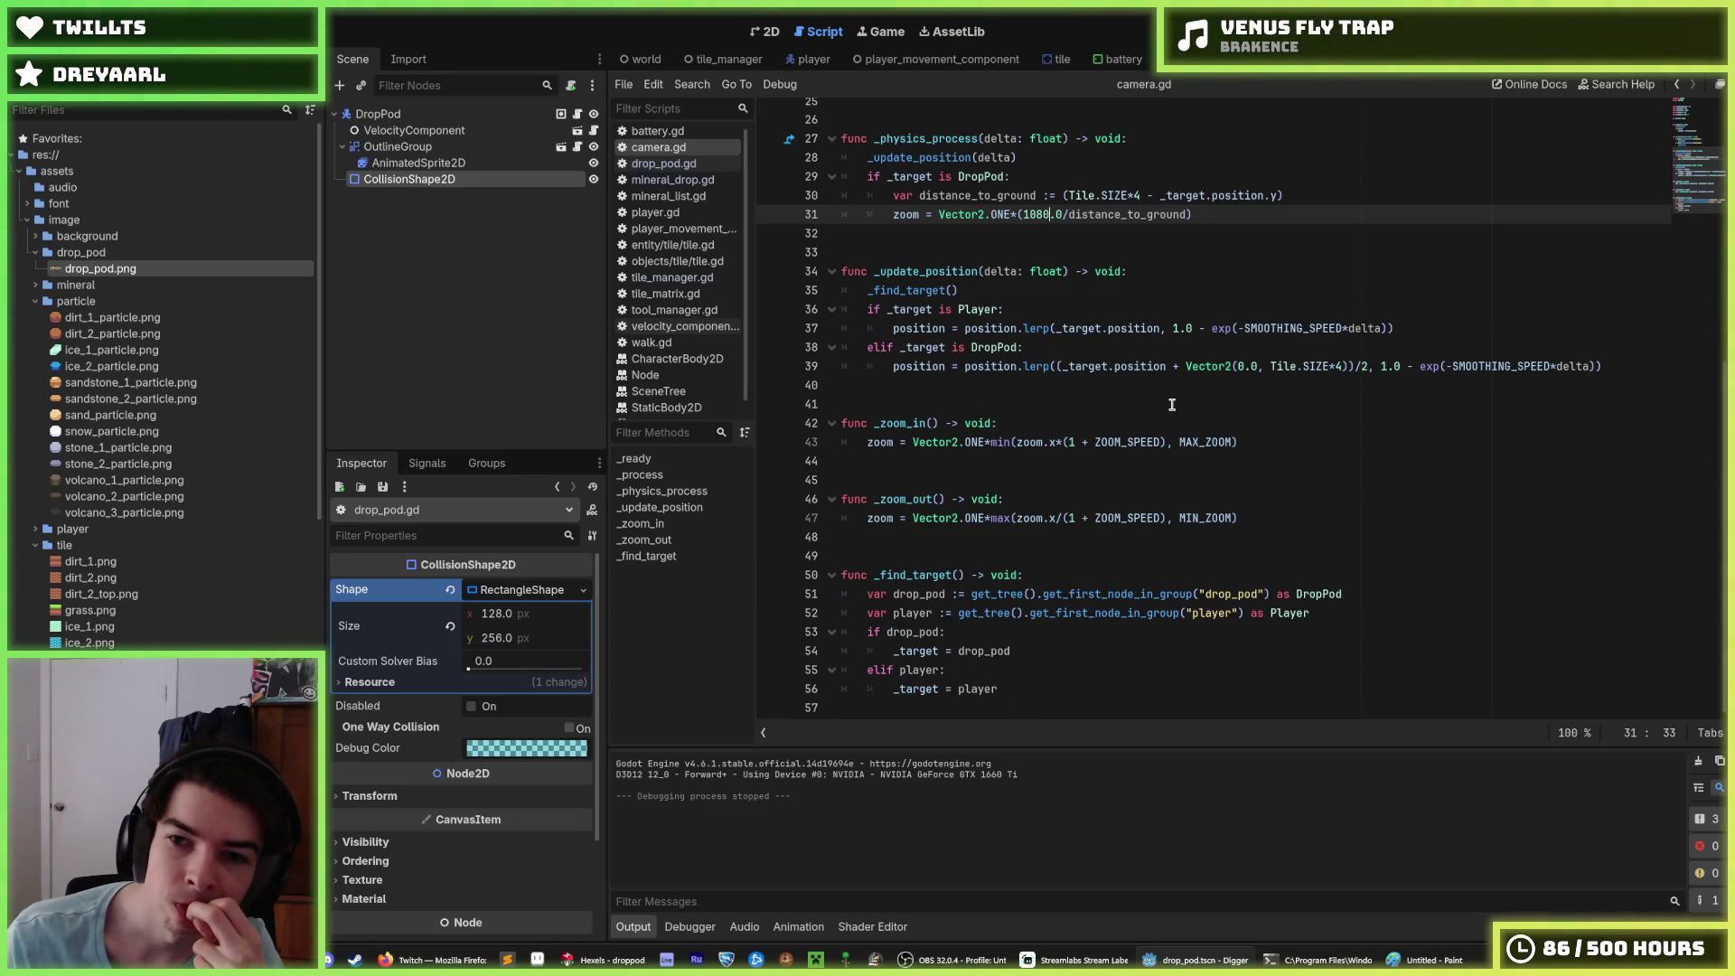
# Step: Replace the 0.0 Vector2 argument on line 39 with _target.position.x
pyautogui.click(1179, 366)
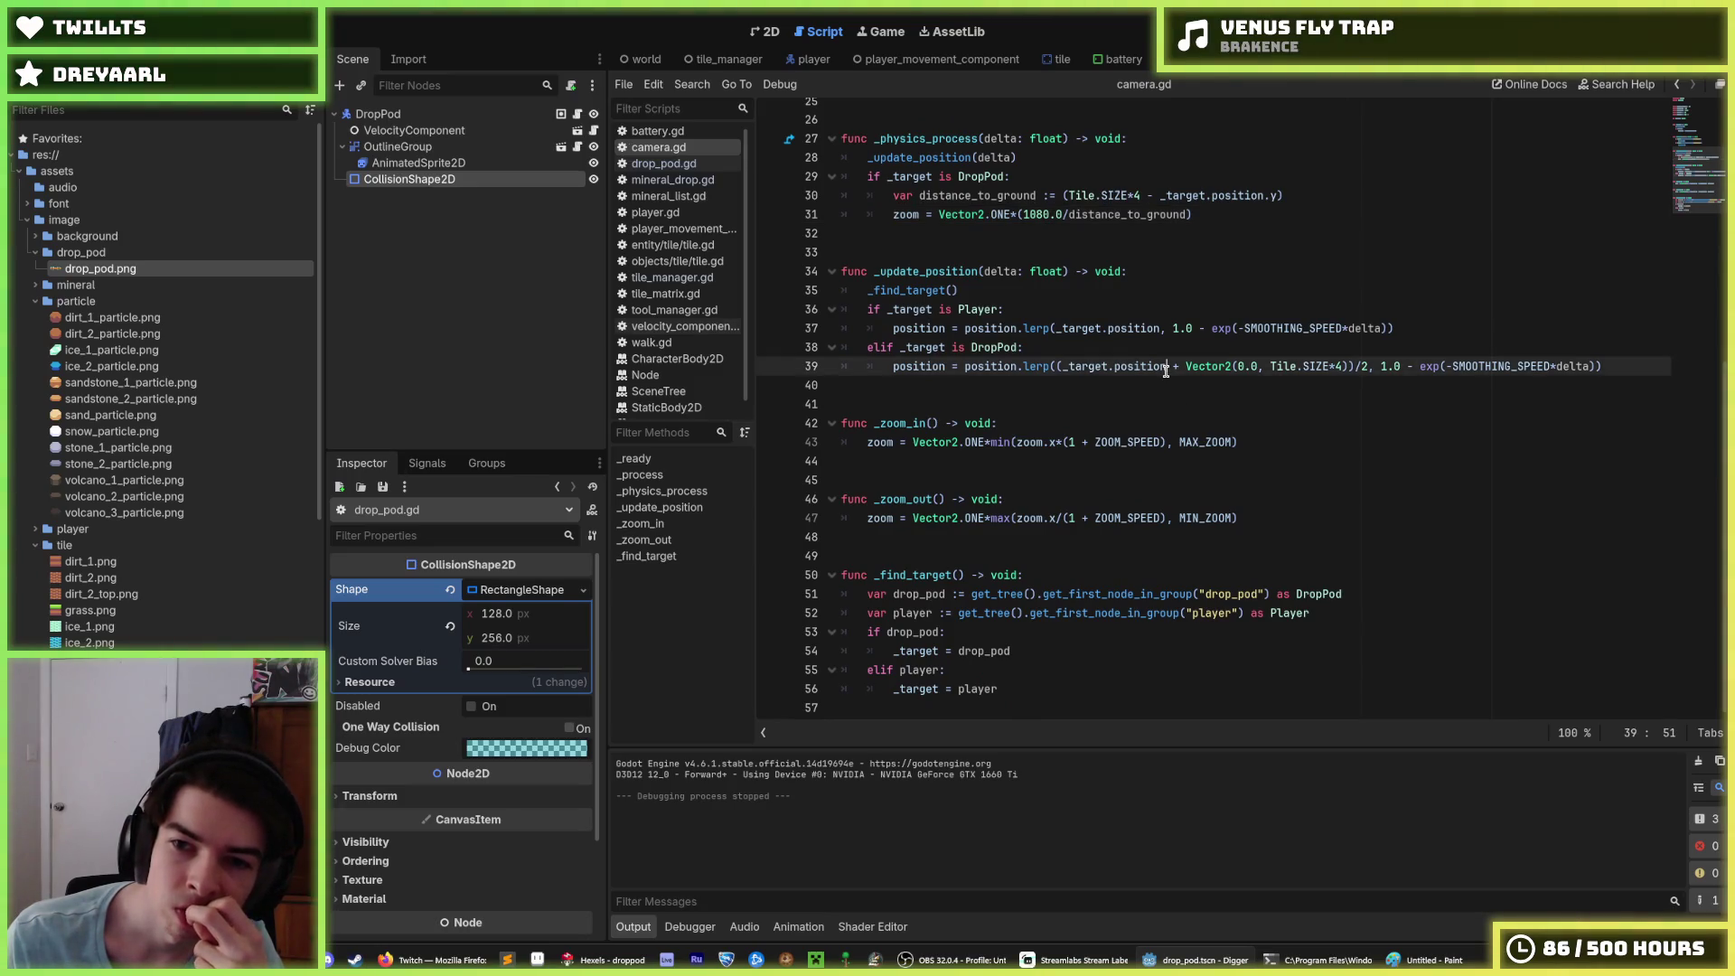
pyautogui.click(1237, 366)
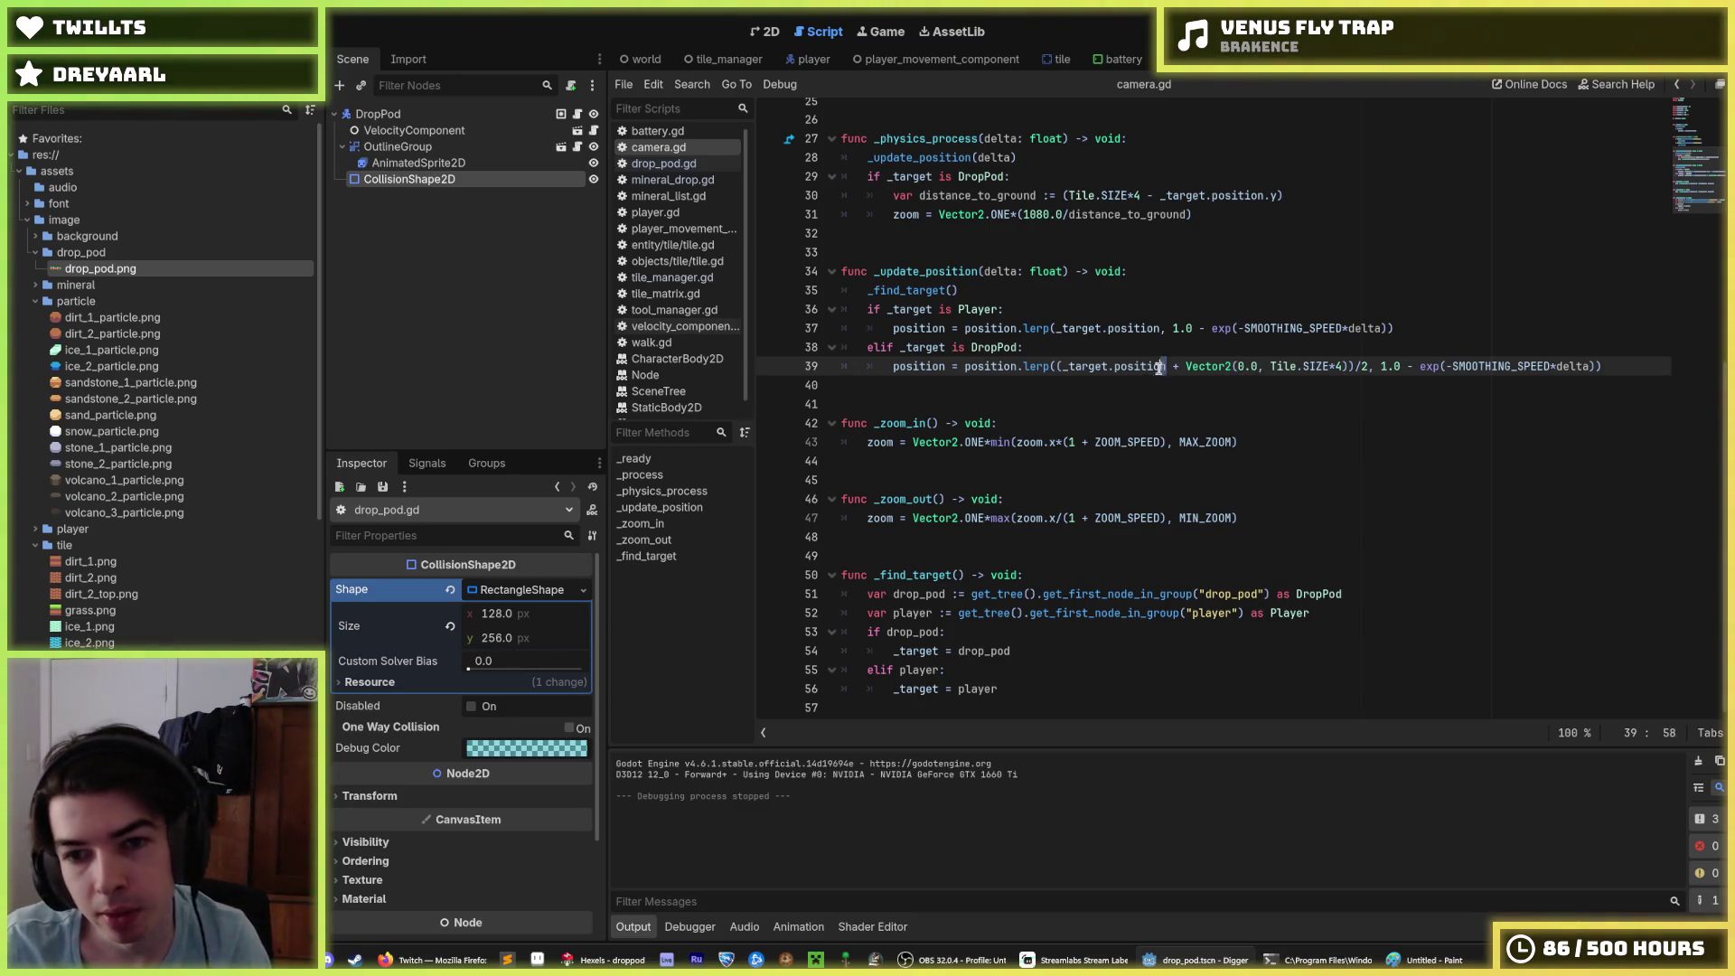
pyautogui.moveTo(1167, 366); pyautogui.dragTo(1070, 370)
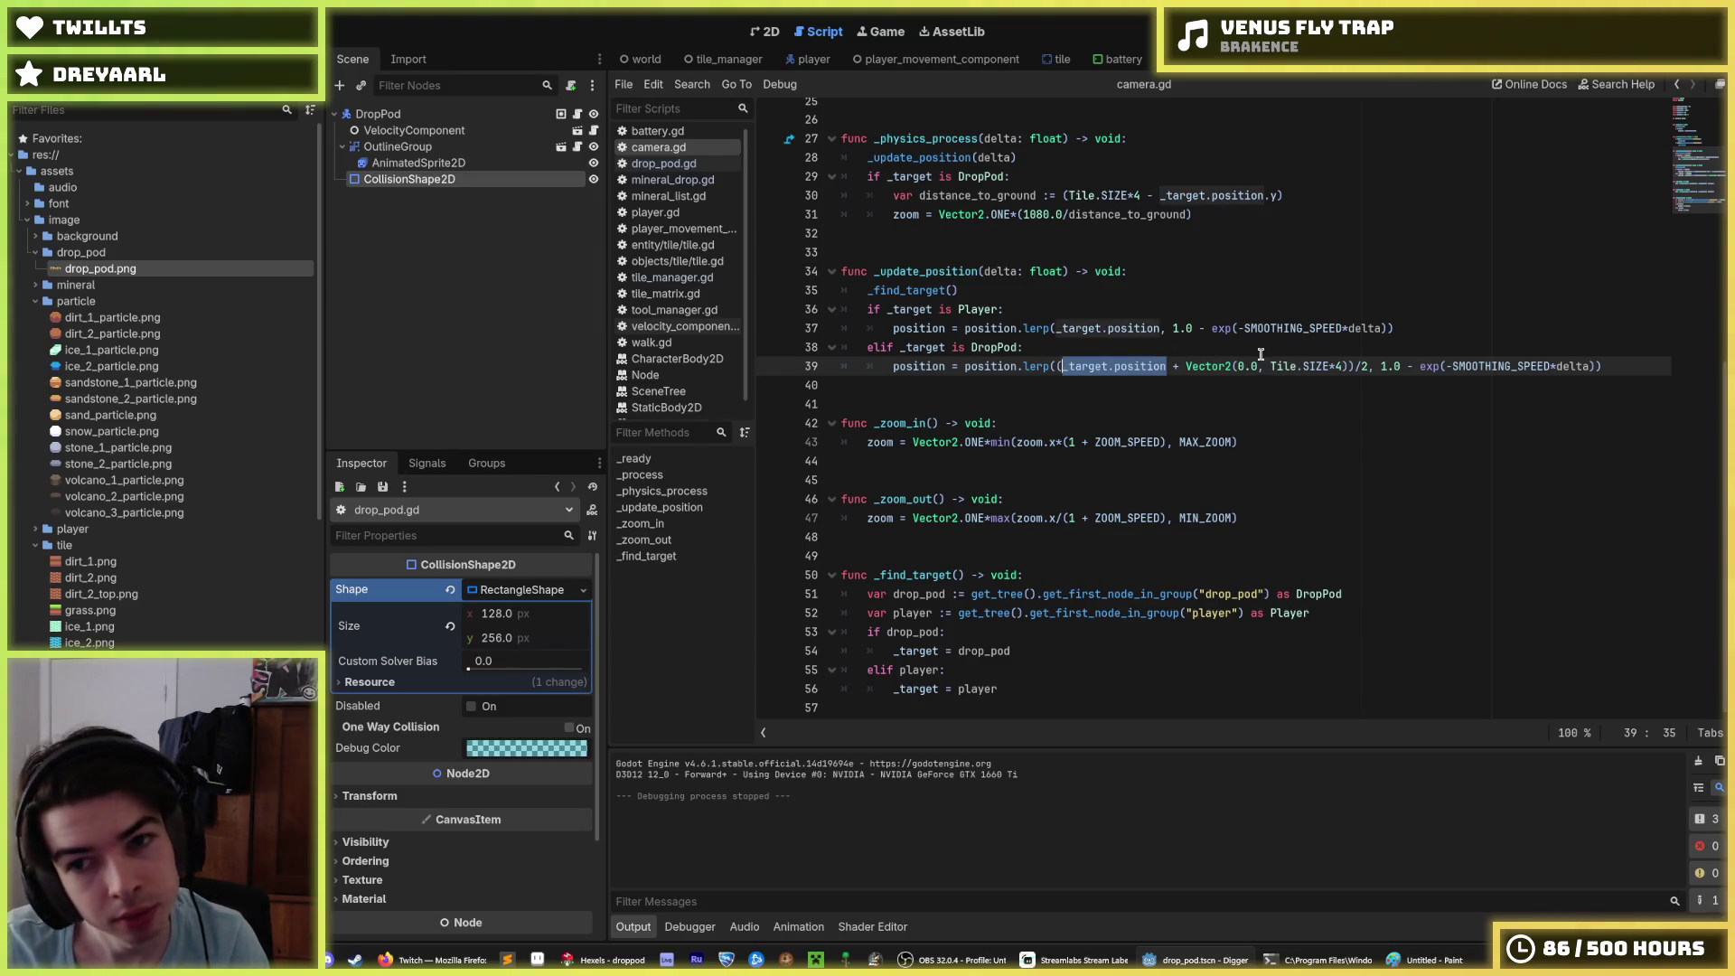
pyautogui.moveTo(1258, 371); pyautogui.dragTo(1229, 371)
pyautogui.write('_target.position')
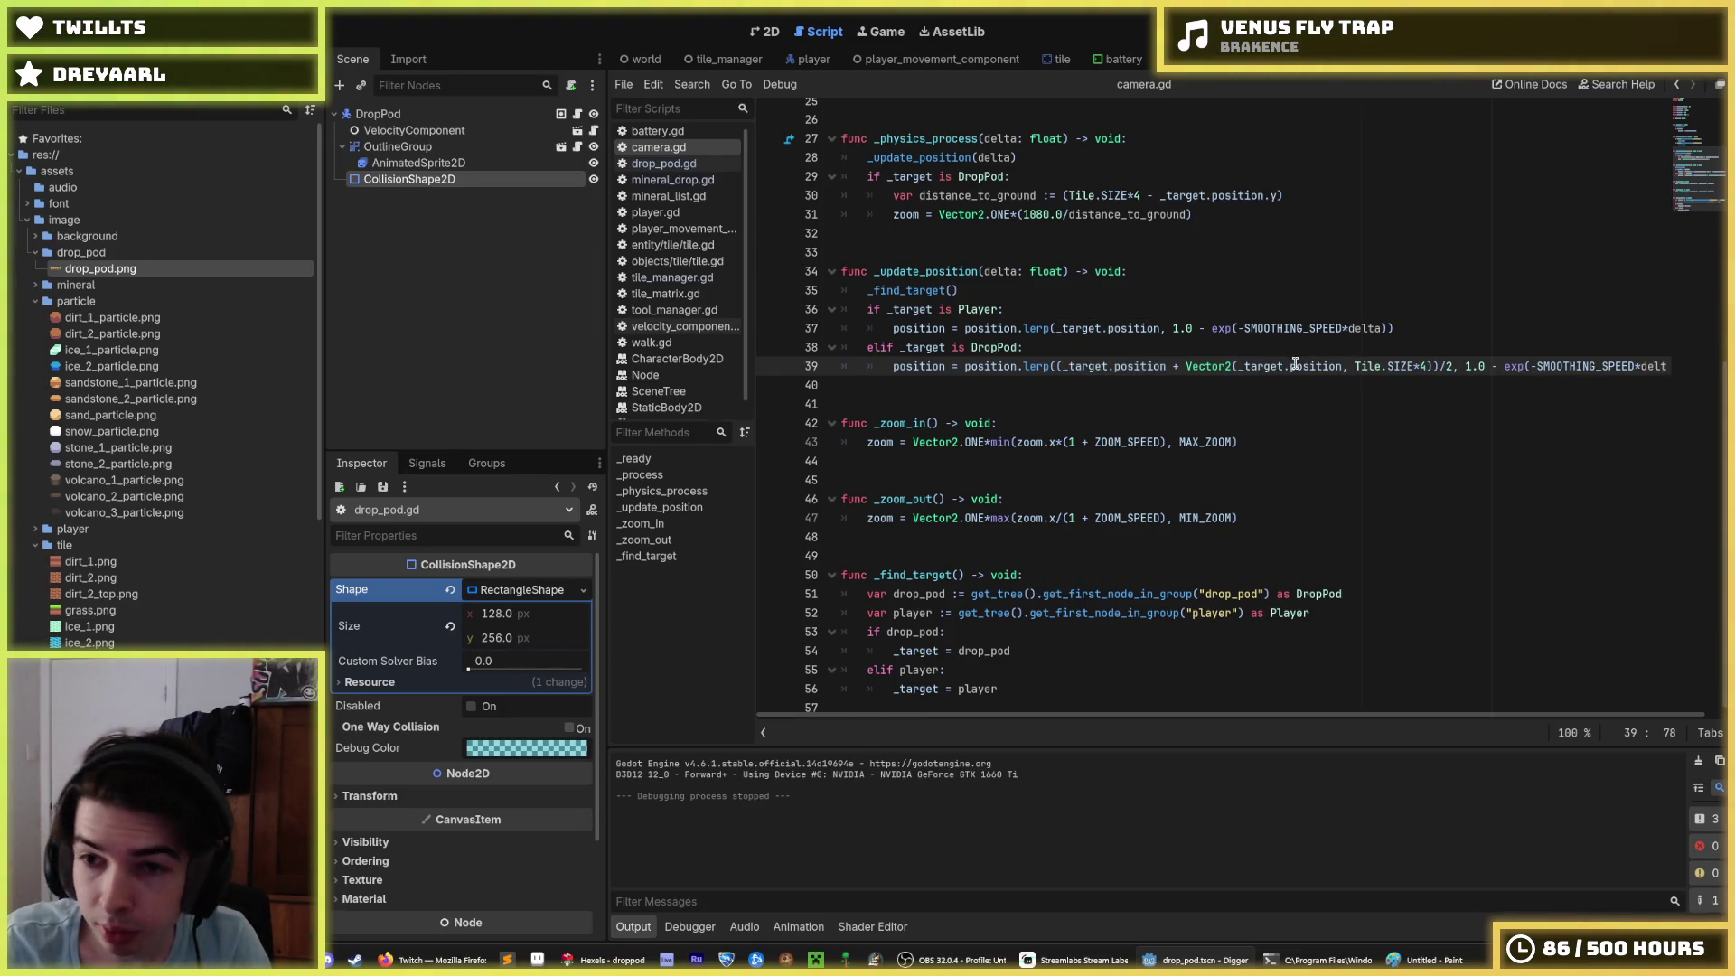
pyautogui.write('.x')
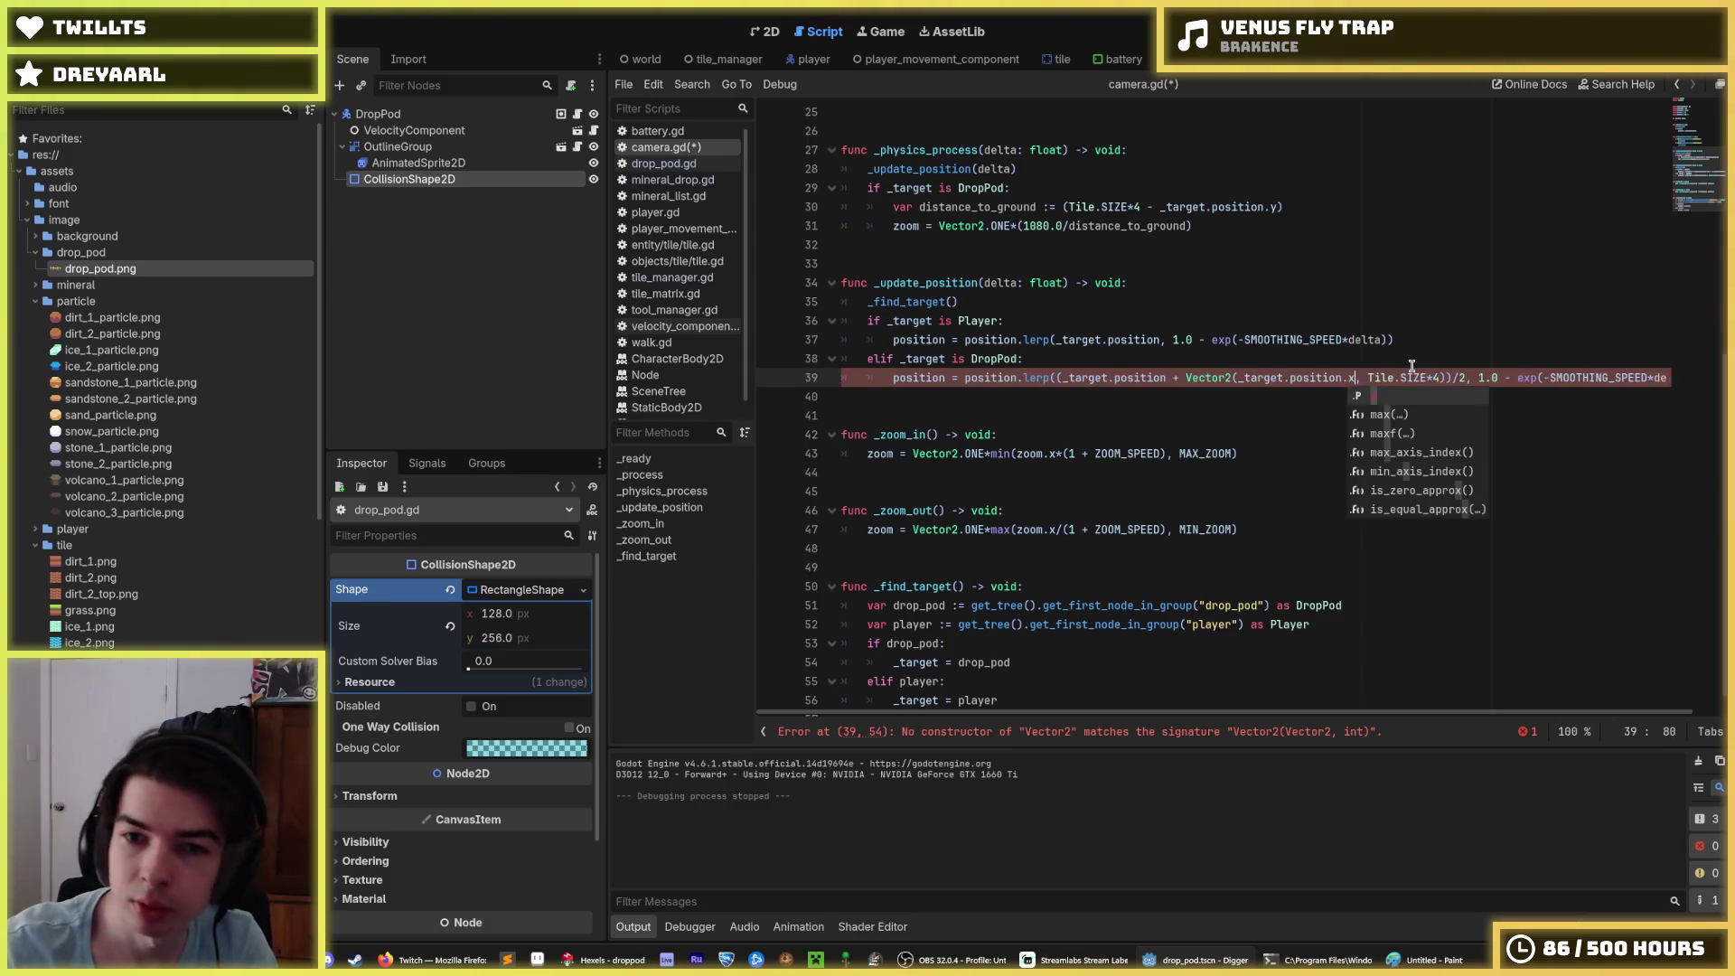
pyautogui.click(945, 378)
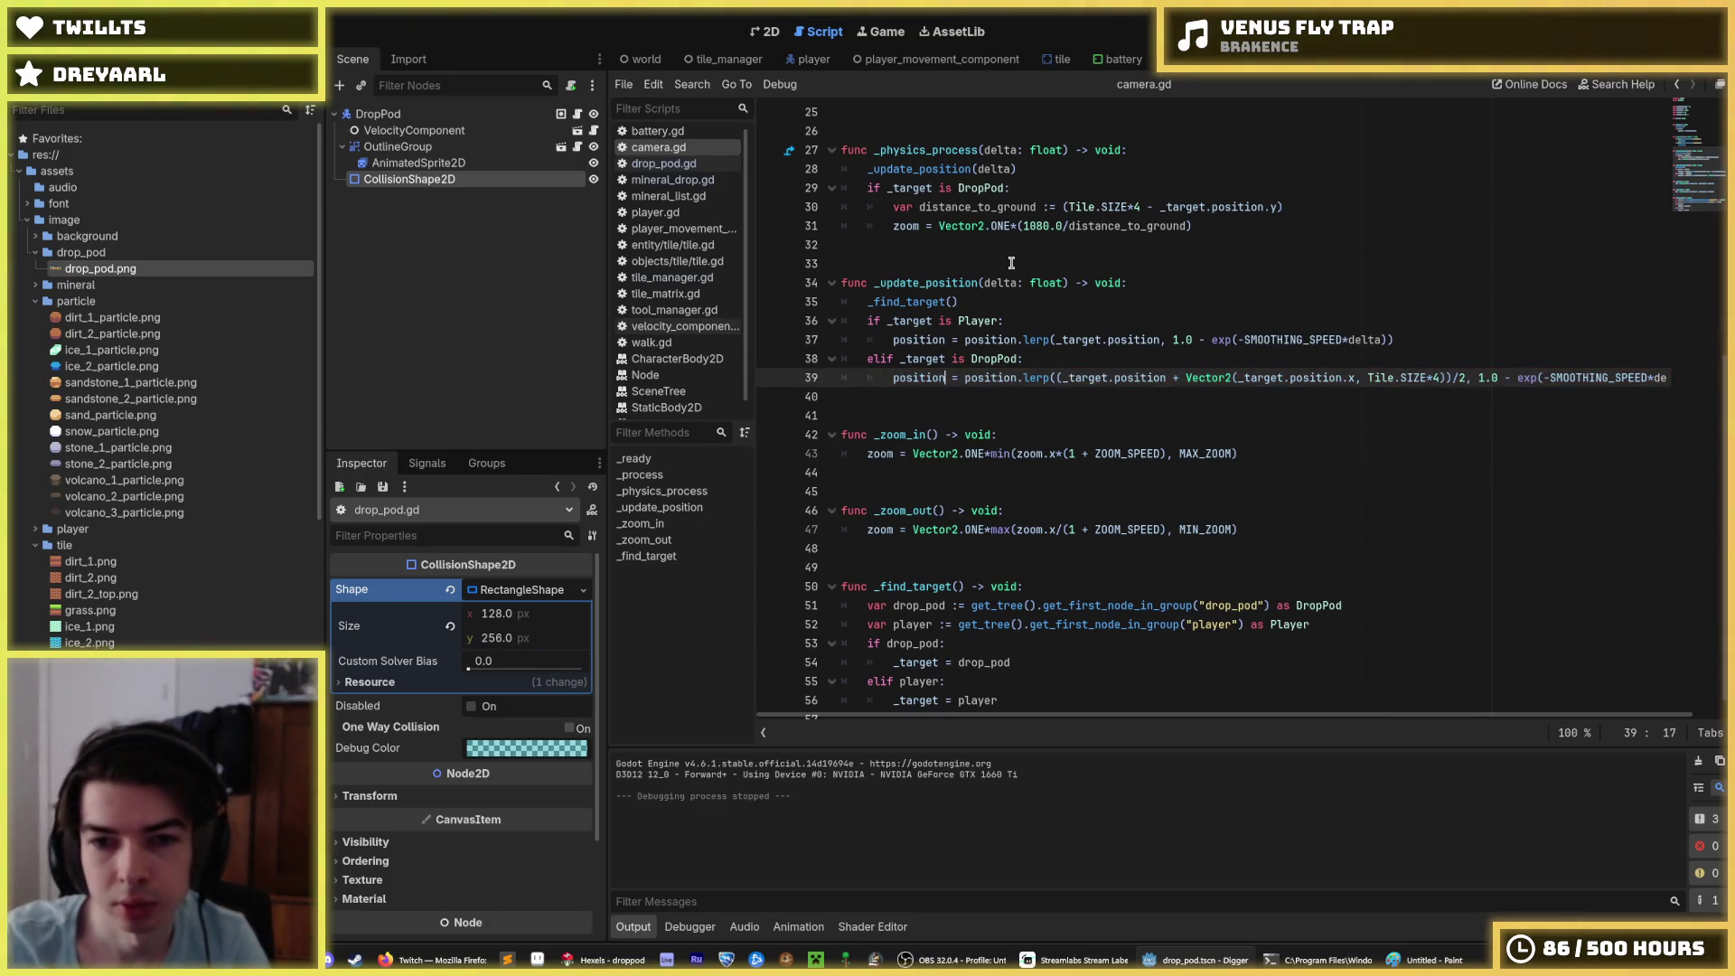
pyautogui.write('.x')
pyautogui.press('Right')
pyautogui.press('Right')
pyautogui.press('Right')
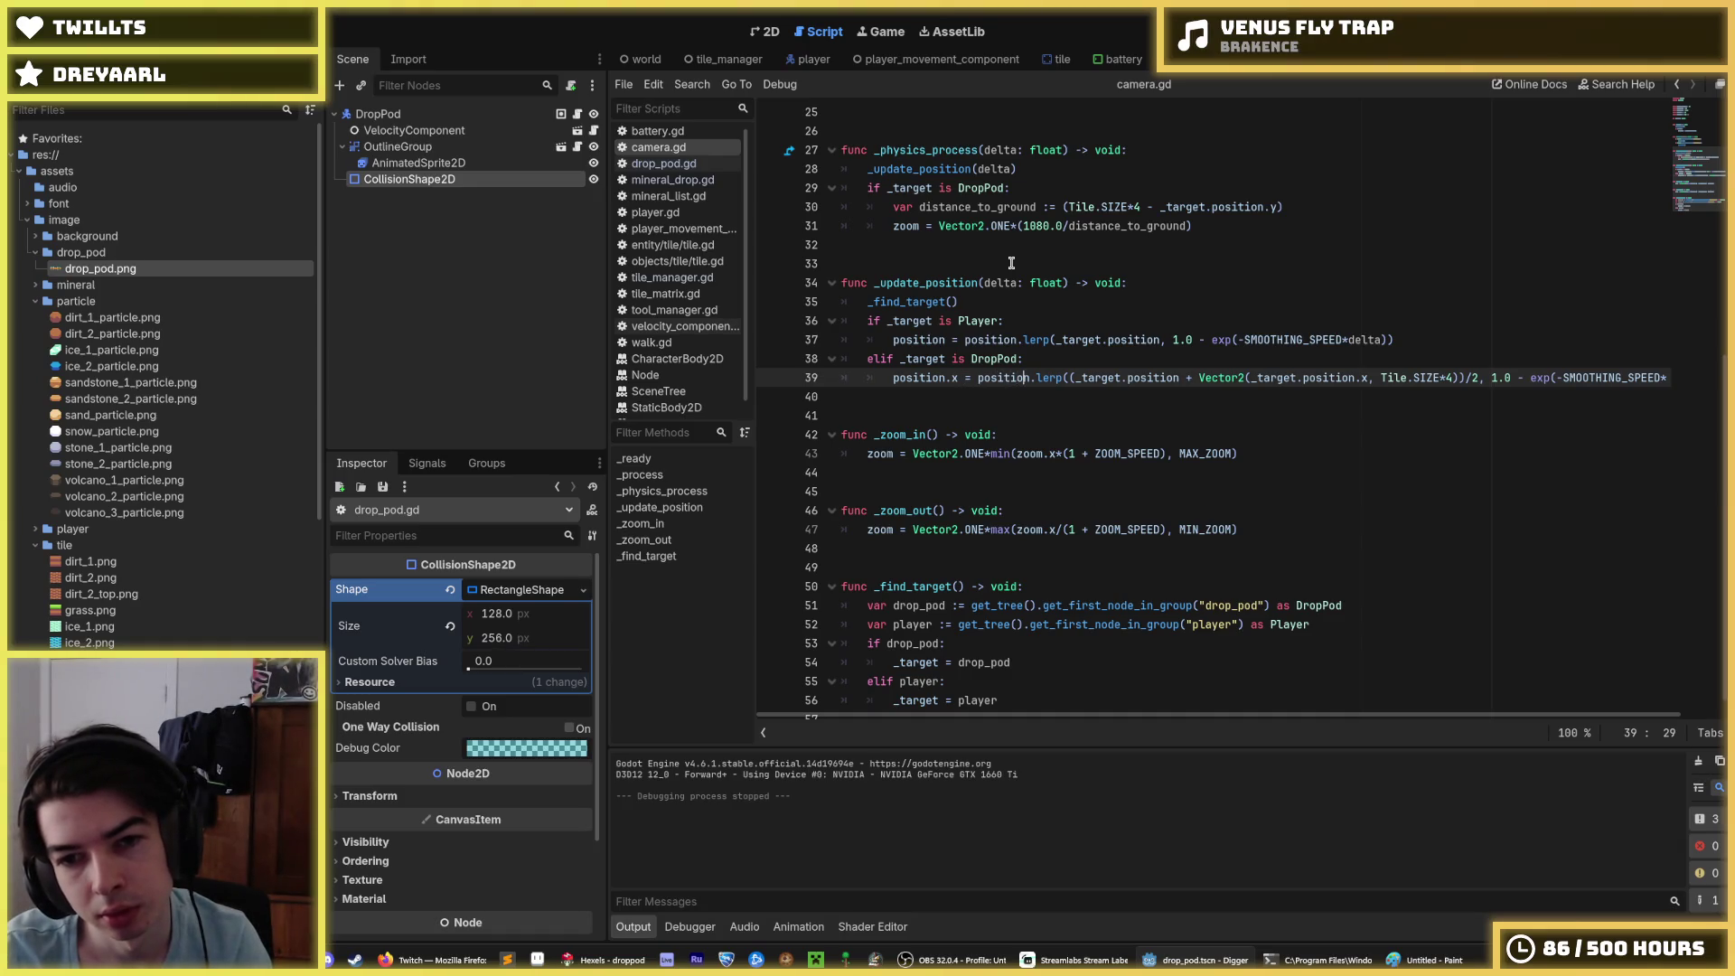
pyautogui.hotkey('ctrl', 'z')
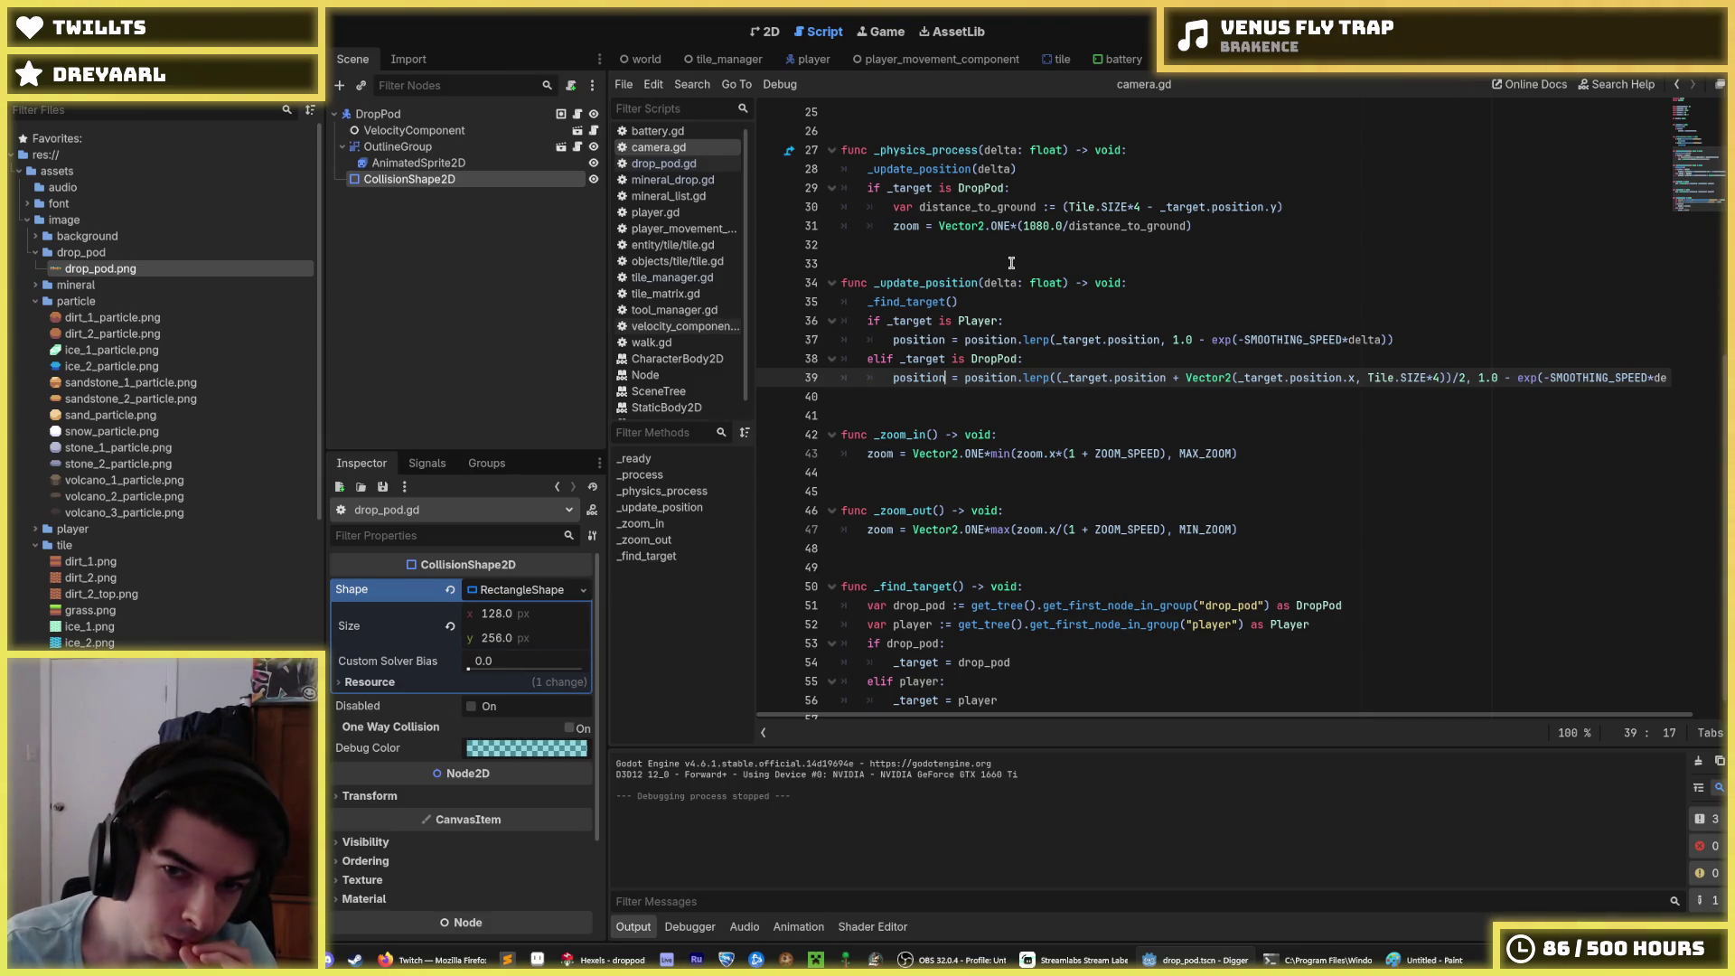
pyautogui.write('.x')
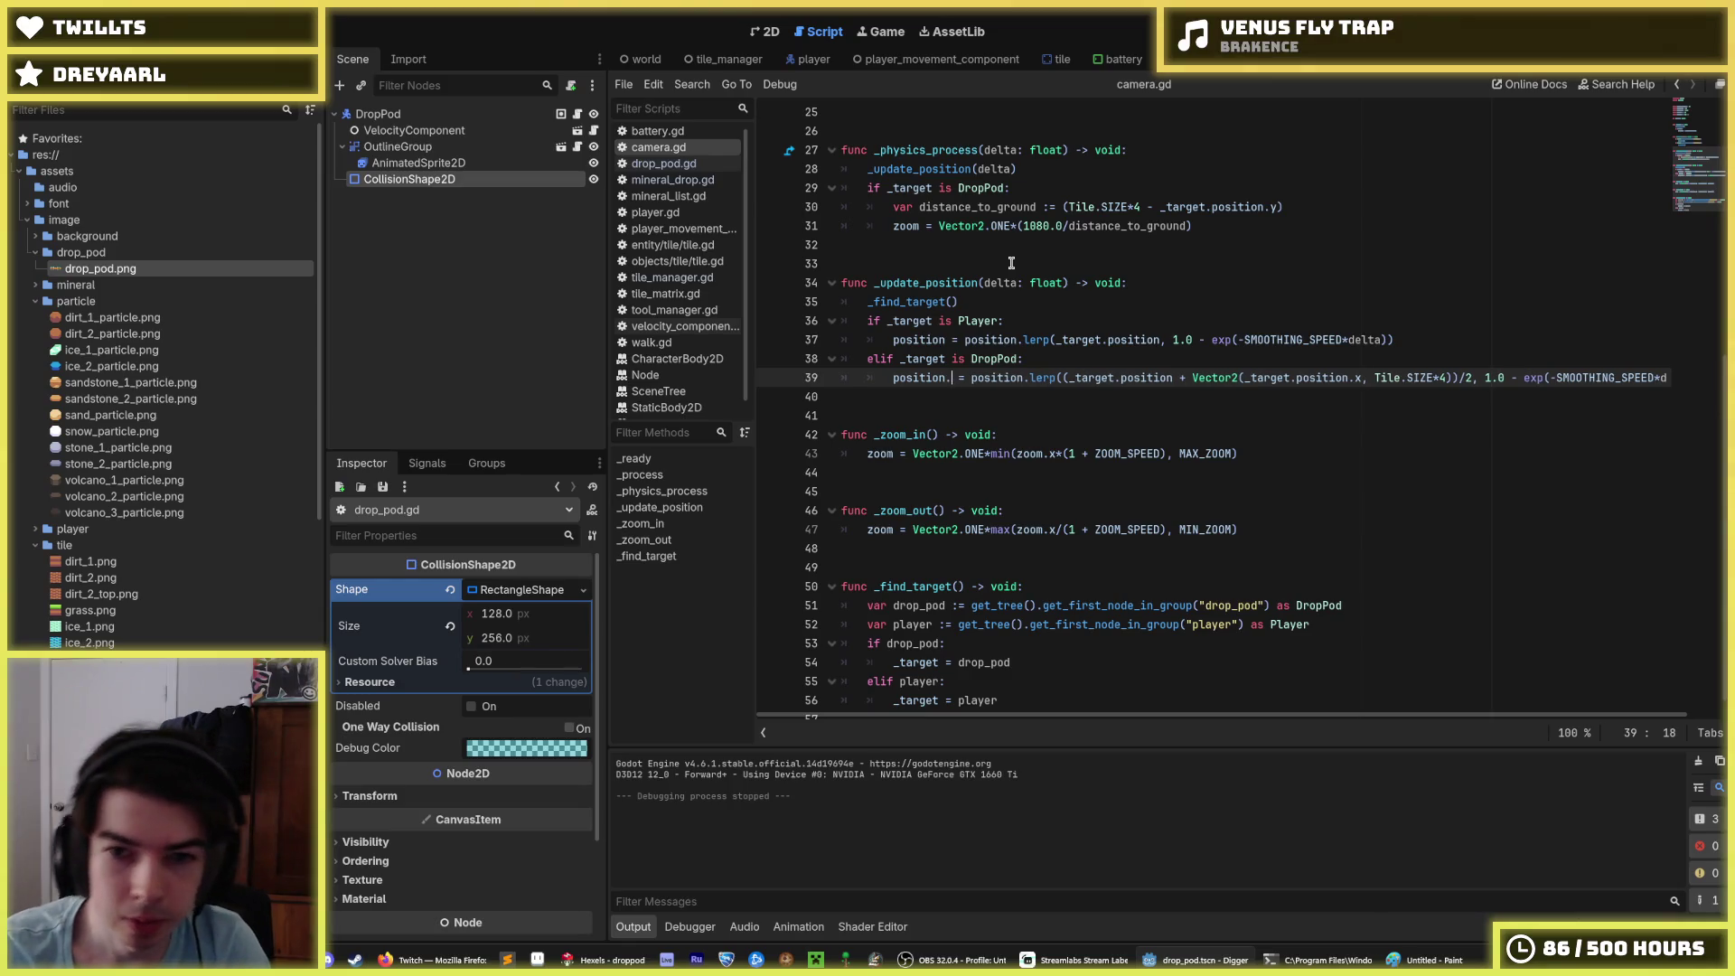
pyautogui.press('Right')
# Step: Turn line 39 into a lerp on position.y, starting from position.y
pyautogui.press('Left')
pyautogui.press('Left')
pyautogui.press('Left')
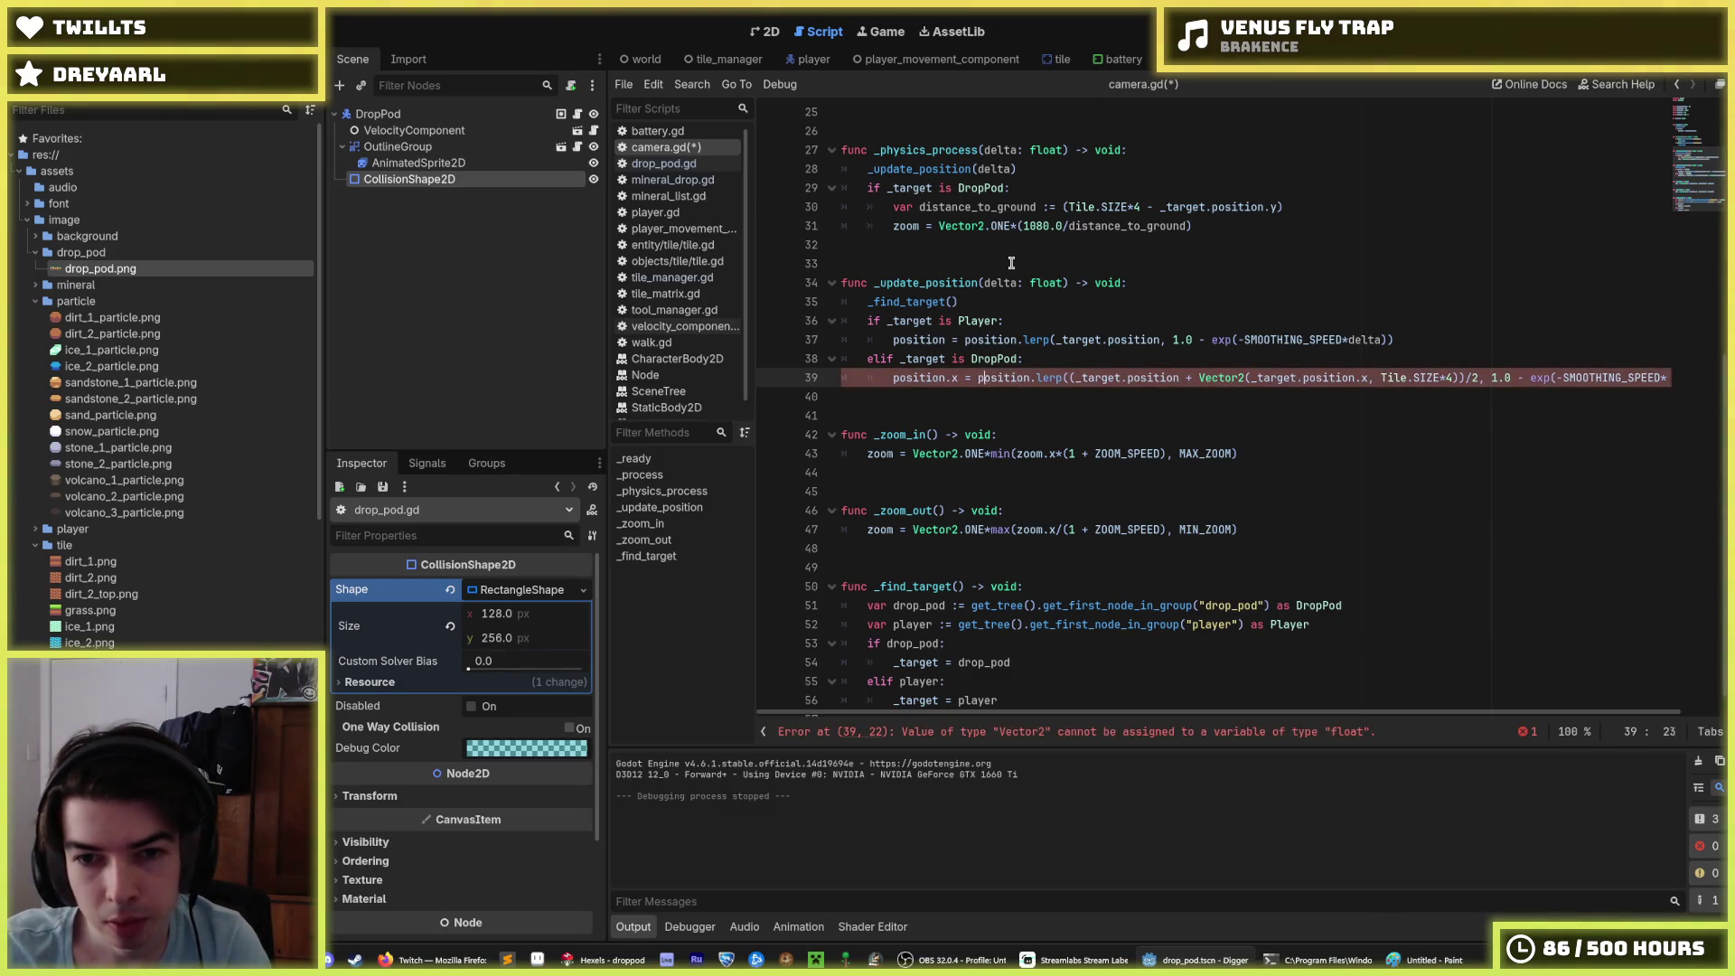
pyautogui.write('.y')
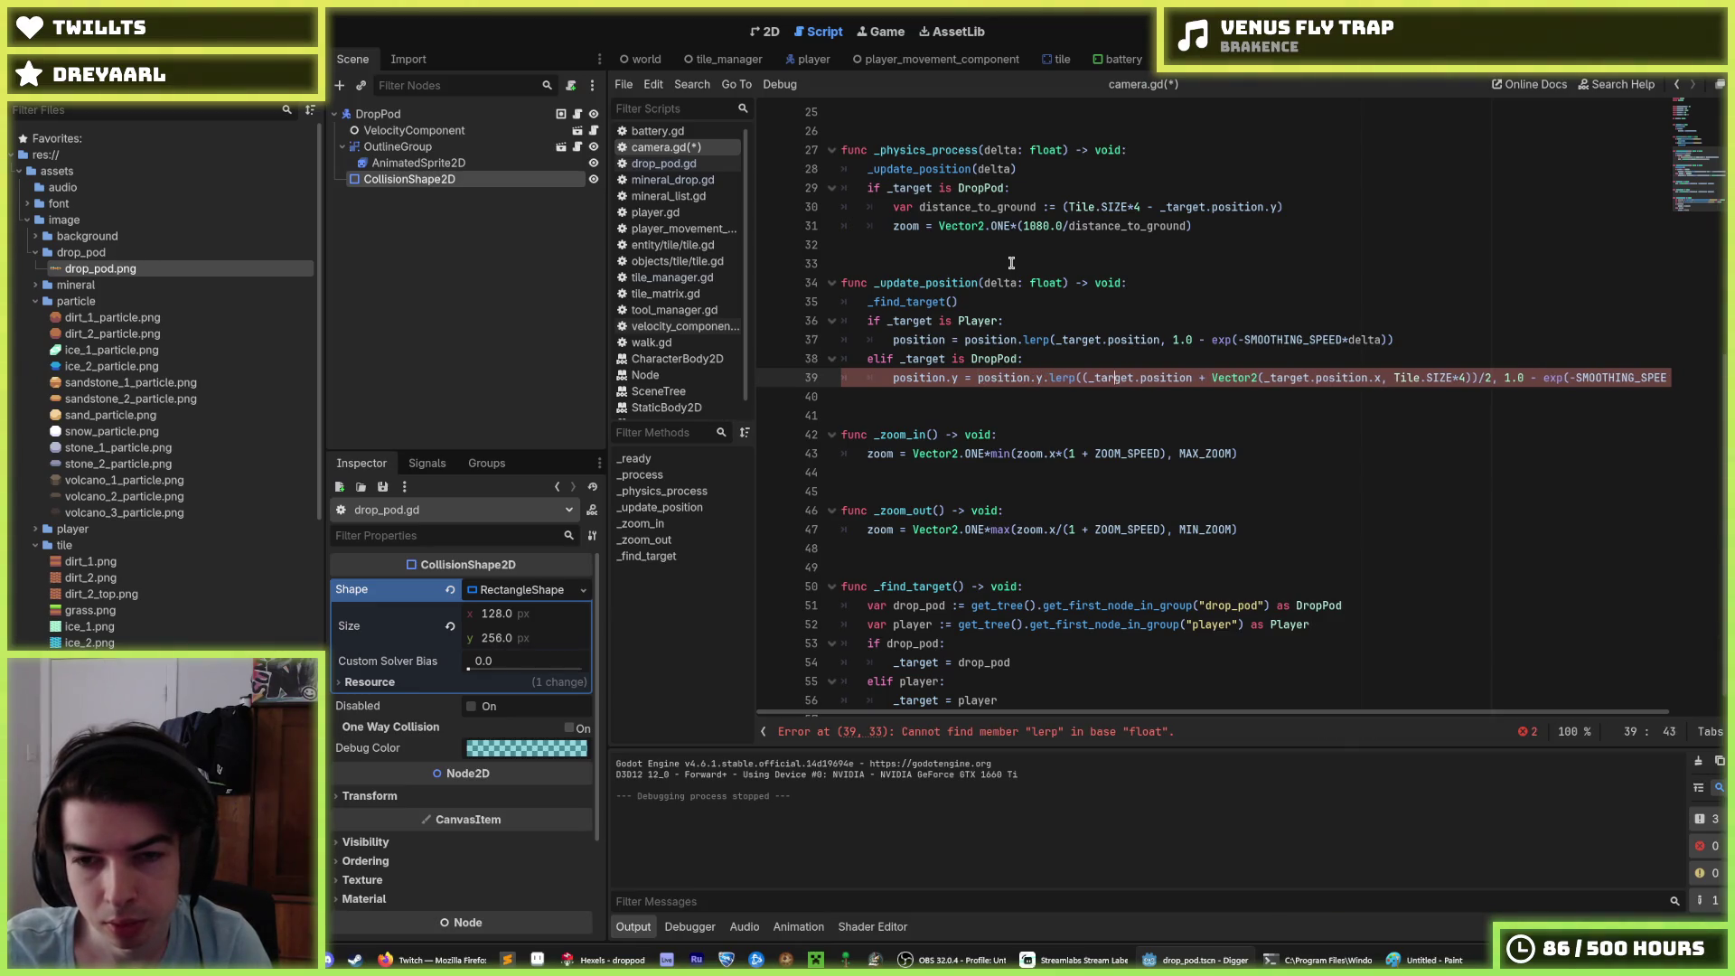
pyautogui.press('Left')
pyautogui.press('Left')
pyautogui.press('Left')
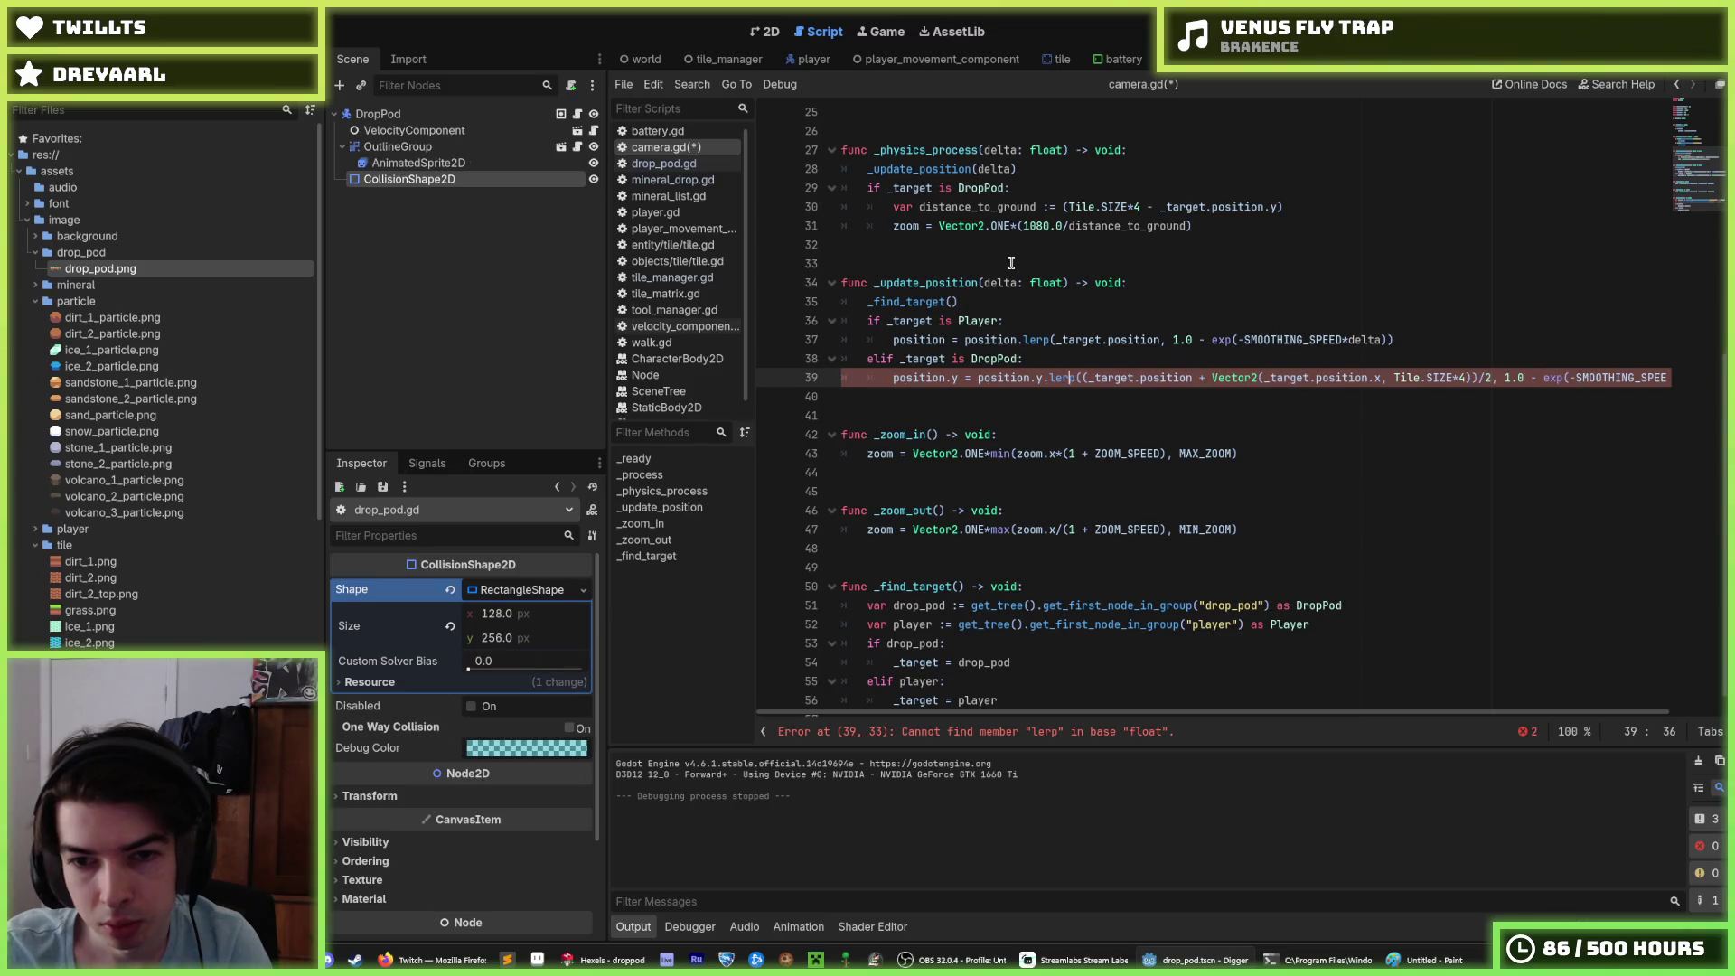
pyautogui.press('Left')
pyautogui.press('Left')
pyautogui.write('lerp(')
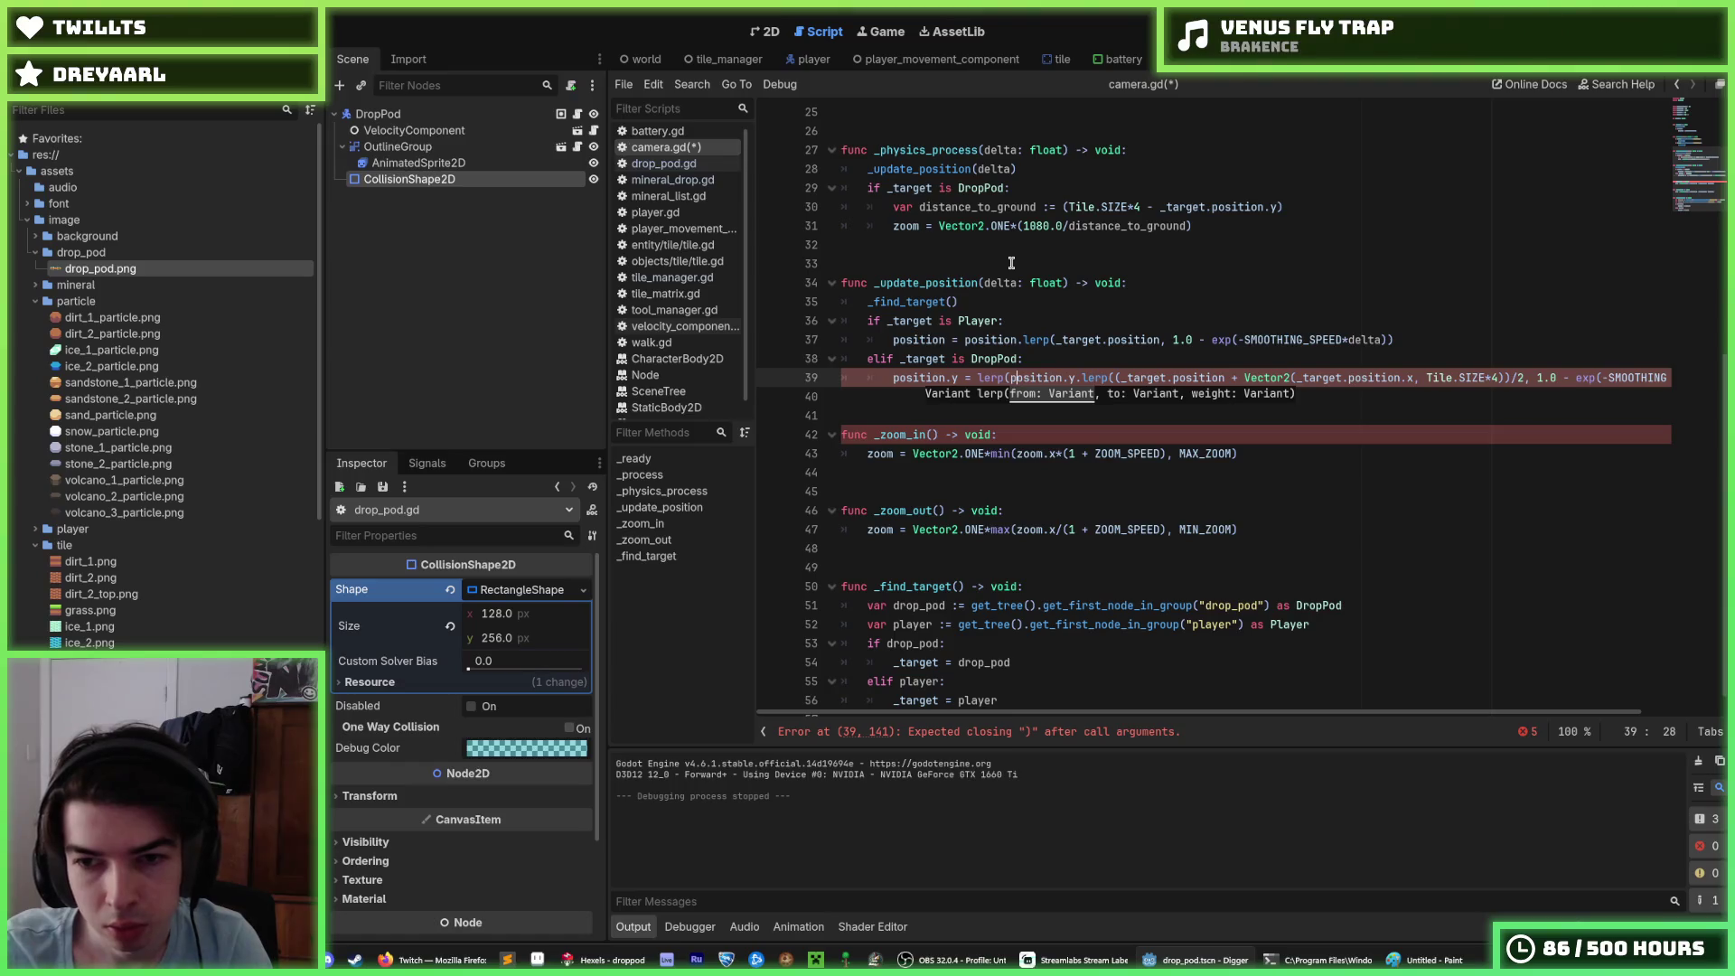
pyautogui.press('BackSpace')
pyautogui.press('BackSpace')
pyautogui.press('BackSpace')
pyautogui.write(',')
pyautogui.press('Right')
pyautogui.press('Right')
pyautogui.press('Right')
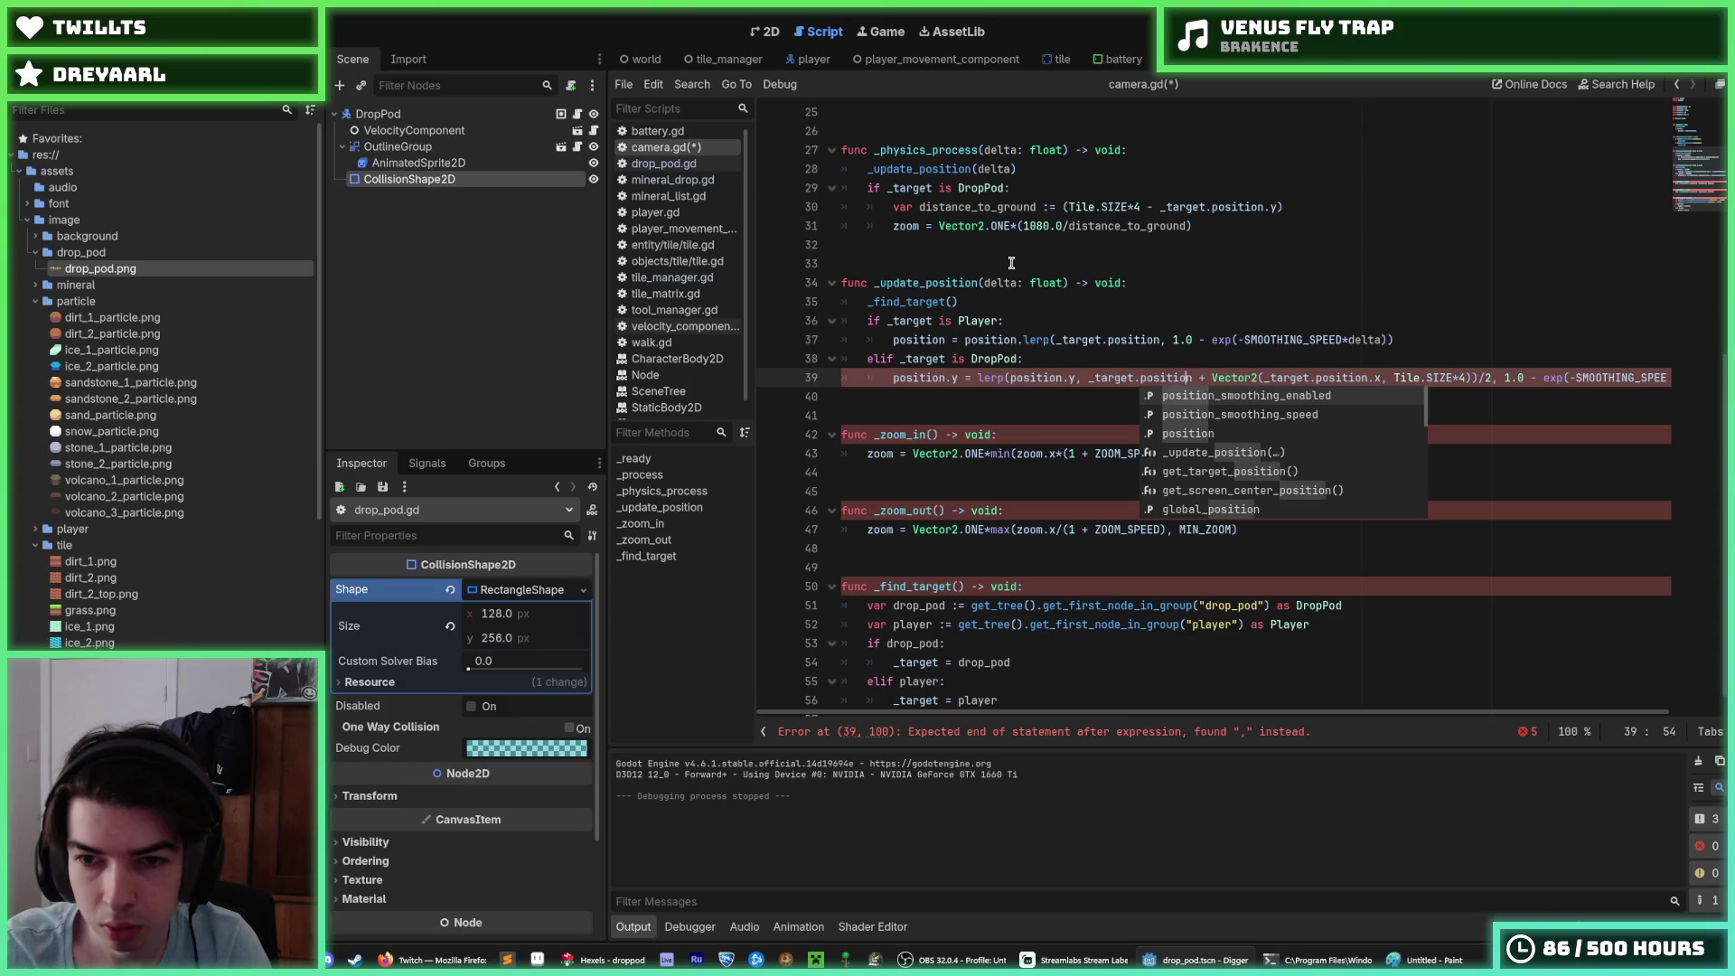
pyautogui.write('.y')
pyautogui.press('Right')
pyautogui.press('Right')
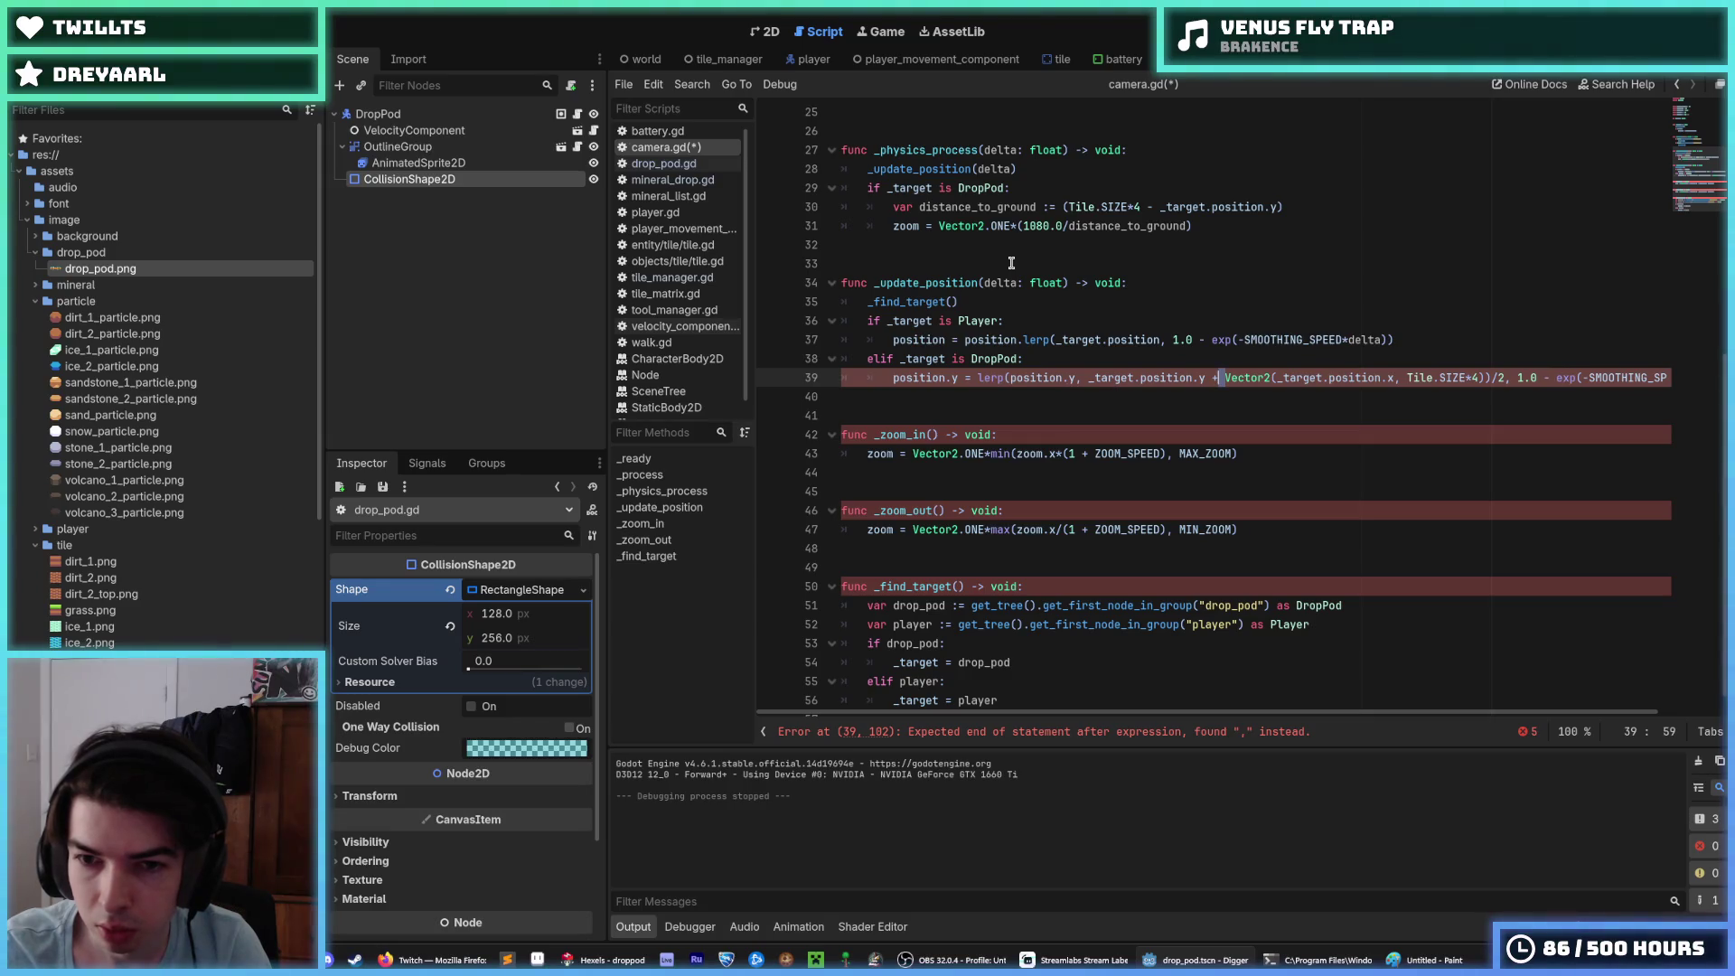
pyautogui.hotkey('shift', 'Left')
pyautogui.hotkey('shift', 'Left')
pyautogui.hotkey('shift', 'Left')
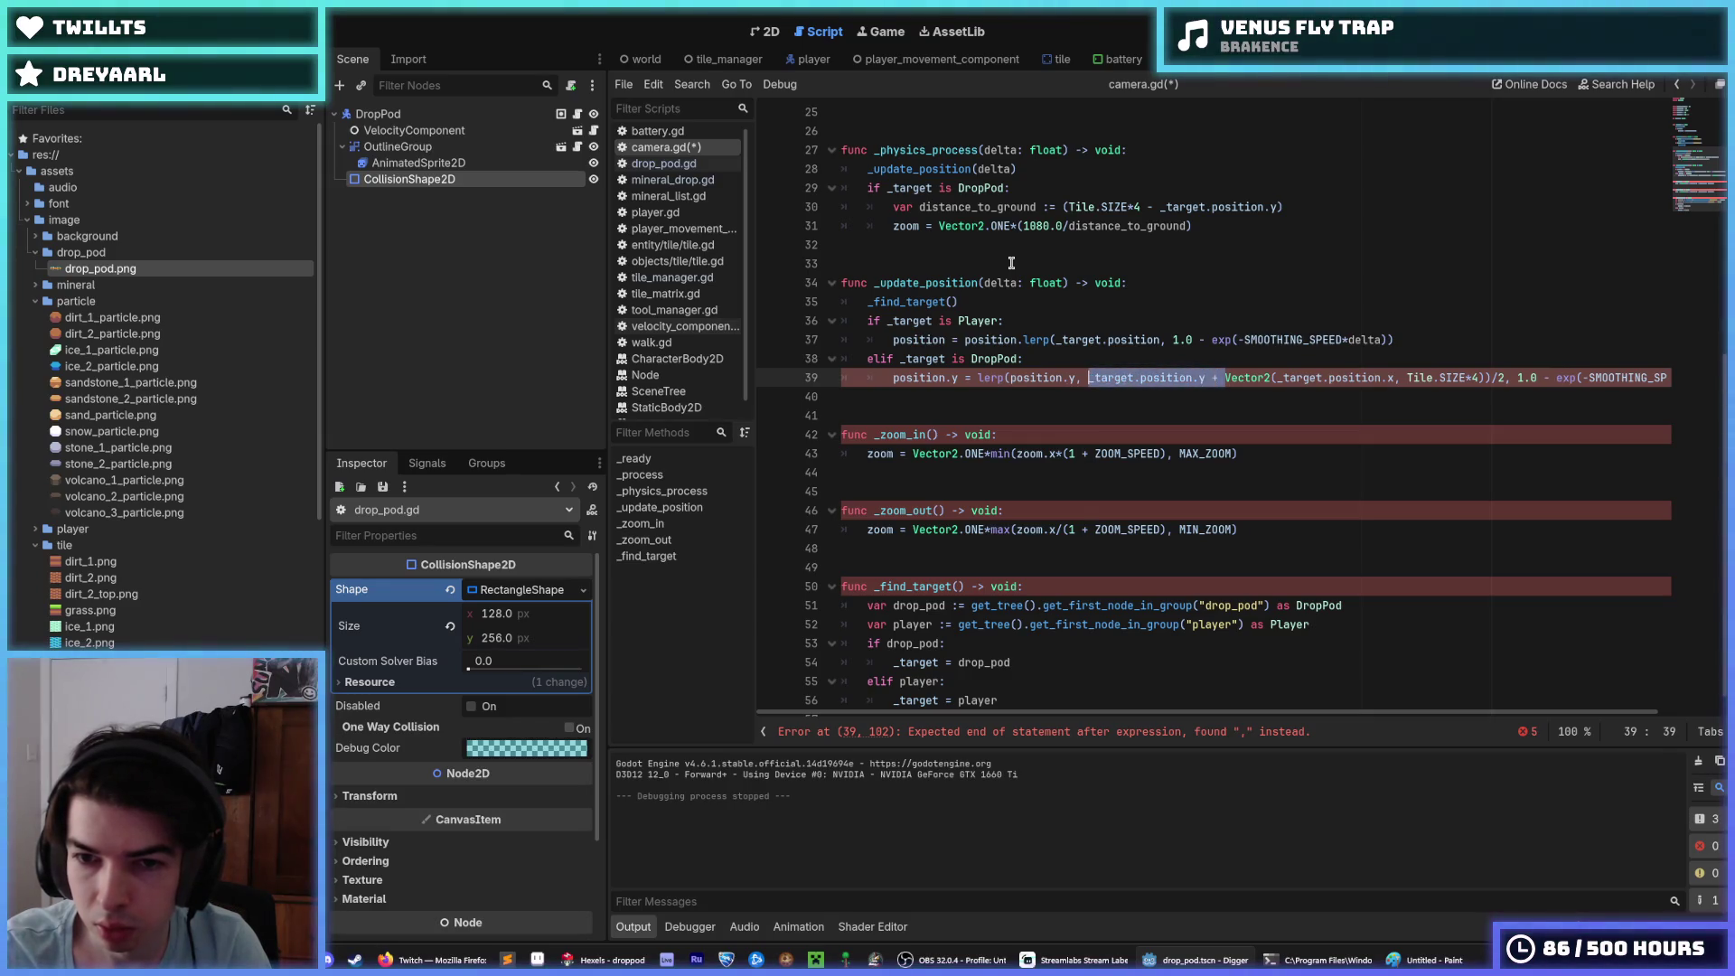
pyautogui.hotkey('ctrl', 'z')
pyautogui.hotkey('ctrl', 'z')
pyautogui.hotkey('ctrl', 'z')
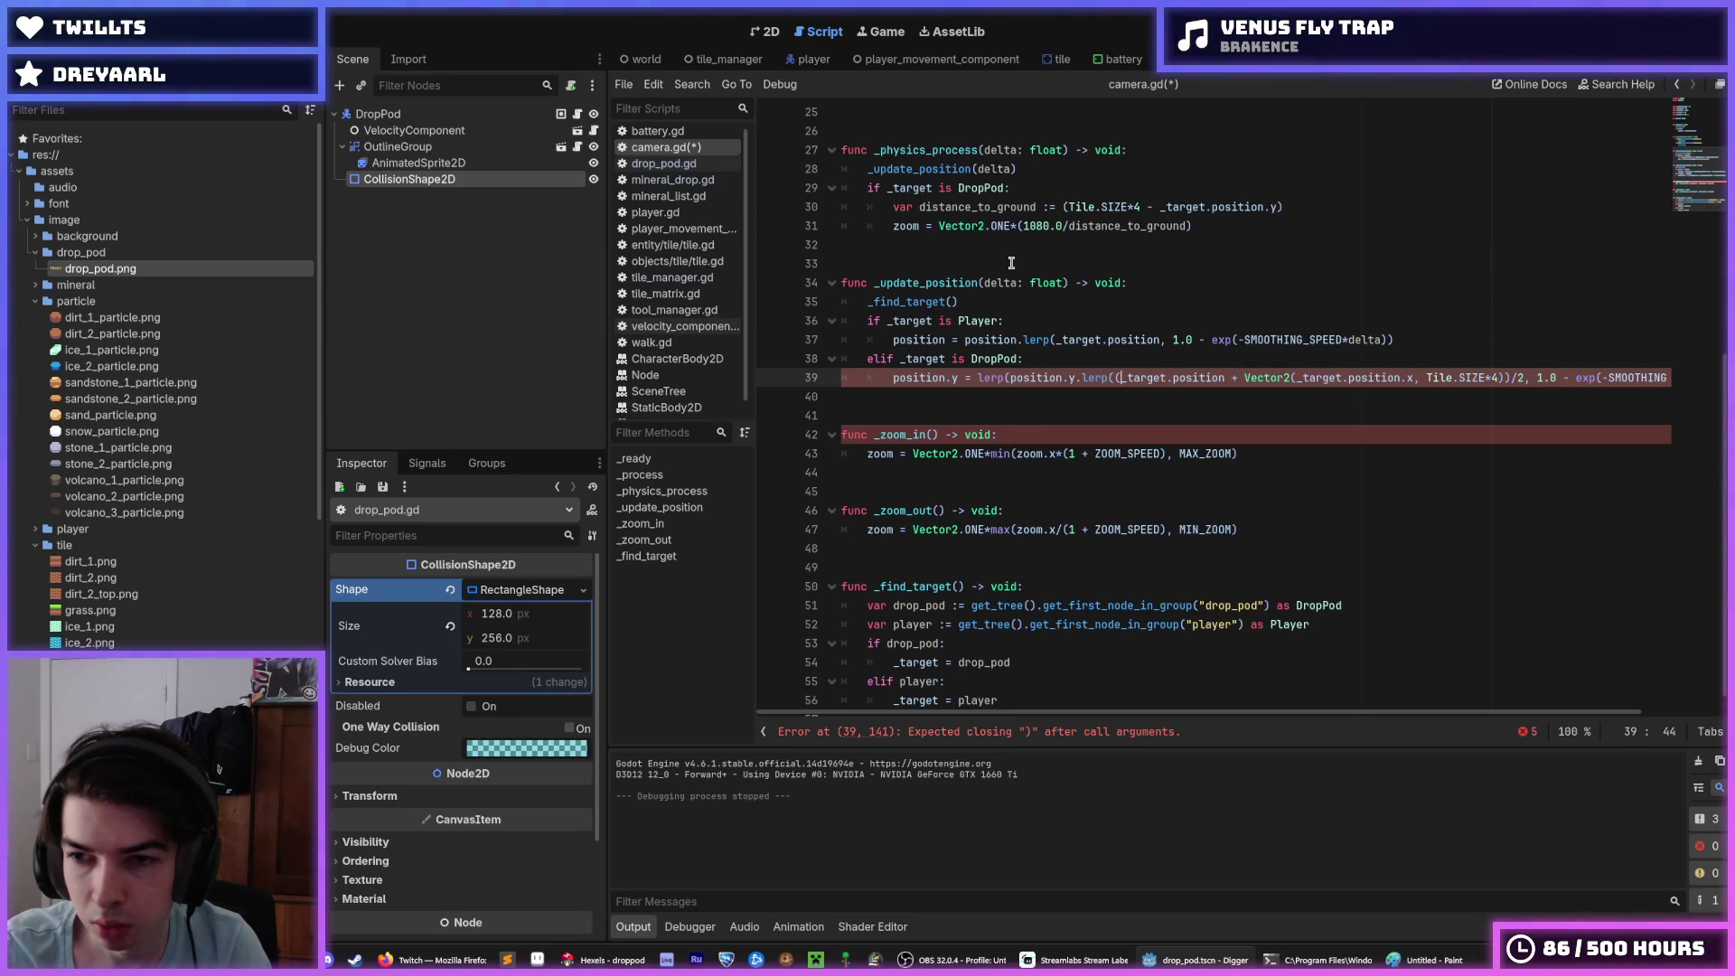
pyautogui.hotkey('ctrl', 'shift', 'z')
pyautogui.hotkey('ctrl', 'shift', 'z')
pyautogui.hotkey('ctrl', 'shift', 'z')
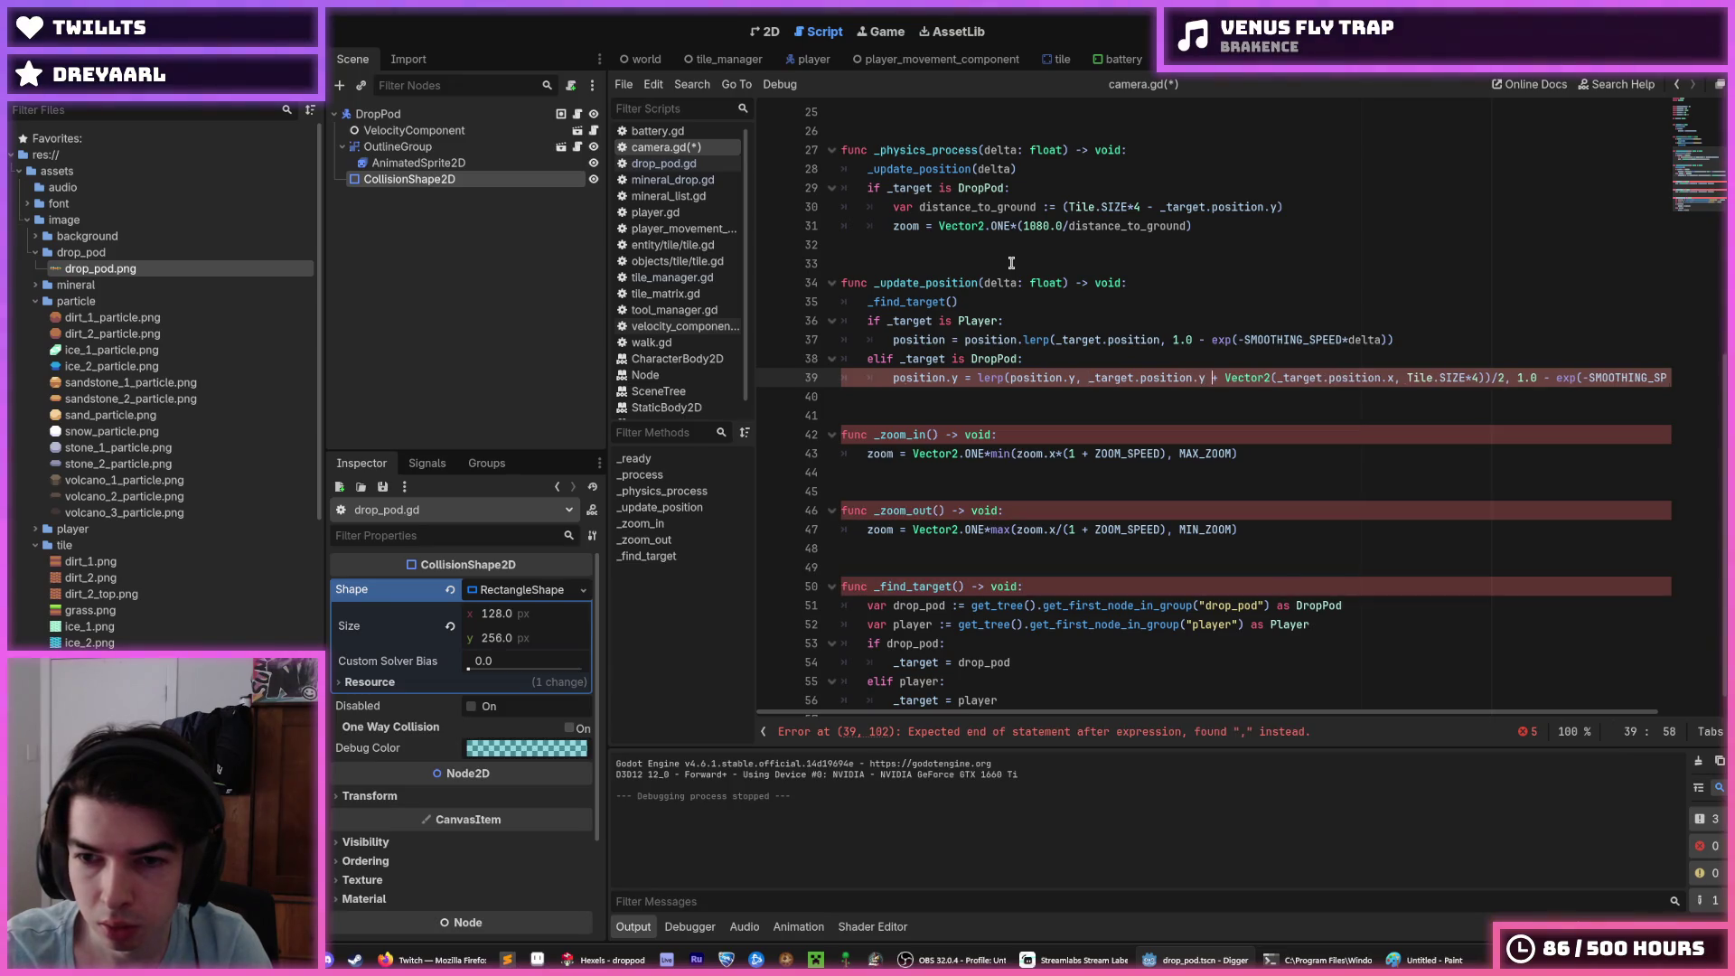
# Step: Drop the Vector2 wrapper so the target becomes (_target.position.x + Tile.SIZE*4)/2, then duplicate the smoothing line
pyautogui.press('BackSpace')
pyautogui.press('BackSpace')
pyautogui.press('BackSpace')
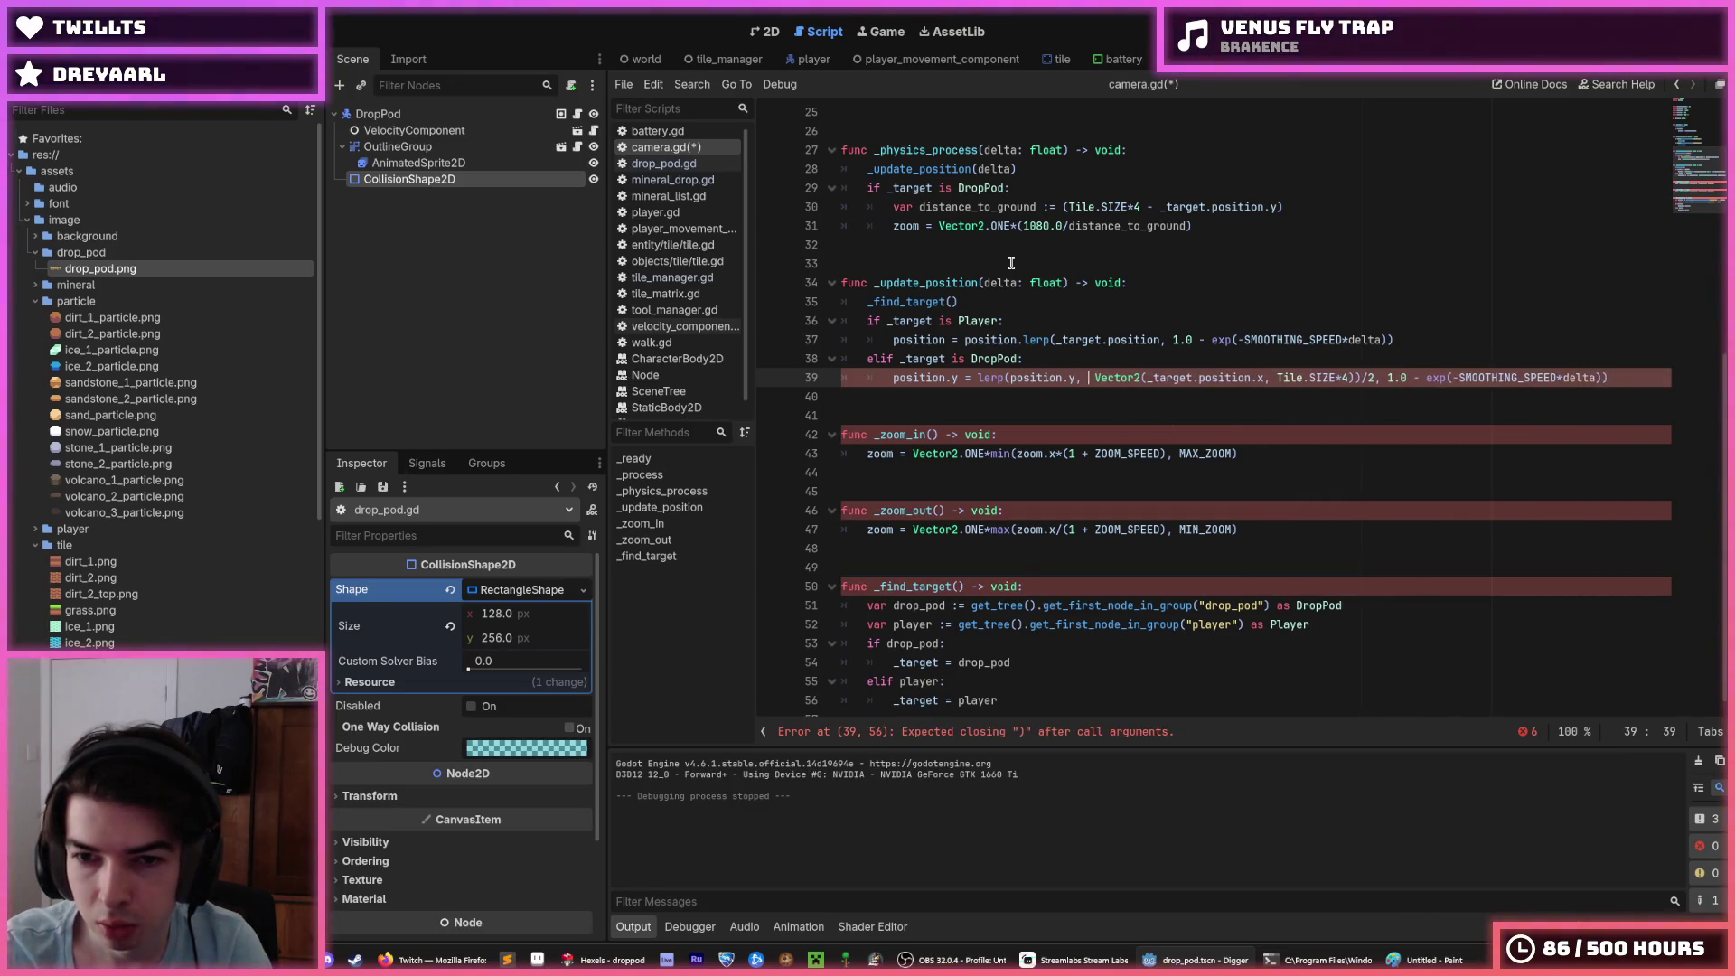
pyautogui.press('Right')
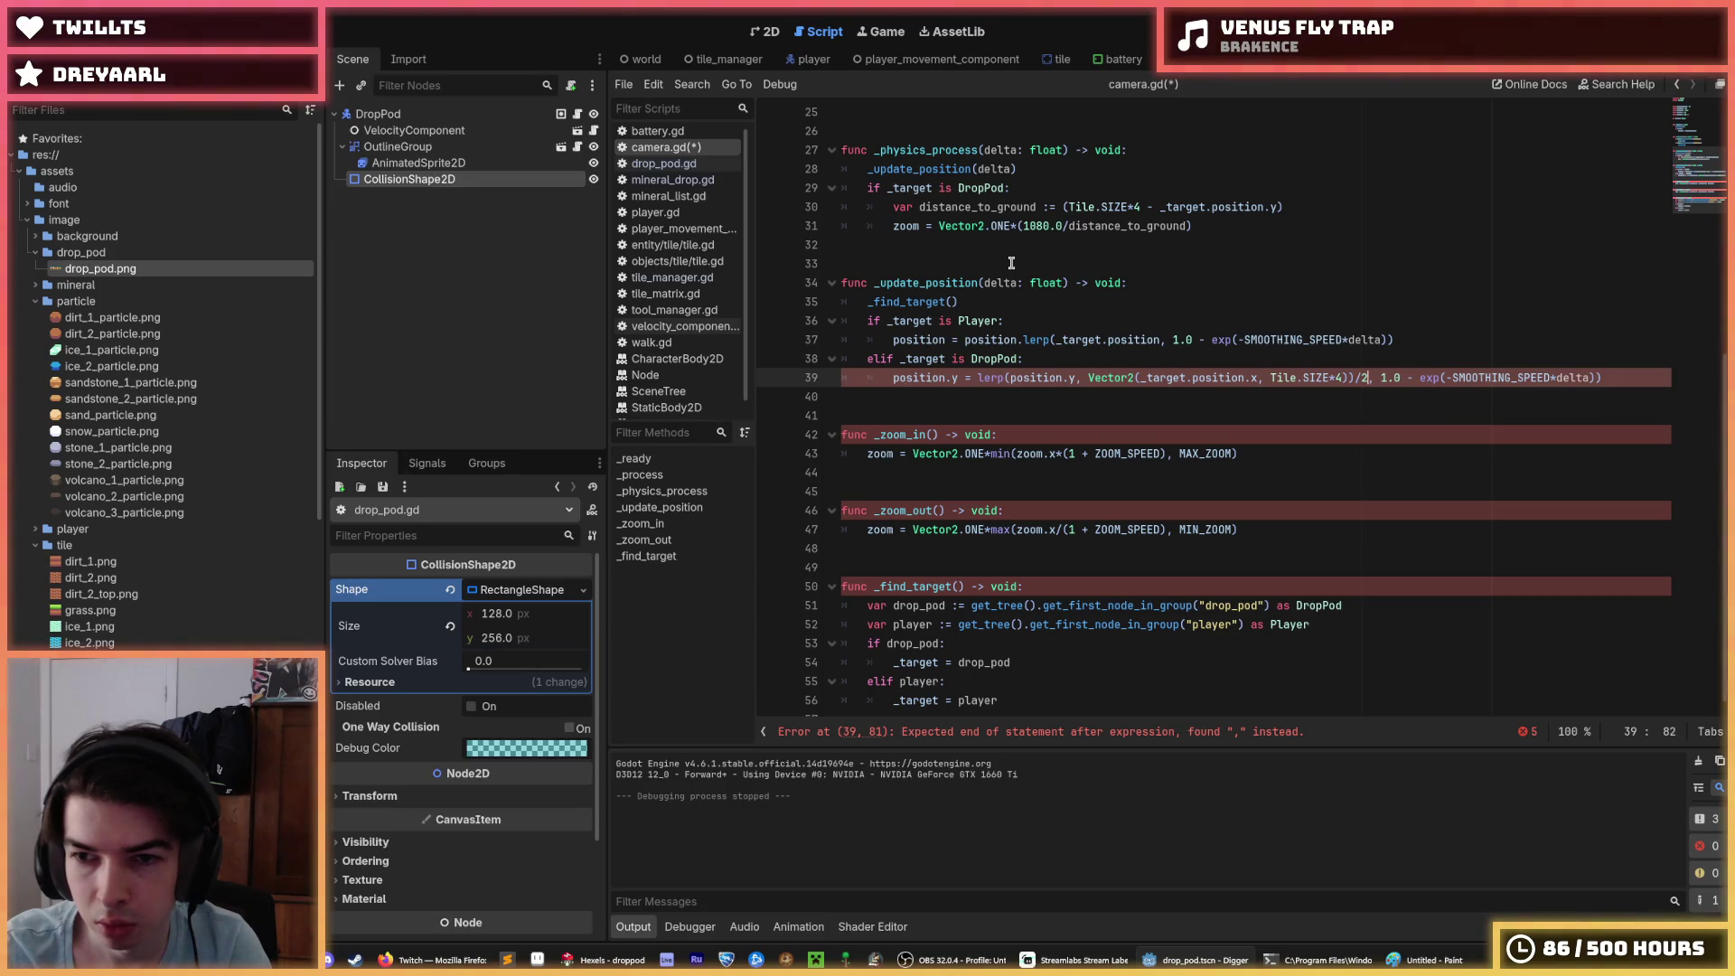
pyautogui.press('Left')
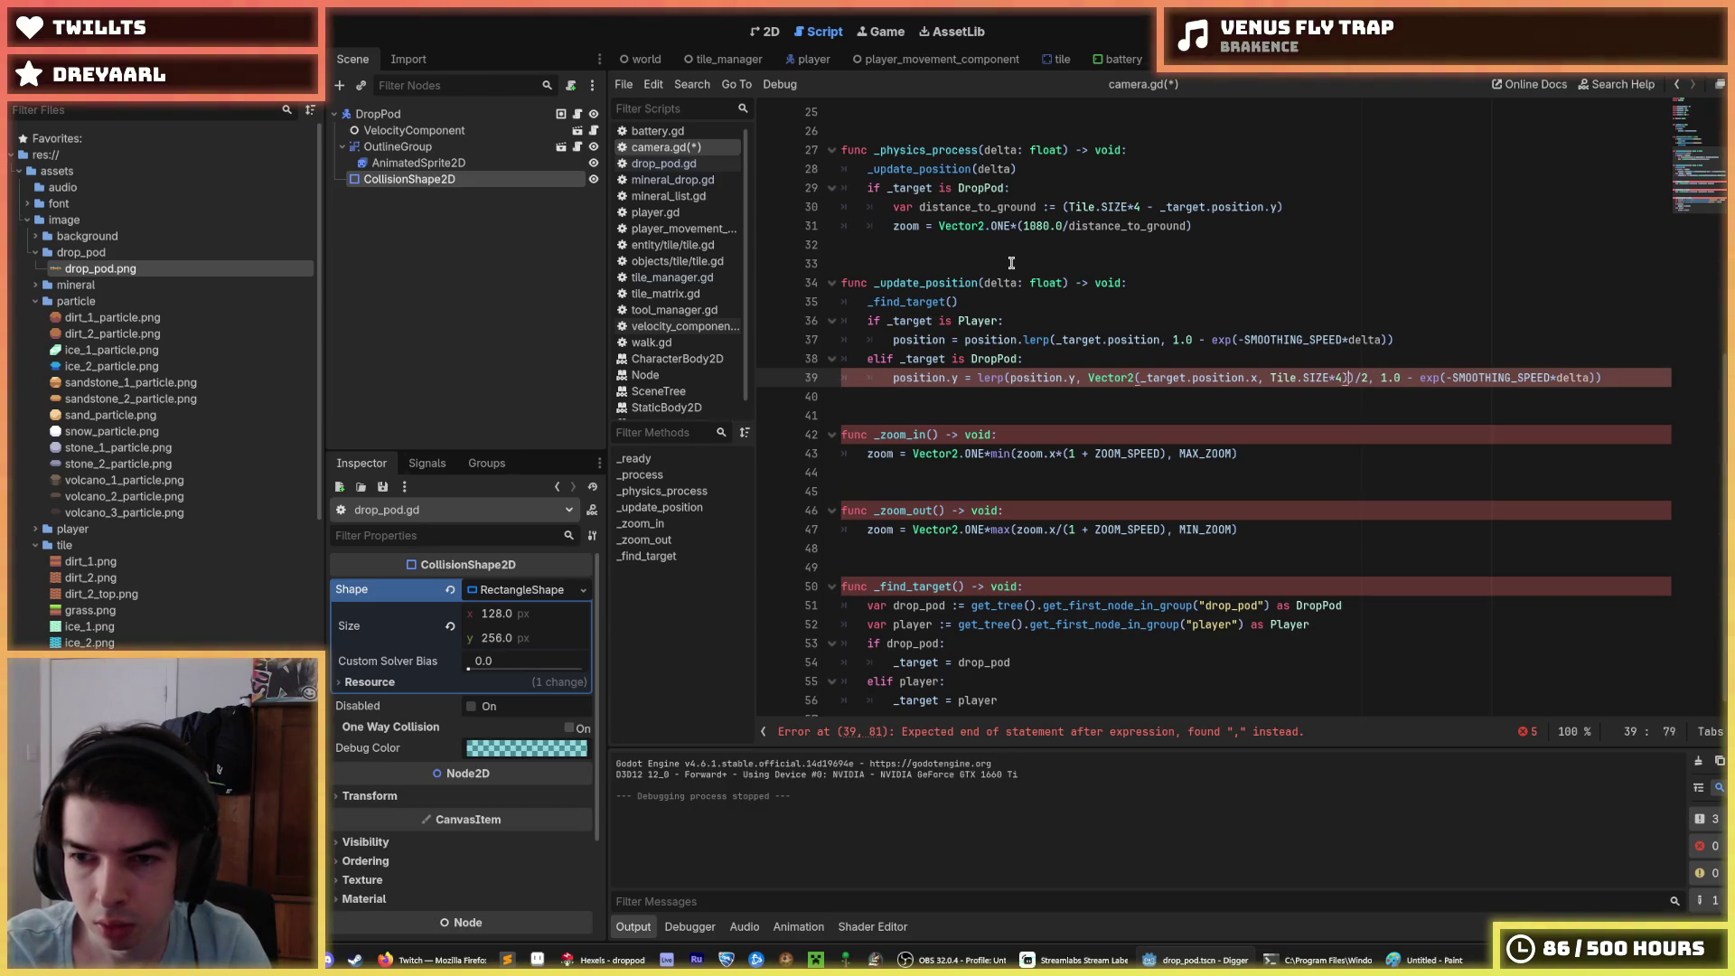
pyautogui.press('Left')
pyautogui.press('Left')
pyautogui.press('Left')
pyautogui.press('BackSpace')
pyautogui.press('BackSpace')
pyautogui.press('BackSpace')
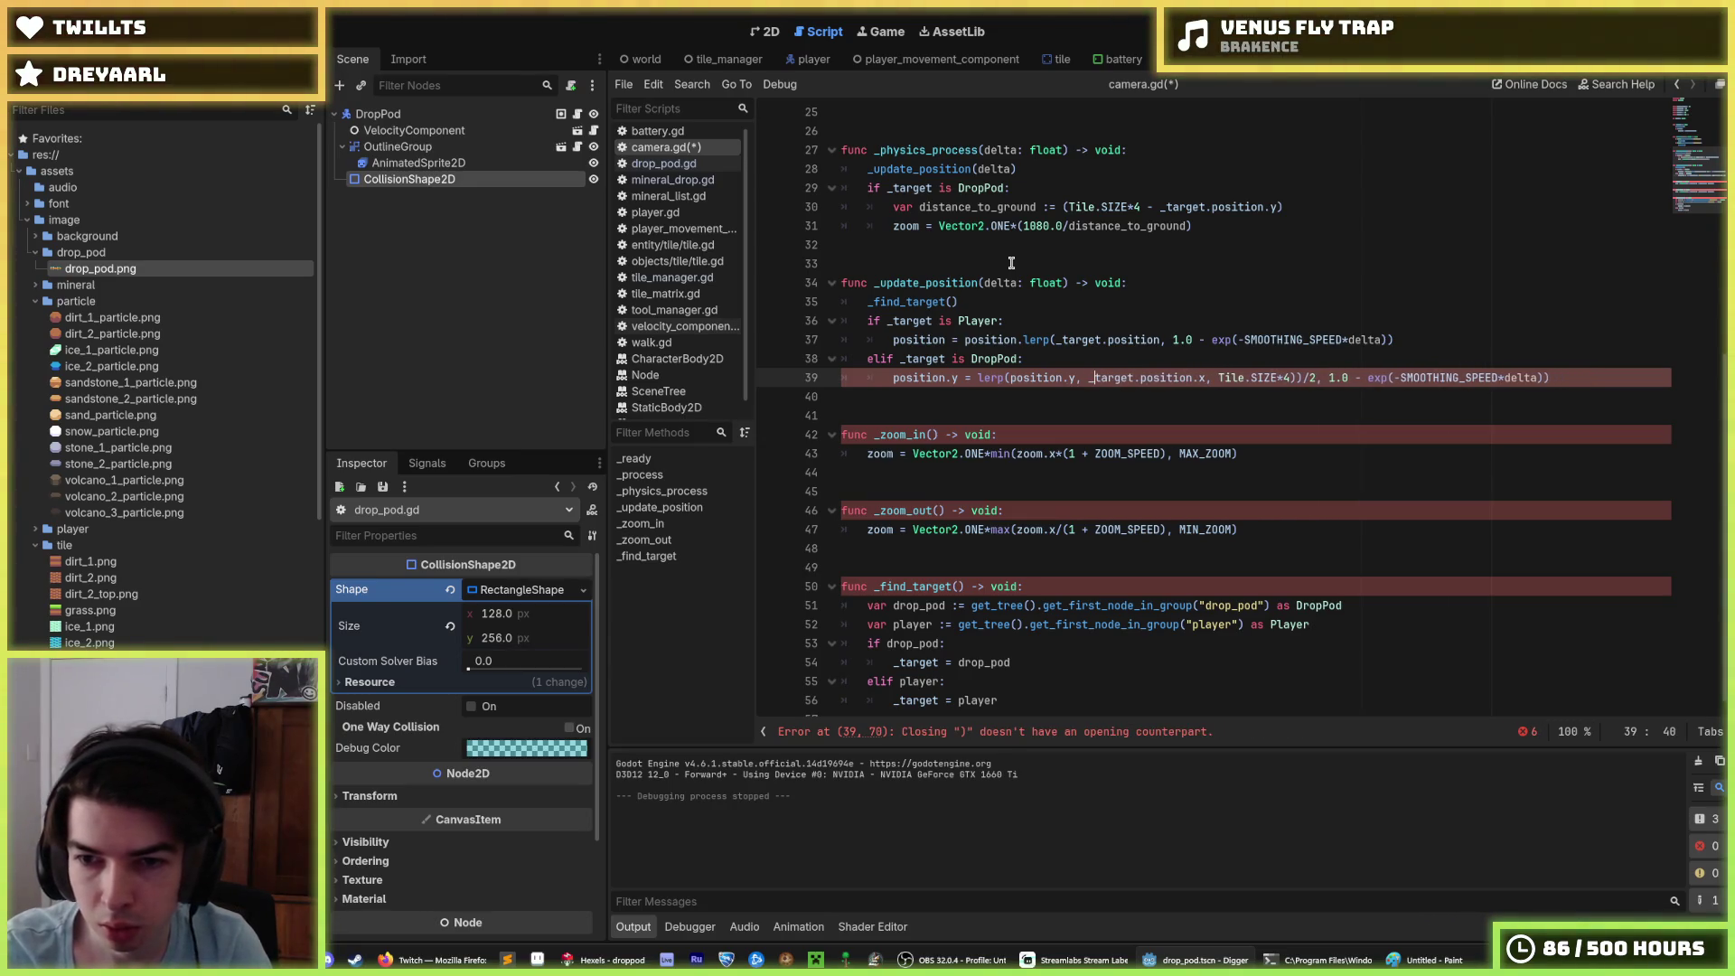
pyautogui.press('Right')
pyautogui.press('Right')
pyautogui.press('Right')
pyautogui.press('Delete')
pyautogui.write('+')
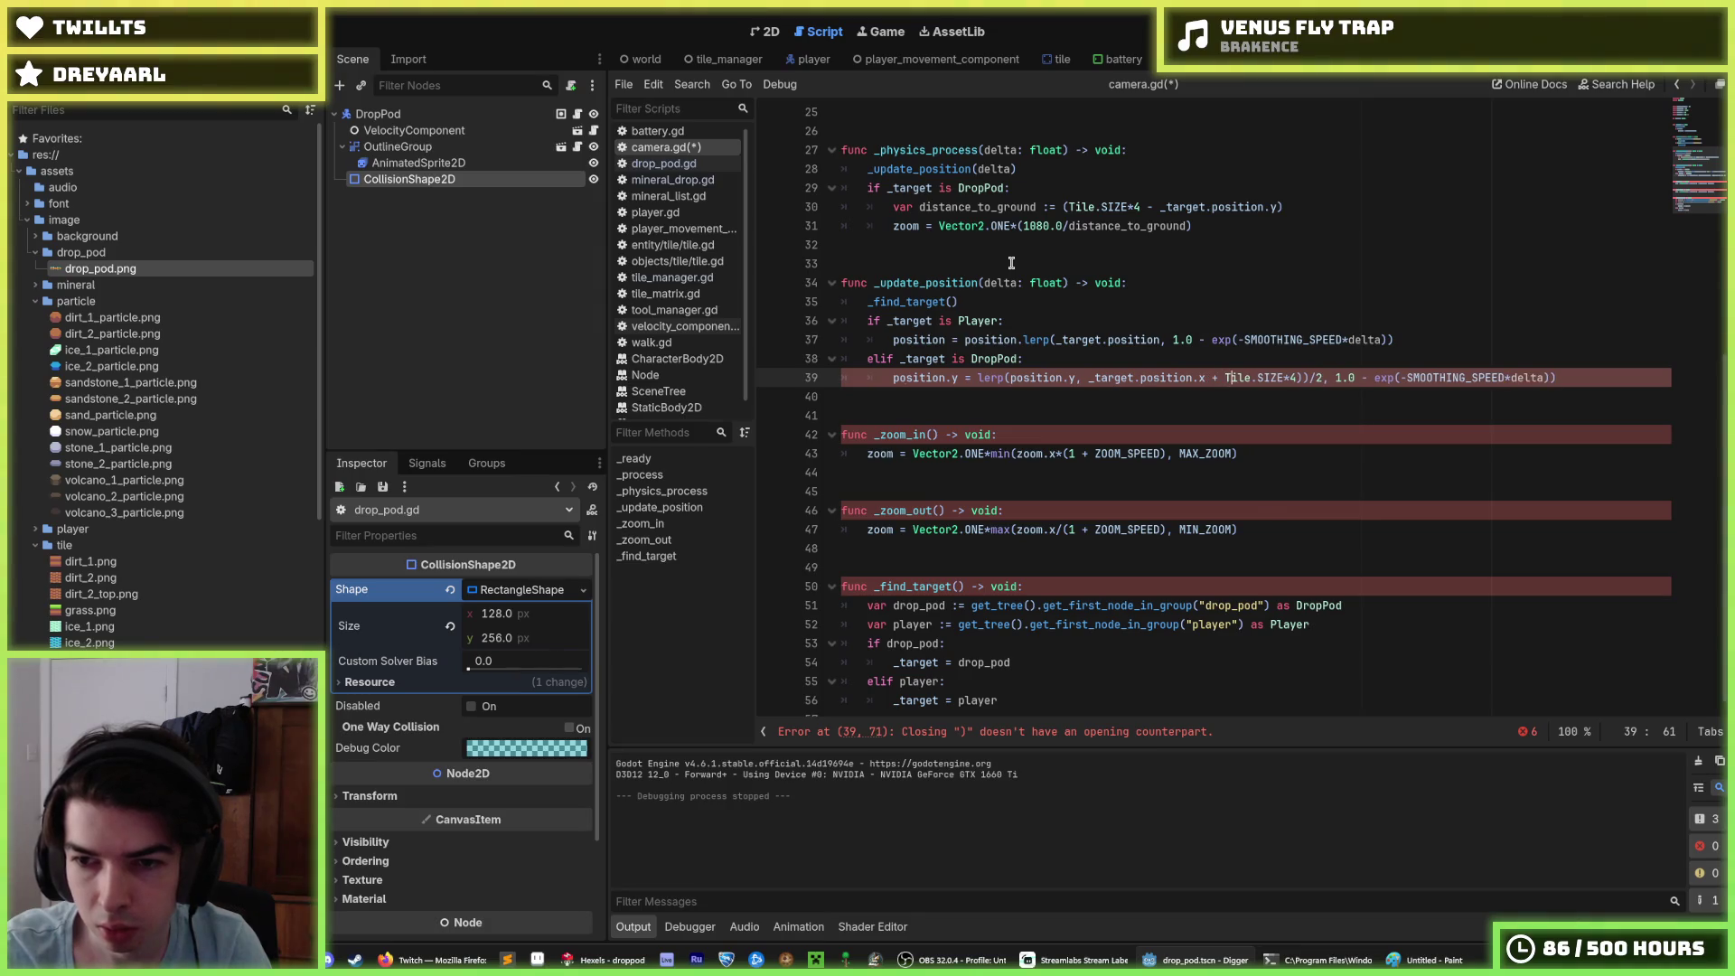
pyautogui.press('BackSpace')
pyautogui.press('Left')
pyautogui.press('Left')
pyautogui.press('Left')
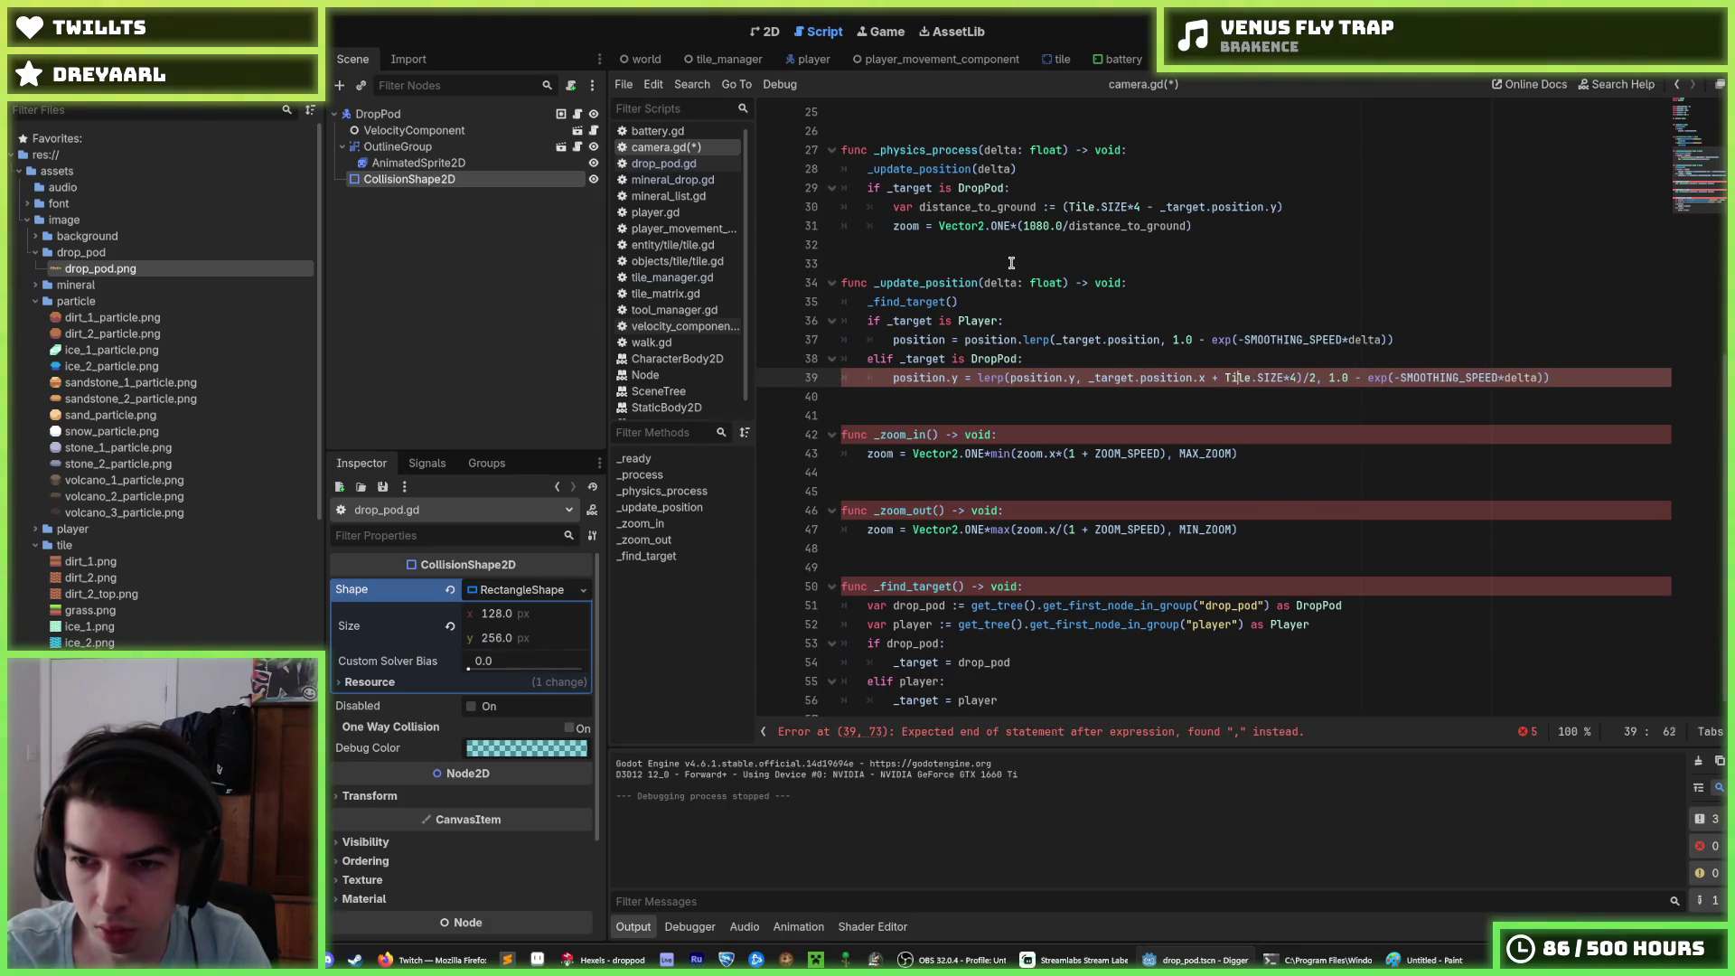
pyautogui.write('(')
pyautogui.press('End')
pyautogui.press('Up')
pyautogui.press('Up')
pyautogui.hotkey('ctrl', 'shift', 'd')
pyautogui.hotkey('alt', 'Down')
pyautogui.hotkey('alt', 'Down')
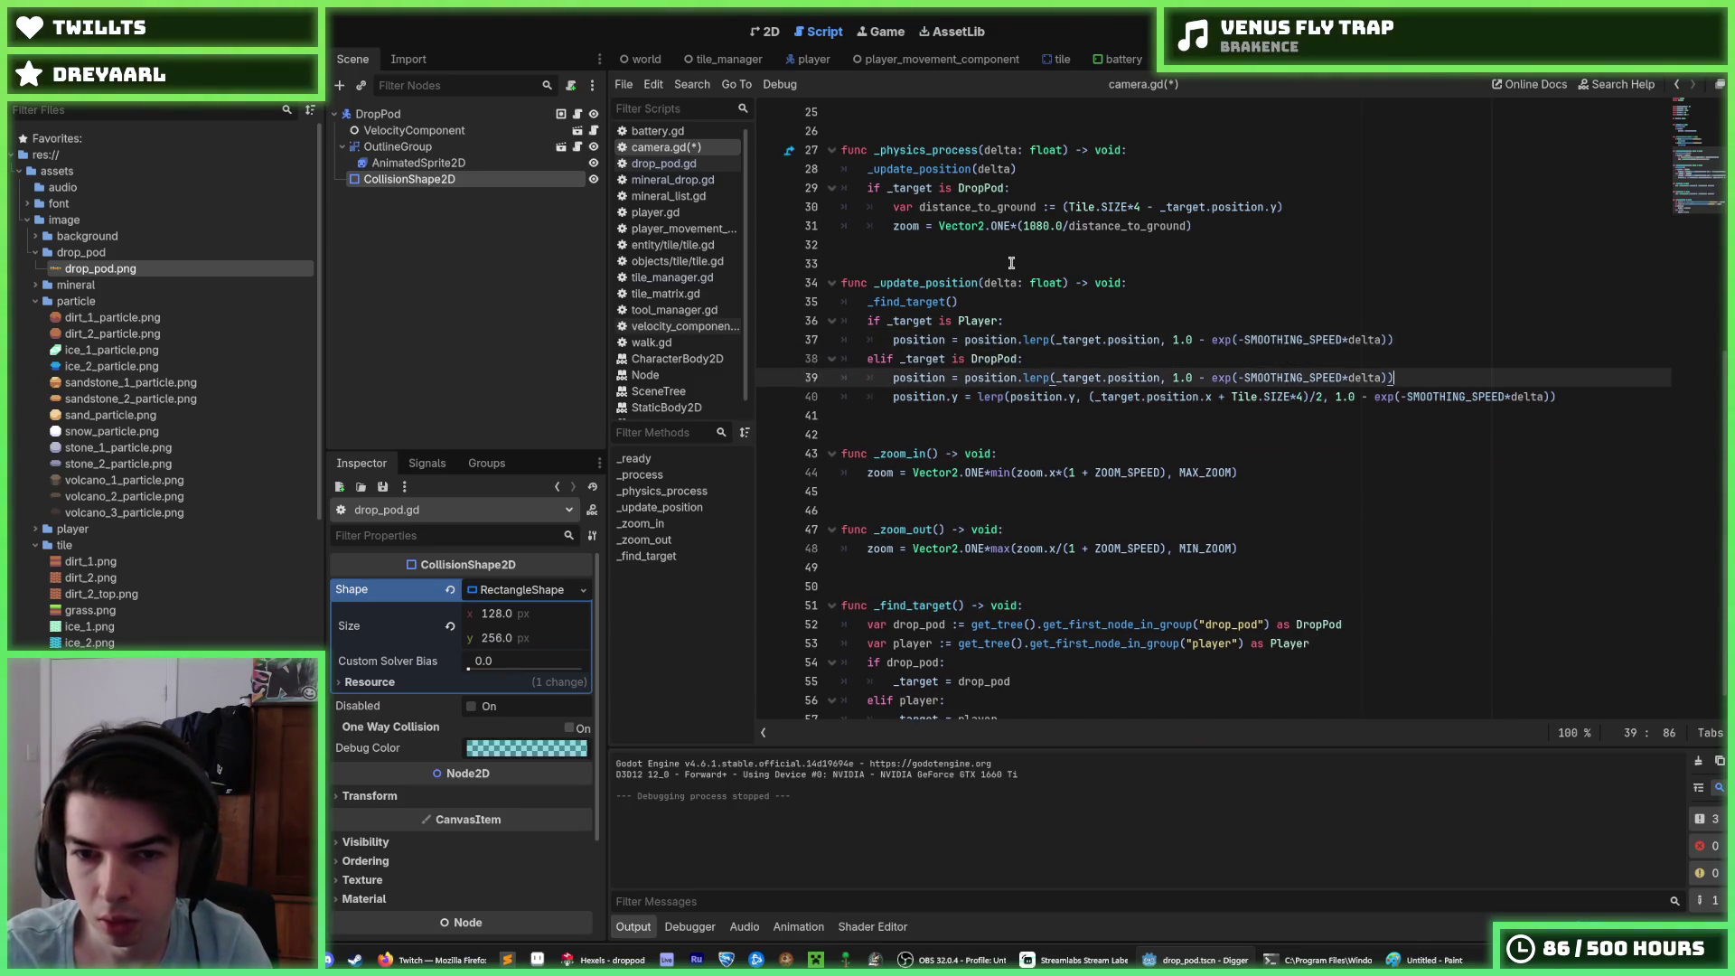
# Step: Make the copied line position.x = lerp(..., _target.position.x) and place it above the y line
pyautogui.press('Right')
pyautogui.press('Right')
pyautogui.press('Right')
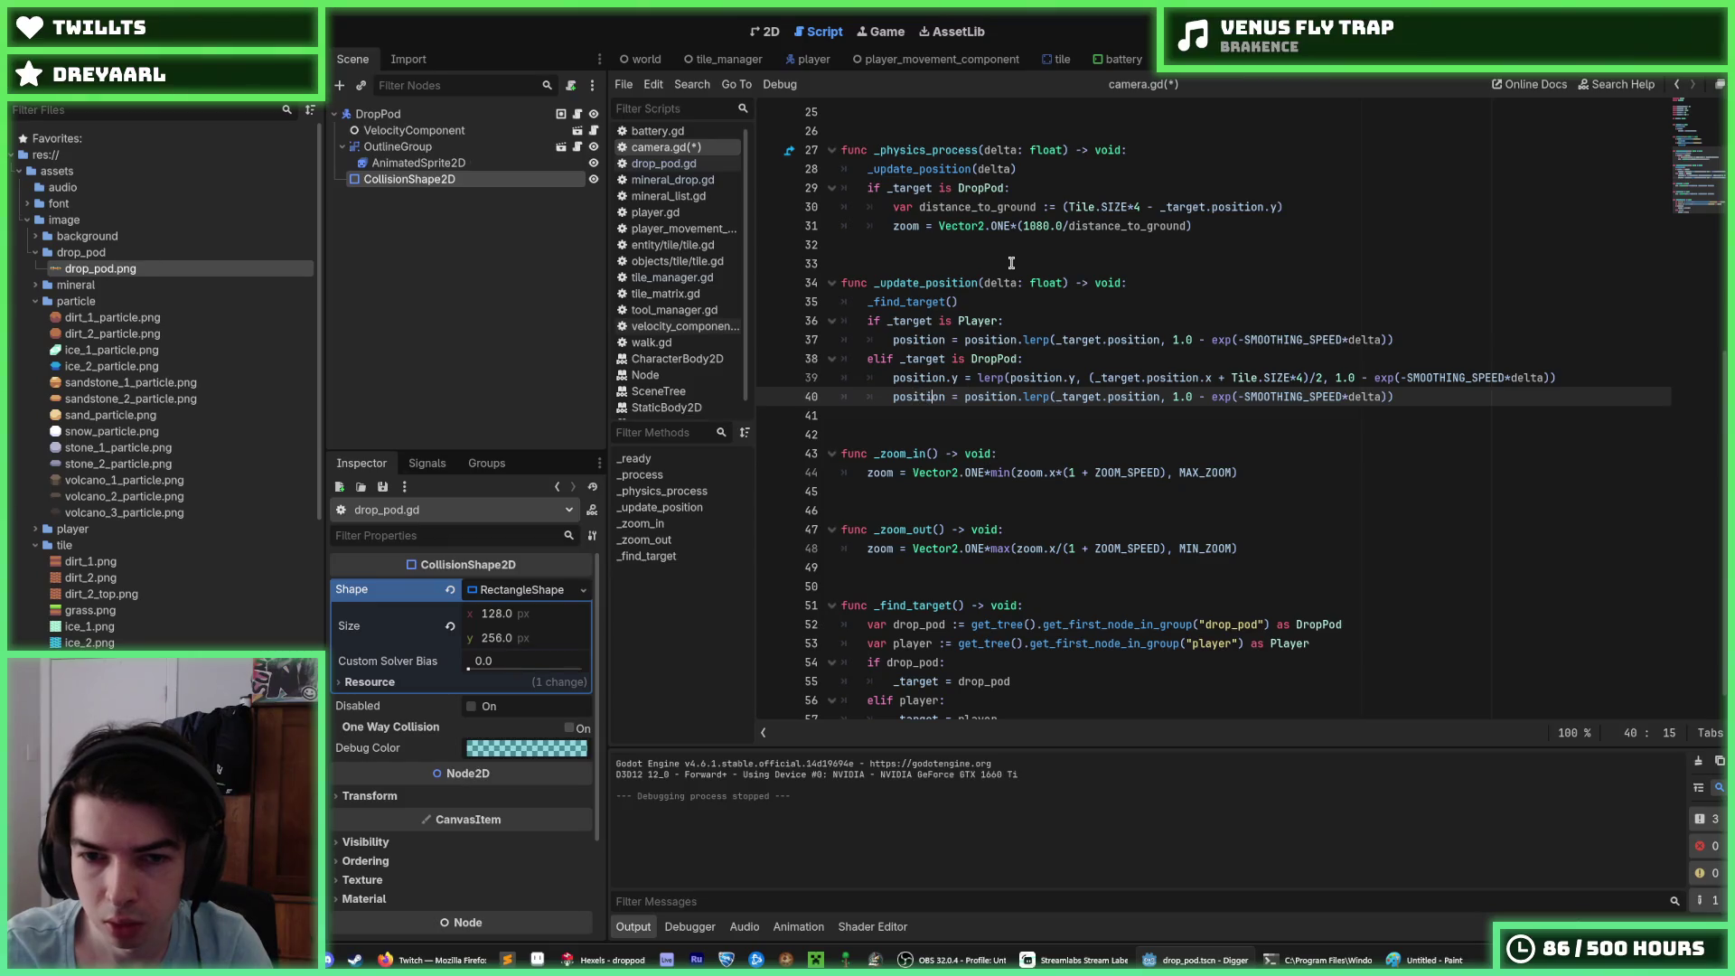
pyautogui.write('.x')
pyautogui.press('Right')
pyautogui.press('Right')
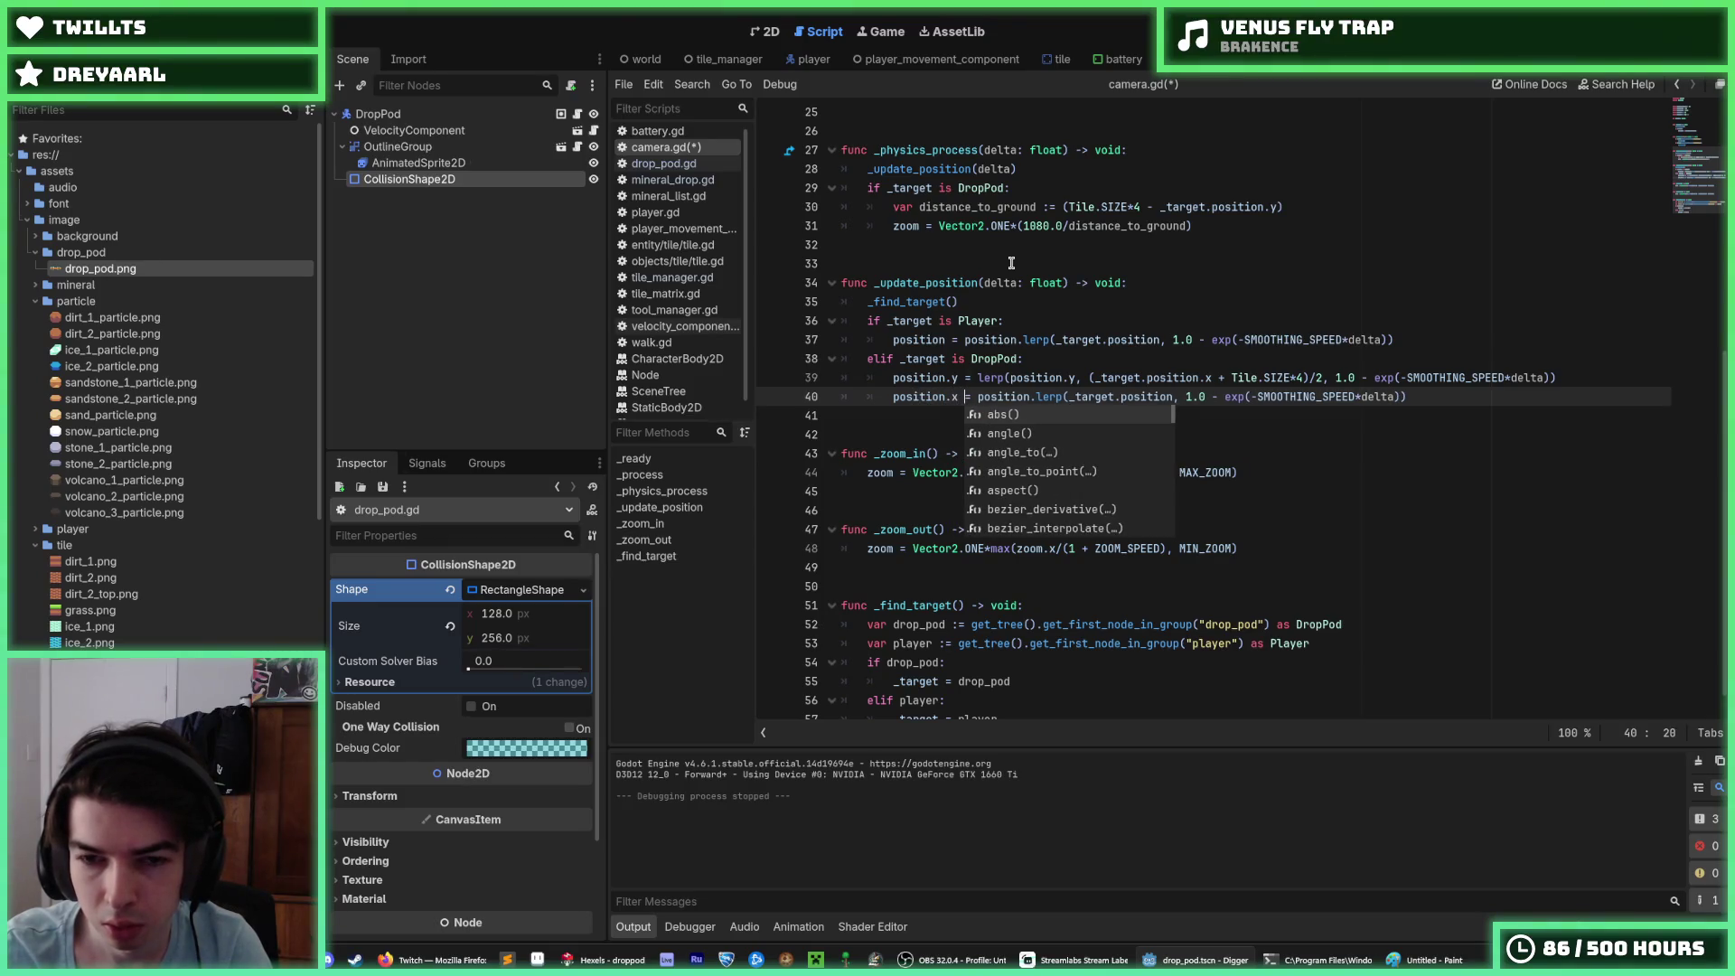
pyautogui.hotkey('ctrl', 'shift', 'Right')
pyautogui.write('l')
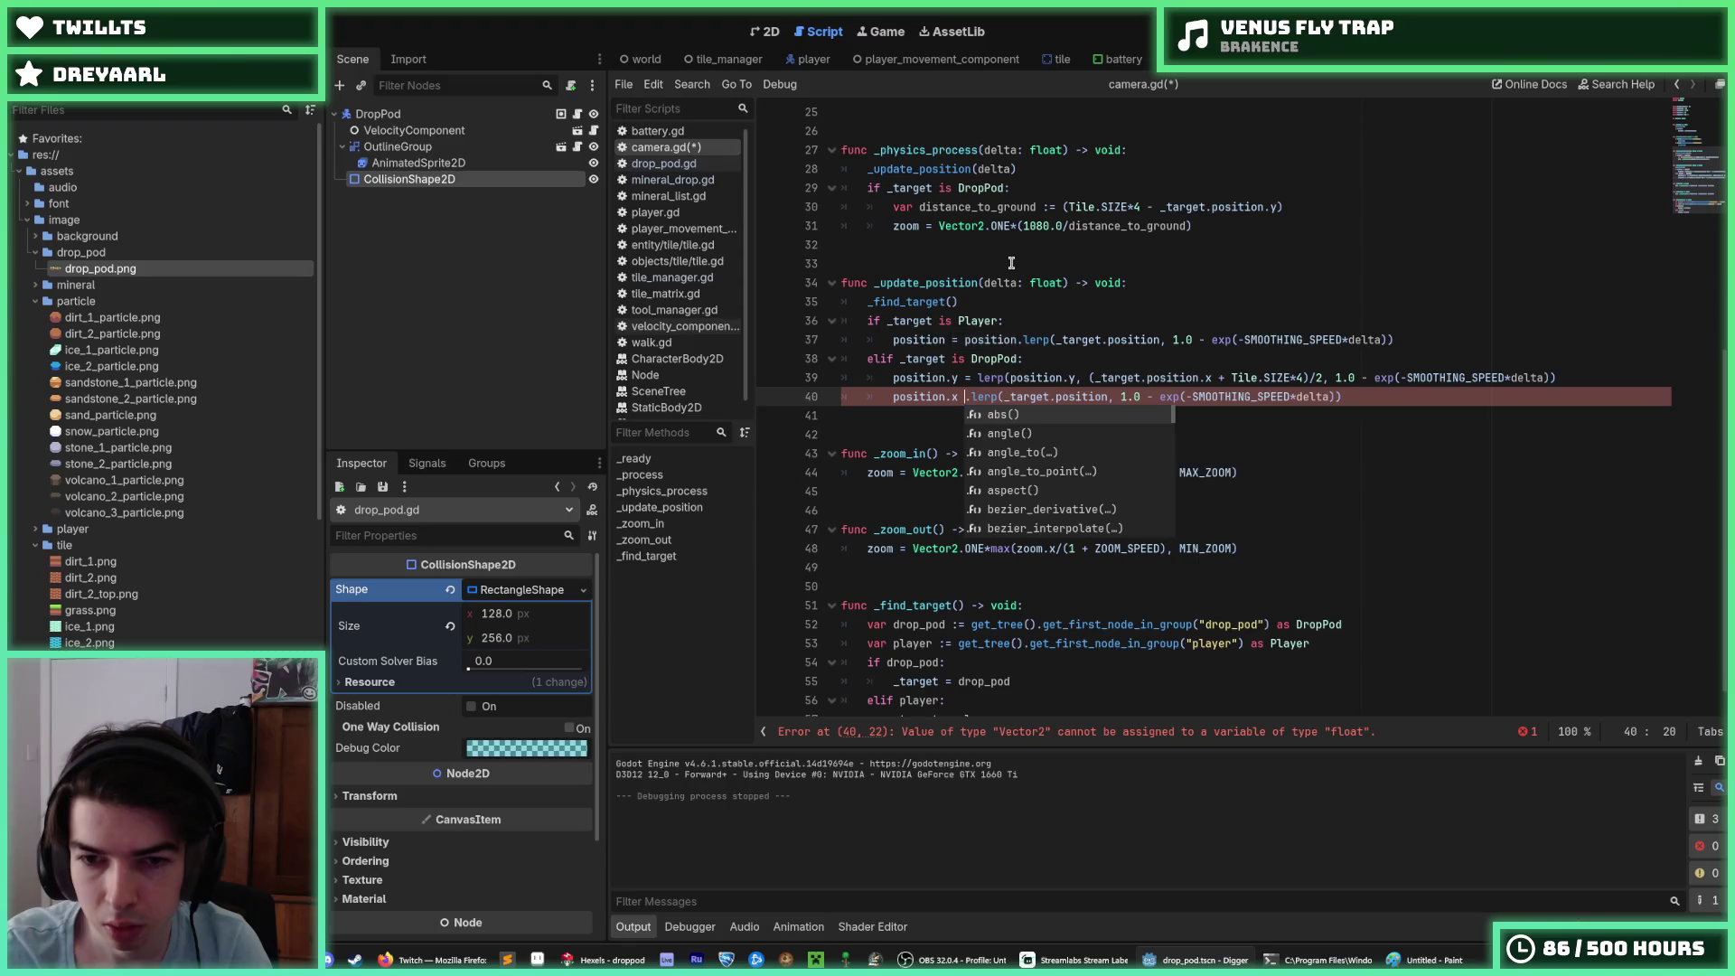
pyautogui.write('erp(')
pyautogui.press('Return')
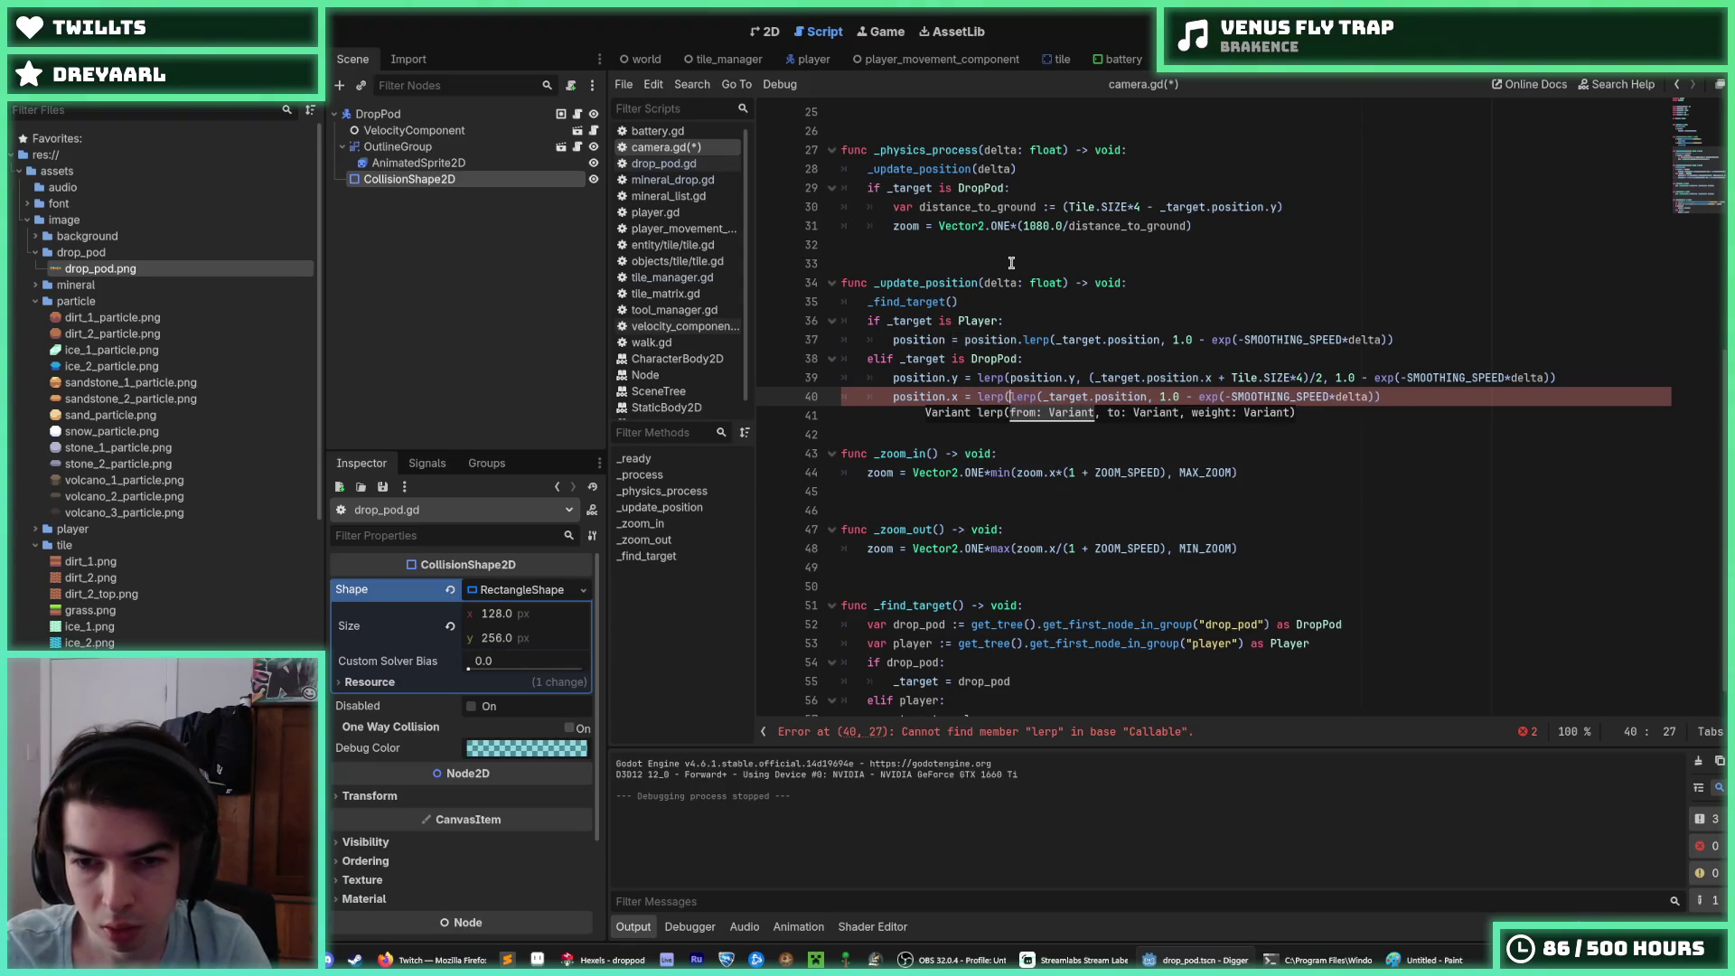
pyautogui.press('Delete')
pyautogui.press('Delete')
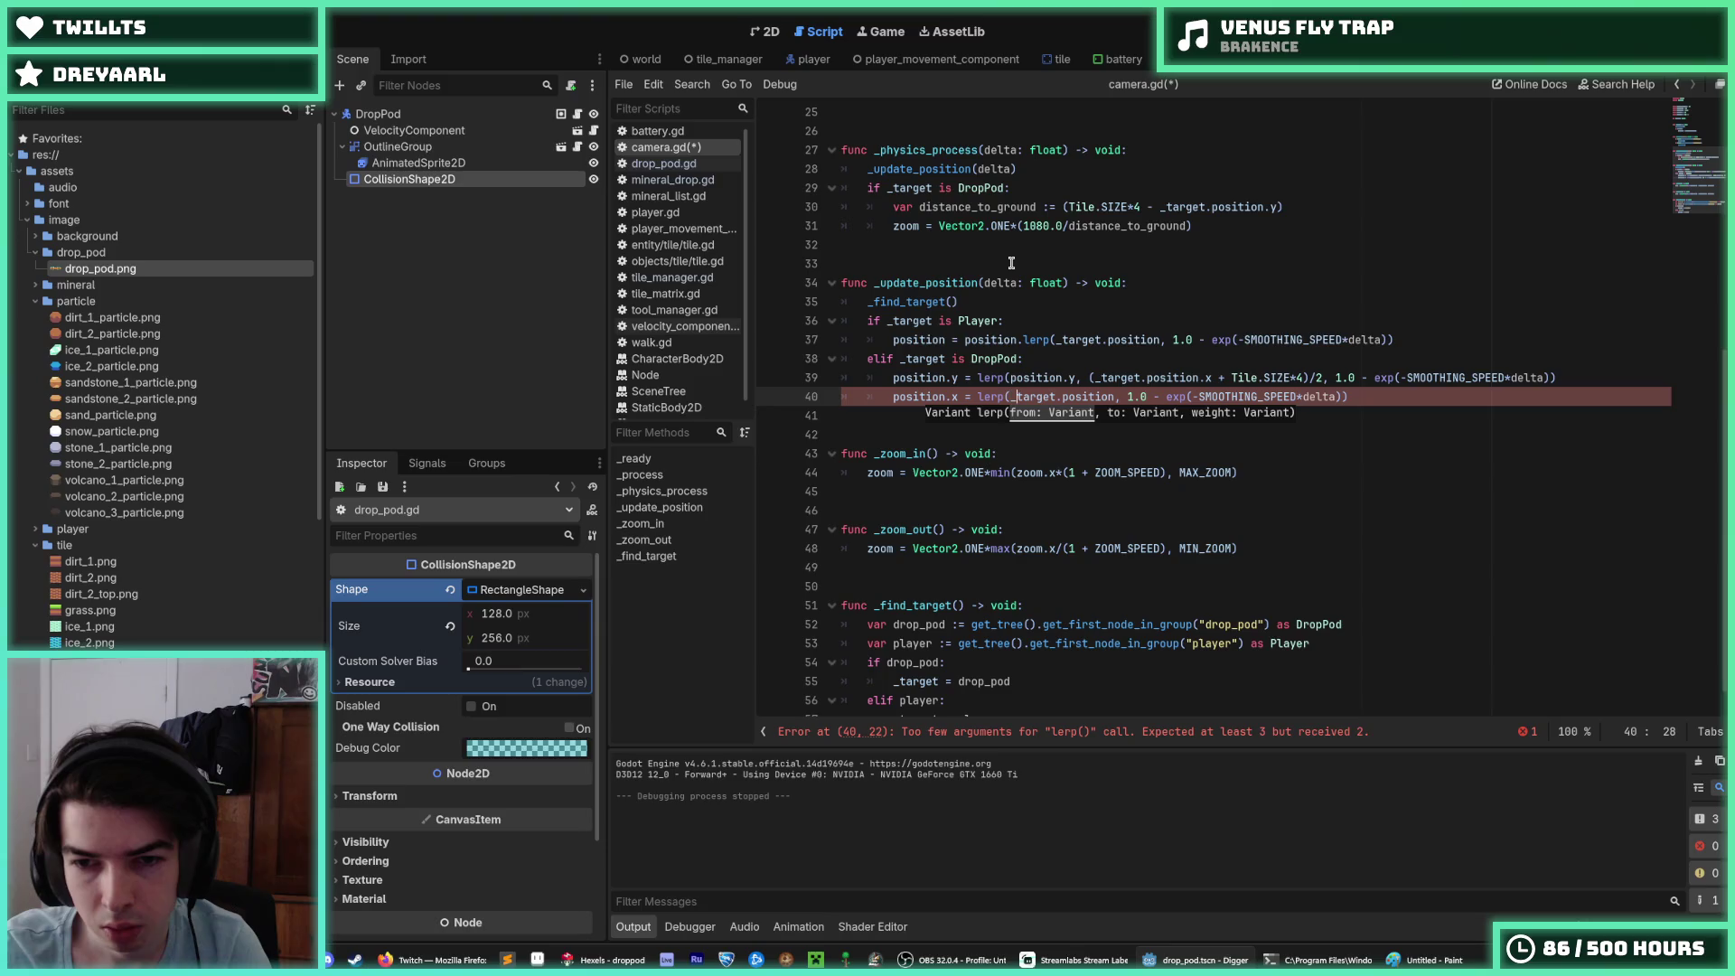
pyautogui.write('.x,')
pyautogui.press('End')
pyautogui.hotkey('ctrl', 's')
pyautogui.hotkey('alt', 'Up')
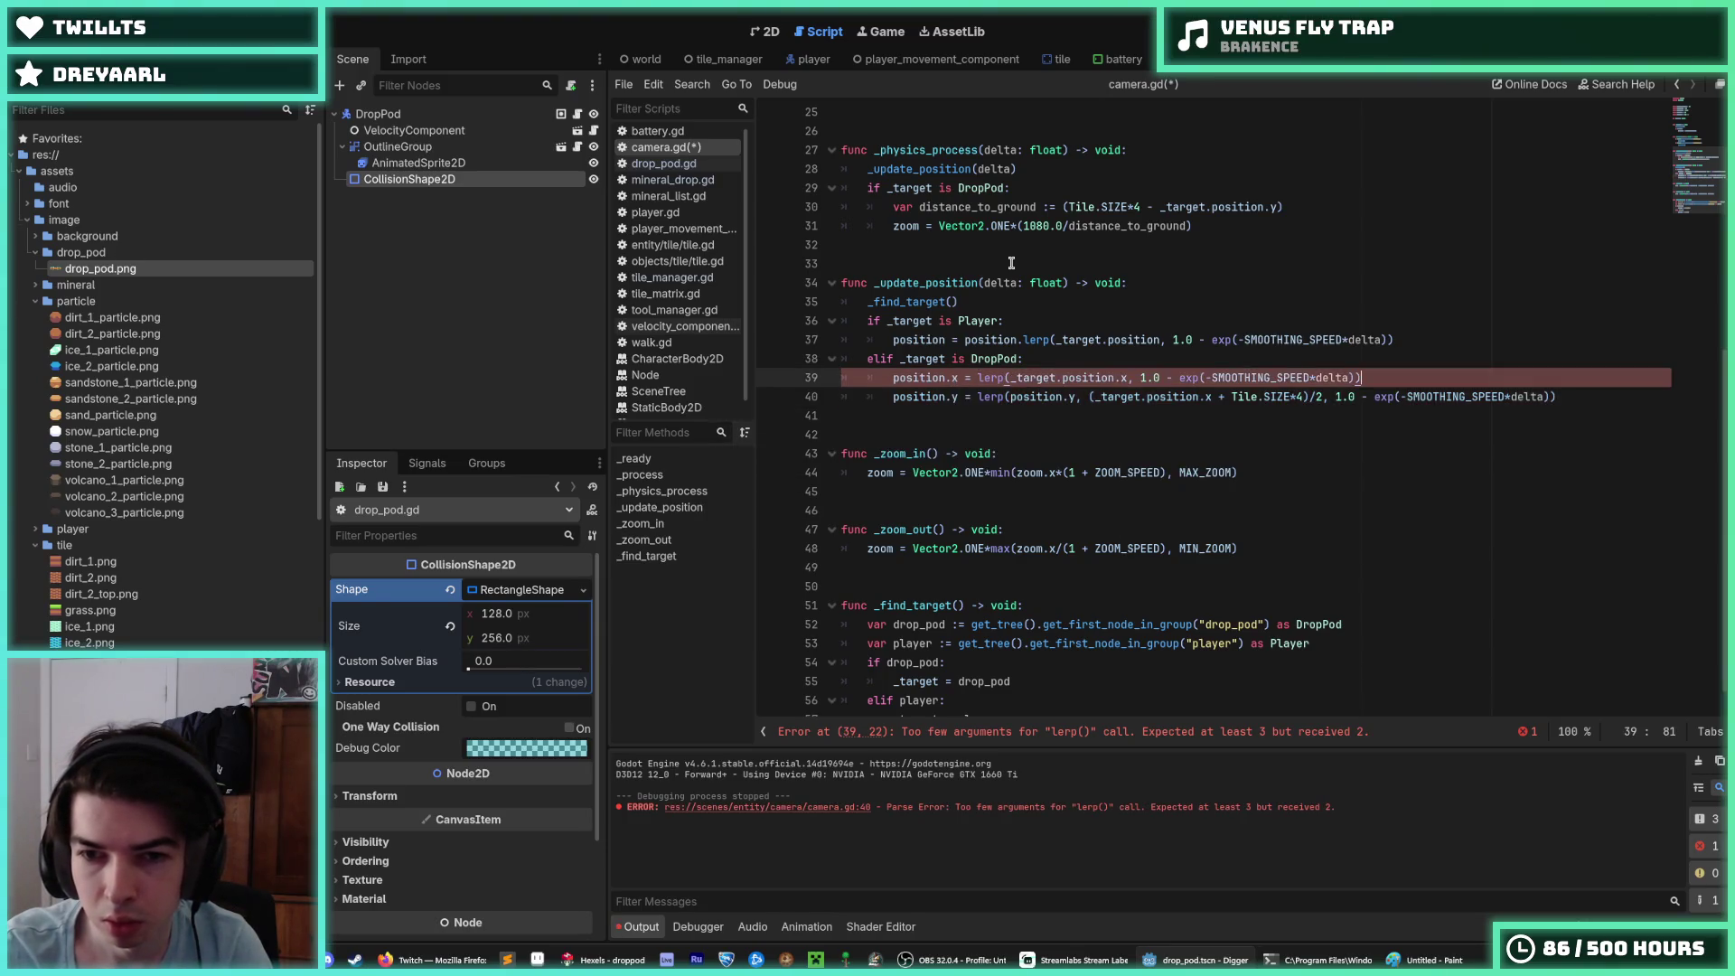
# Step: Add position.x as the first lerp argument, save, and review lines 37-40
pyautogui.press('Left')
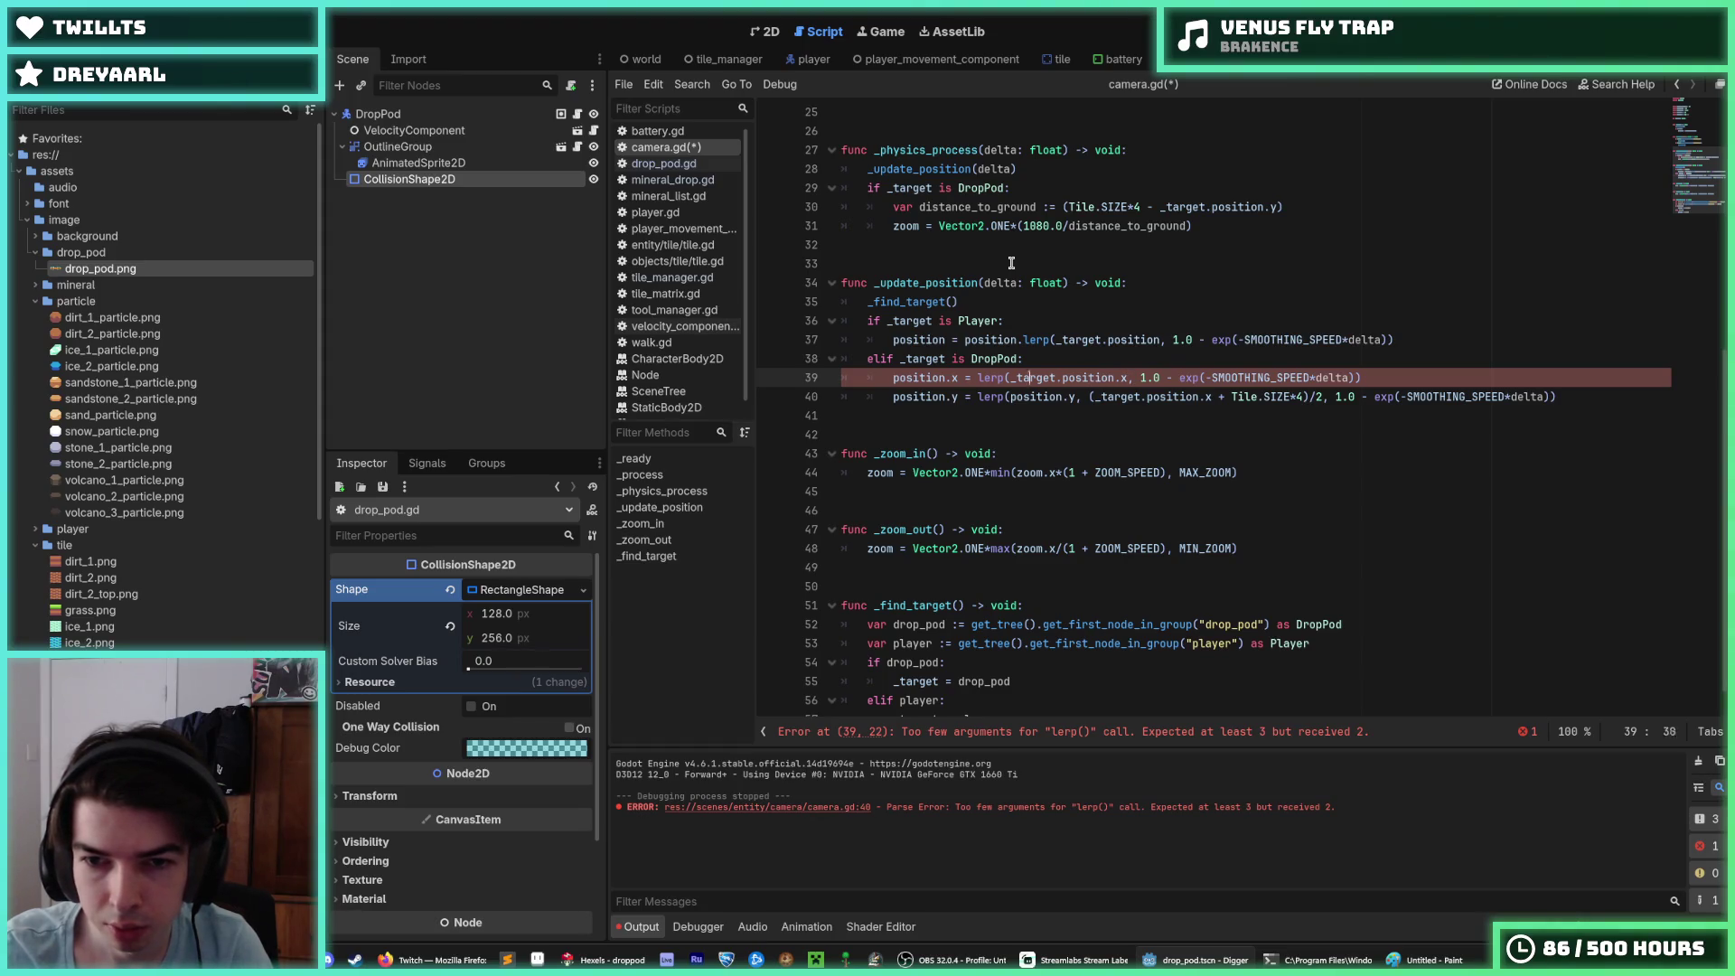
pyautogui.write('position.x')
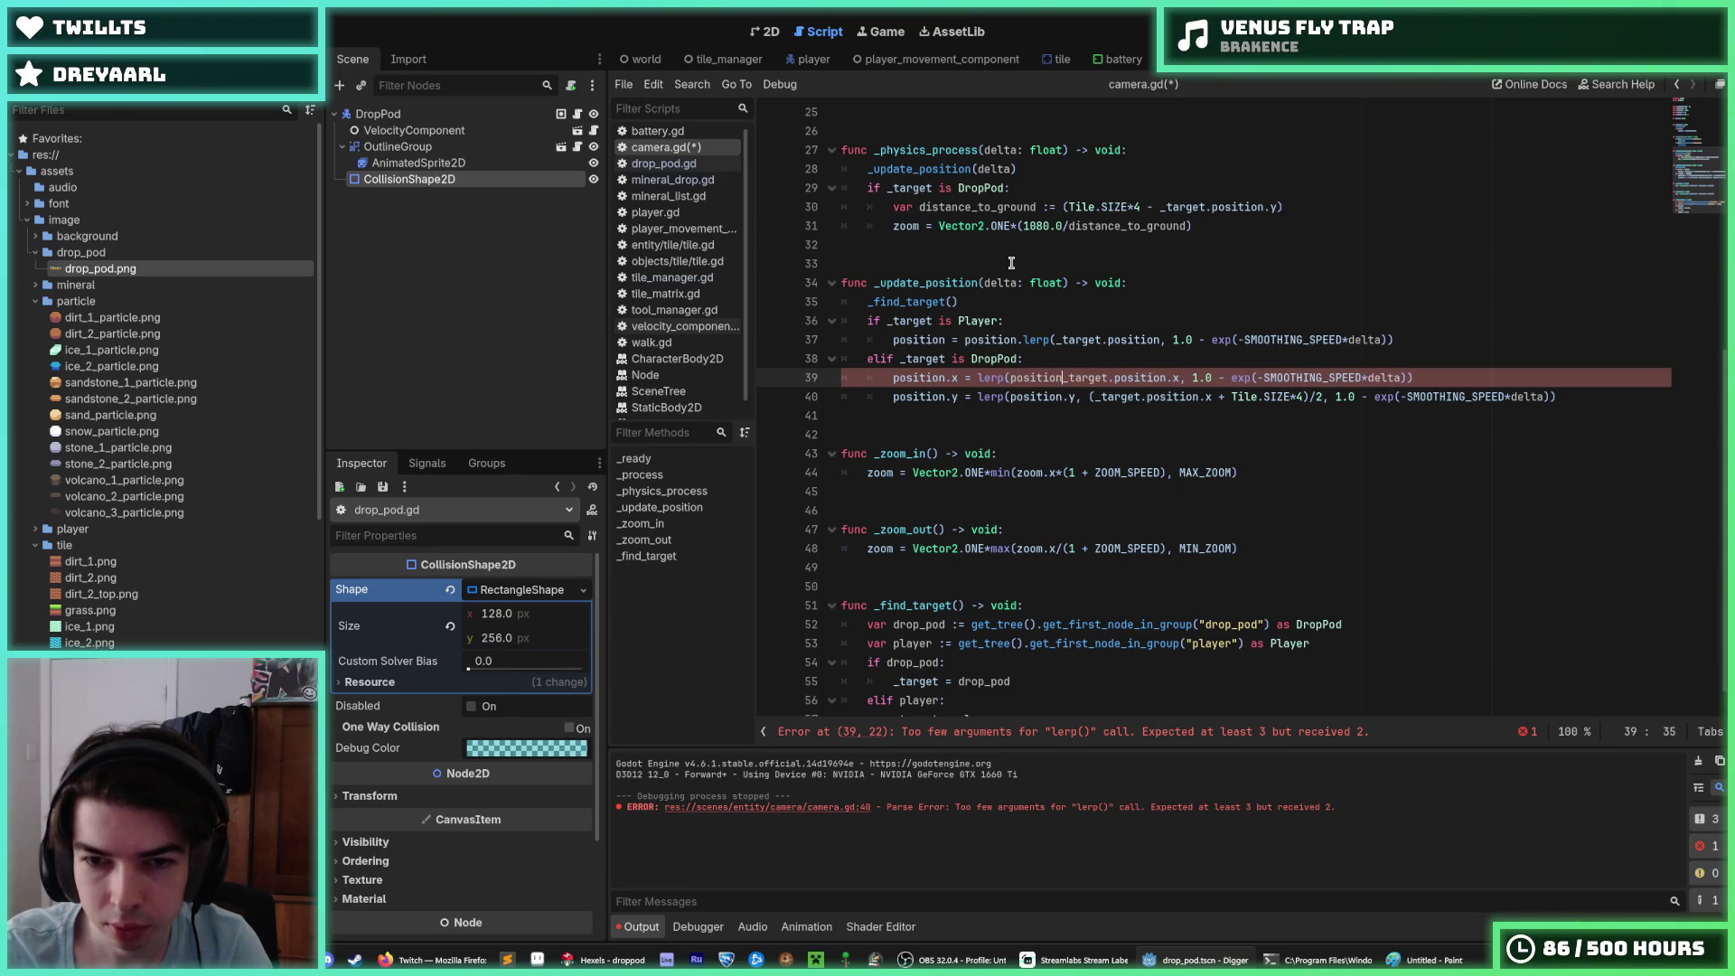
pyautogui.write(',')
pyautogui.hotkey('ctrl', 's')
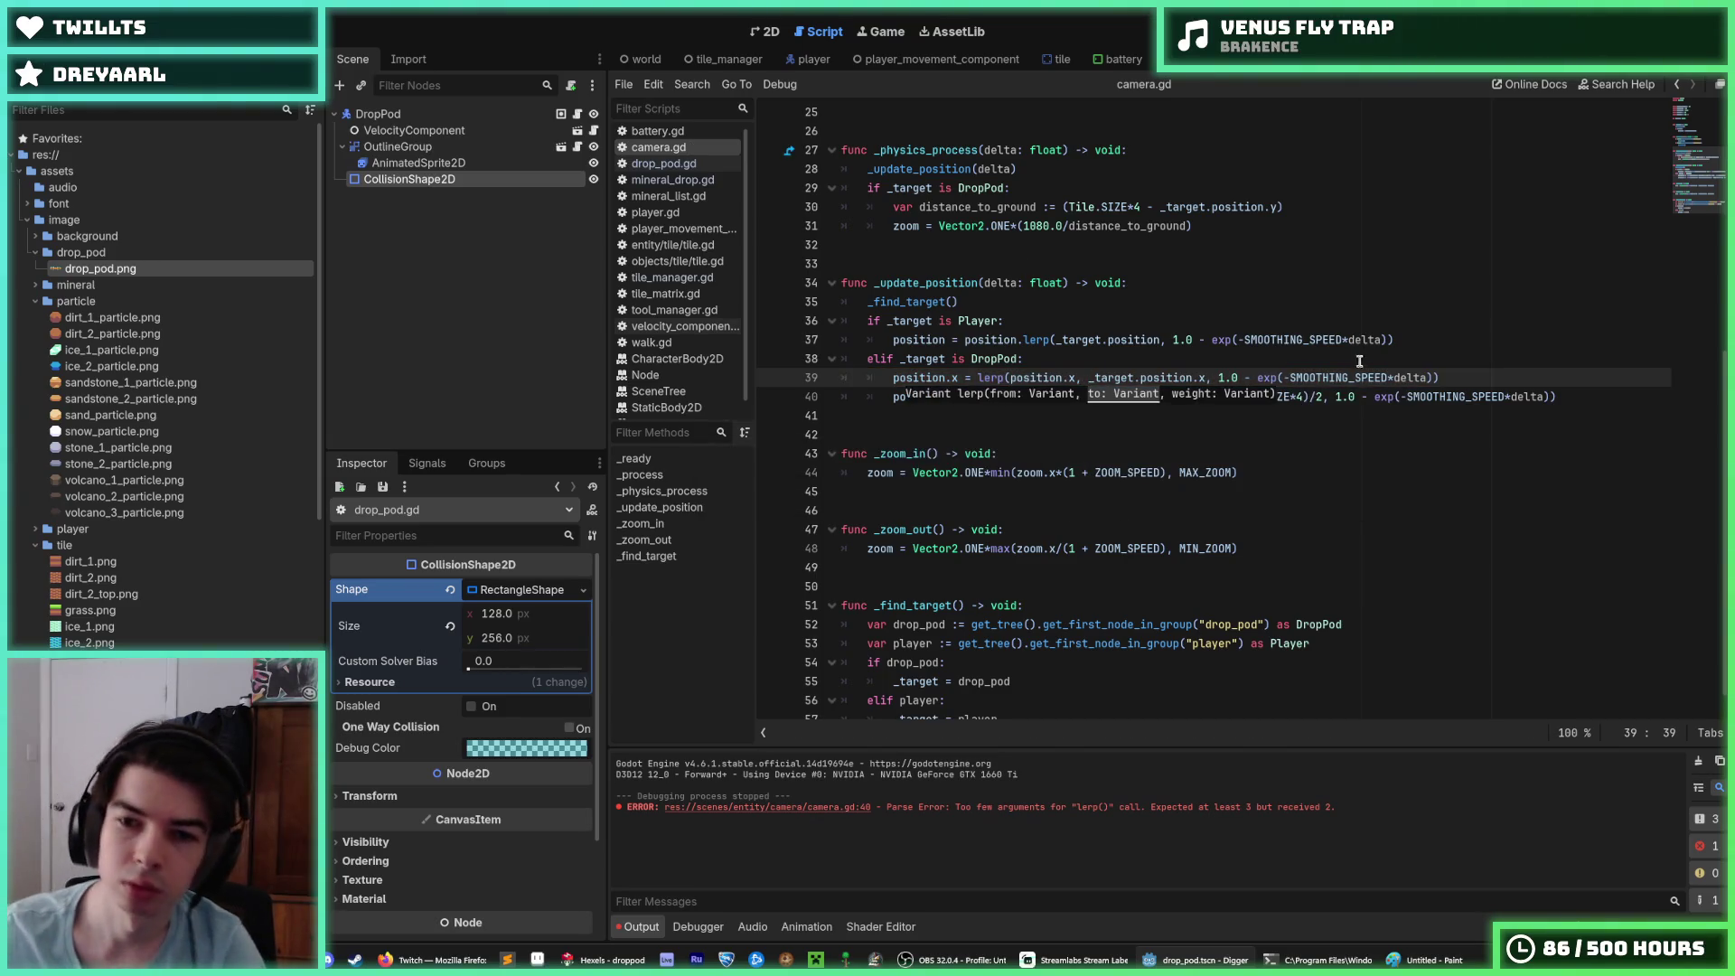
pyautogui.click(1374, 341)
pyautogui.click(1468, 378)
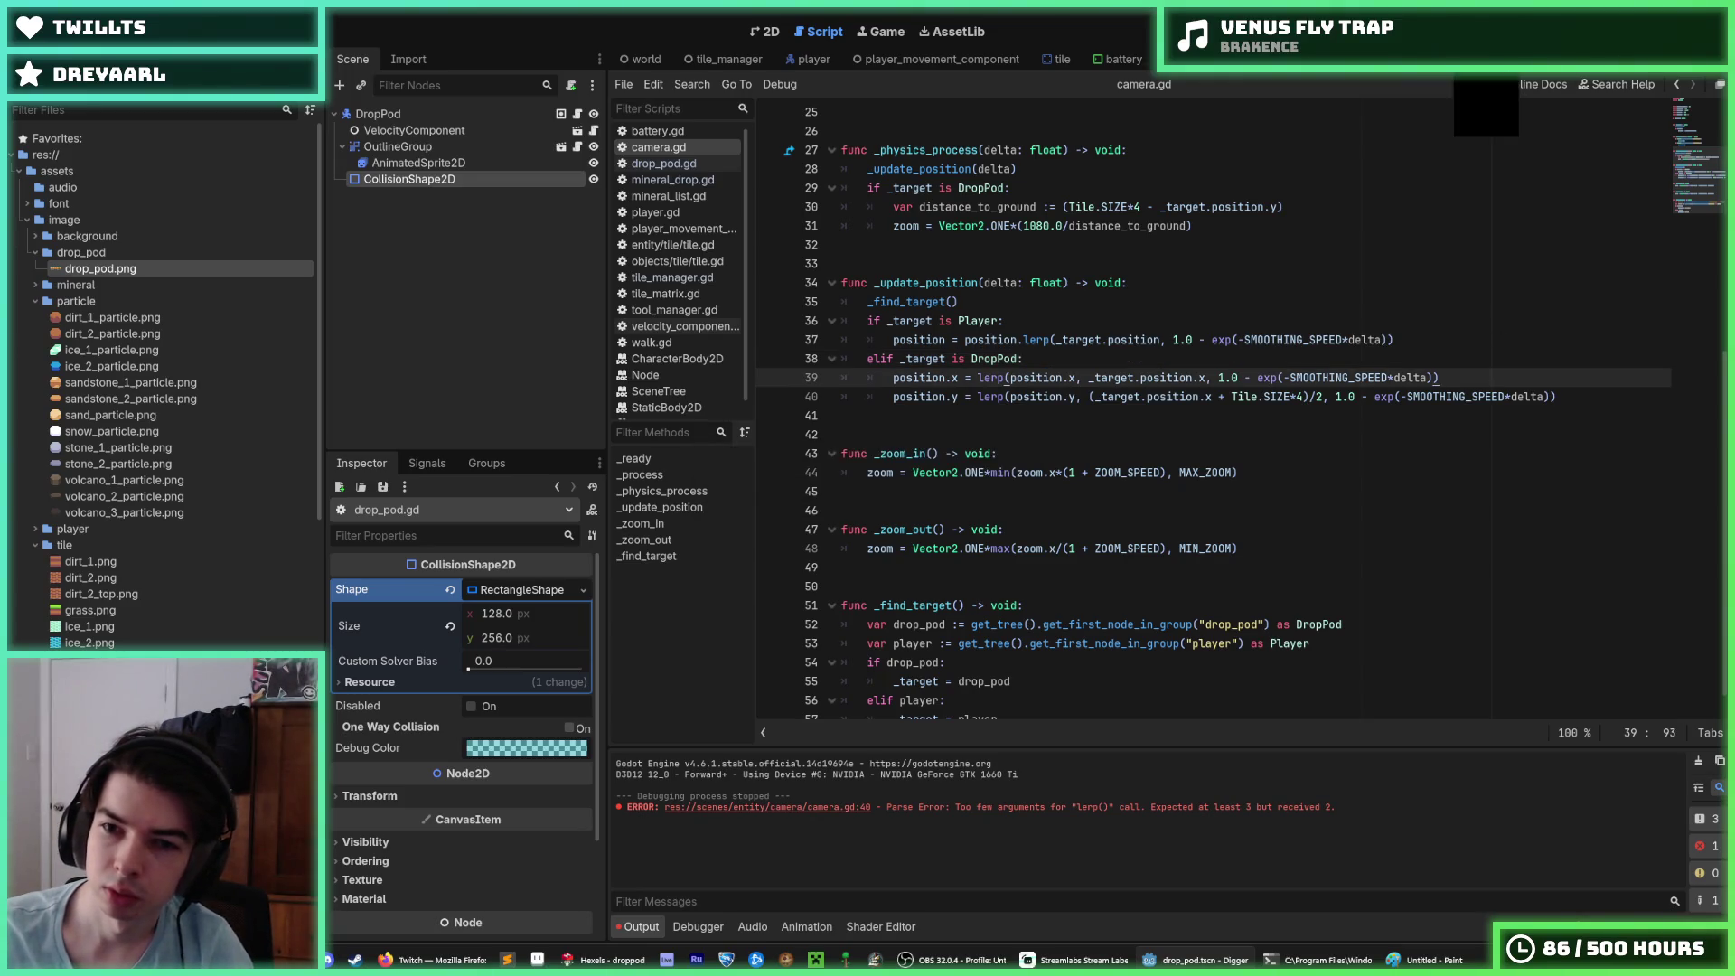
pyautogui.click(1212, 397)
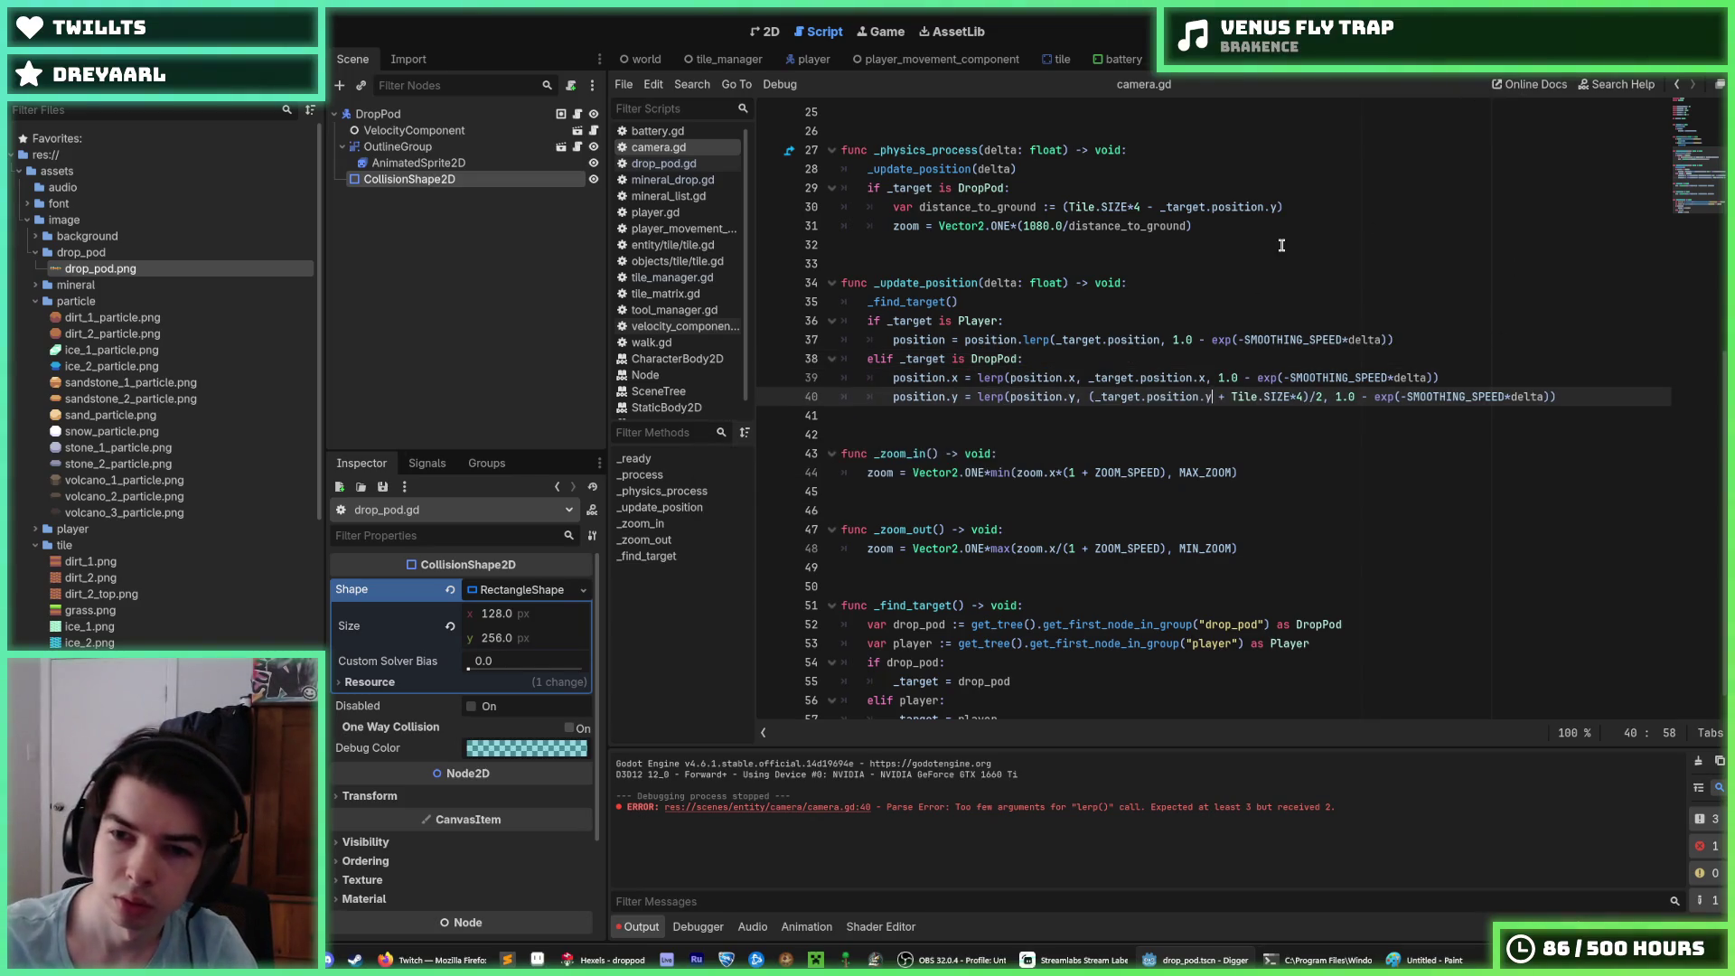
pyautogui.click(1482, 378)
# Step: Test-run the camera, then stop it and review the zoom code around line 31
pyautogui.press('F5')
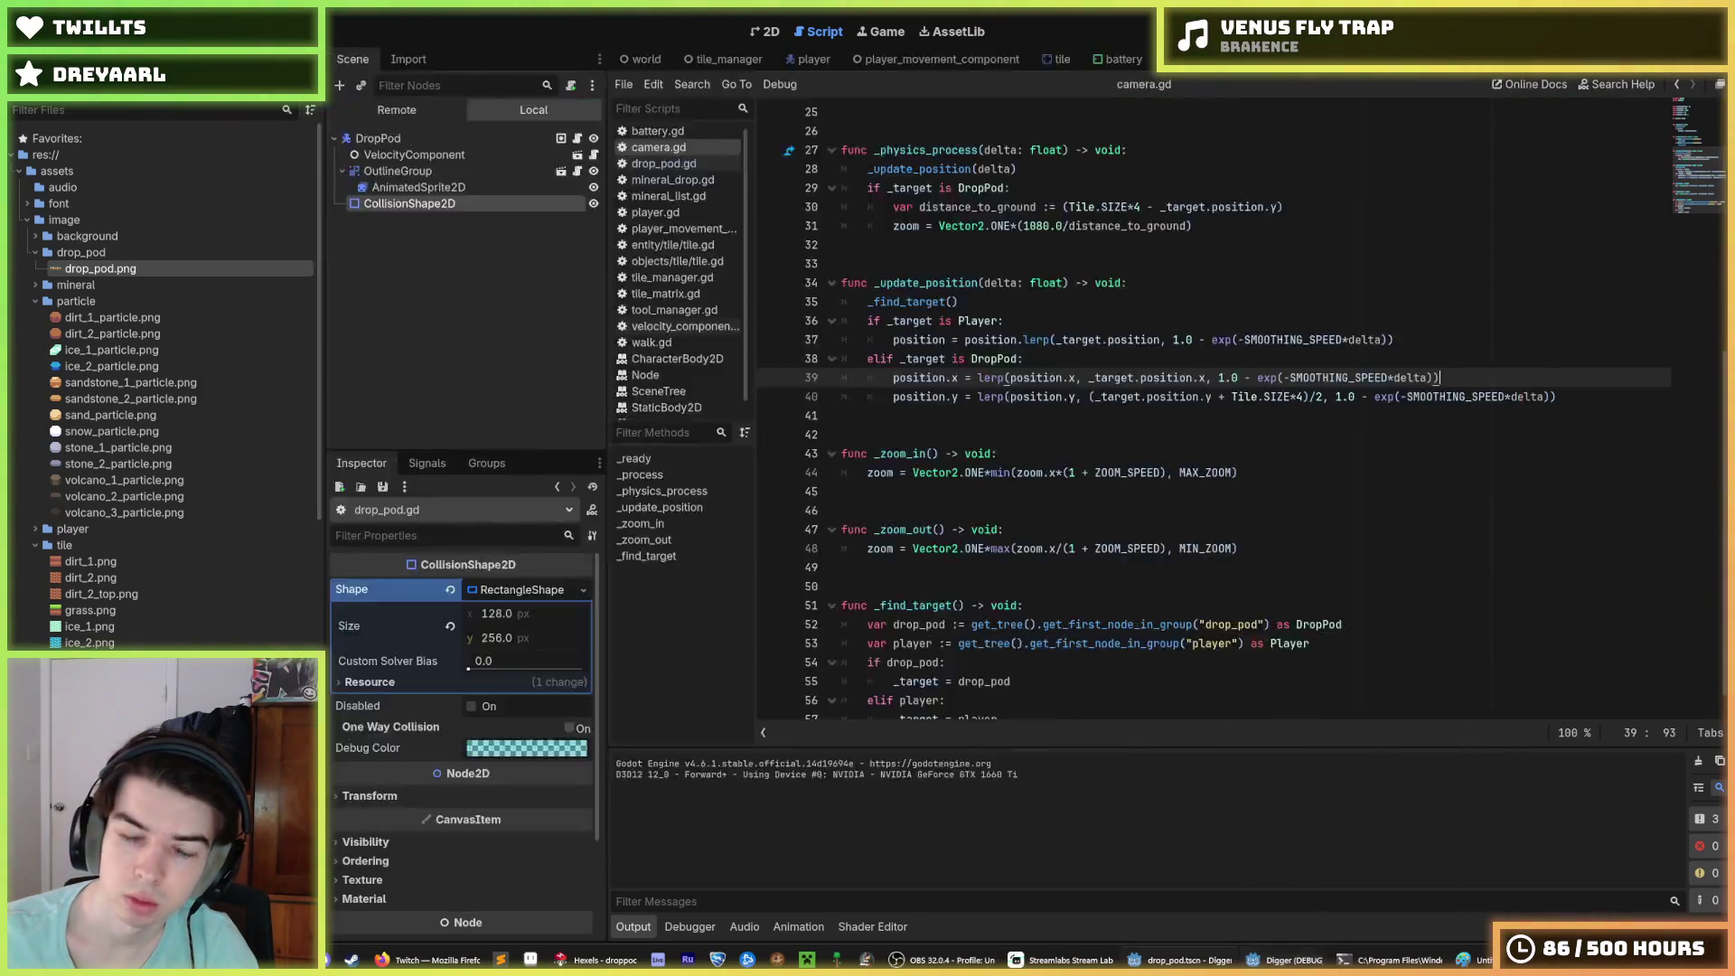
pyautogui.click(1184, 358)
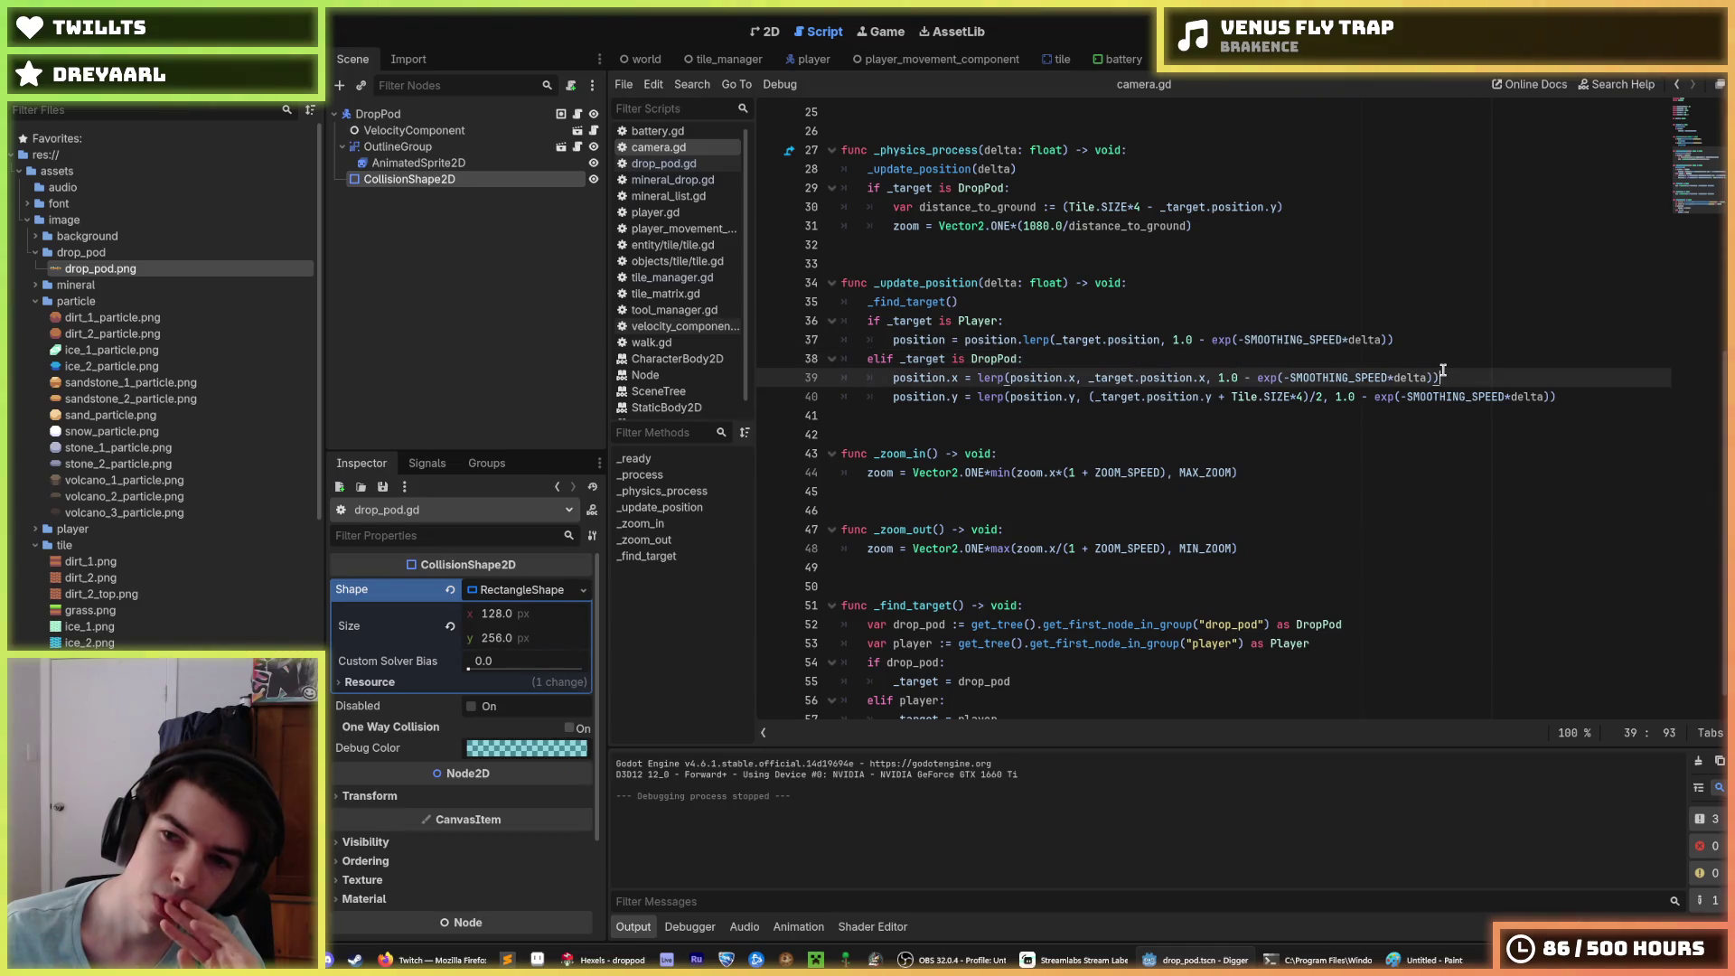
pyautogui.click(1407, 340)
pyautogui.click(1347, 365)
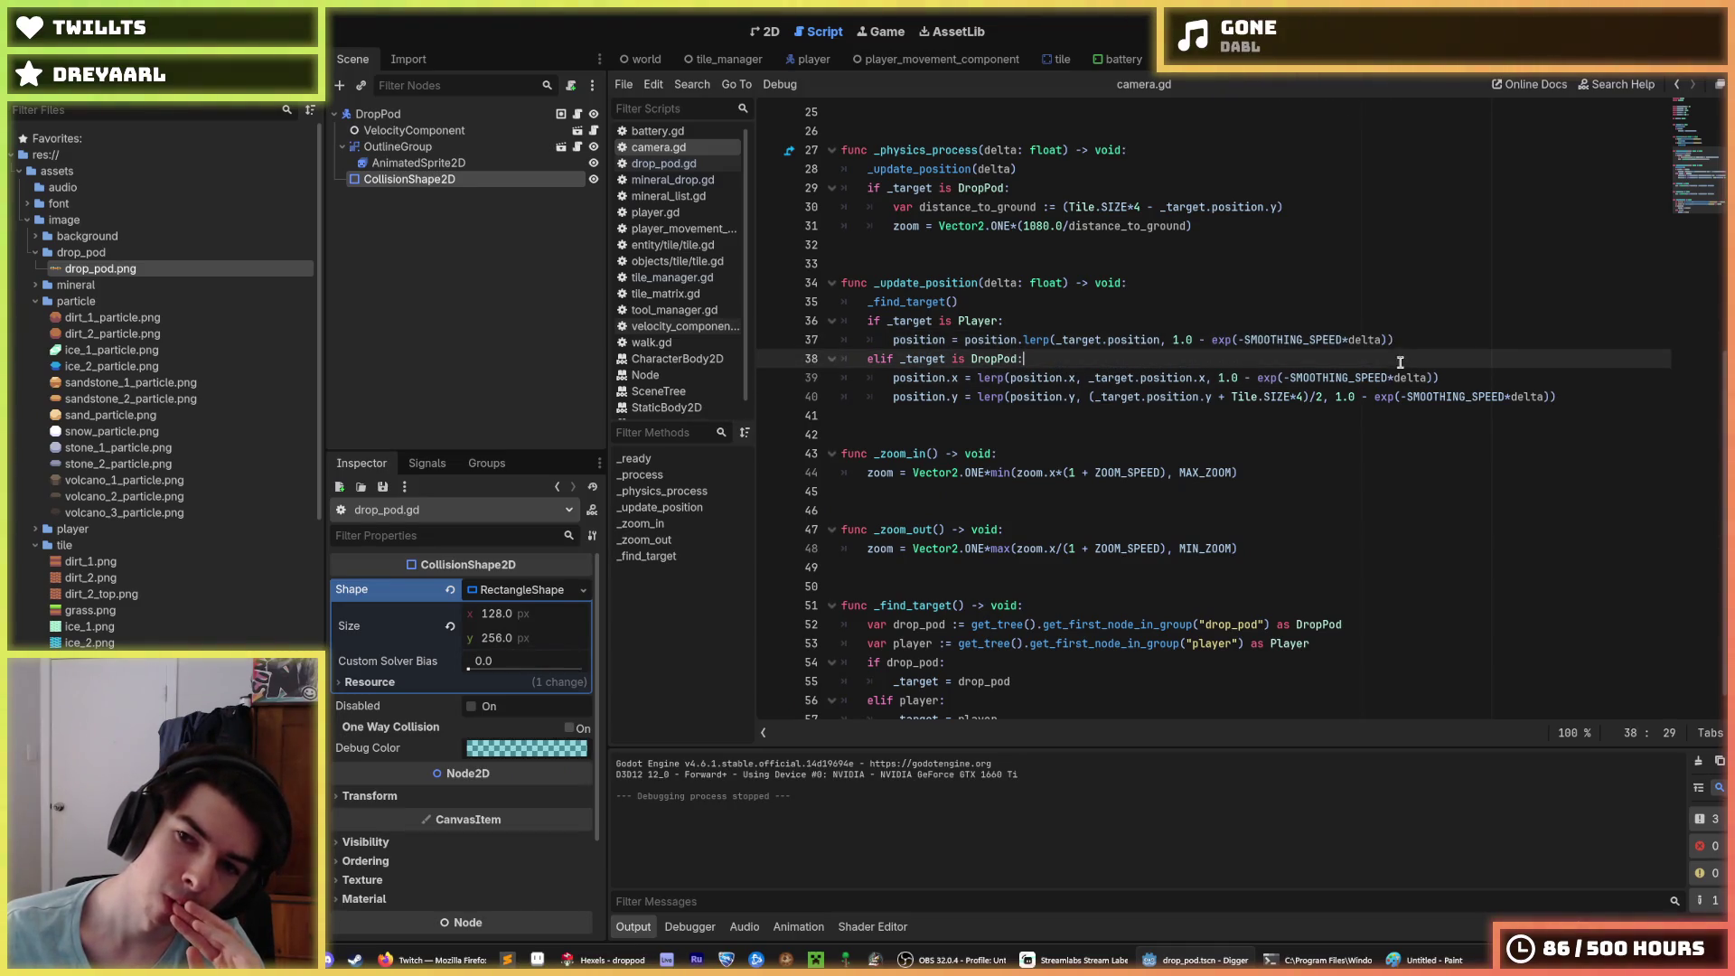
pyautogui.scroll(6, 1347, 365)
pyautogui.click(1295, 534)
pyautogui.click(1312, 563)
pyautogui.click(1334, 547)
pyautogui.scroll(-4, 1320, 537)
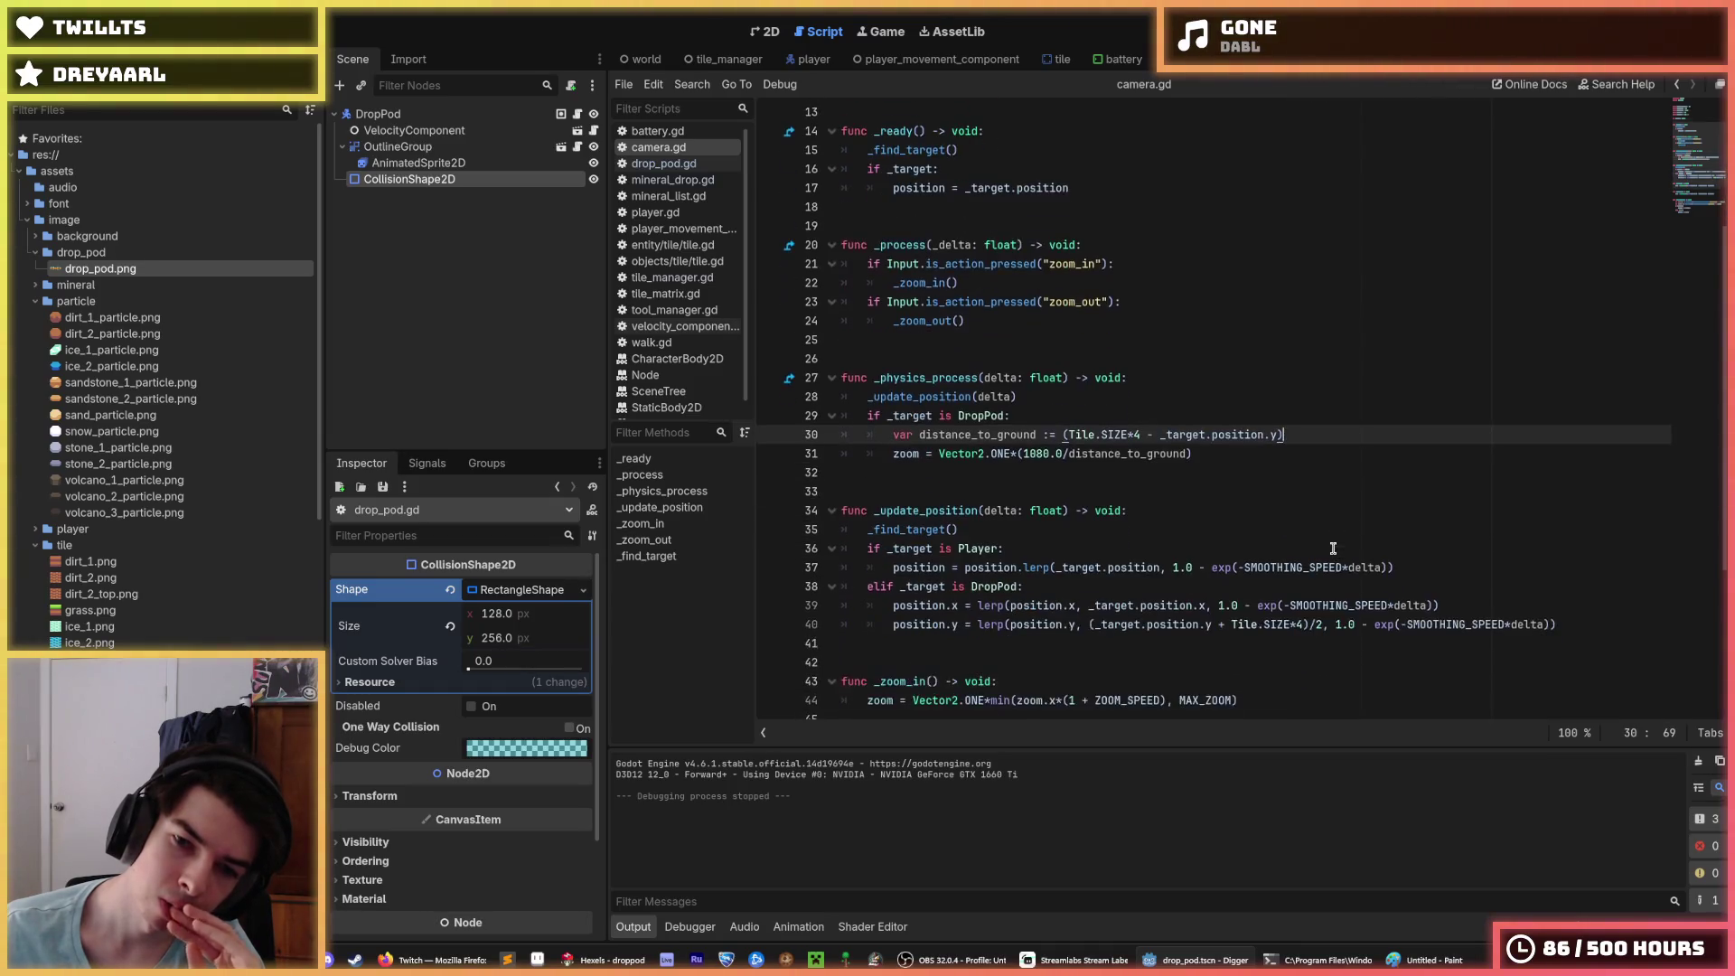
# Step: Add 'else: zoom = Vector2.ONE' after the drop pod zoom line and relaunch the game
pyautogui.click(1221, 342)
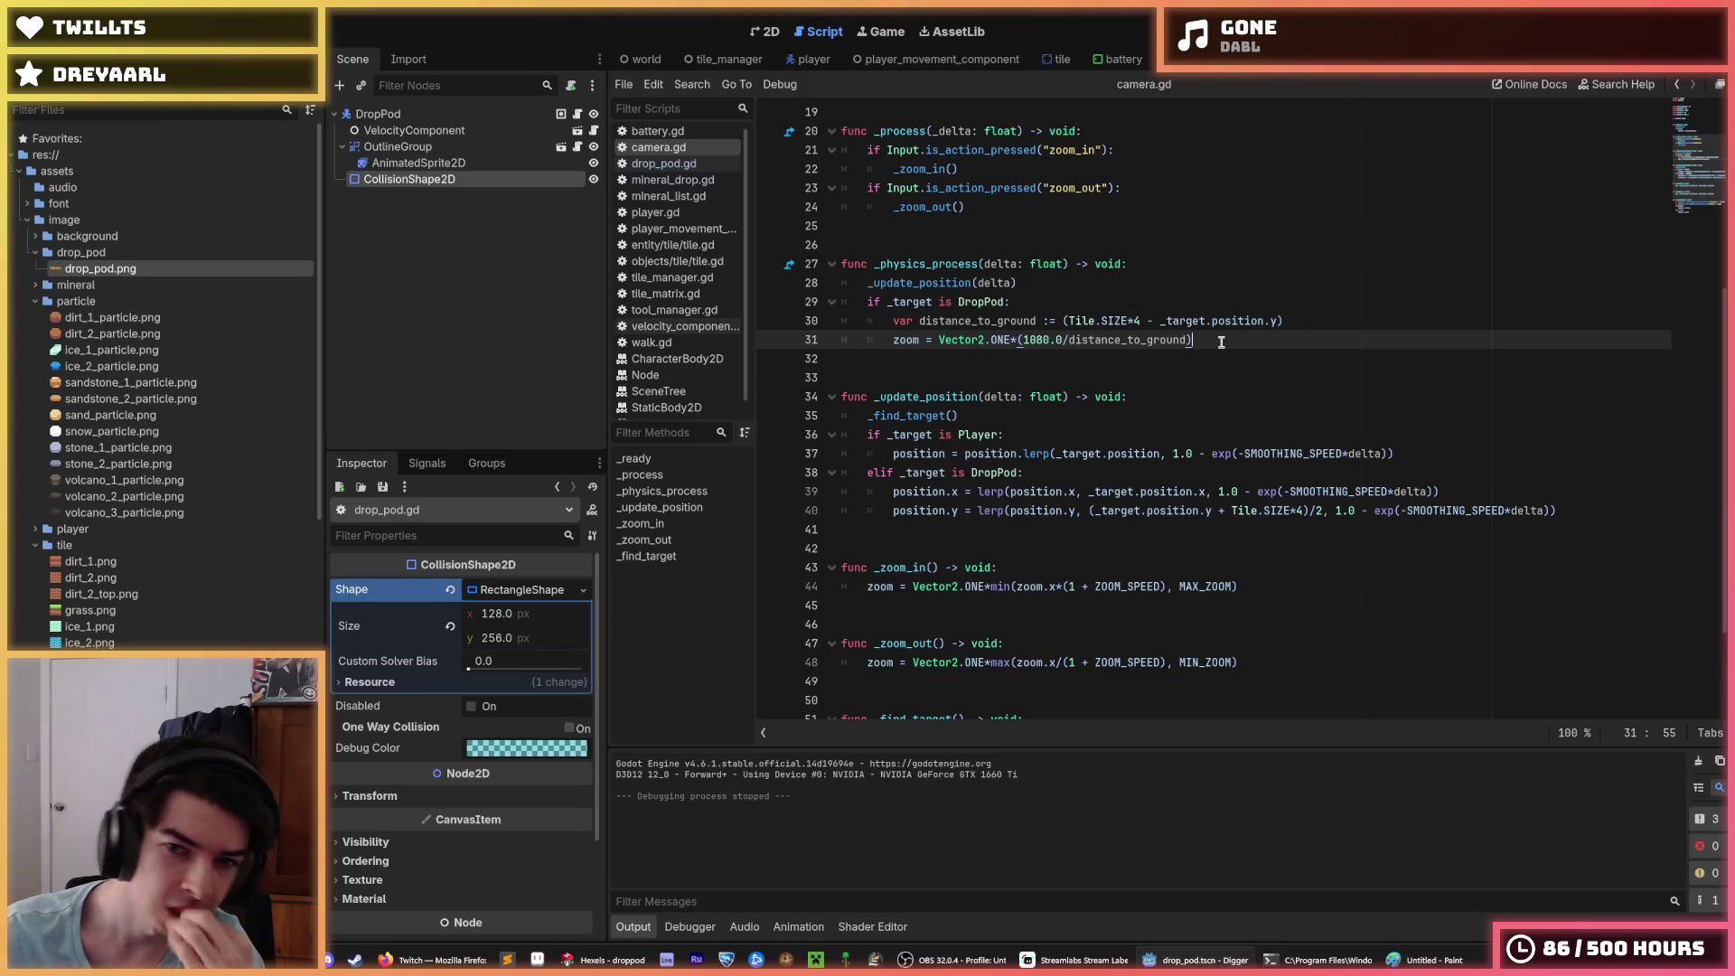
pyautogui.press('Return')
pyautogui.press('BackSpace')
pyautogui.write('els')
pyautogui.press('Return')
pyautogui.write('zxo')
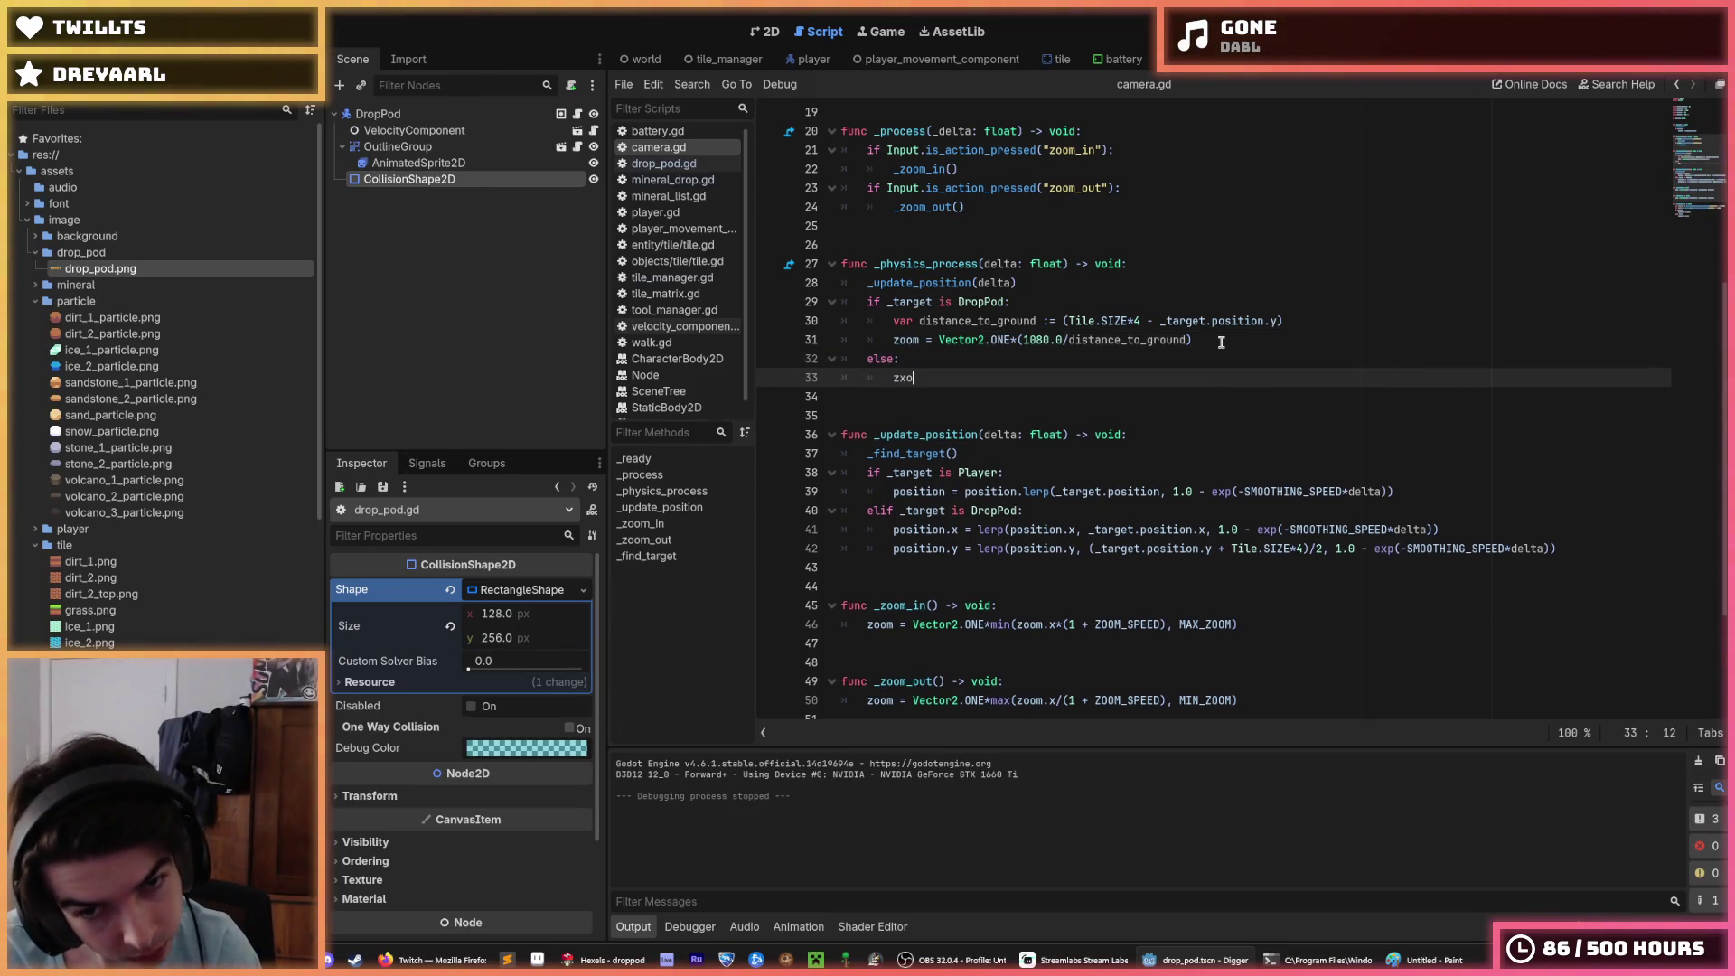
pyautogui.write('Vector2.ON')
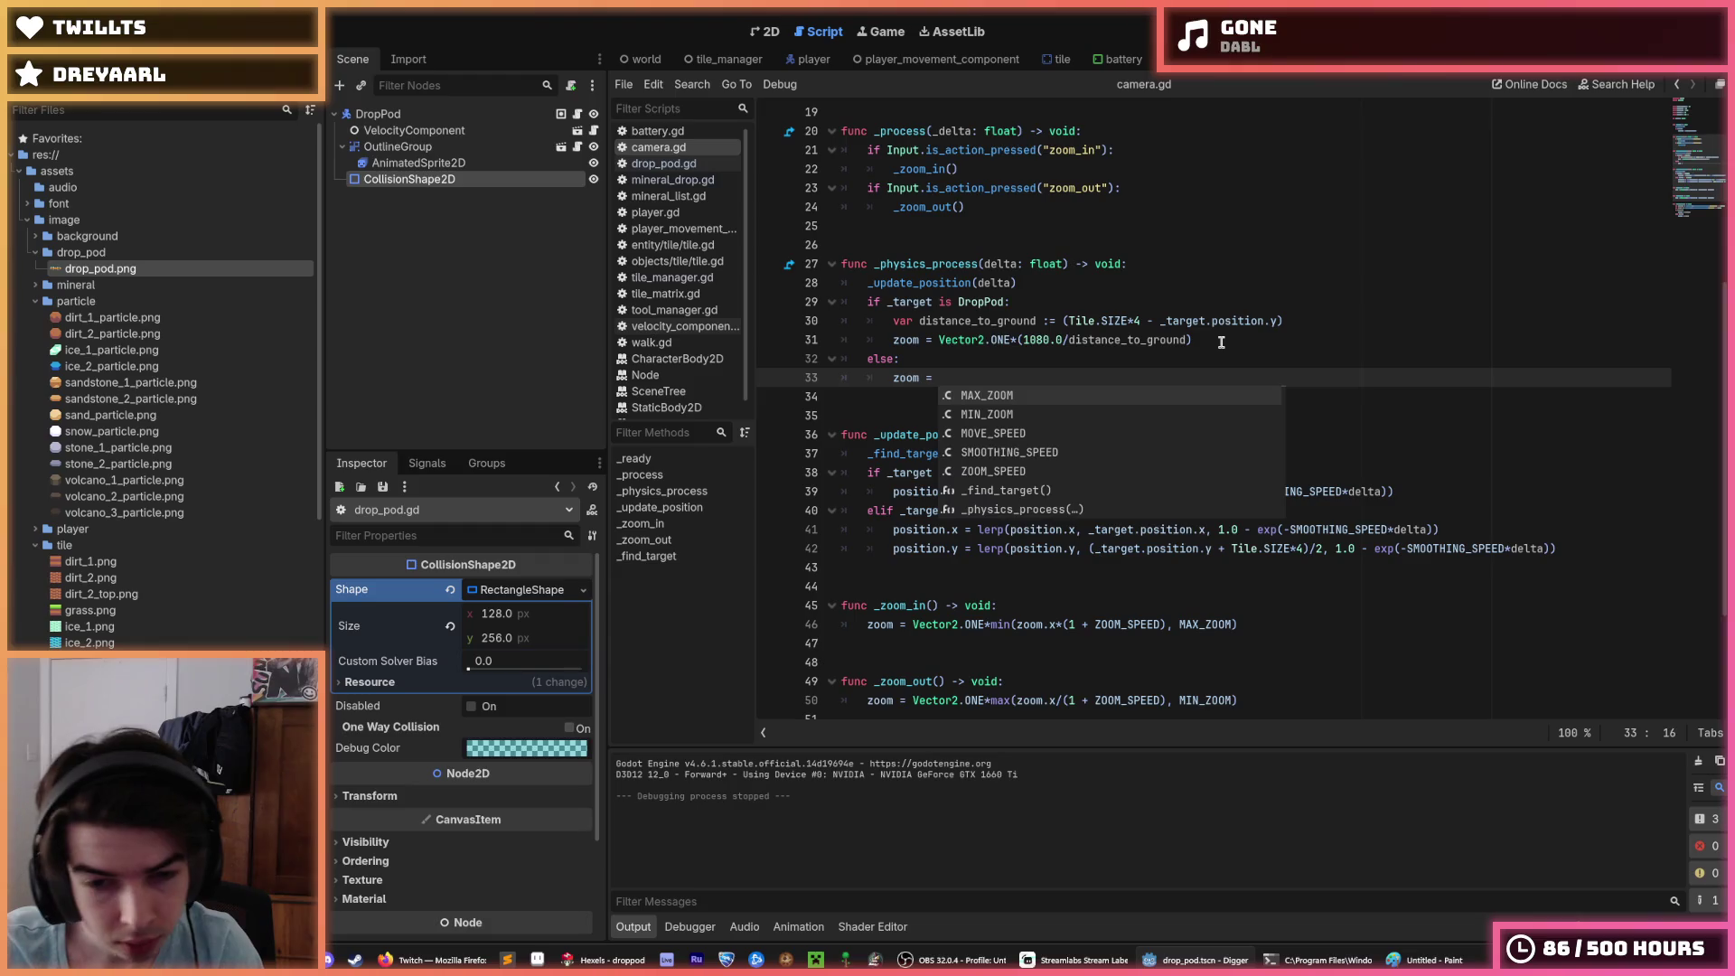
pyautogui.write('E')
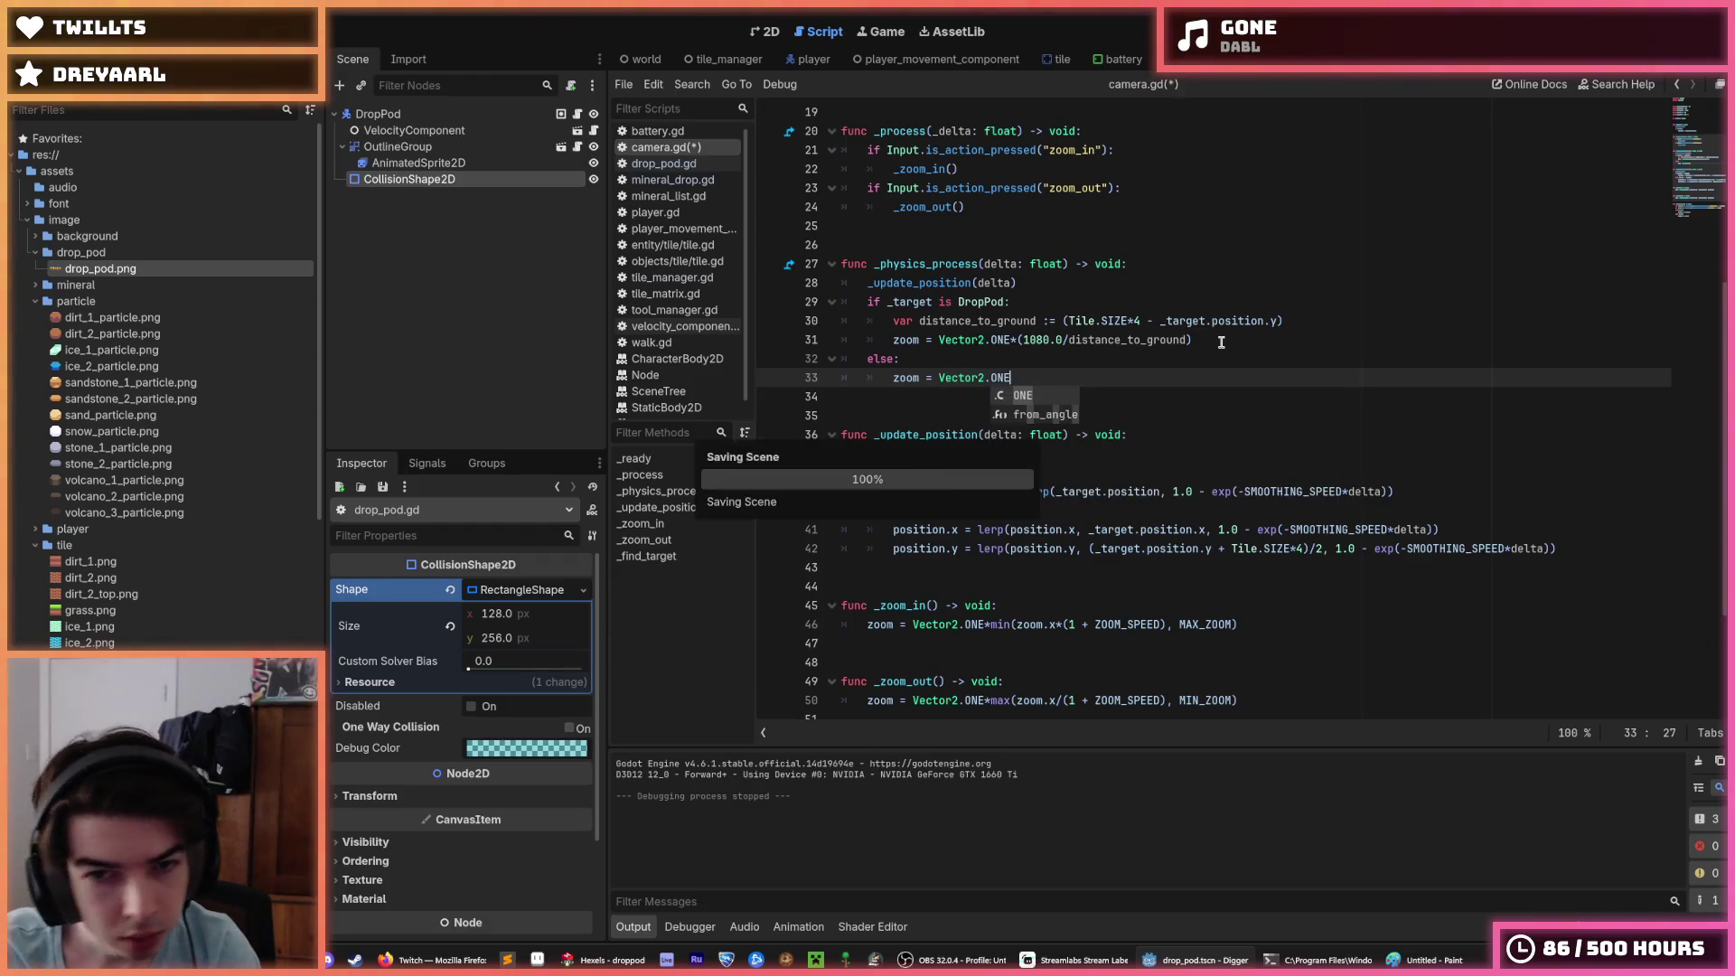
pyautogui.click(1220, 342)
pyautogui.press('F5')
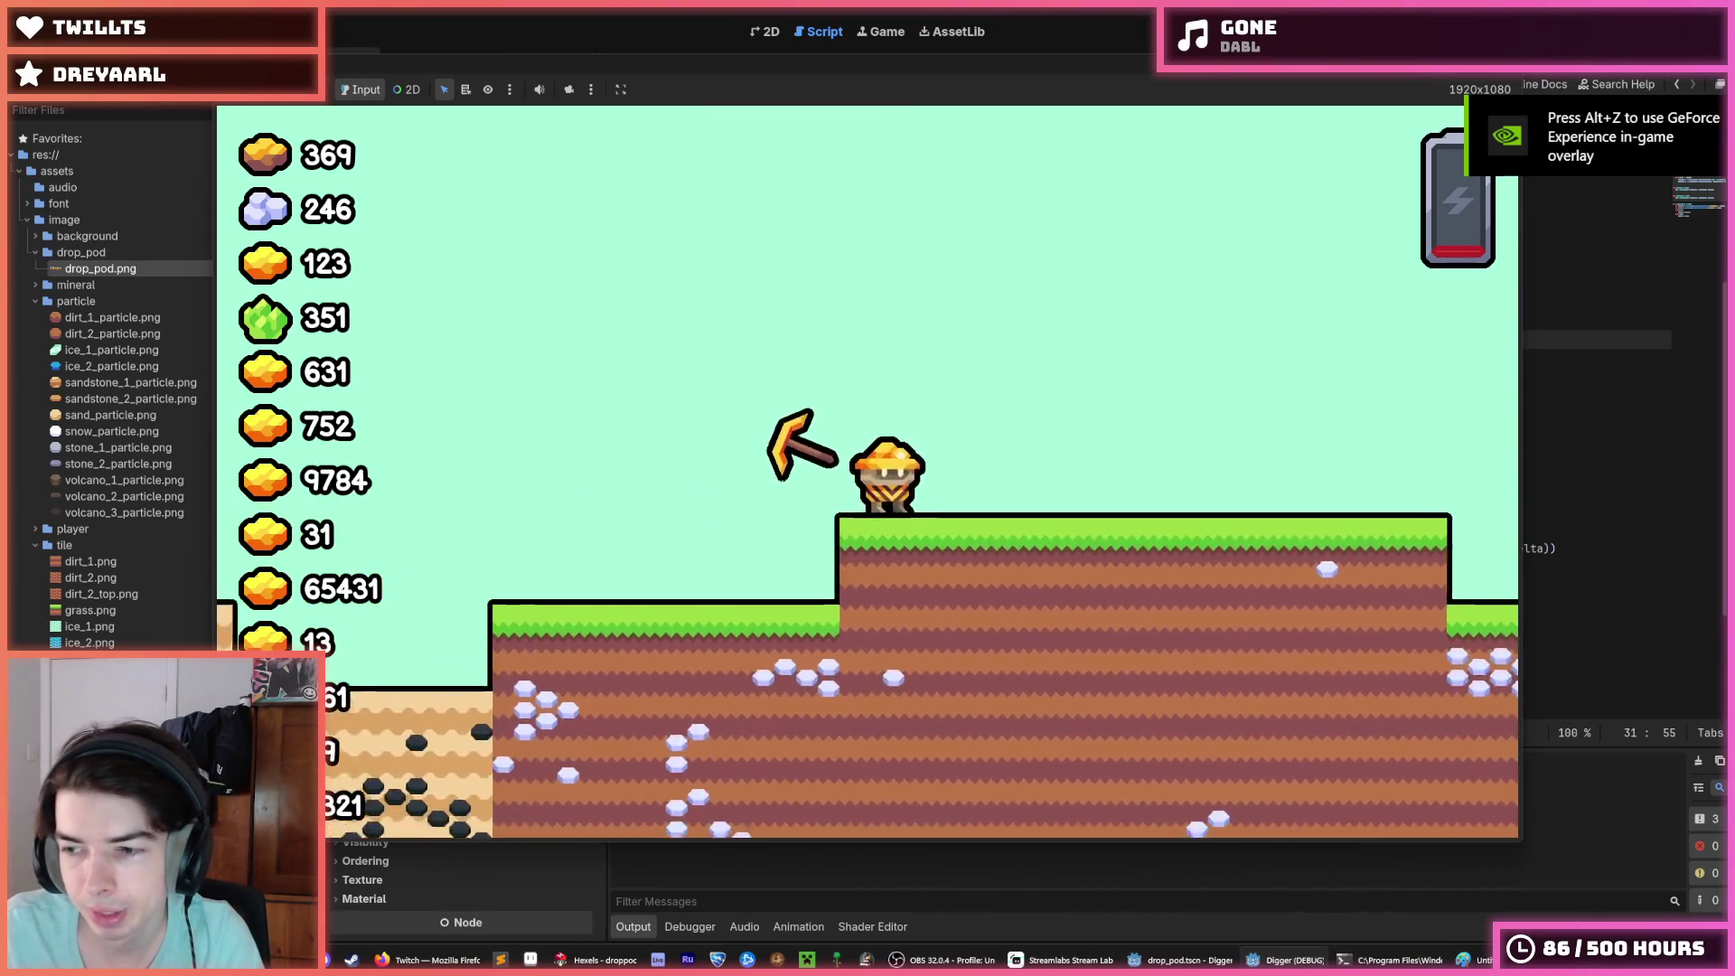
pyautogui.press('d')
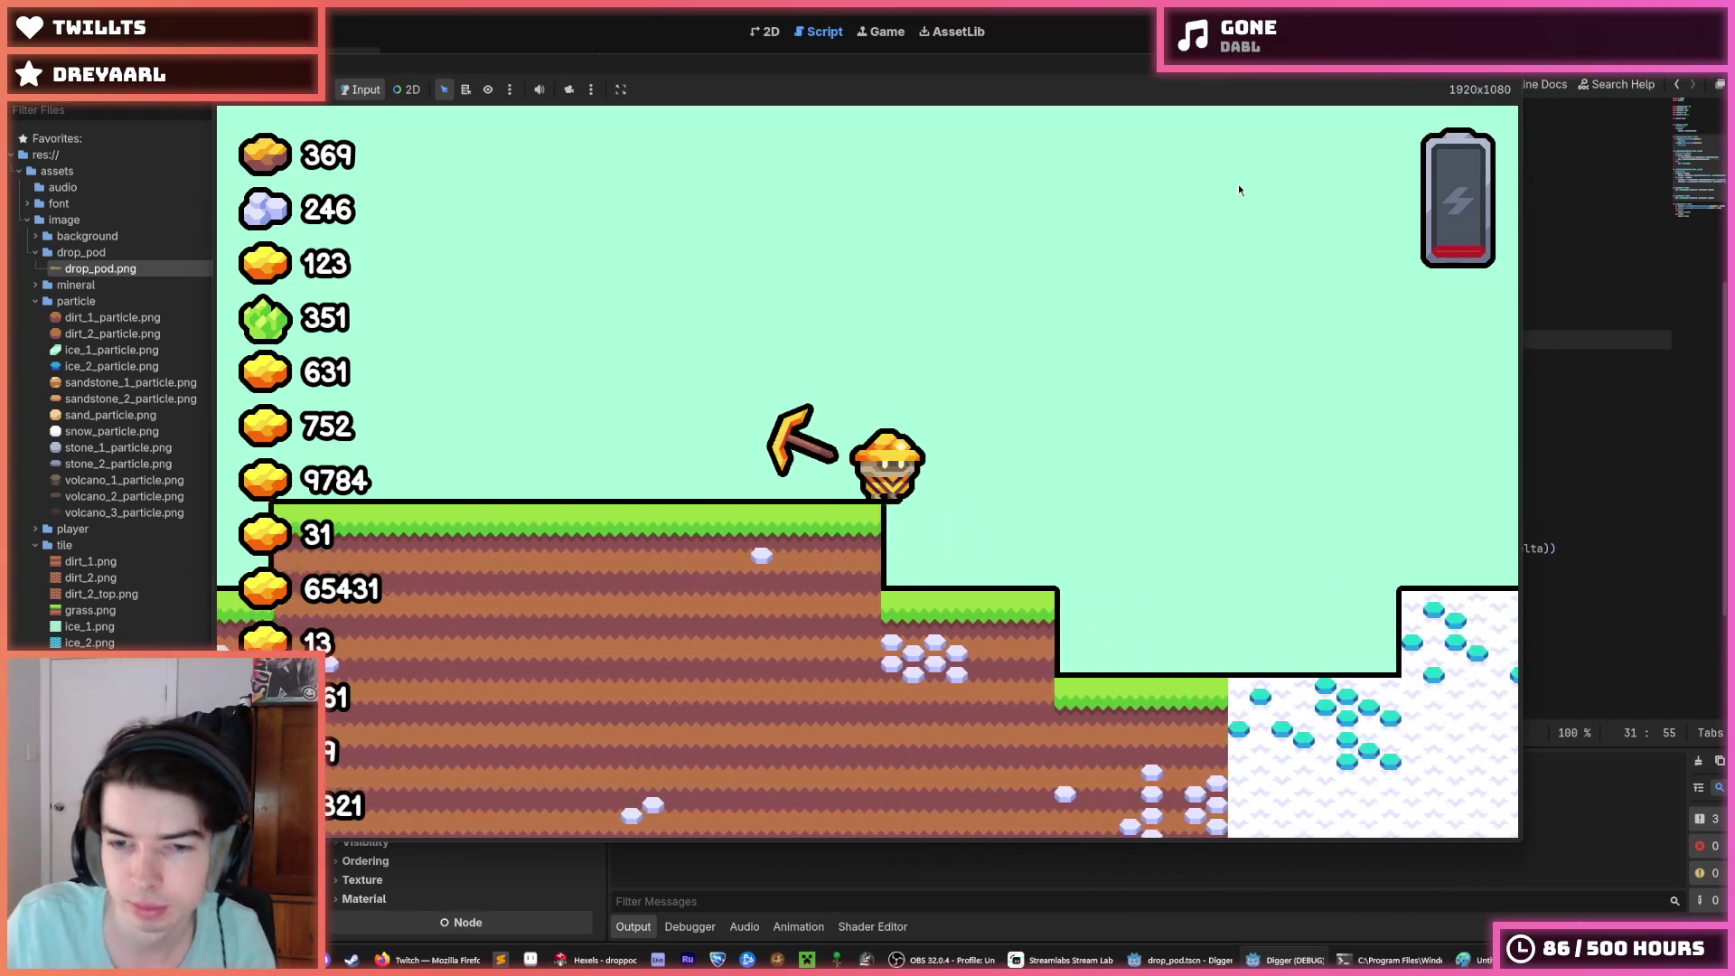
pyautogui.press('s')
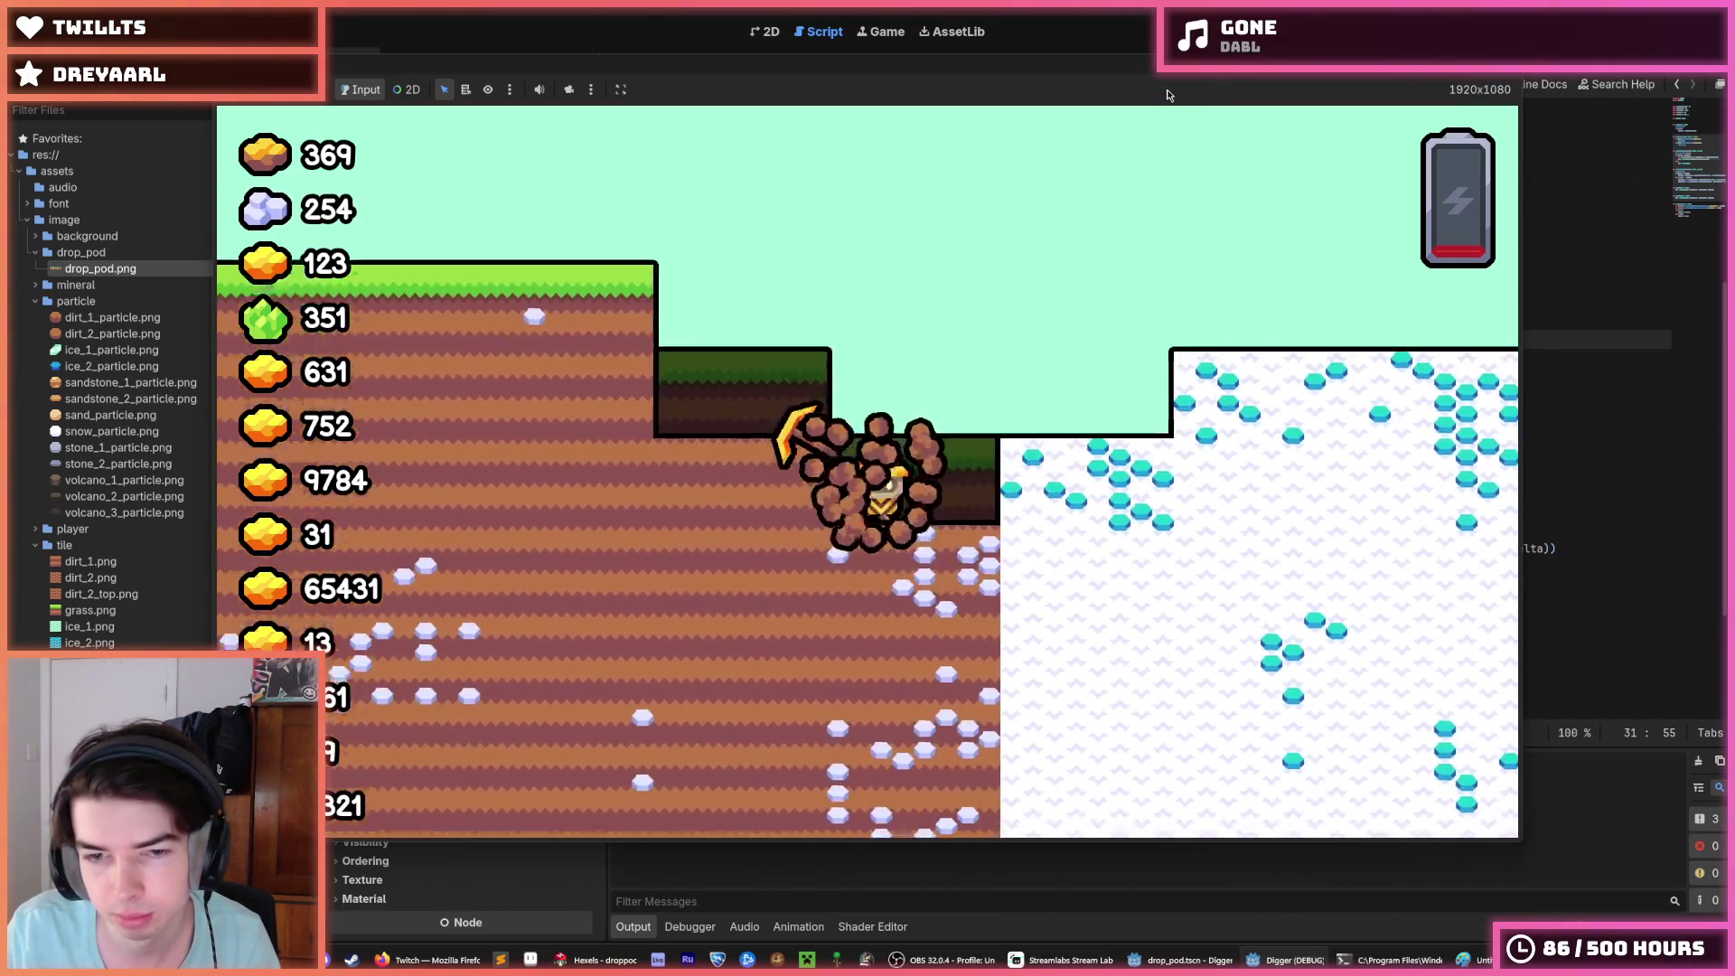
pyautogui.press('w')
pyautogui.press('a')
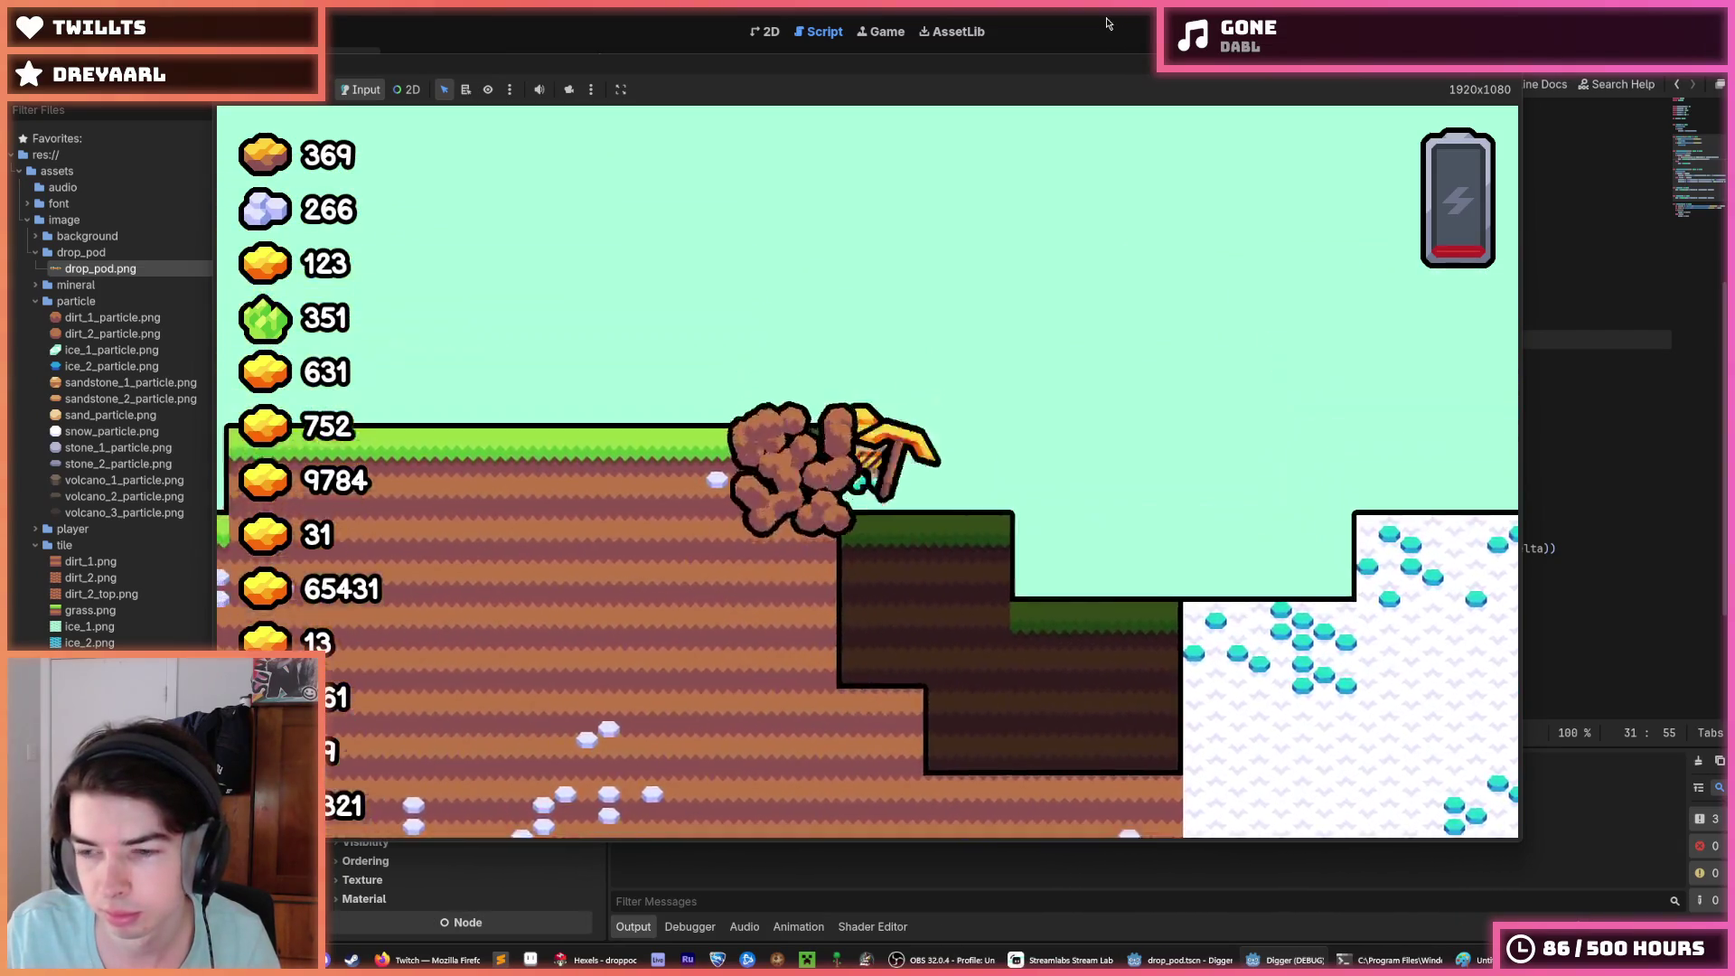
pyautogui.press('d')
pyautogui.press('F8')
pyautogui.click(1269, 342)
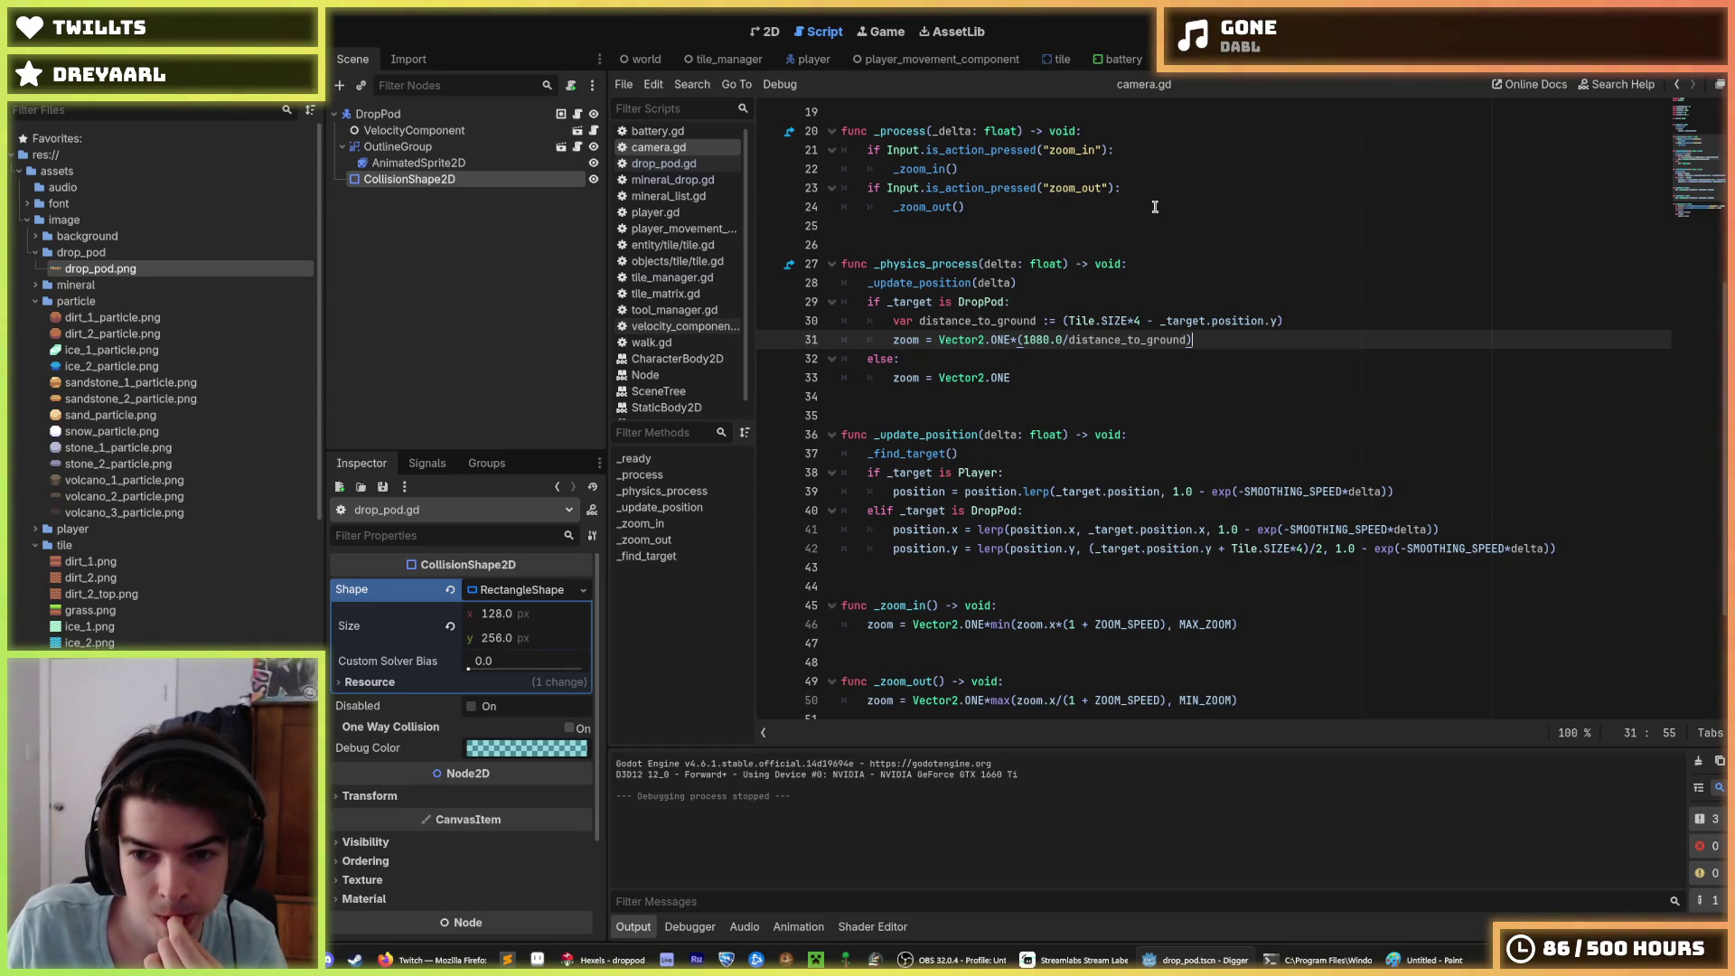
# Step: Subtract Tile.SIZE/4 from _target.position.y on camera.gd lines 30 and 42, then run the game
pyautogui.click(1273, 320)
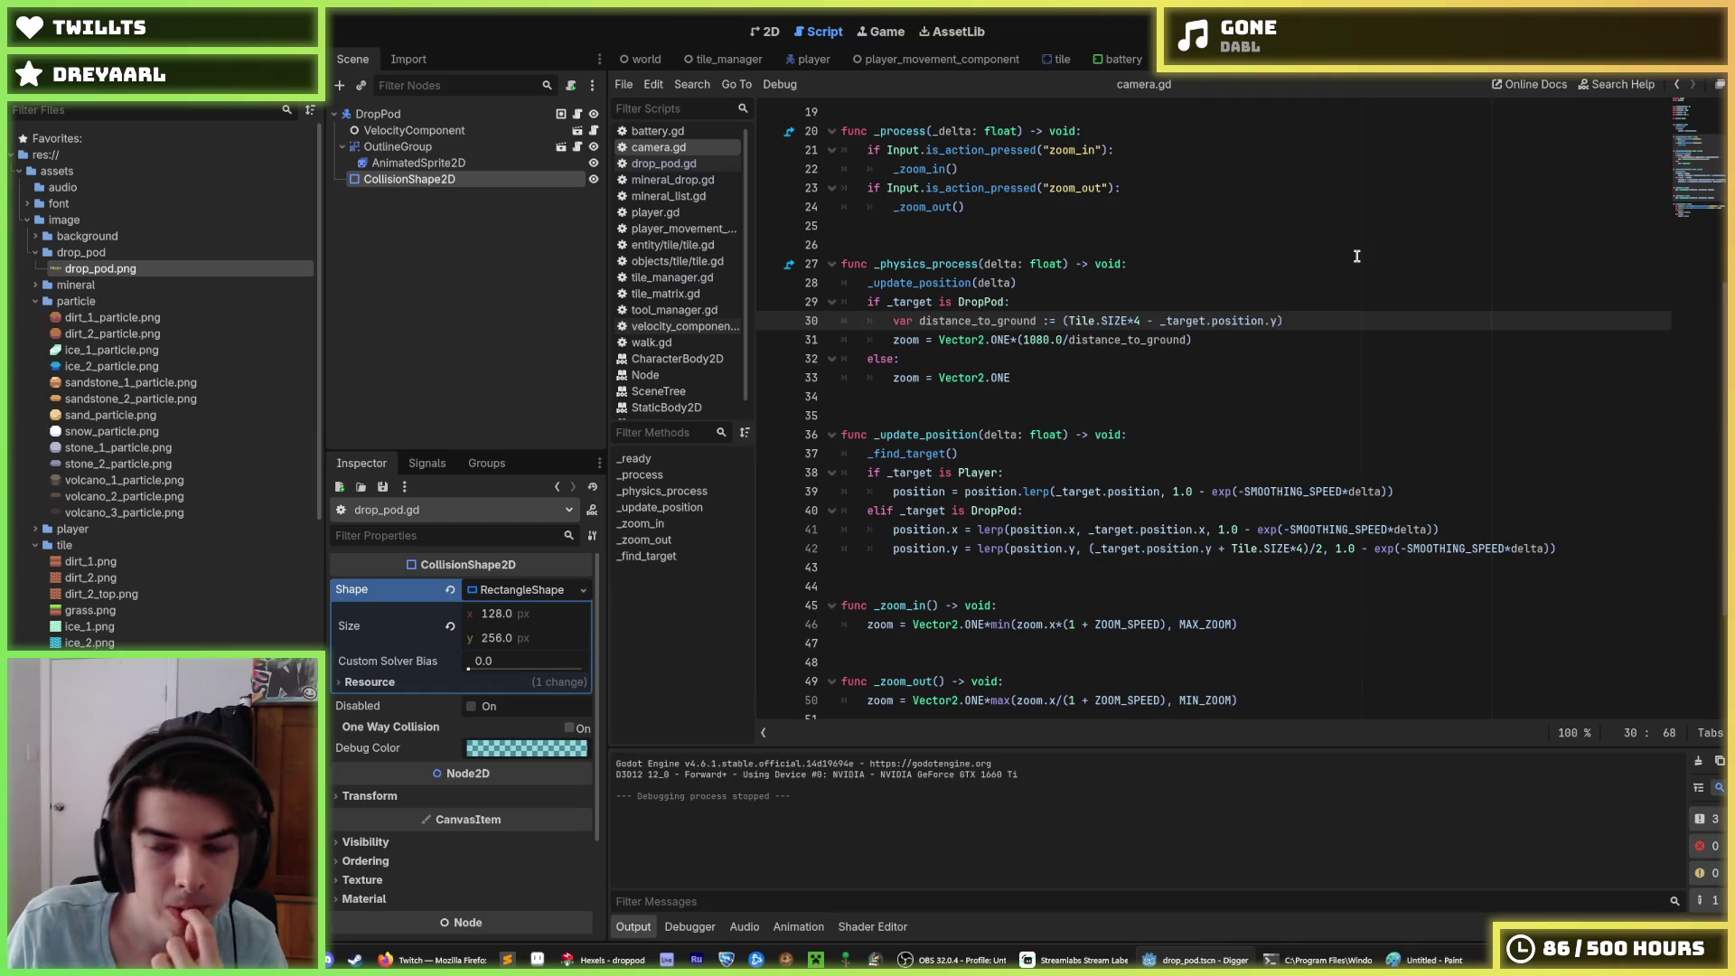
pyautogui.write('+')
pyautogui.press('BackSpace')
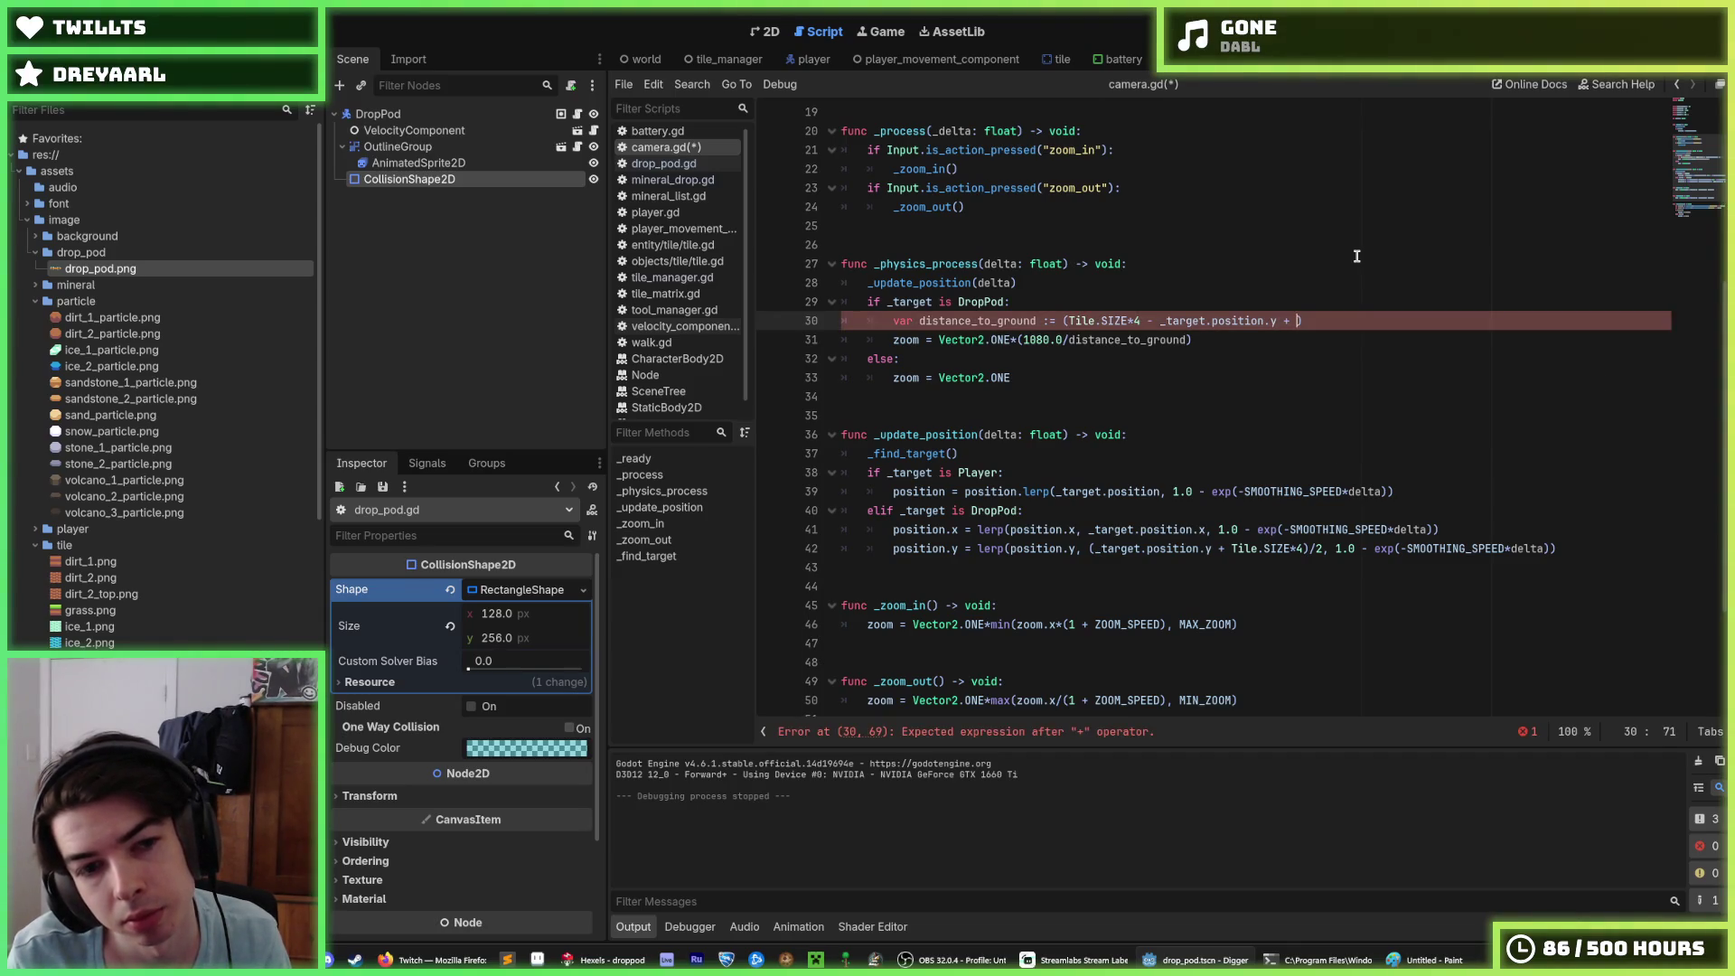
pyautogui.press('BackSpace')
pyautogui.press('BackSpace')
pyautogui.write('- ')
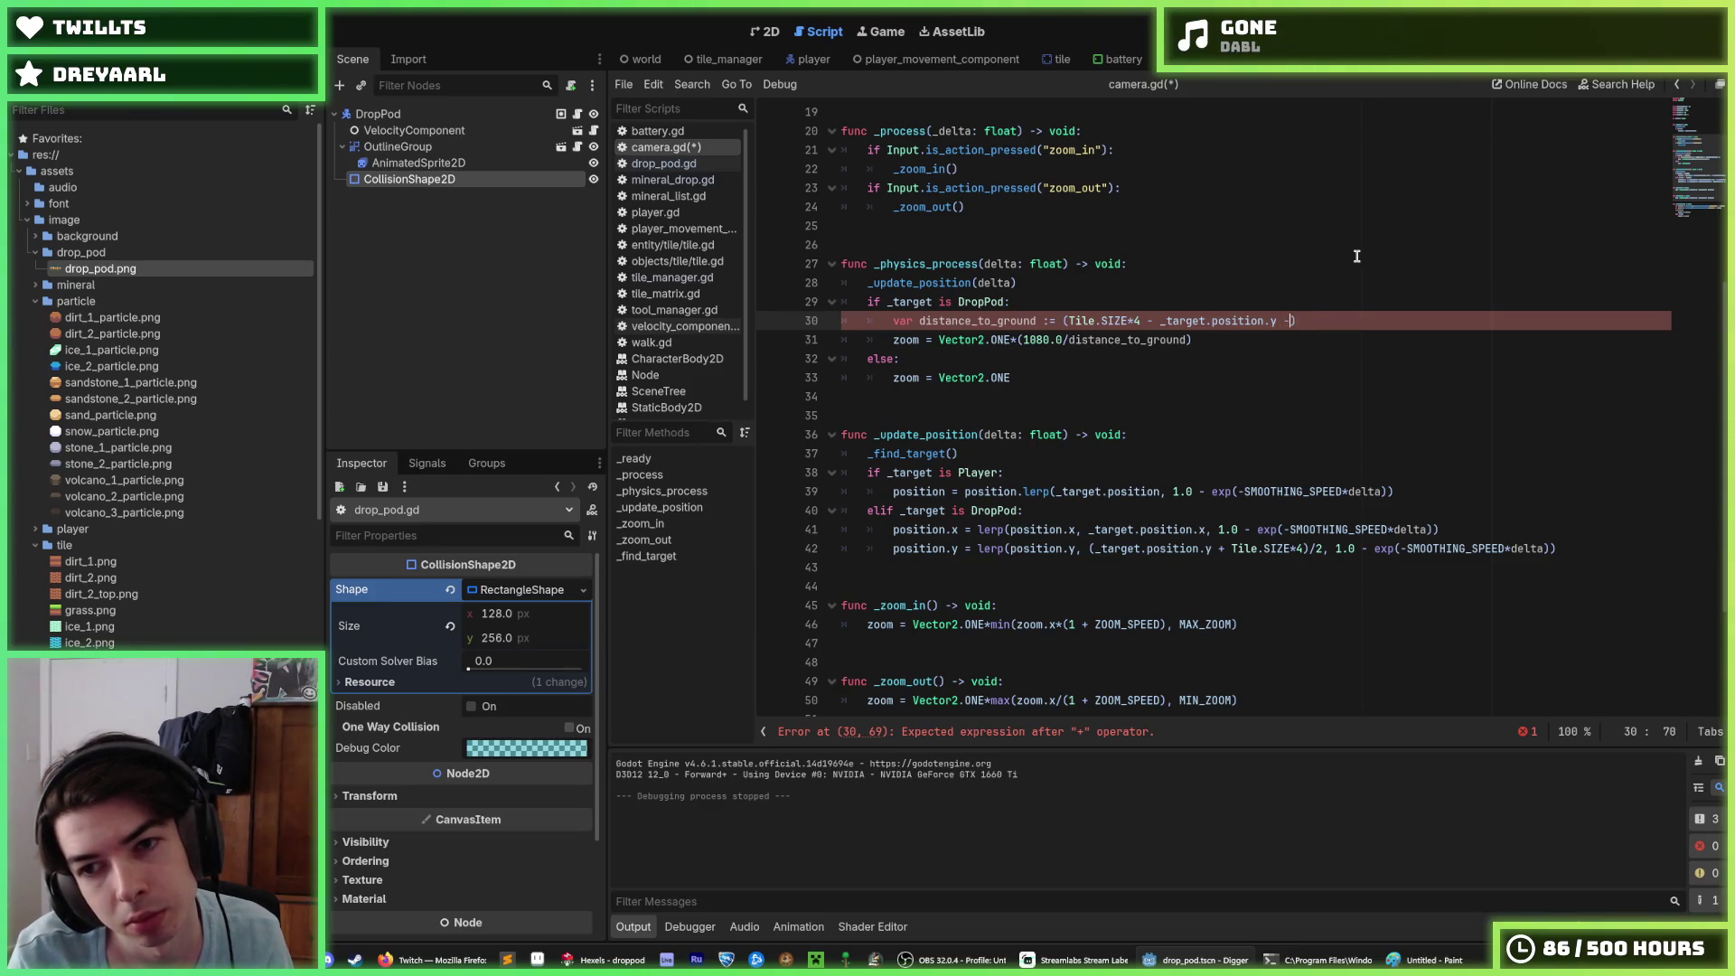
pyautogui.write('Tile.')
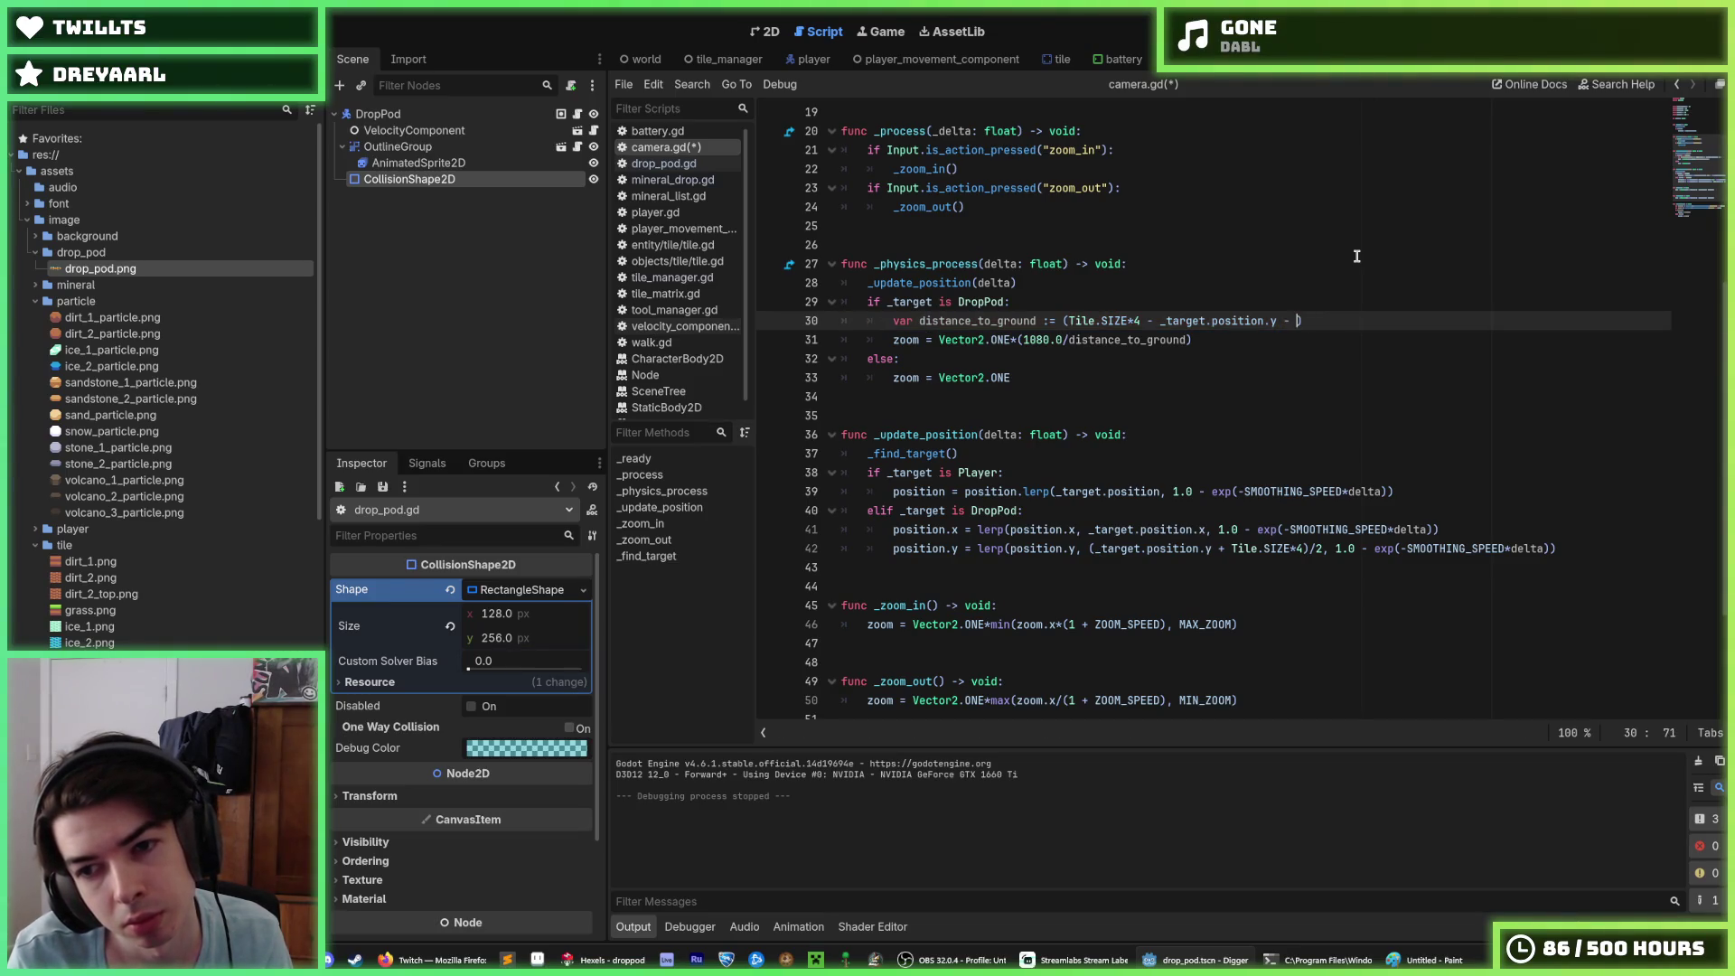
pyautogui.write('SIZE/')
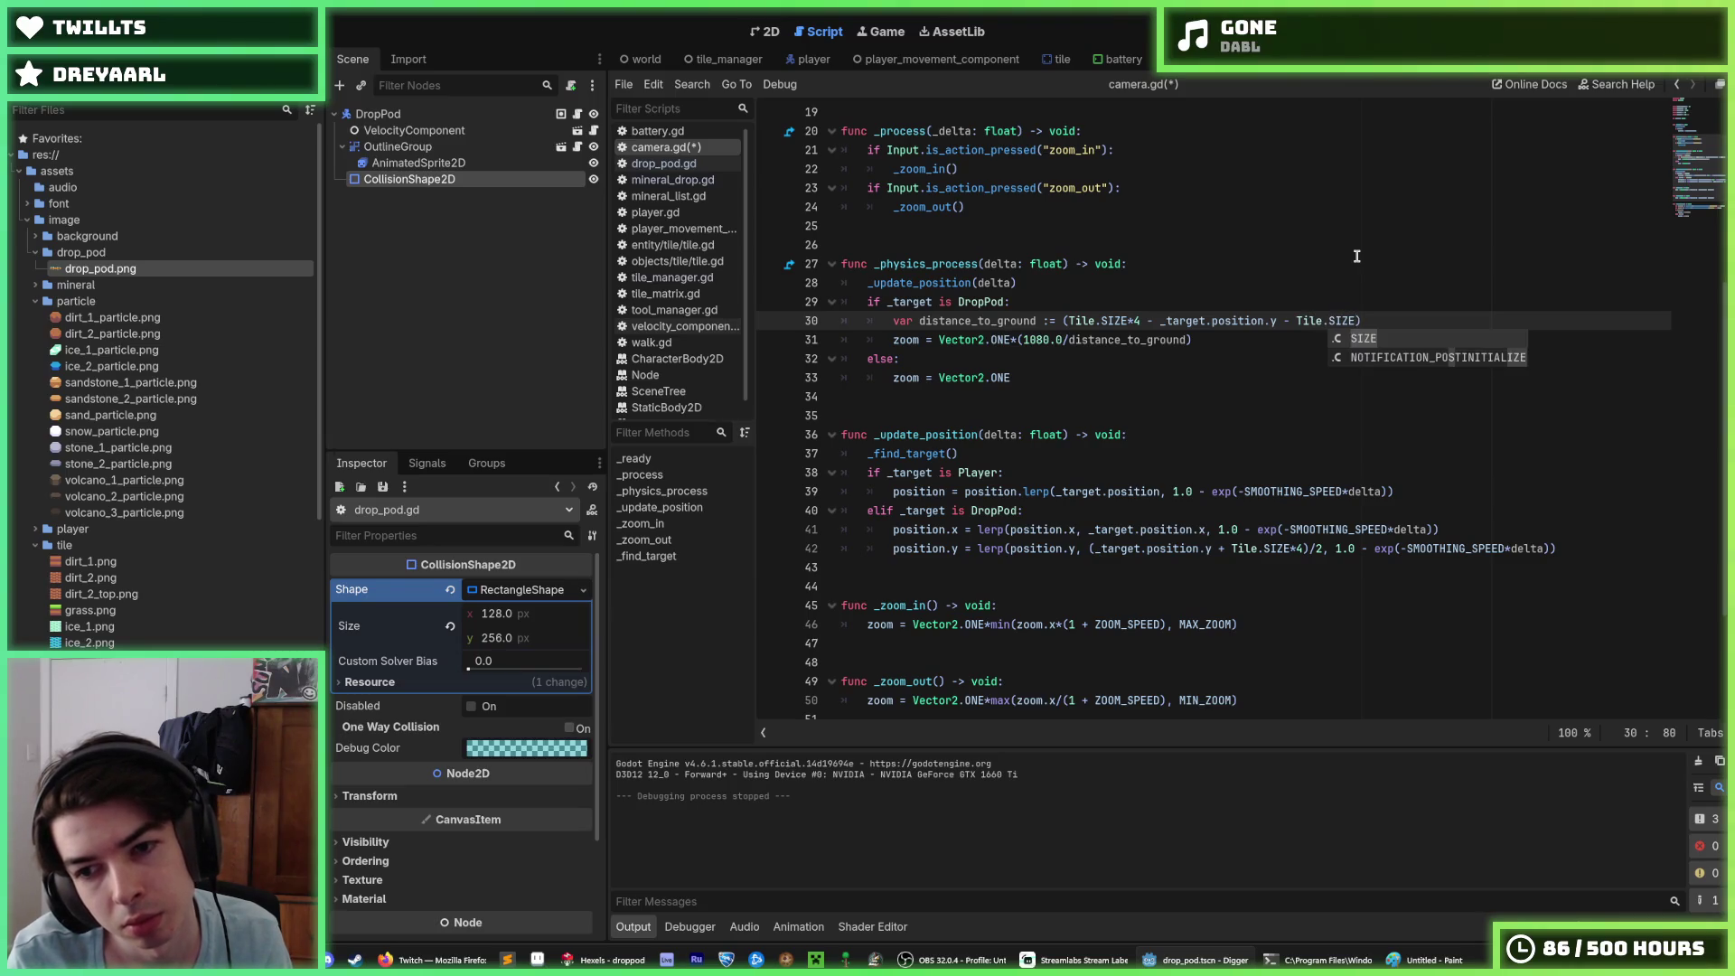
pyautogui.hotkey('shift', 'Left')
pyautogui.hotkey('shift', 'Left')
pyautogui.hotkey('shift', 'Left')
pyautogui.hotkey('ctrl', 'c')
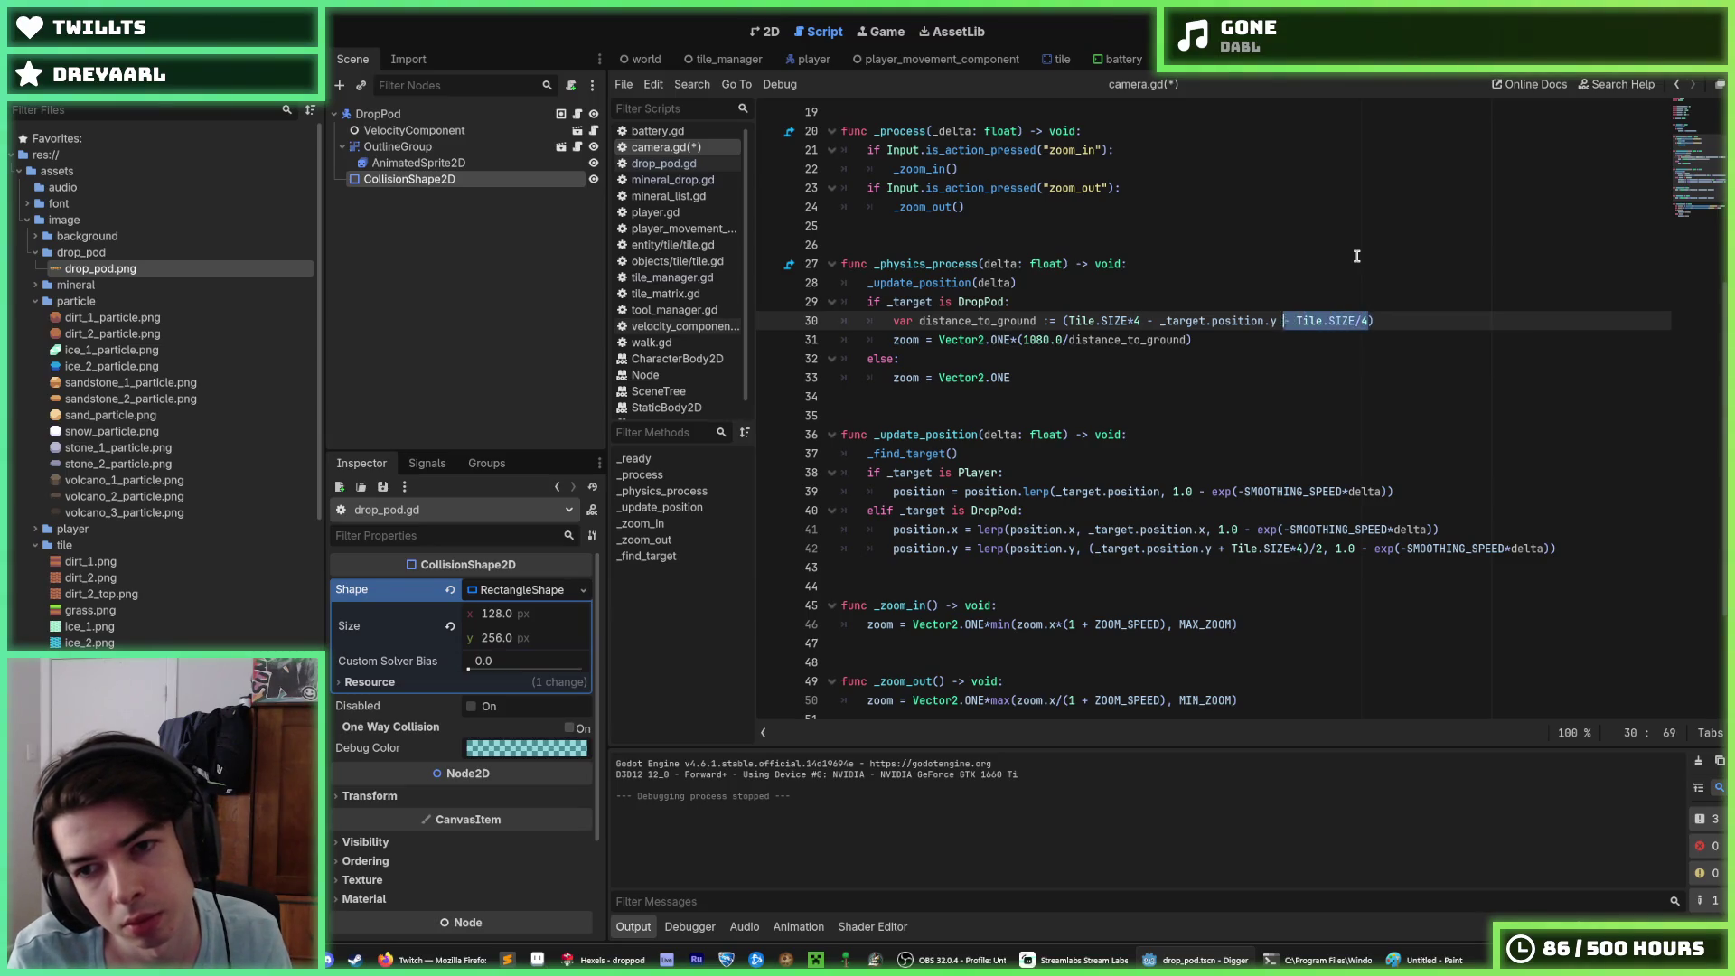
pyautogui.press('Down')
pyautogui.press('Down')
pyautogui.press('Down')
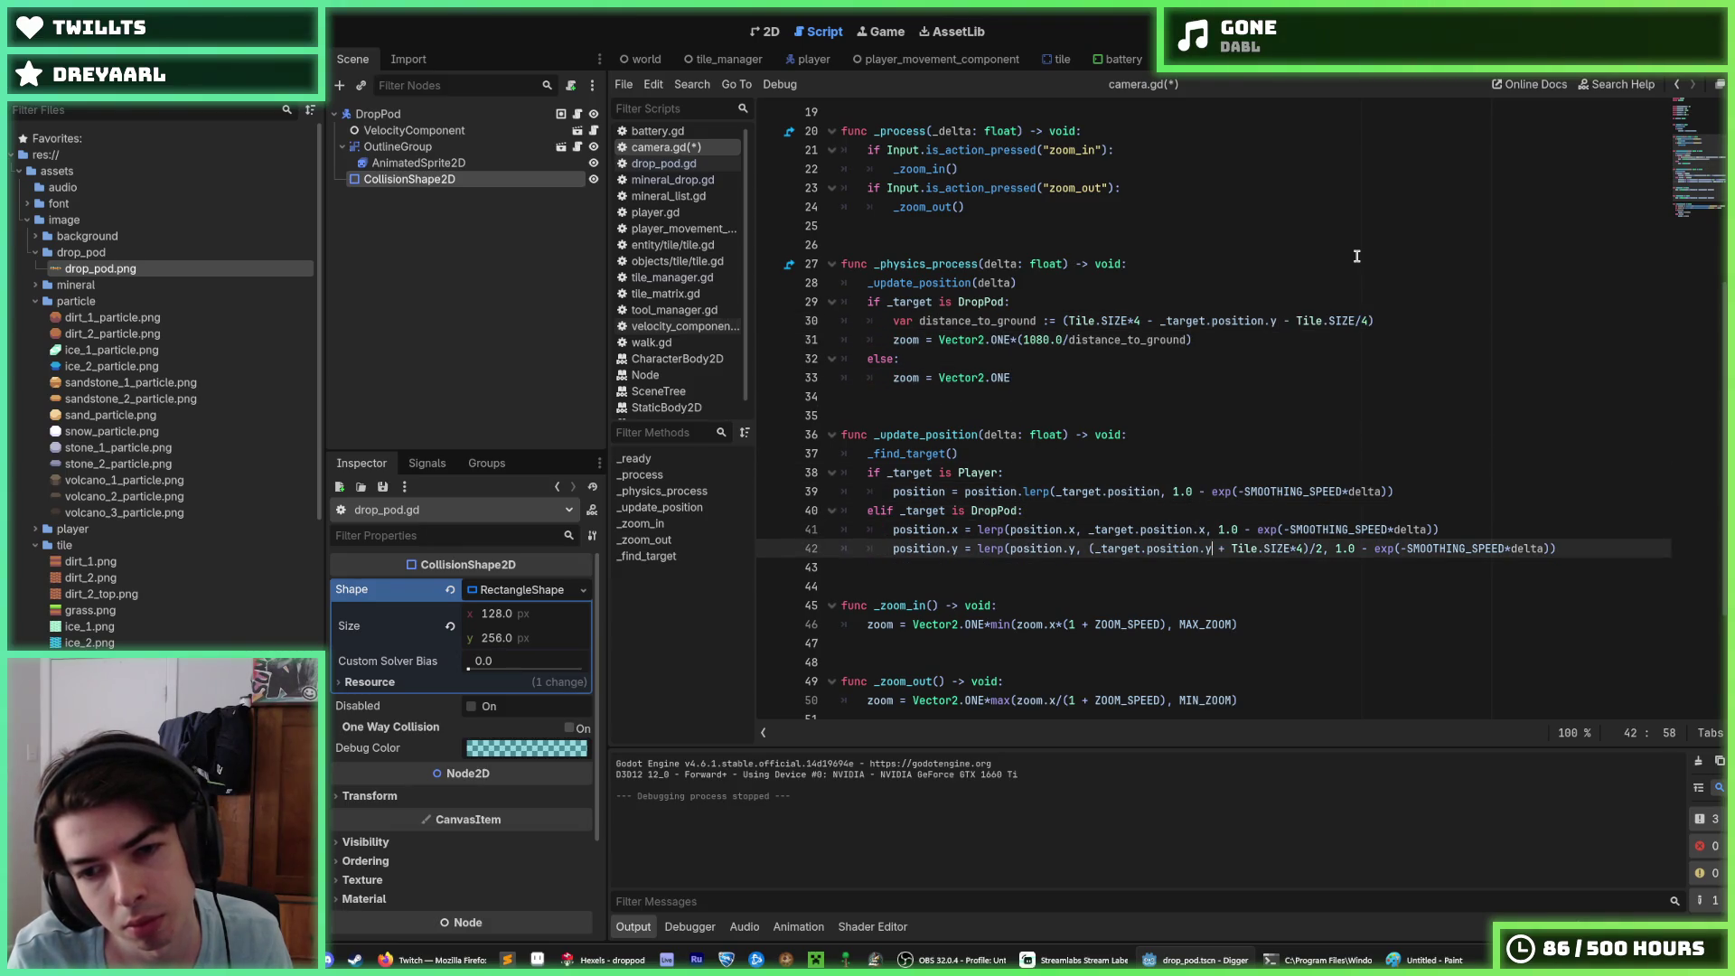
pyautogui.hotkey('ctrl', 'v')
pyautogui.press('F5')
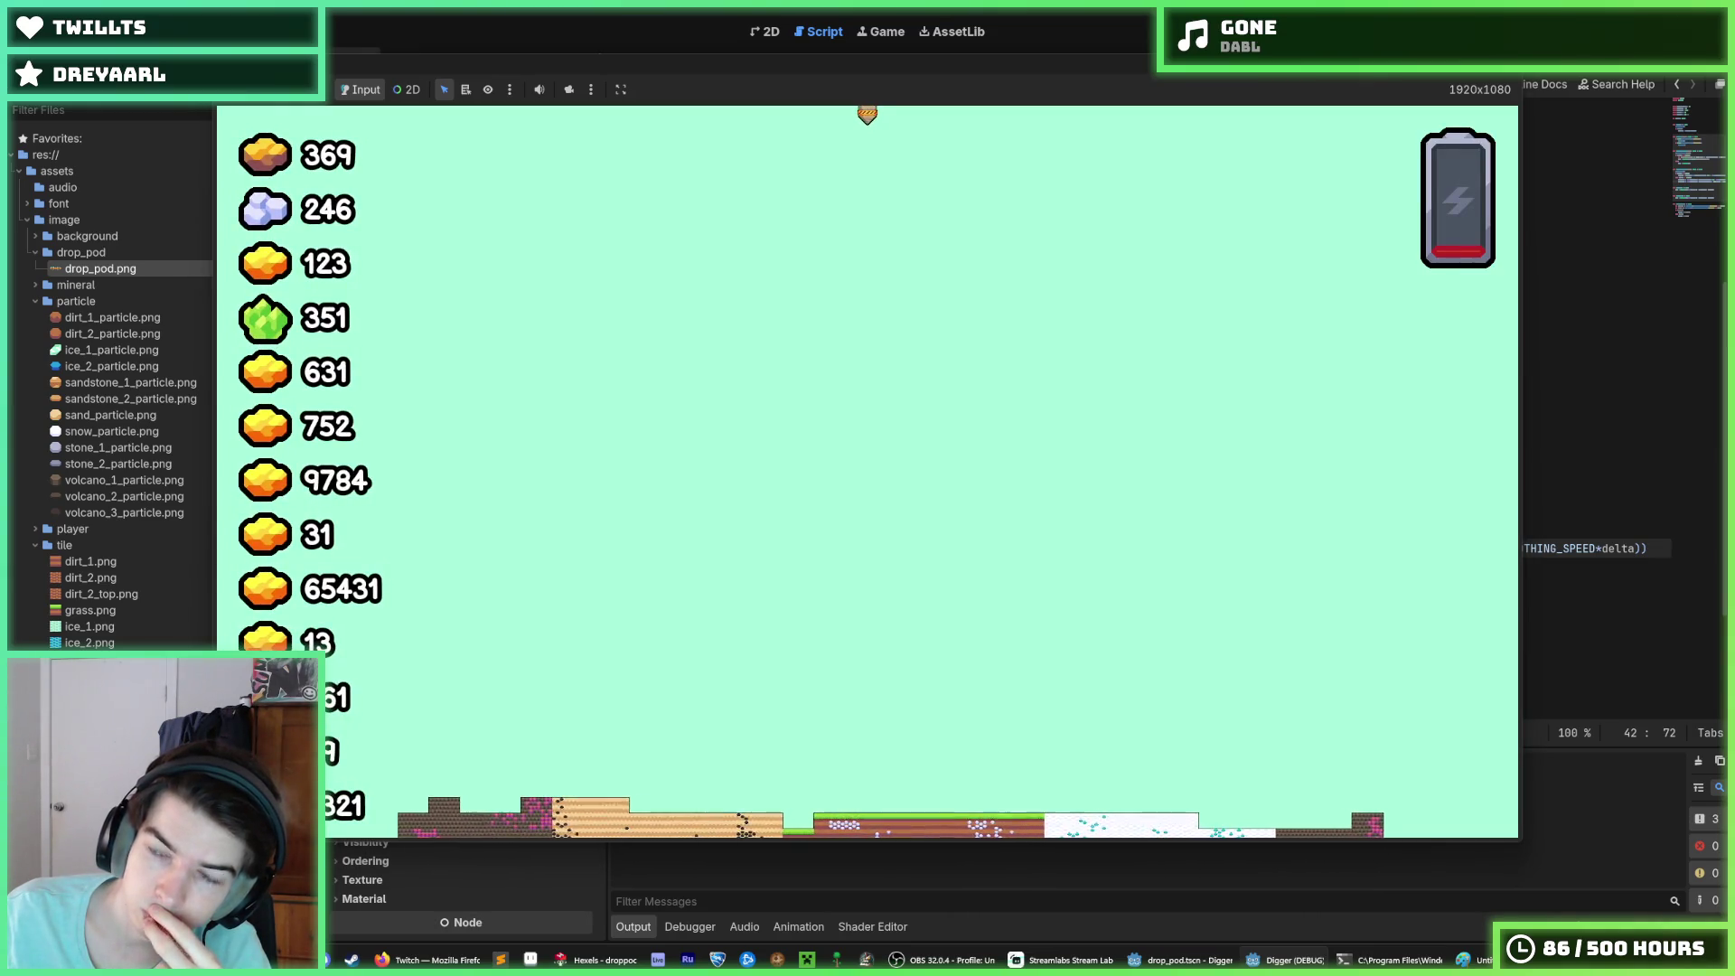
# Step: Wrap (_target.position.y - Tile.SIZE/4) in parentheses on lines 30 and 42, save, and rerun
pyautogui.press('F8')
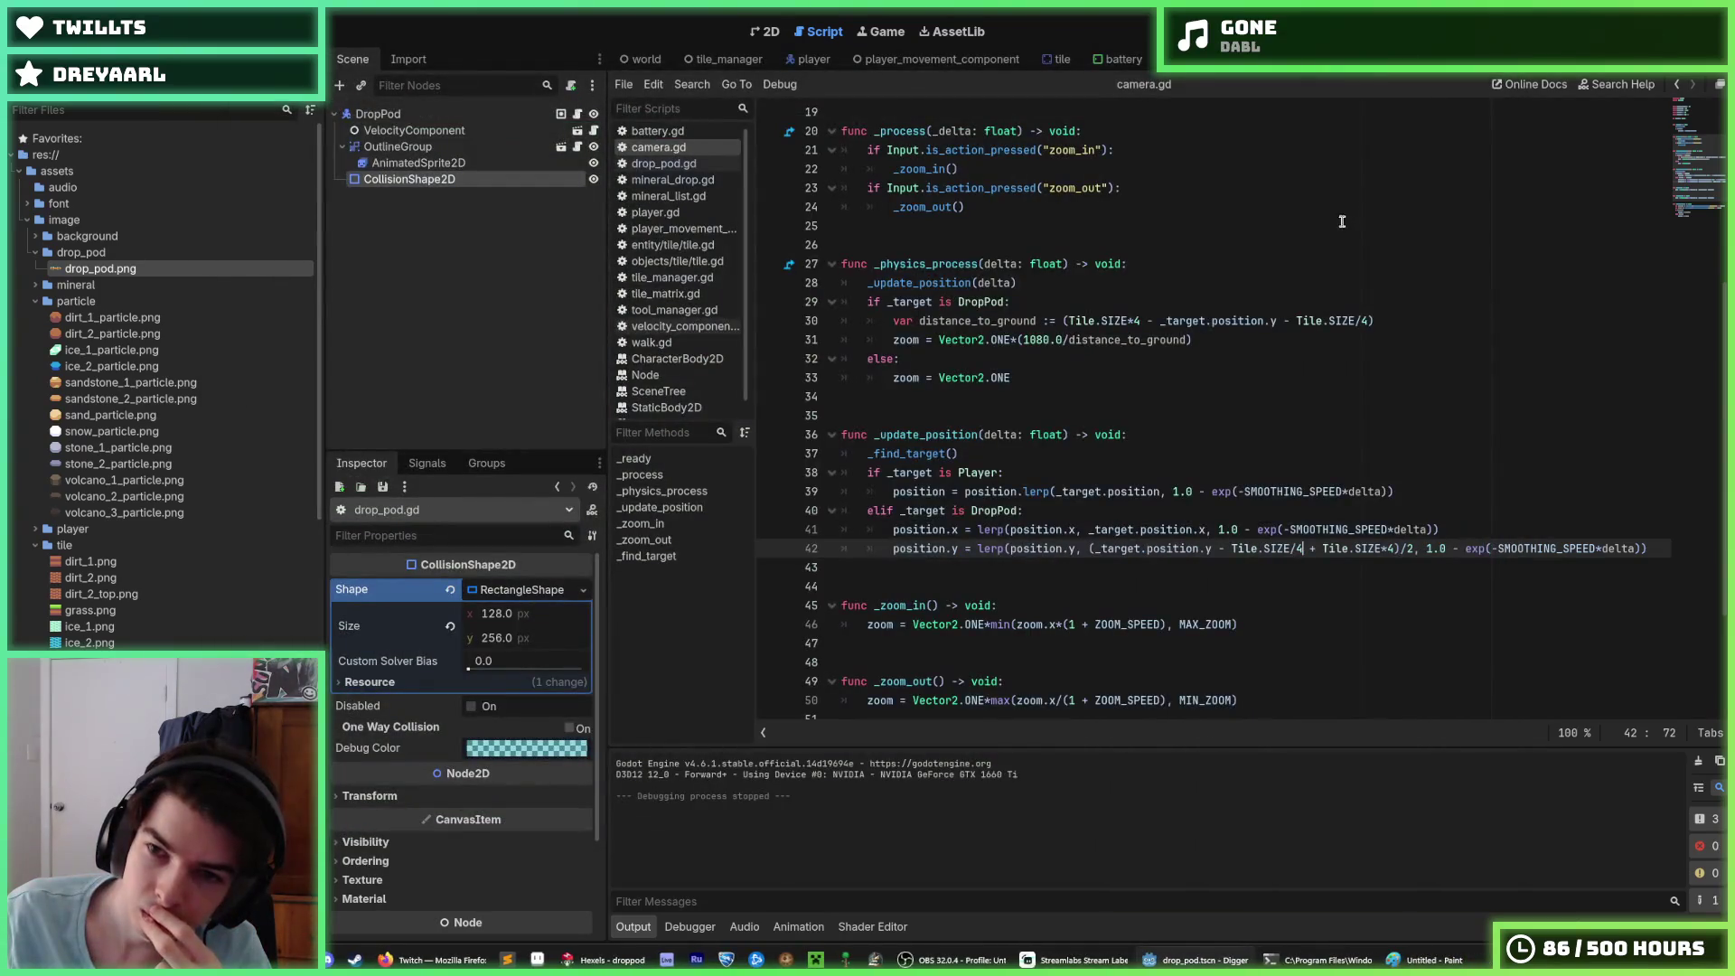
pyautogui.click(1155, 320)
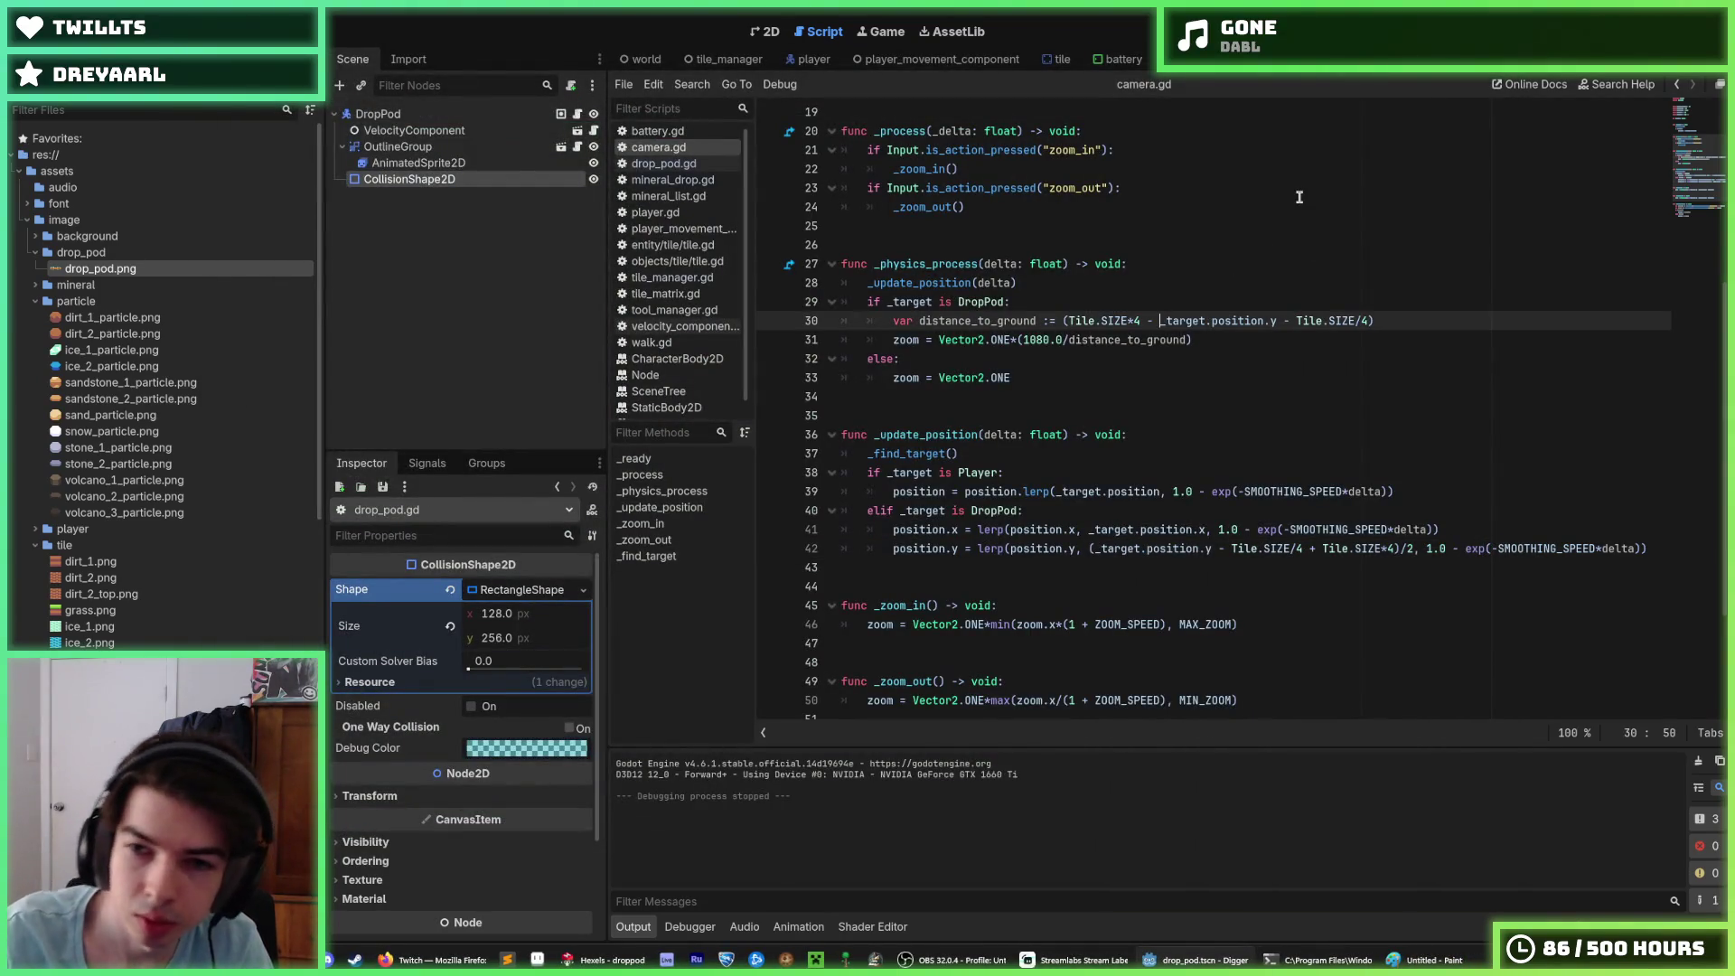
pyautogui.write('(')
pyautogui.write('))')
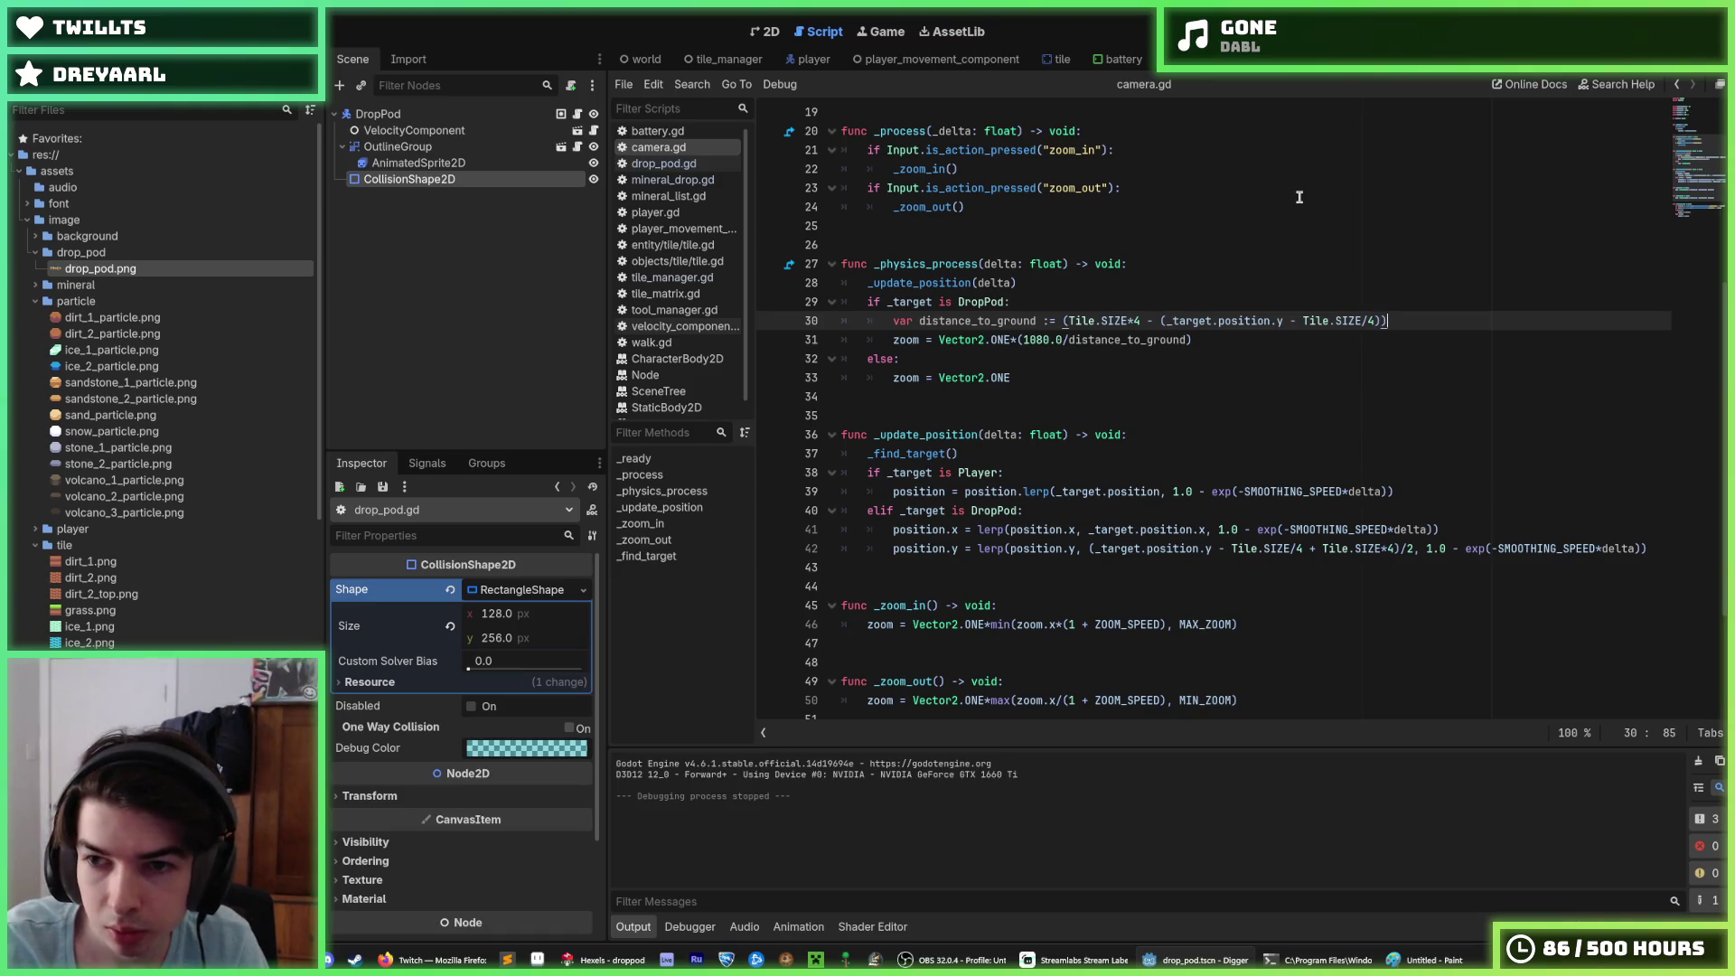
pyautogui.click(1095, 549)
pyautogui.write('(')
pyautogui.press('Right')
pyautogui.press('Right')
pyautogui.press('Right')
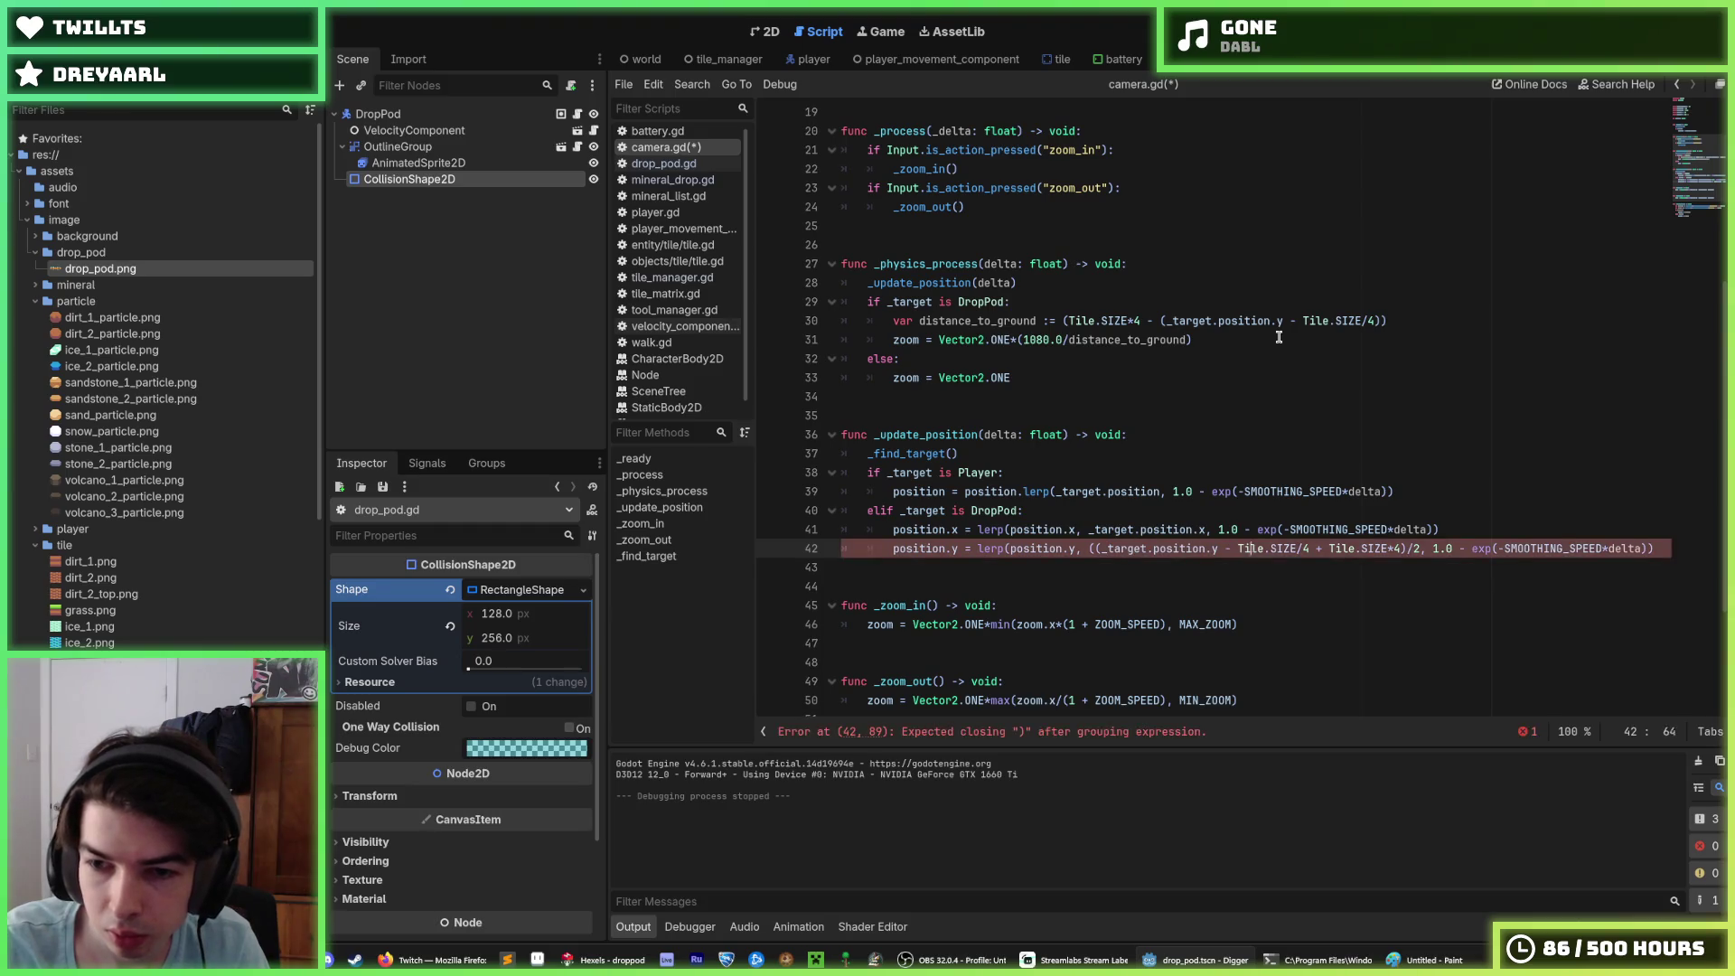
pyautogui.press('Right')
pyautogui.write(')')
pyautogui.hotkey('ctrl', 's')
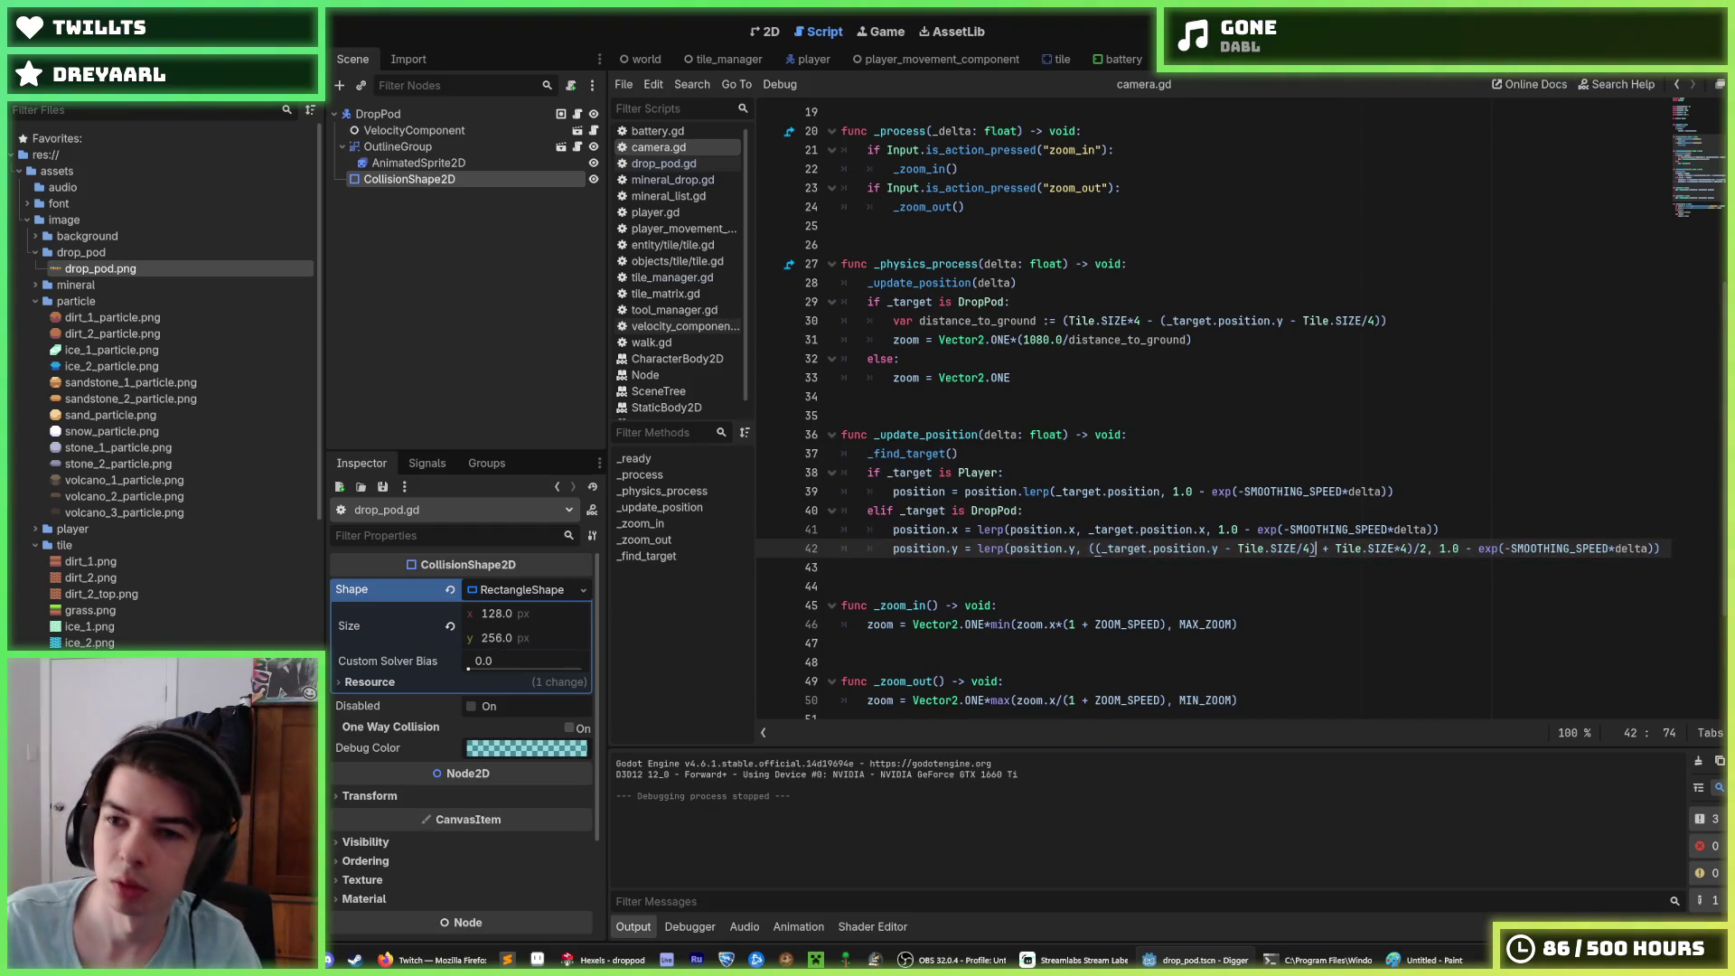
pyautogui.press('F5')
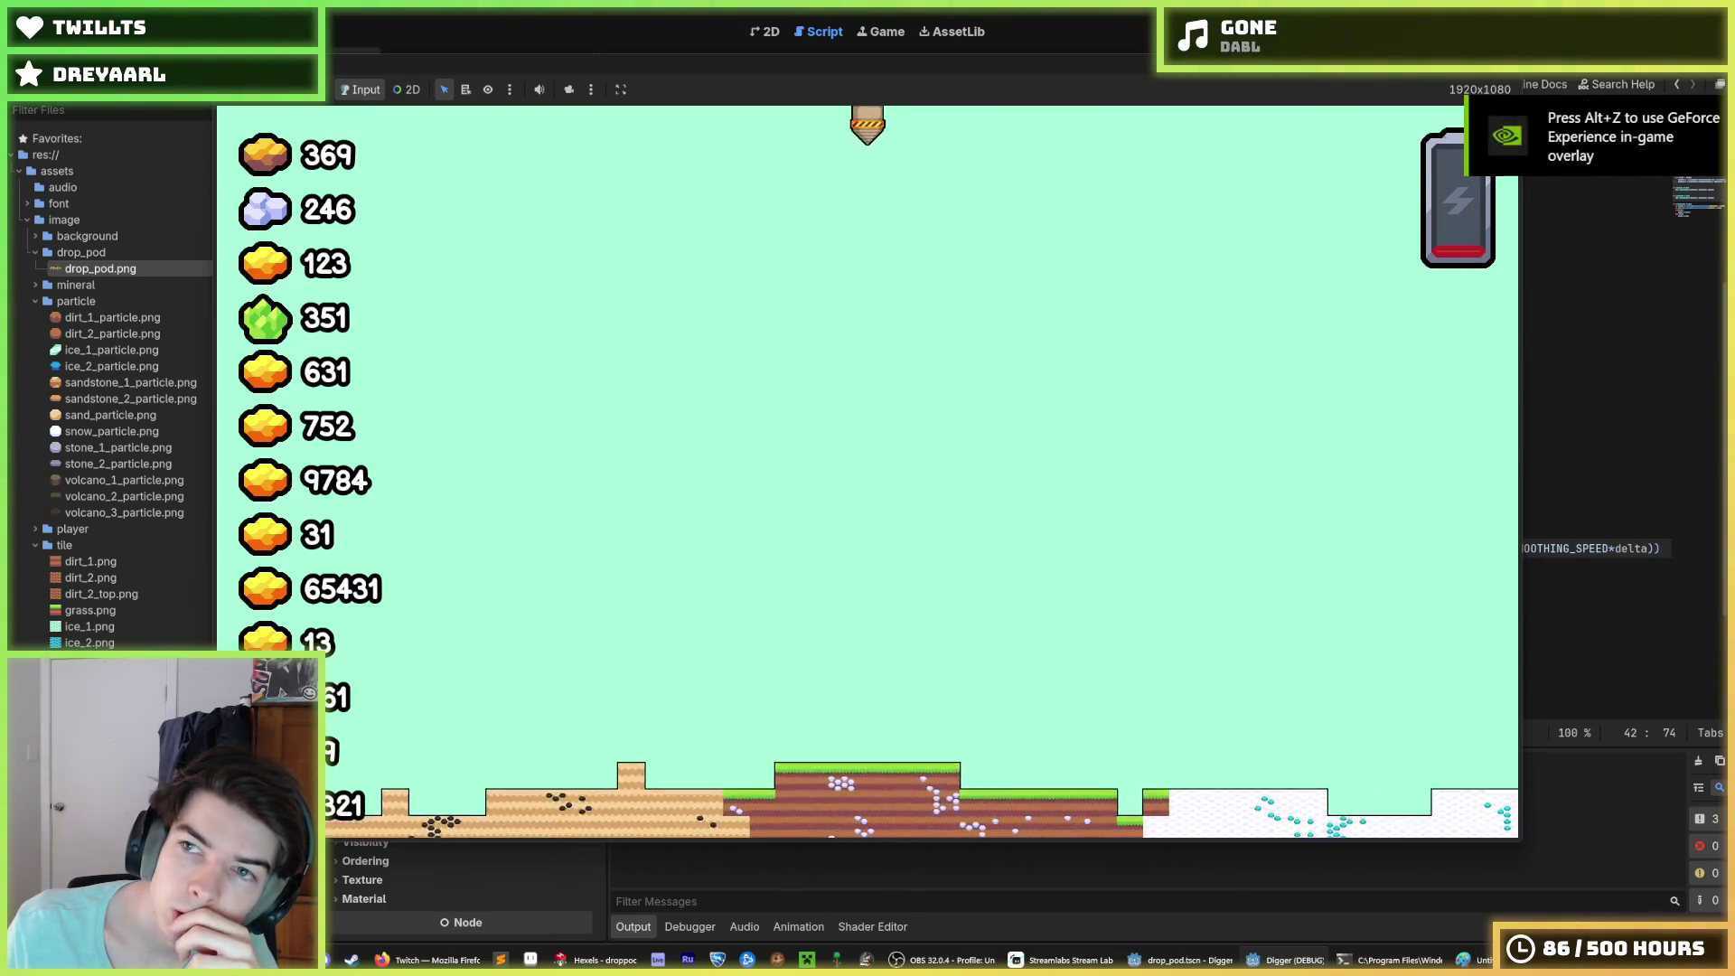
# Step: Change the ground offset from Tile.SIZE/4 to Tile.SIZE*4 on camera.gd lines 42 and 30
pyautogui.press('F8')
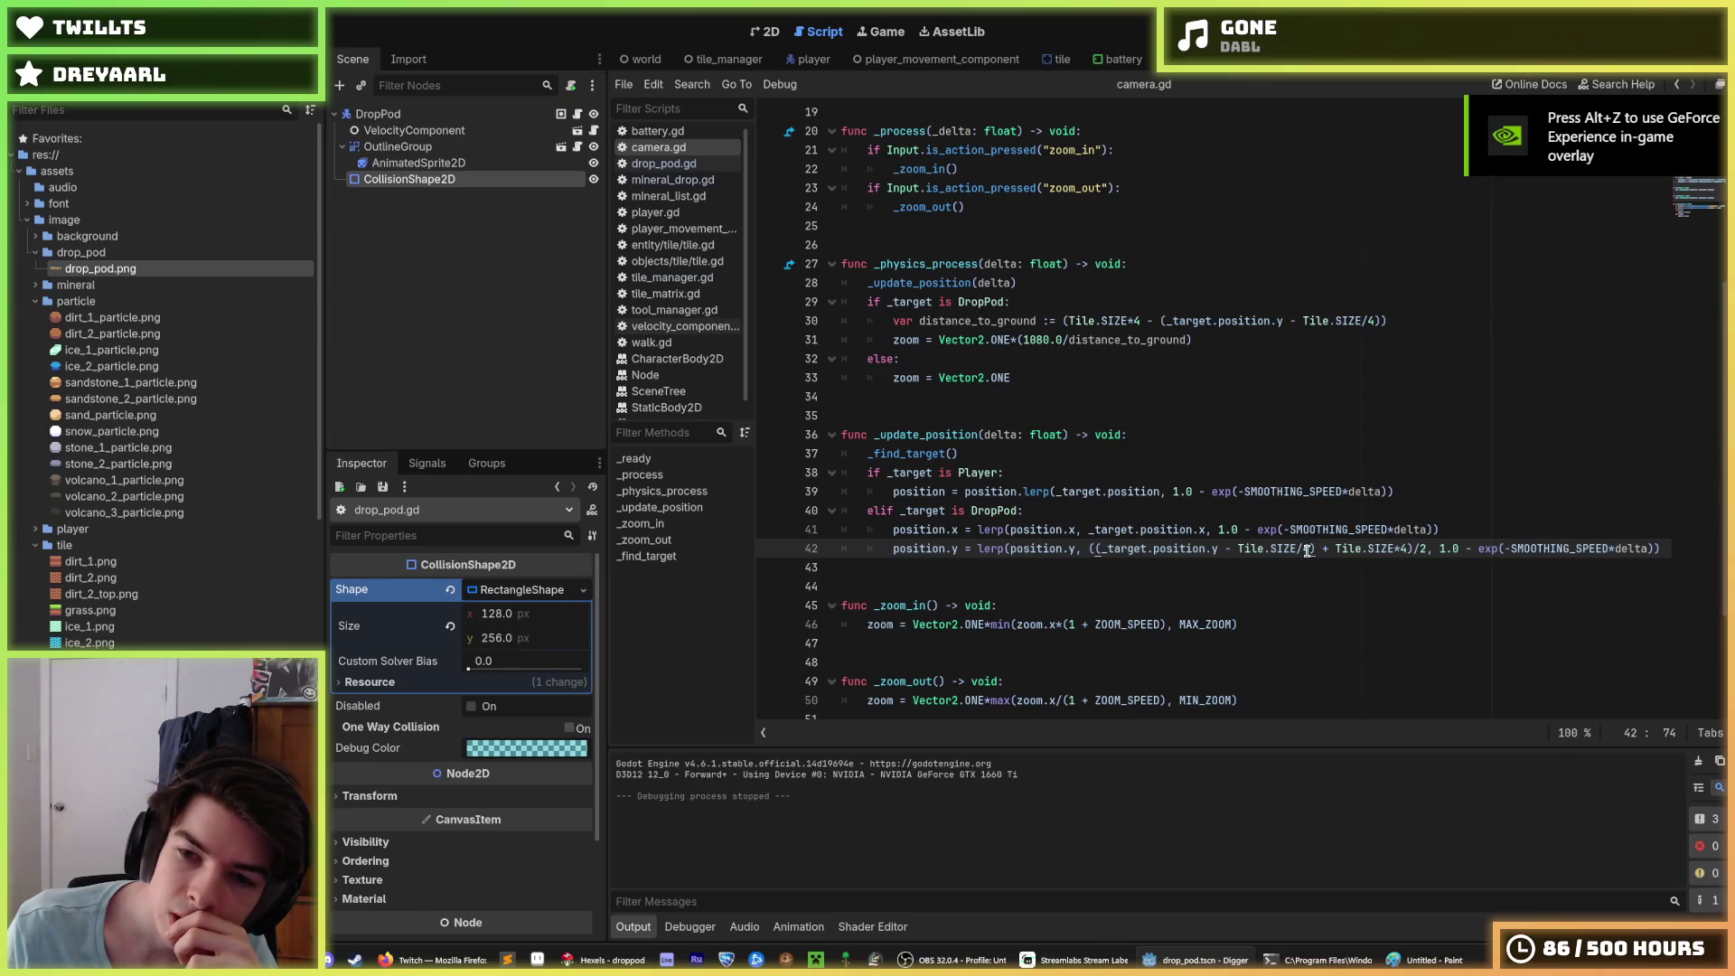
pyautogui.click(1308, 549)
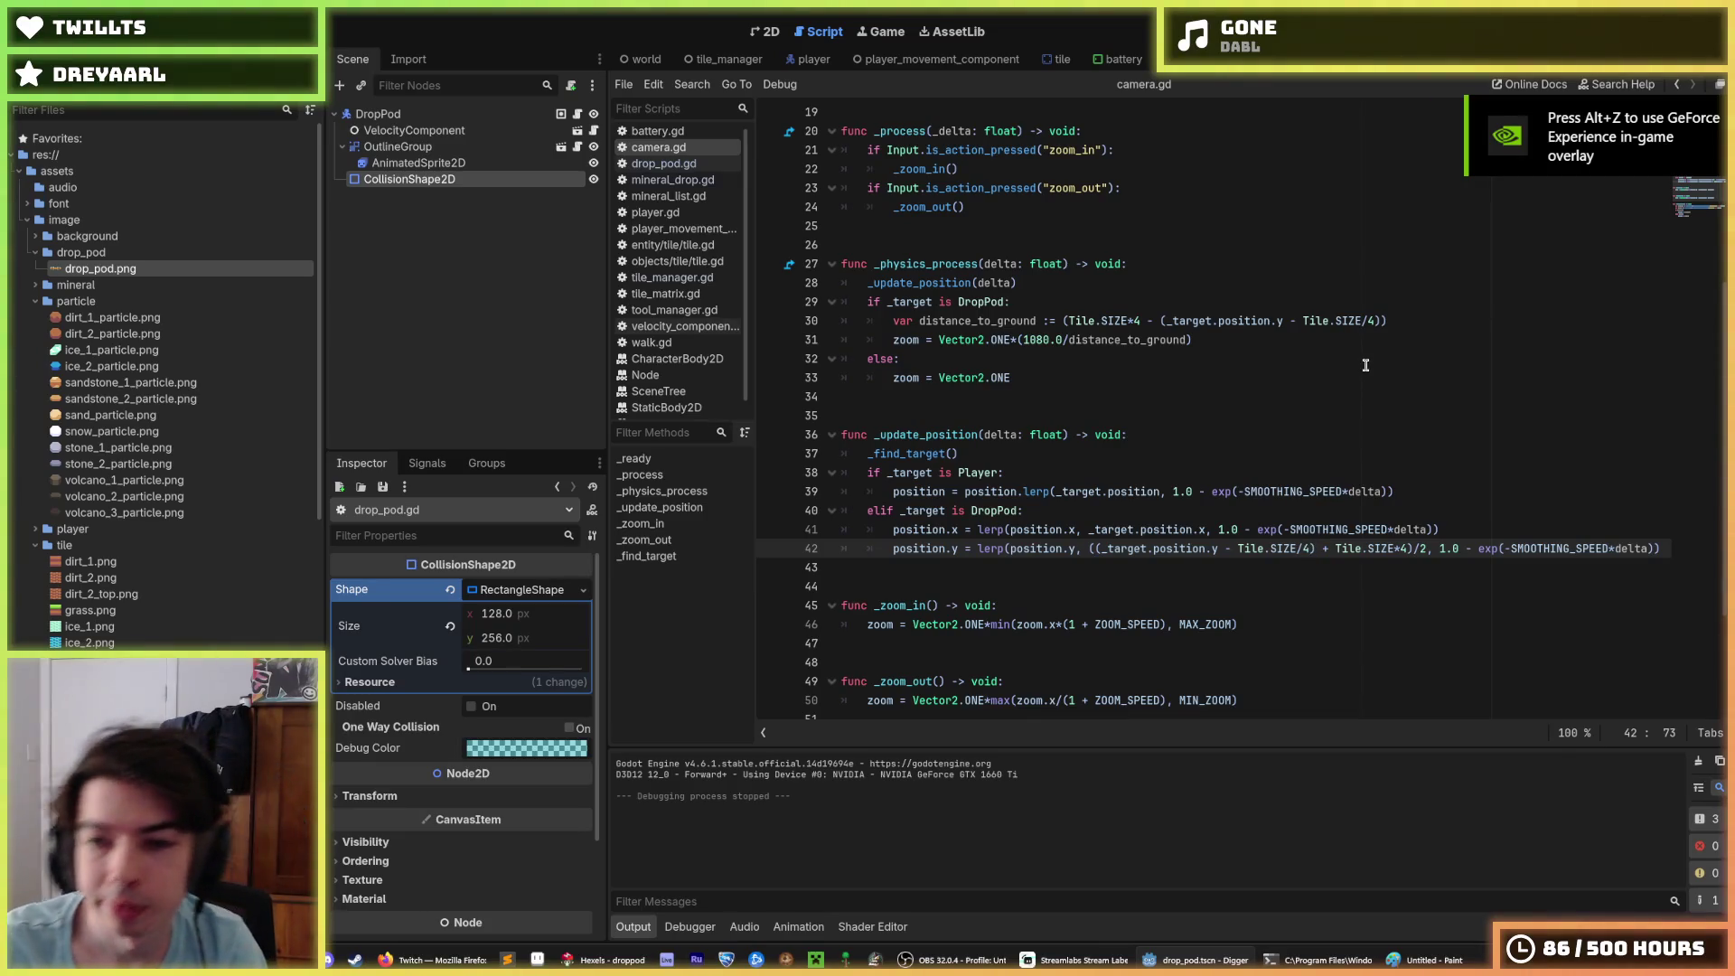
pyautogui.press('Up')
pyautogui.press('Up')
pyautogui.press('Up')
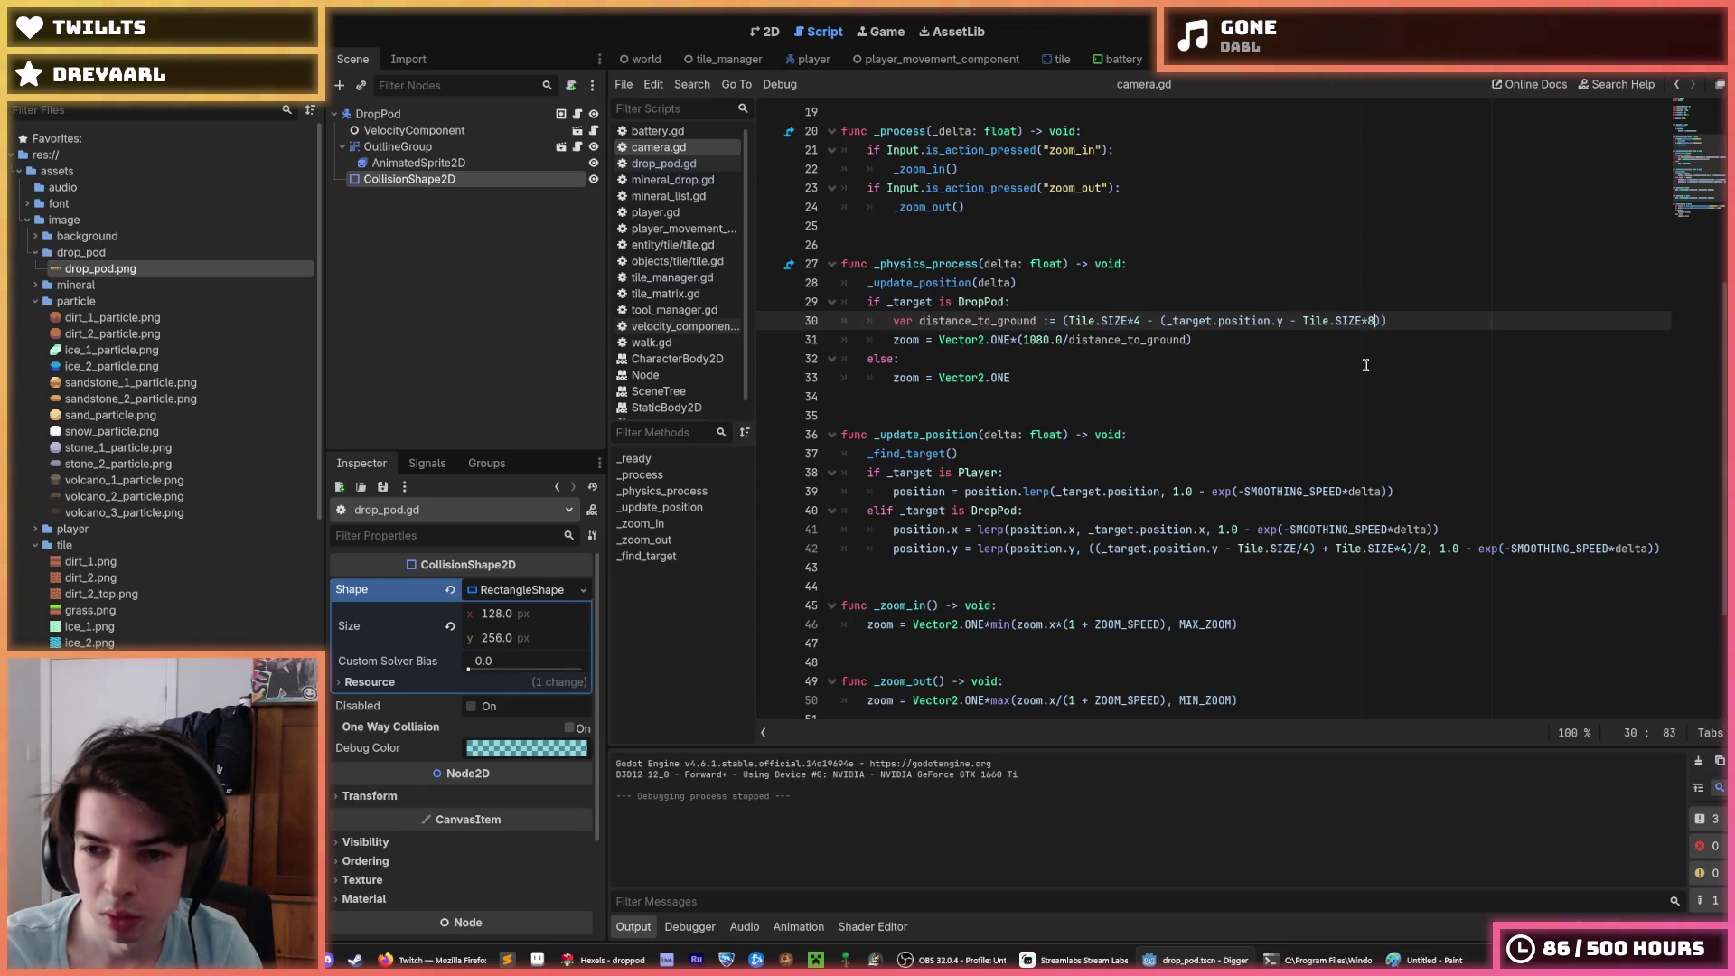
pyautogui.press('Down')
pyautogui.press('Down')
pyautogui.press('Down')
pyautogui.press('Down')
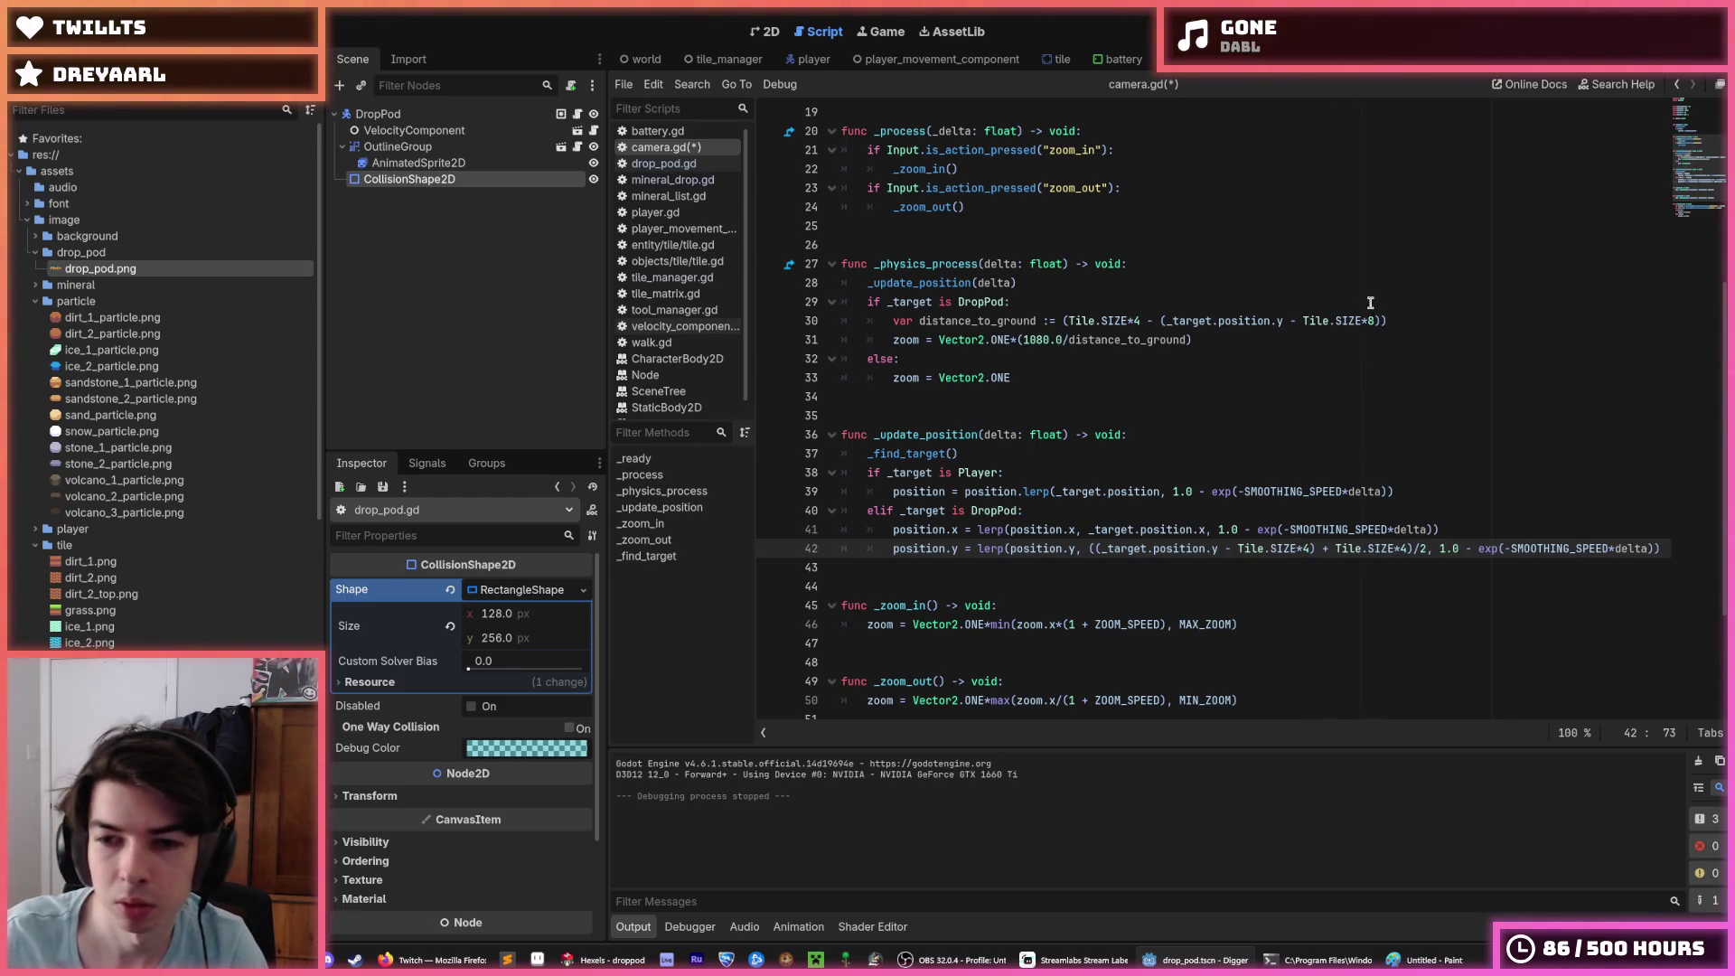
pyautogui.click(1372, 320)
# Step: Run the game twice to check the drop pod zoom, then close it
pyautogui.press('F5')
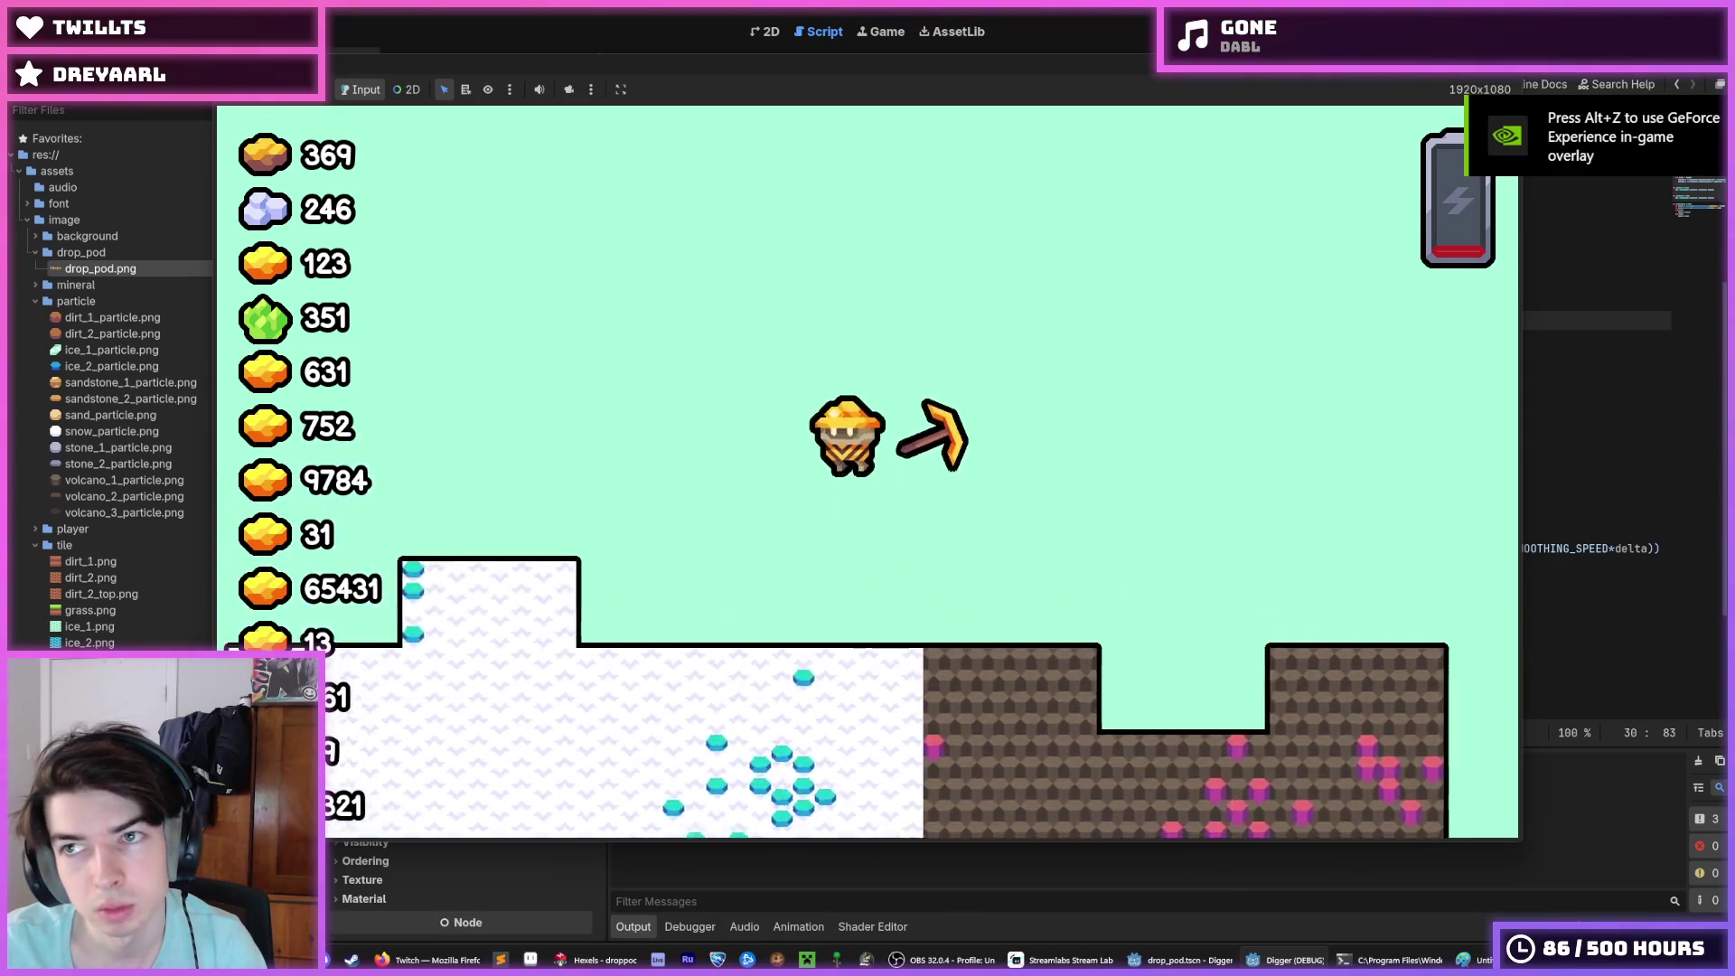
pyautogui.press('F5')
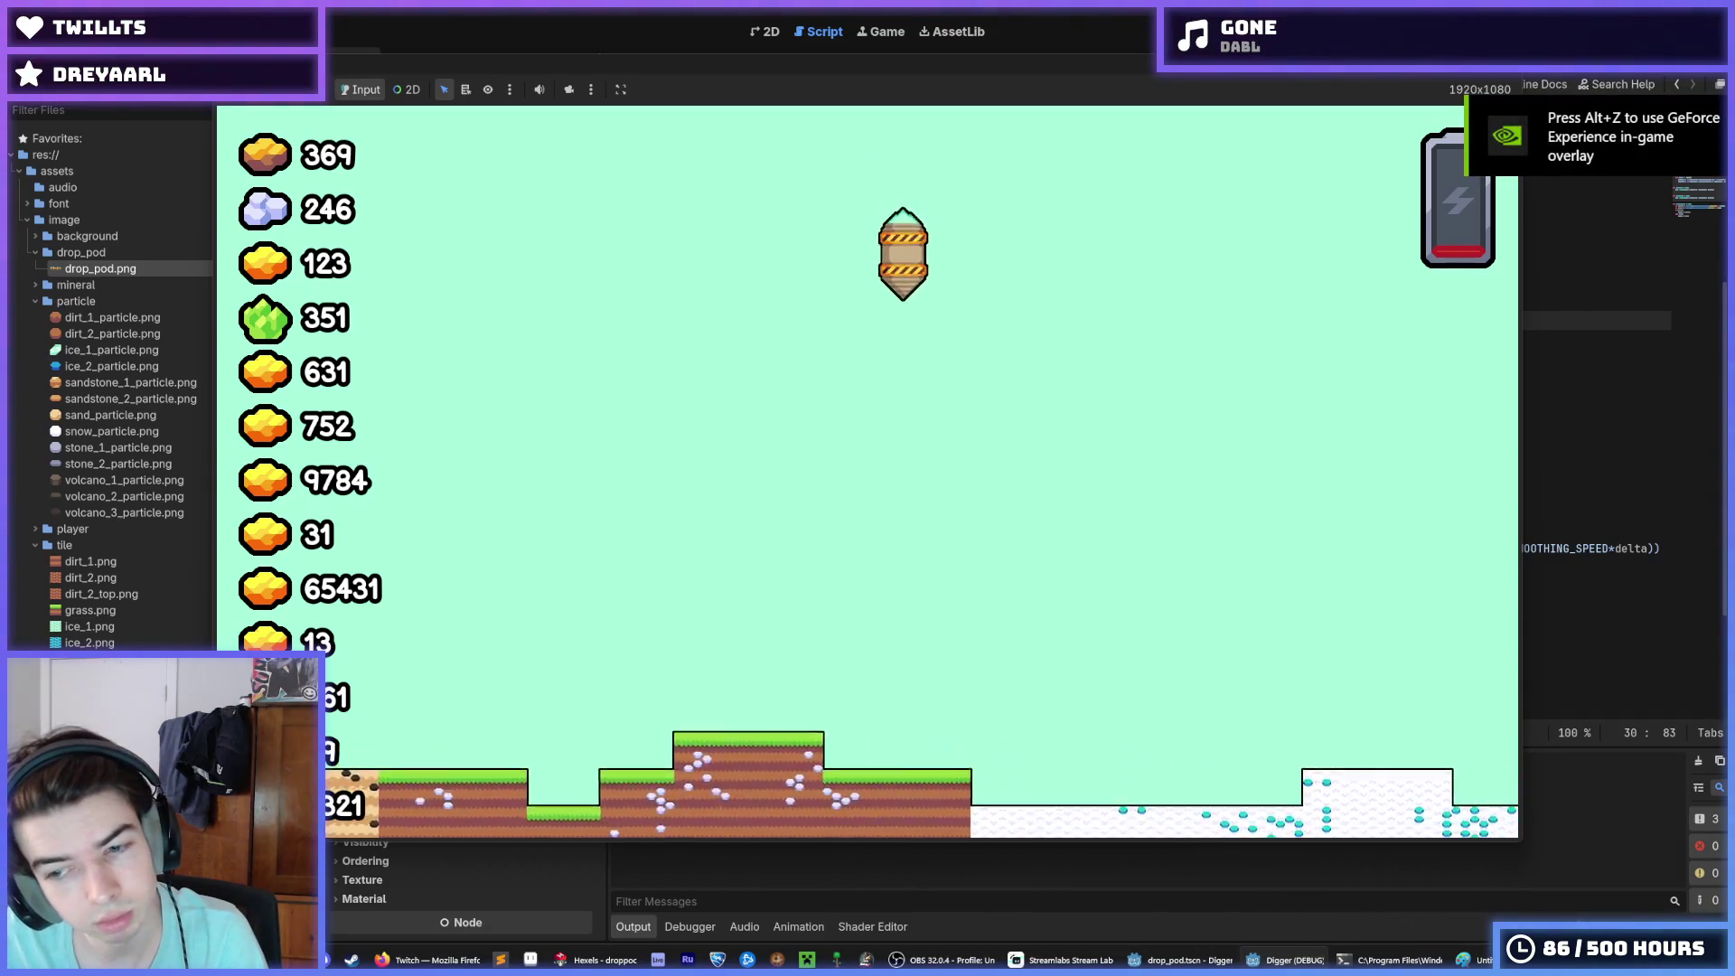
pyautogui.click(1567, 72)
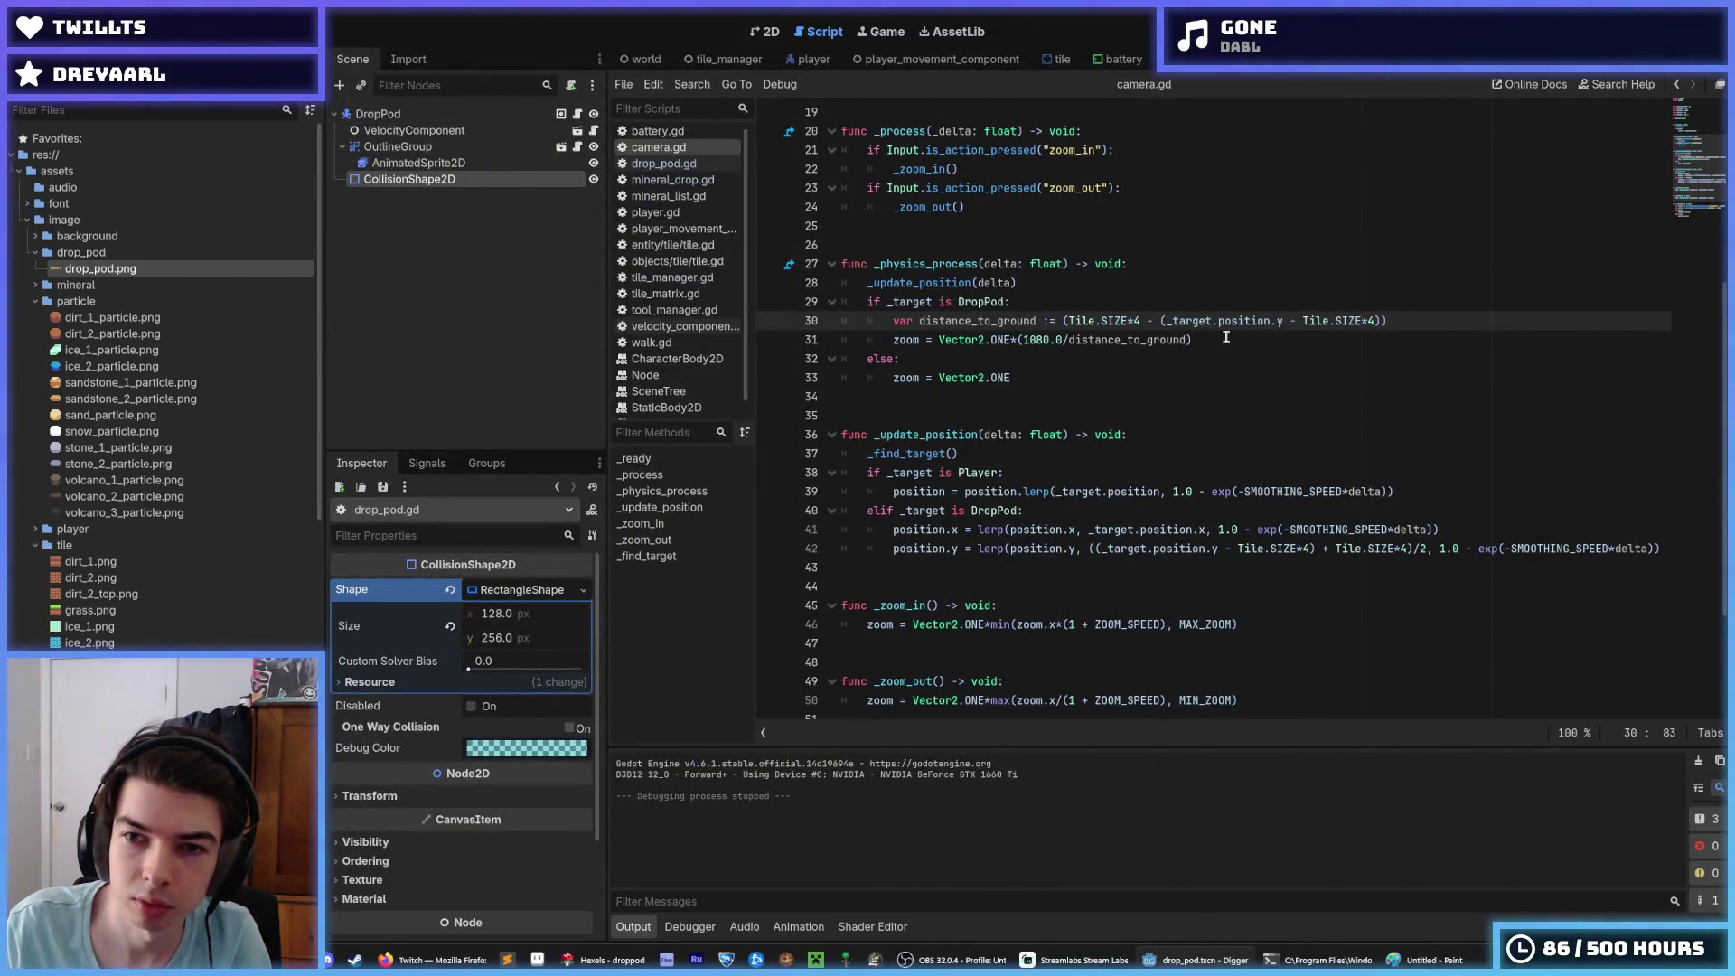
pyautogui.click(1097, 281)
# Step: Declare ground_y := Tile.SIZE/8, use it on line 31, and move it up among the constants
pyautogui.press('Down')
pyautogui.press('Return')
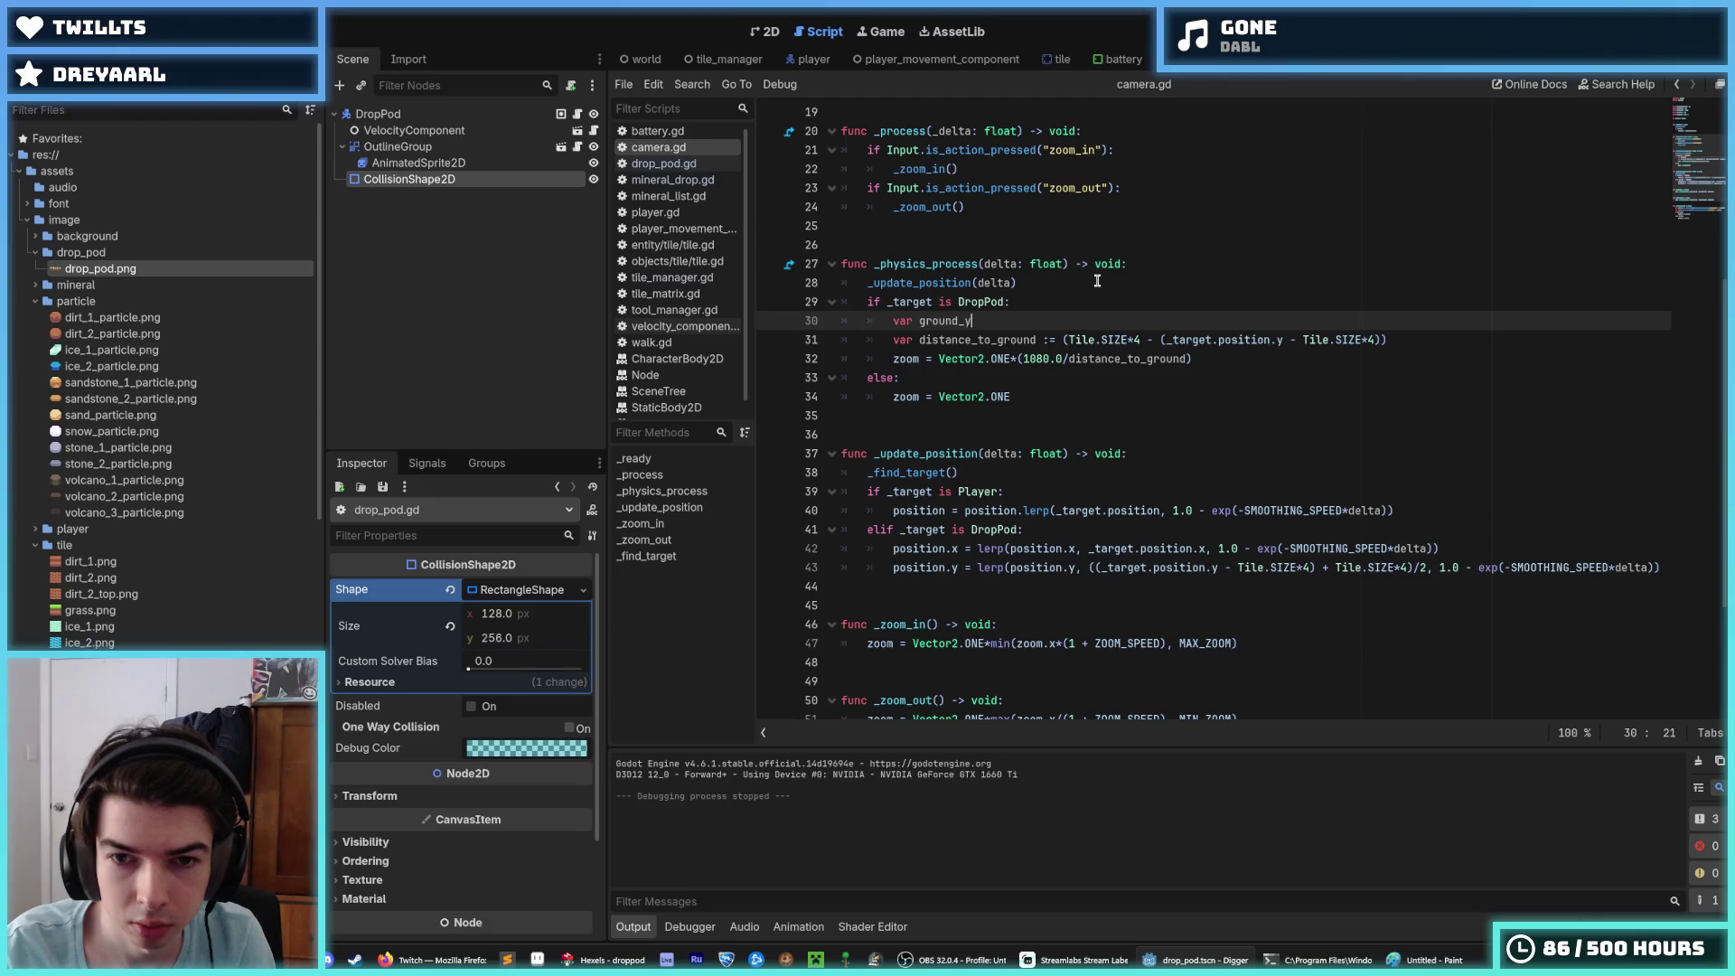
pyautogui.write(' := ')
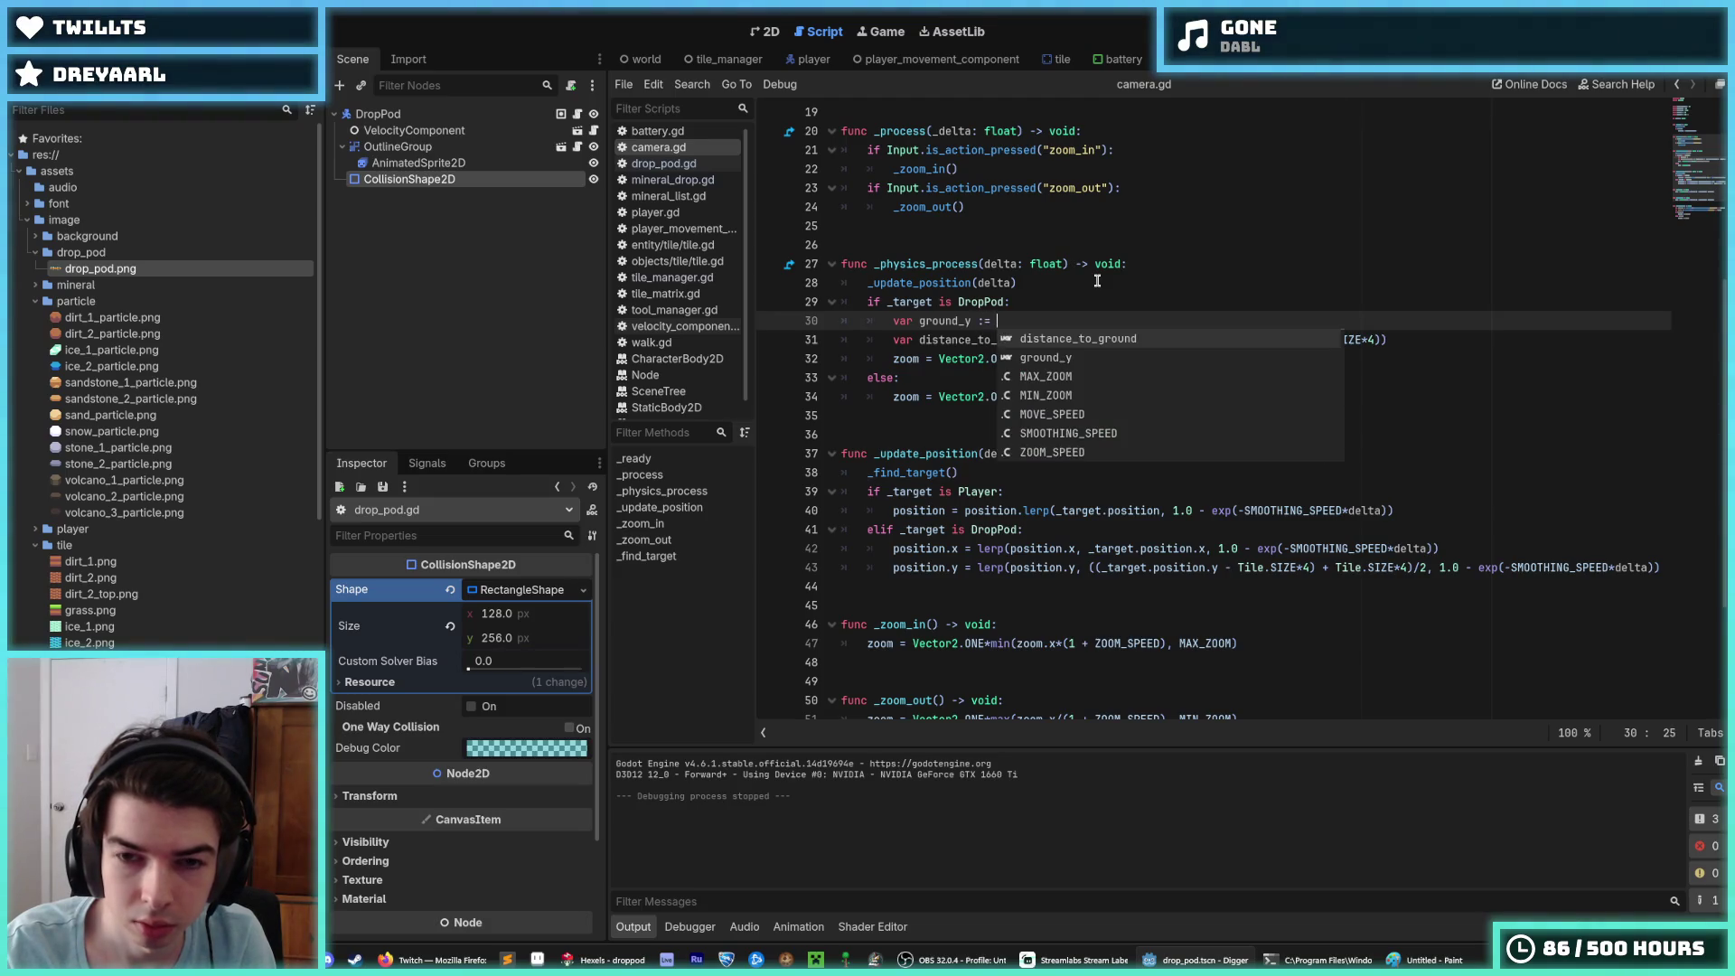
pyautogui.write('Tile.')
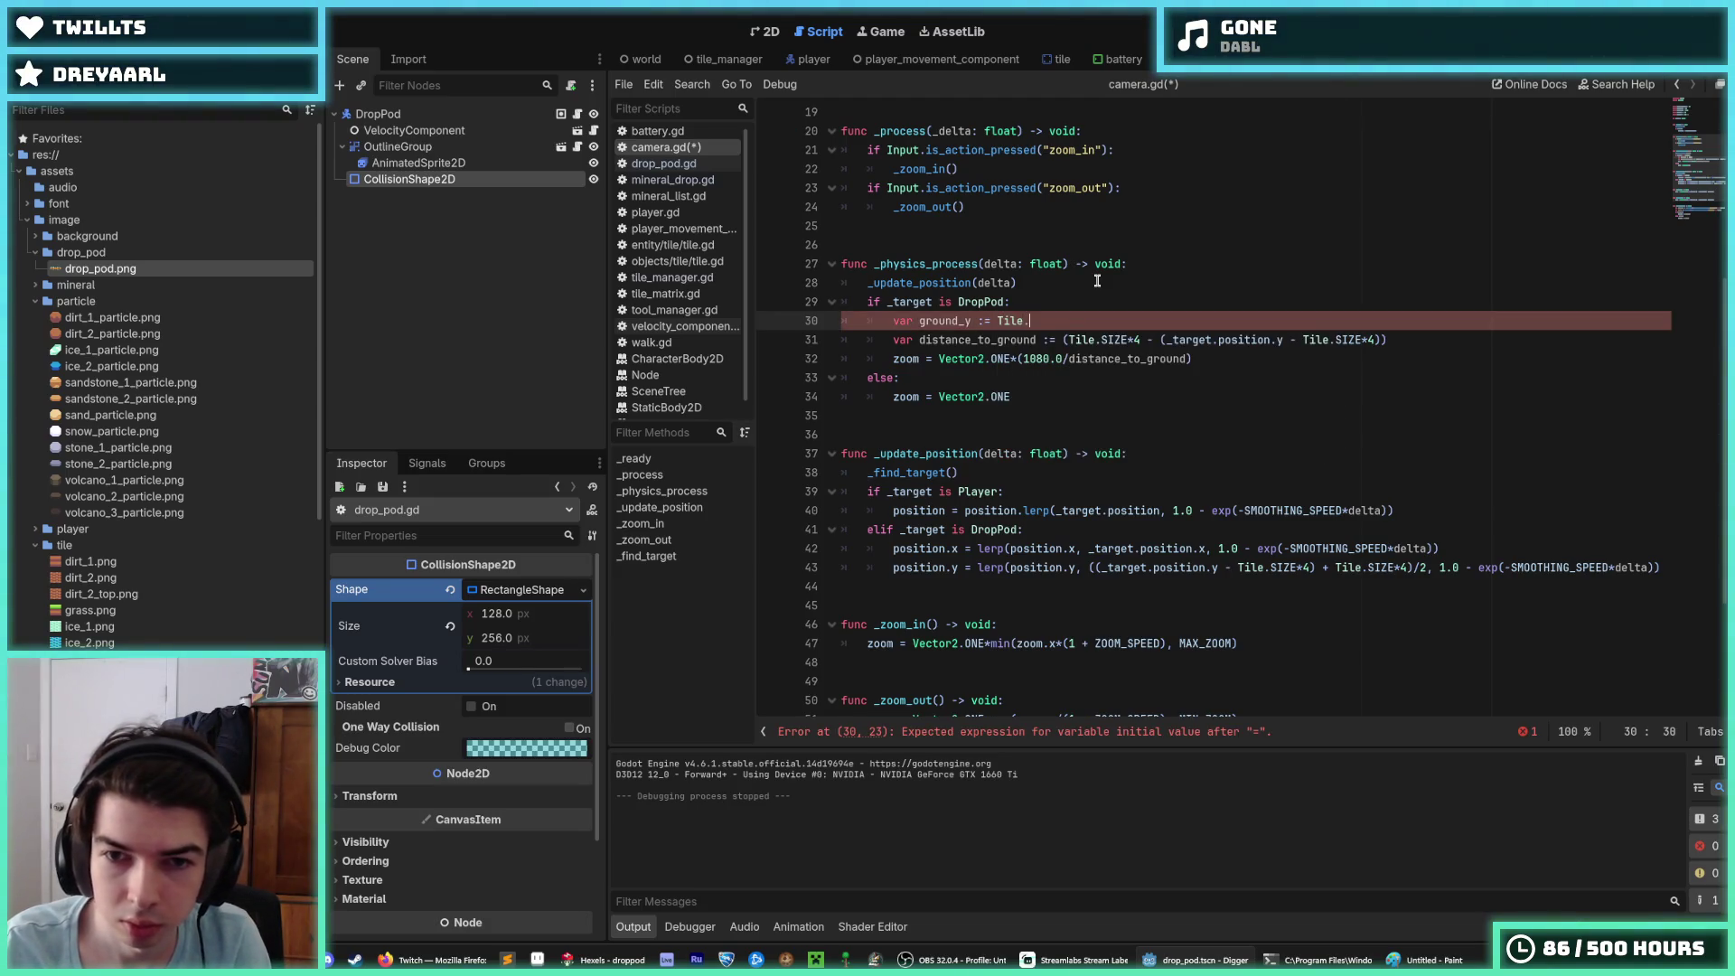
pyautogui.write('SIZE/8')
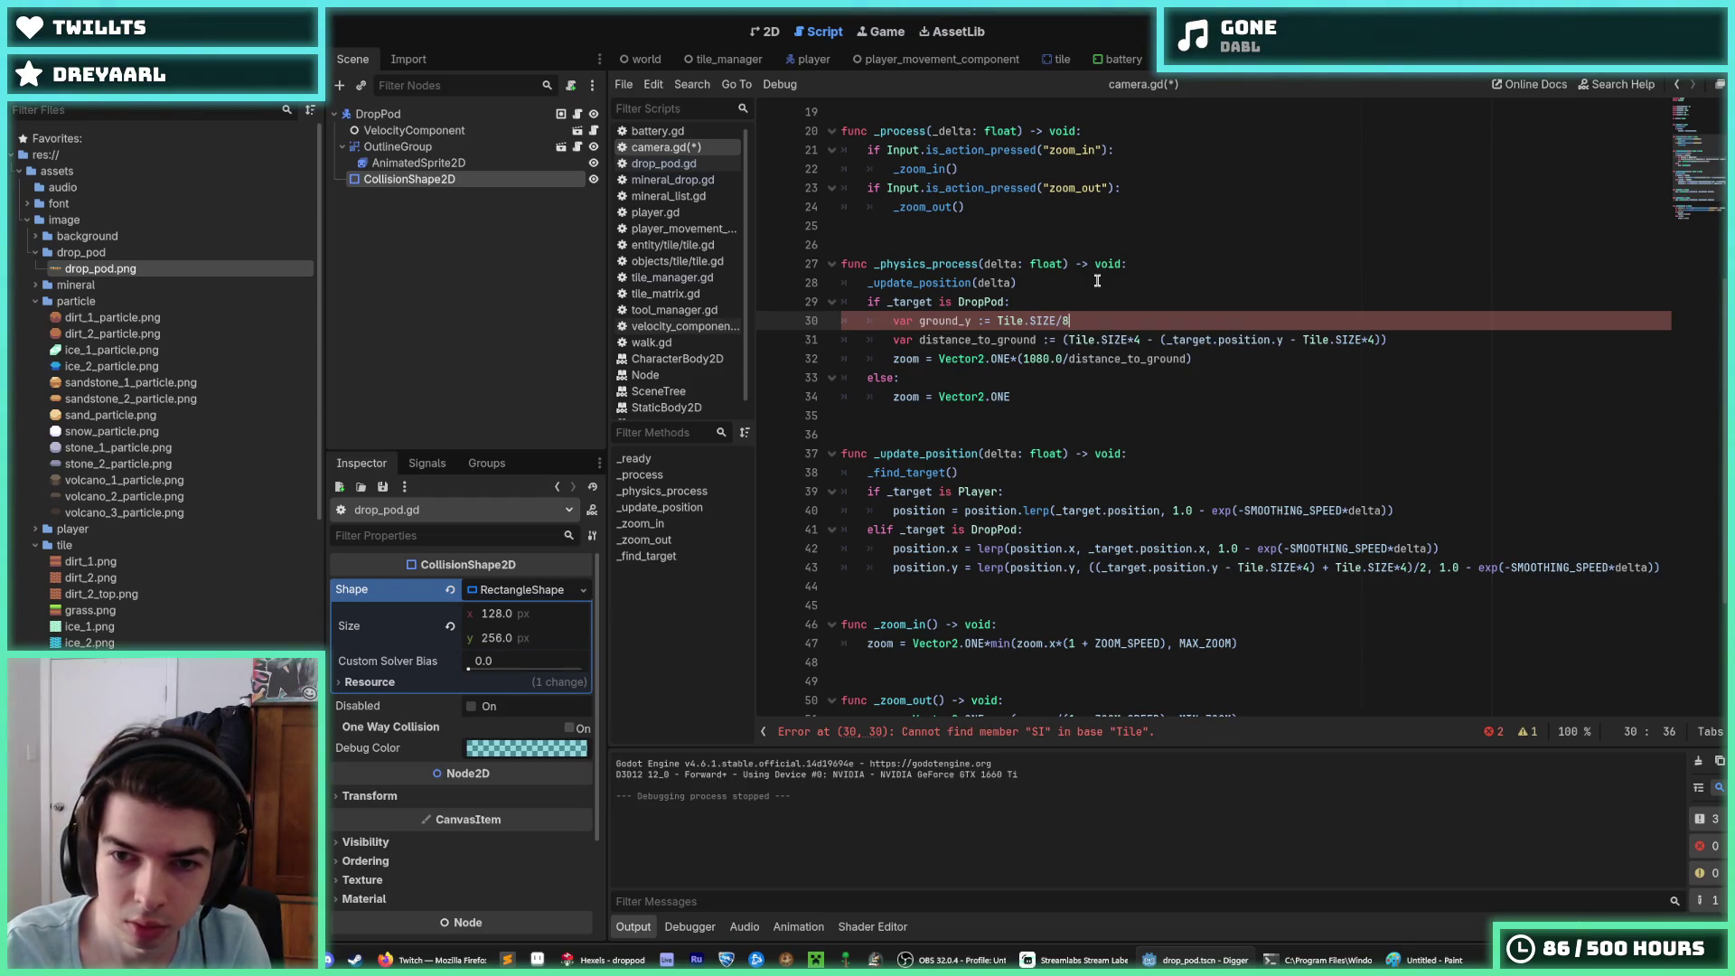
pyautogui.press('Down')
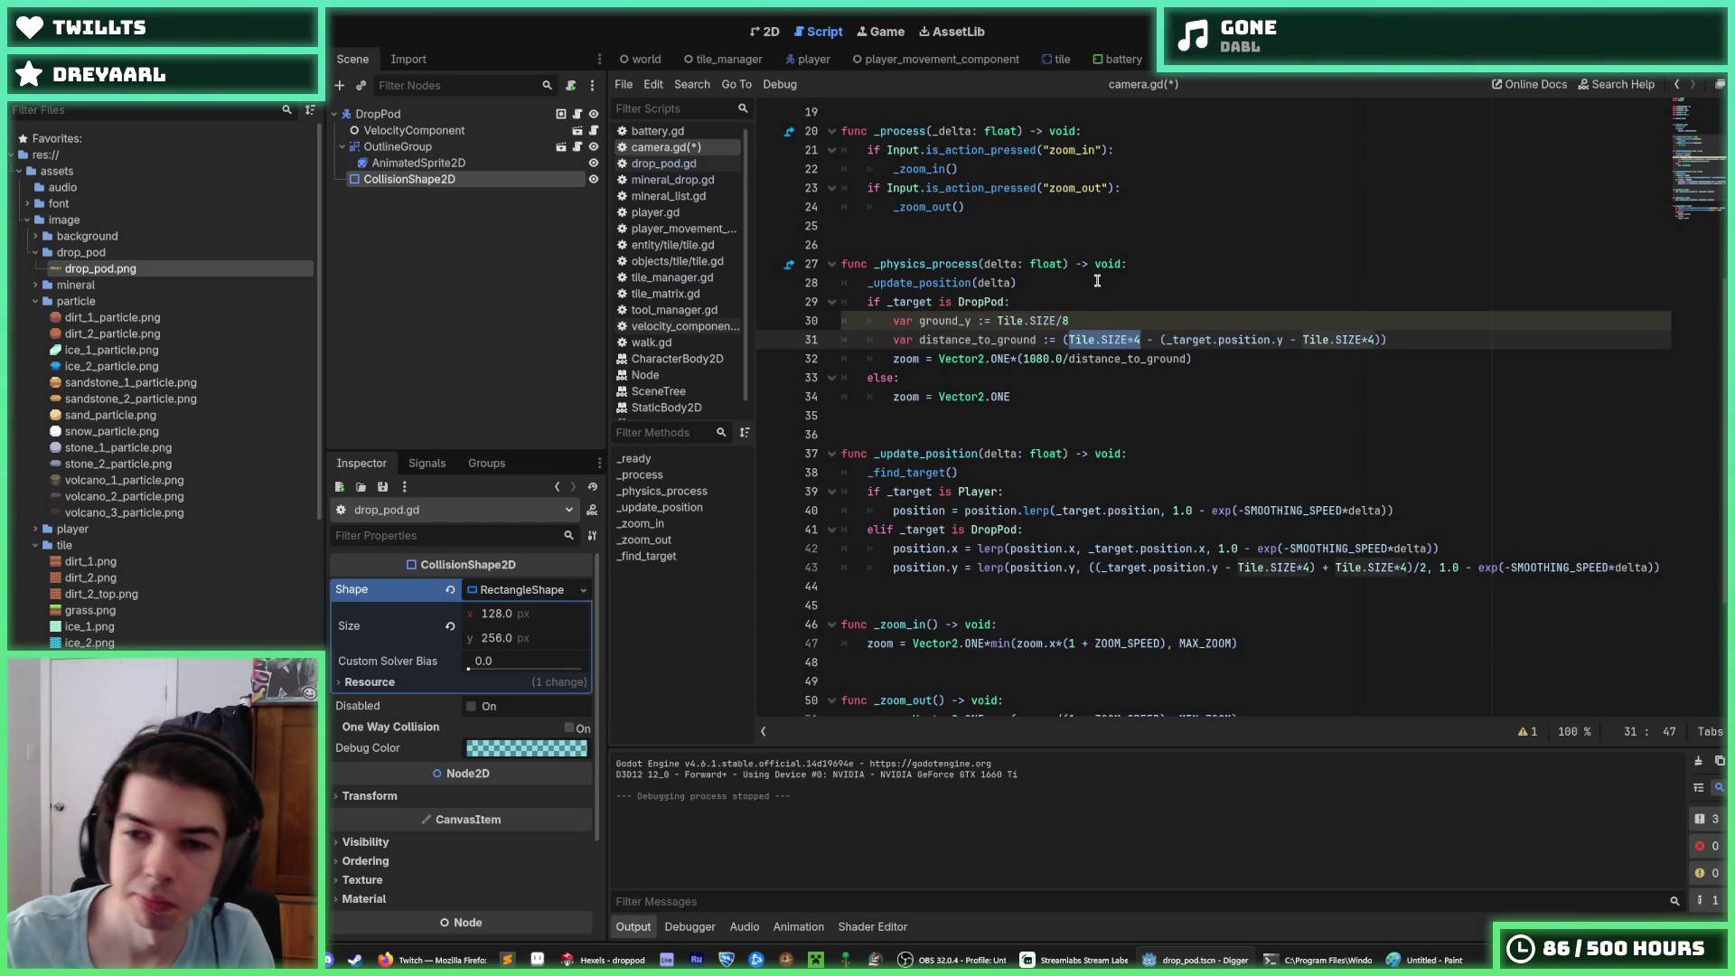
pyautogui.moveTo(1140, 340); pyautogui.dragTo(1089, 339)
pyautogui.write('ground_y')
pyautogui.press('End')
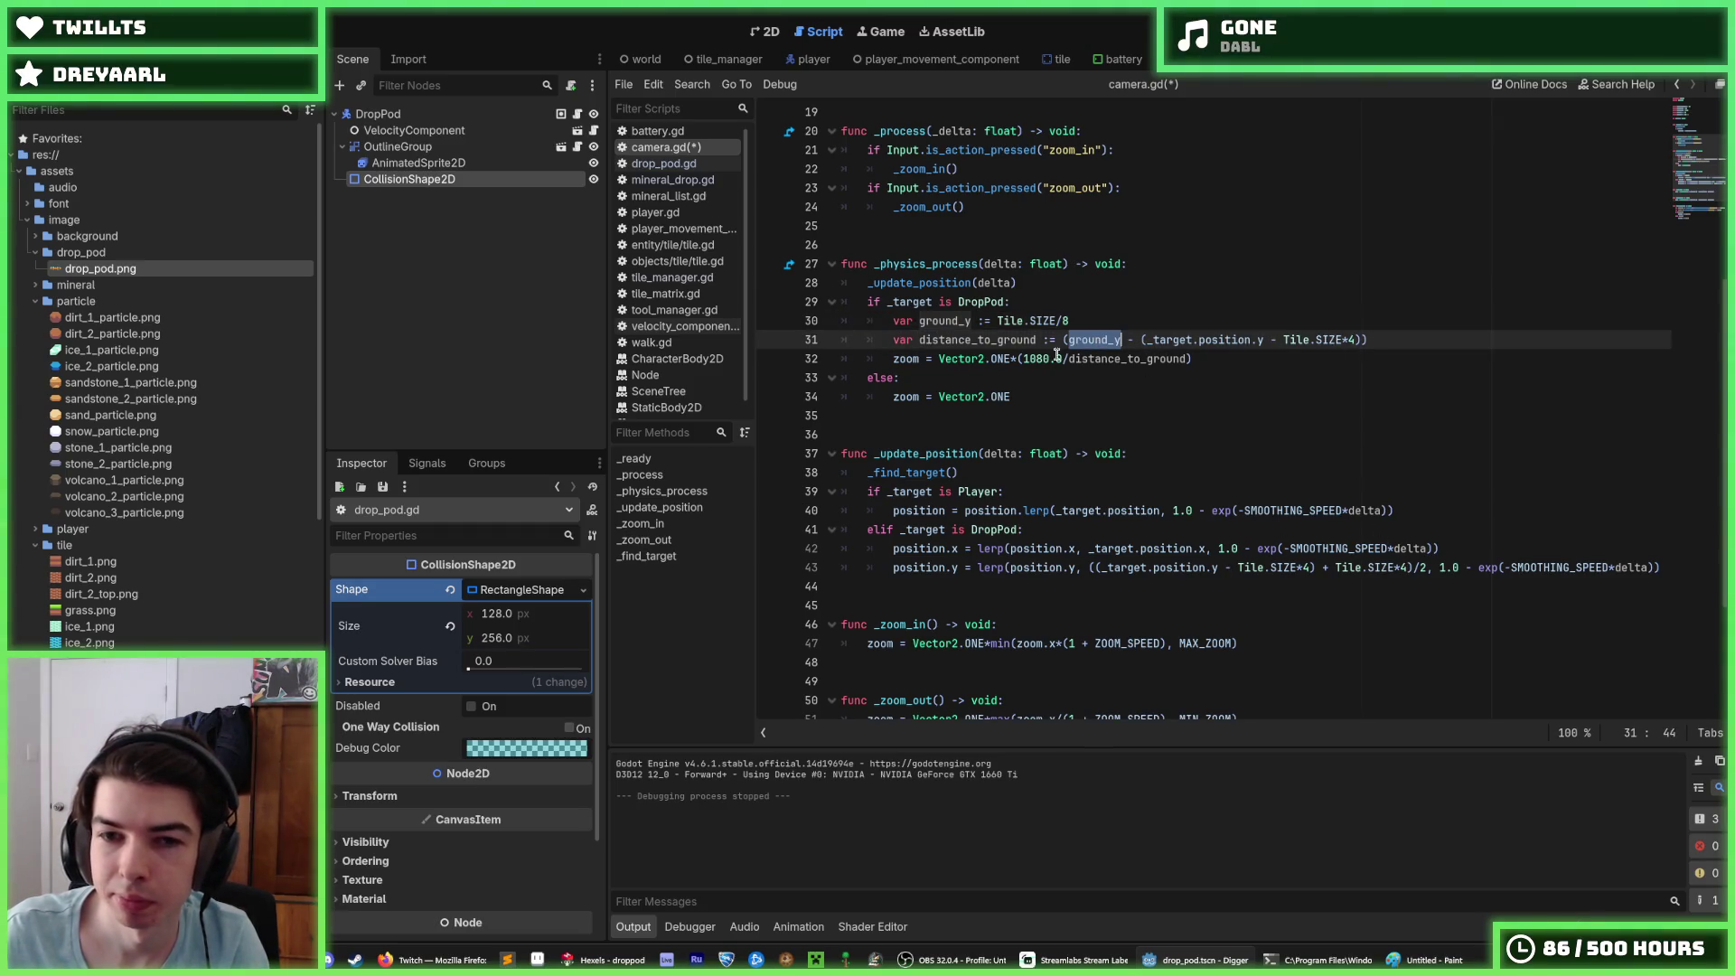
pyautogui.press('Up')
pyautogui.scroll(6, 1050, 312)
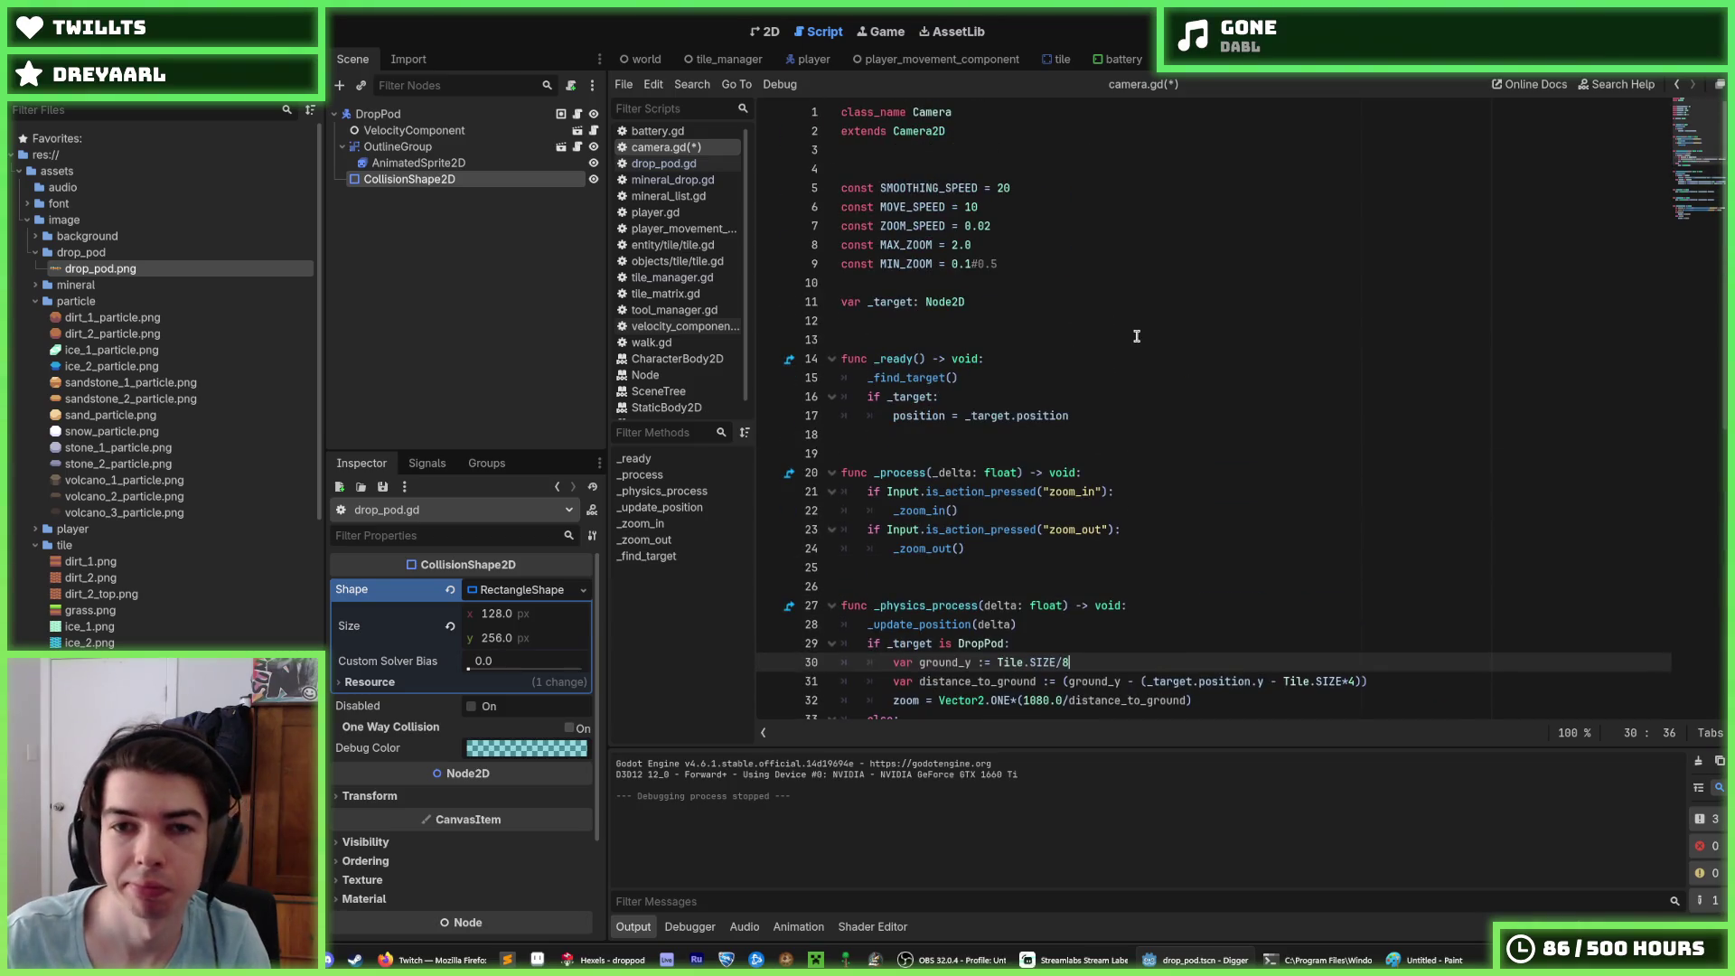
pyautogui.hotkey('alt', 'Up')
pyautogui.hotkey('alt', 'Up')
pyautogui.hotkey('alt', 'Up')
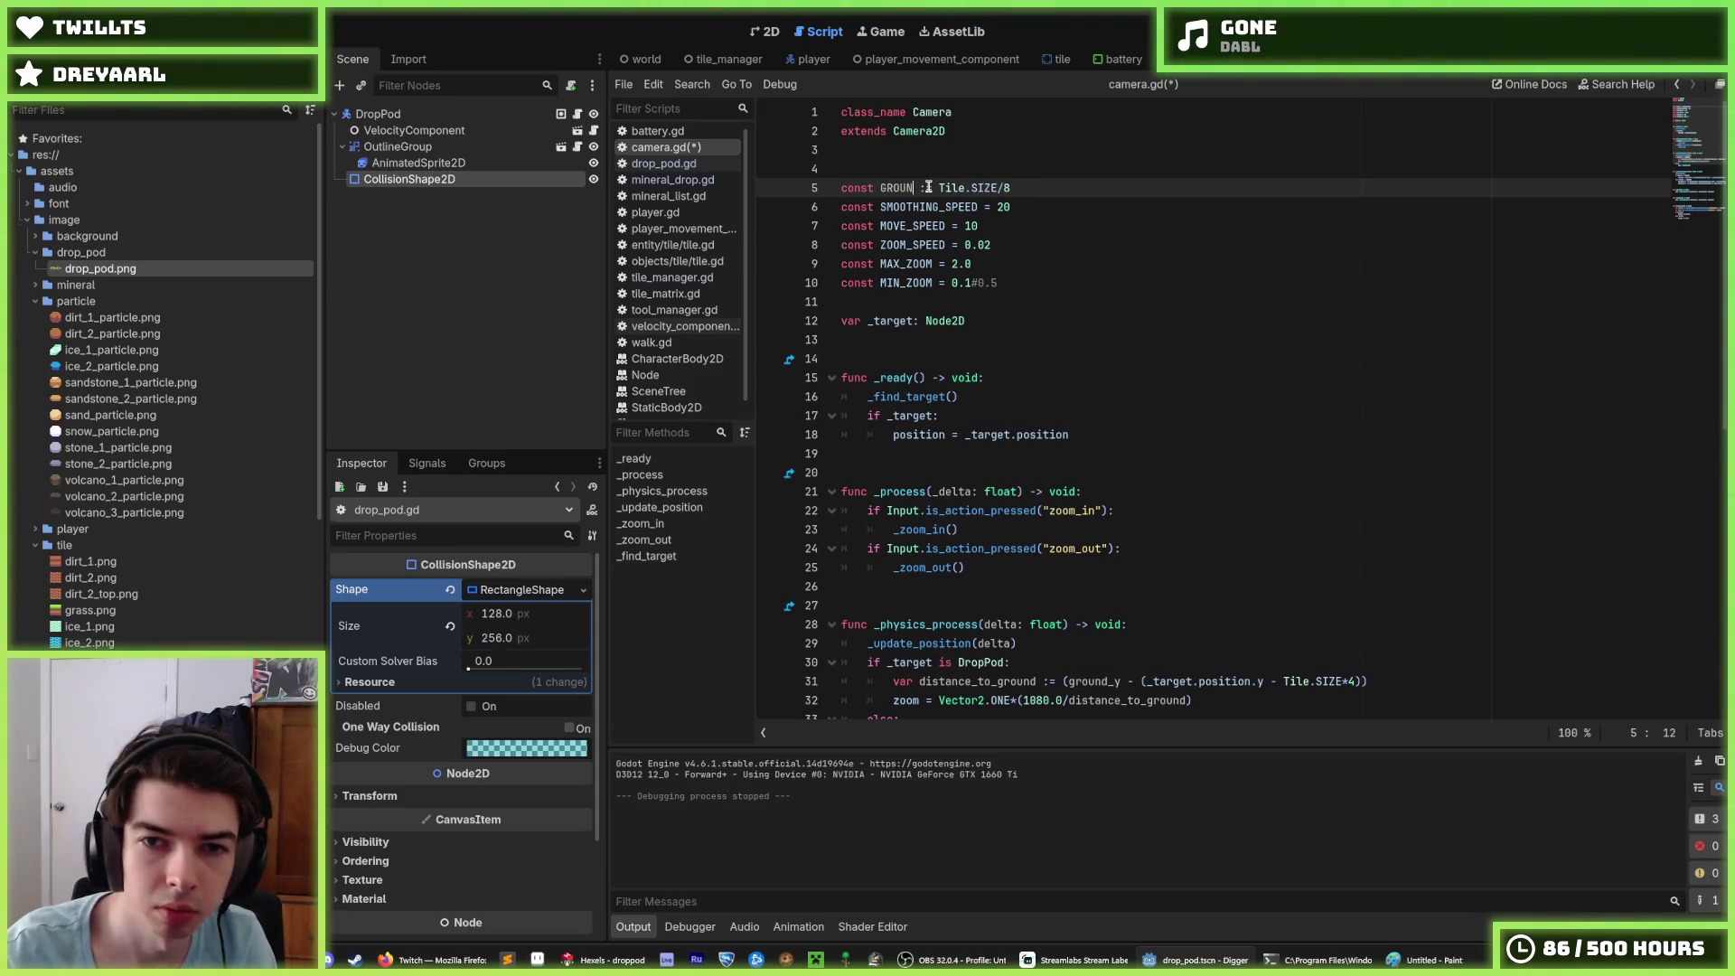
# Step: Replace Tile.SIZE*4 on line 43 with GROUND_Y and run the game
pyautogui.scroll(-4, 1202, 506)
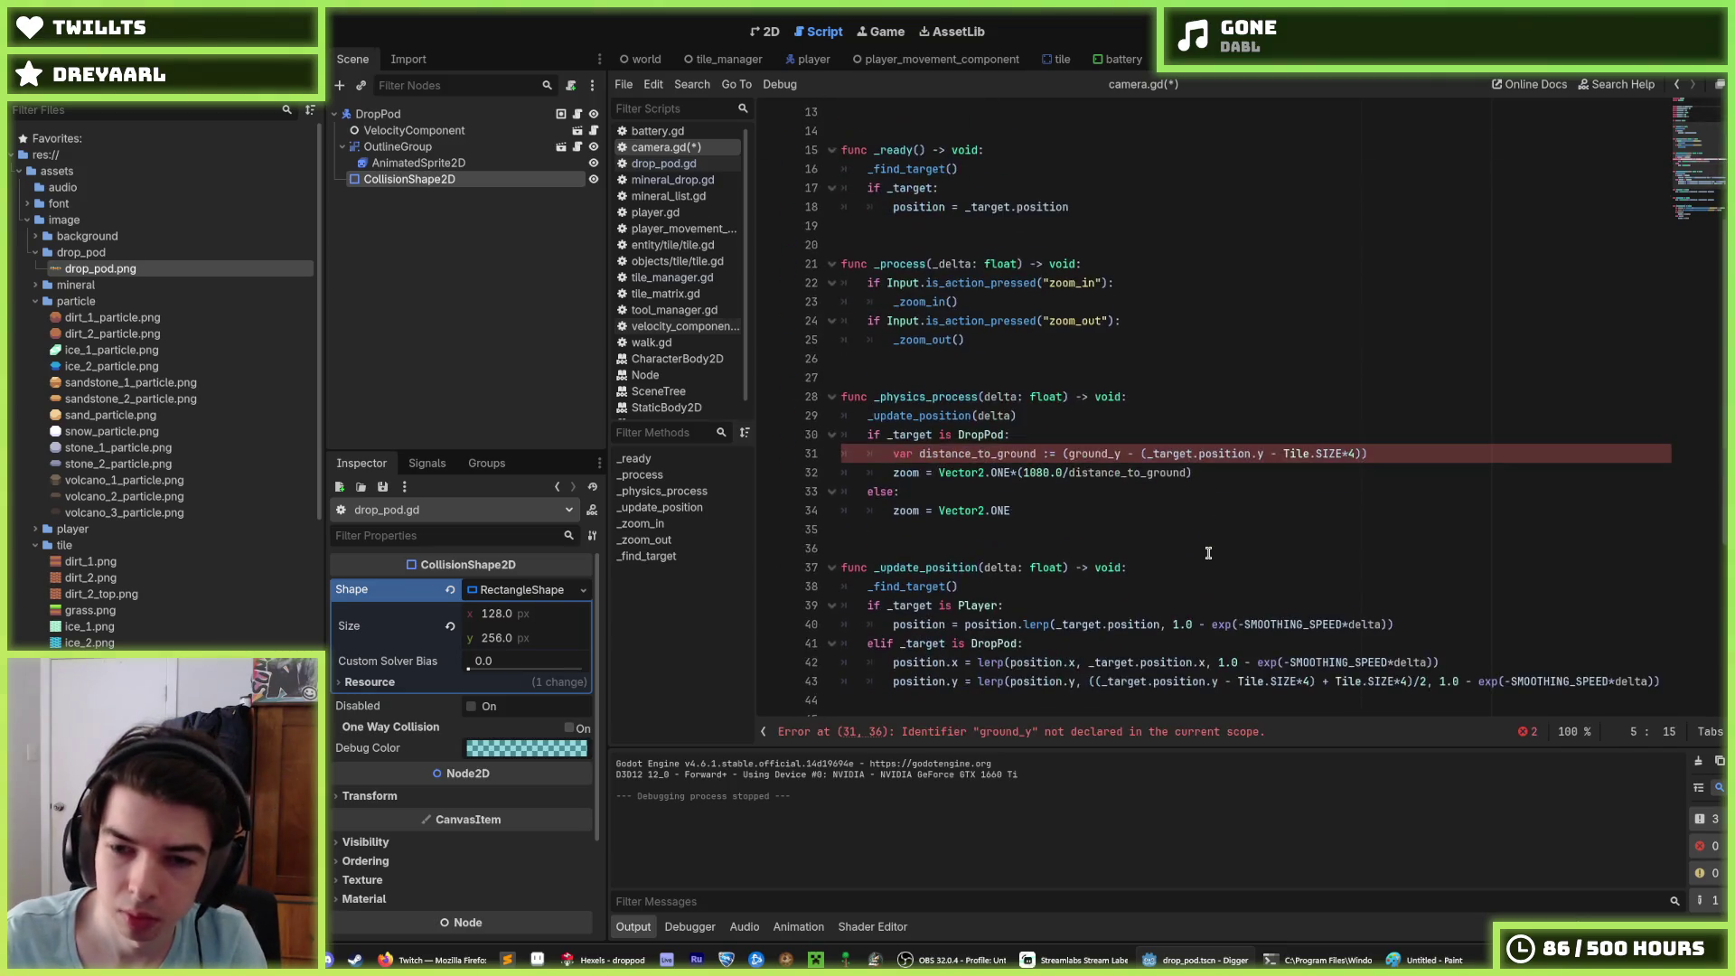
pyautogui.doubleClick(1087, 452)
pyautogui.scroll(-2, 1307, 564)
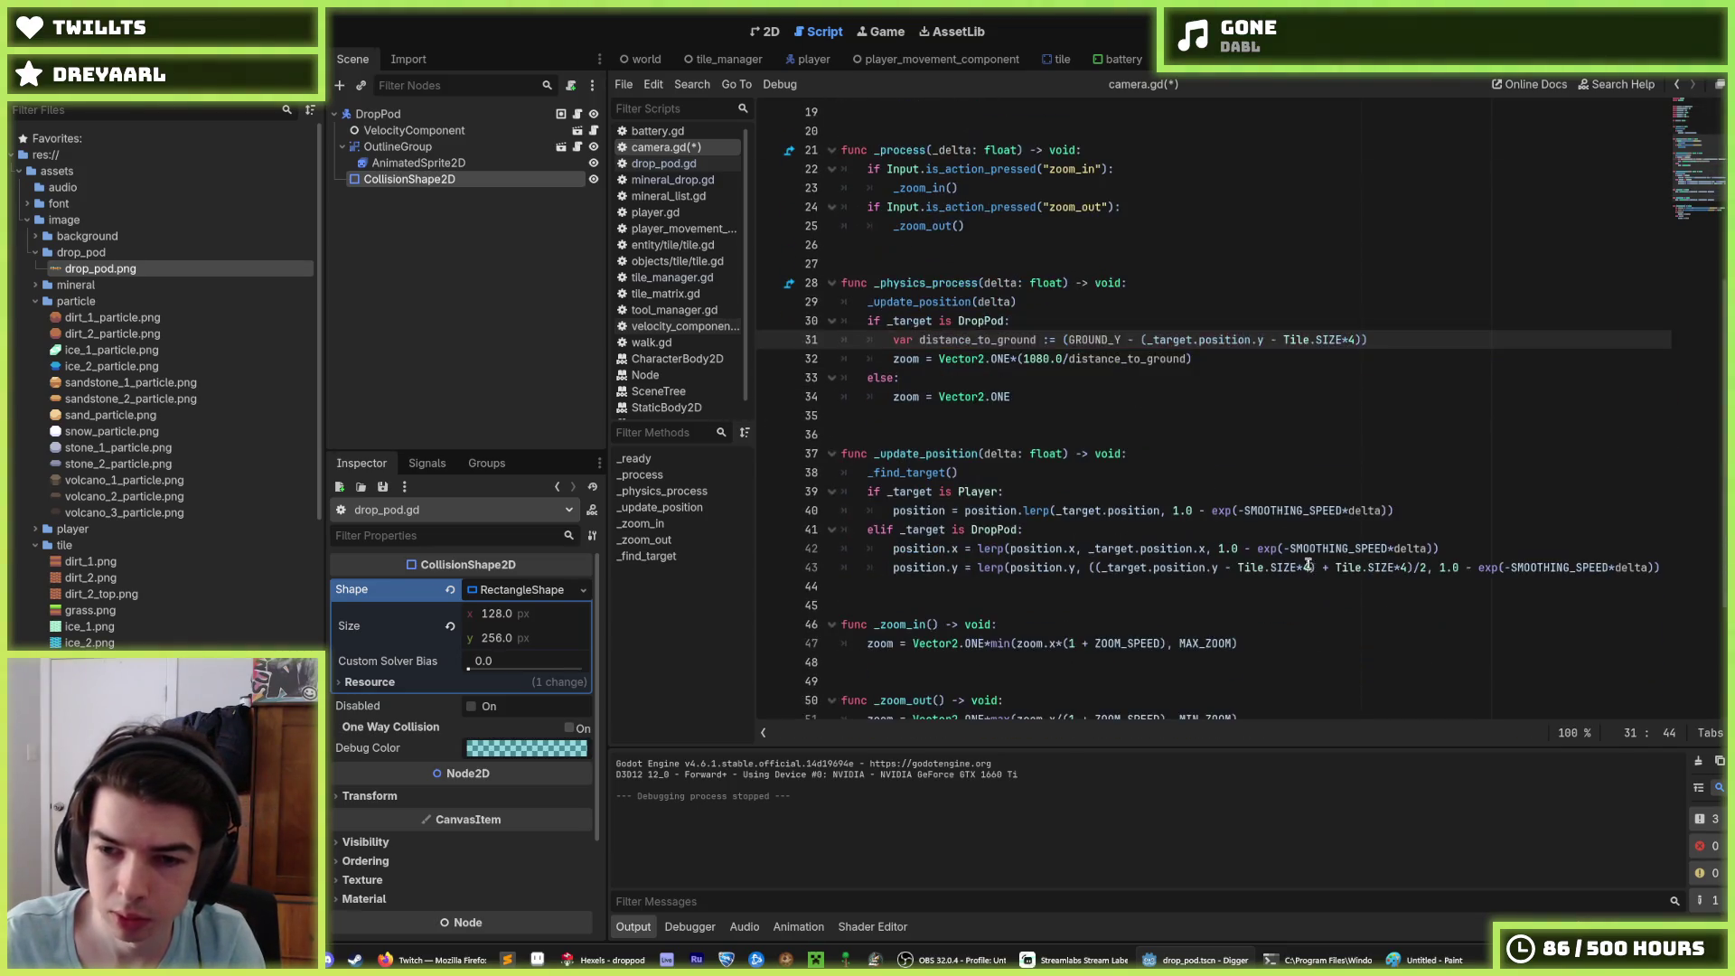
pyautogui.moveTo(1407, 569); pyautogui.dragTo(1338, 565)
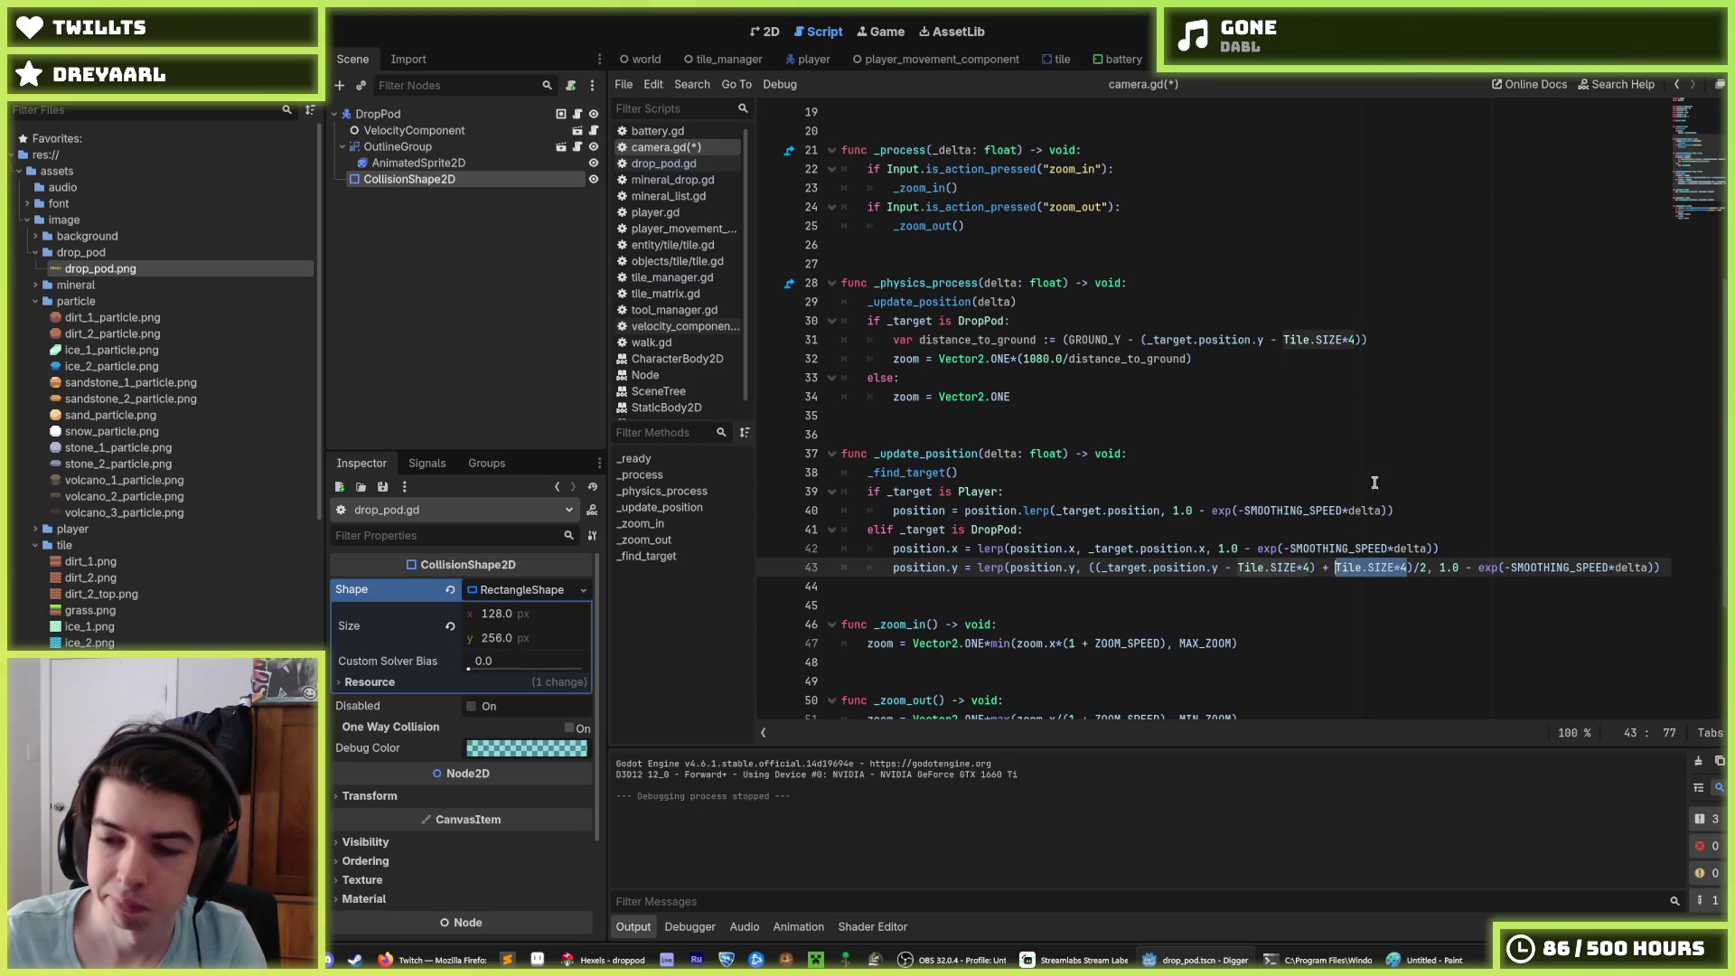
pyautogui.write('GROUND_Y')
pyautogui.click(1406, 436)
pyautogui.press('F5')
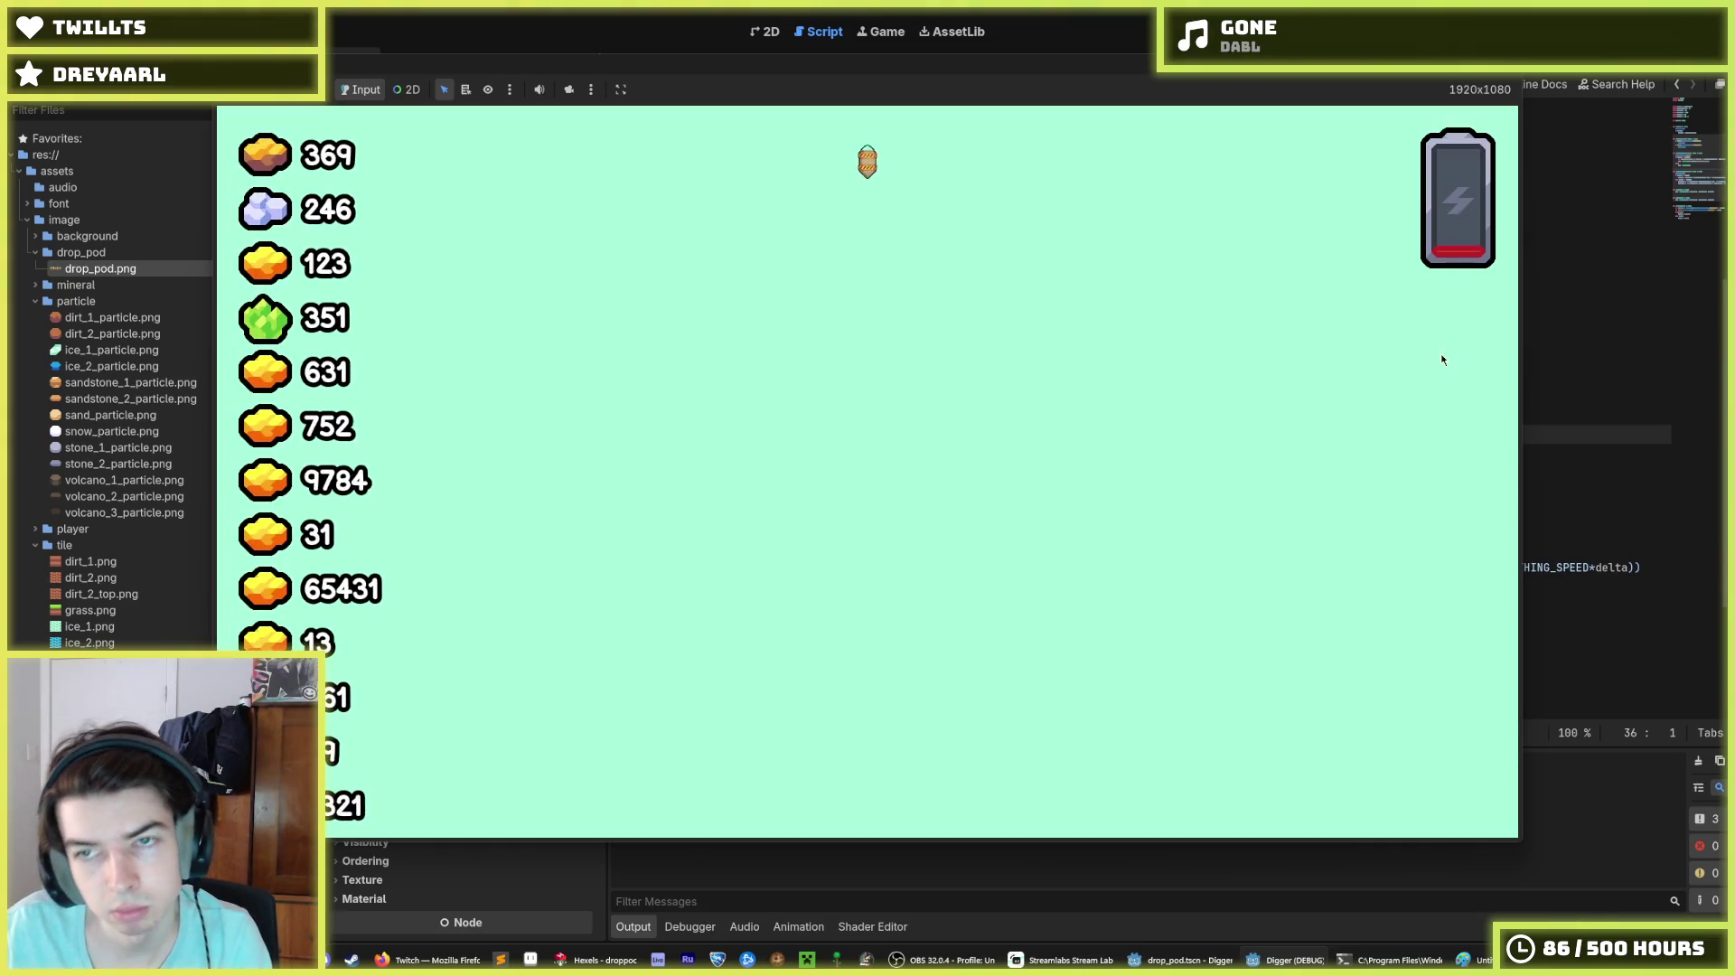
# Step: Change GROUND_Y to Tile.SIZE*8 and relaunch the game
pyautogui.press('F8')
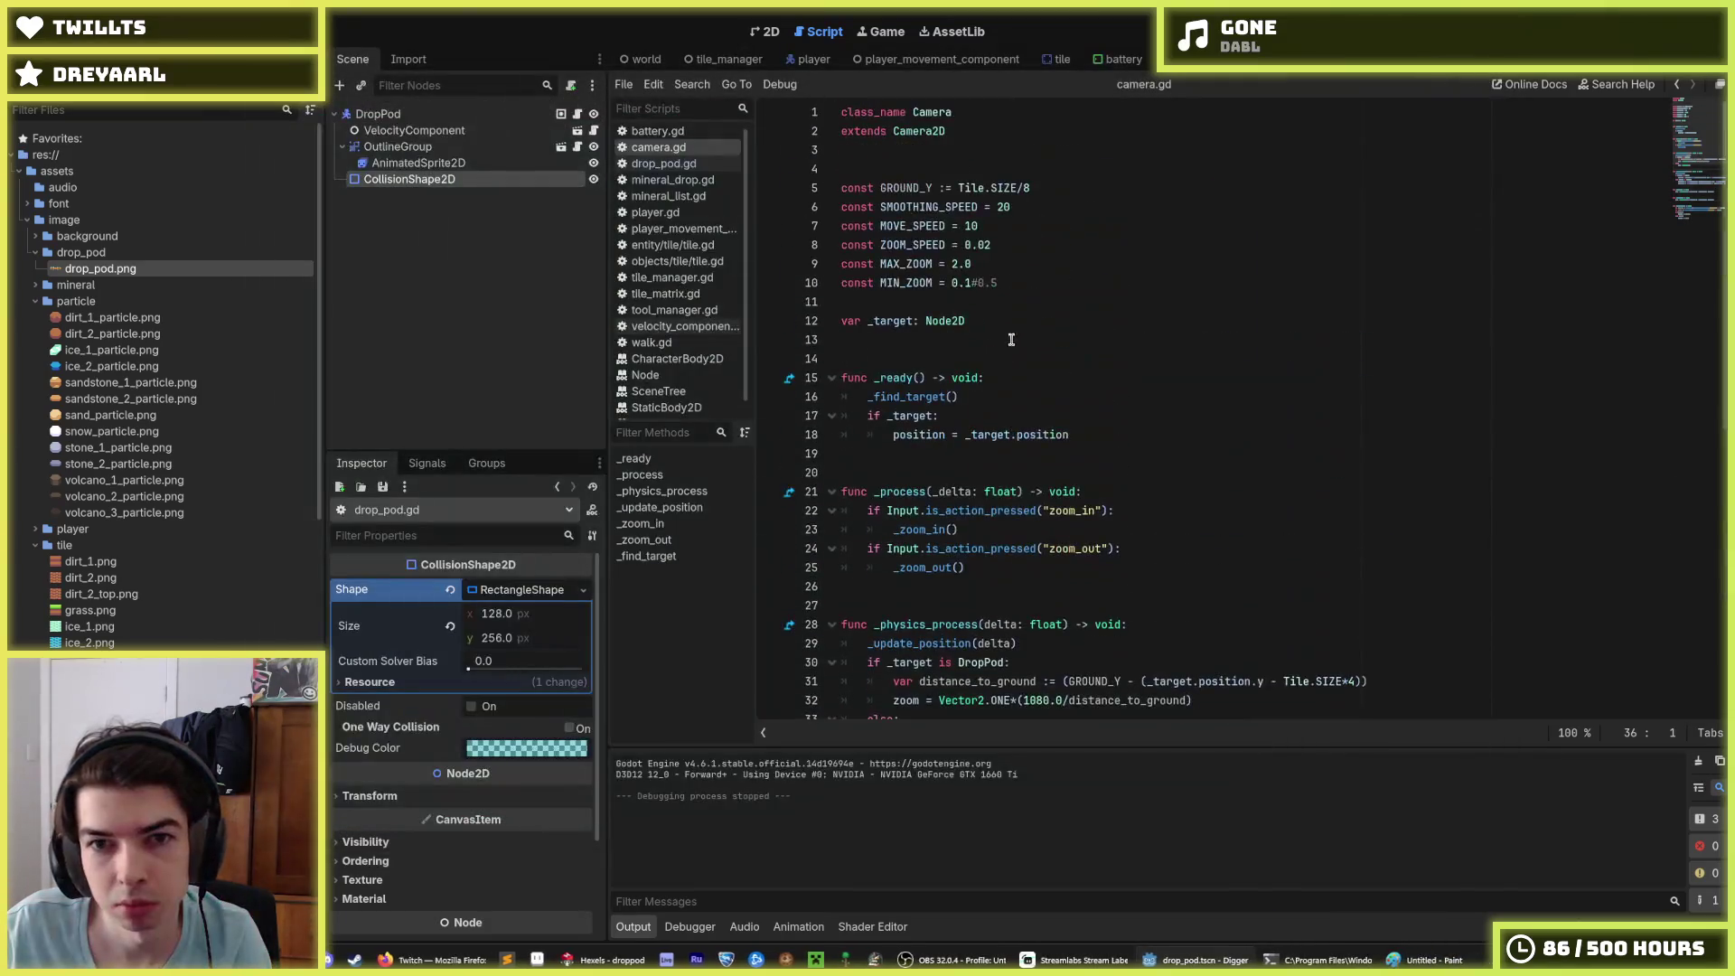
pyautogui.click(1034, 191)
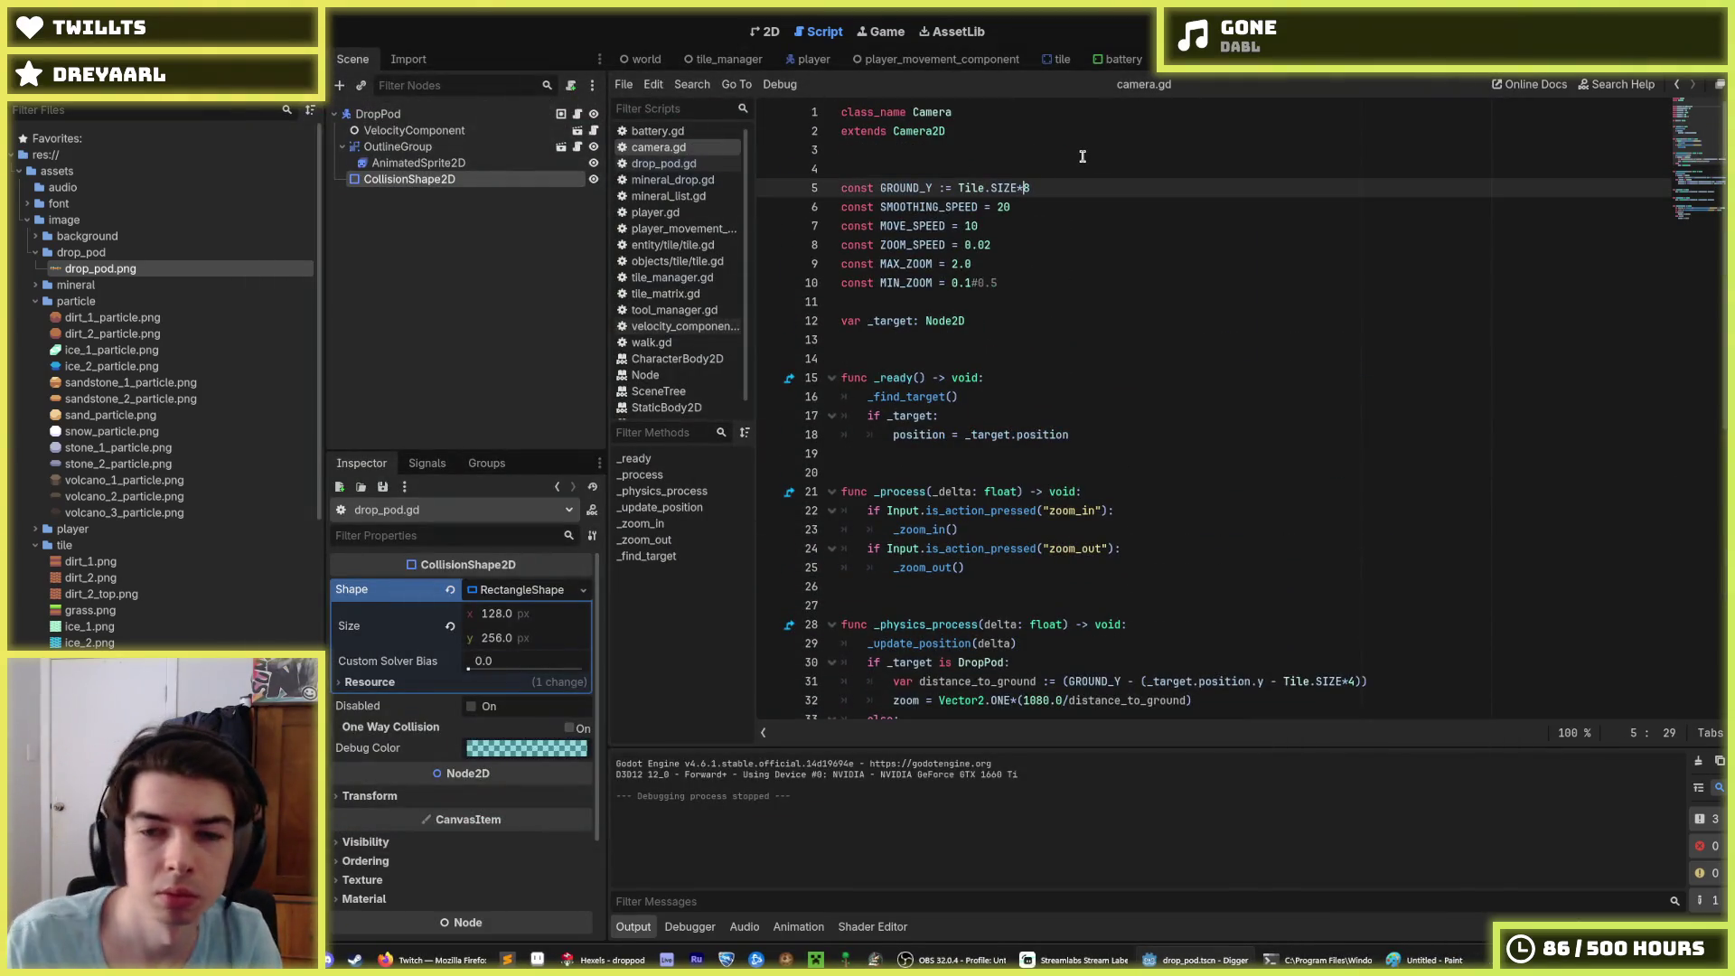
pyautogui.press('F5')
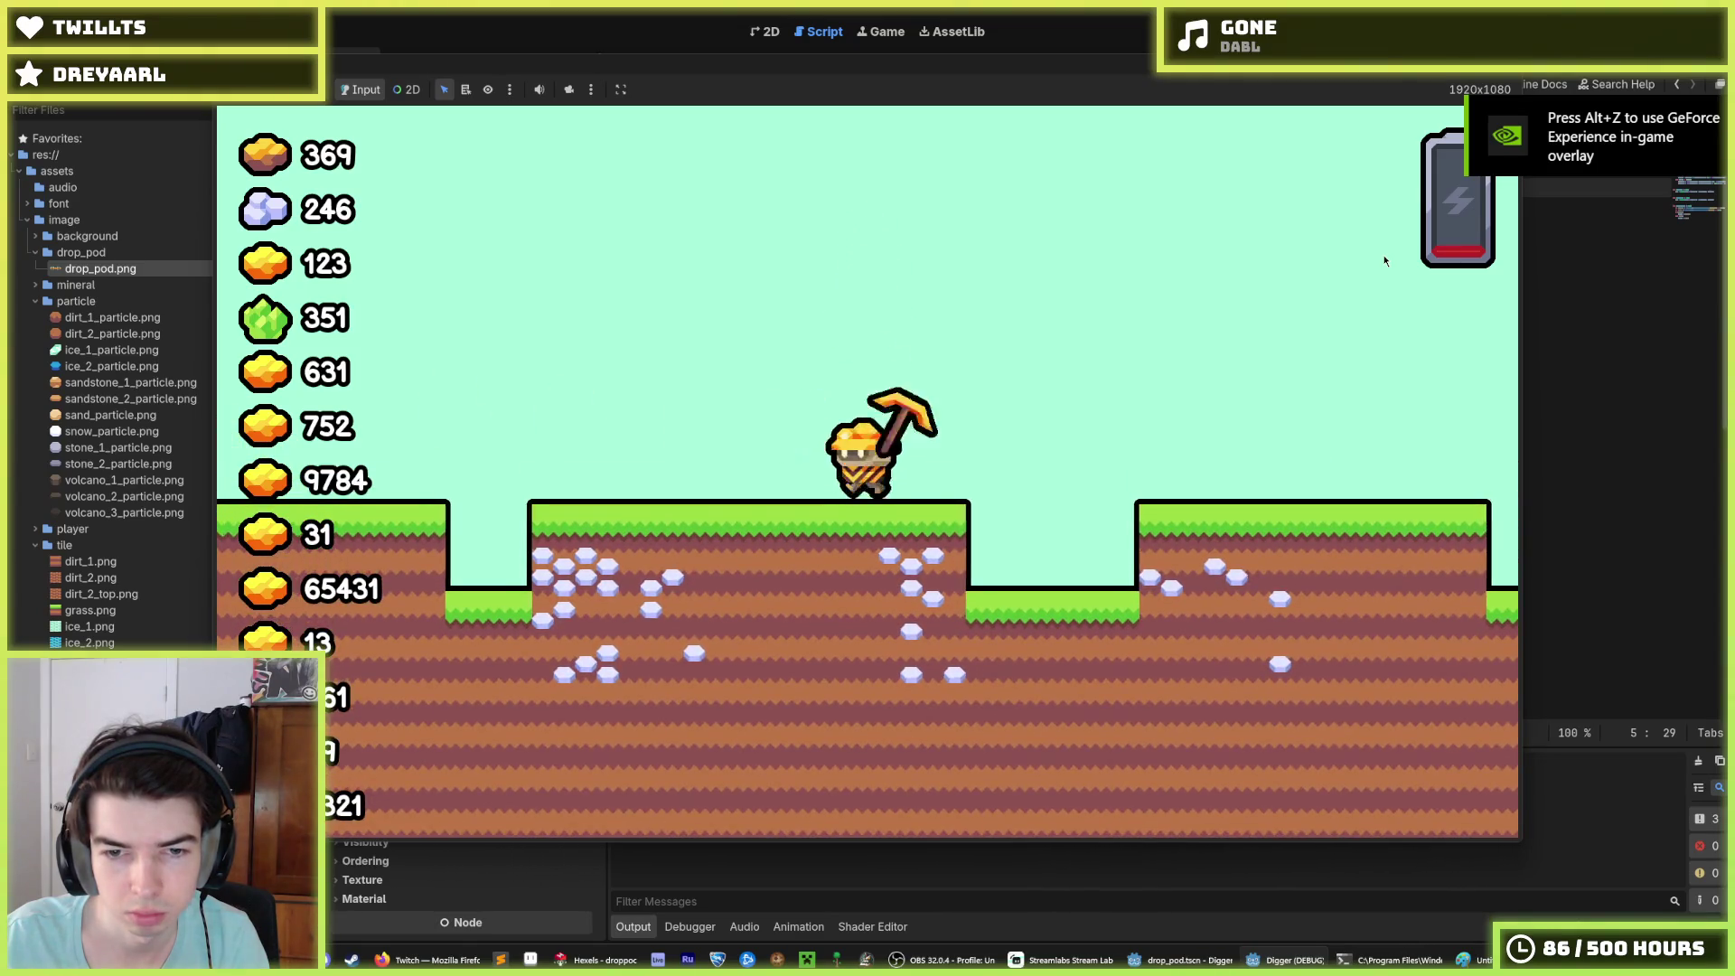
# Step: Walk the miner left with a jump, then restart twice to watch the pod land
pyautogui.press('a')
pyautogui.press('space')
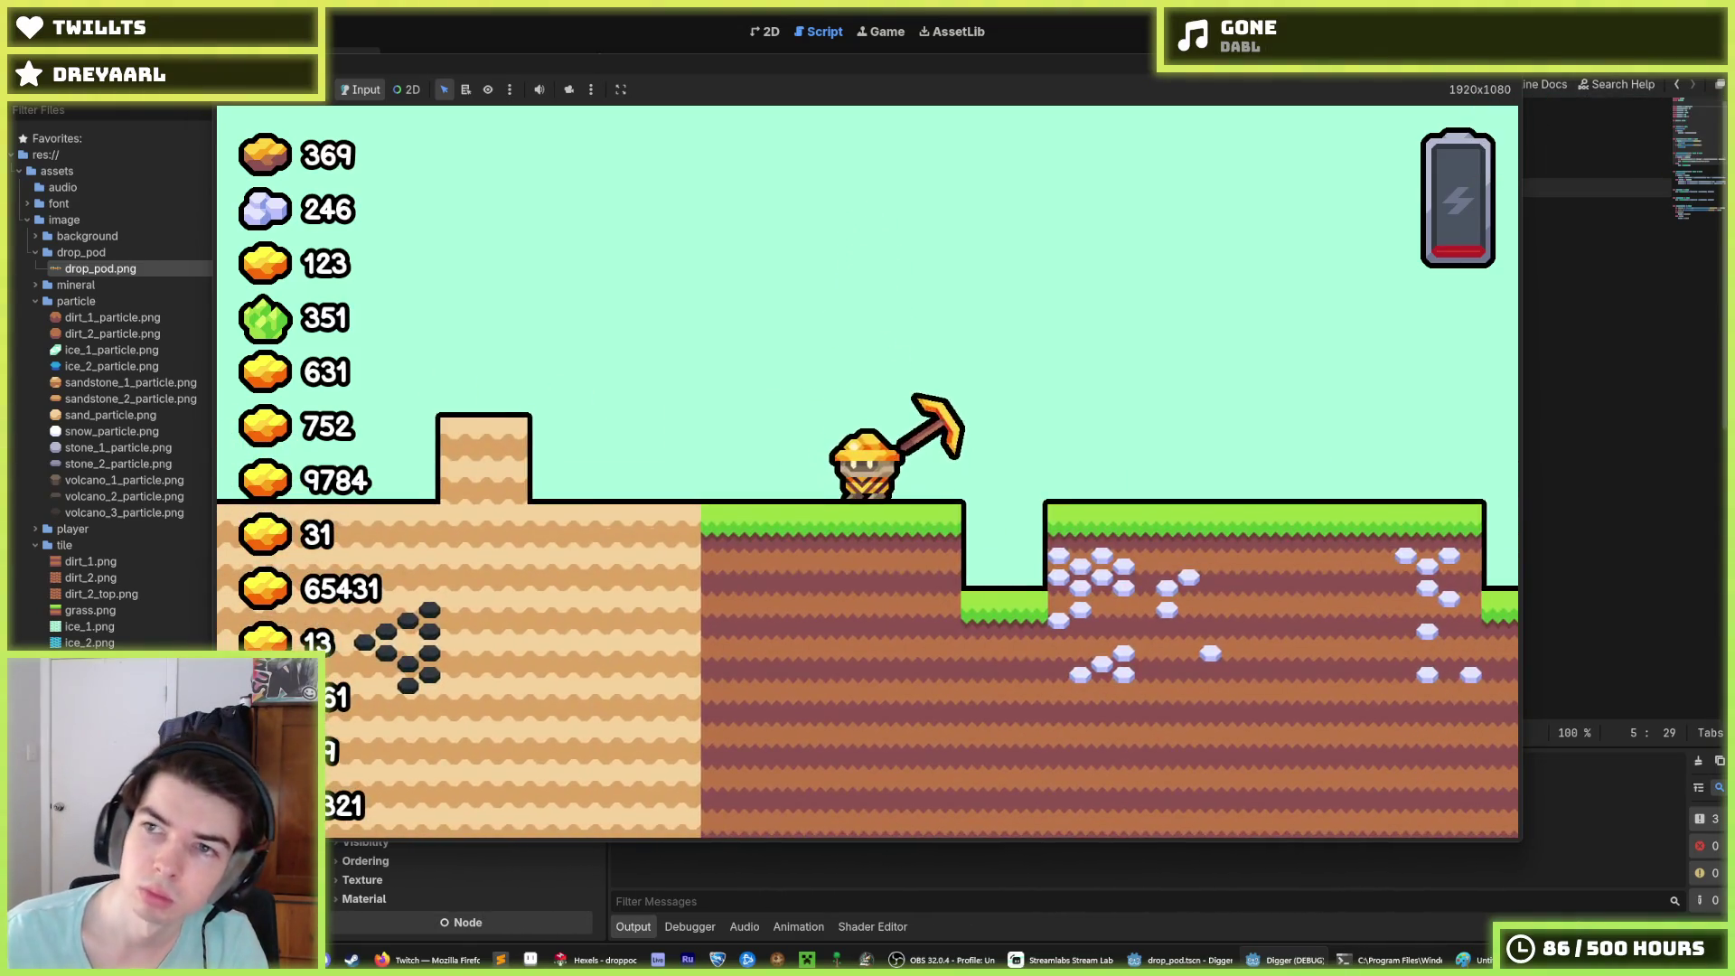
pyautogui.press('F8')
pyautogui.press('F5')
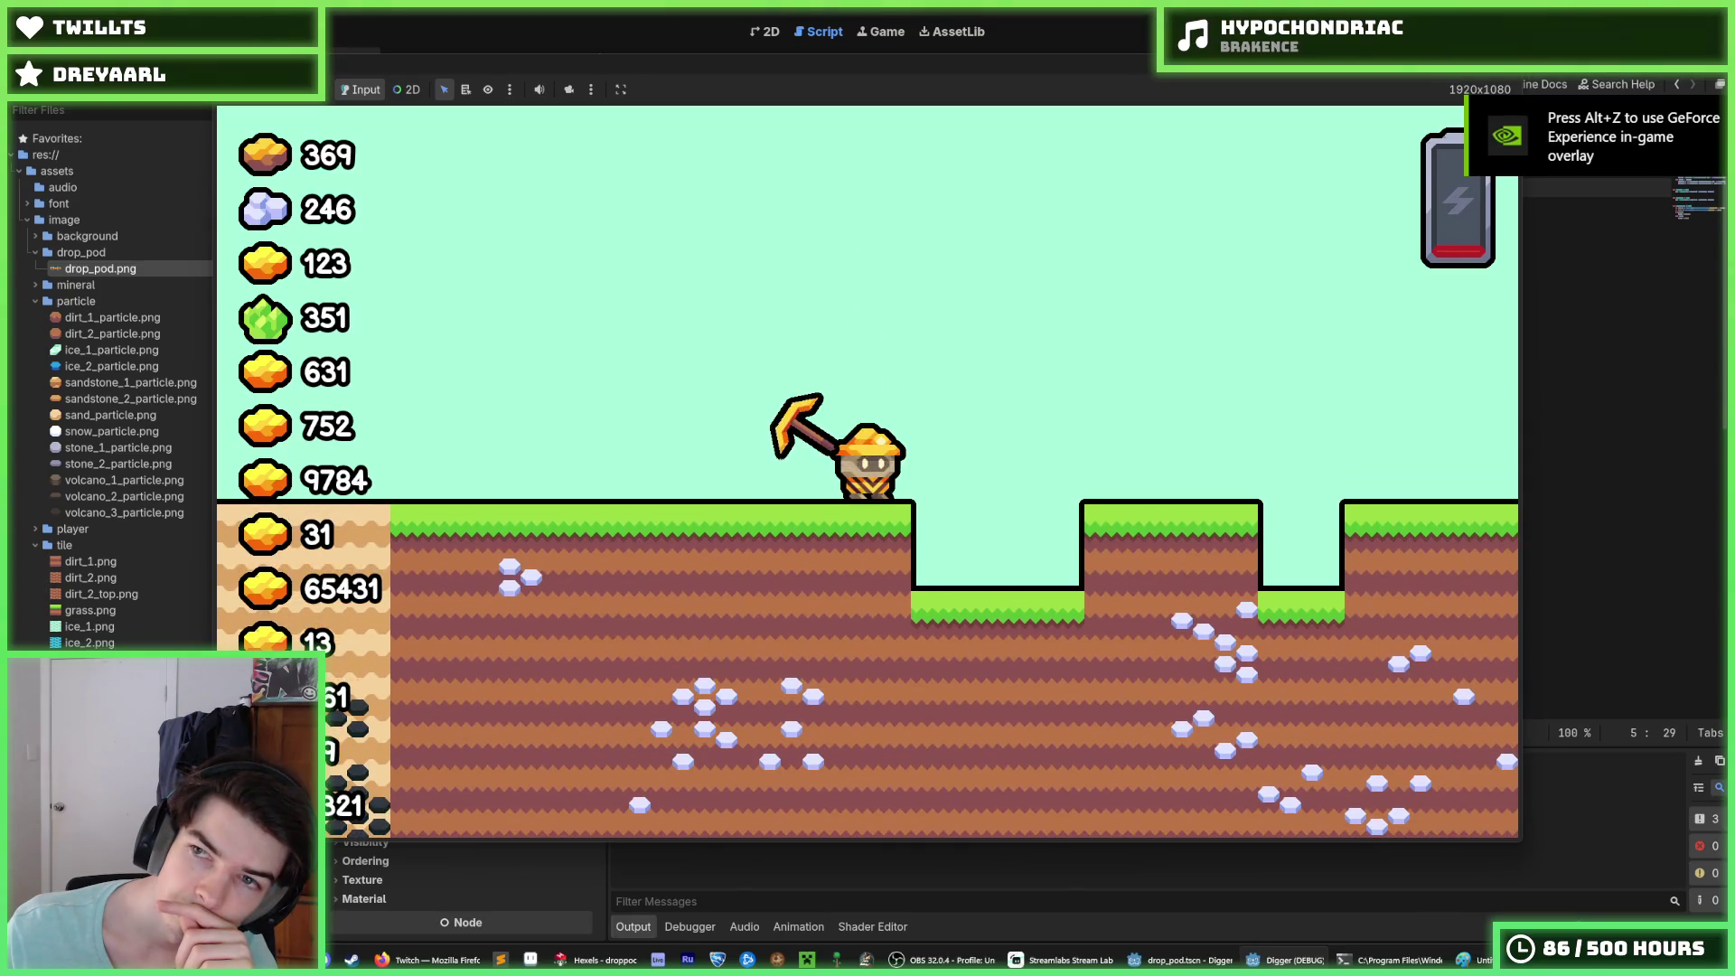
pyautogui.press('F5')
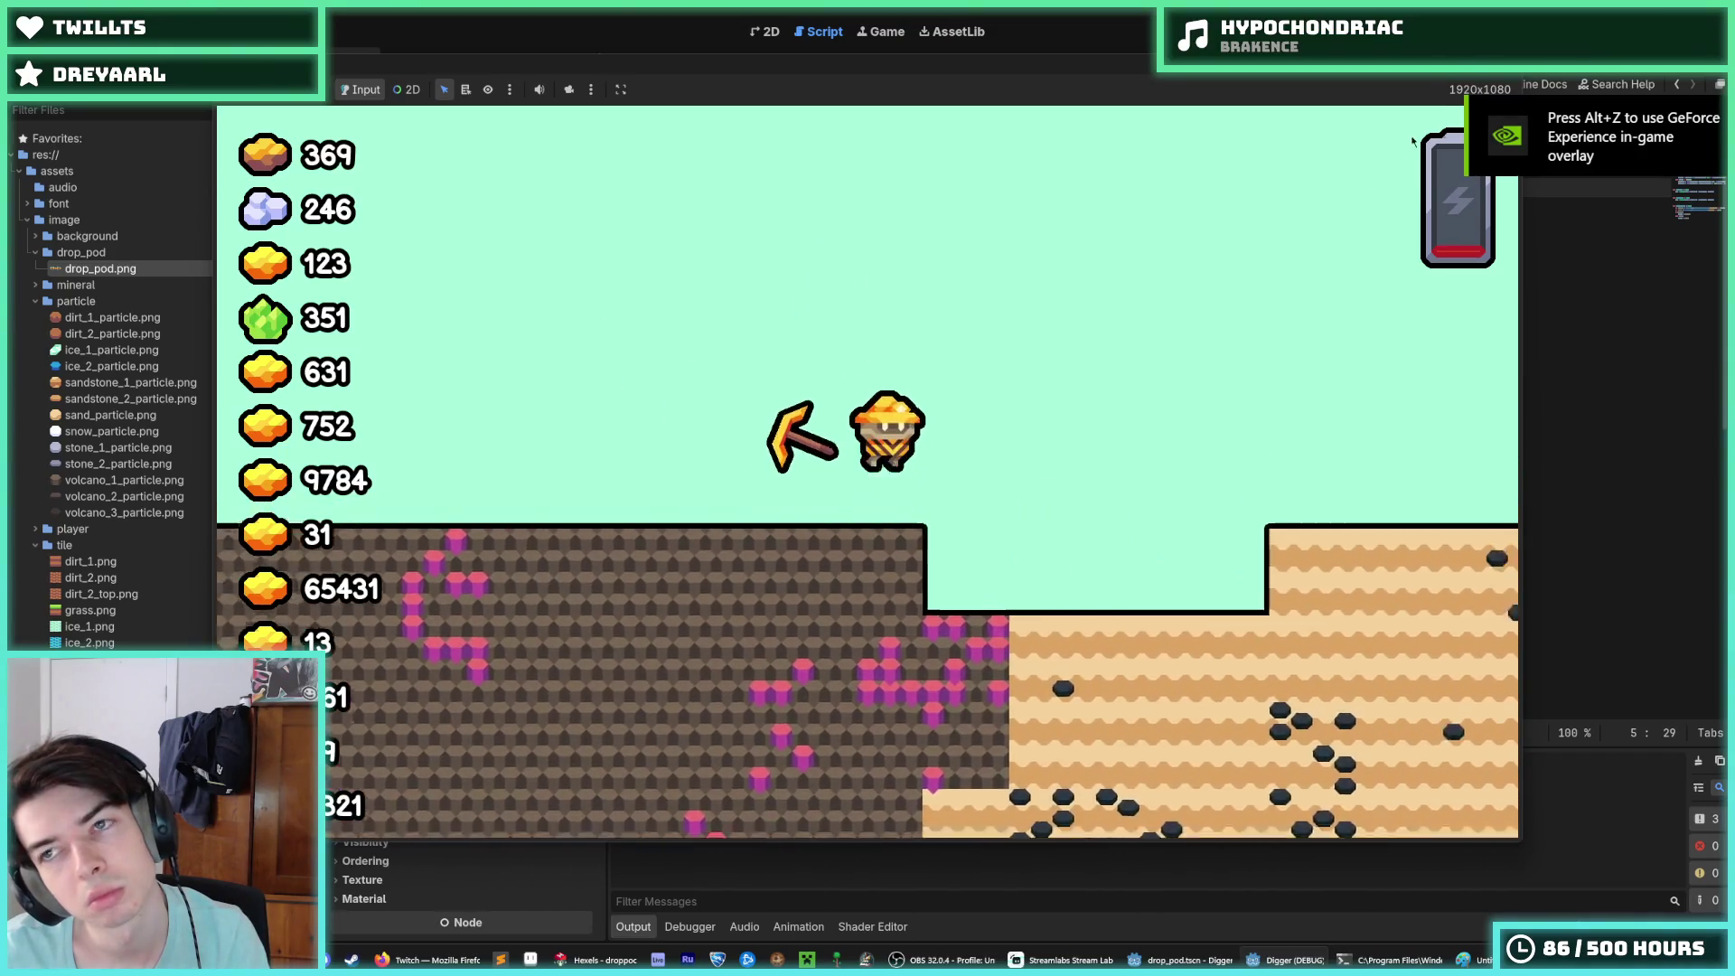
pyautogui.press('F8')
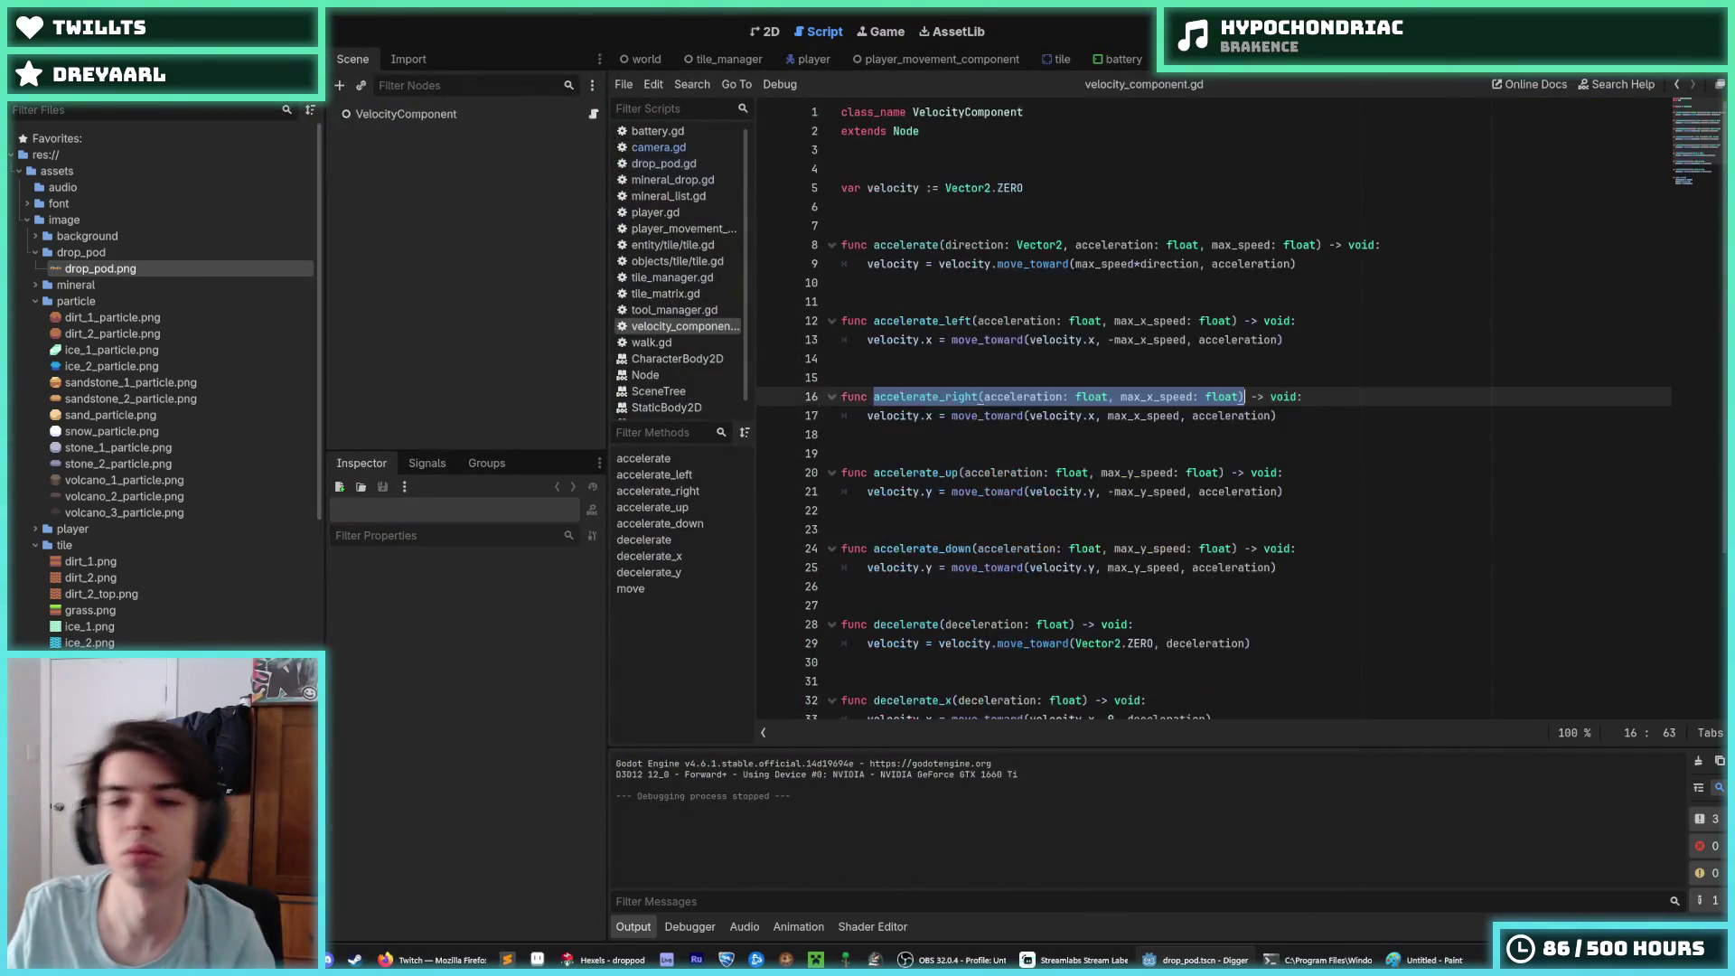
# Step: In drop_pod.gd set X_ACCELERATION to 3000.0 and X_DECELERATION to 1500.0, save, and run
pyautogui.click(1382, 362)
pyautogui.click(1330, 409)
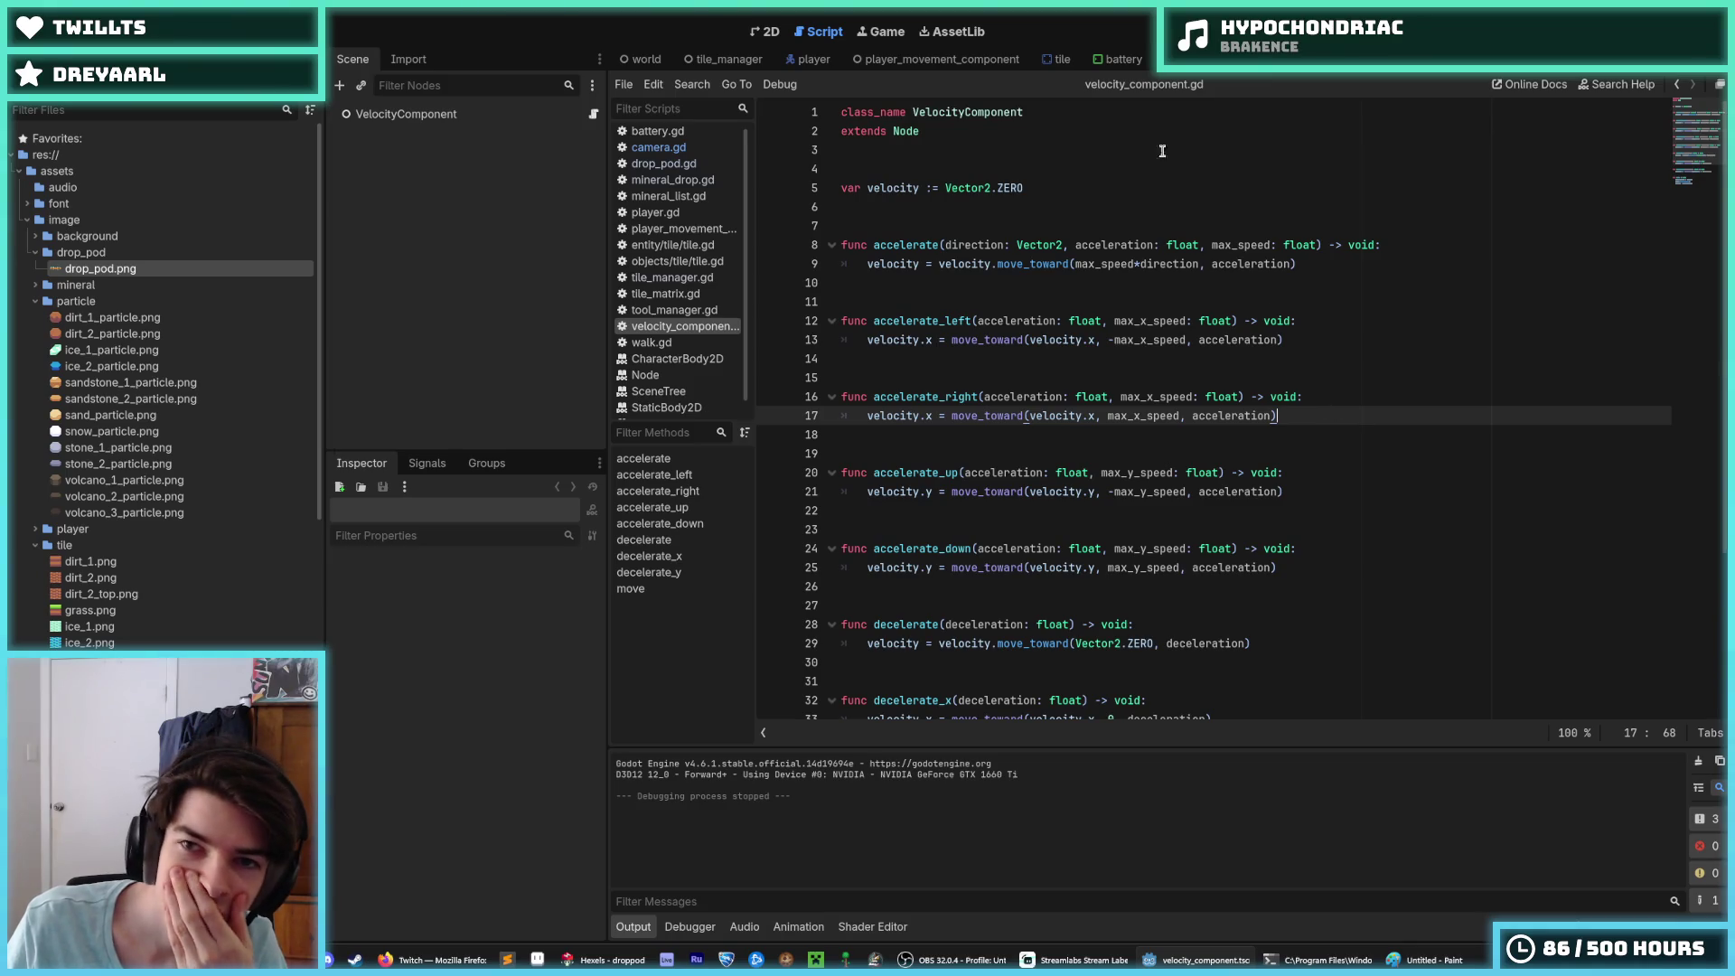
pyautogui.click(1676, 84)
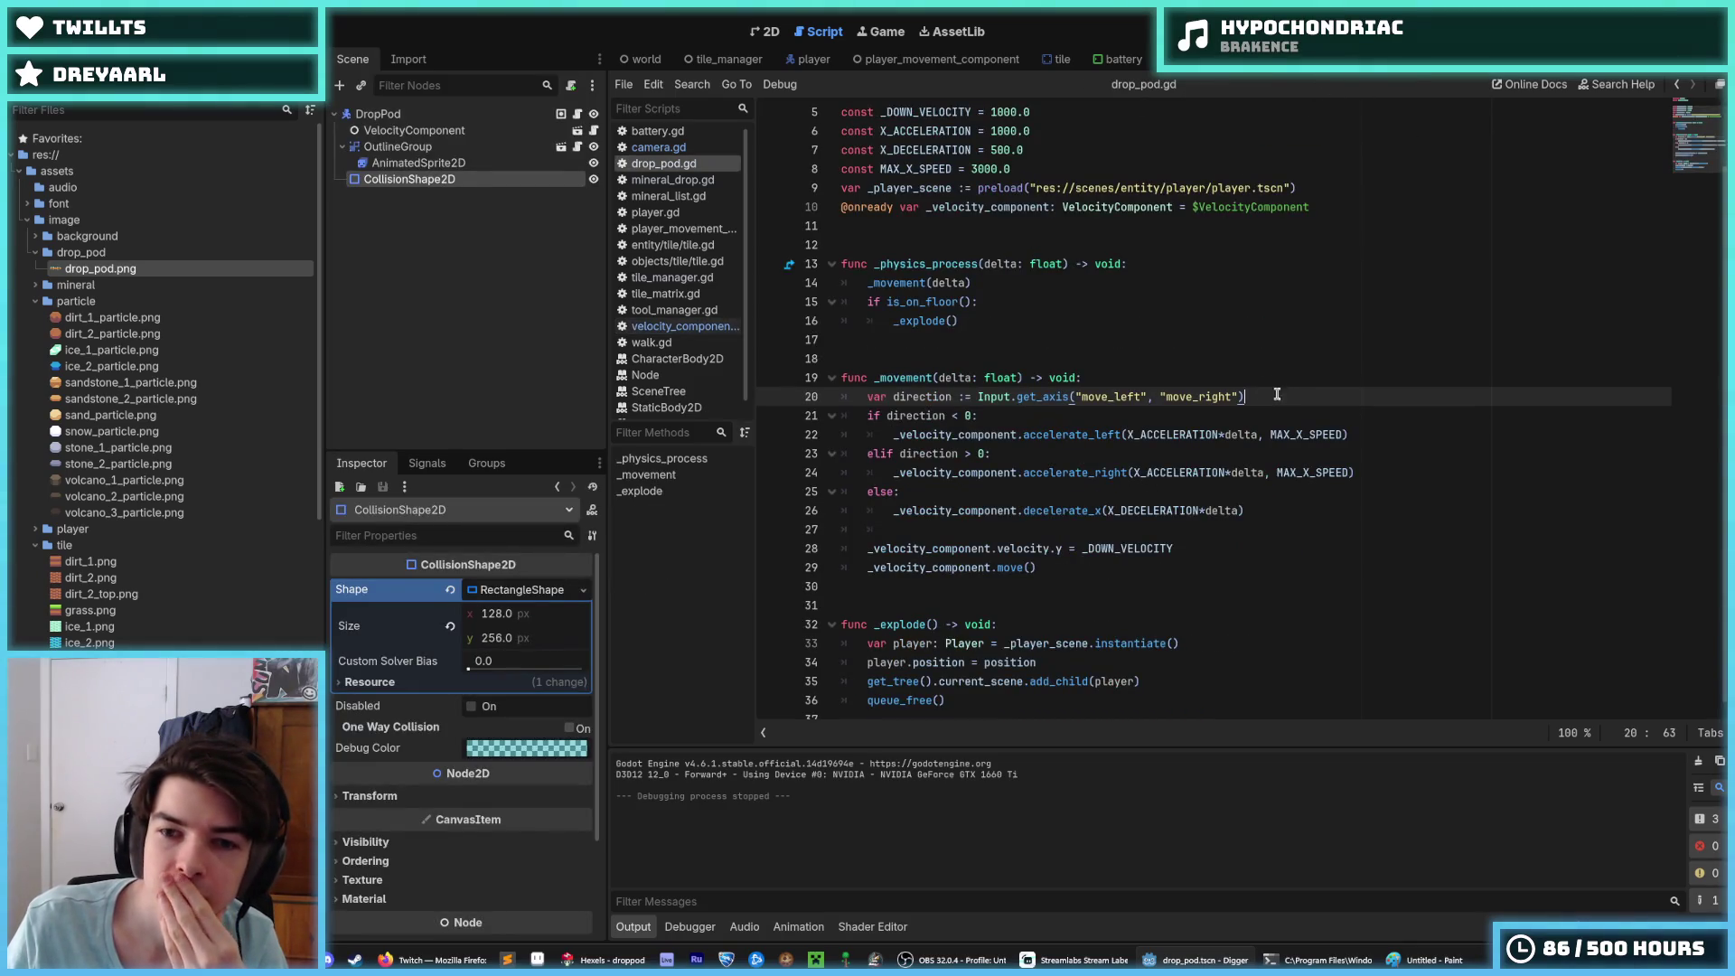
pyautogui.scroll(2, 952, 304)
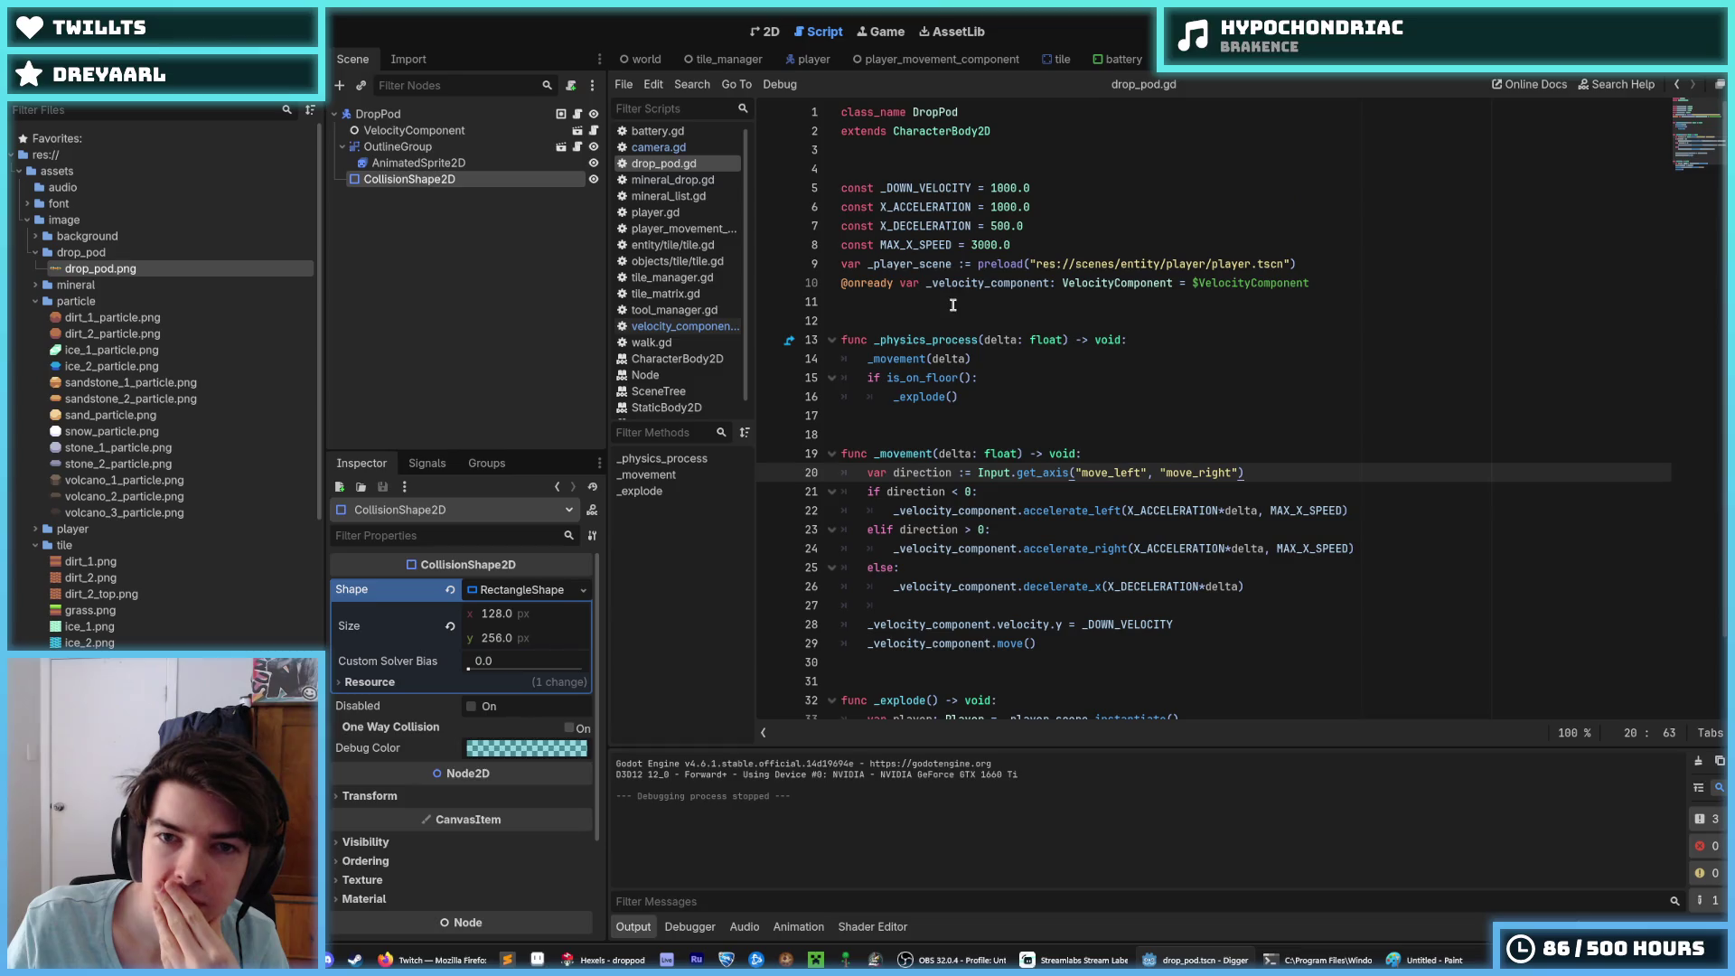
pyautogui.click(1005, 207)
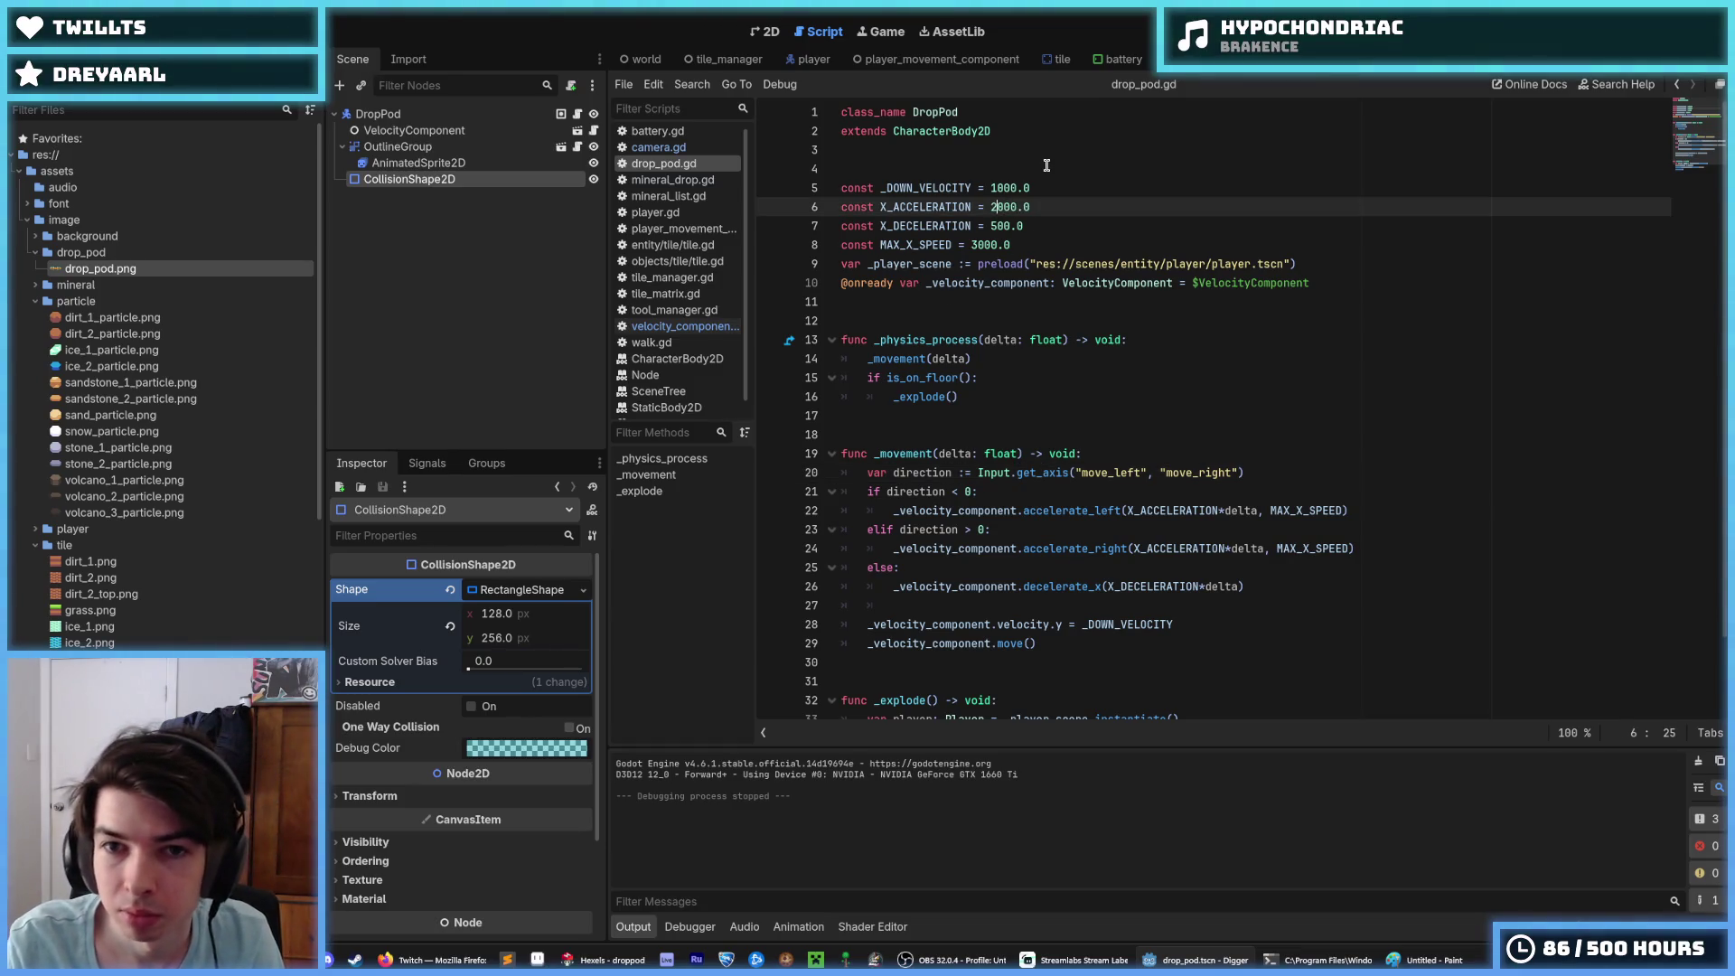
pyautogui.press('Down')
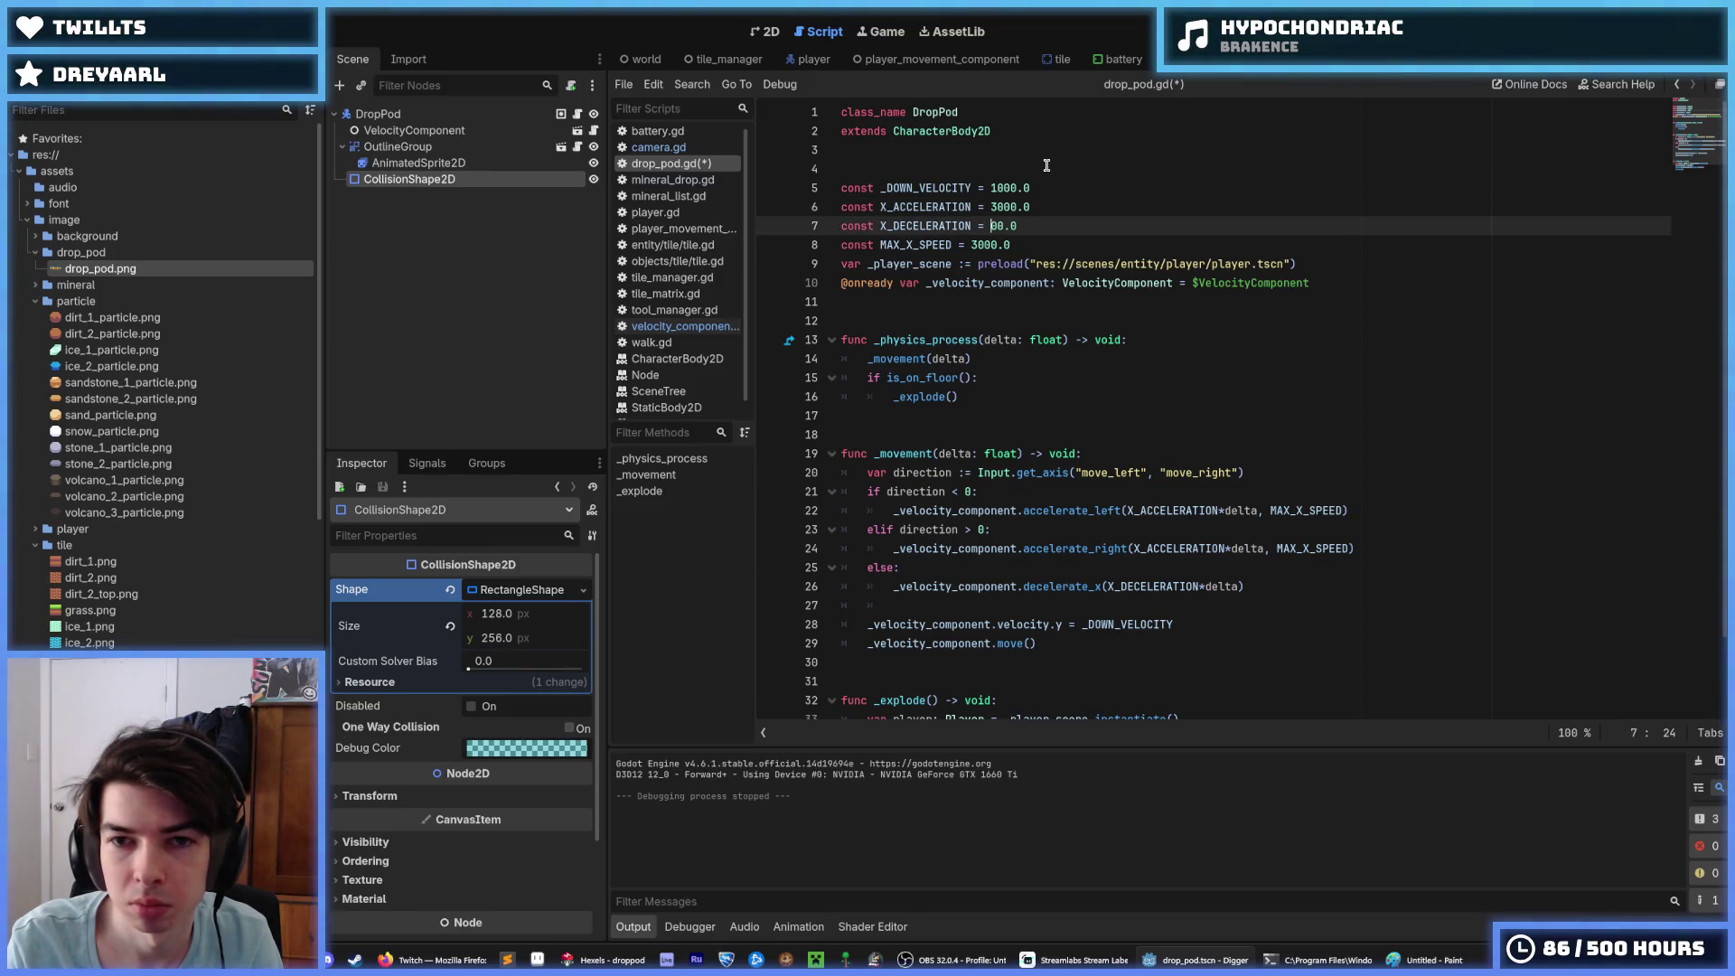
pyautogui.hotkey('ctrl', 's')
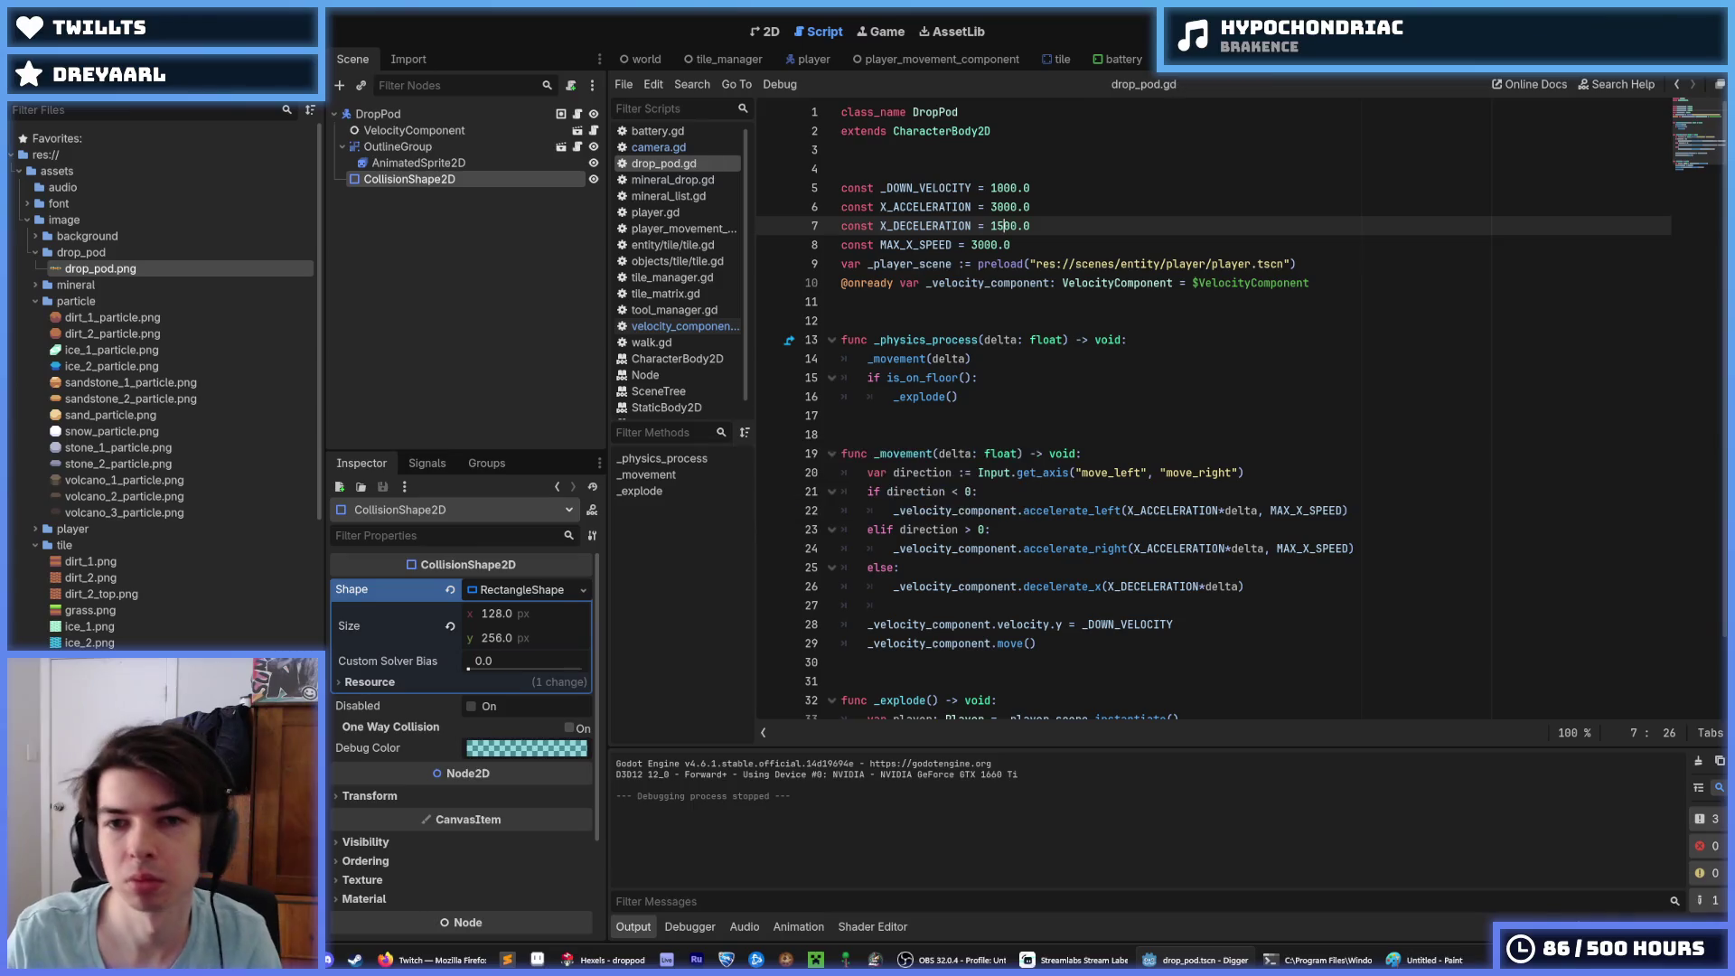
pyautogui.press('F5')
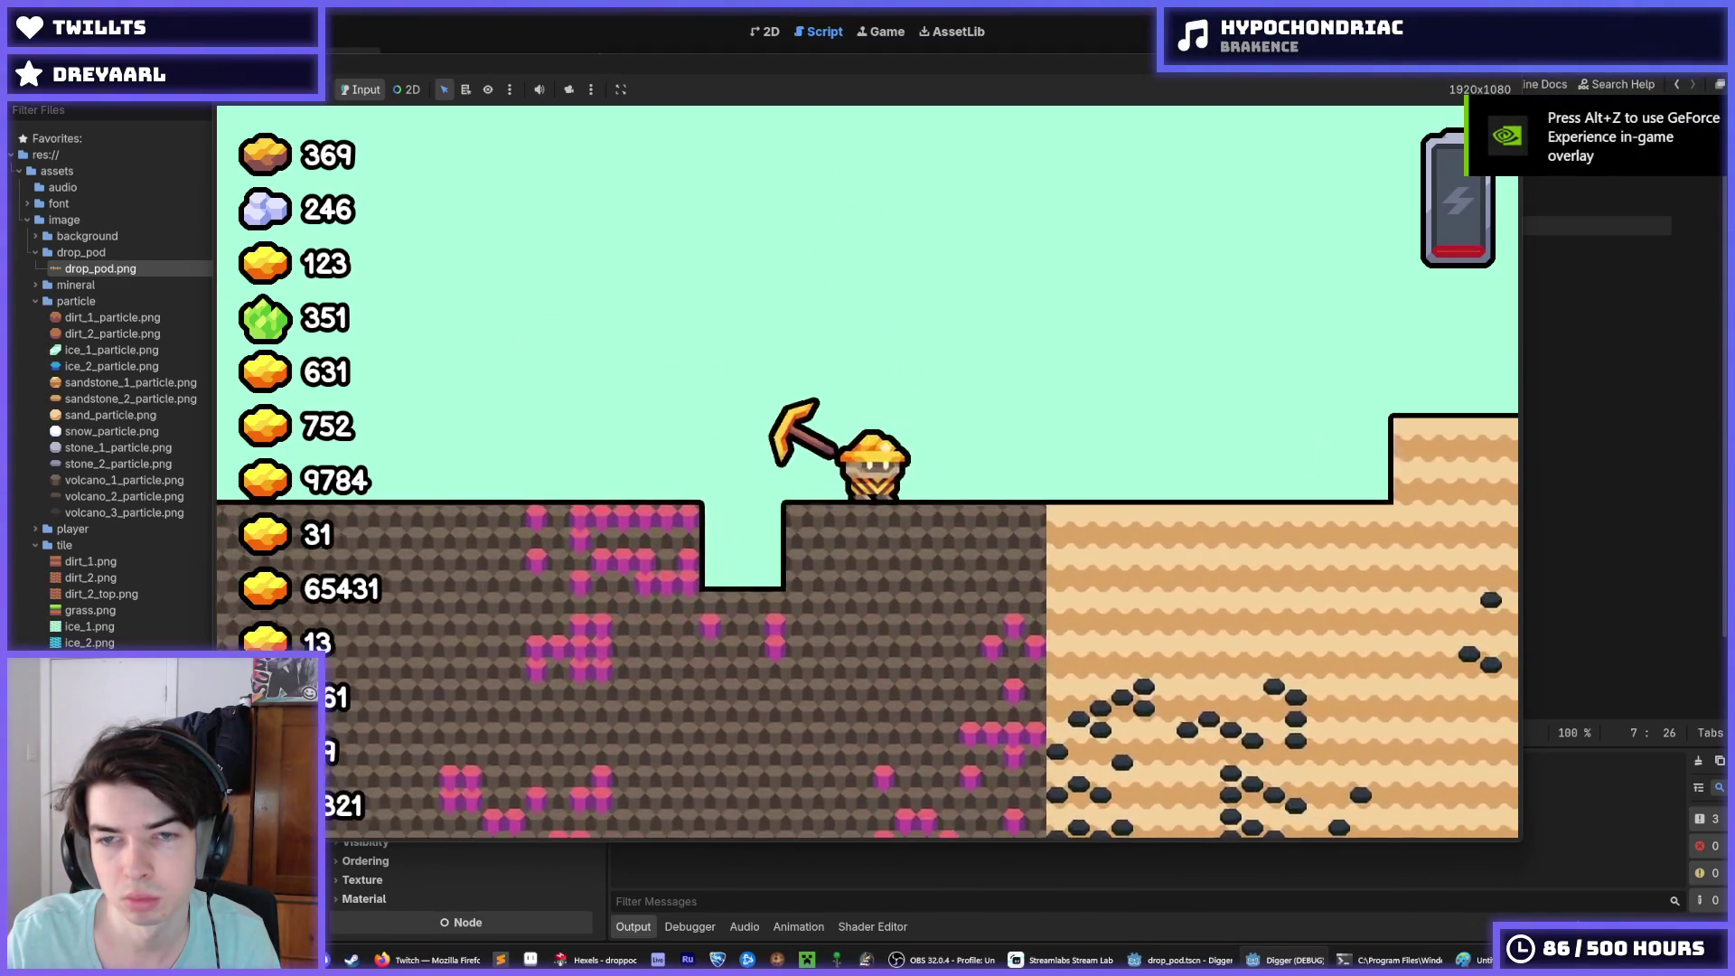
# Step: Raise X_ACCELERATION to 5000.0 and relaunch the game
pyautogui.press('F8')
pyautogui.click(973, 243)
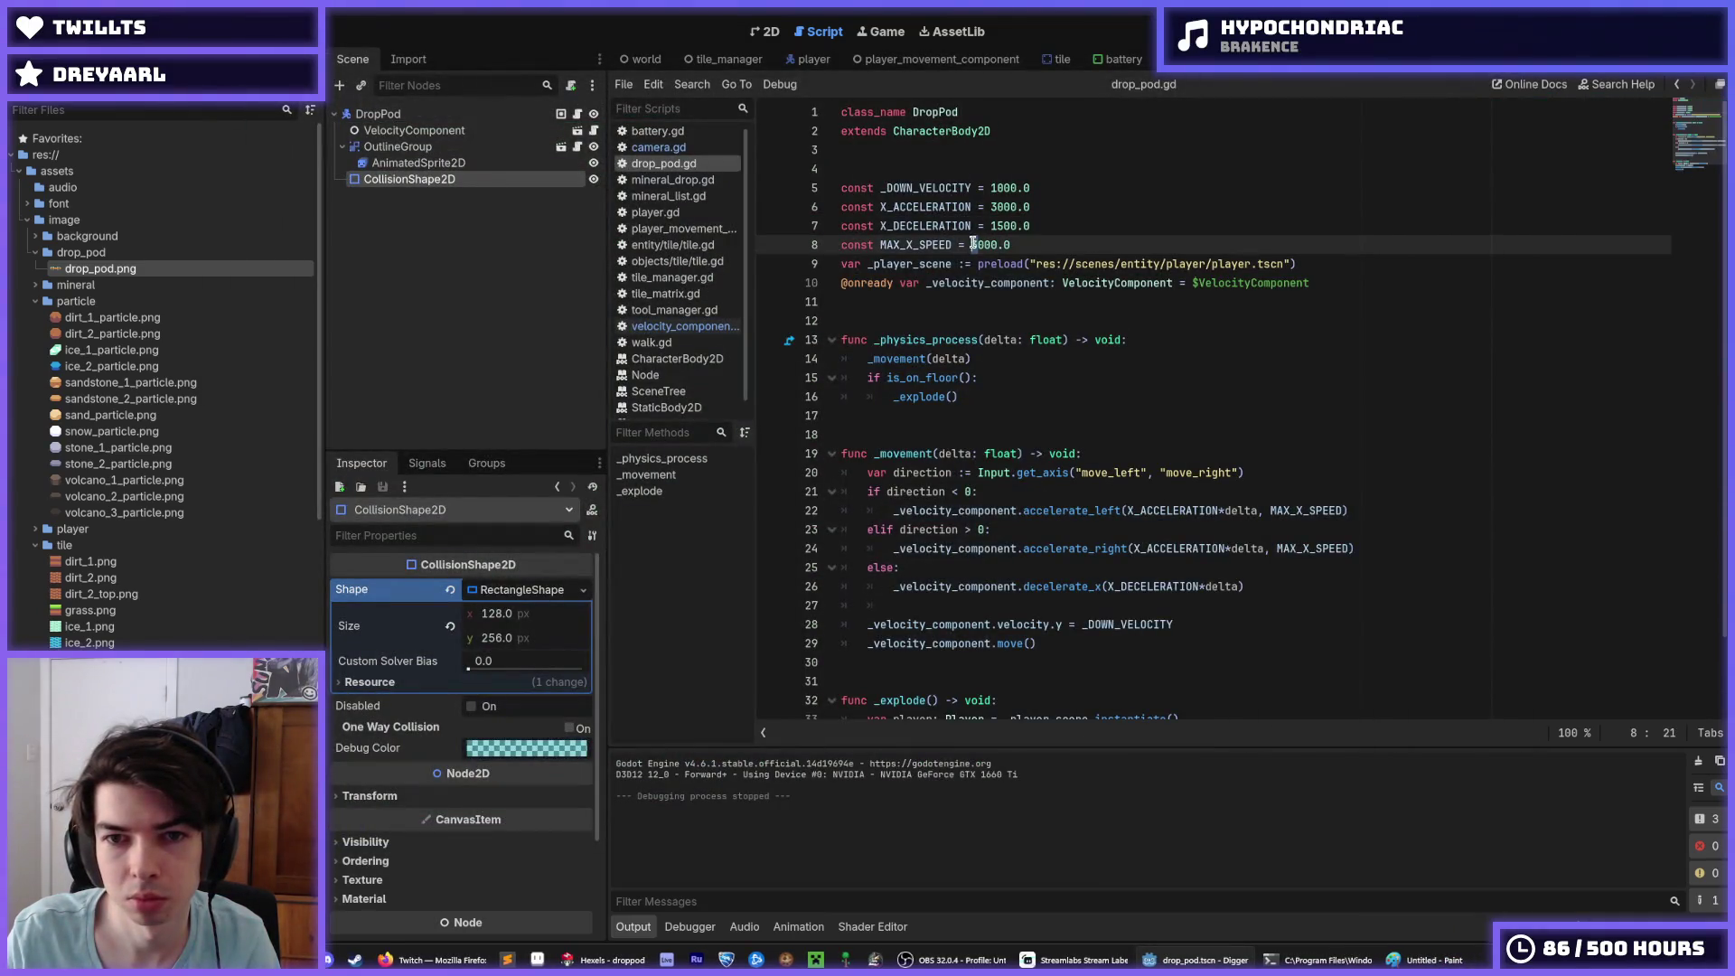
pyautogui.click(995, 210)
pyautogui.press('BackSpace')
pyautogui.write('2')
pyautogui.press('F5')
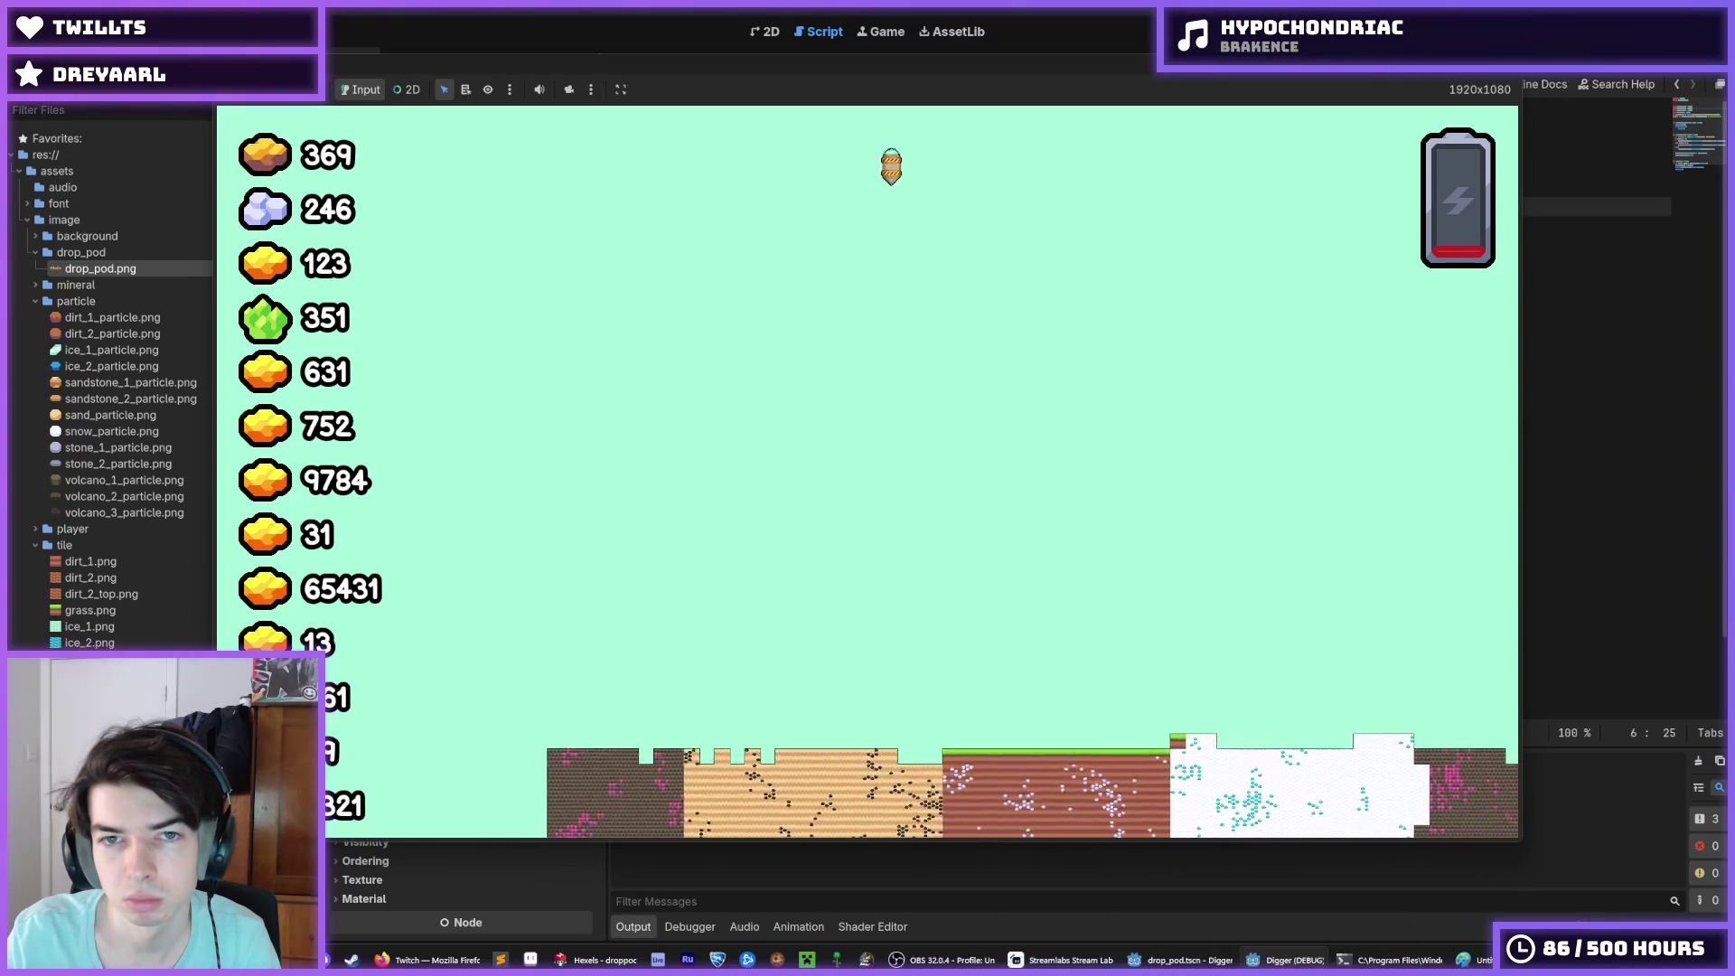
# Step: Raise X_DECELERATION to 2500.0 and run the game again
pyautogui.press('F8')
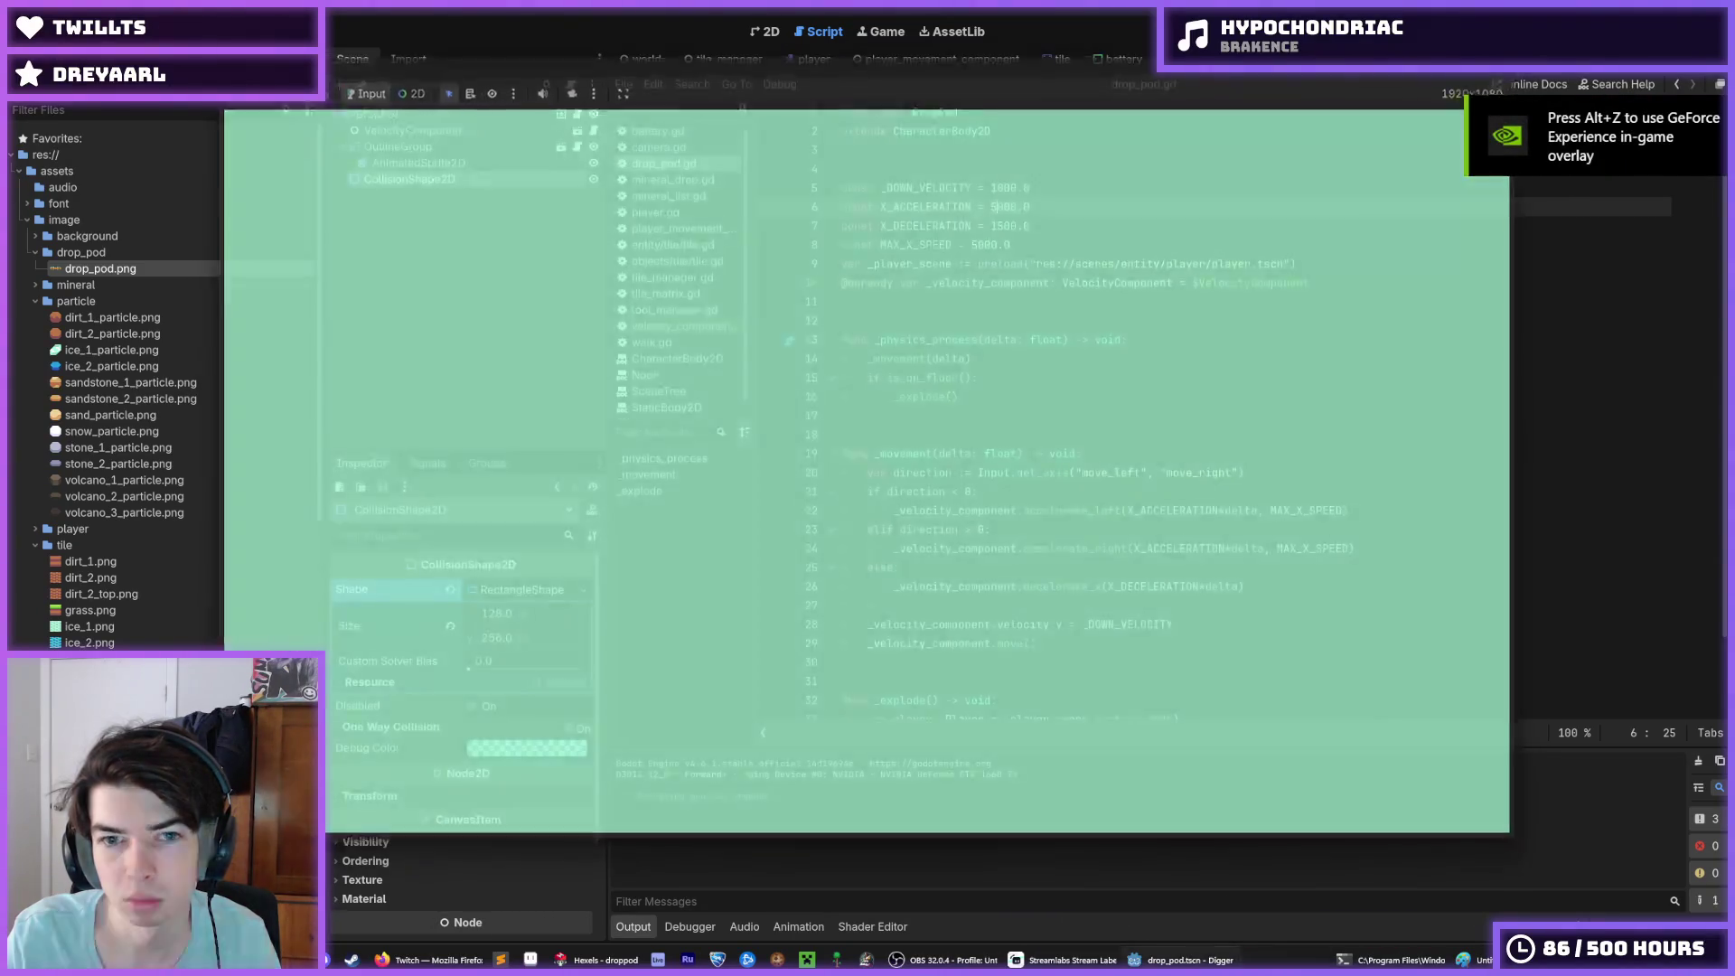
pyautogui.click(973, 245)
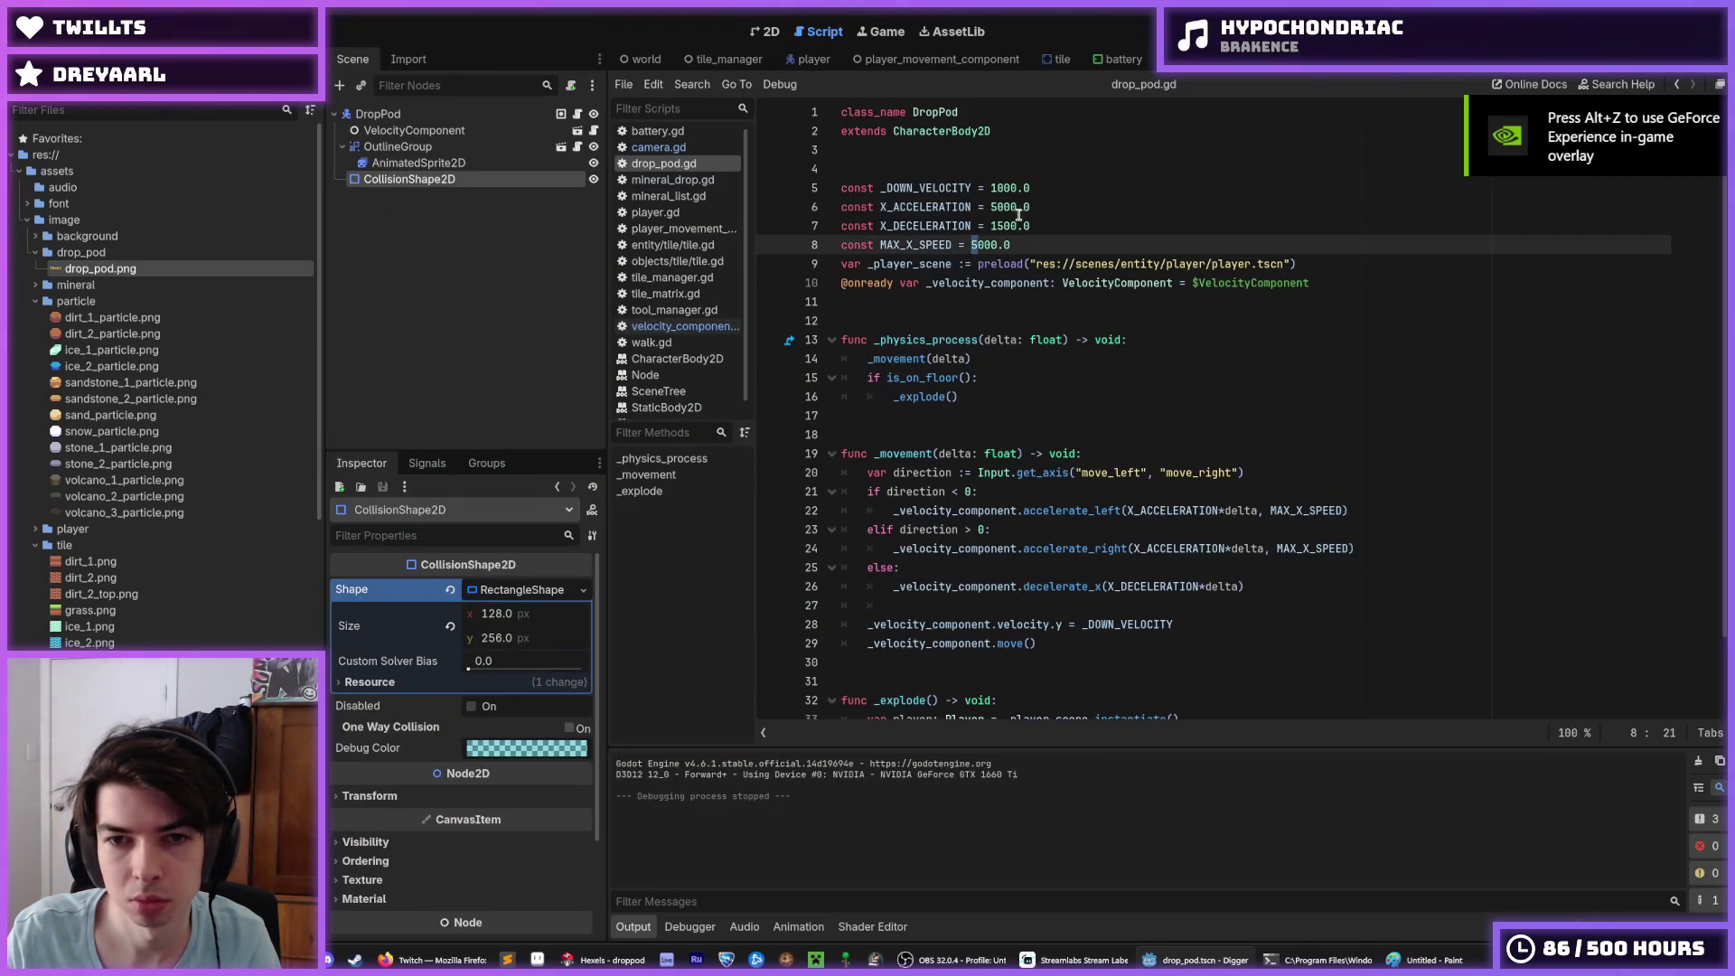
pyautogui.write('3')
pyautogui.click(996, 226)
pyautogui.press('Delete')
pyautogui.write('2')
pyautogui.click(991, 188)
pyautogui.press('F5')
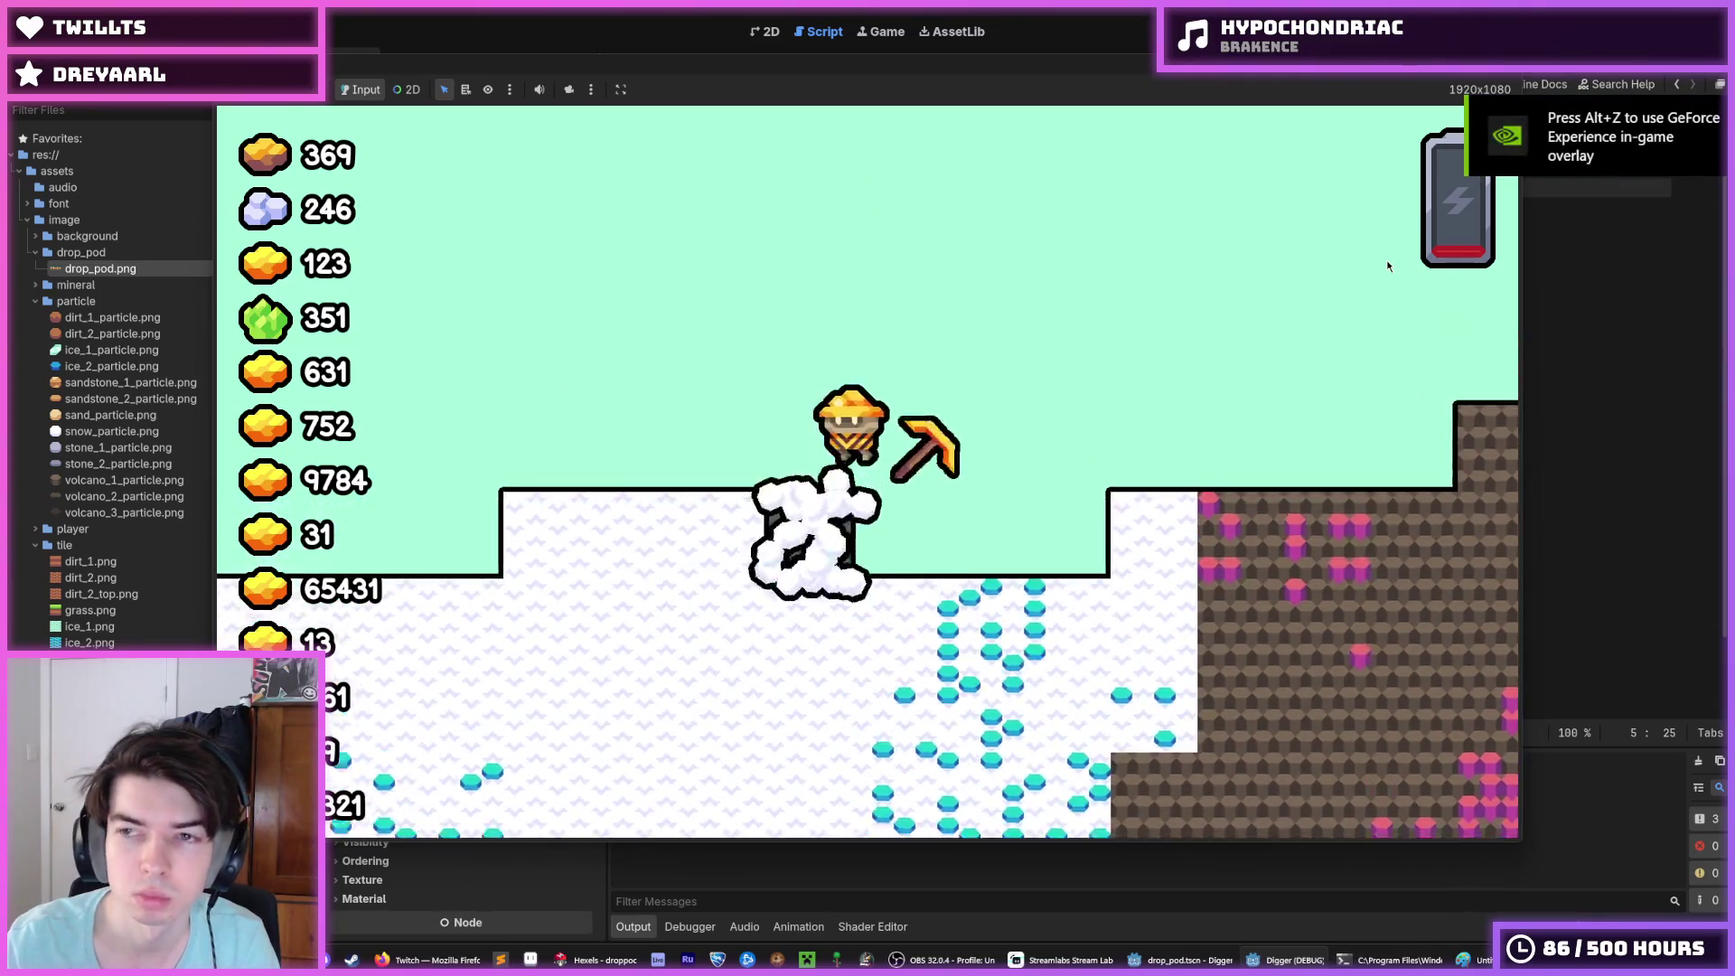
# Step: Set _DOWN_VELOCITY to 2000.0, playtest the pod landing three times, and save drop_pod.gd
pyautogui.press('F8')
pyautogui.press('F5')
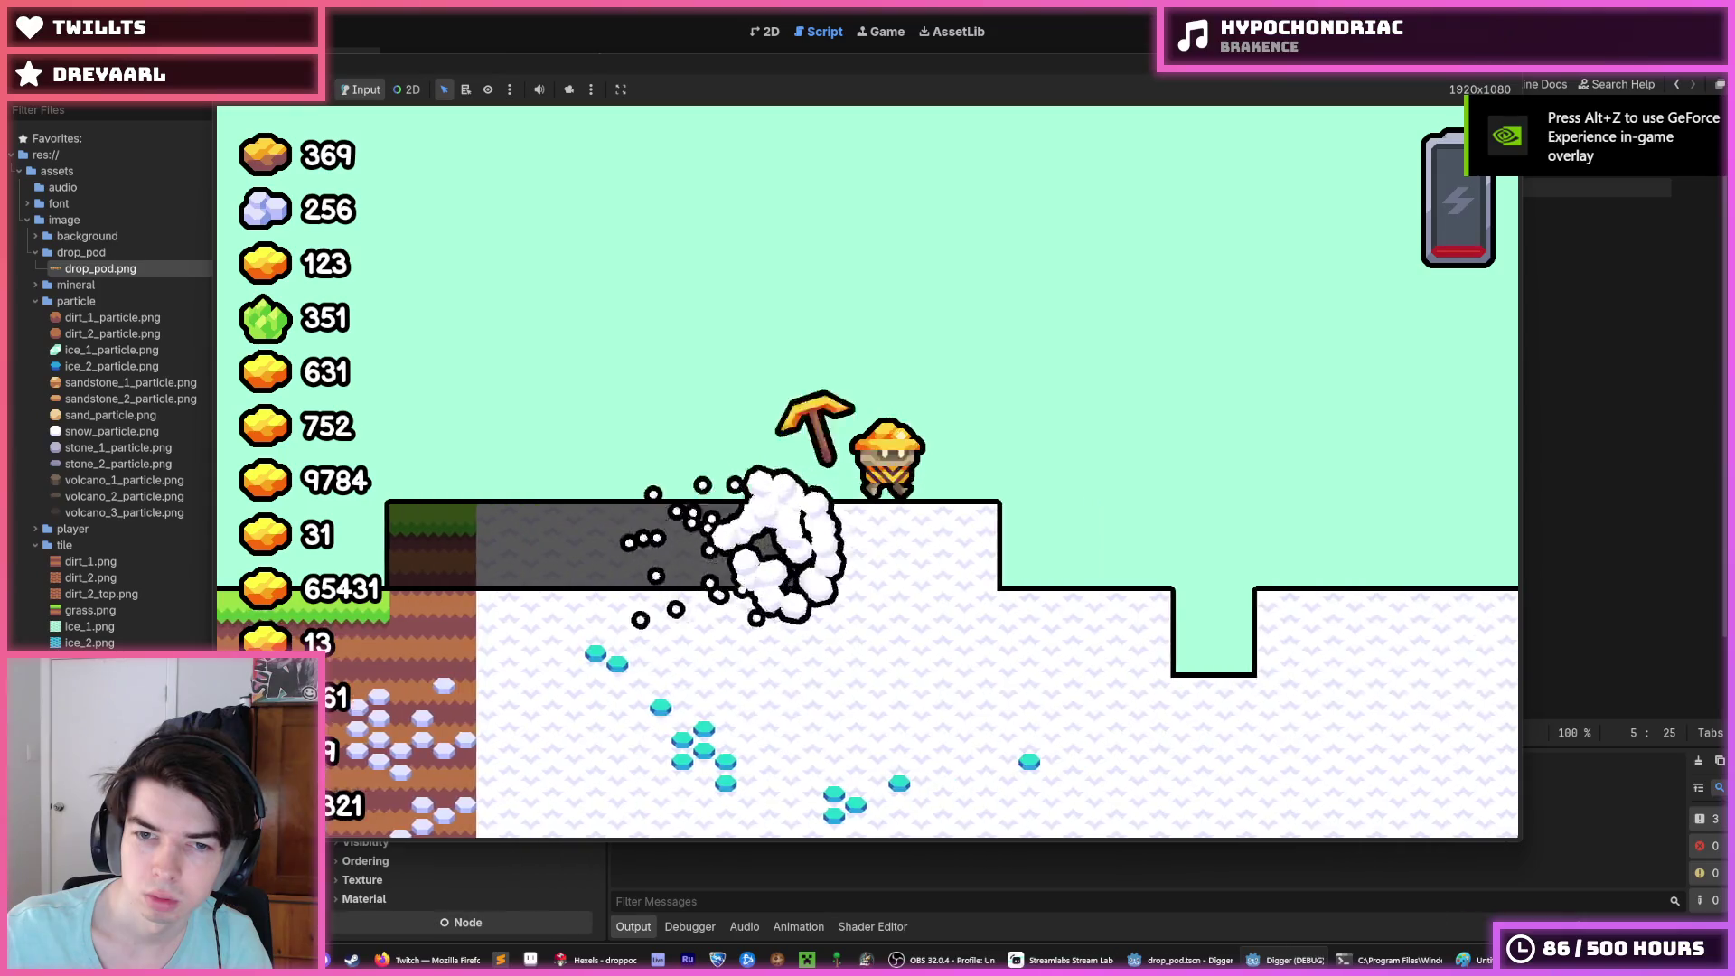
pyautogui.press('F8')
pyautogui.press('F5')
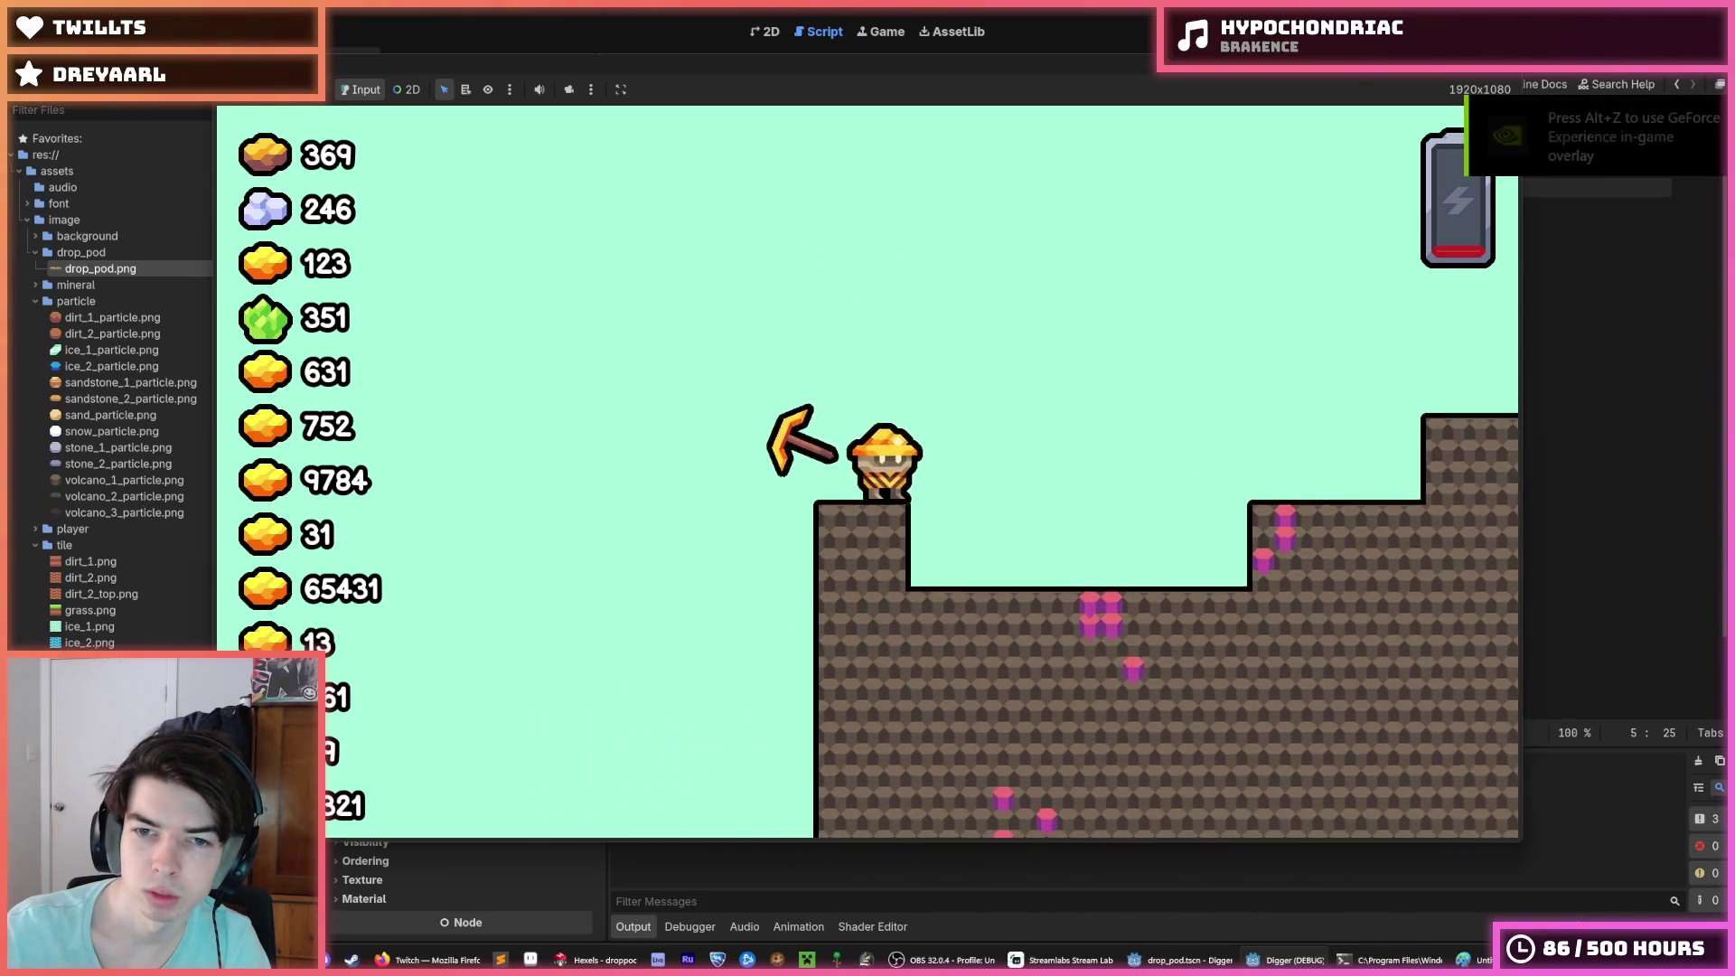
pyautogui.press('F8')
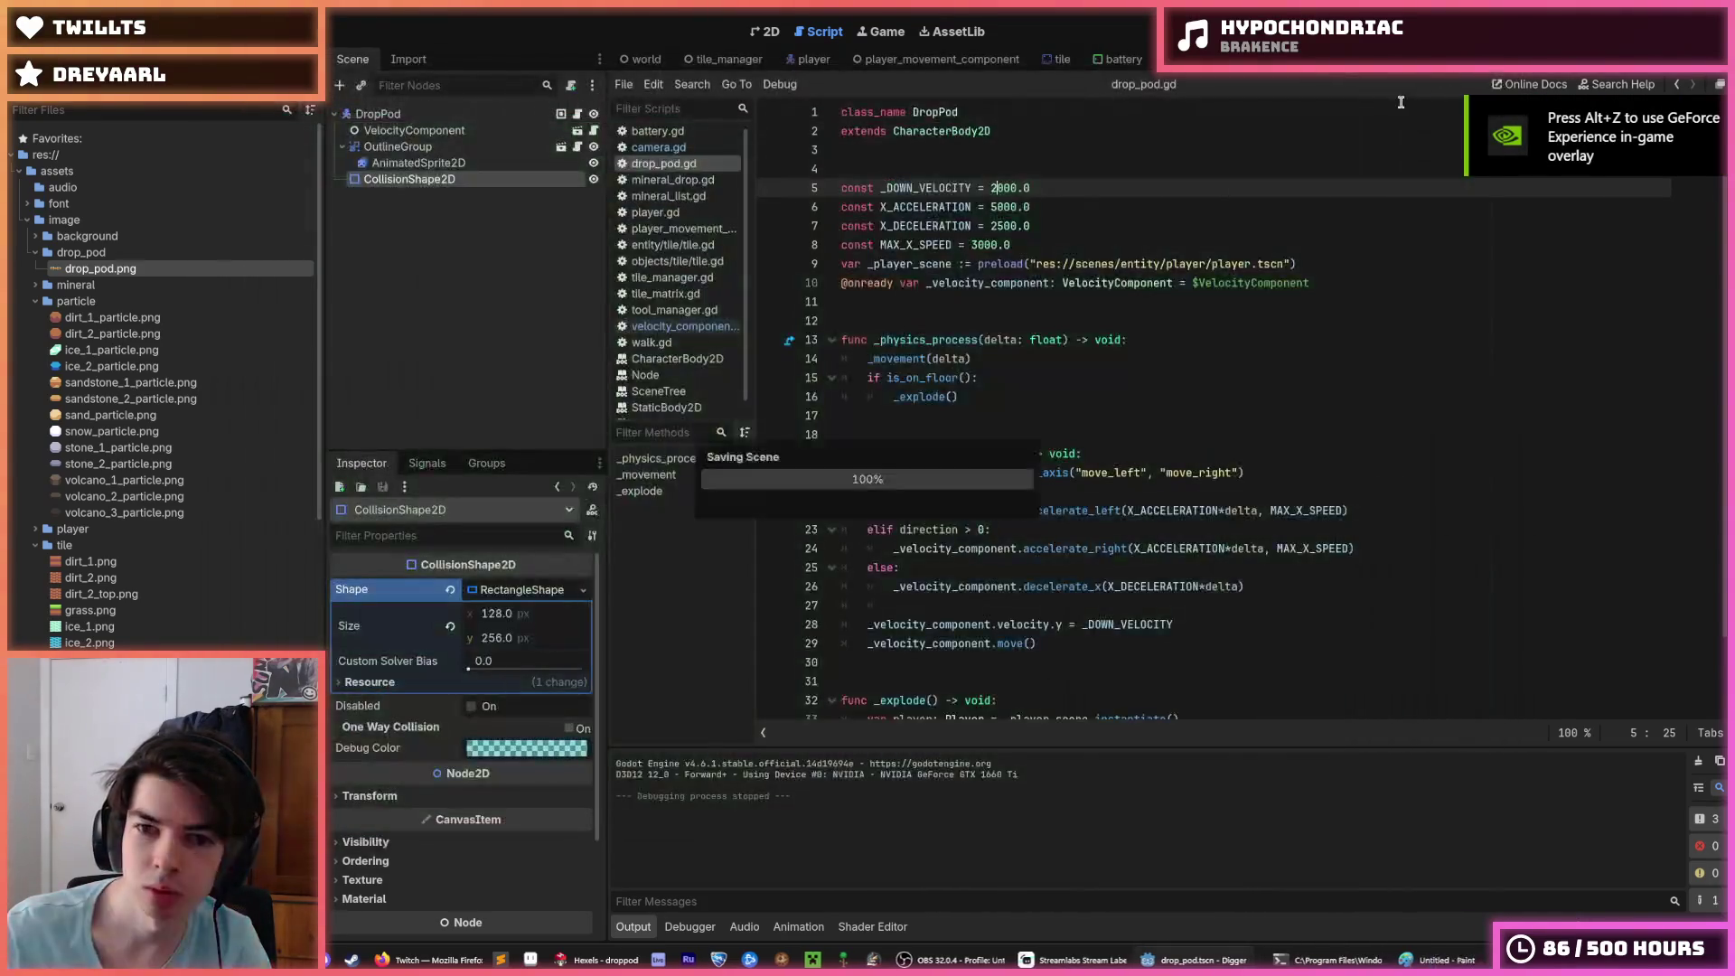
pyautogui.press('F5')
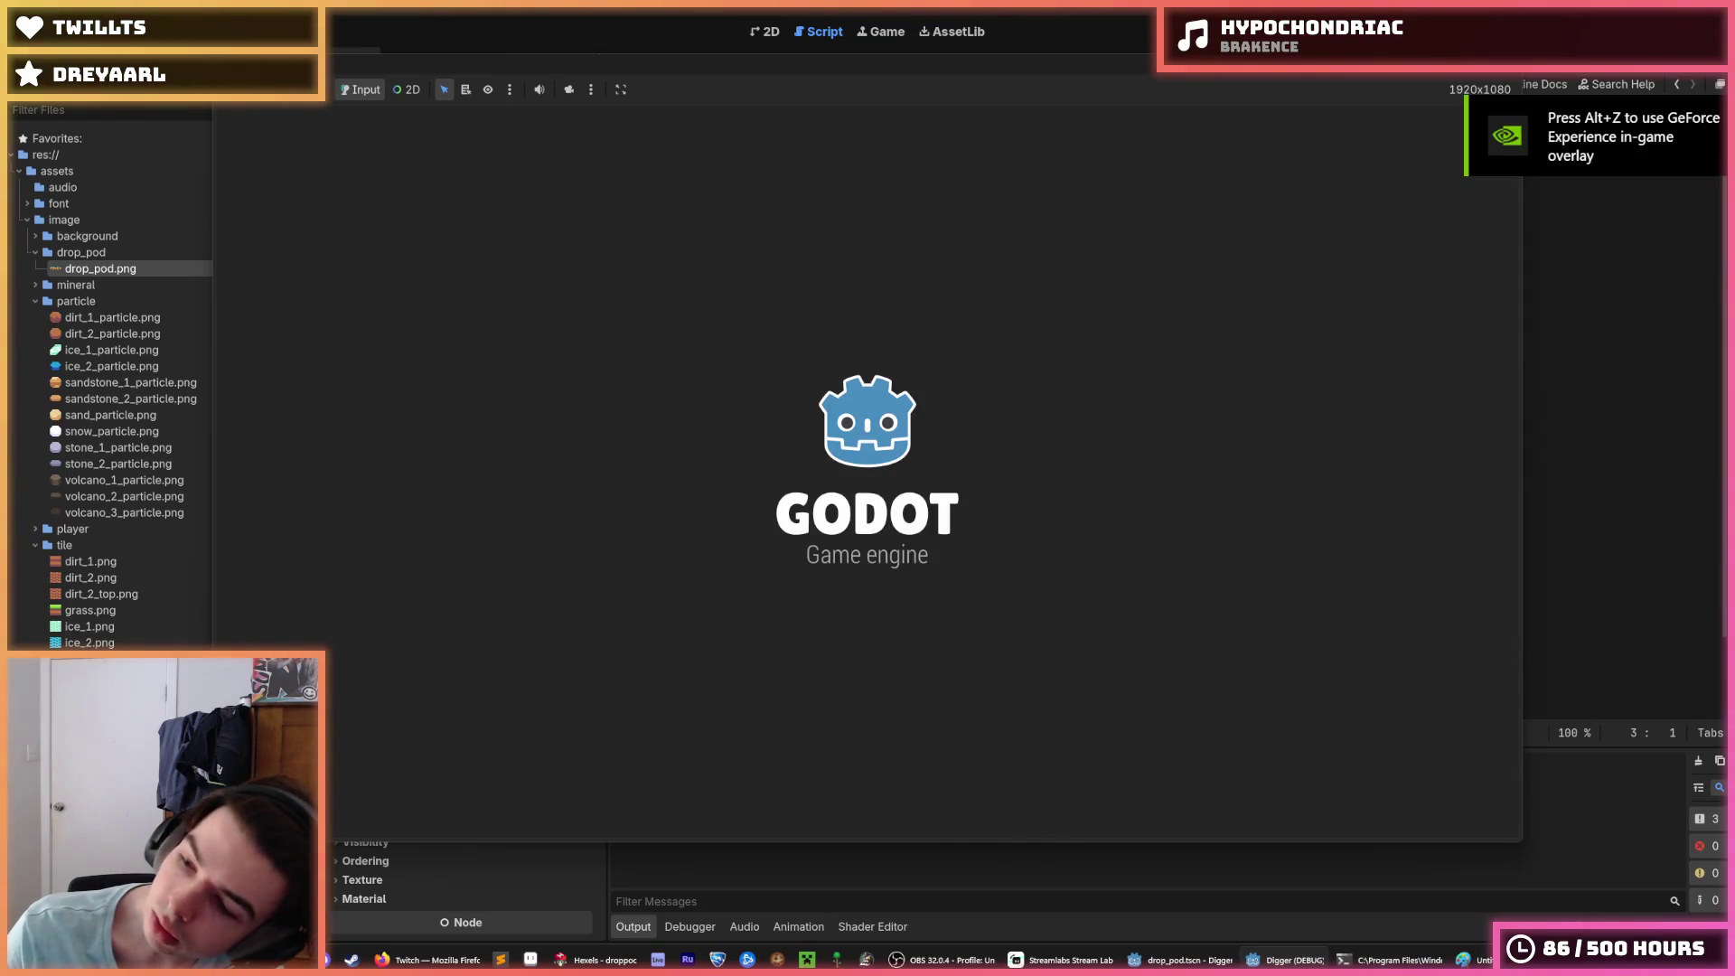
pyautogui.press('F8')
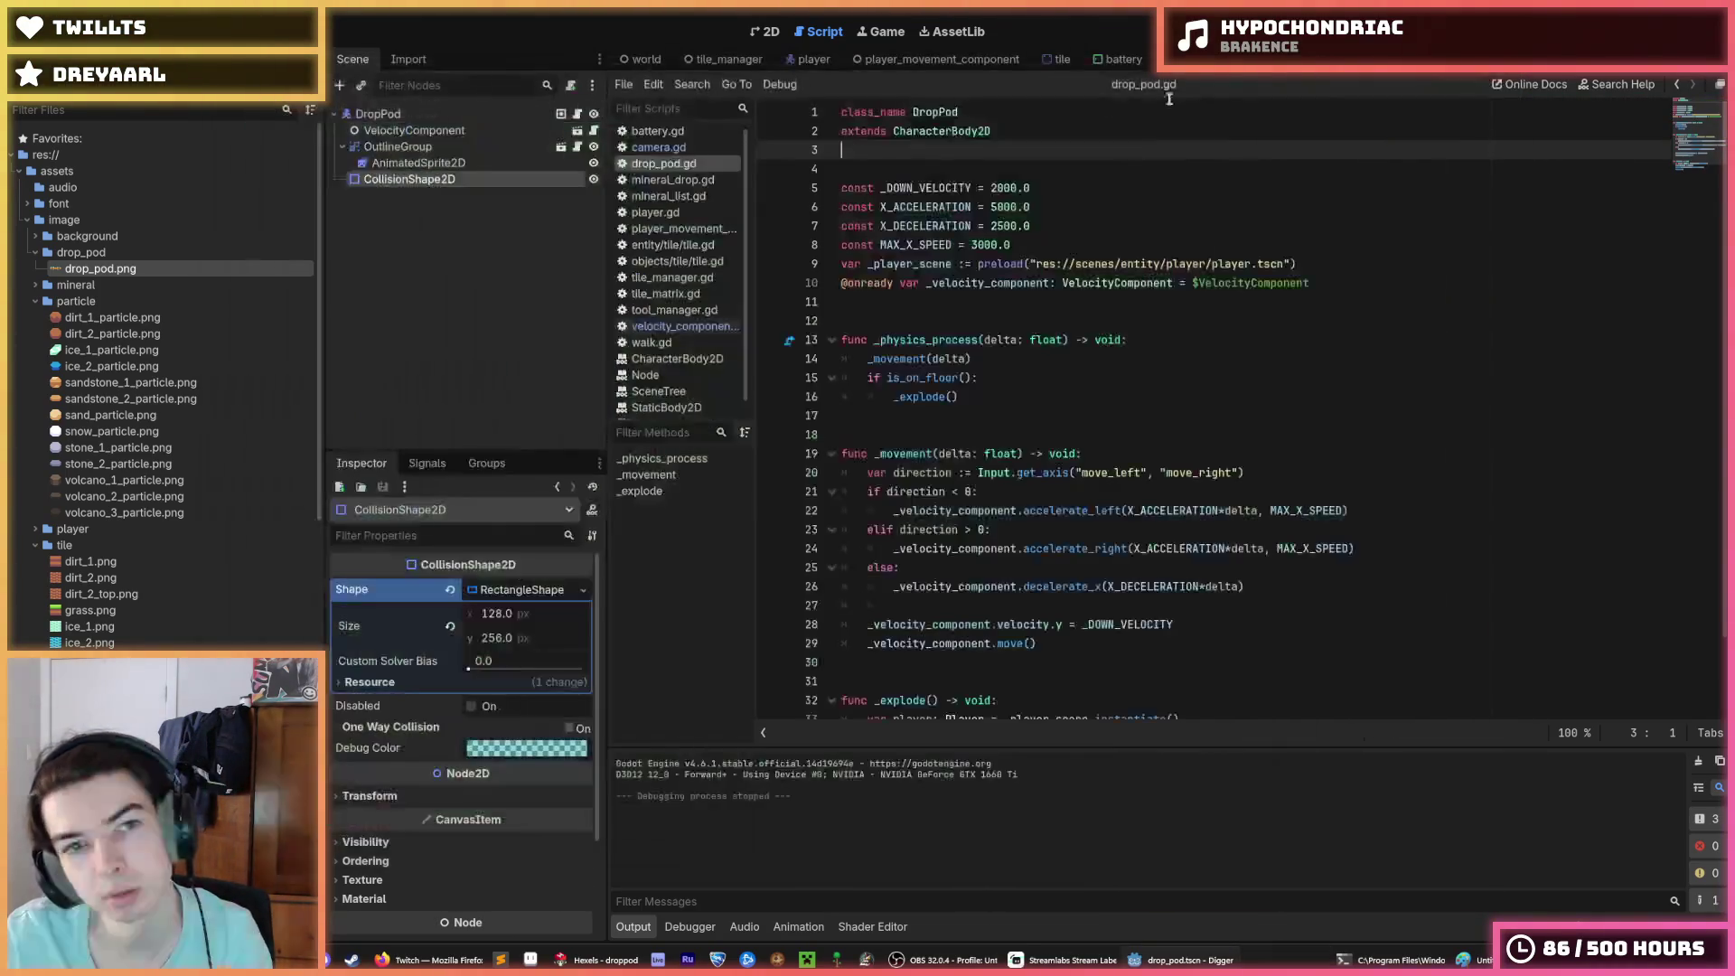
pyautogui.hotkey('ctrl', 's')
pyautogui.hotkey('ctrl', 's')
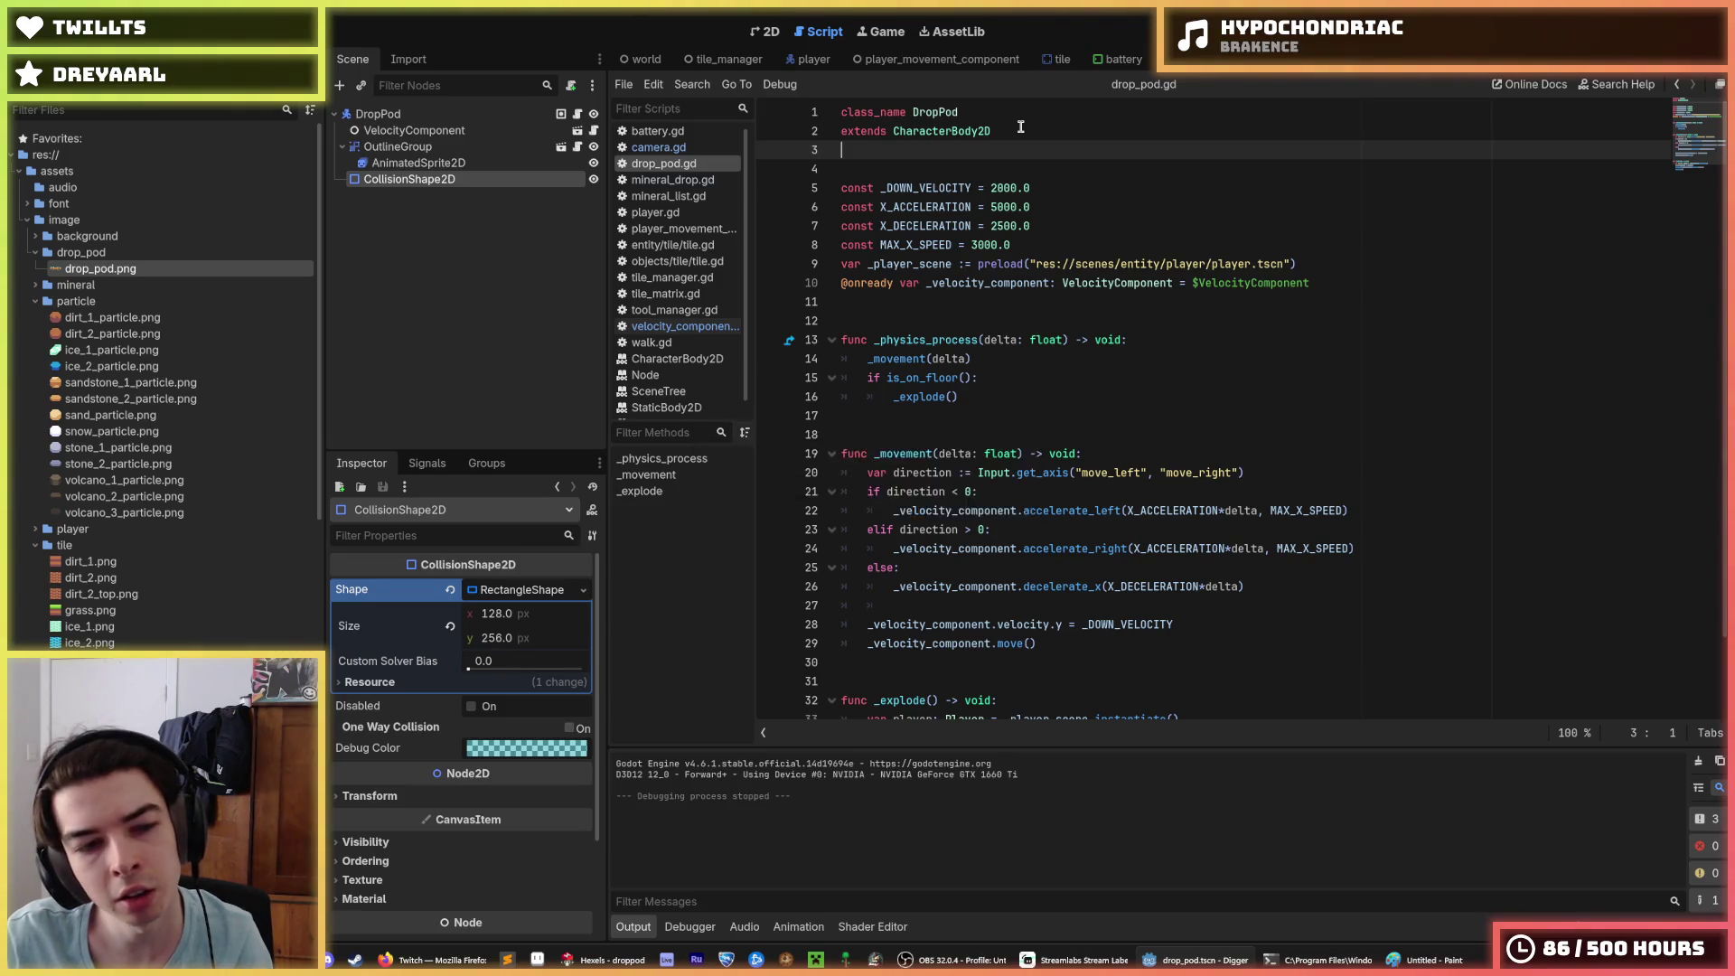
# Step: Switch between the drop_pod and player scripts to compare them
pyautogui.click(1020, 129)
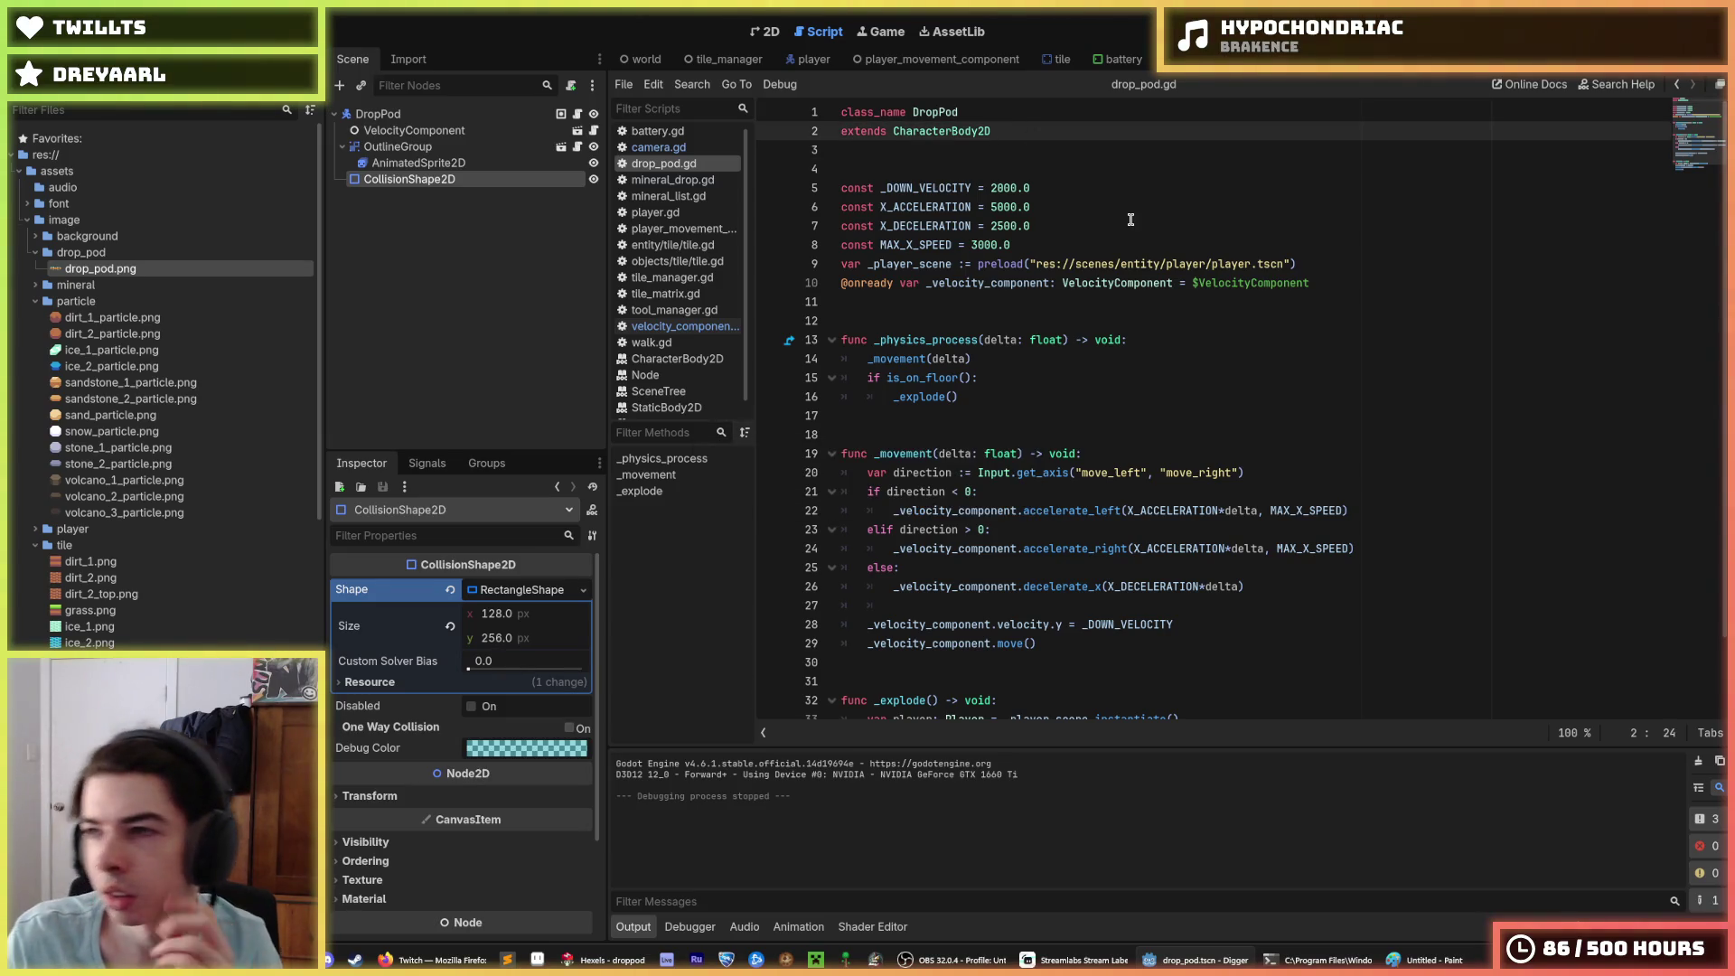
pyautogui.click(802, 60)
pyautogui.click(1024, 154)
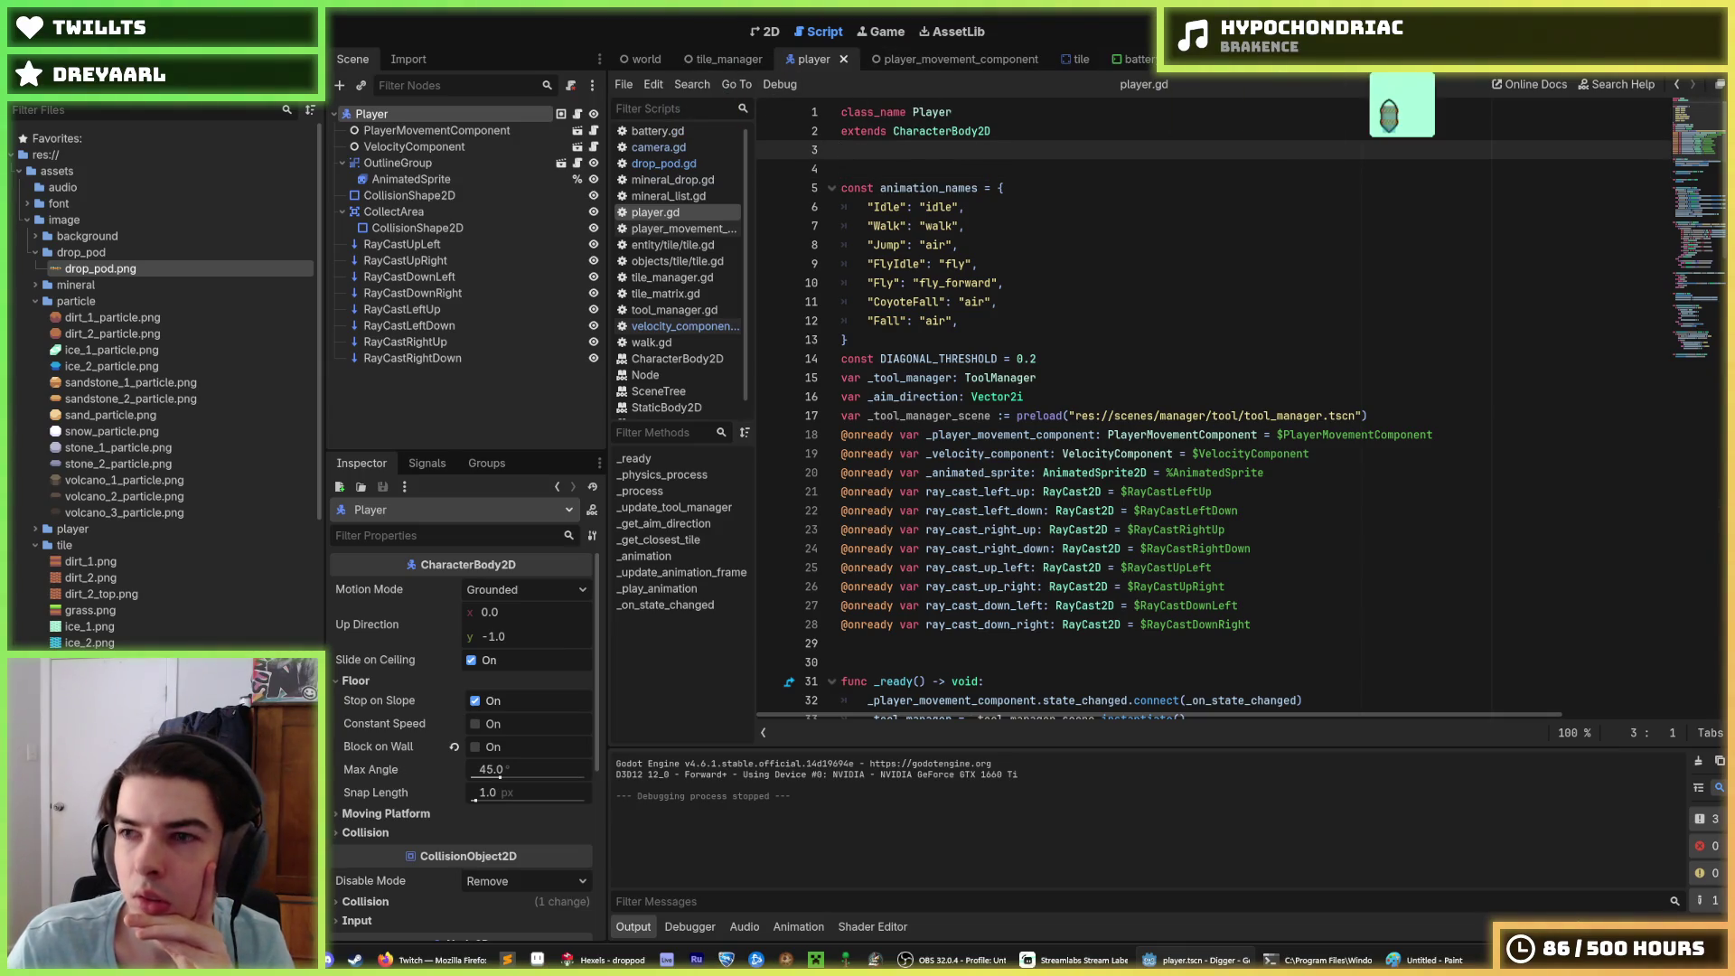
pyautogui.hotkey('ctrl', 'Tab')
pyautogui.click(968, 112)
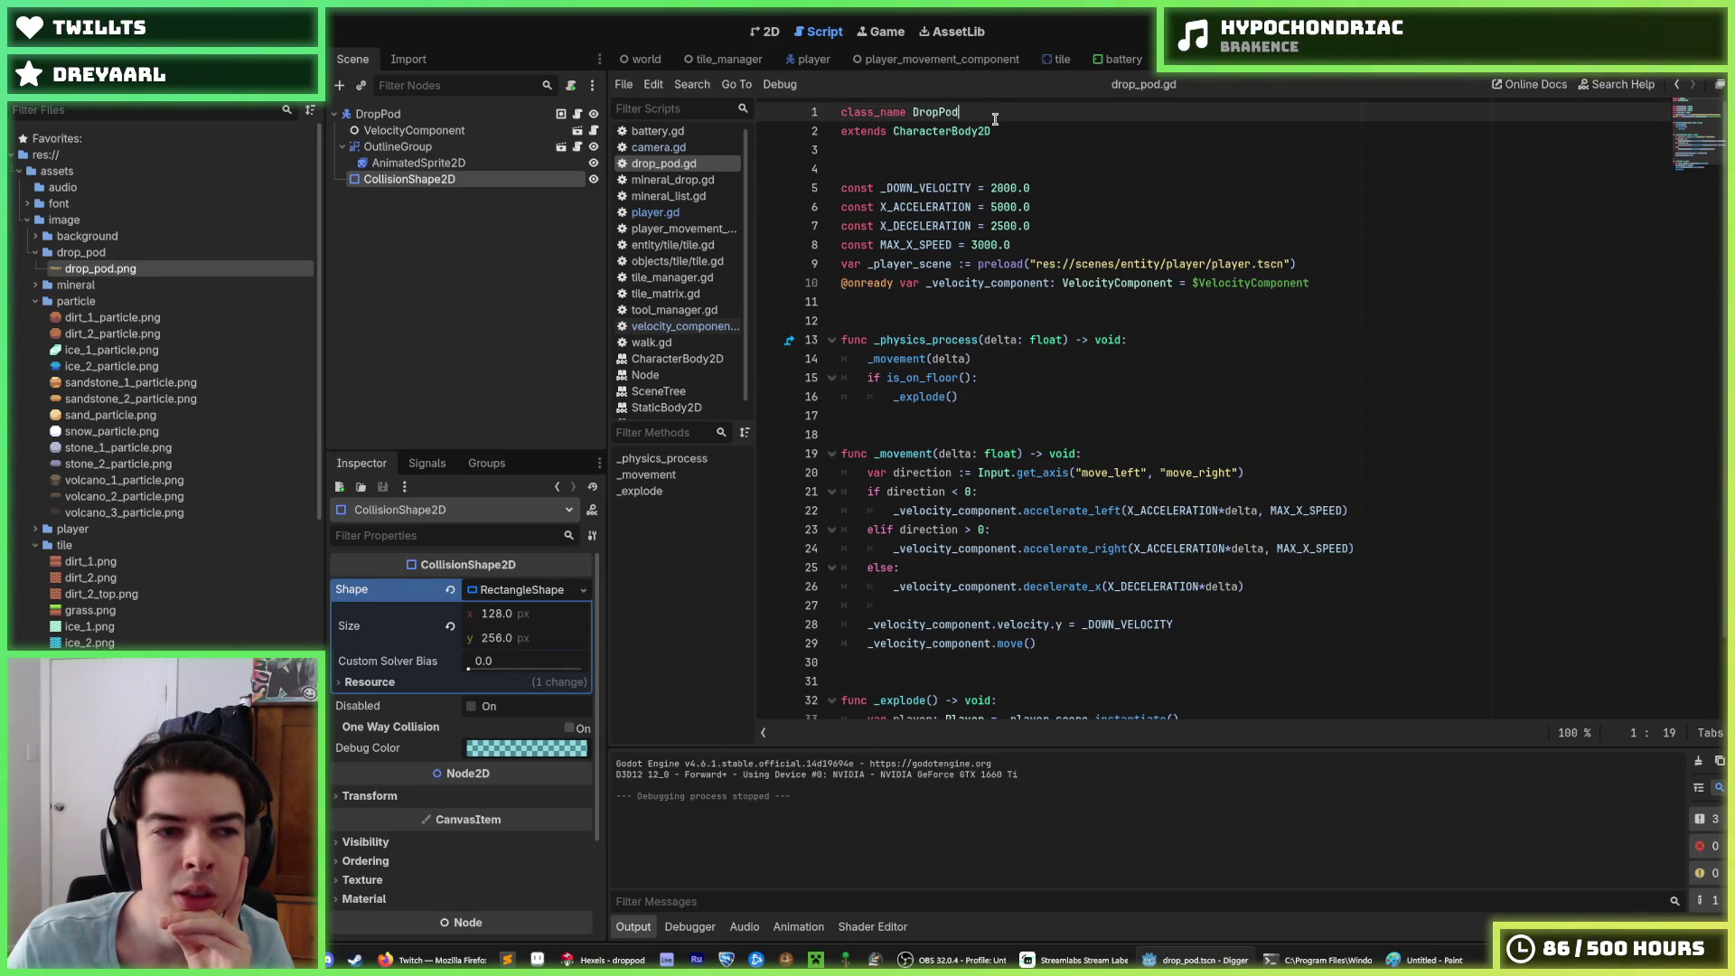
# Step: Review the player script once more, then bring up the world scene
pyautogui.click(1000, 131)
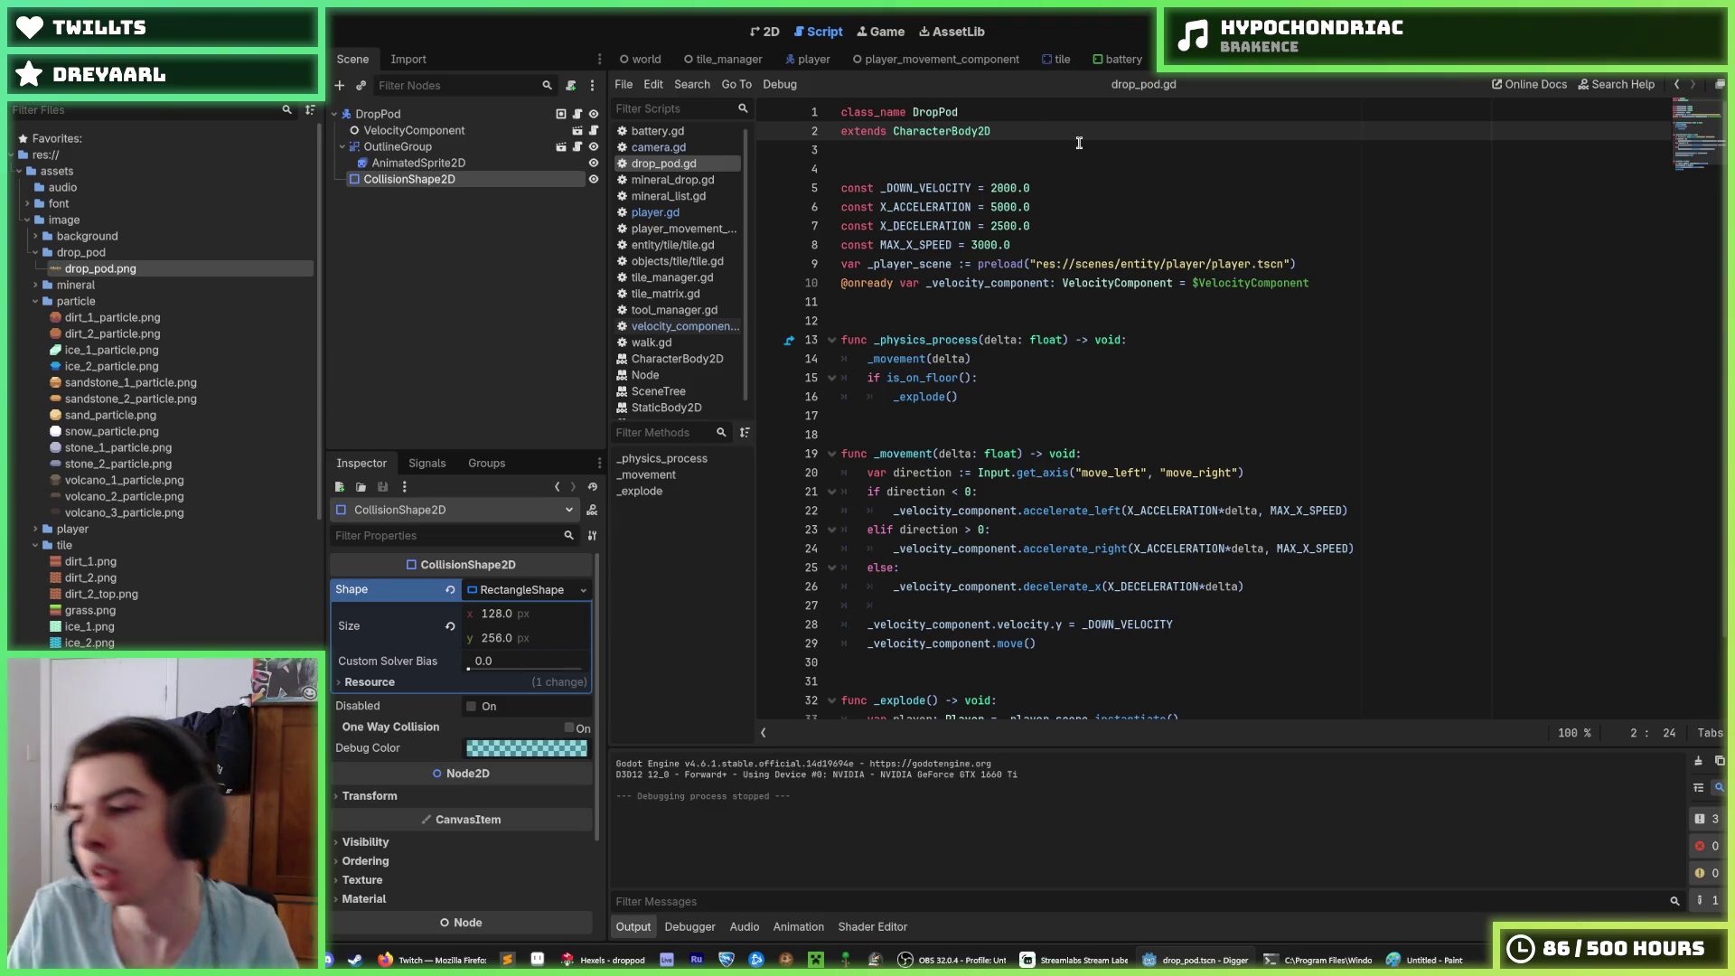
pyautogui.click(793, 60)
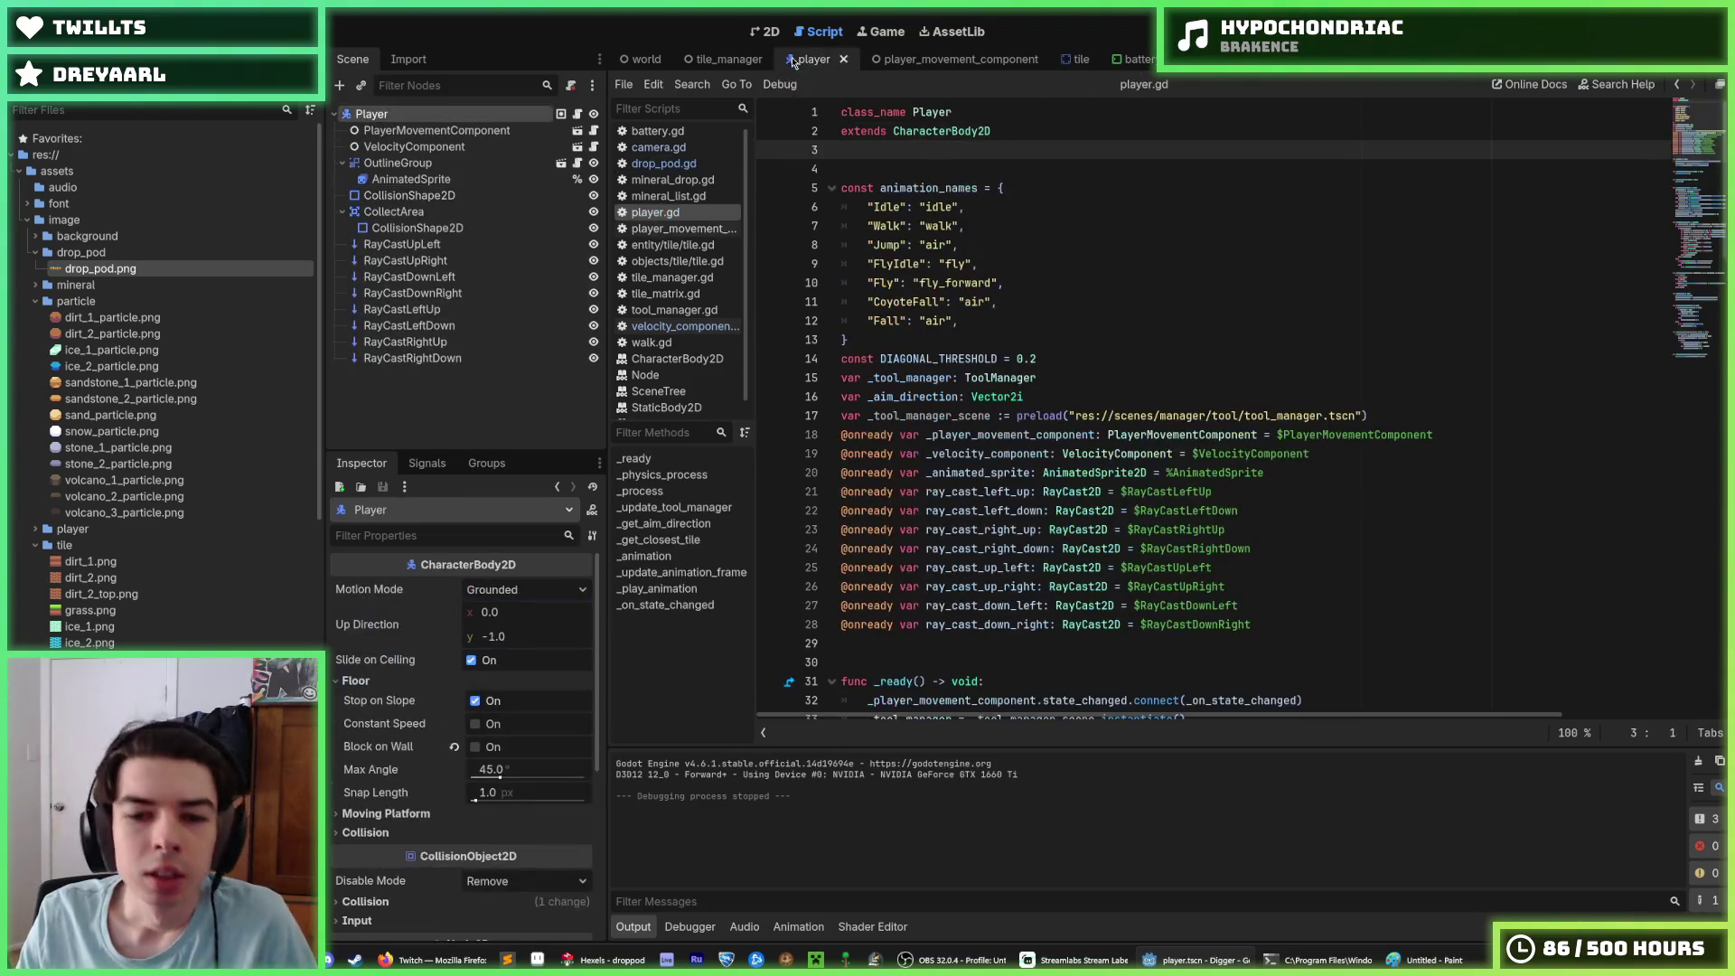
pyautogui.click(1044, 356)
pyautogui.press('Up')
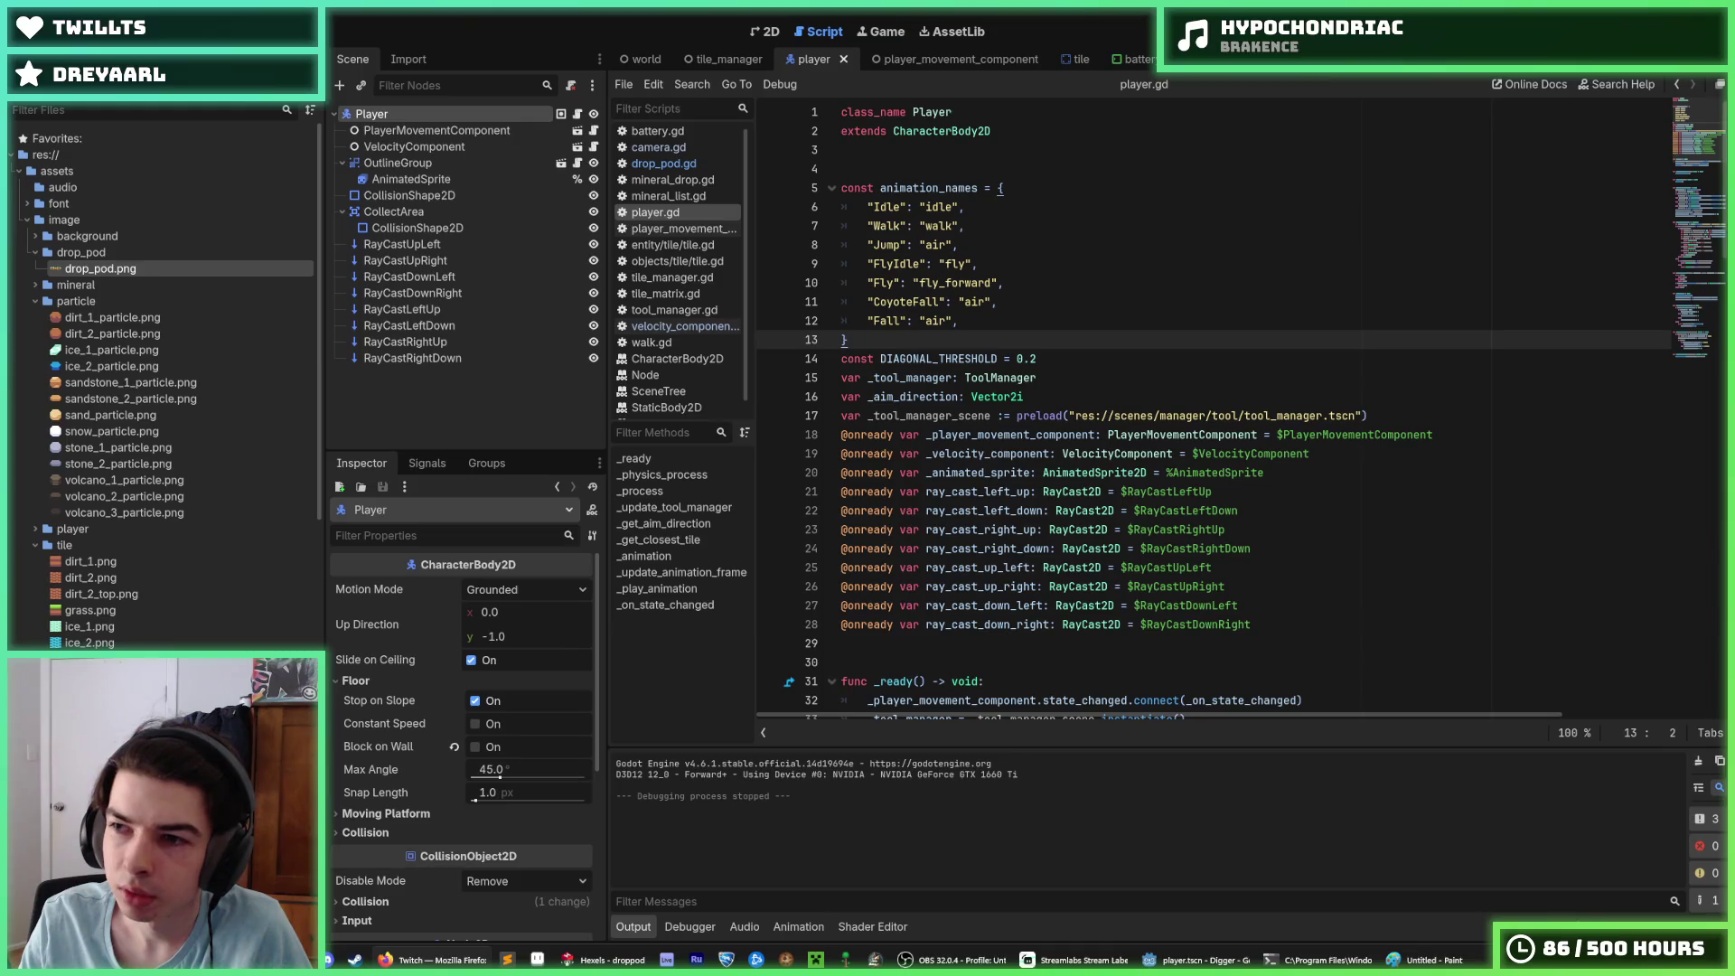
pyautogui.click(1211, 169)
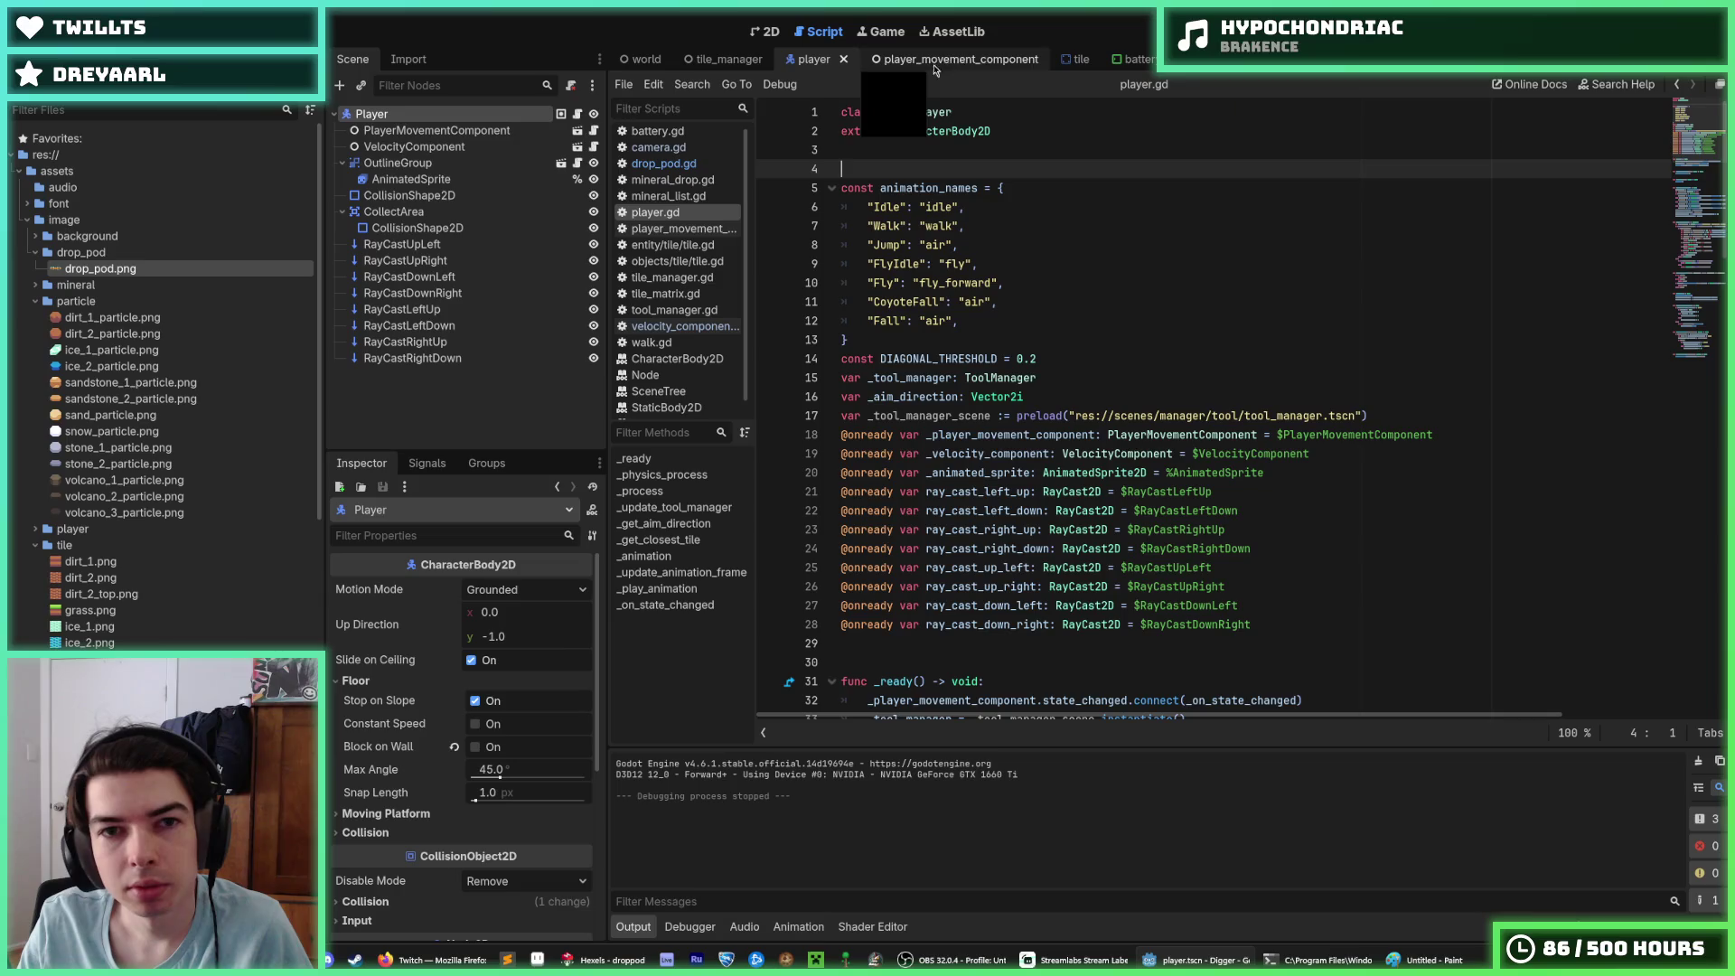
pyautogui.click(642, 59)
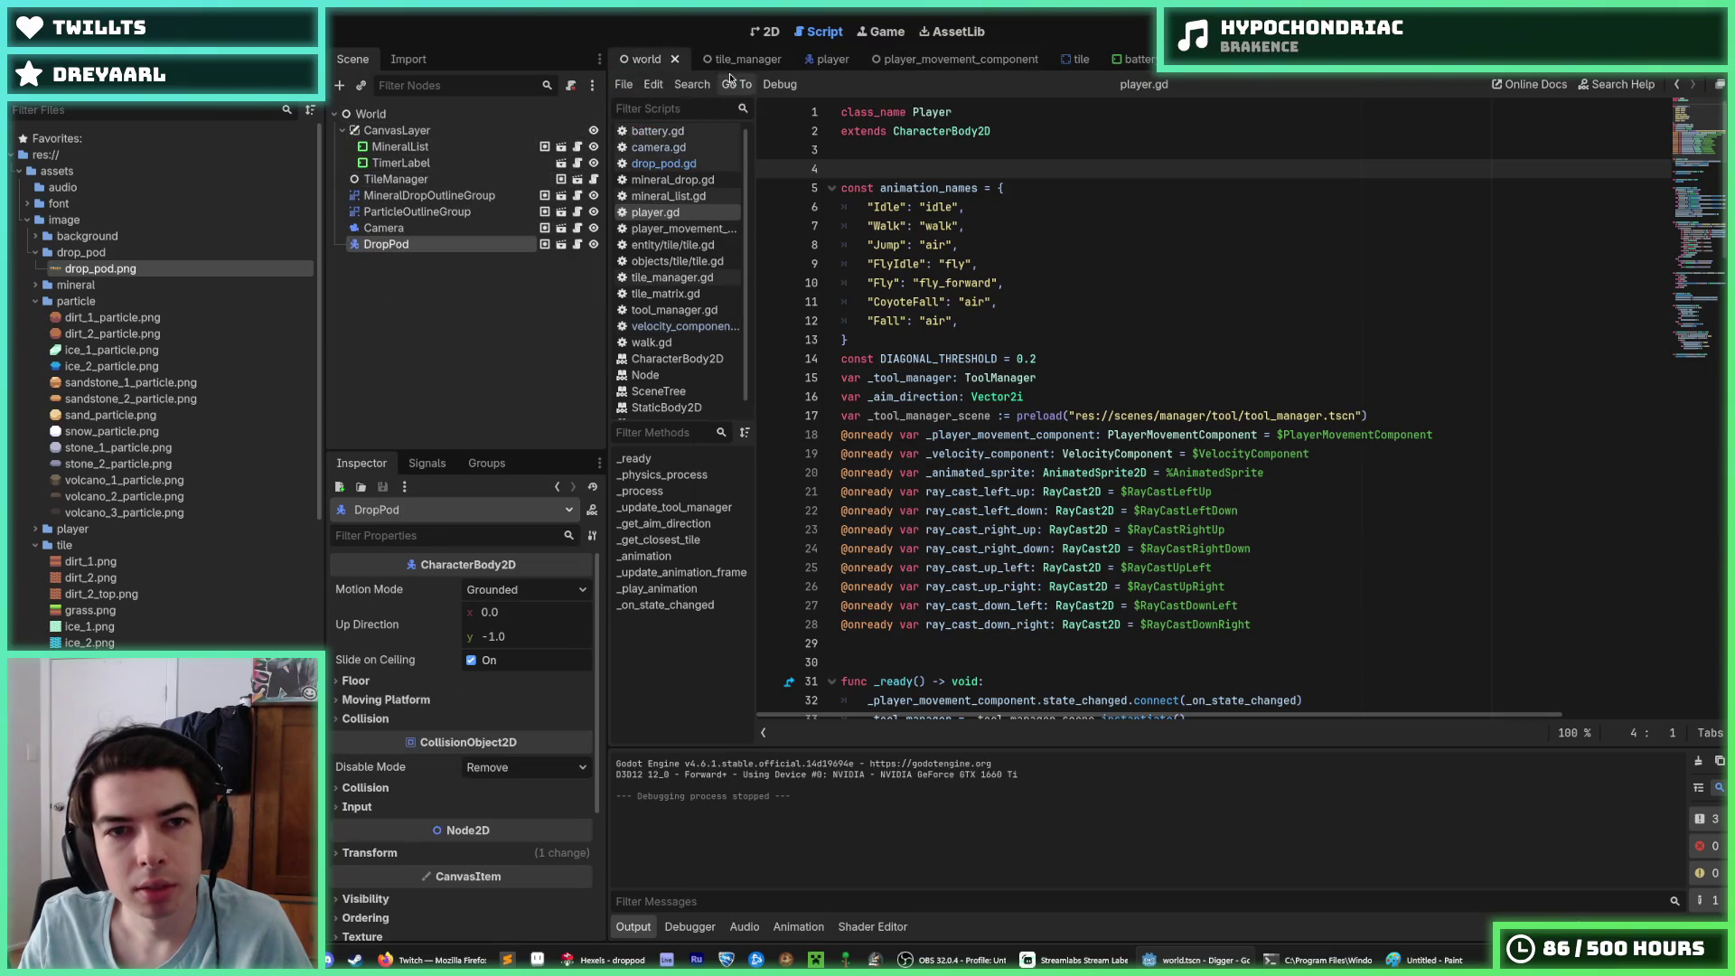
# Step: Set TileManager's Generation Stats size to 128 by 32, test it, and save the scene
pyautogui.click(578, 178)
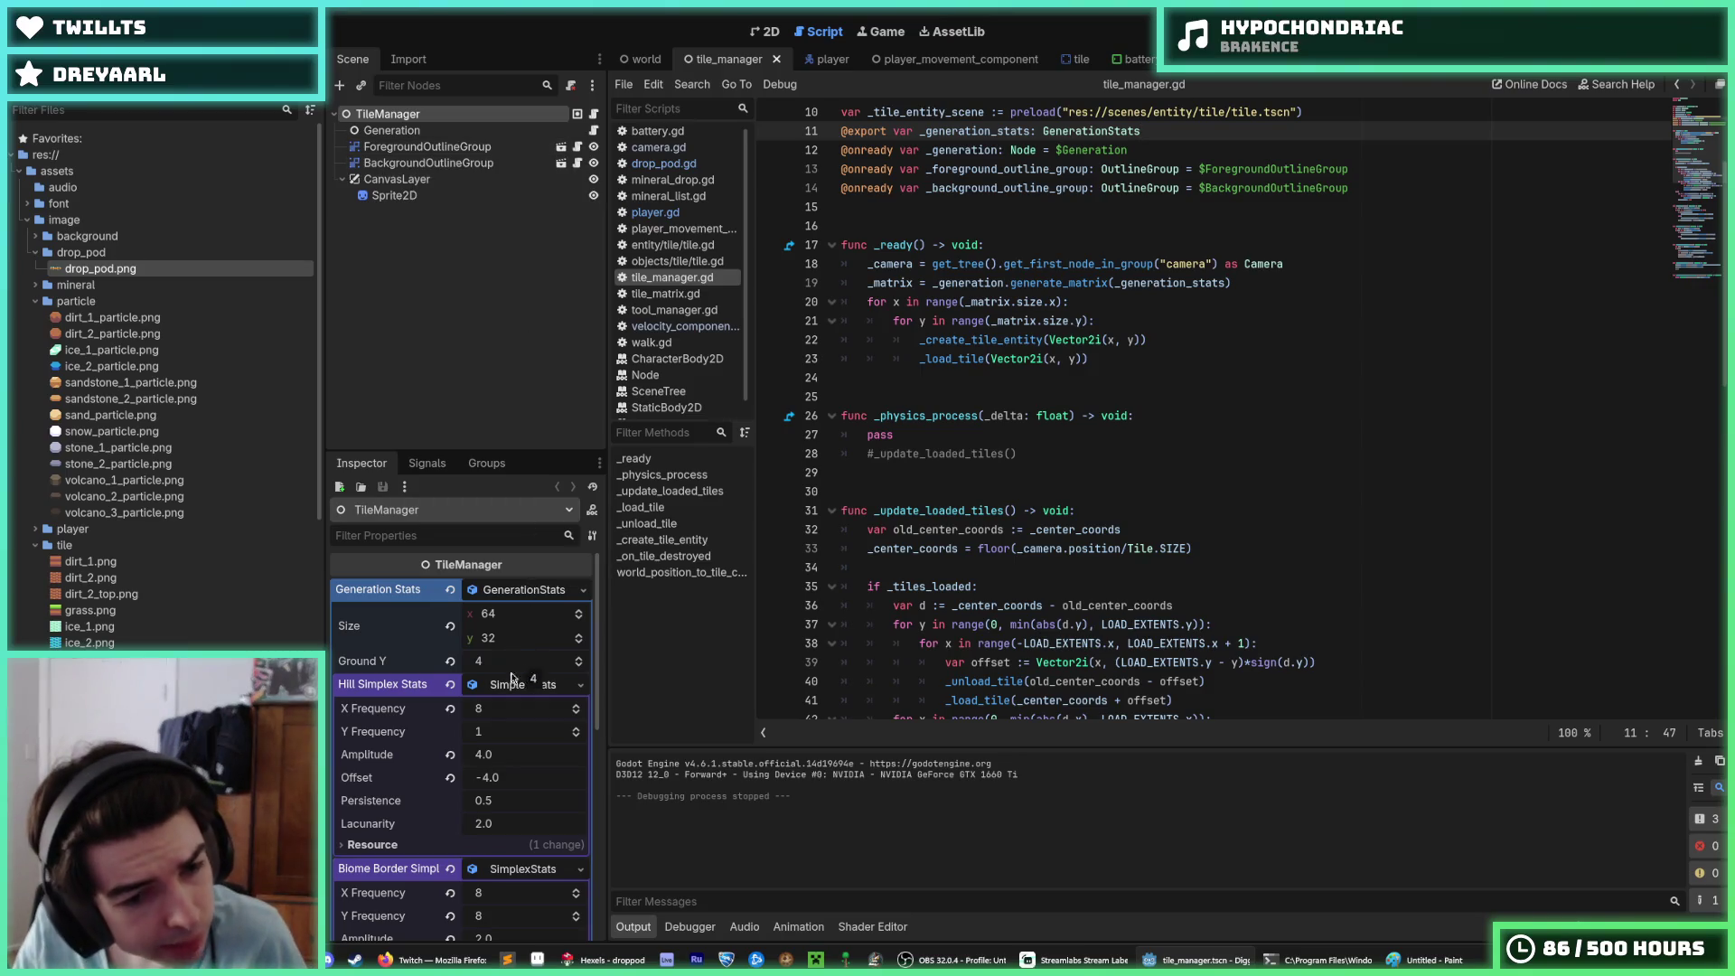
pyautogui.scroll(-3, 506, 696)
pyautogui.scroll(3, 479, 734)
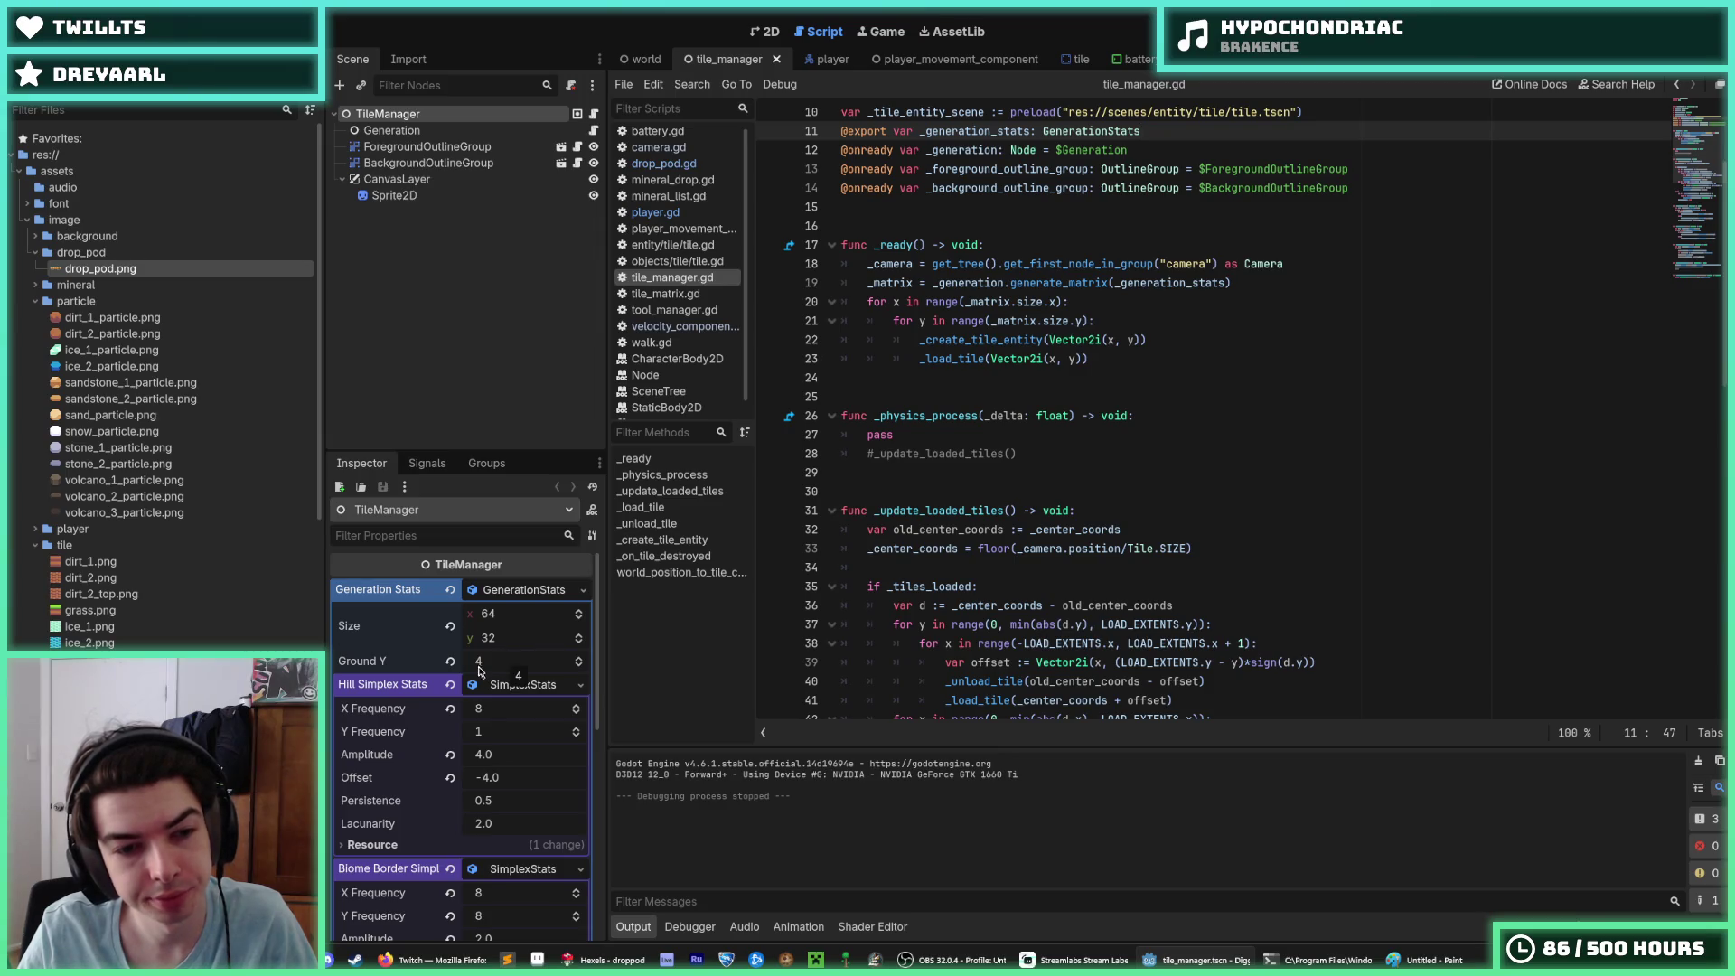
pyautogui.click(502, 616)
pyautogui.press('Return')
pyautogui.hotkey('ctrl', 's')
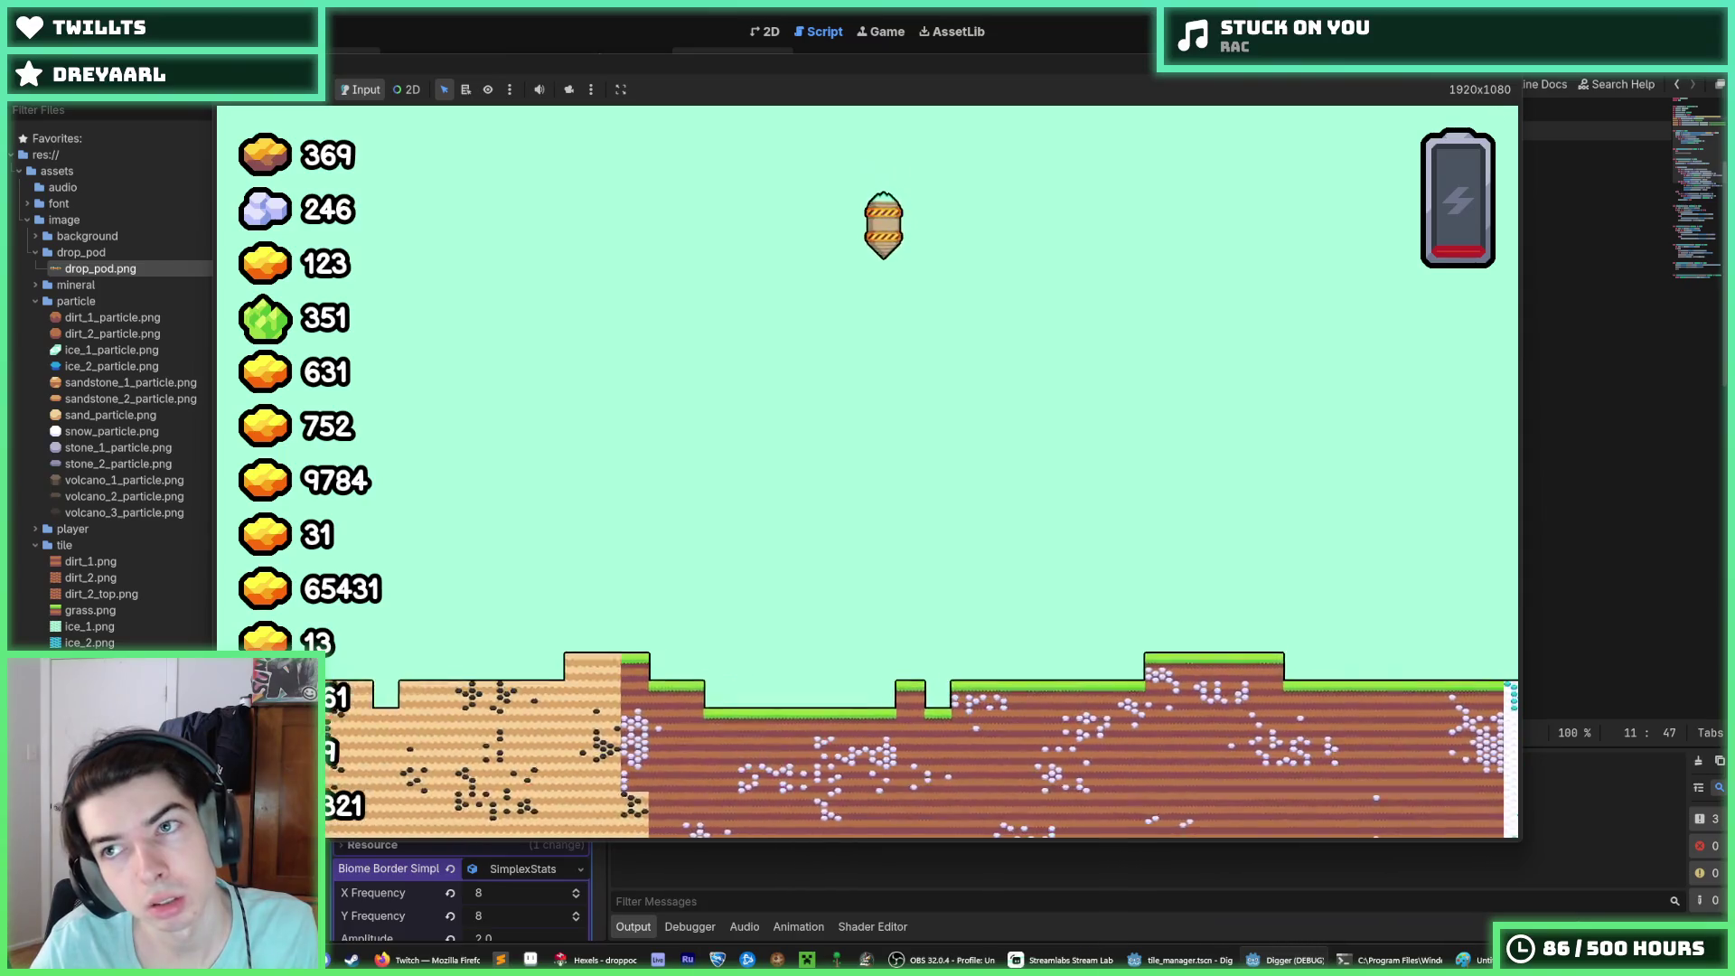
pyautogui.hotkey('alt', 'F4')
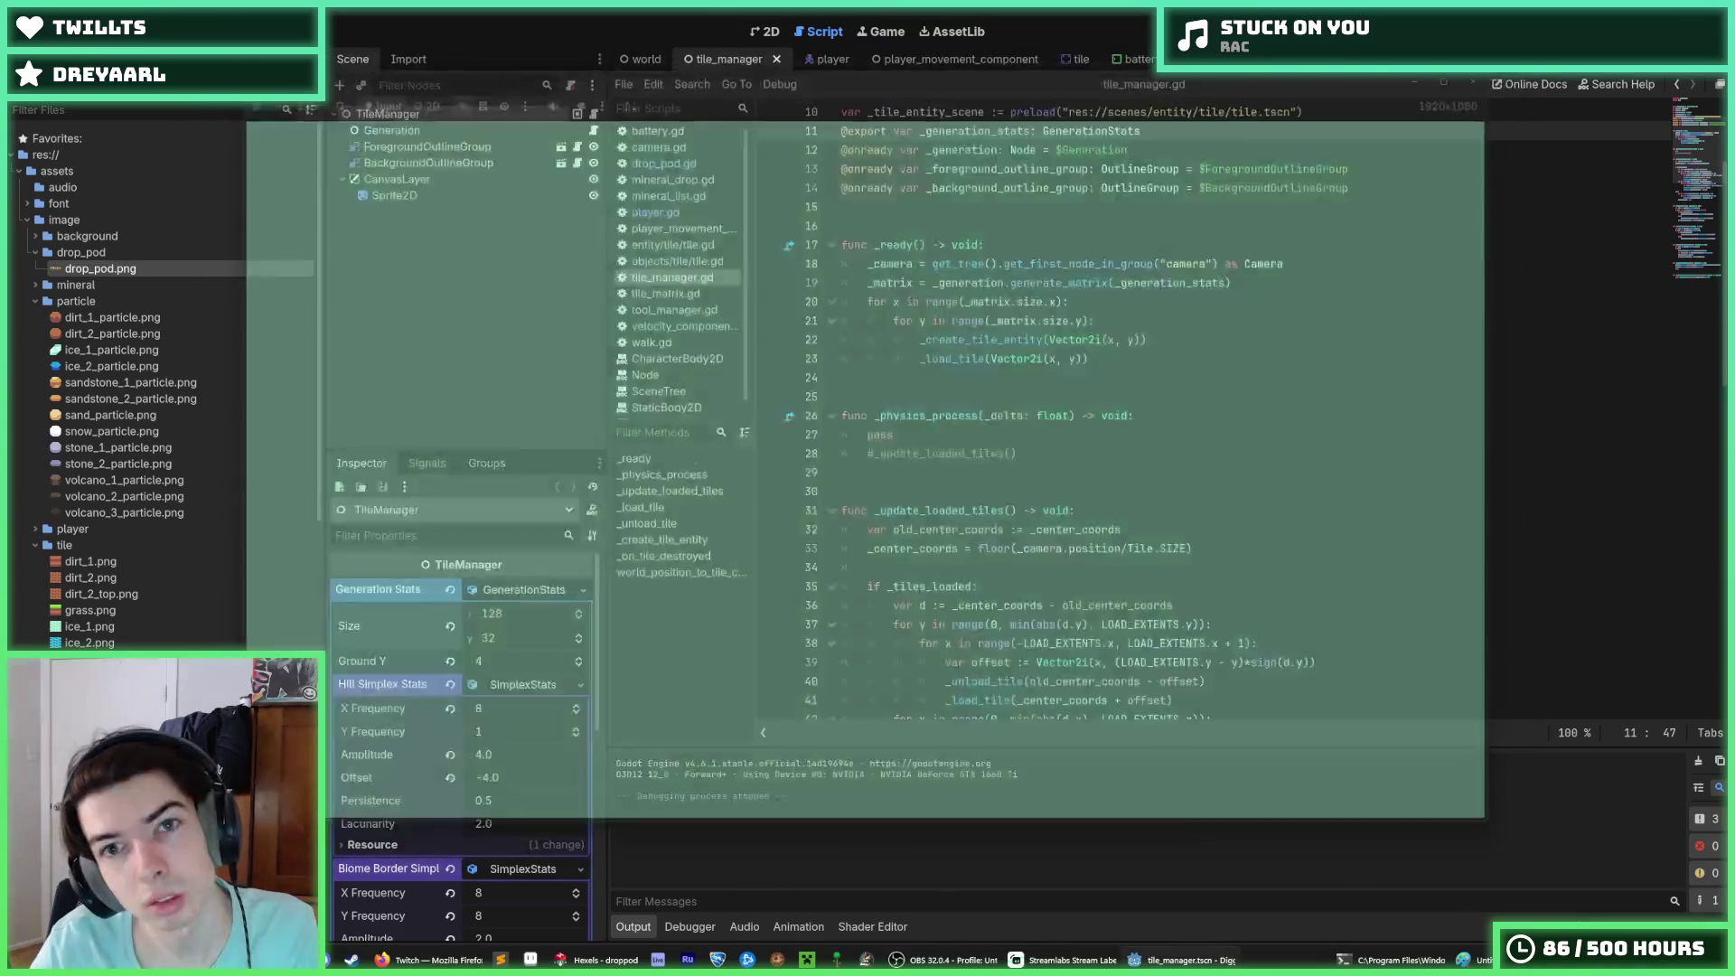
pyautogui.hotkey('ctrl', 's')
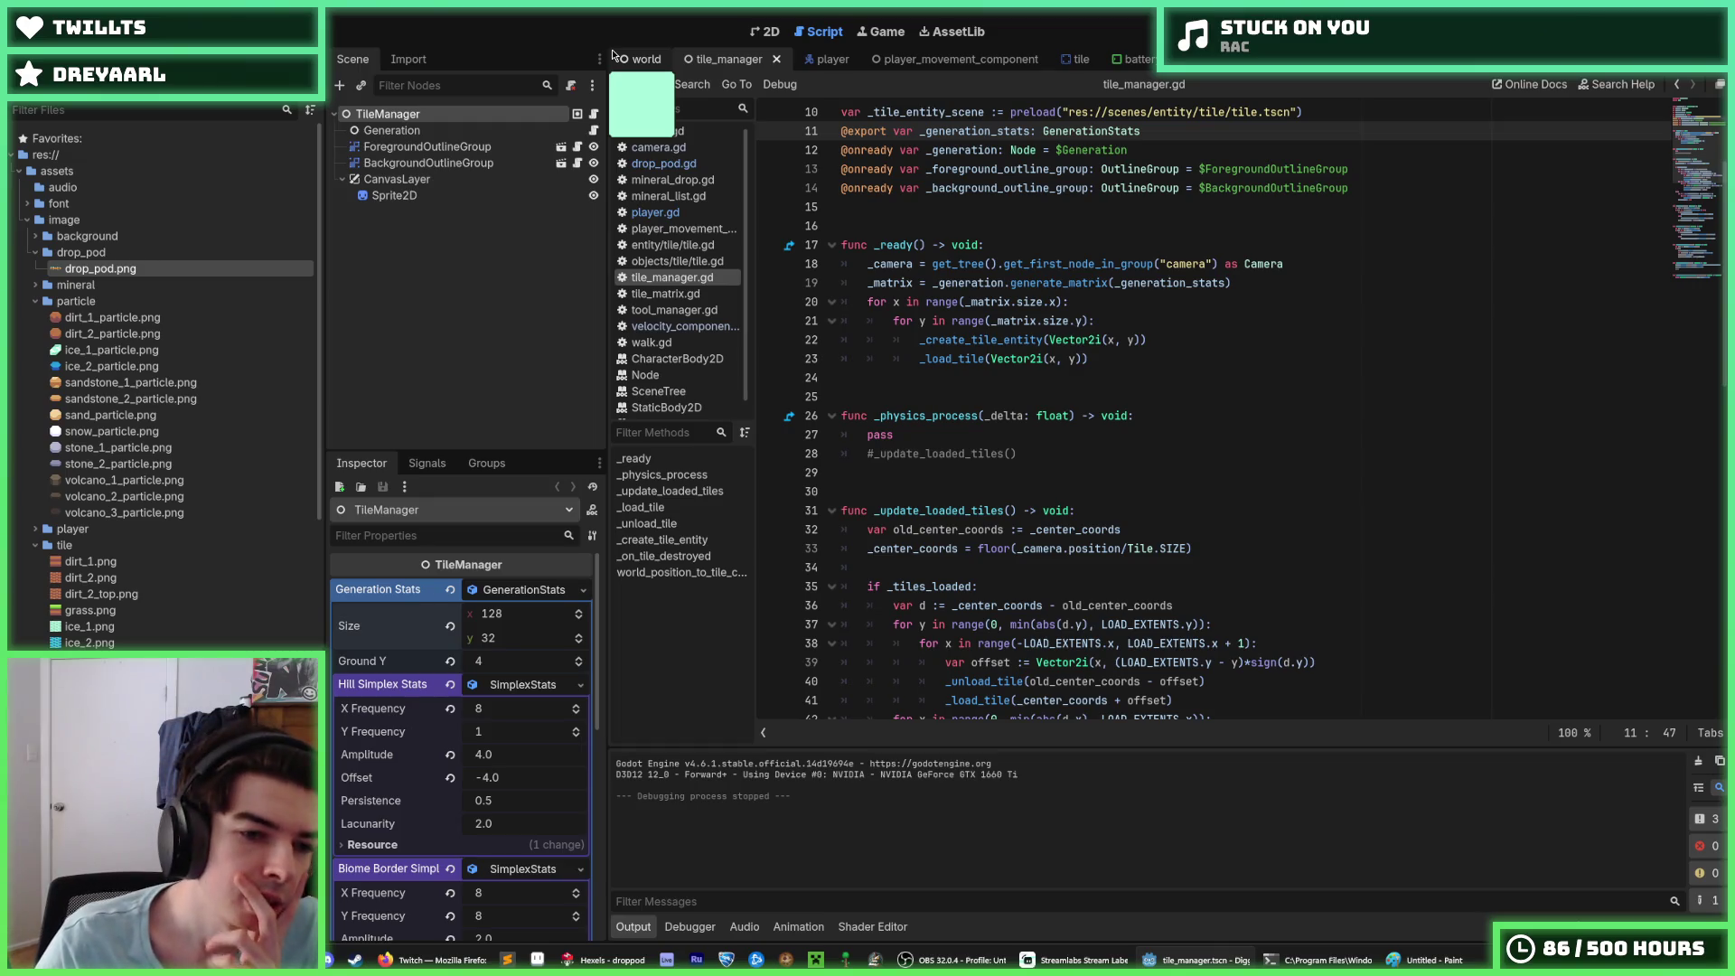
# Step: Switch to the world scene and save it
pyautogui.scroll(3, 1064, 361)
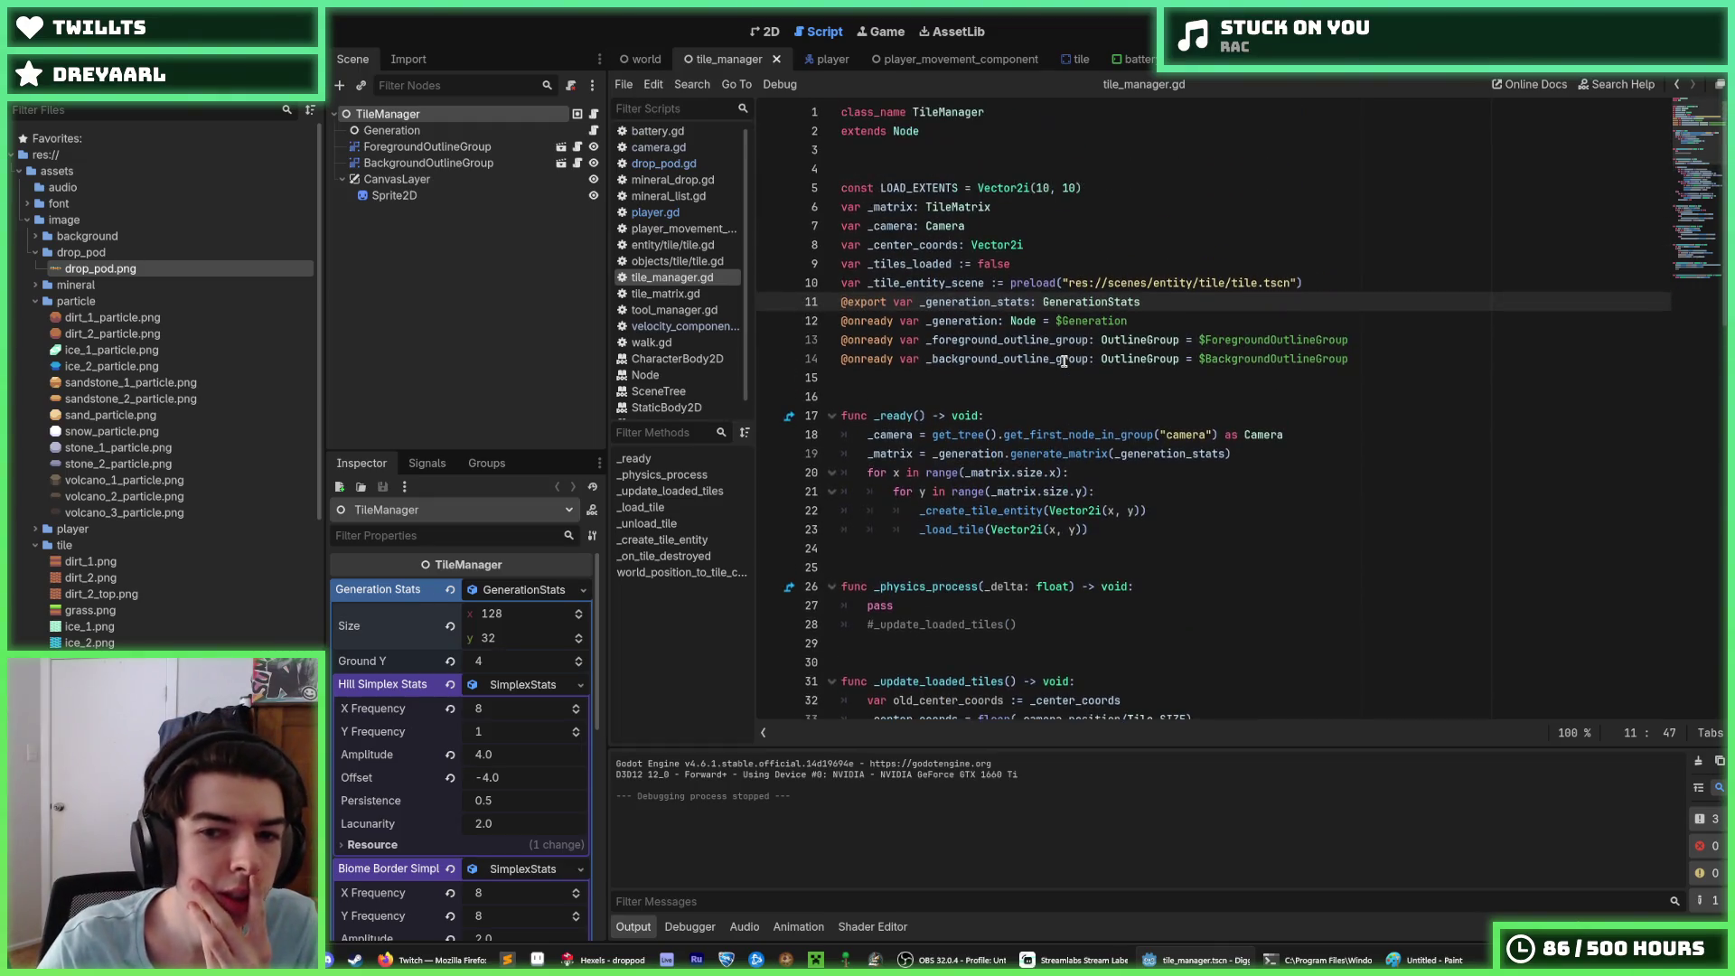
pyautogui.click(1024, 407)
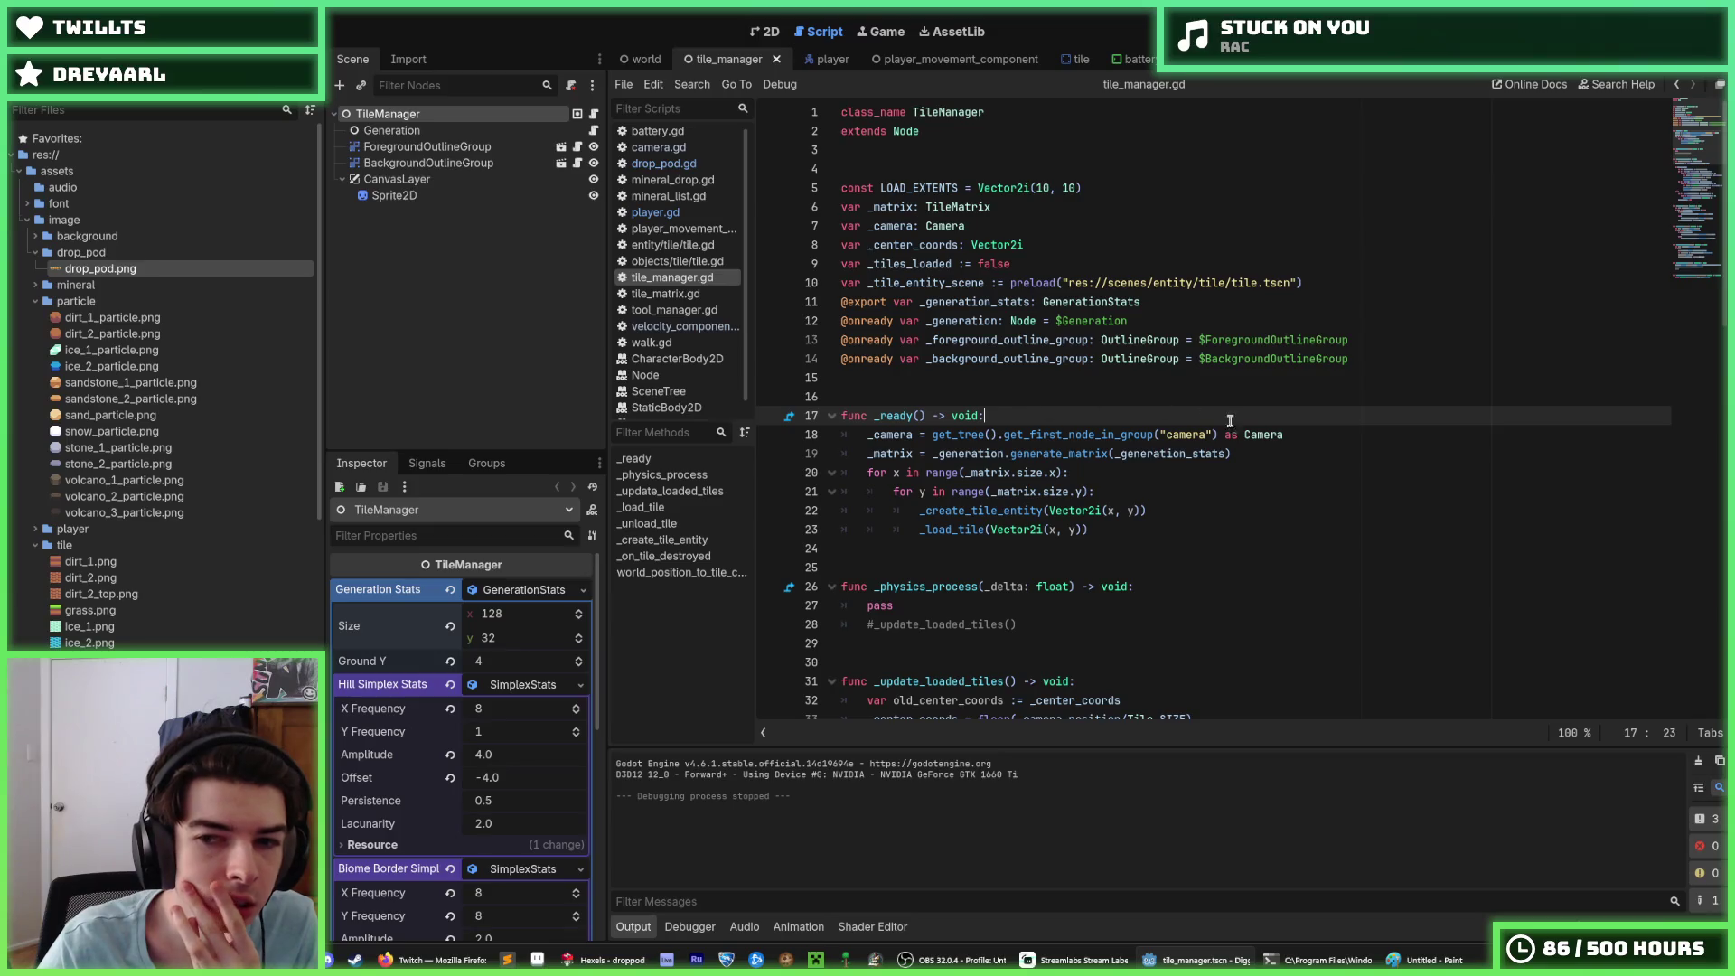
pyautogui.click(1329, 434)
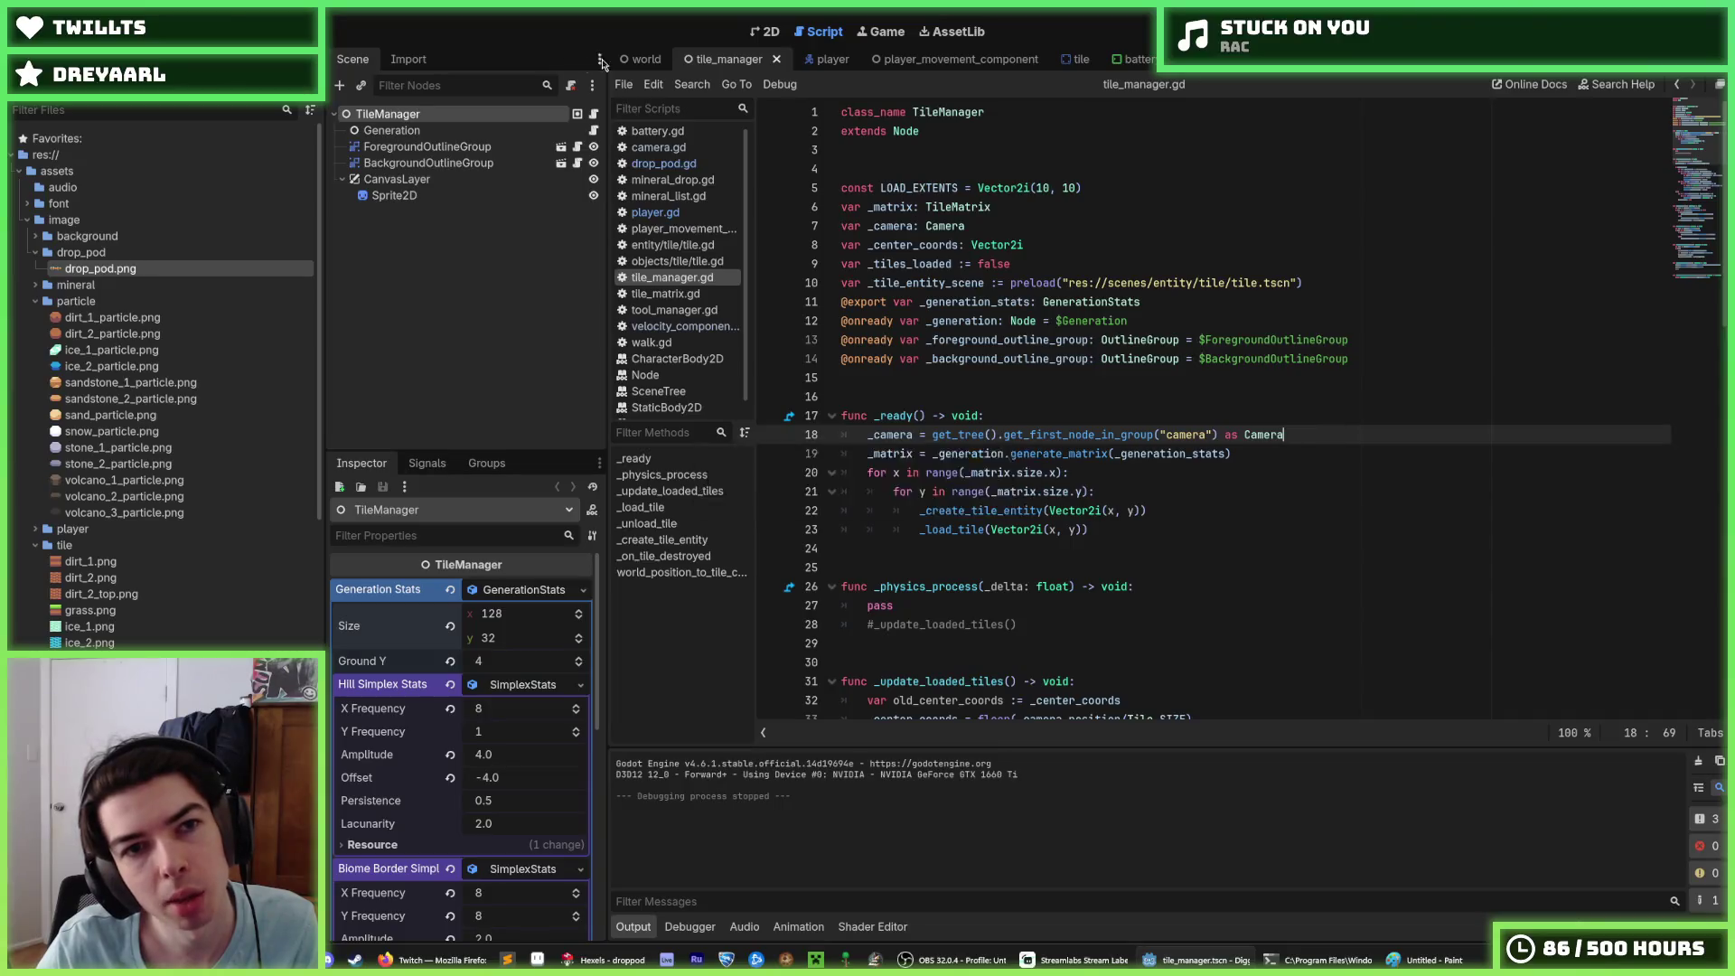
pyautogui.click(643, 59)
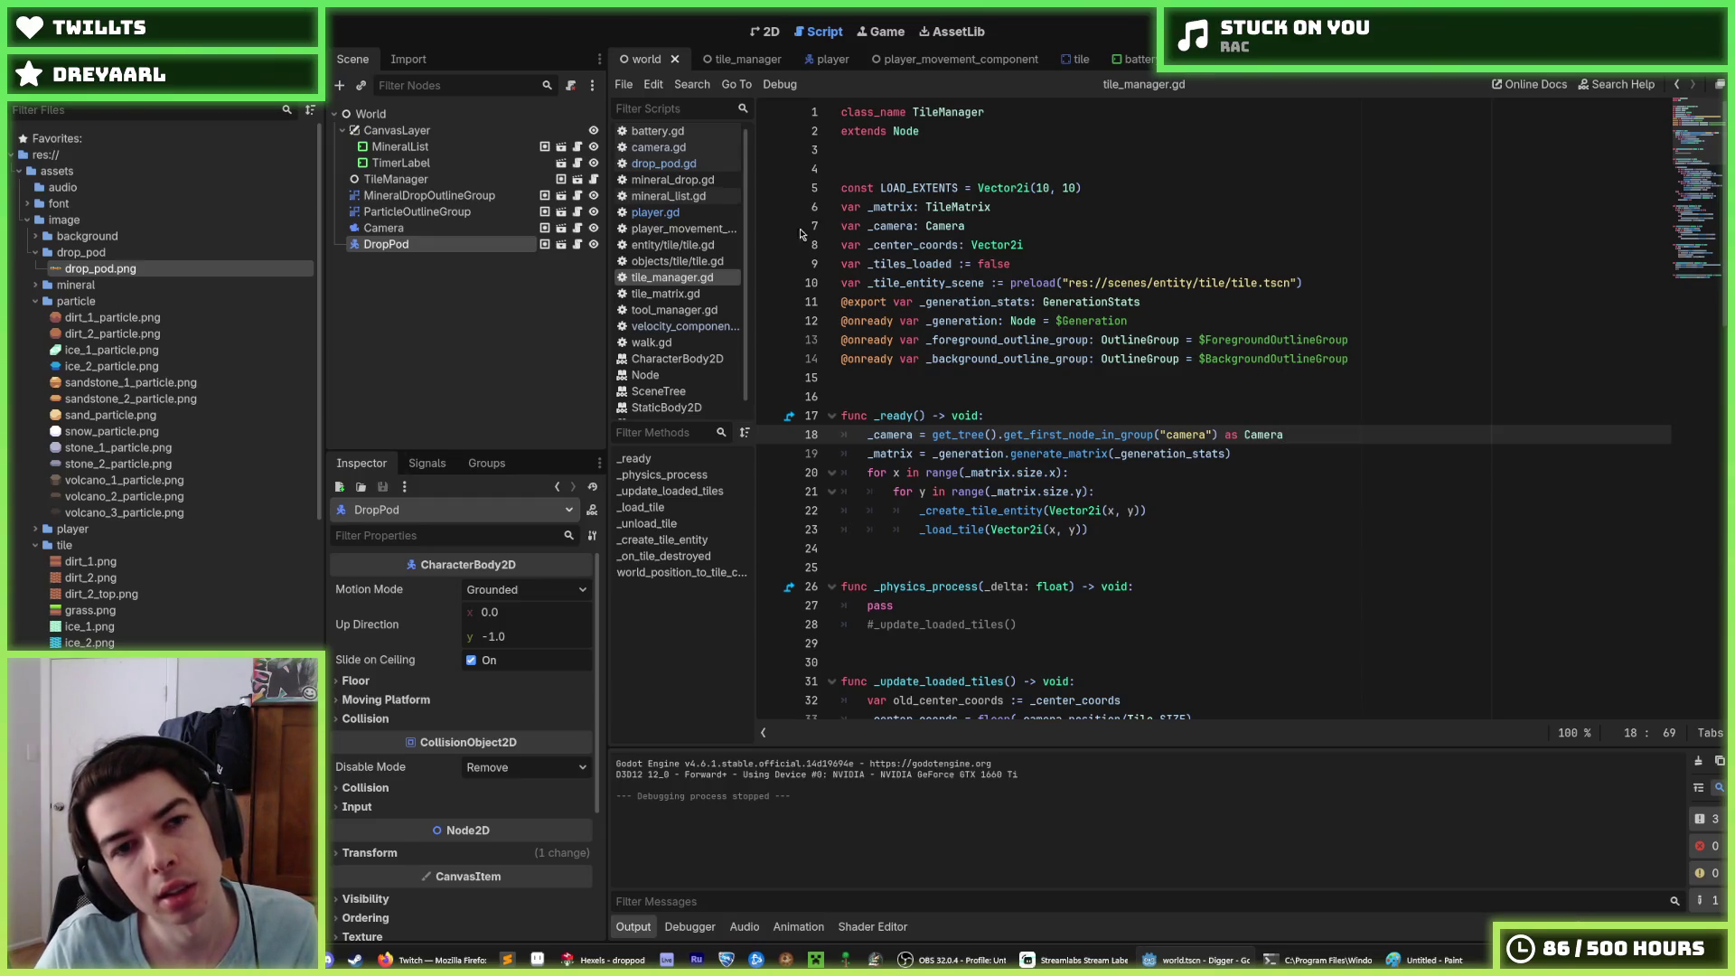
pyautogui.hotkey('ctrl', 's')
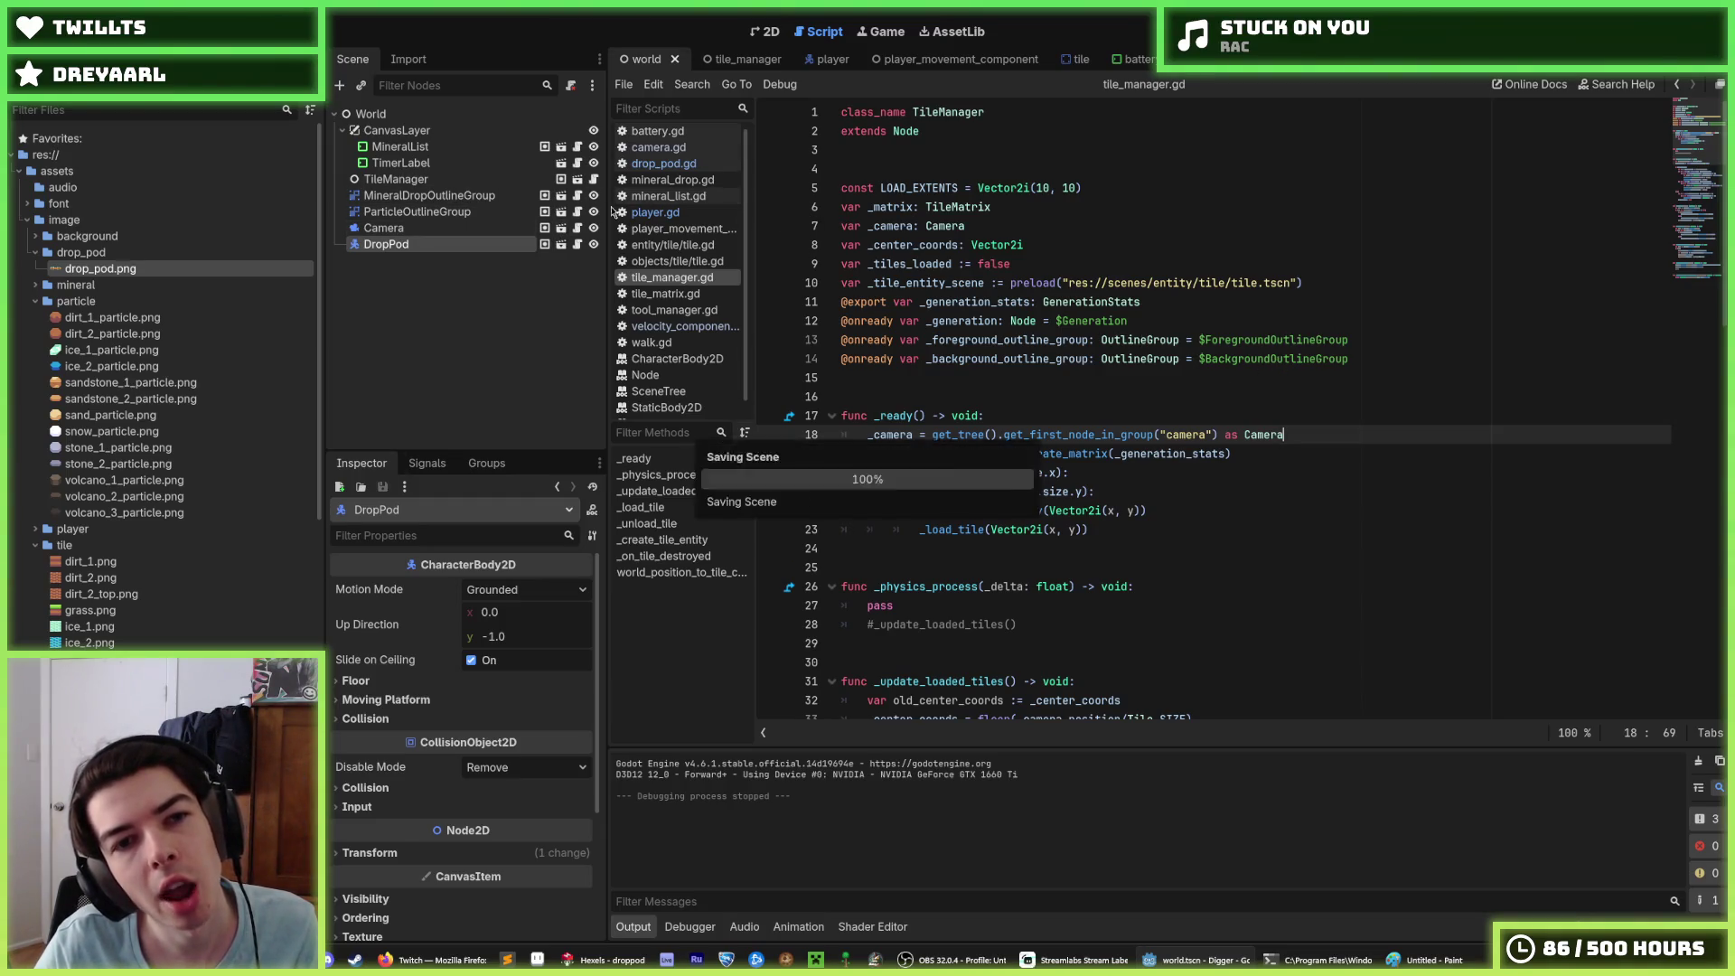
# Step: In player.gd, move the _tool_manager declaration below _aim_direction, then return to tile_manager
pyautogui.click(676, 215)
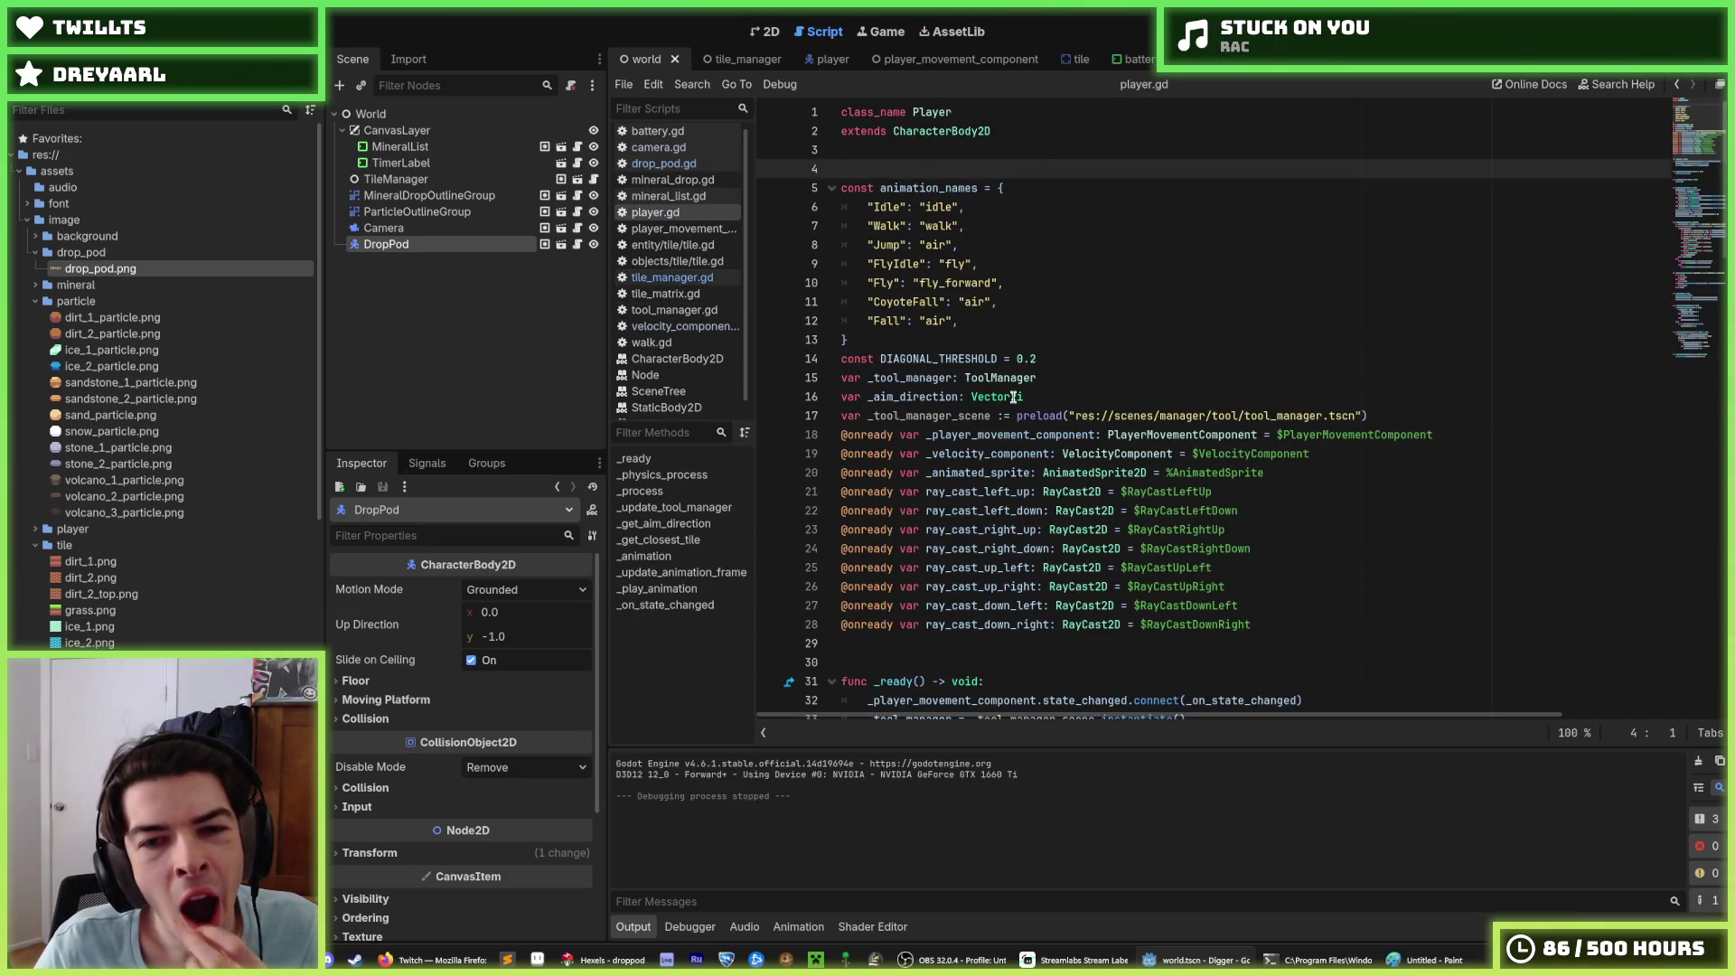
pyautogui.scroll(-5, 1013, 397)
pyautogui.scroll(3, 1013, 396)
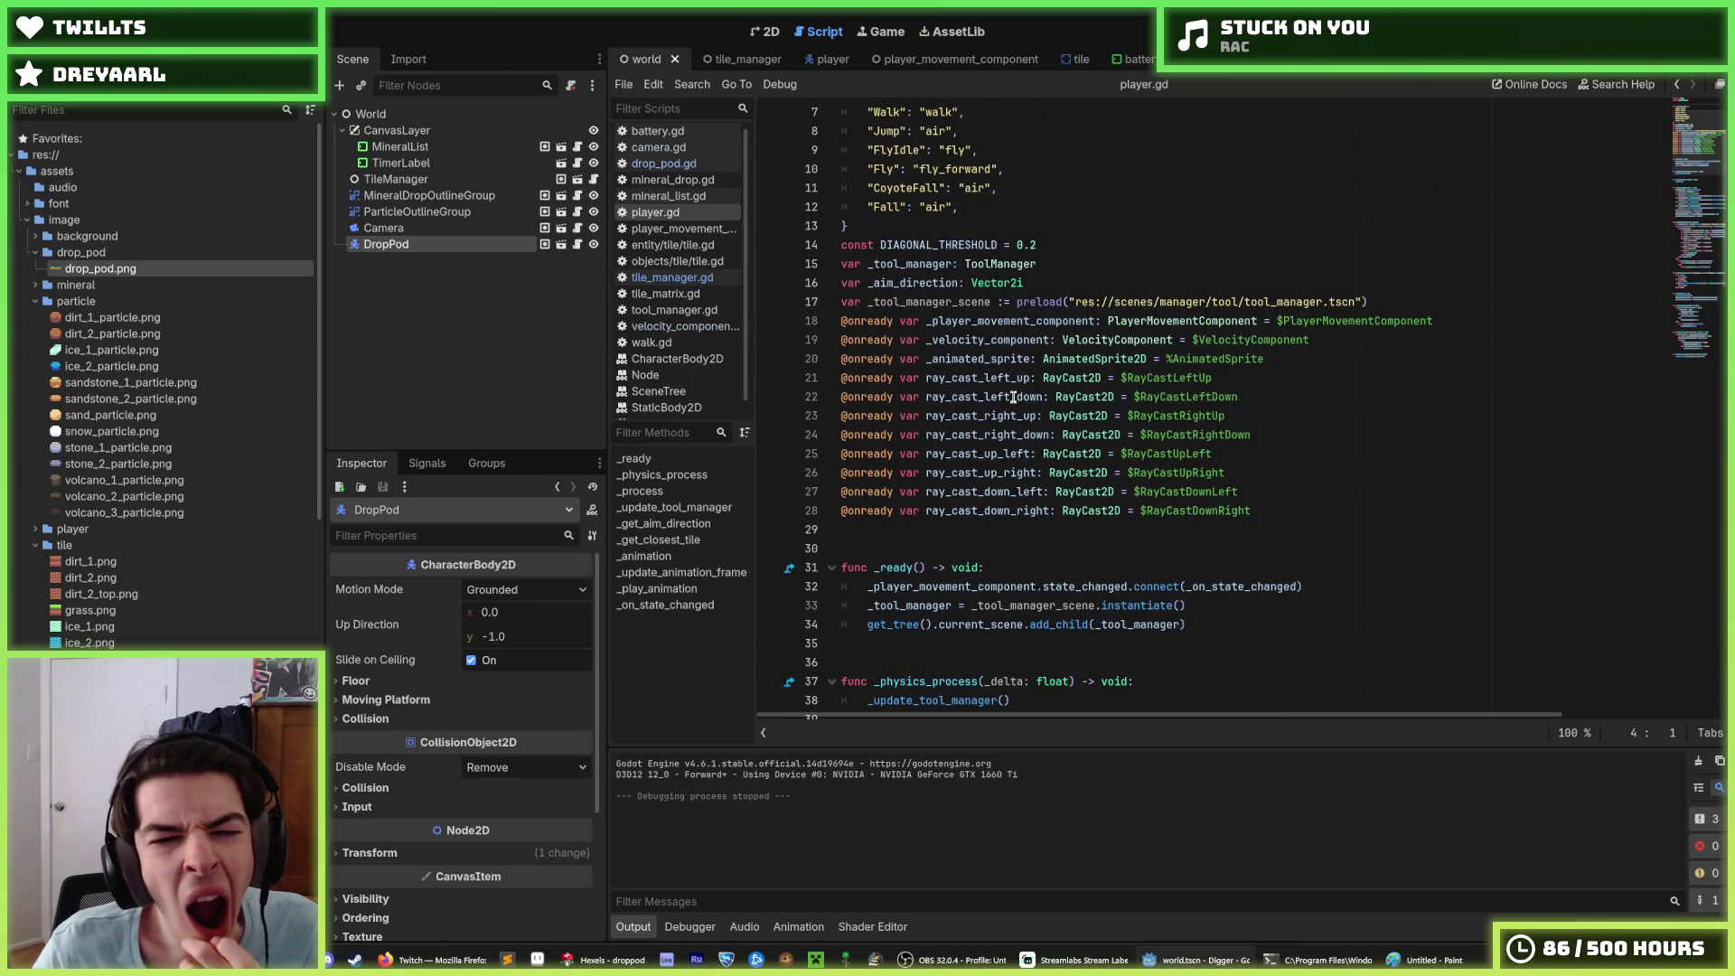
pyautogui.click(1020, 264)
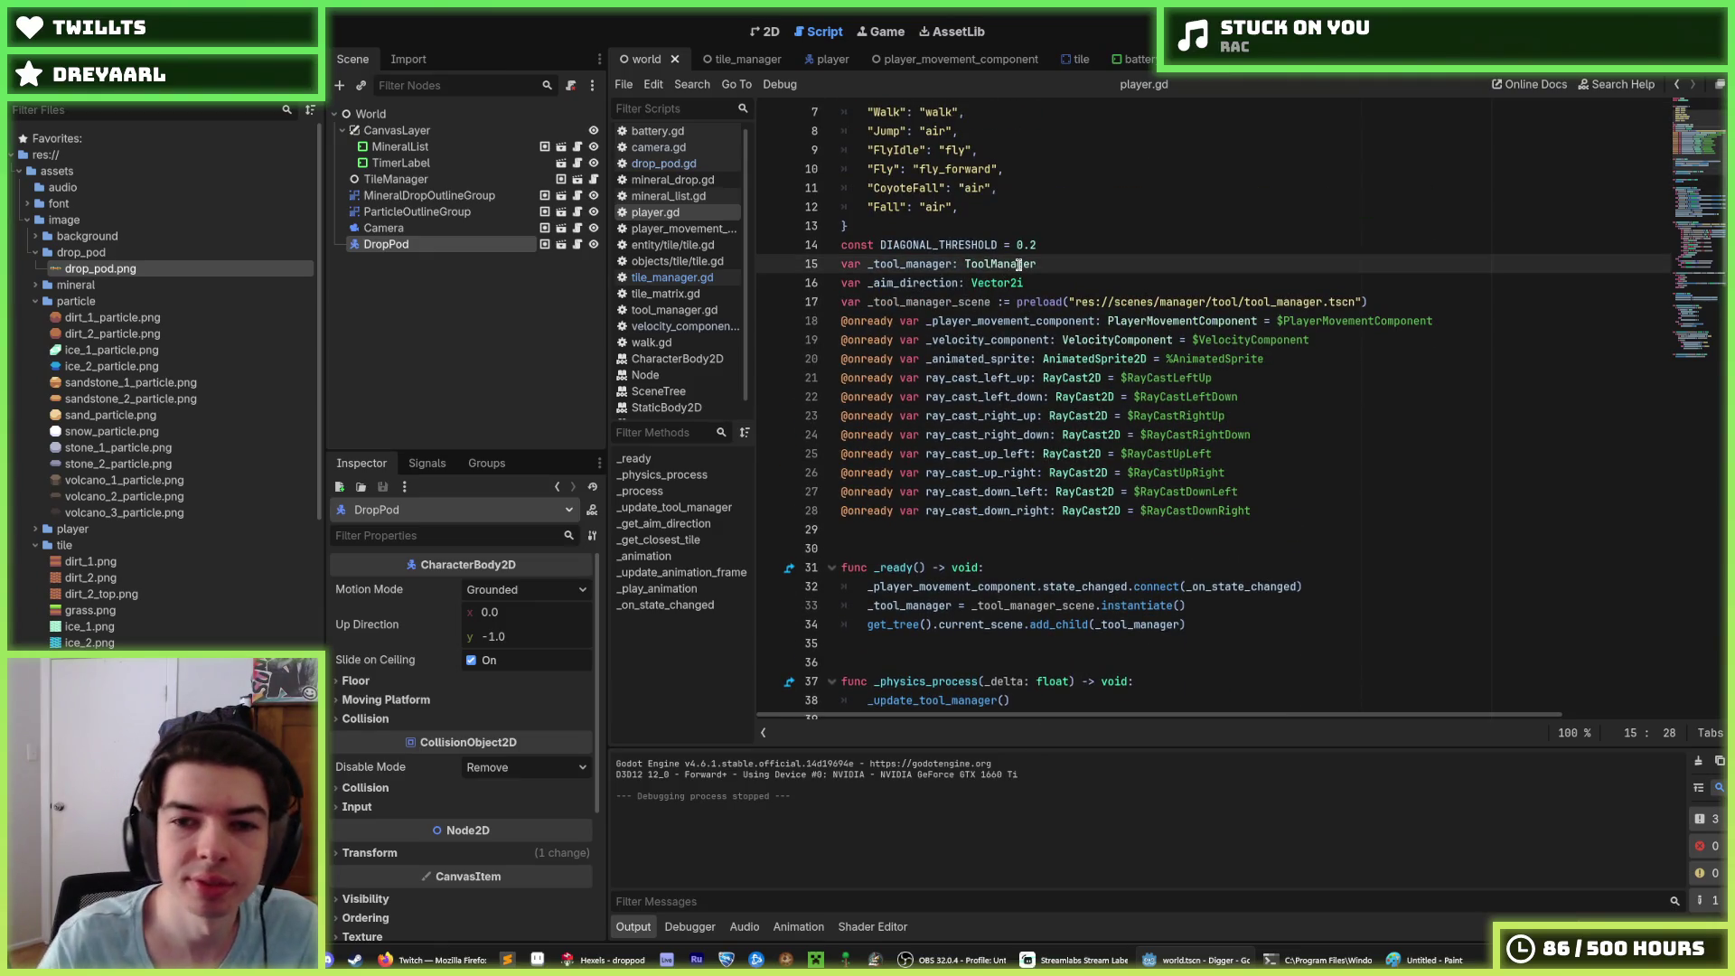
pyautogui.press('Down')
pyautogui.press('Down')
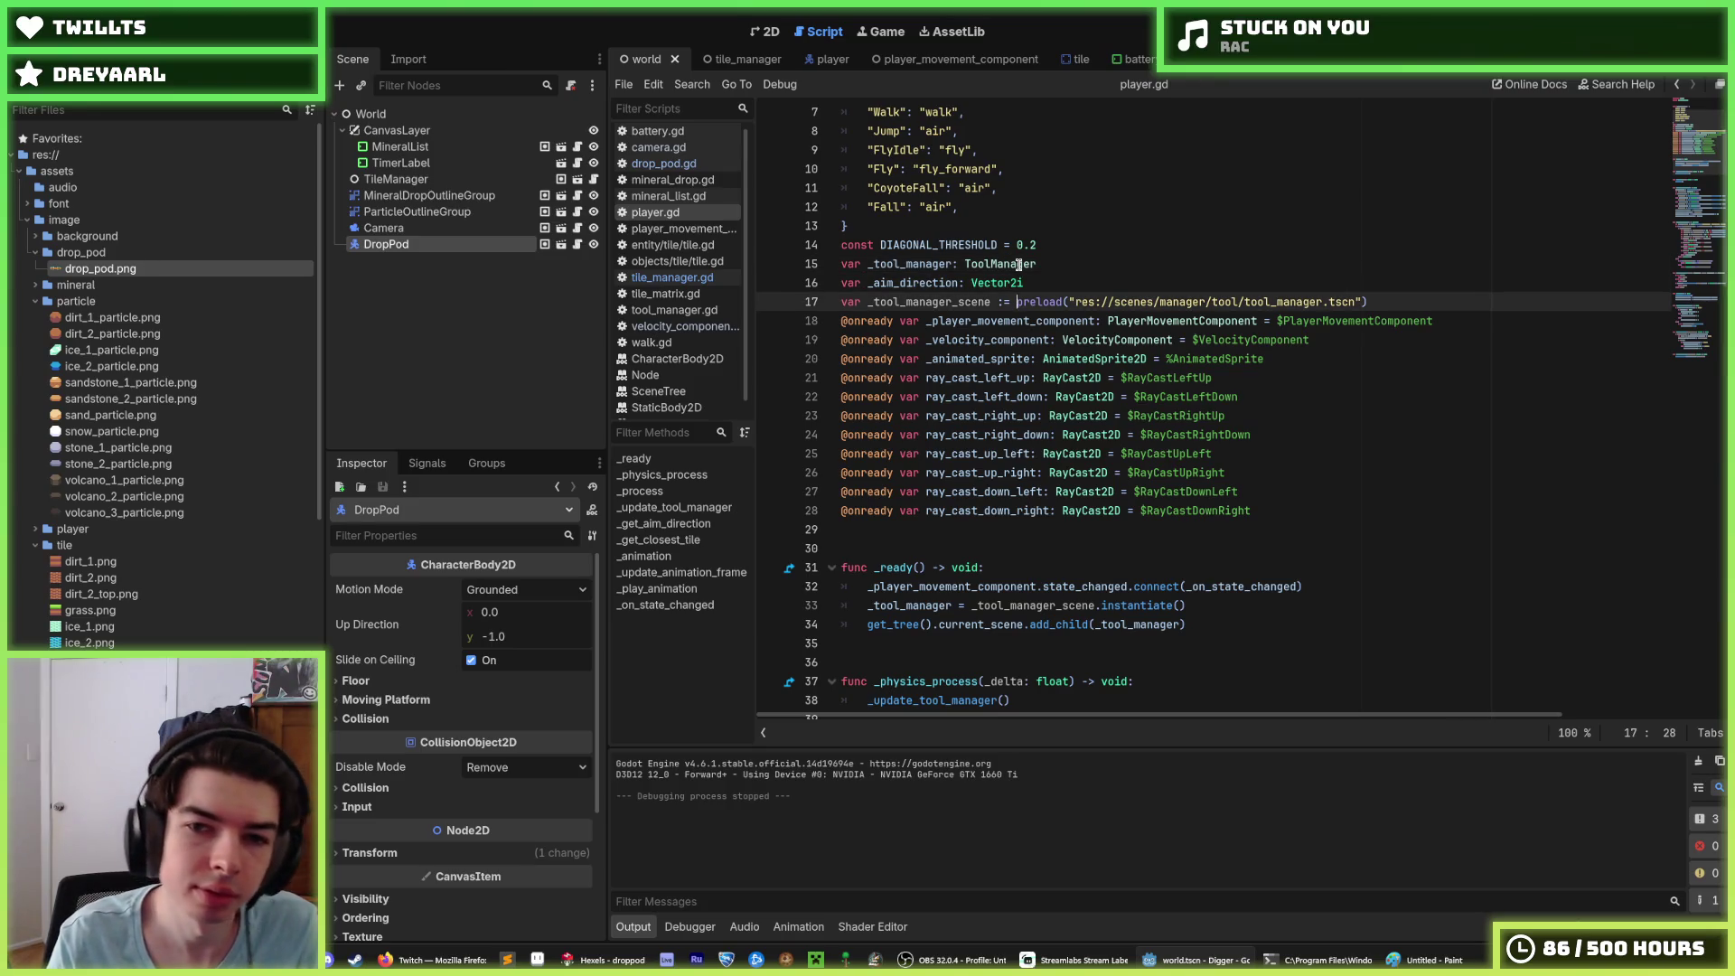
pyautogui.press('Up')
pyautogui.press('Up')
pyautogui.hotkey('alt', 'Down')
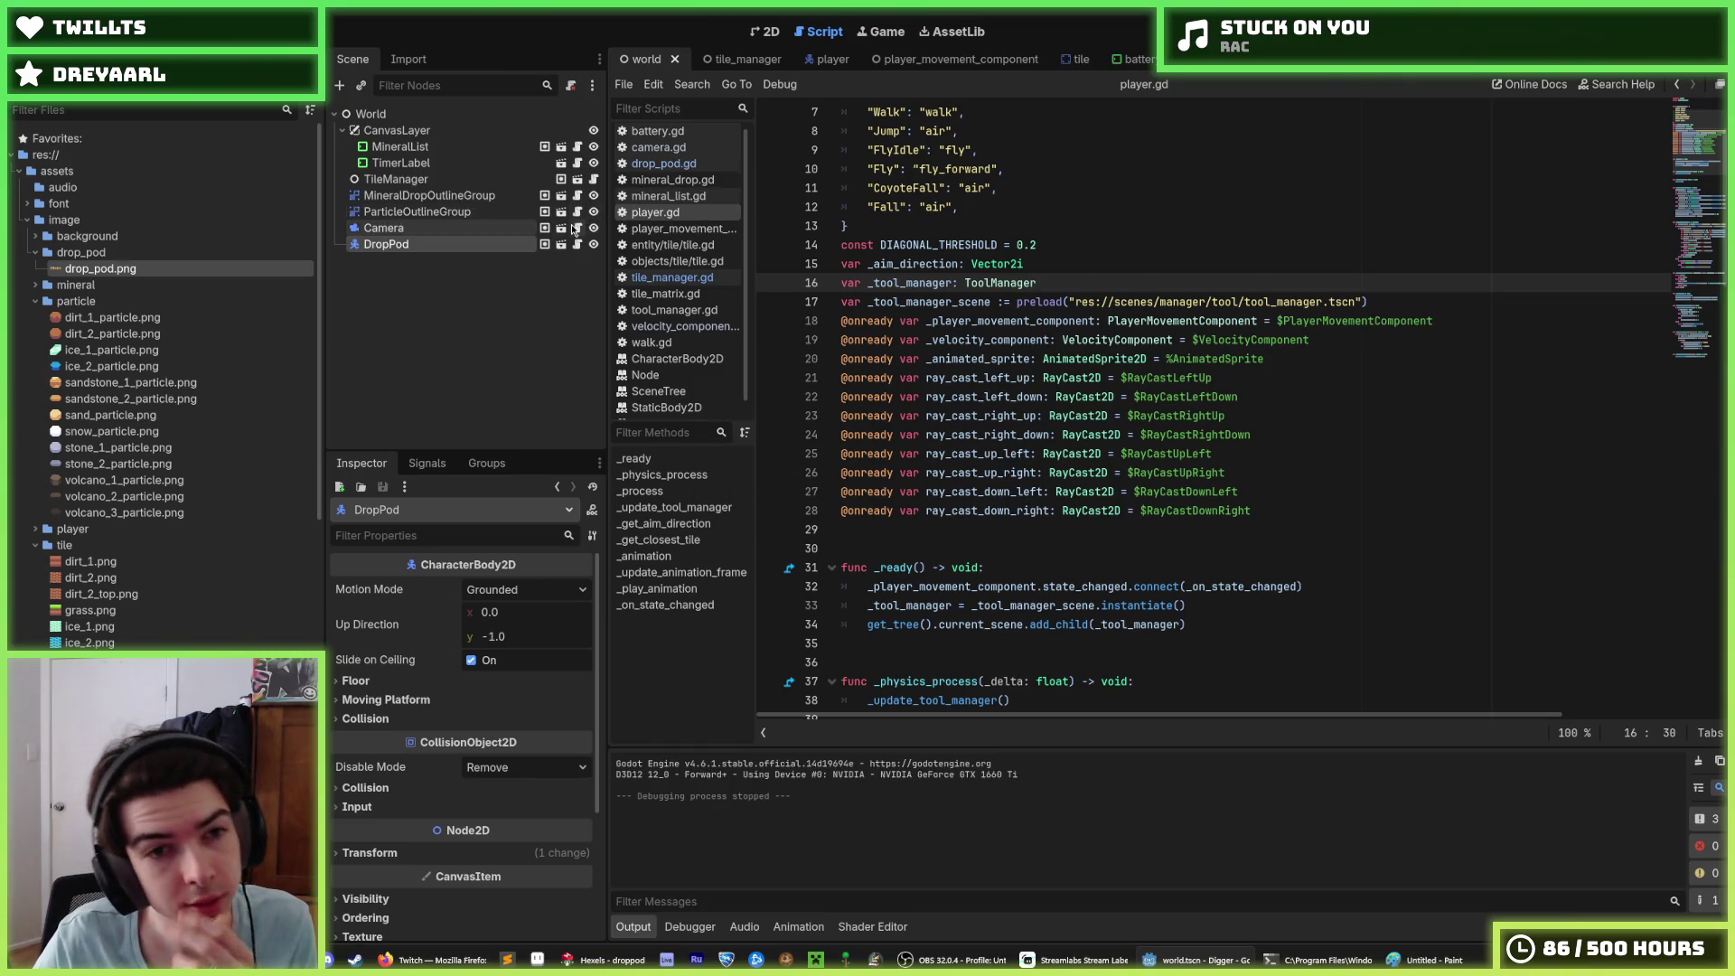
pyautogui.click(577, 179)
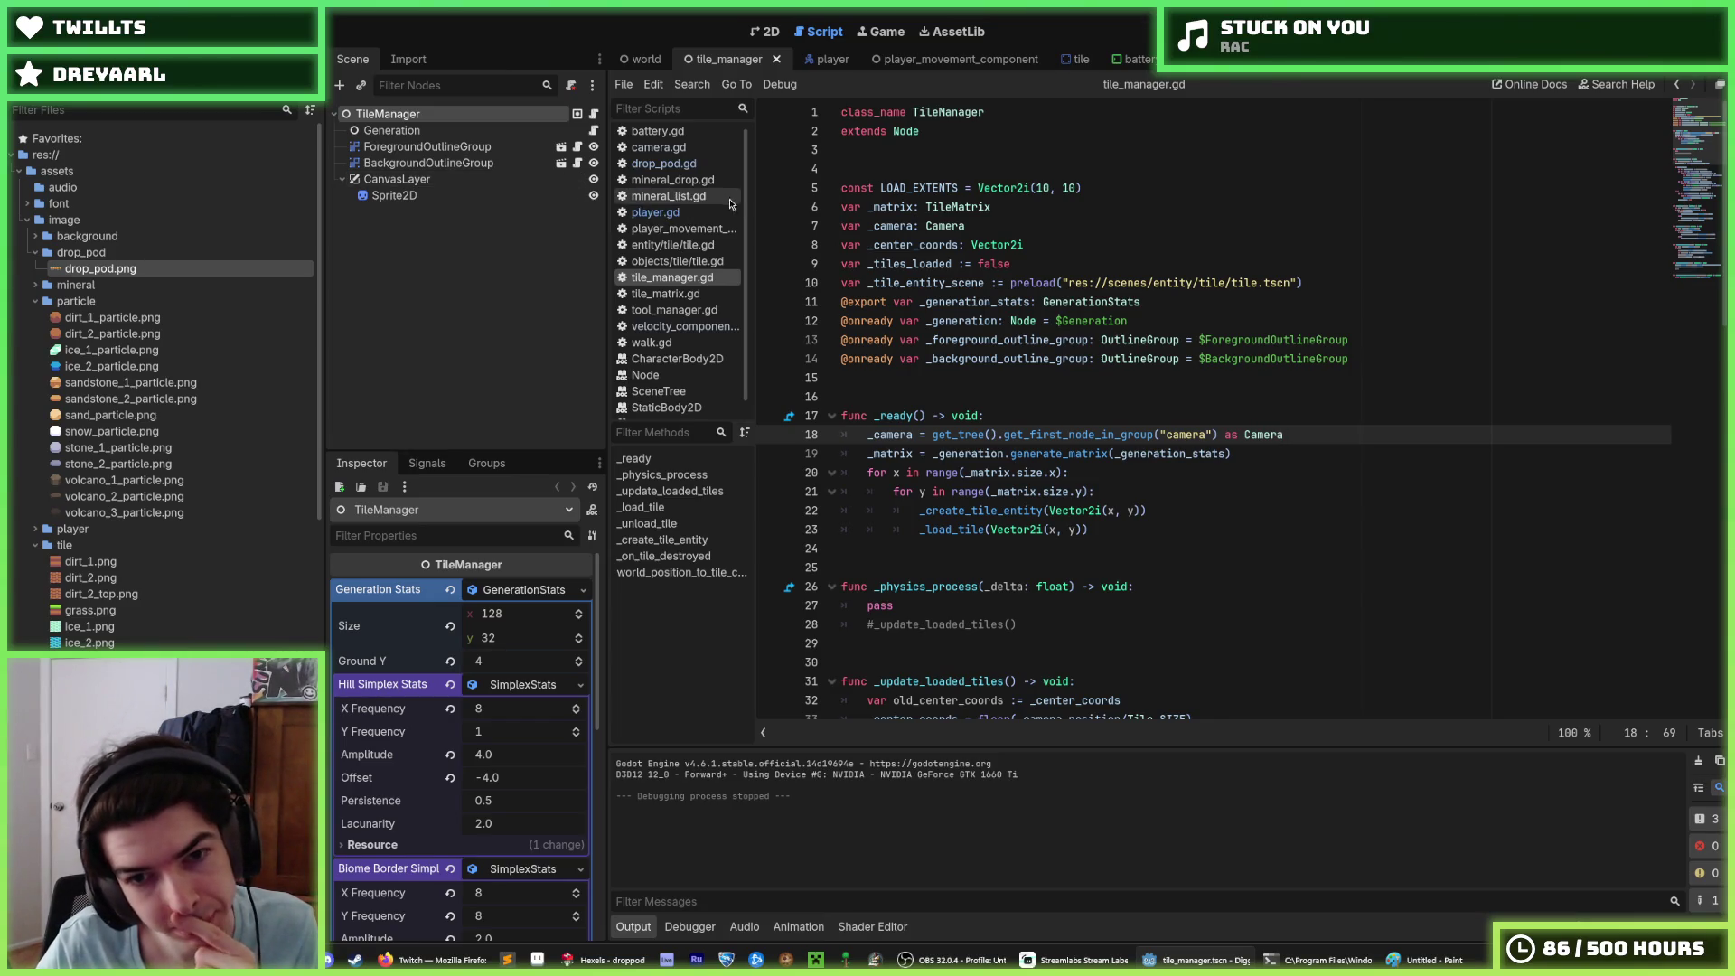
# Step: Draft a _drop_pod group lookup from the camera line, plus a '_drop_pod.position =' line
pyautogui.hotkey('ctrl', 'shift', 'd')
pyautogui.hotkey('ctrl', 'shift', 'Left')
pyautogui.write('DropPod')
pyautogui.hotkey('ctrl', 'Left')
pyautogui.hotkey('ctrl', 'Left')
pyautogui.hotkey('ctrl', 'Left')
pyautogui.hotkey('ctrl', 'BackSpace')
pyautogui.write('drop_pod')
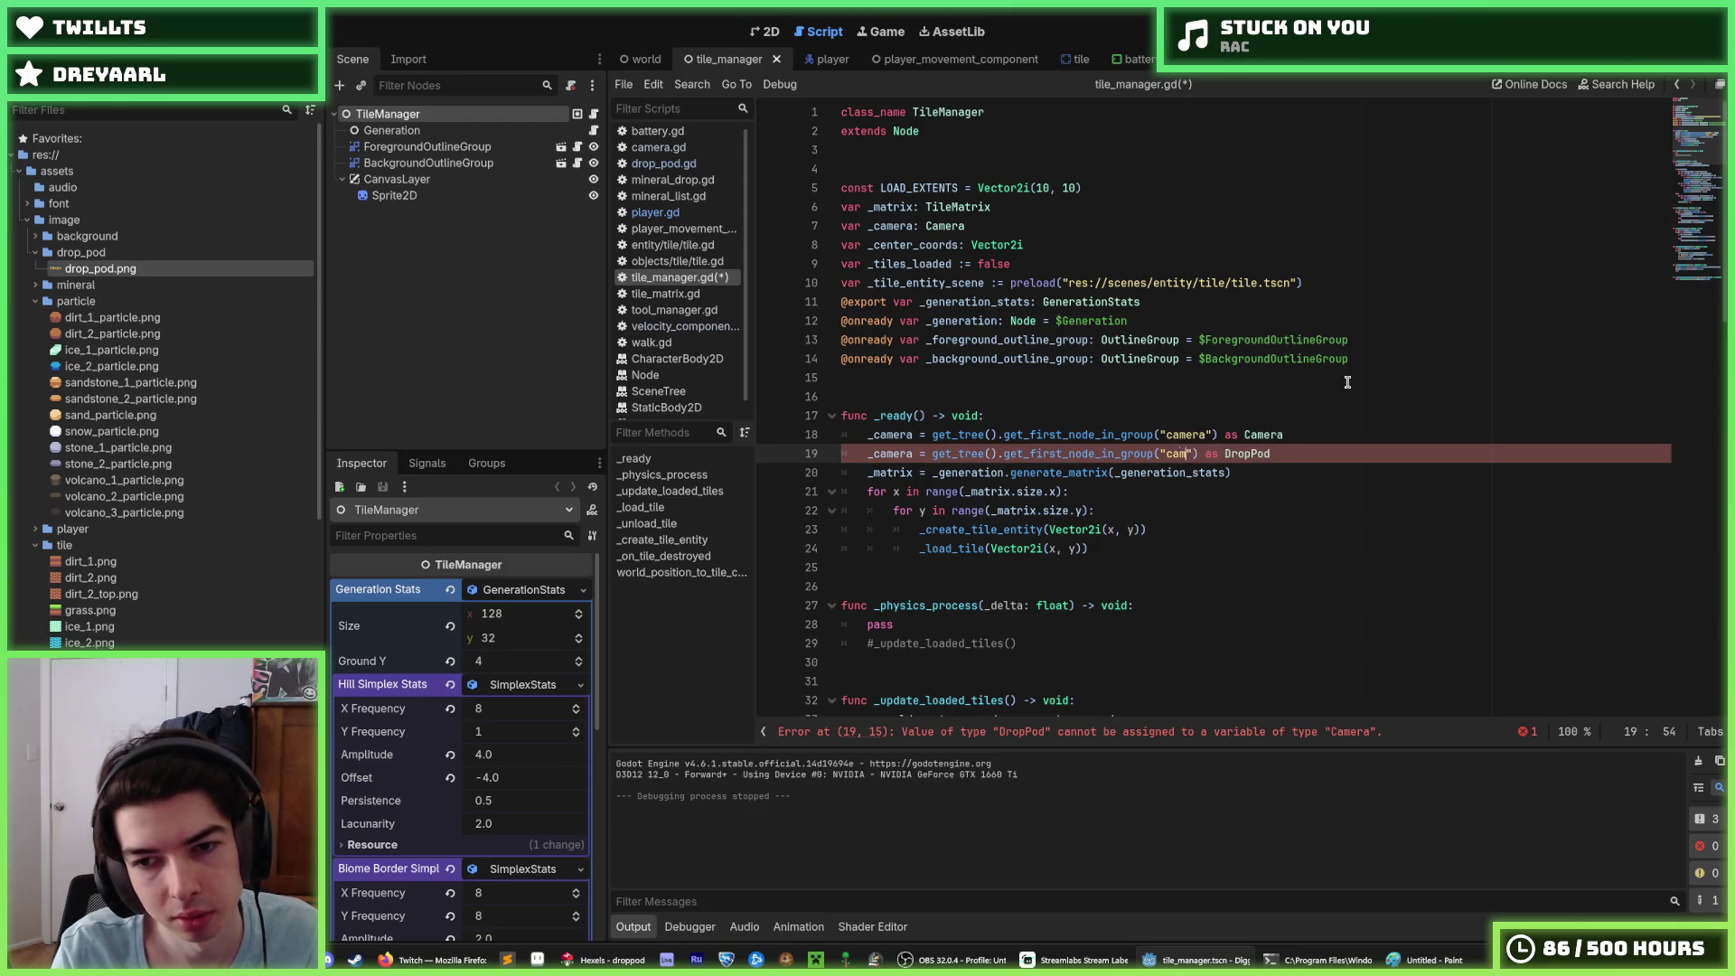
pyautogui.doubleClick(881, 449)
pyautogui.write('_drop_pod')
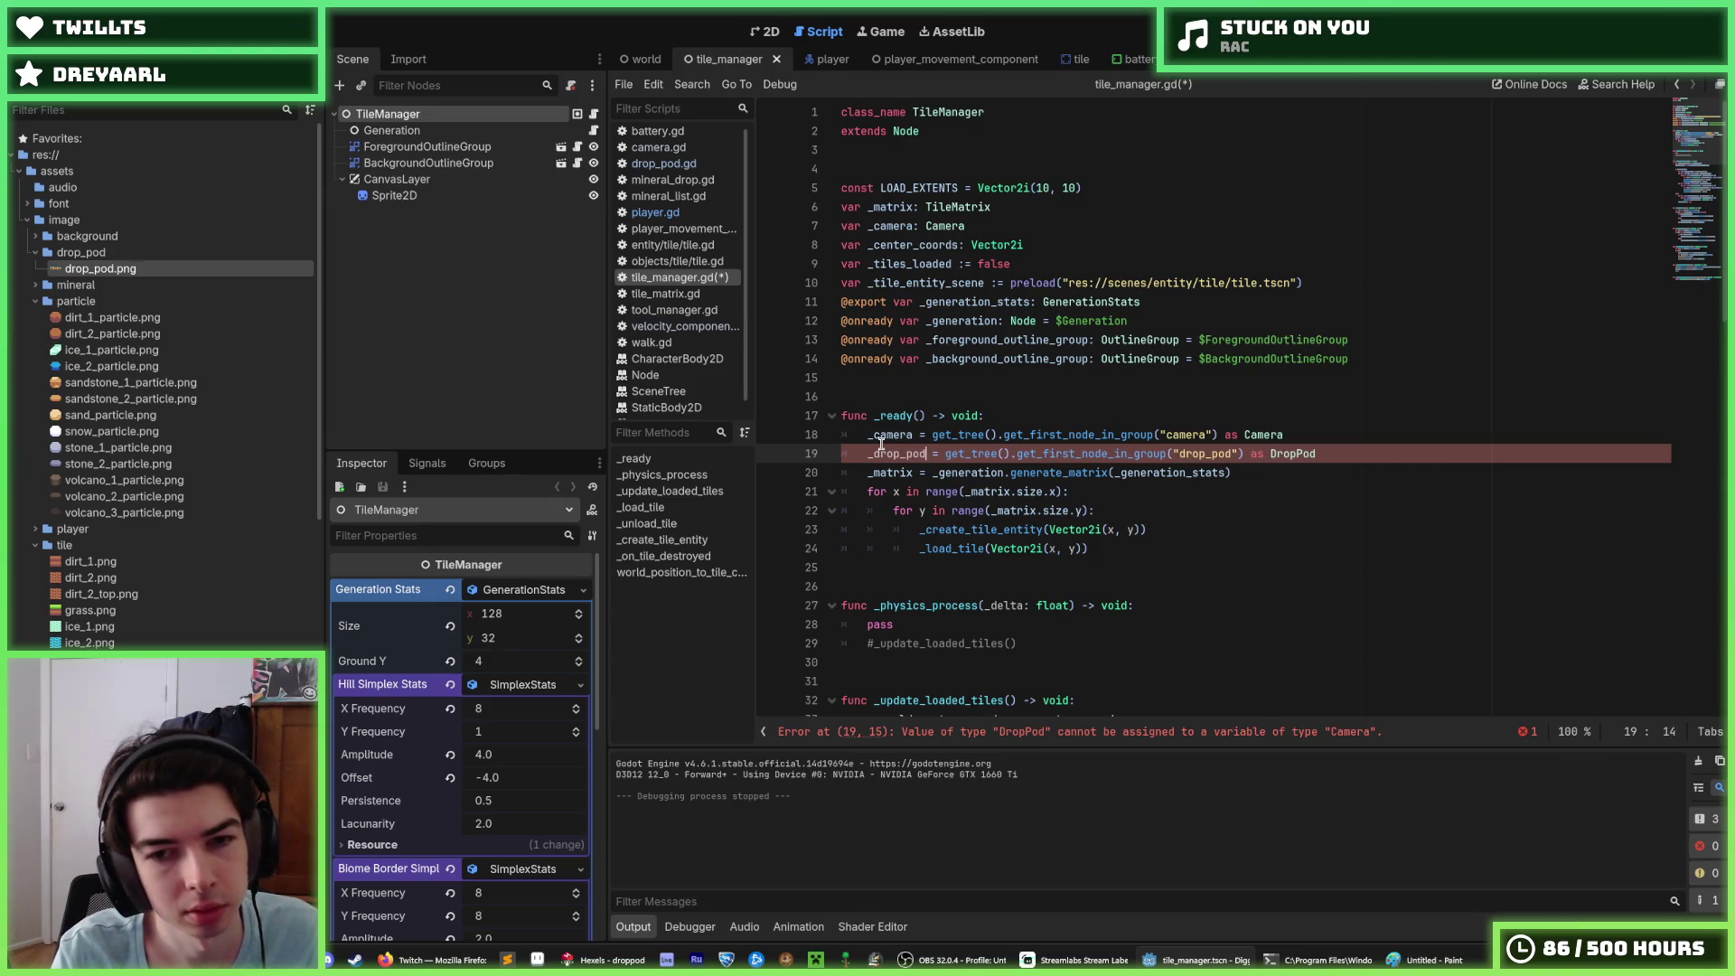
pyautogui.press('End')
pyautogui.press('Return')
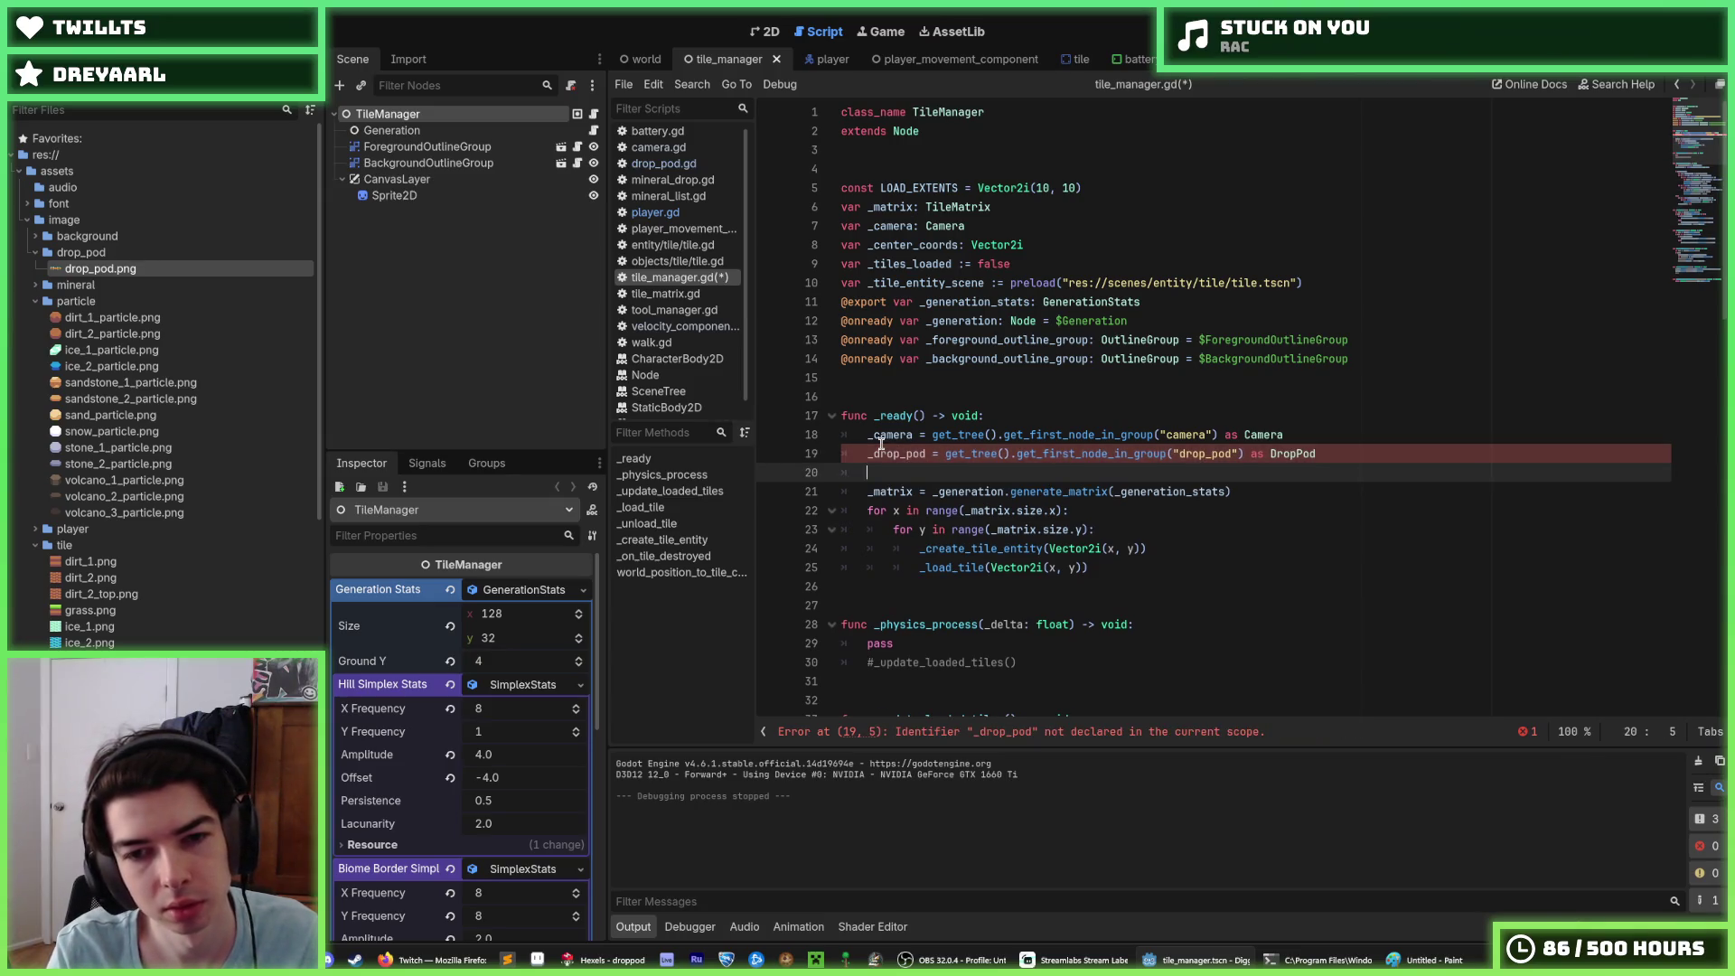
pyautogui.press('BackSpace')
pyautogui.press('BackSpace')
pyautogui.write('_drop_pod.')
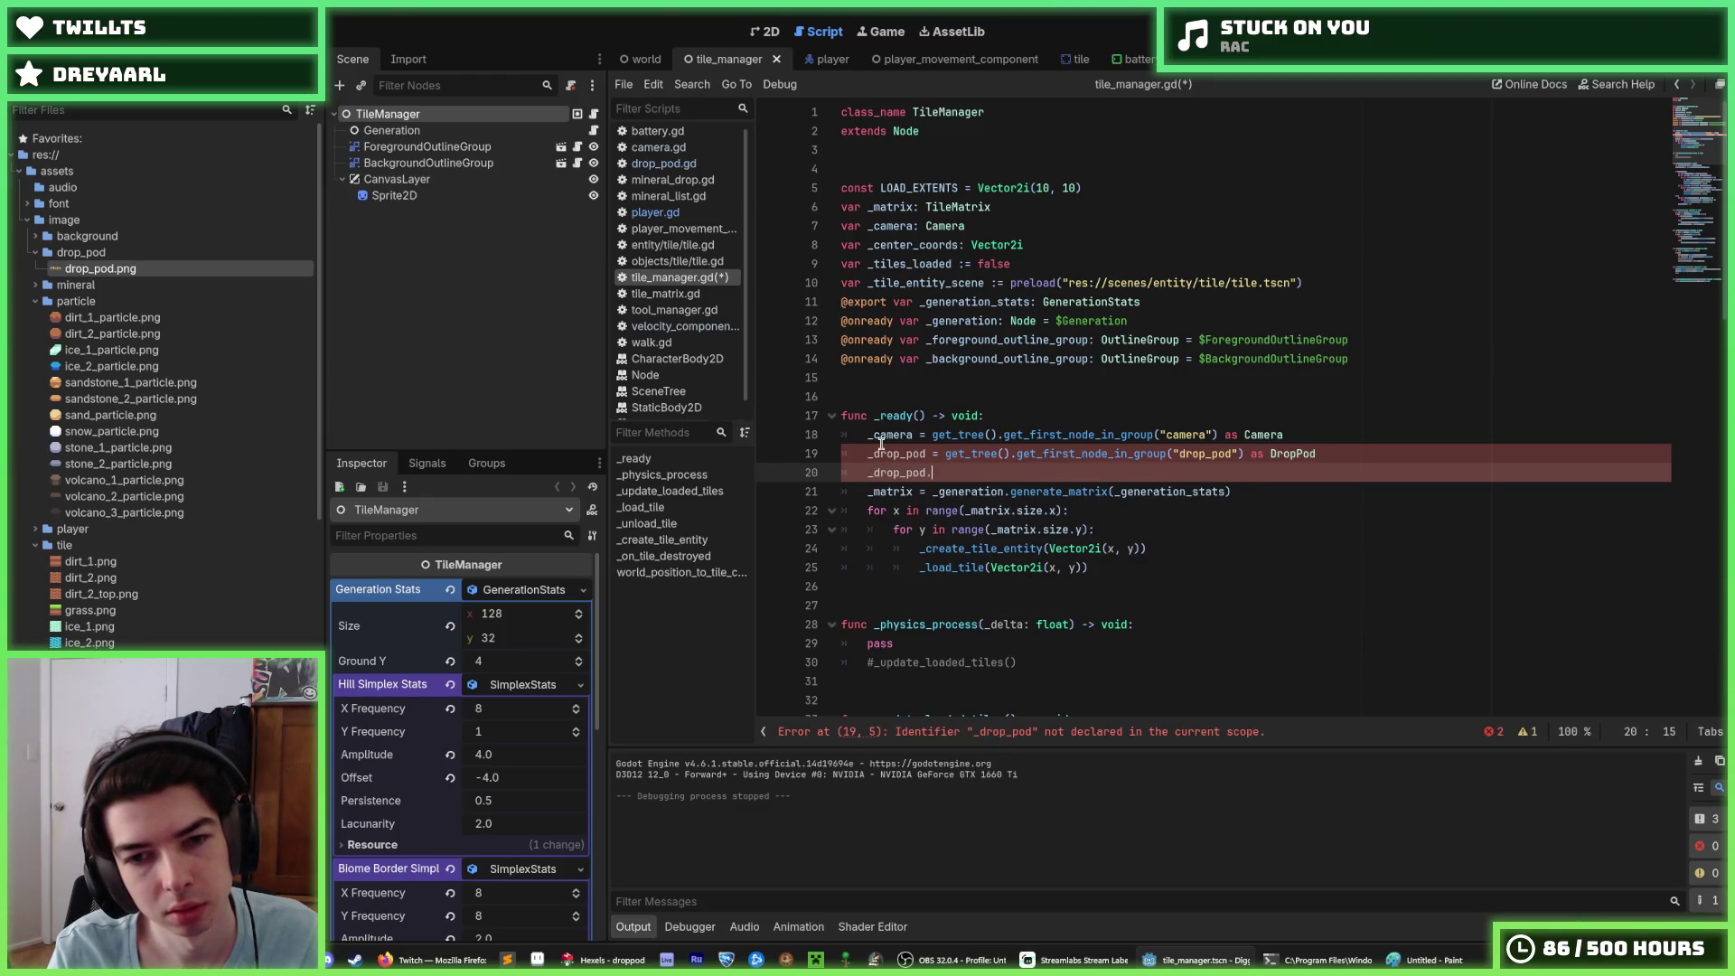
pyautogui.write('position =')
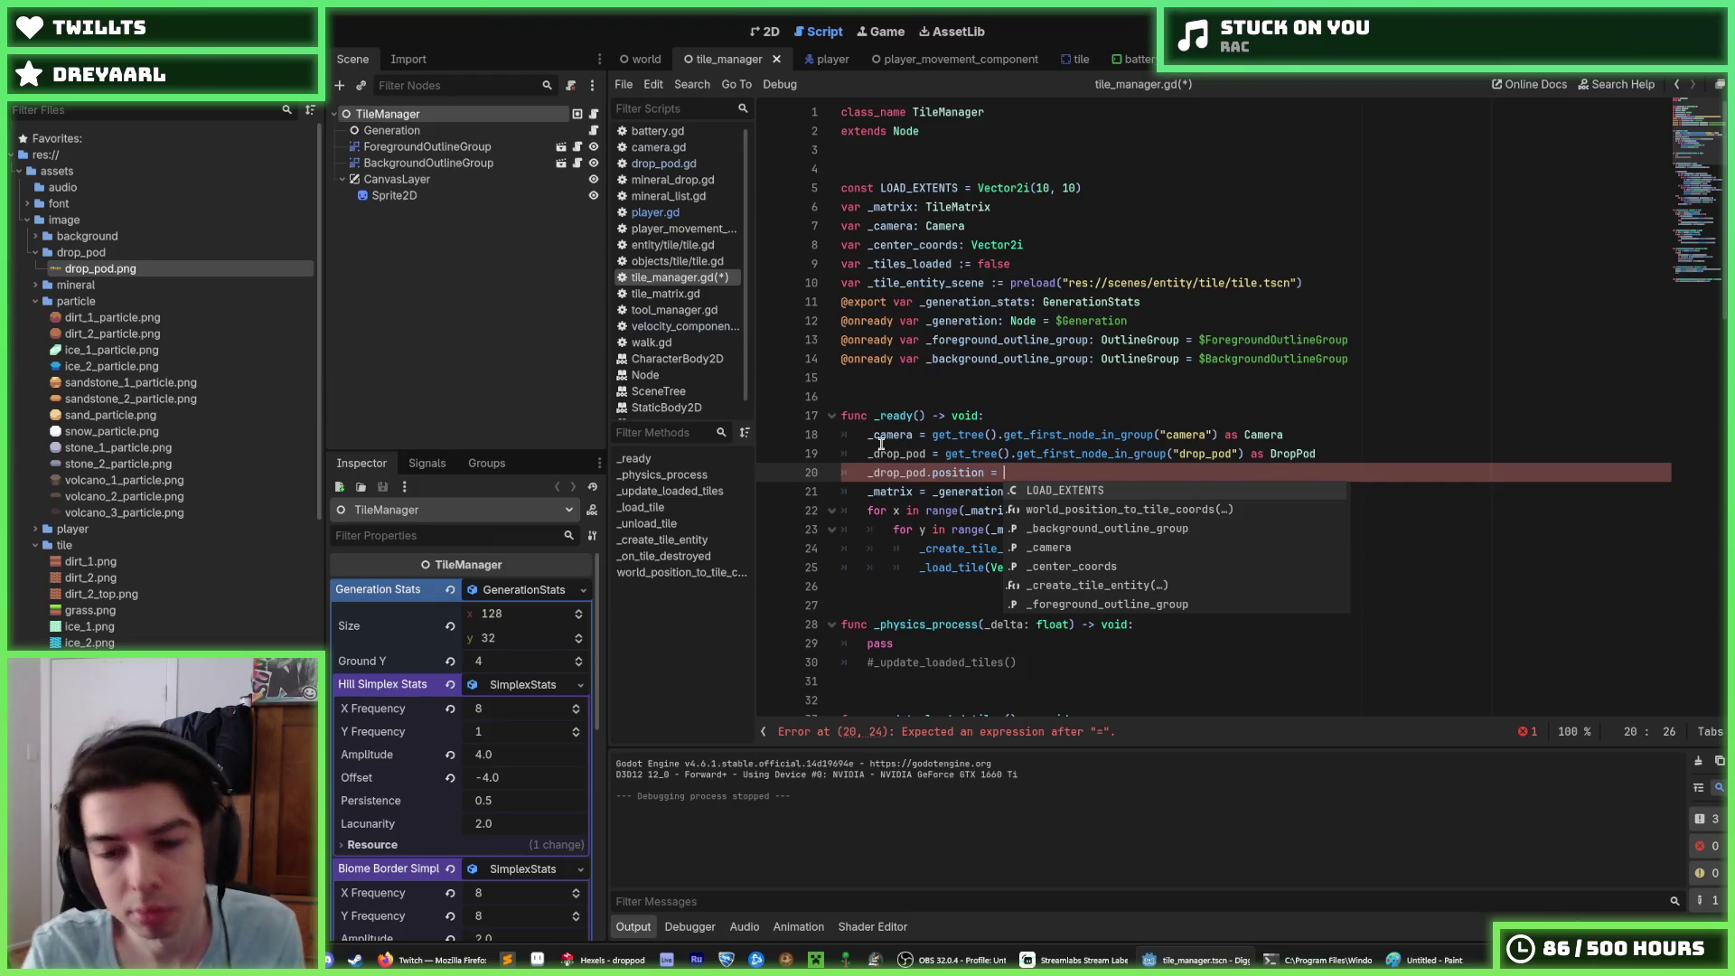
# Step: Remove the drafted drop pod lines, save tile_manager.gd, and switch to drop_pod.gd
pyautogui.hotkey('shift', 'Up')
pyautogui.hotkey('shift', 'Home')
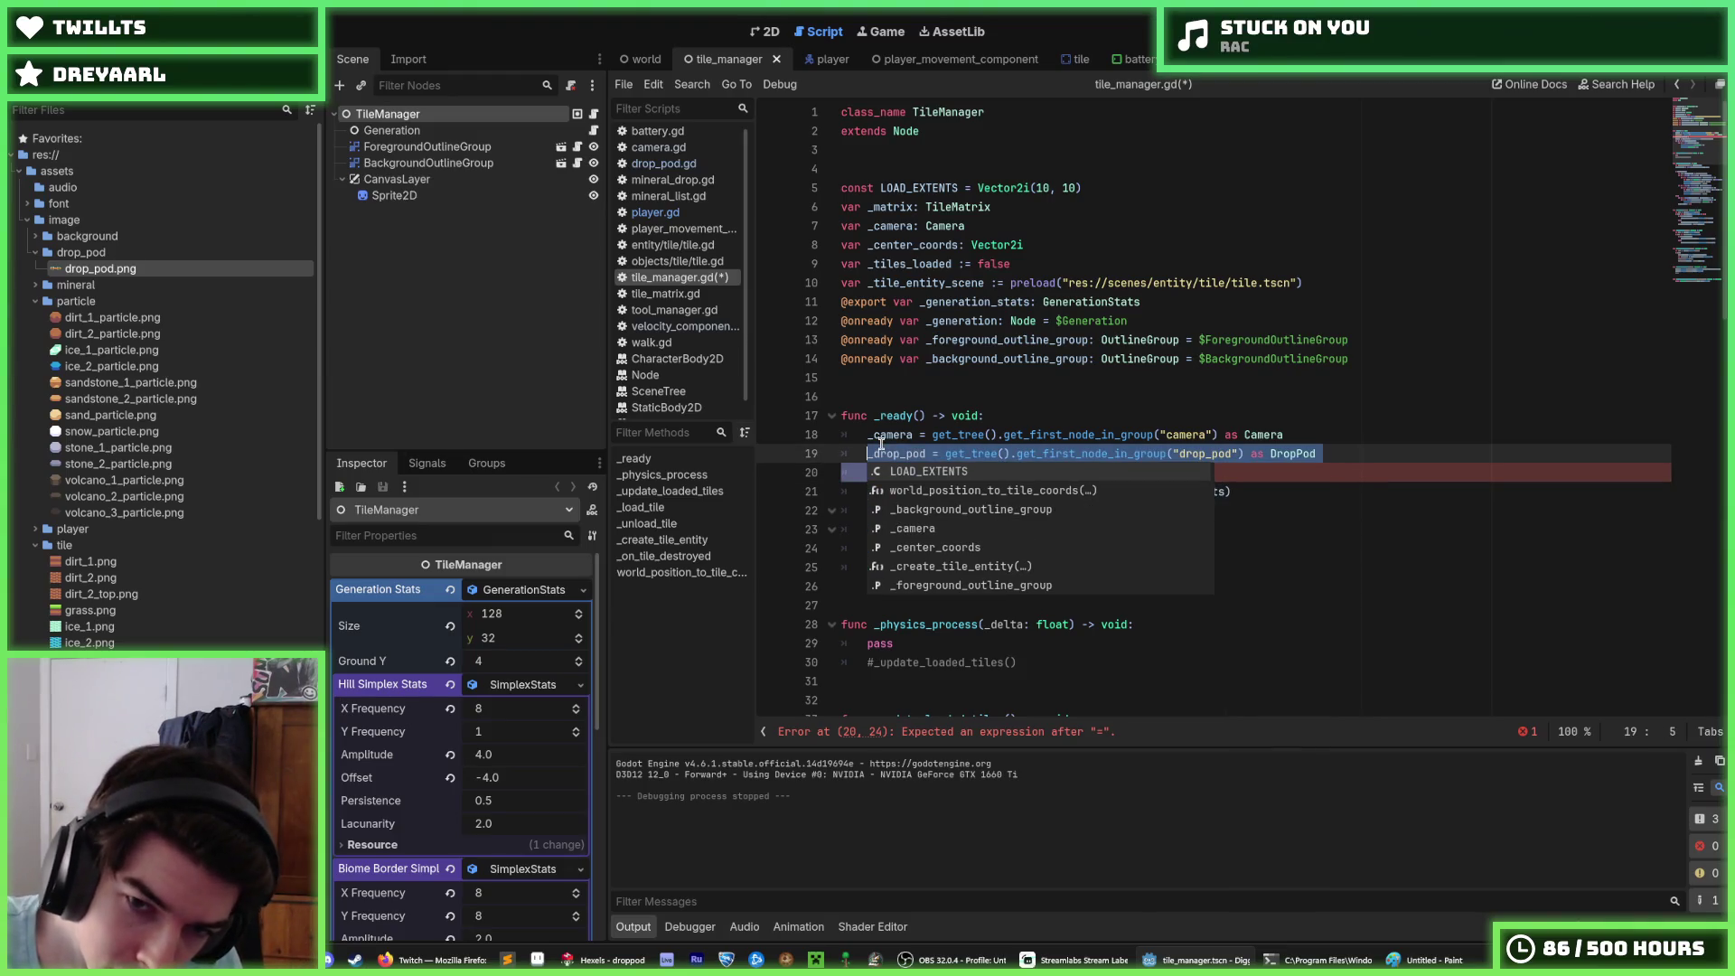
pyautogui.hotkey('shift', 'Home')
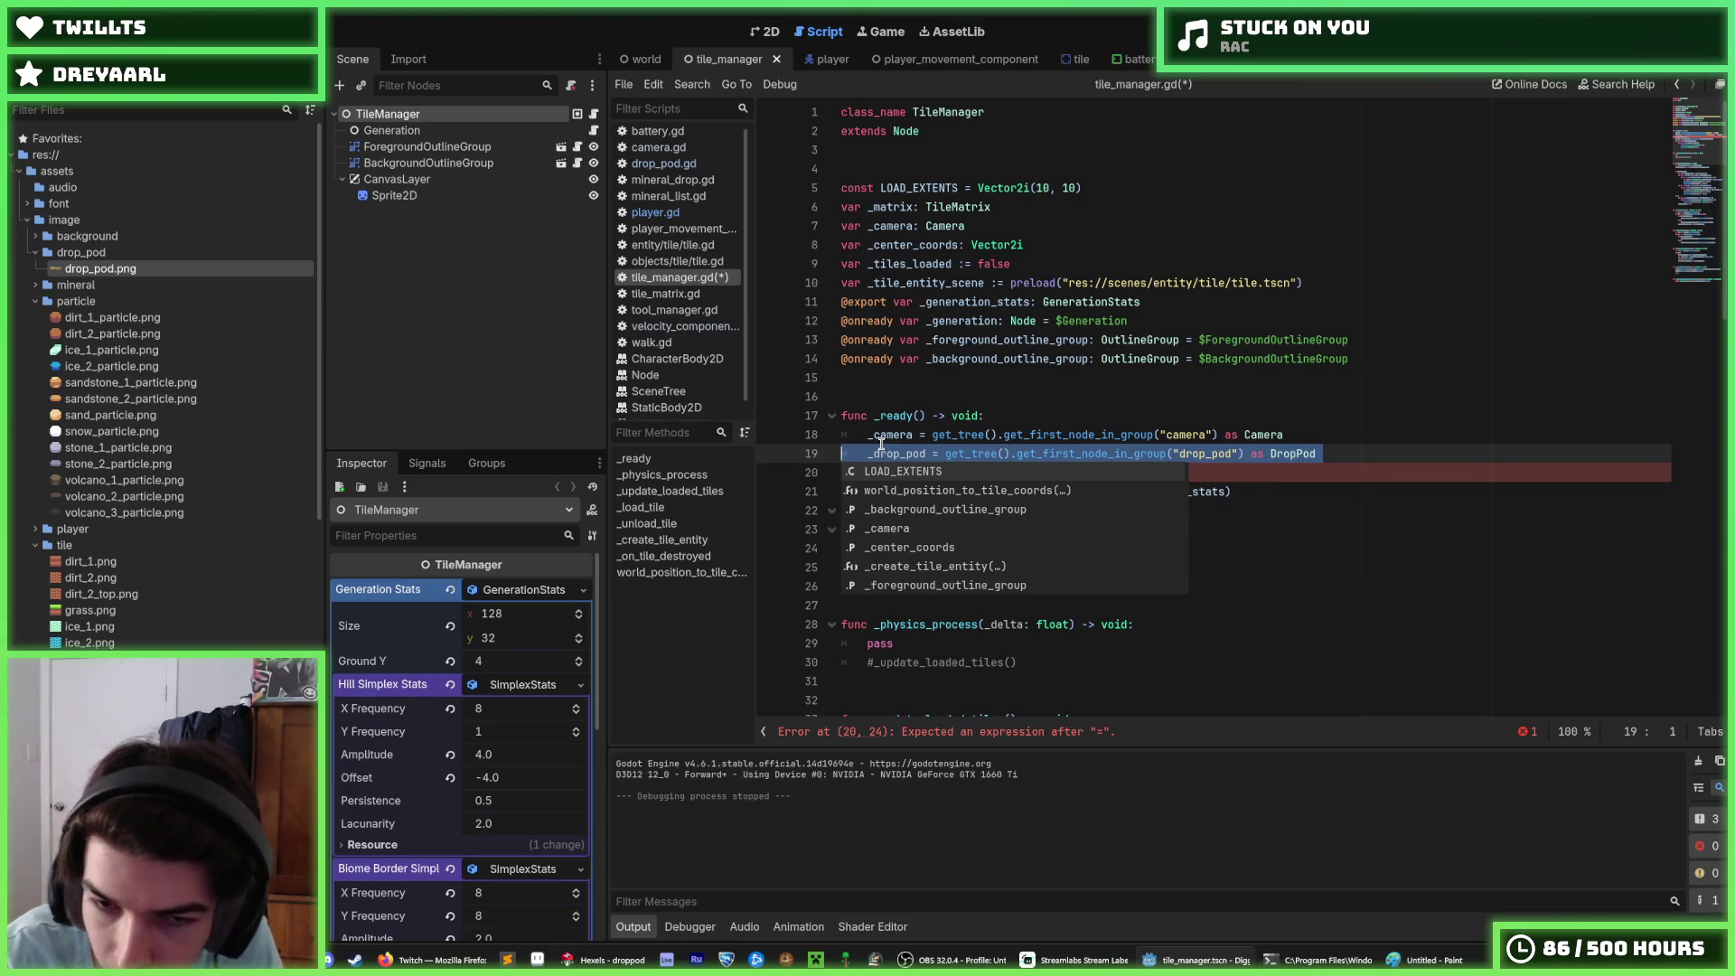
pyautogui.press('Delete')
pyautogui.press('Delete')
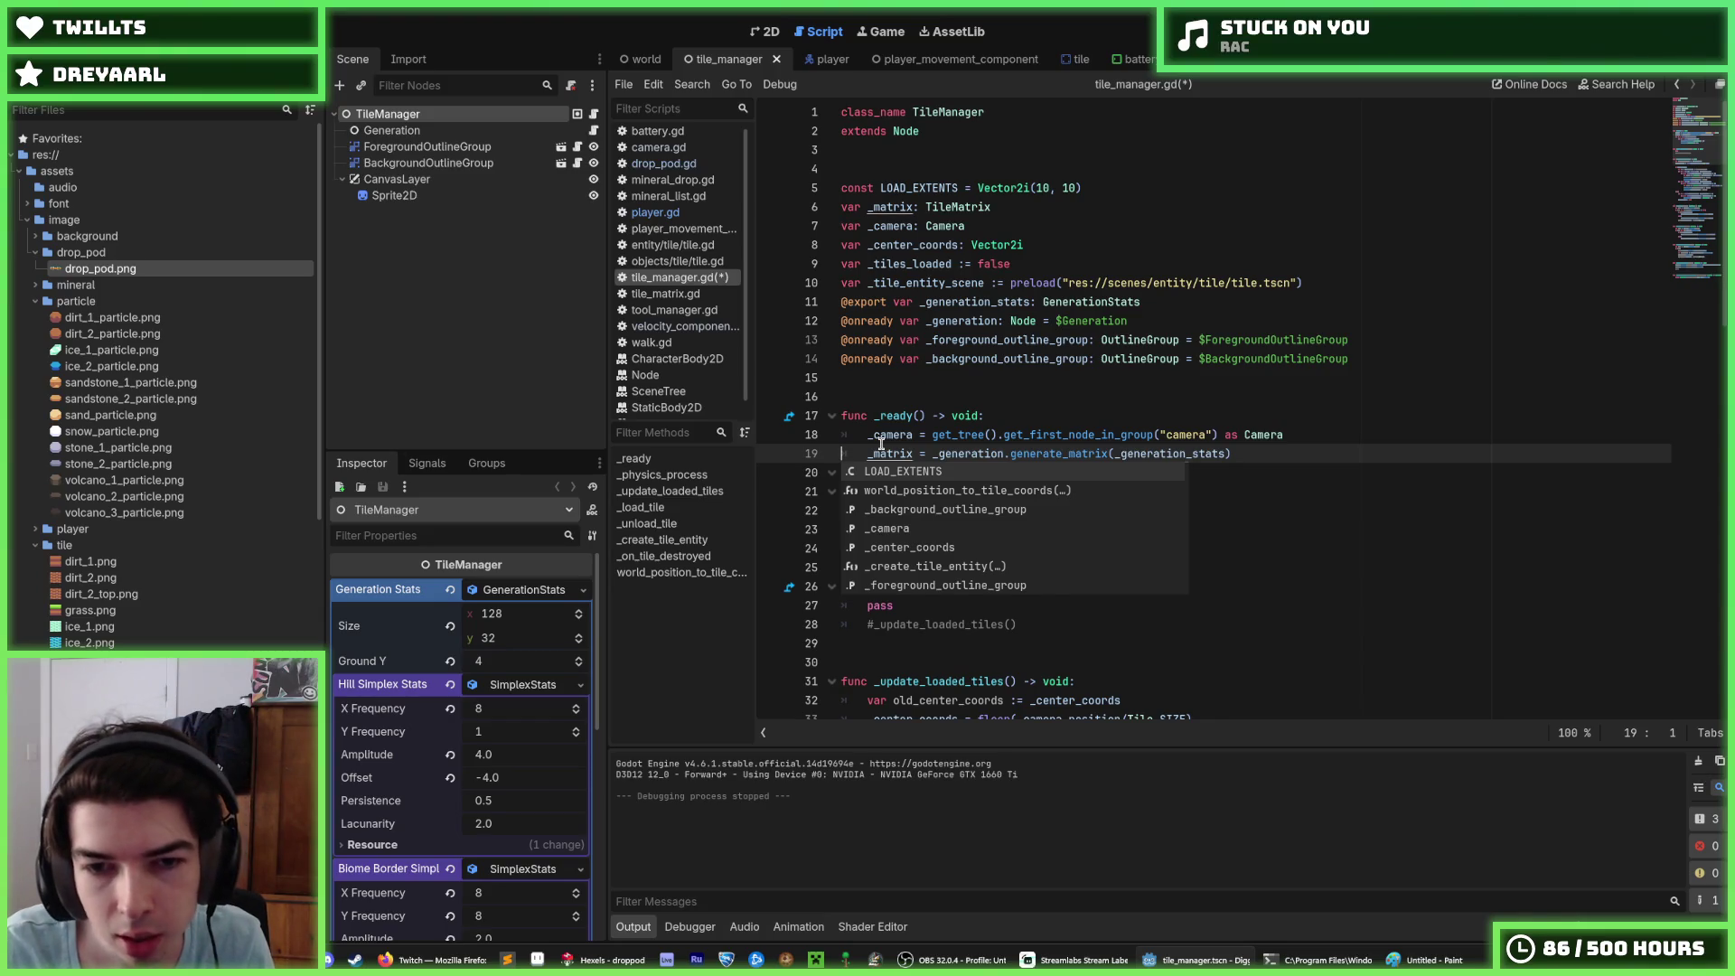
pyautogui.hotkey('ctrl', 'z')
pyautogui.hotkey('ctrl', 'z')
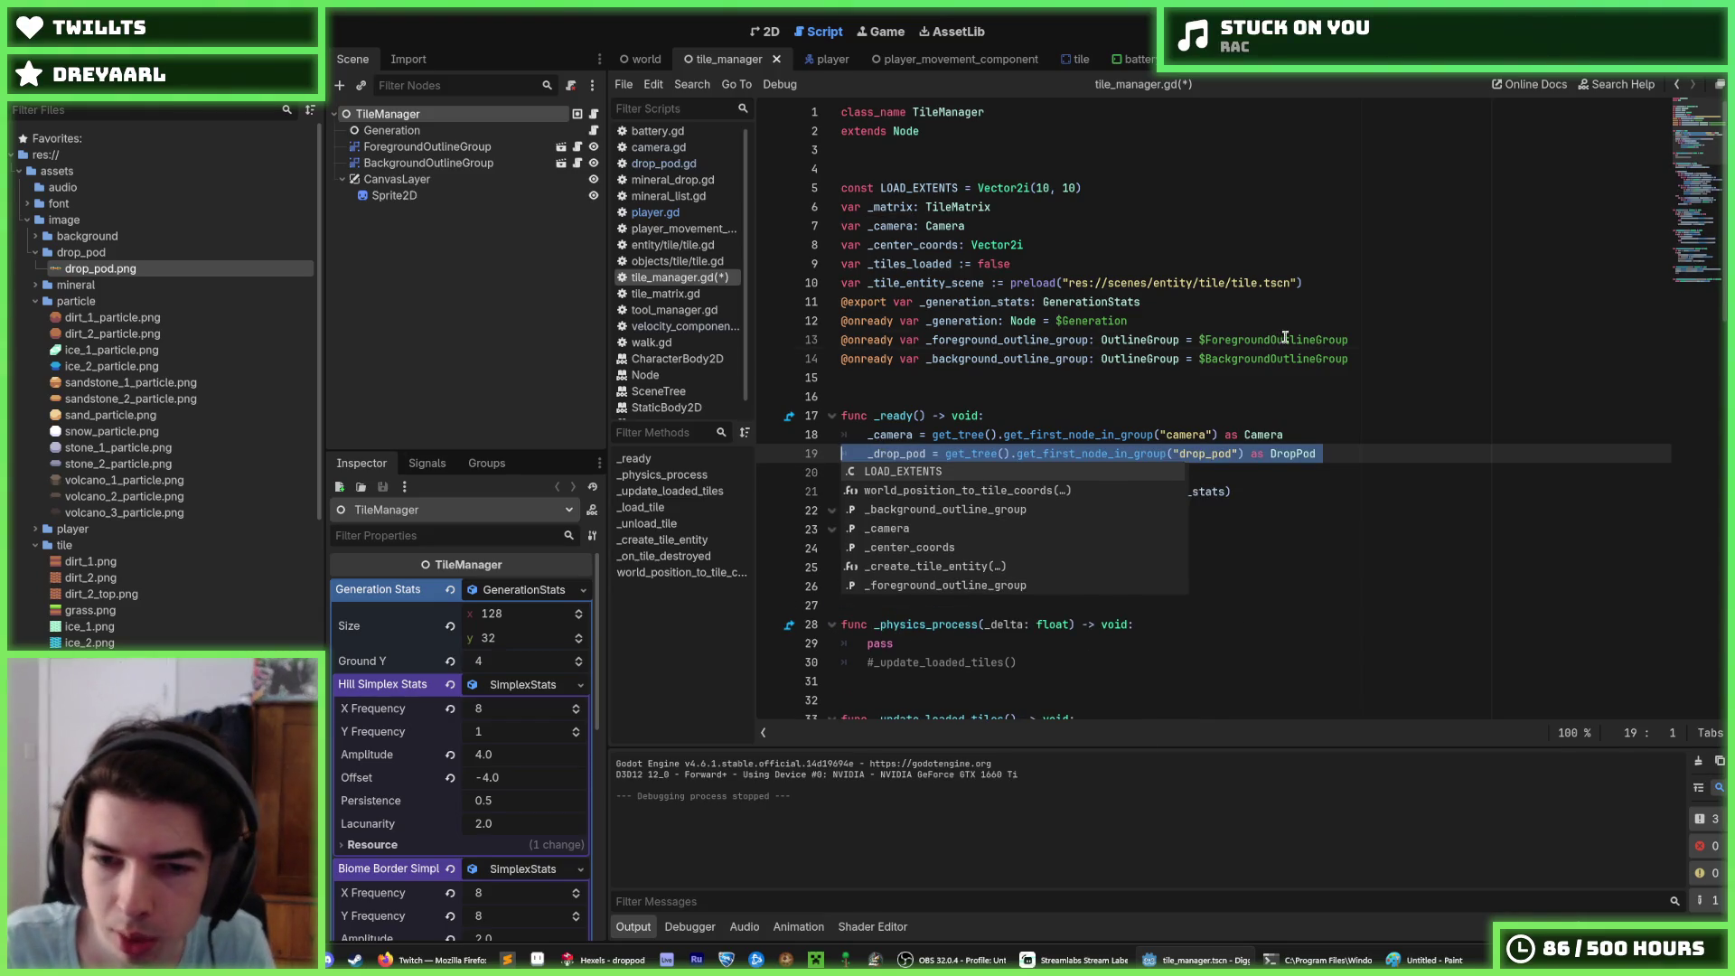
pyautogui.press('Escape')
pyautogui.moveTo(1325, 473); pyautogui.dragTo(1326, 436)
pyautogui.hotkey('ctrl', 'c')
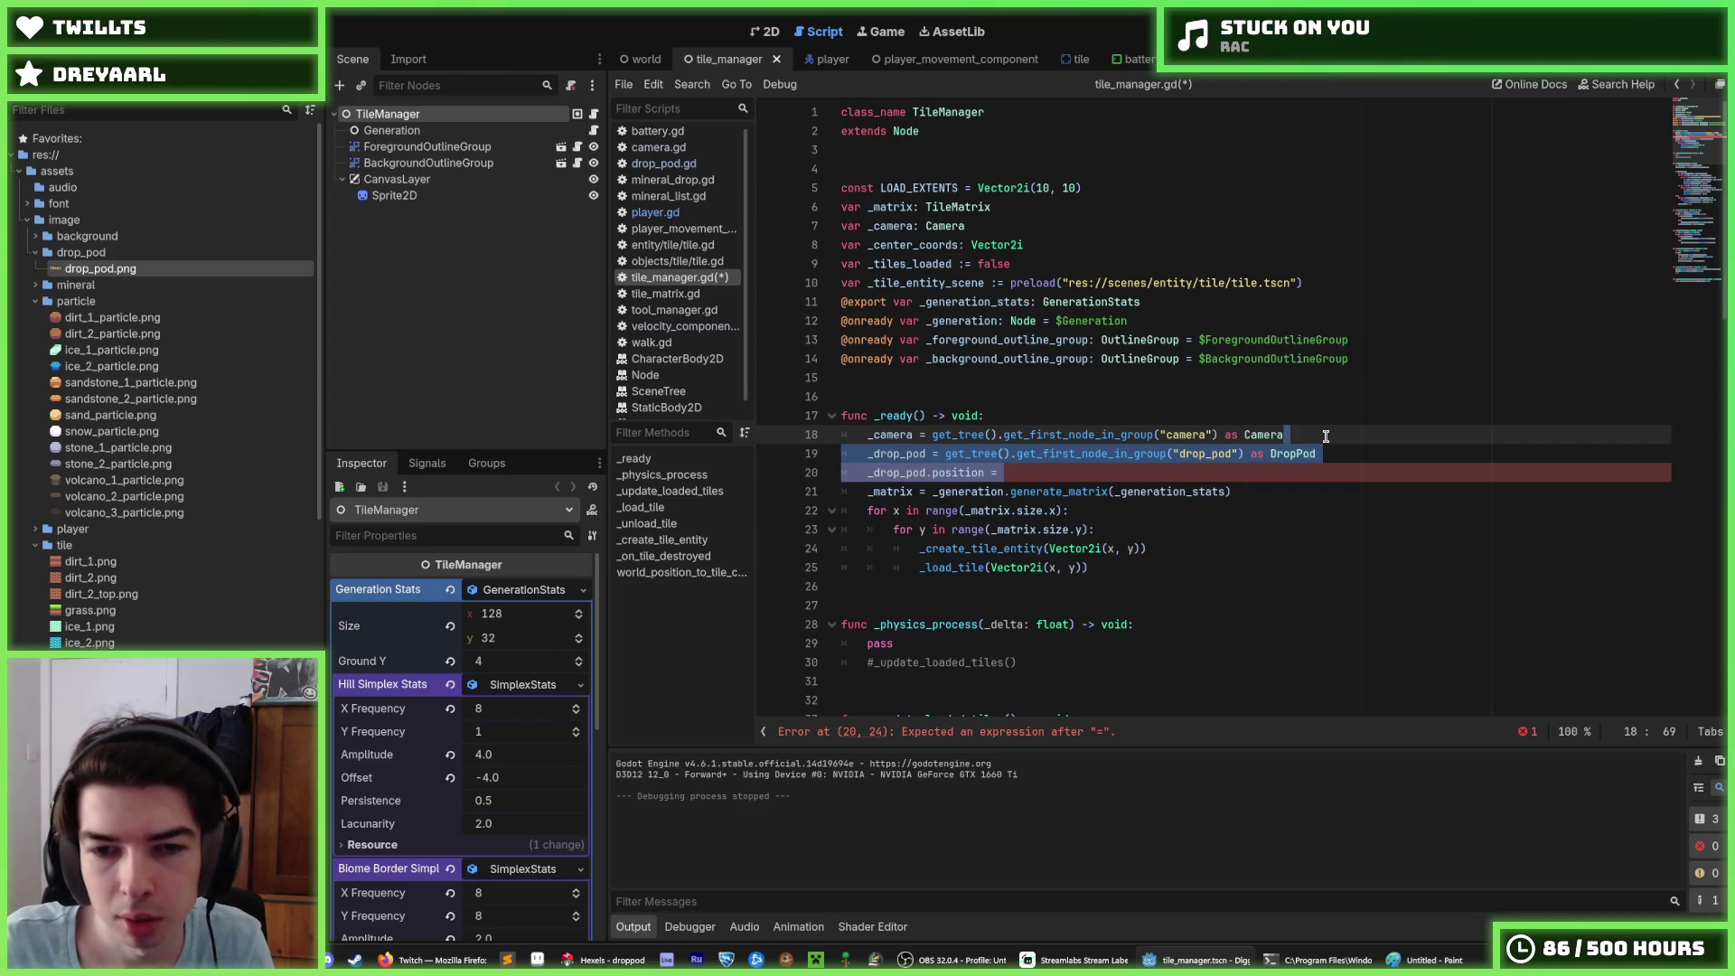
pyautogui.press('BackSpace')
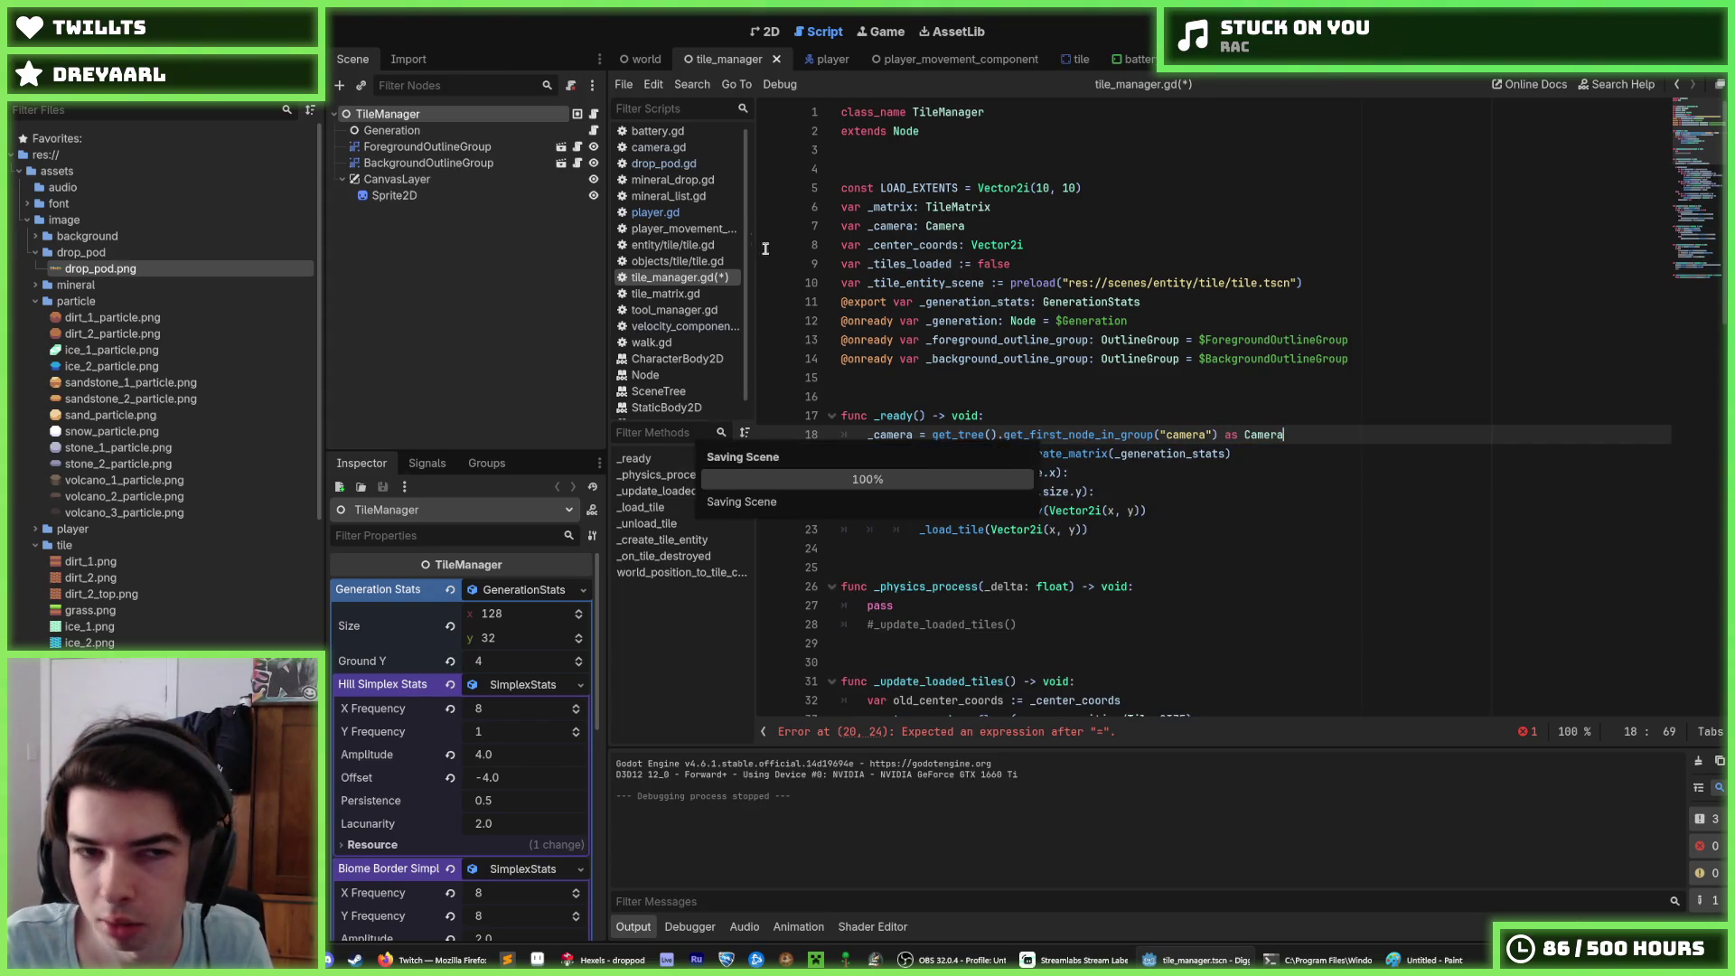
pyautogui.hotkey('ctrl', 's')
pyautogui.click(669, 168)
pyautogui.click(1013, 381)
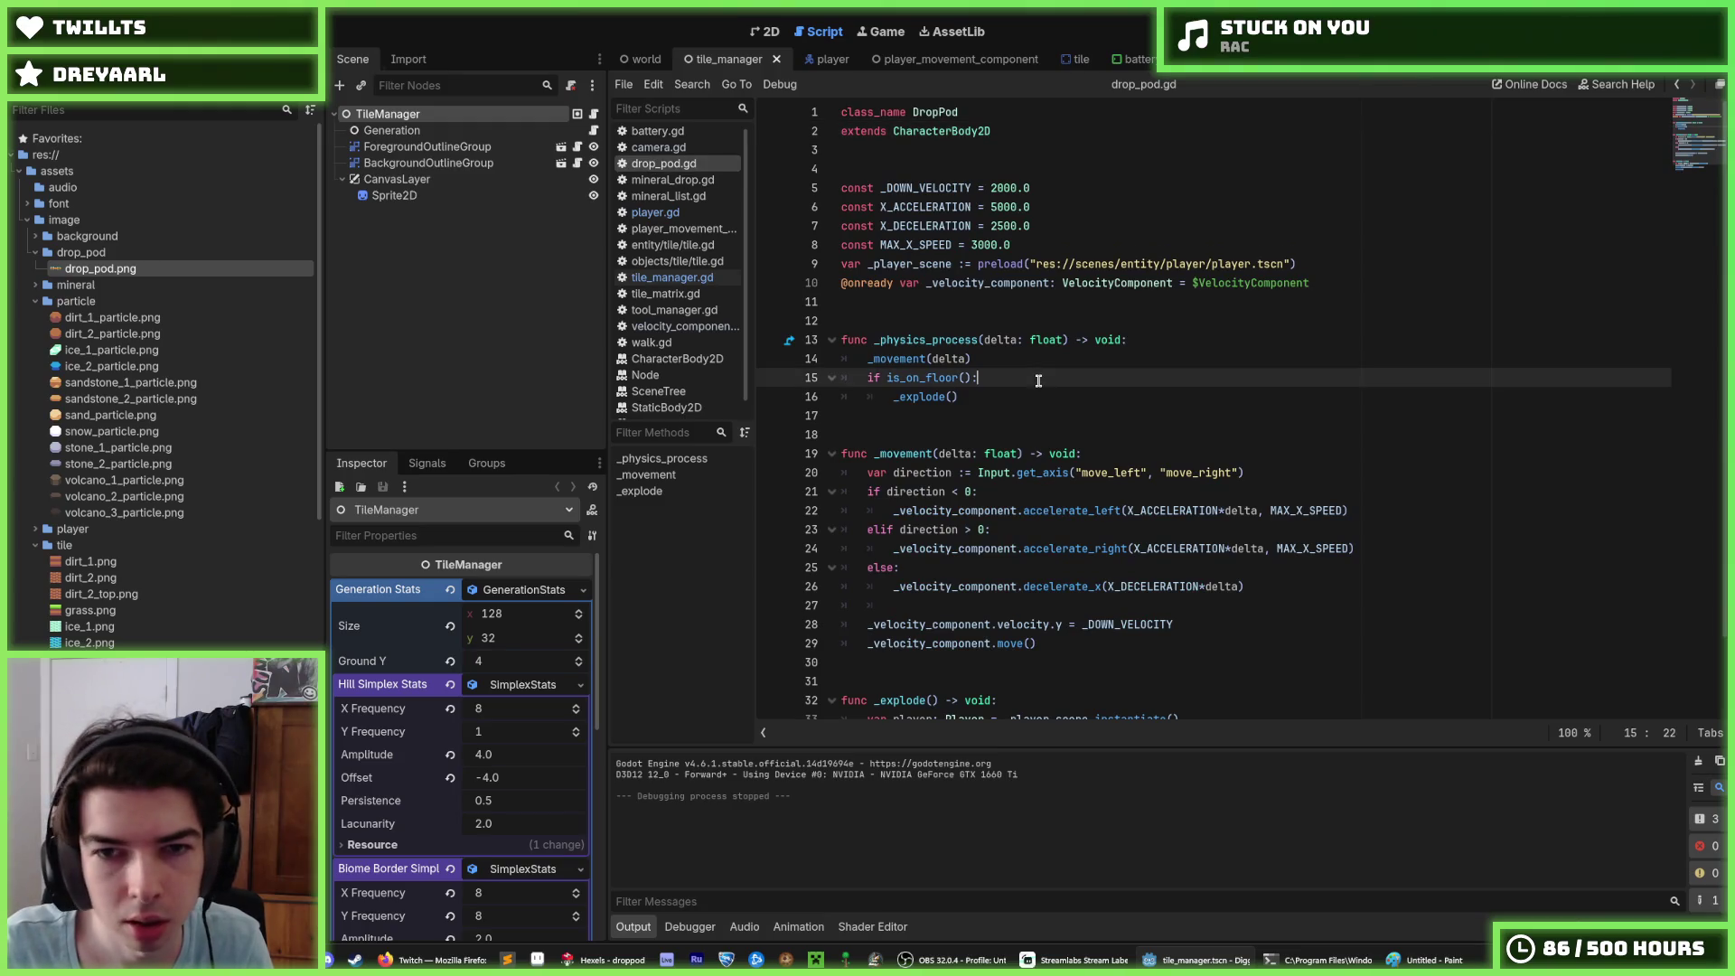
# Step: Paste the drop pod lookup back into tile_manager.gd's _ready as a var, starting line 20
pyautogui.click(594, 116)
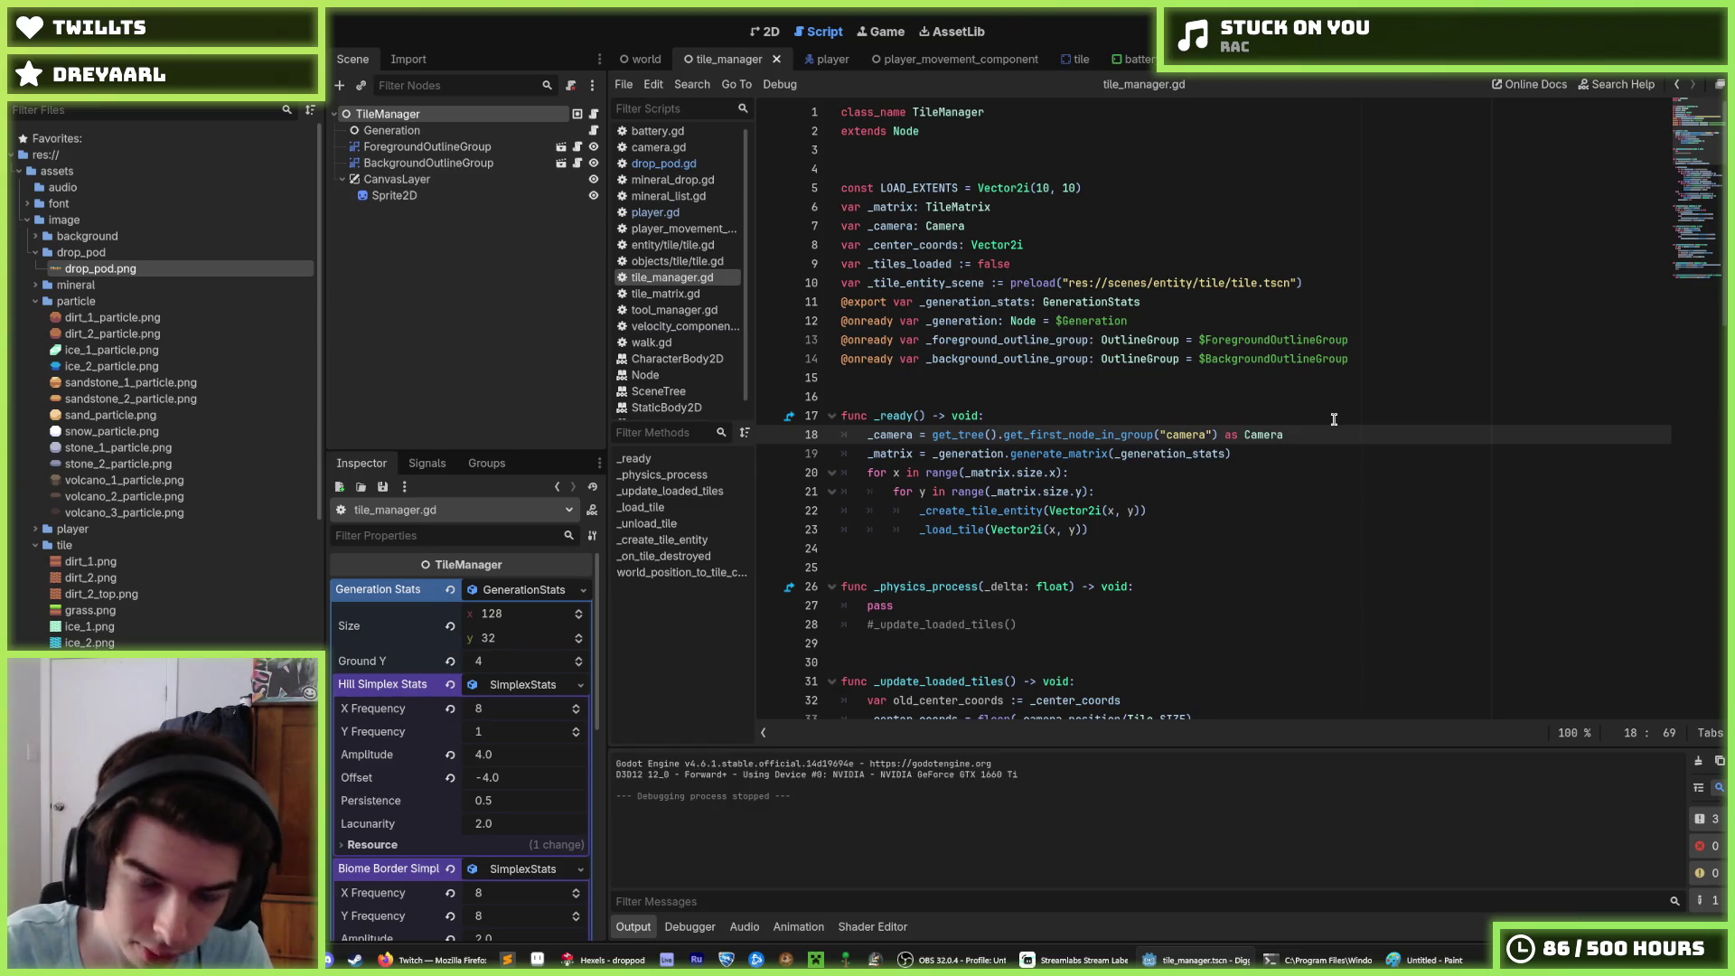
pyautogui.hotkey('ctrl', 'v')
pyautogui.press('Up')
pyautogui.press('Up')
pyautogui.press('BackSpace')
pyautogui.press('BackSpace')
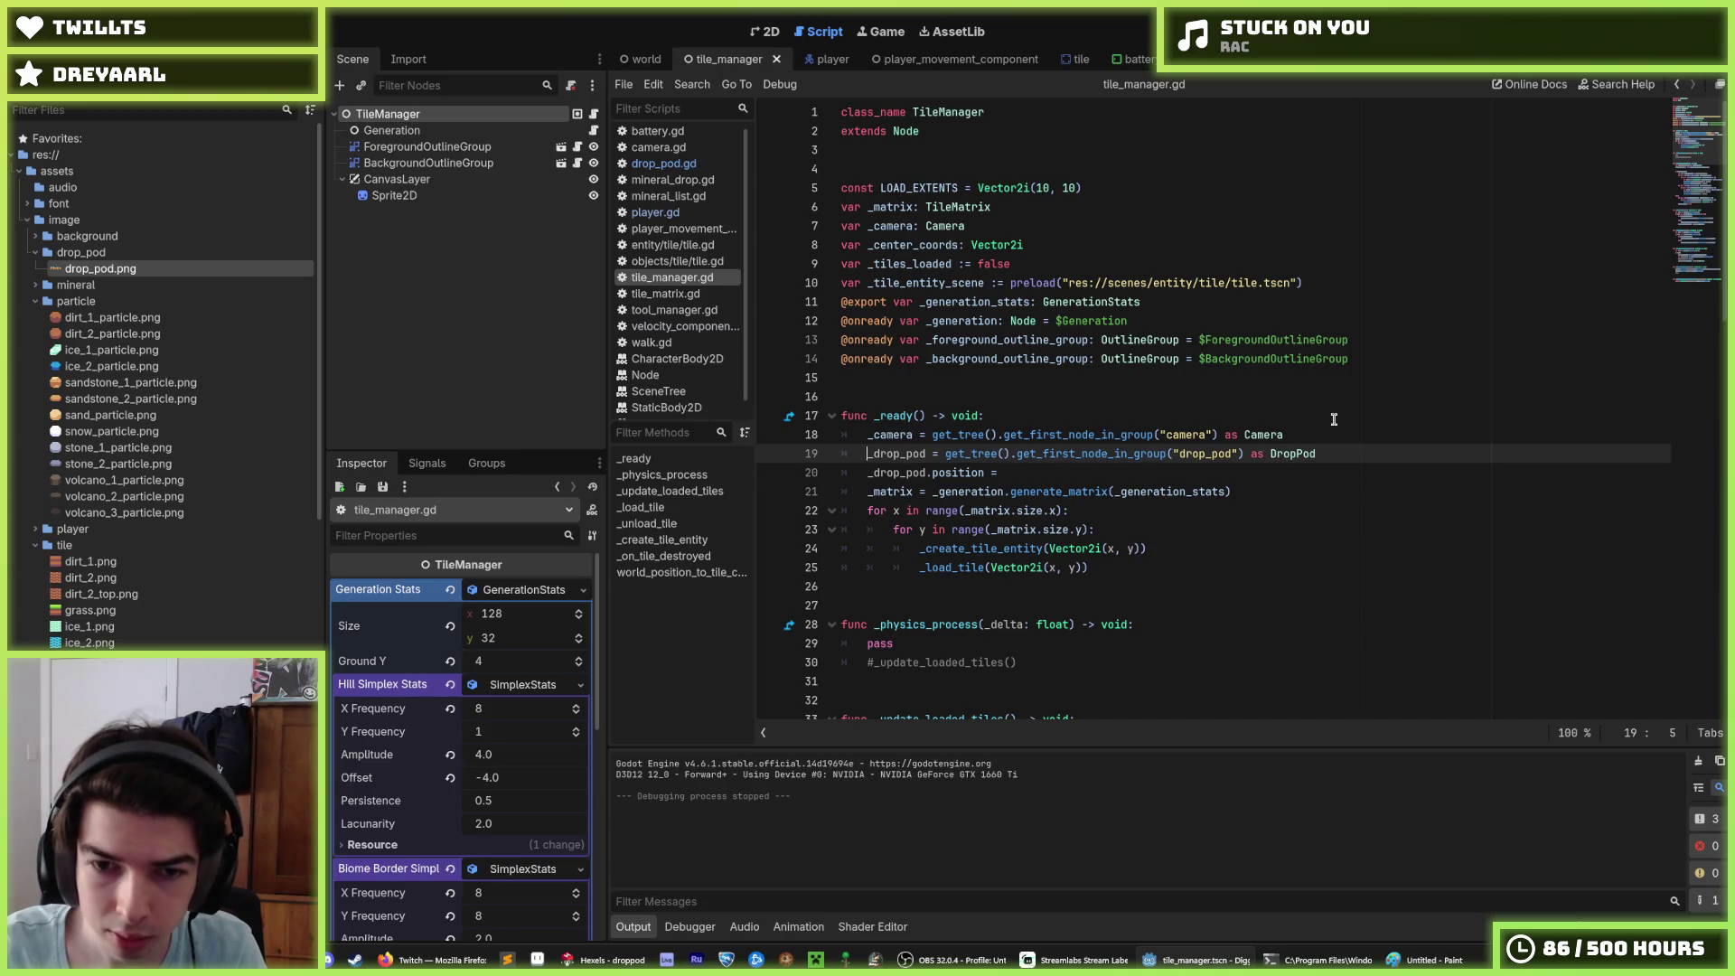
pyautogui.write('var ')
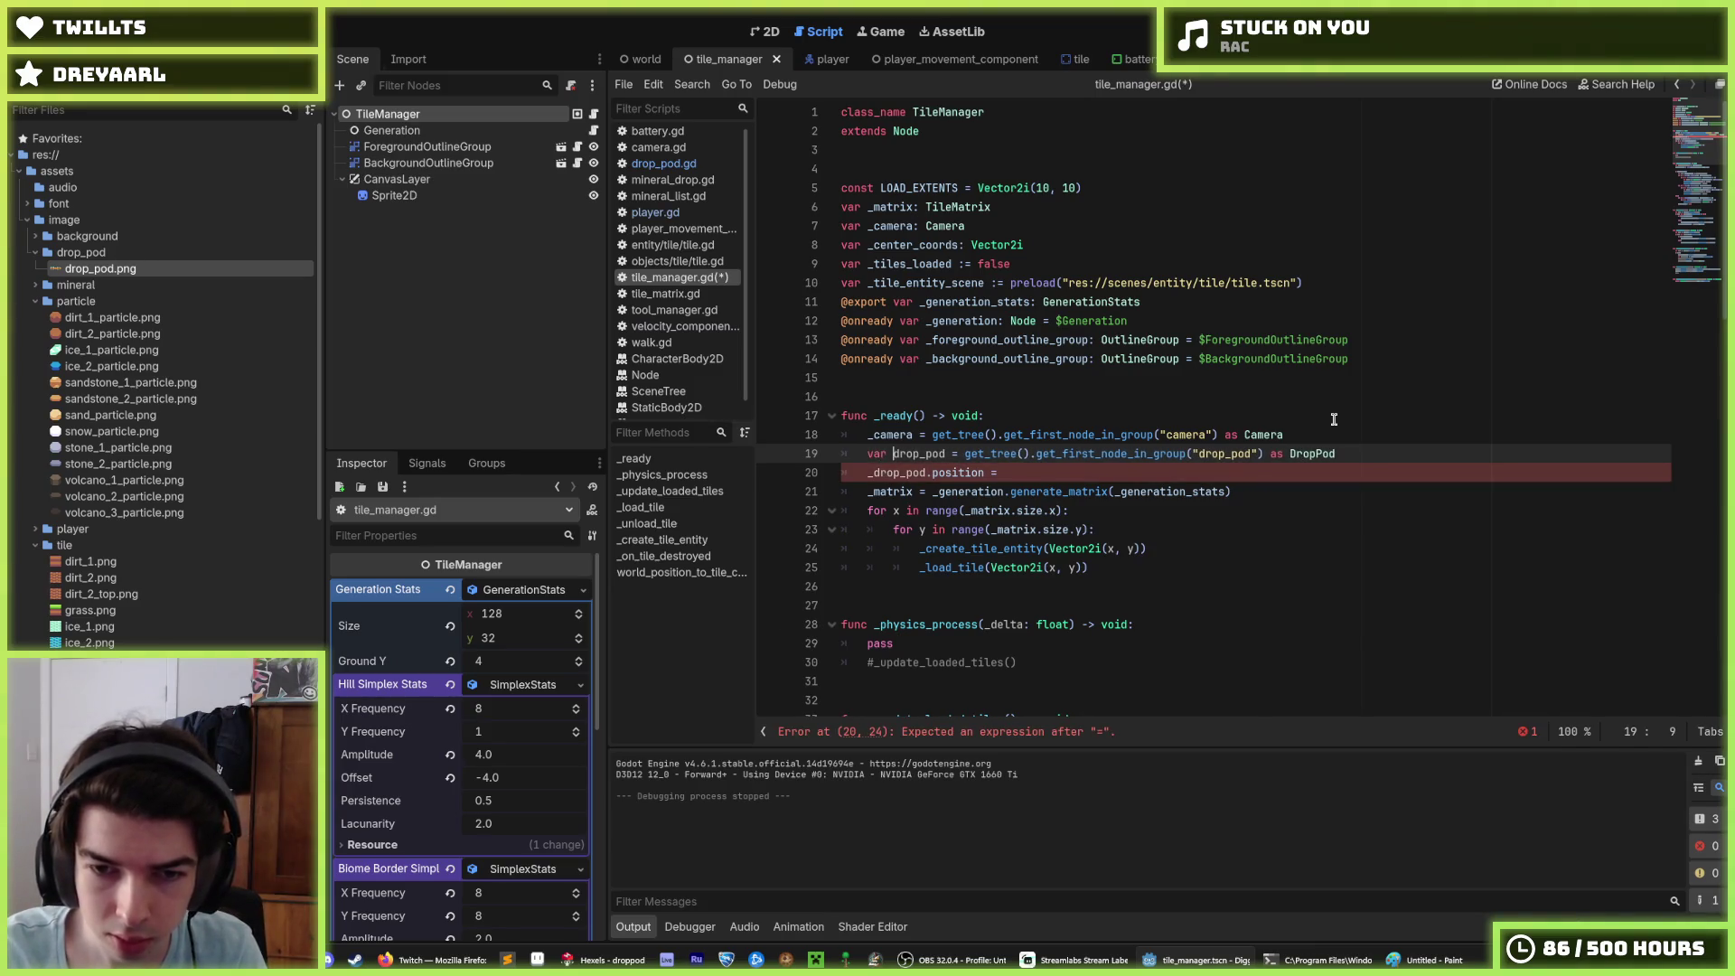
pyautogui.write(':')
pyautogui.press('Down')
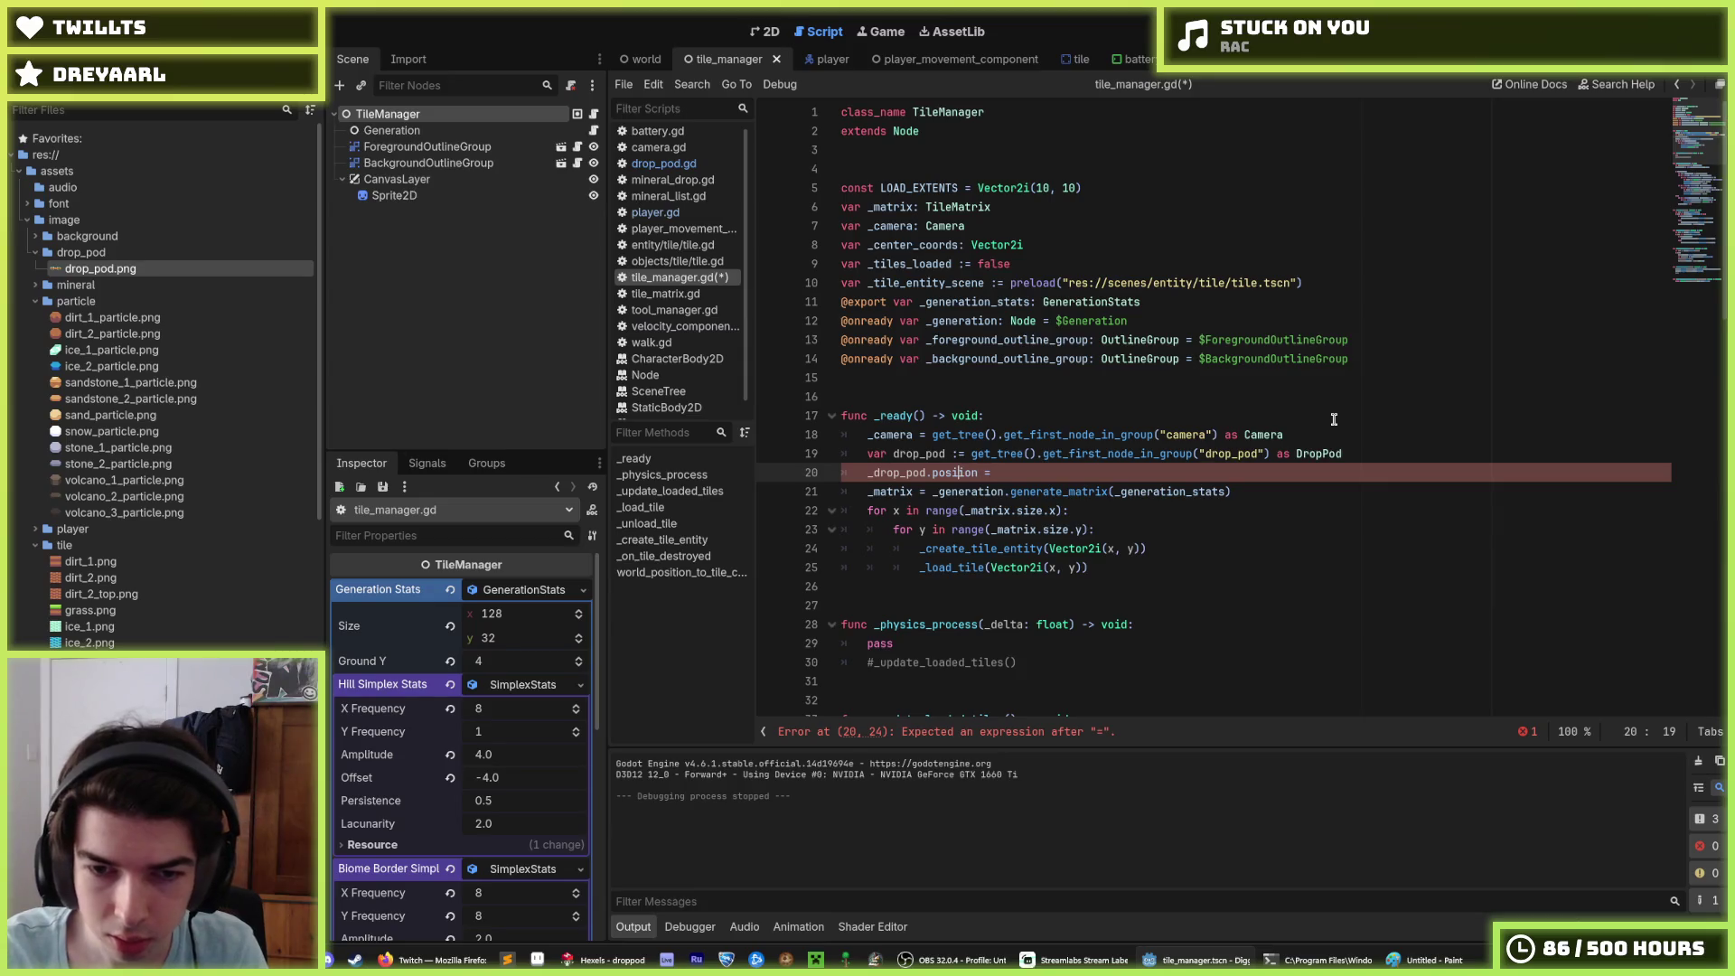
pyautogui.write('t')
pyautogui.press('Delete')
pyautogui.press('End')
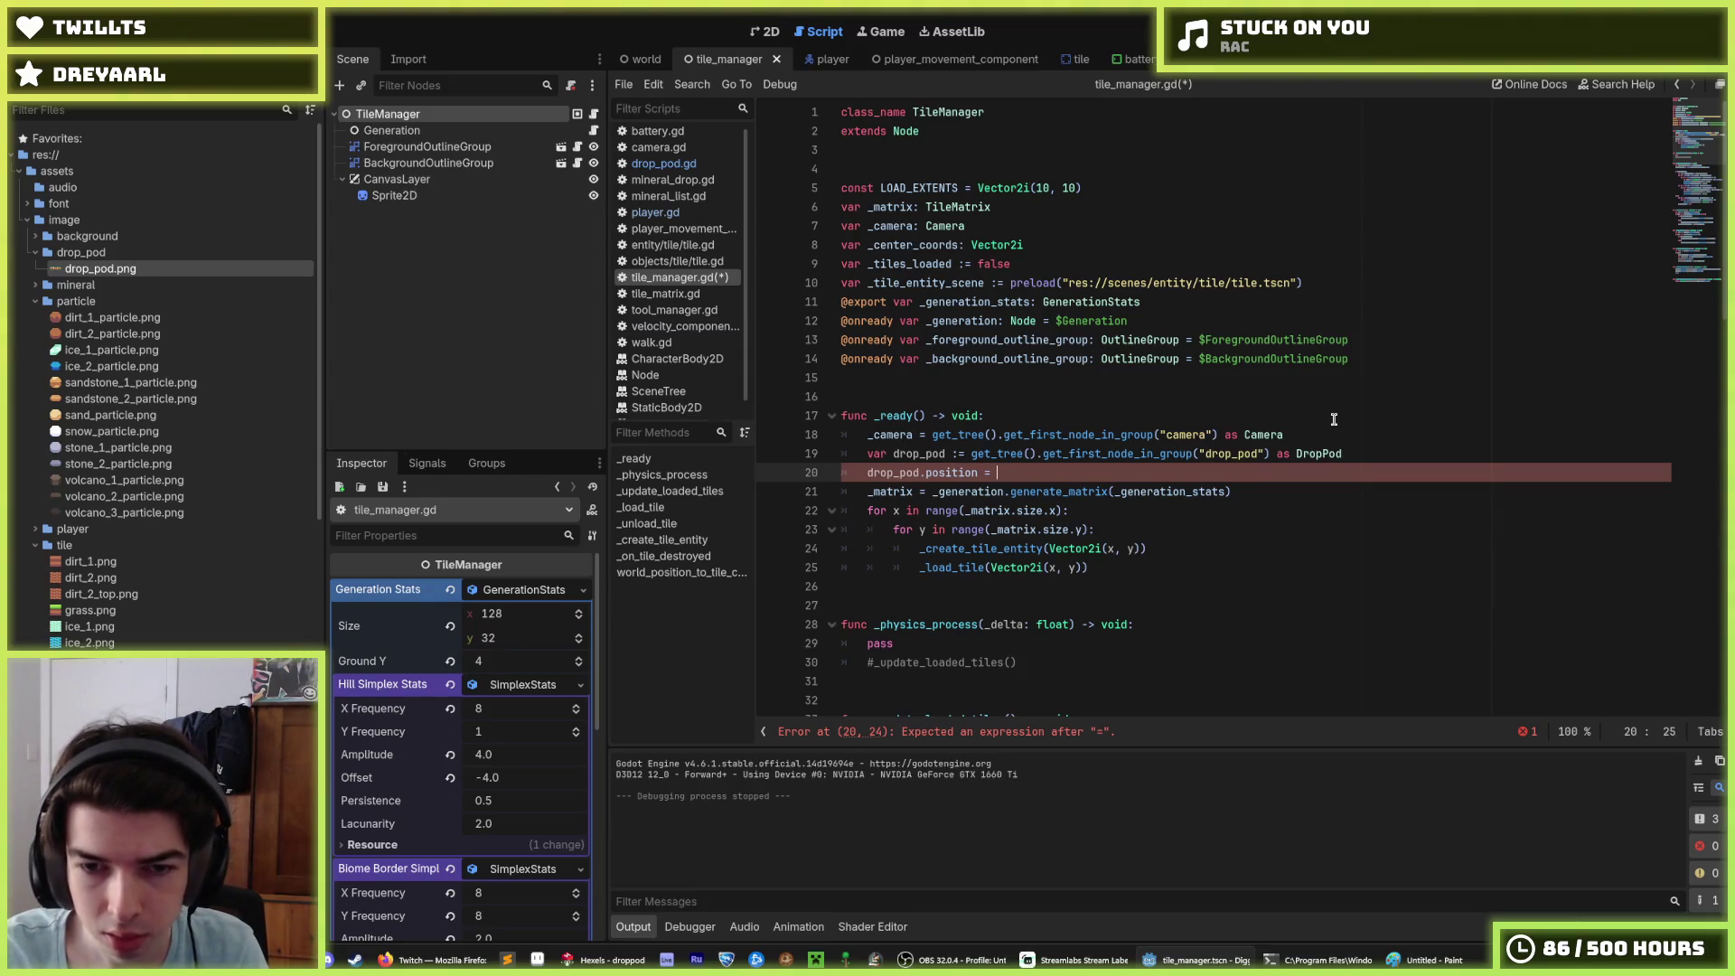
pyautogui.press('BackSpace')
pyautogui.write('Vector2(')
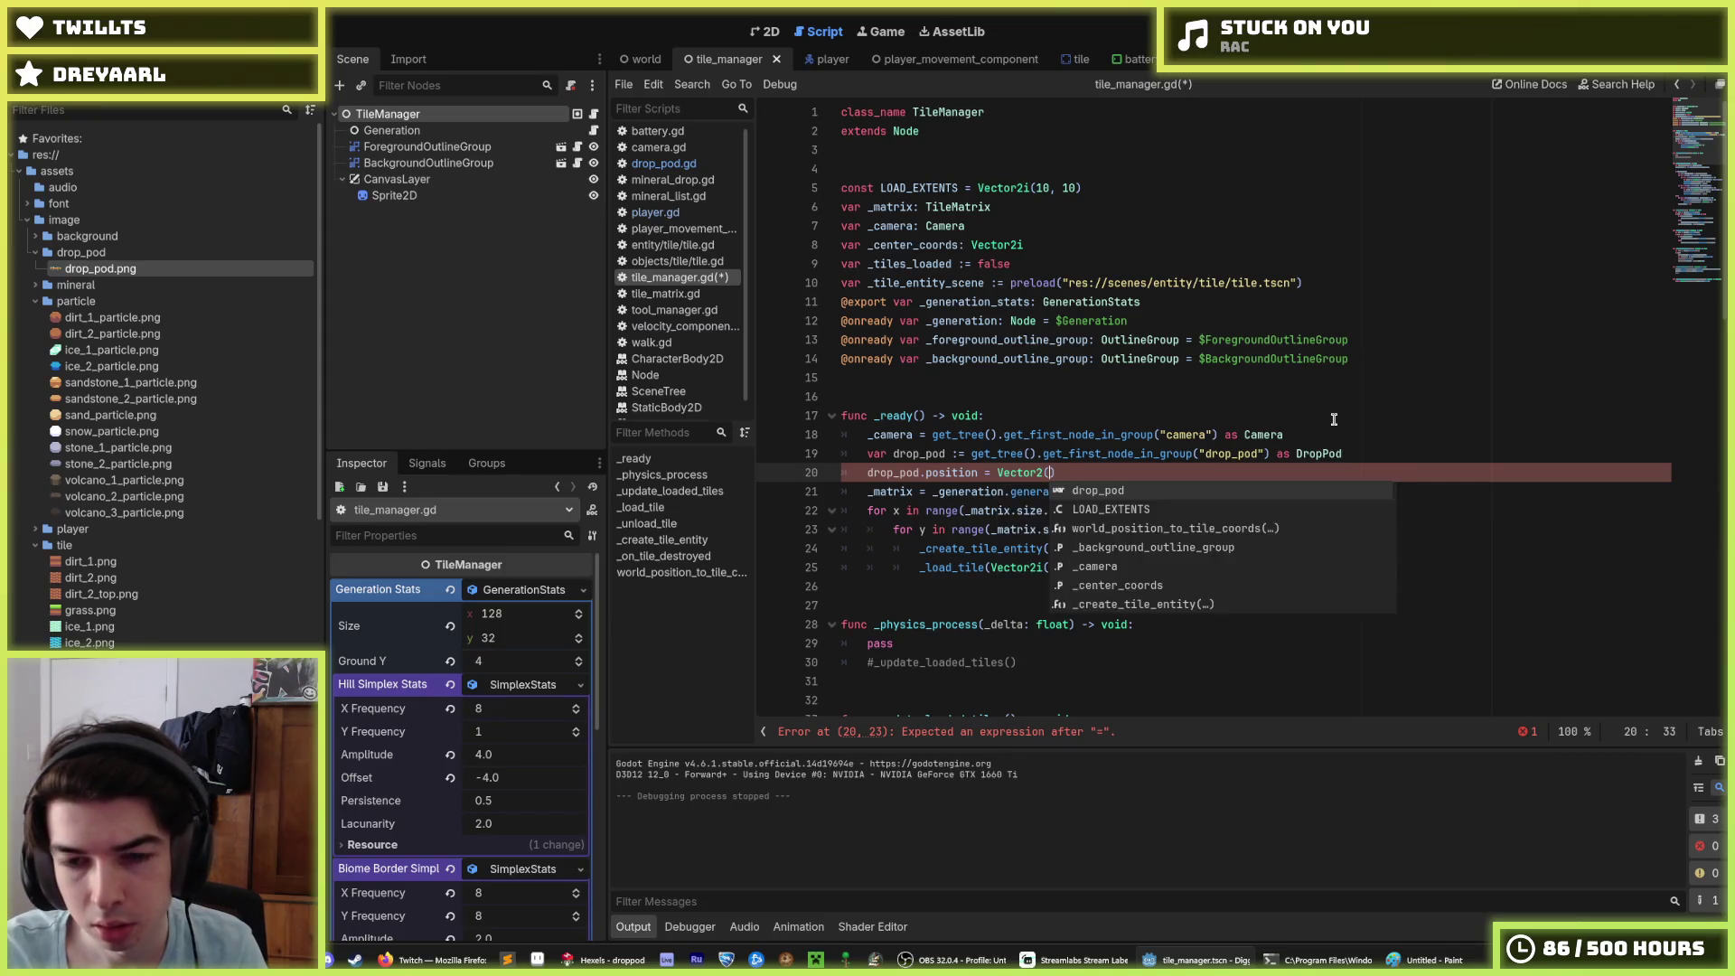
pyautogui.press('Return')
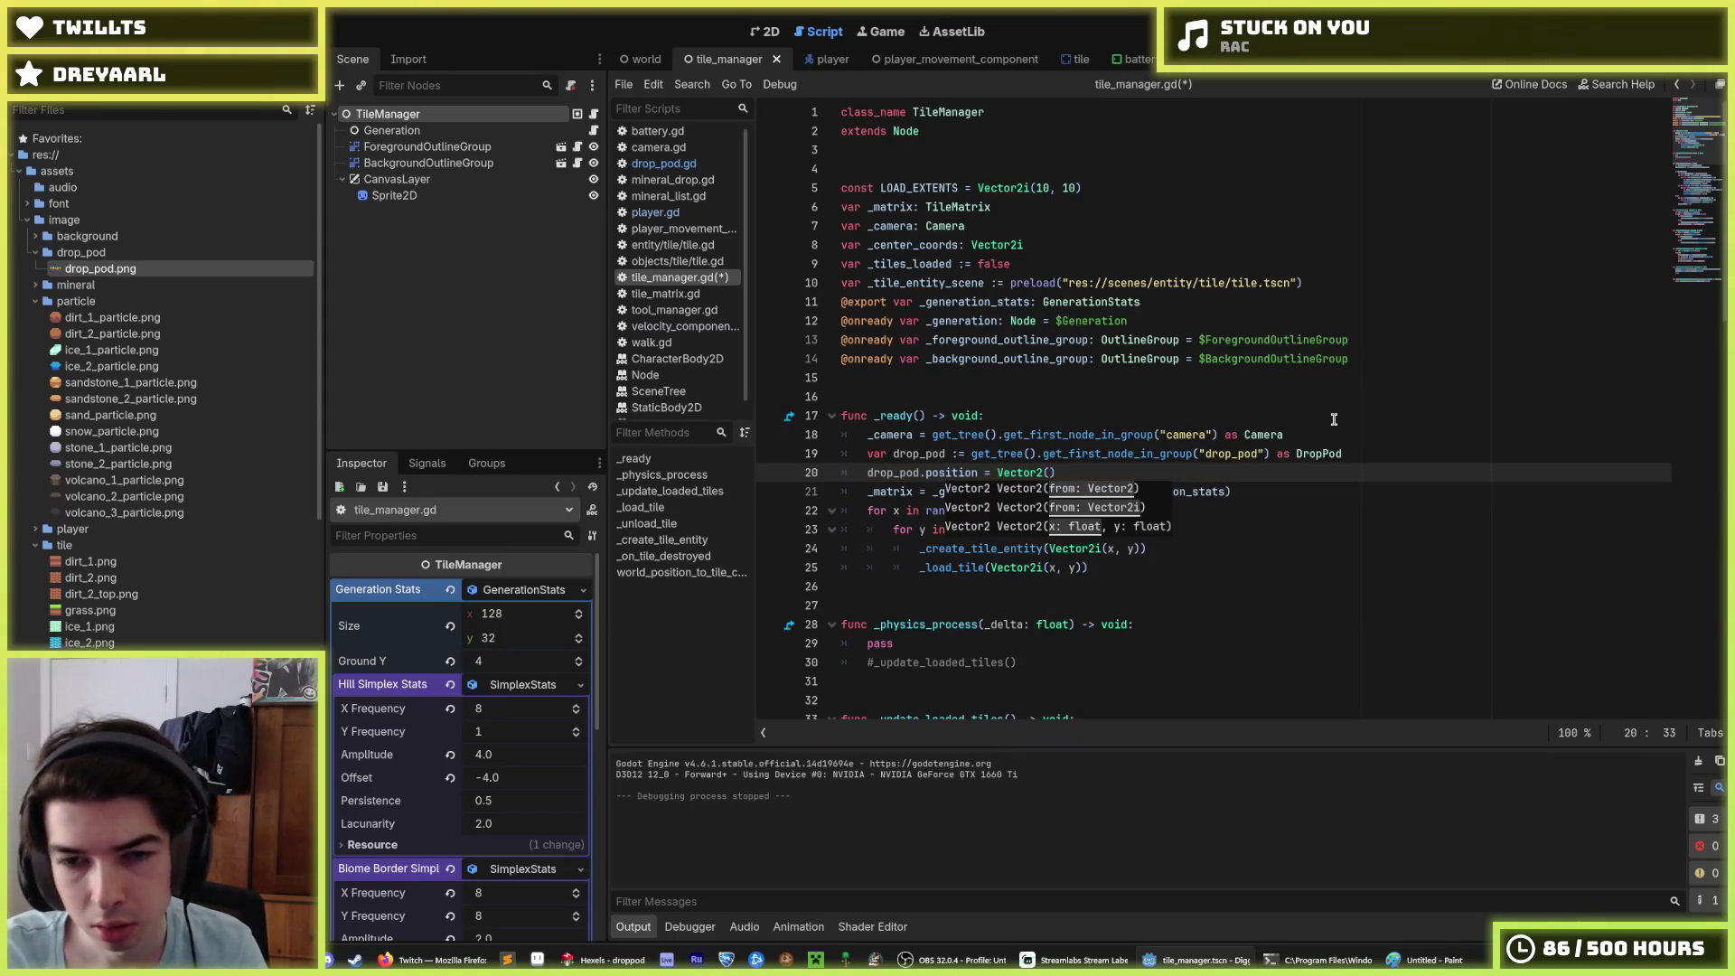
# Step: Complete line 20 as drop_pod.position.x = _generation_stats.size.x*Tile.SIZE/2, save, and run
pyautogui.press('BackSpace')
pyautogui.press('BackSpace')
pyautogui.press('BackSpace')
pyautogui.write('(')
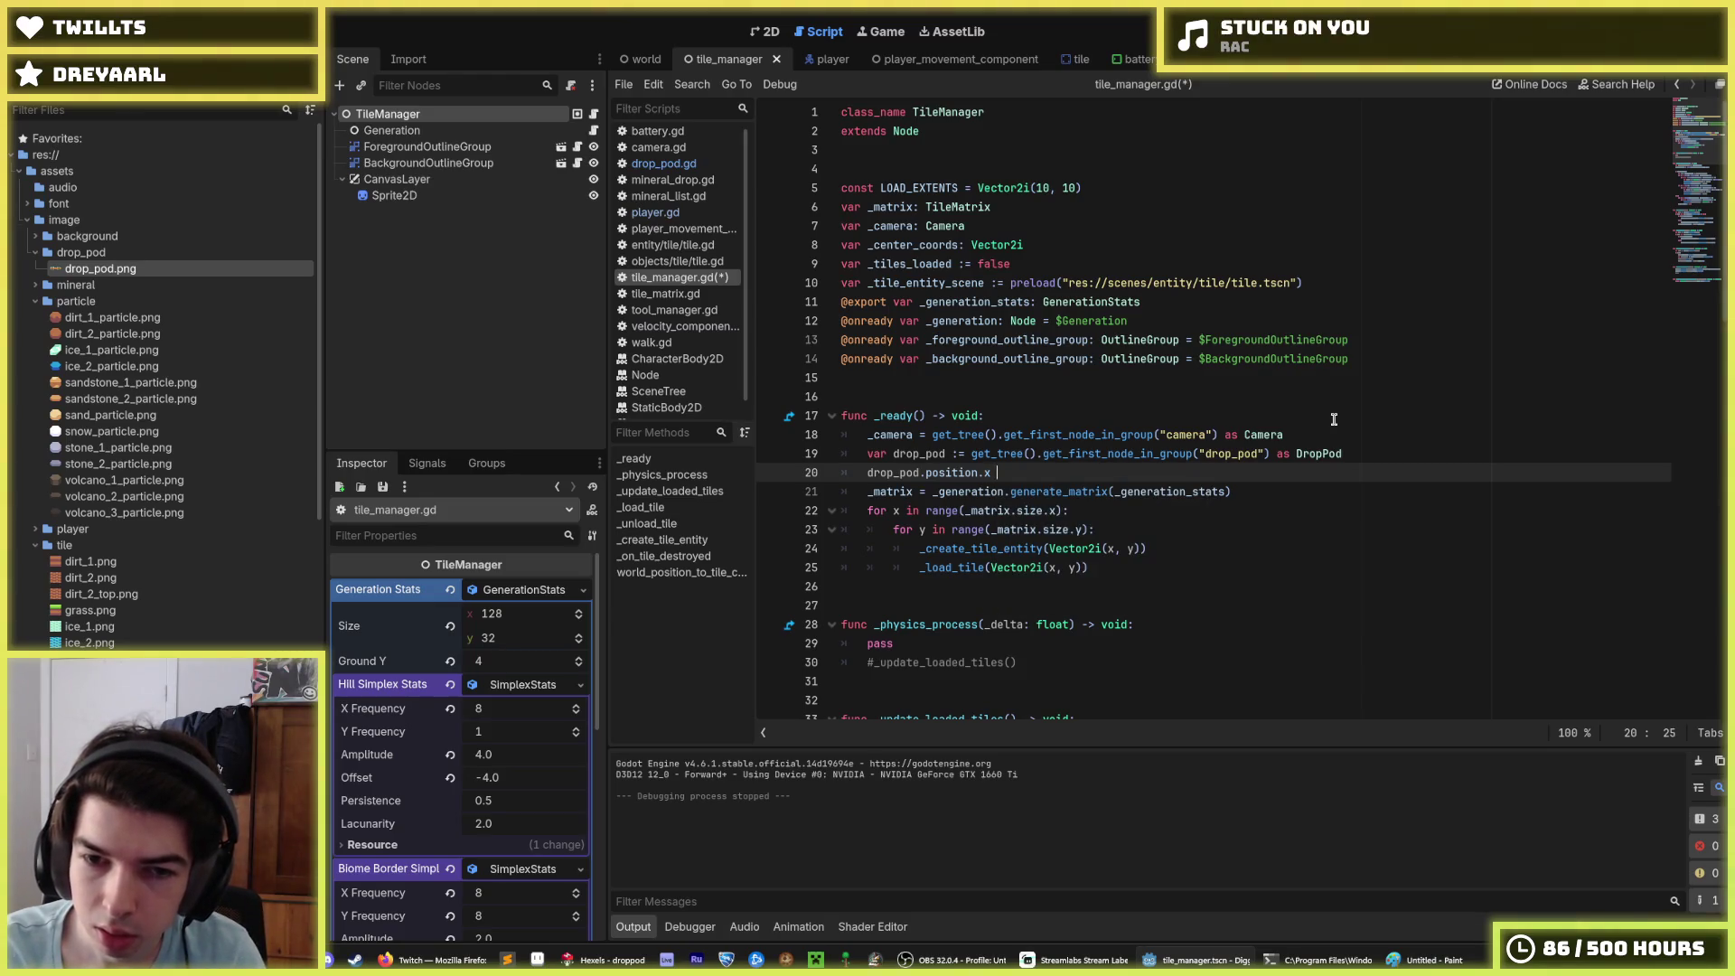
pyautogui.write(' = g')
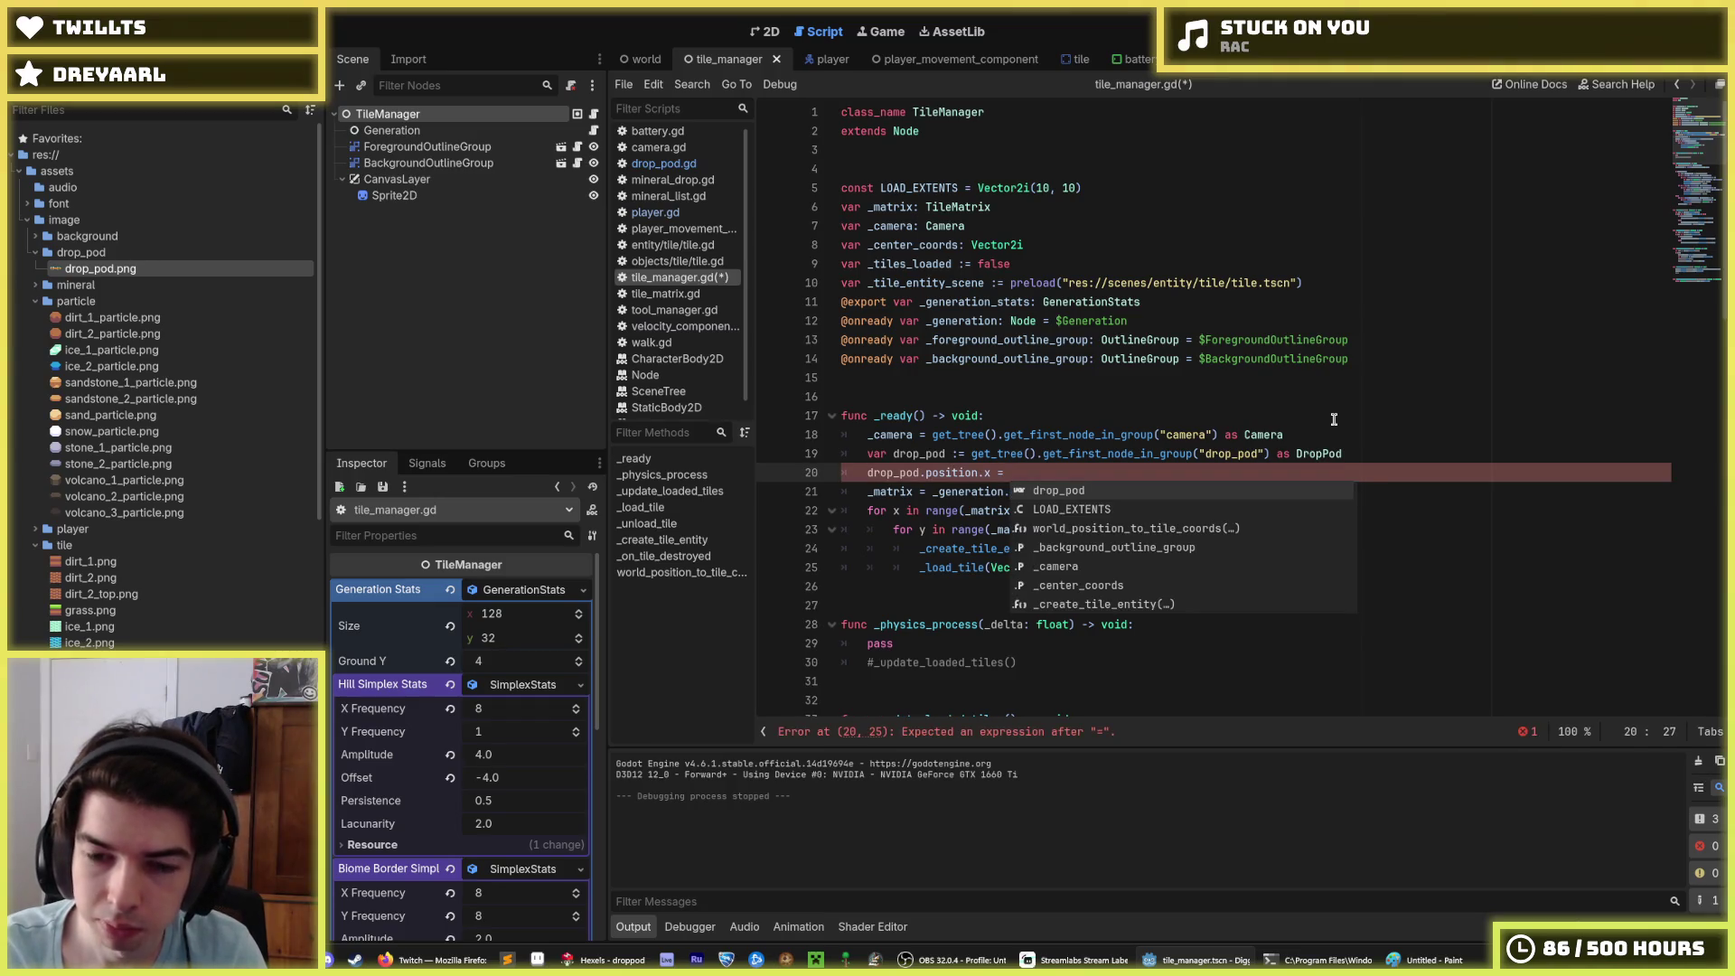
pyautogui.press('Escape')
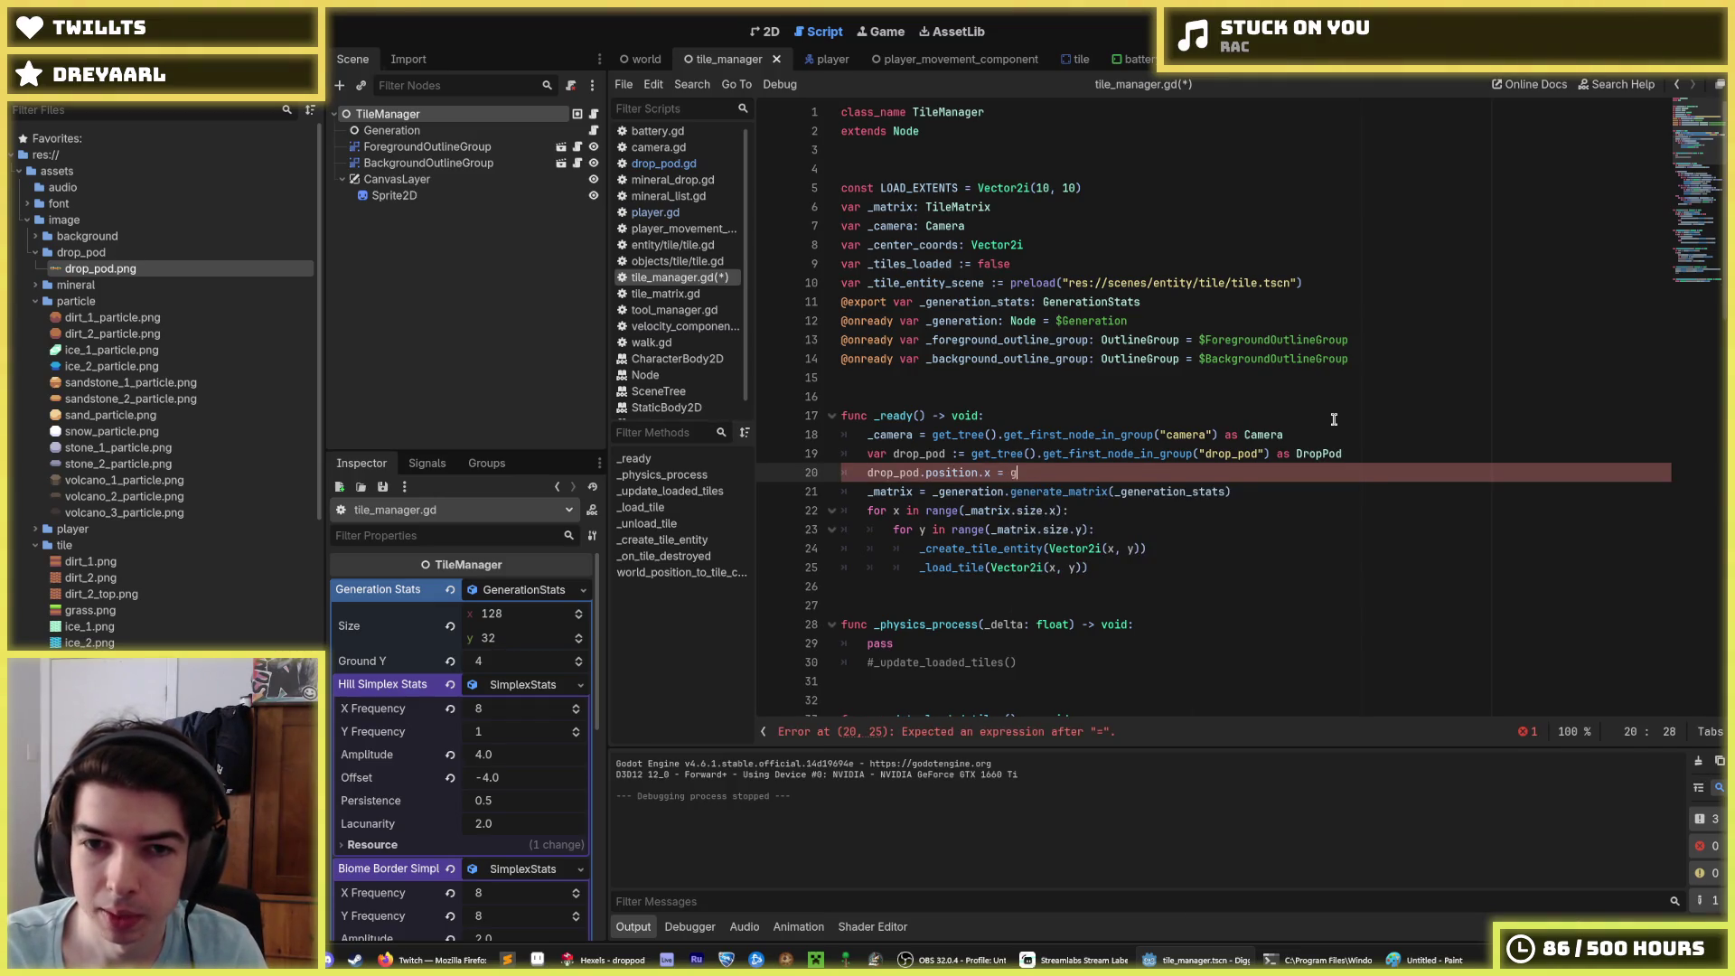
pyautogui.press('BackSpace')
pyautogui.write('_genera')
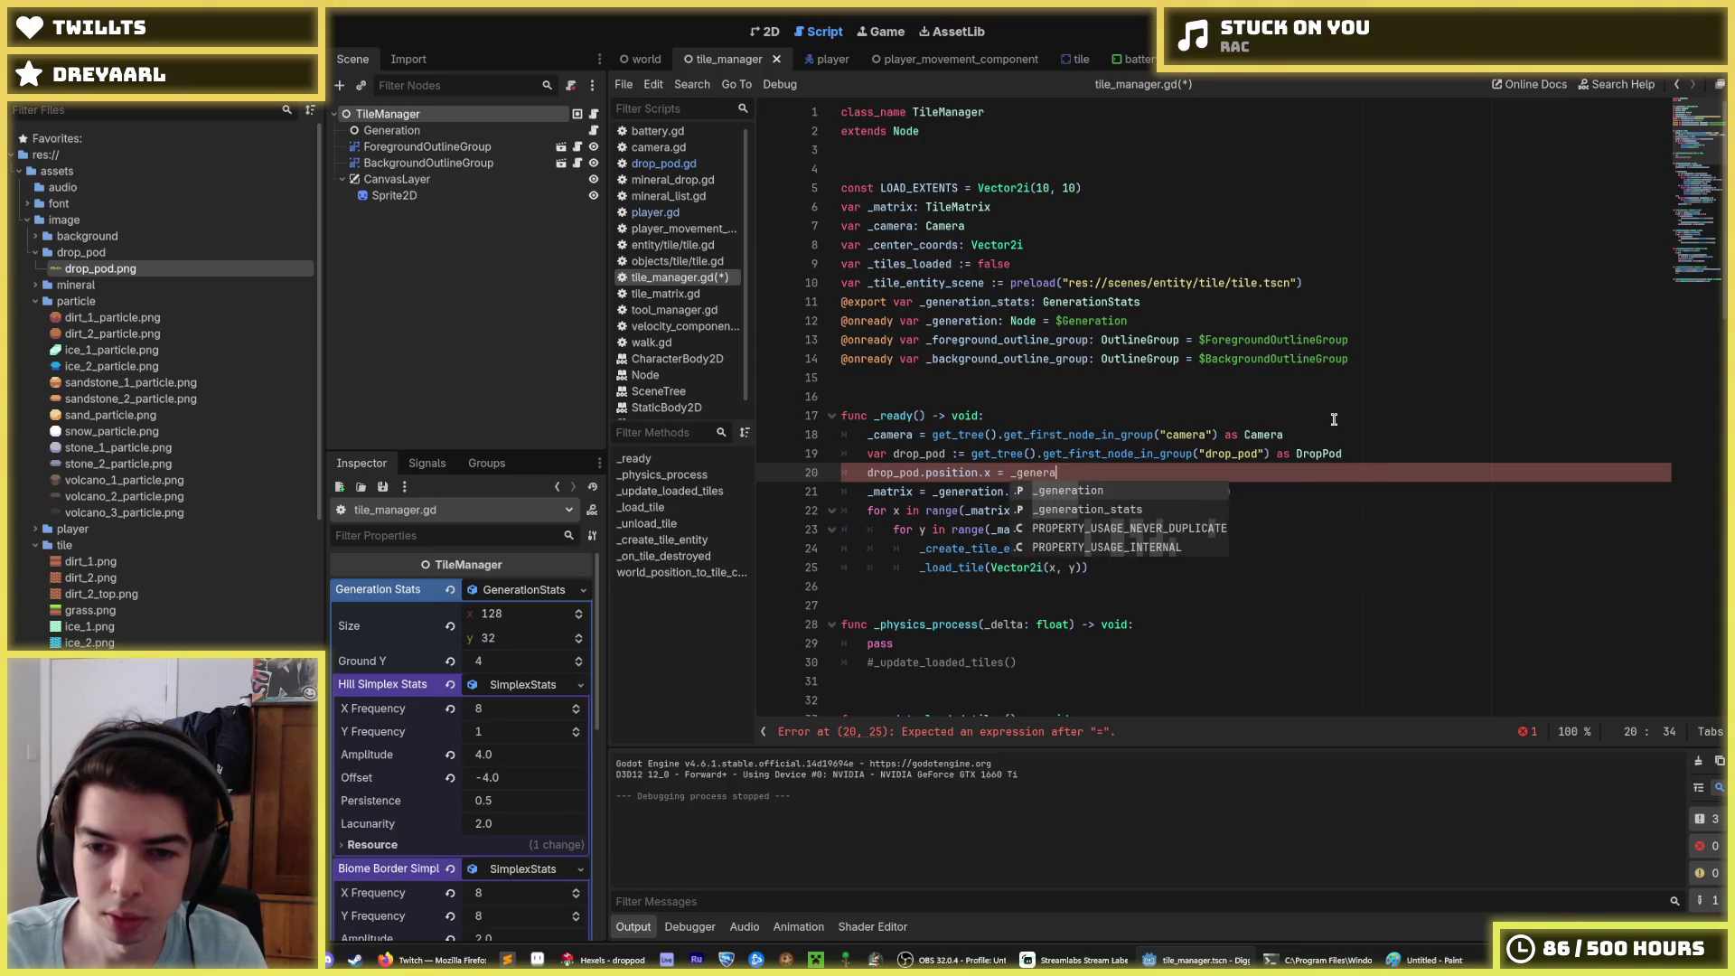
pyautogui.press('Down')
pyautogui.press('Return')
pyautogui.write('.size.x')
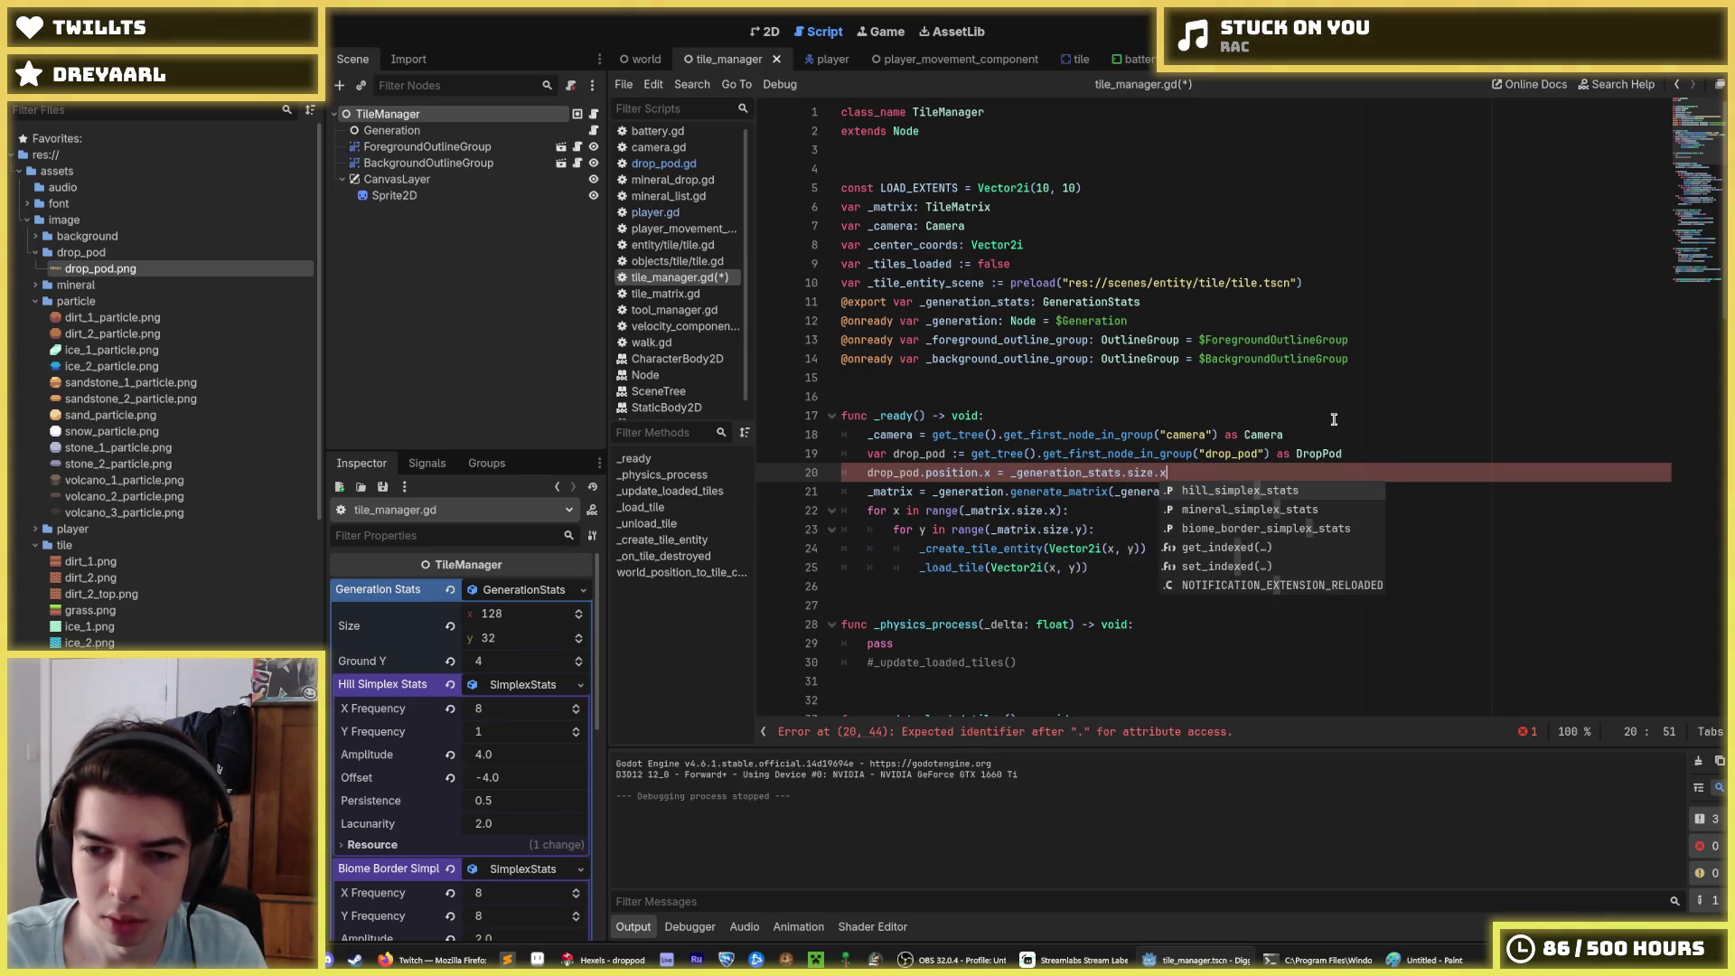
pyautogui.write('*Tile.SIZE')
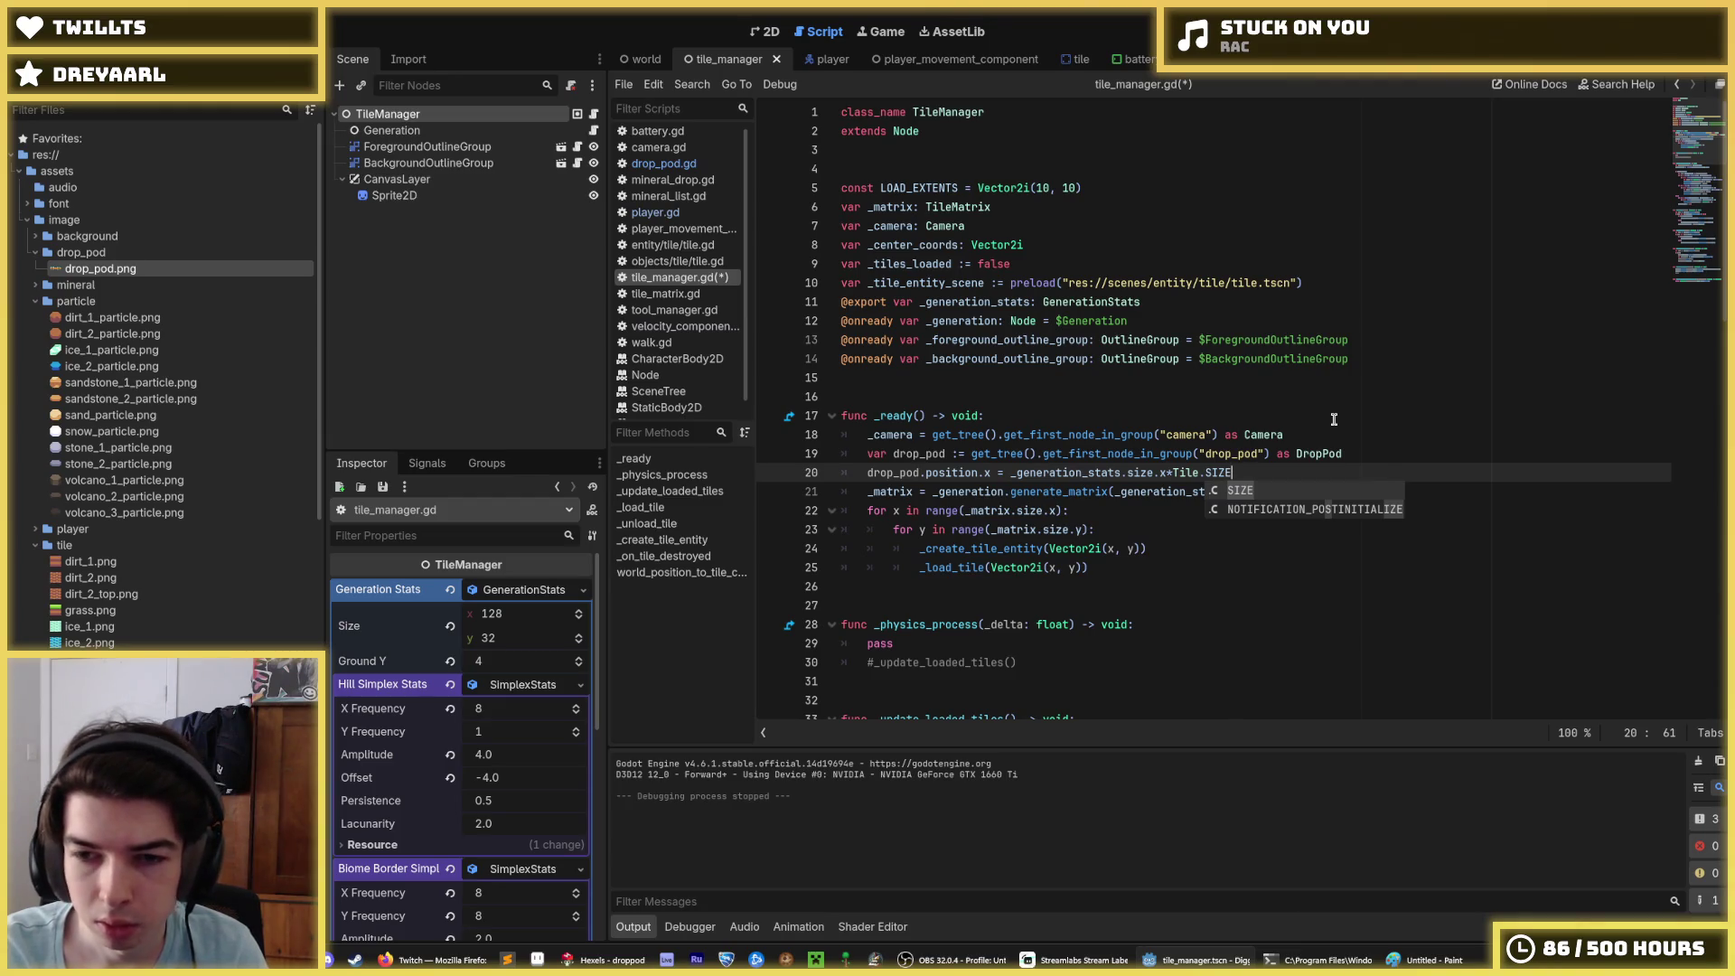
pyautogui.write('/')
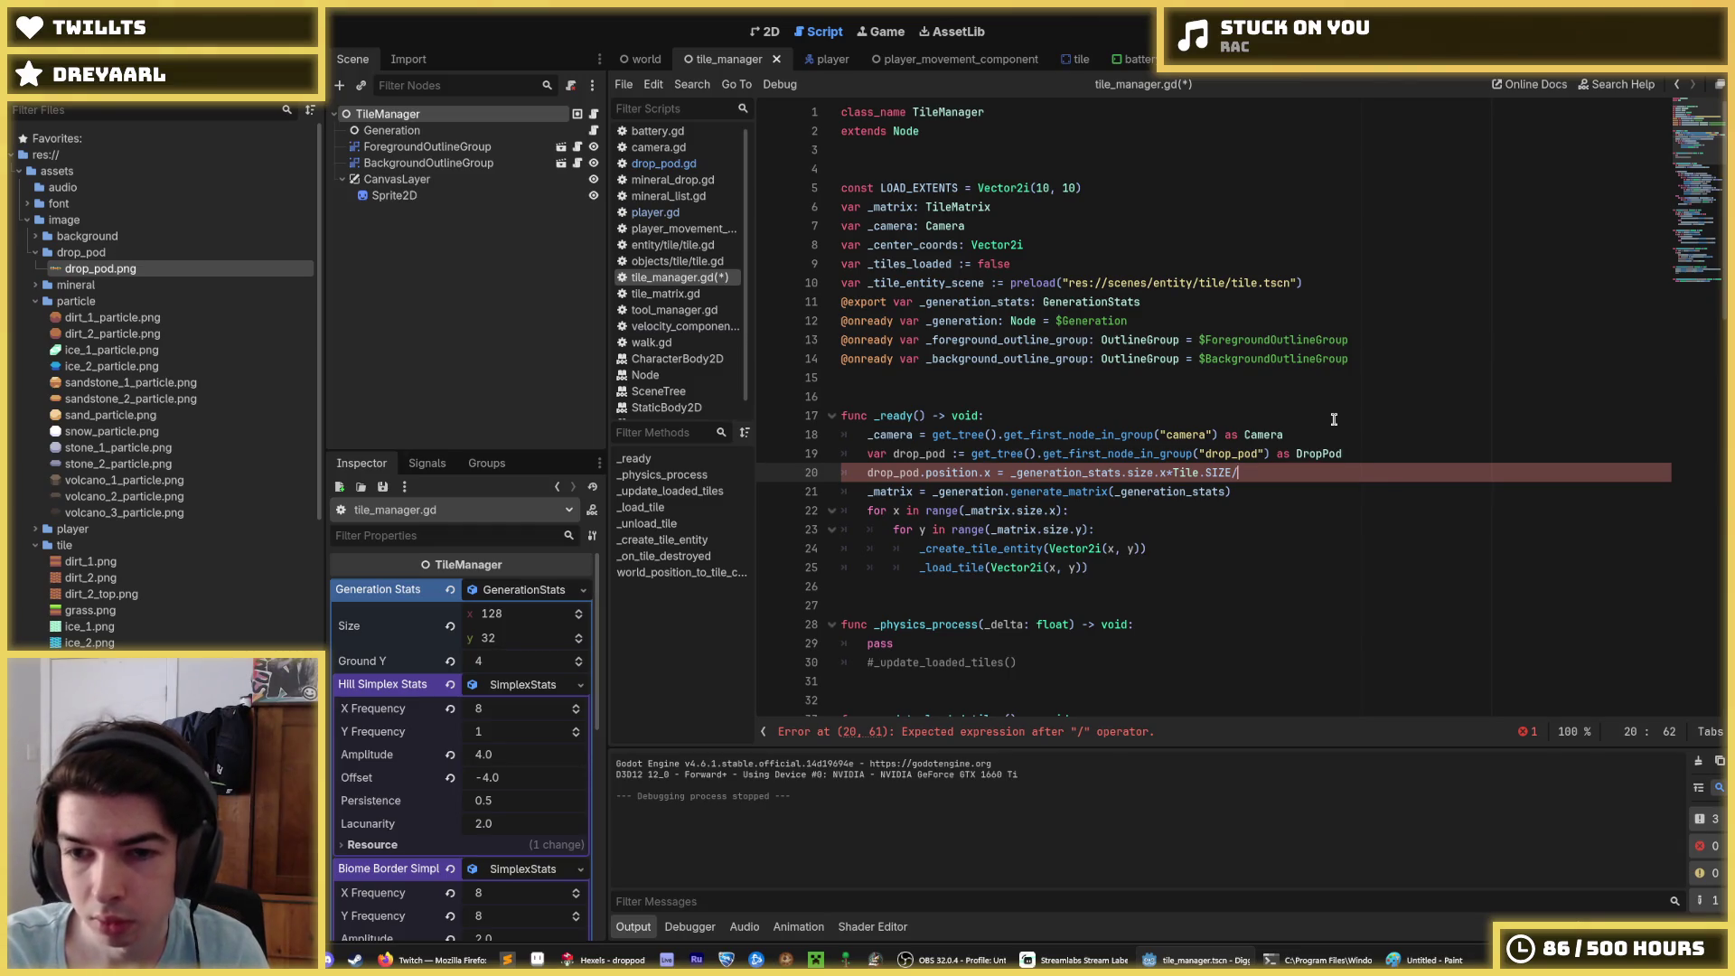
pyautogui.hotkey('ctrl', 's')
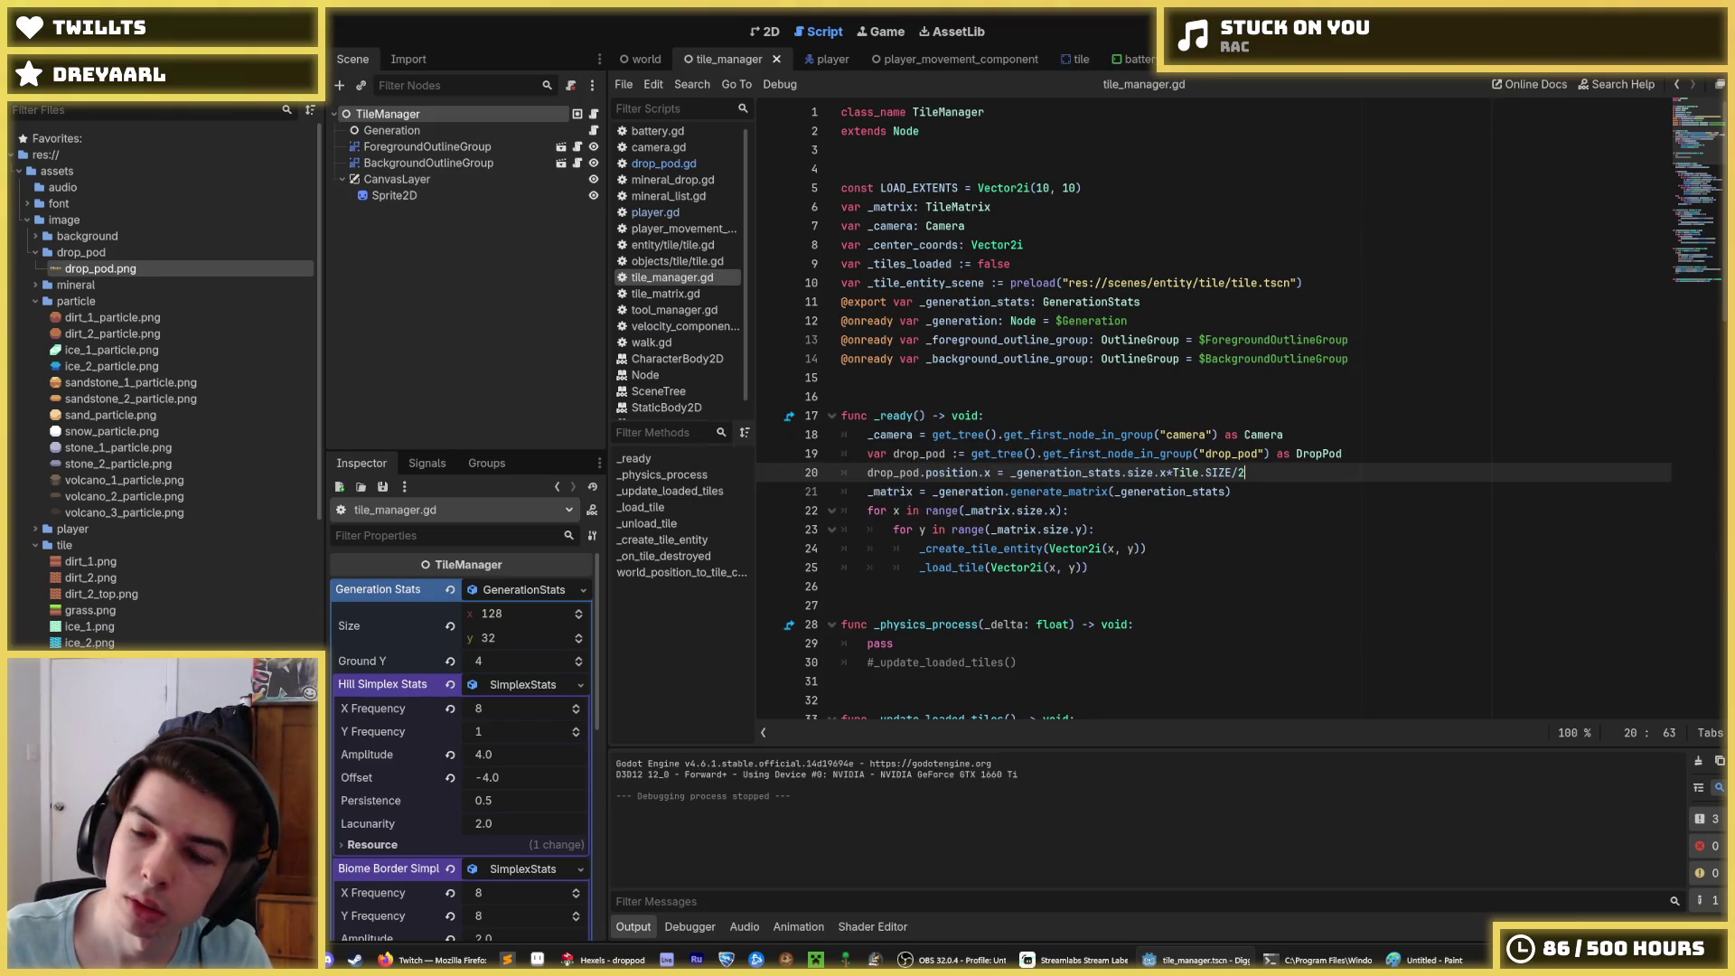
pyautogui.press('F5')
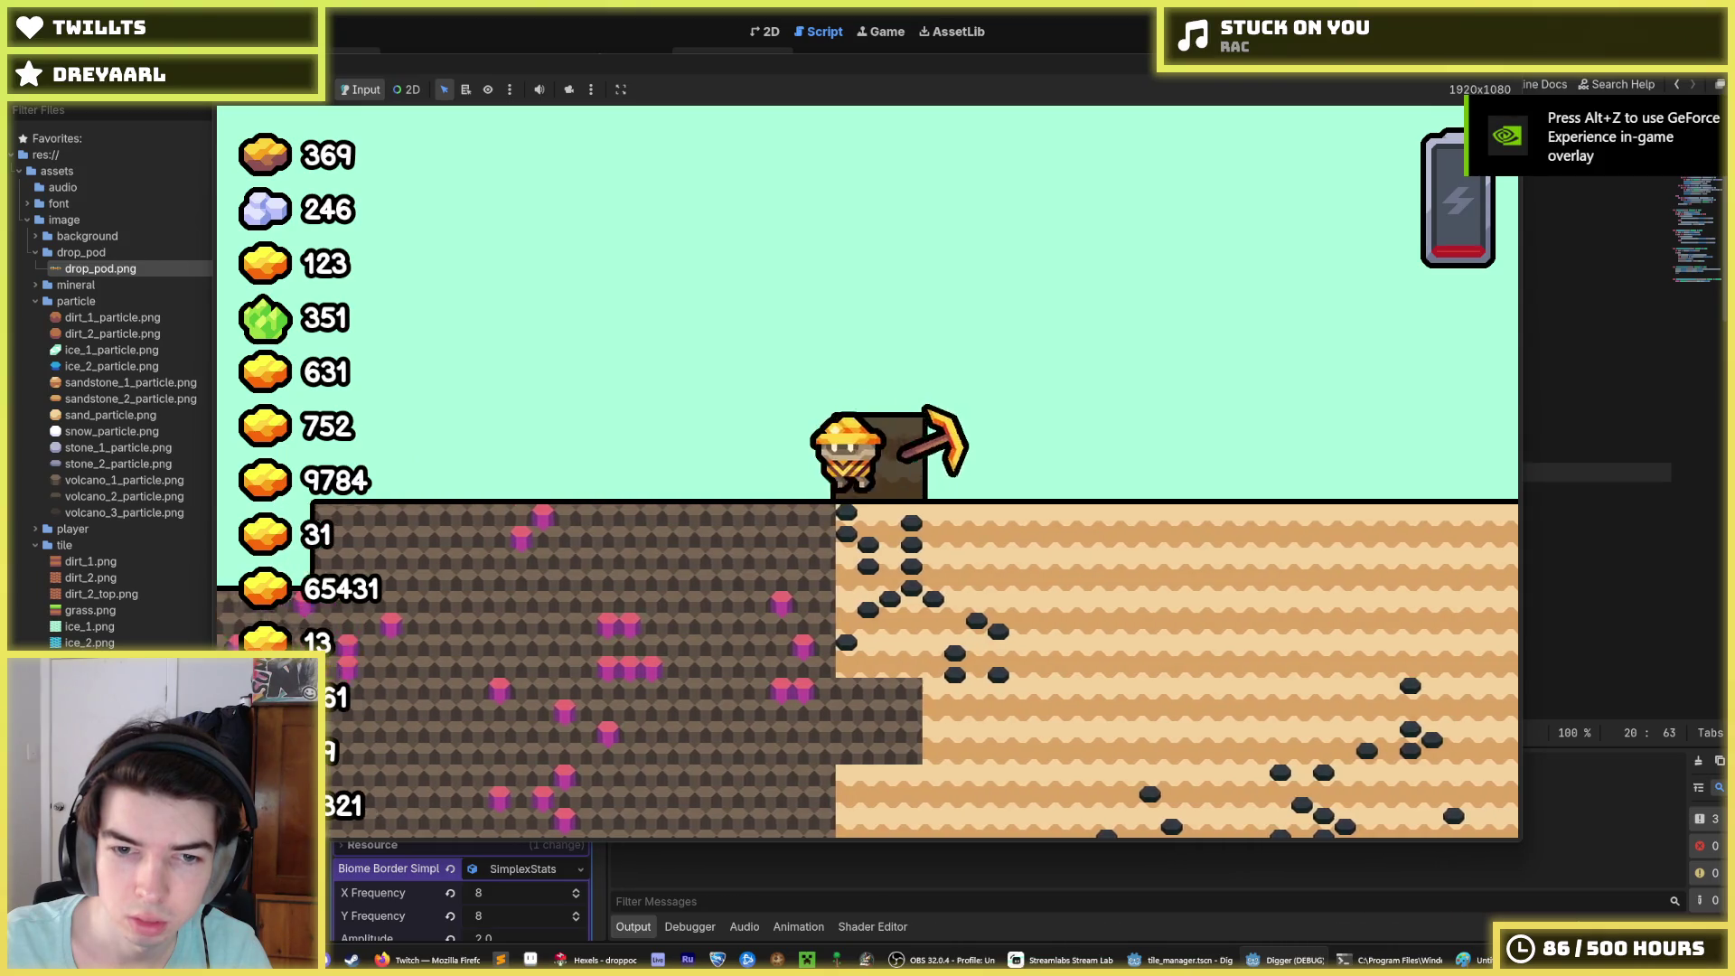
# Step: Fly the miner left and right over the hills, tunnel through dirt and ice, then stop with F8
pyautogui.press('Down')
pyautogui.press('Left')
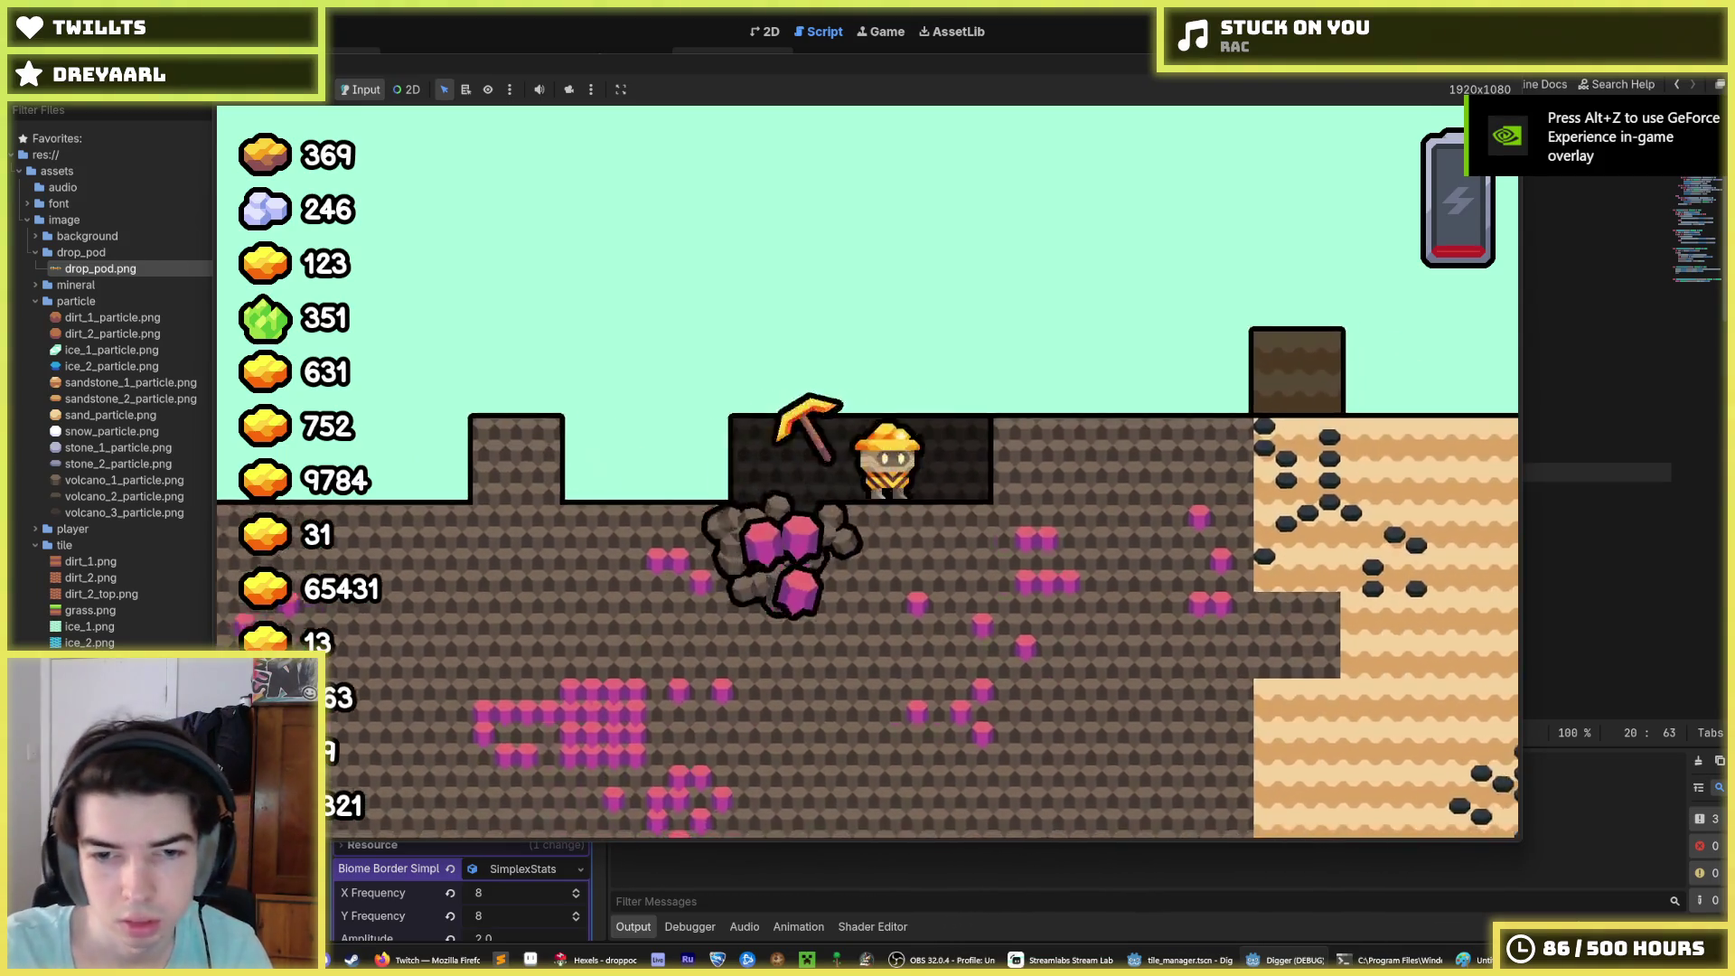
pyautogui.press('Left')
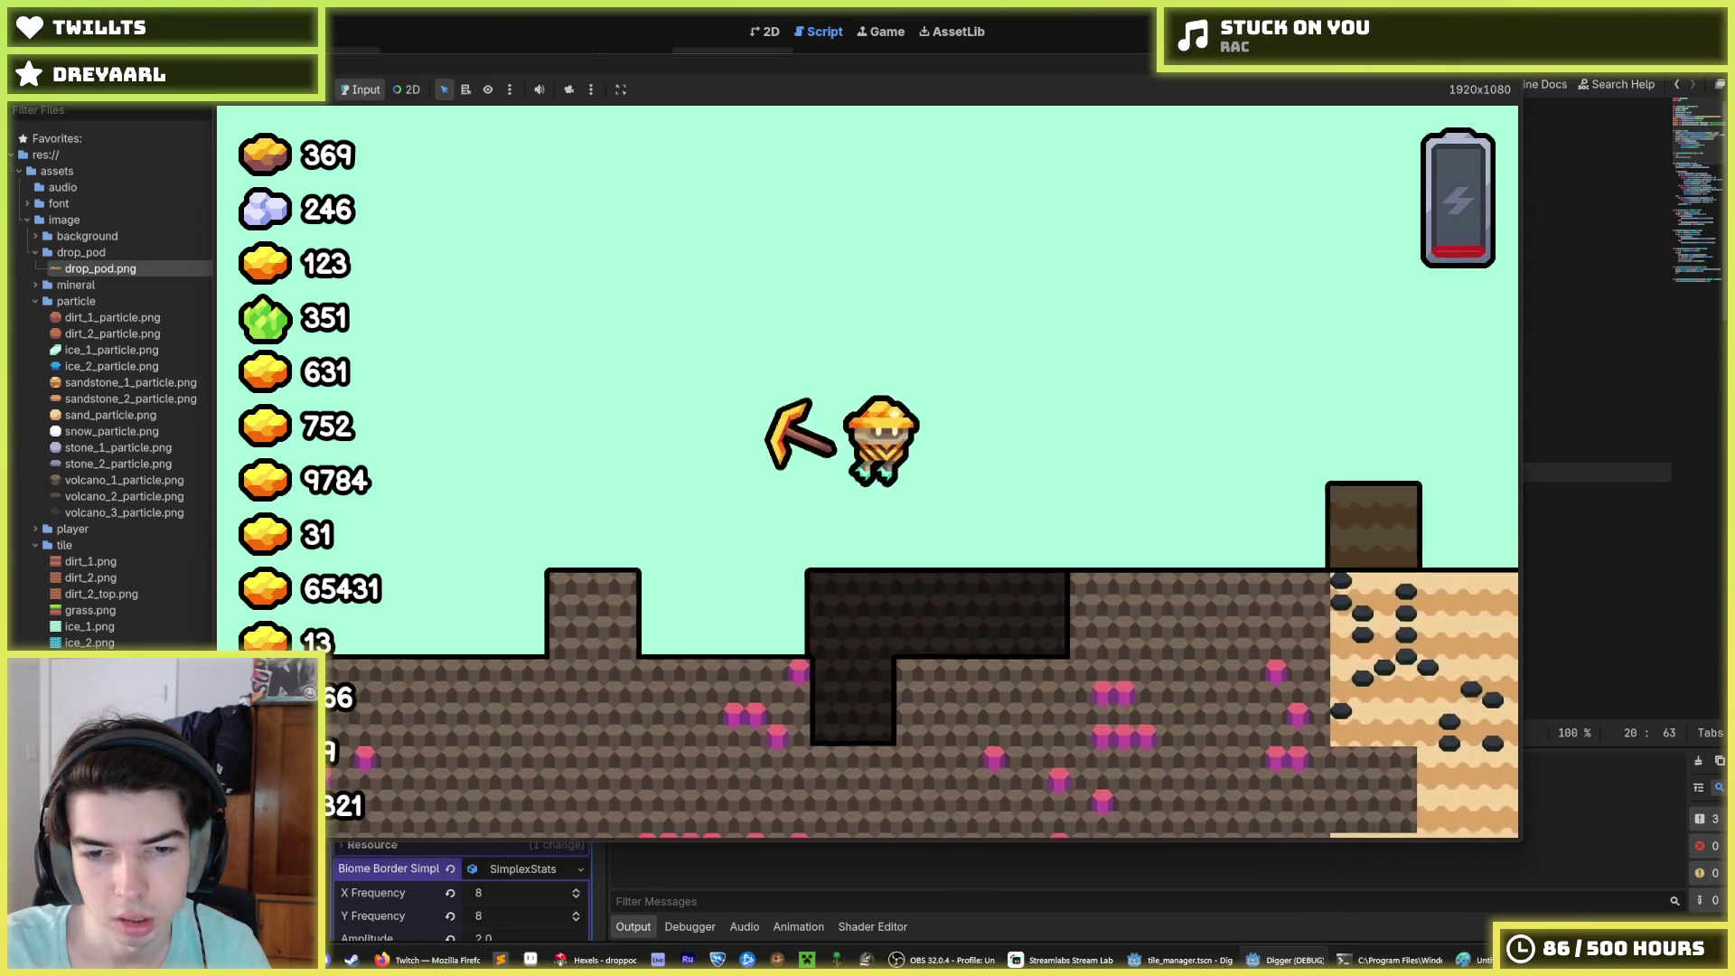
pyautogui.press('Left')
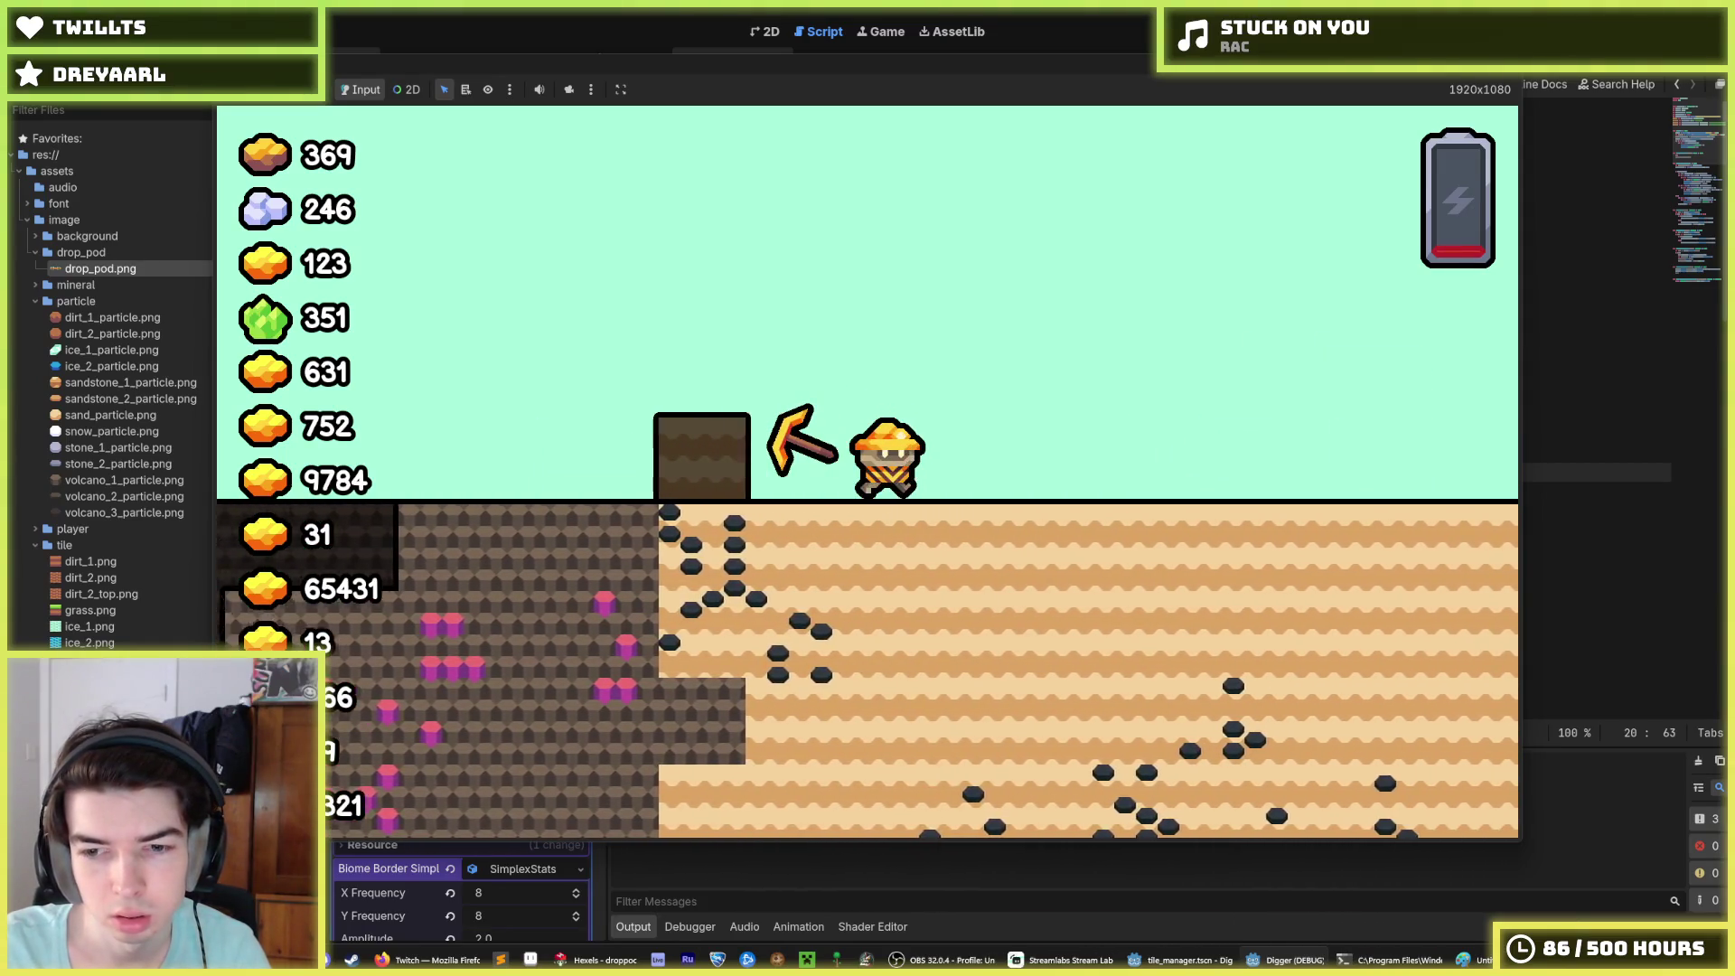
pyautogui.press('Left')
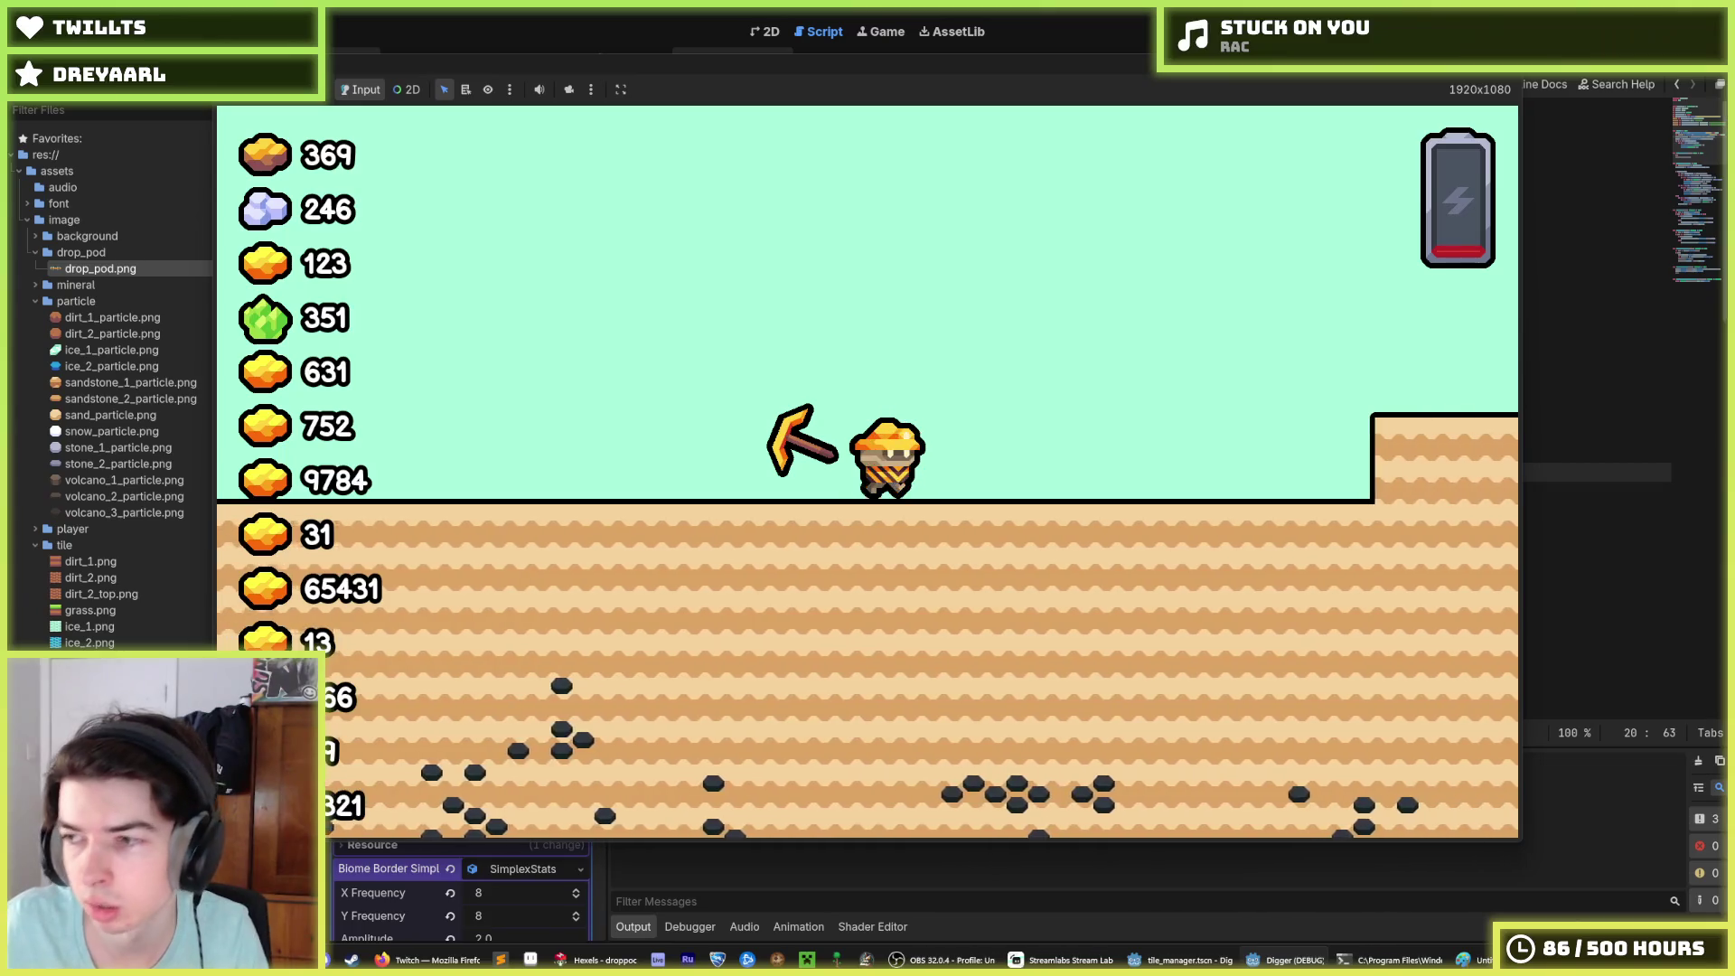
pyautogui.press('Left')
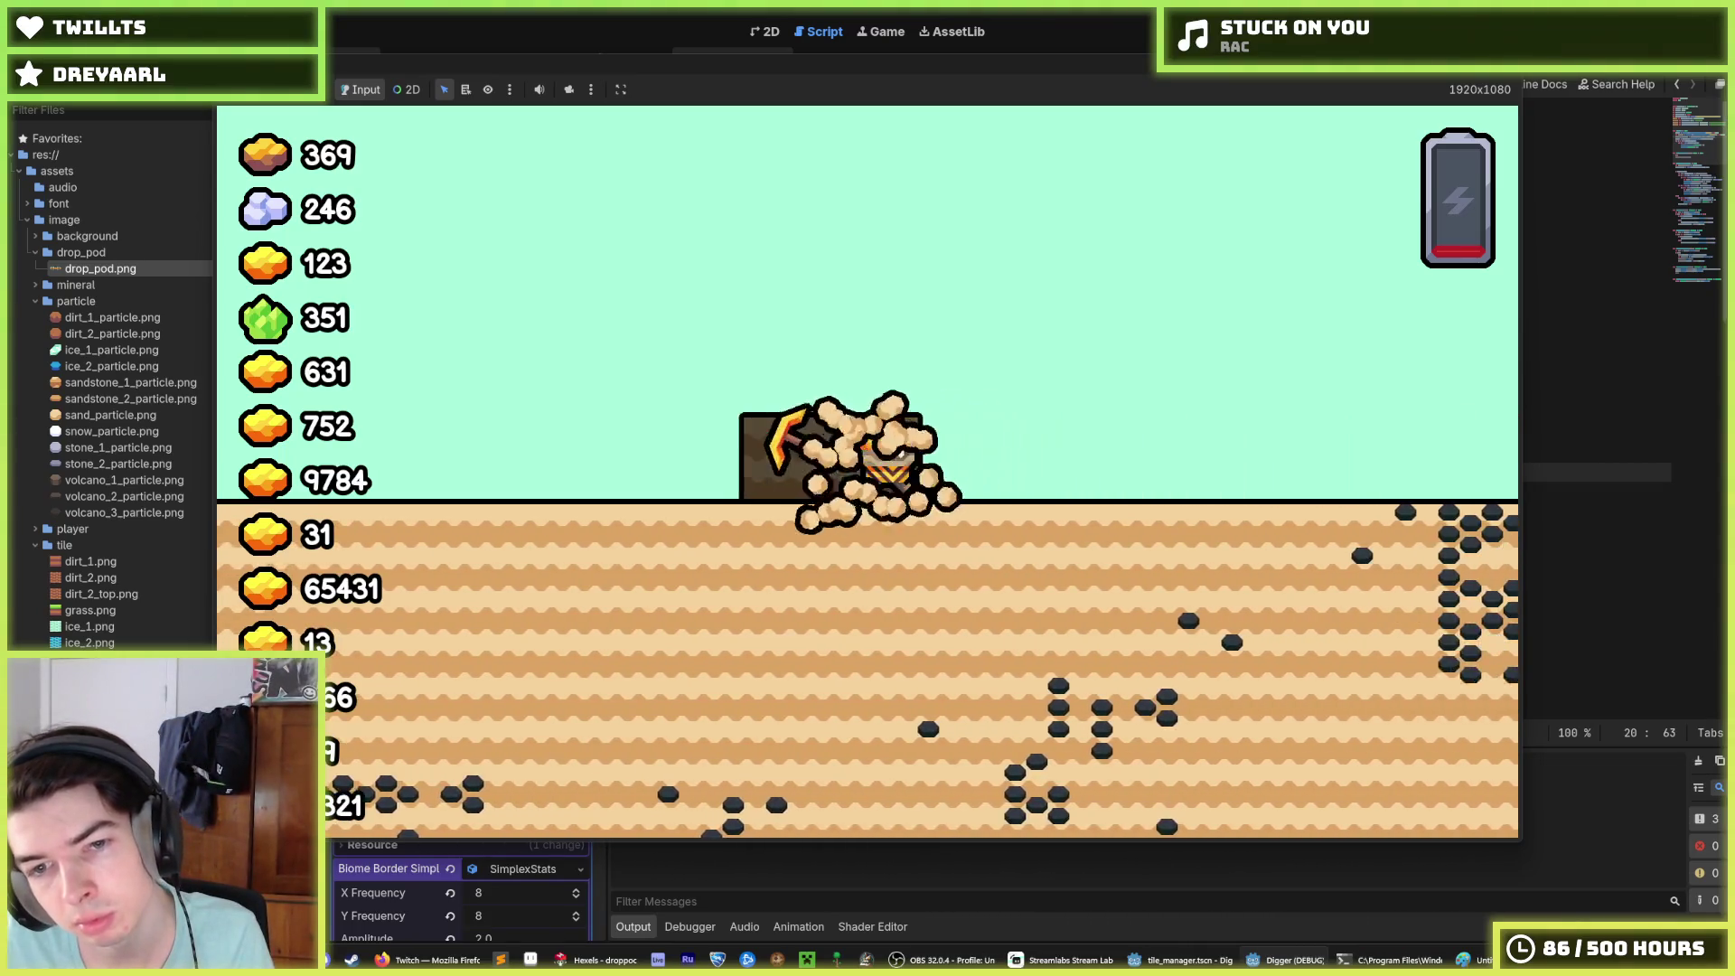
pyautogui.press('Up')
pyautogui.press('Right')
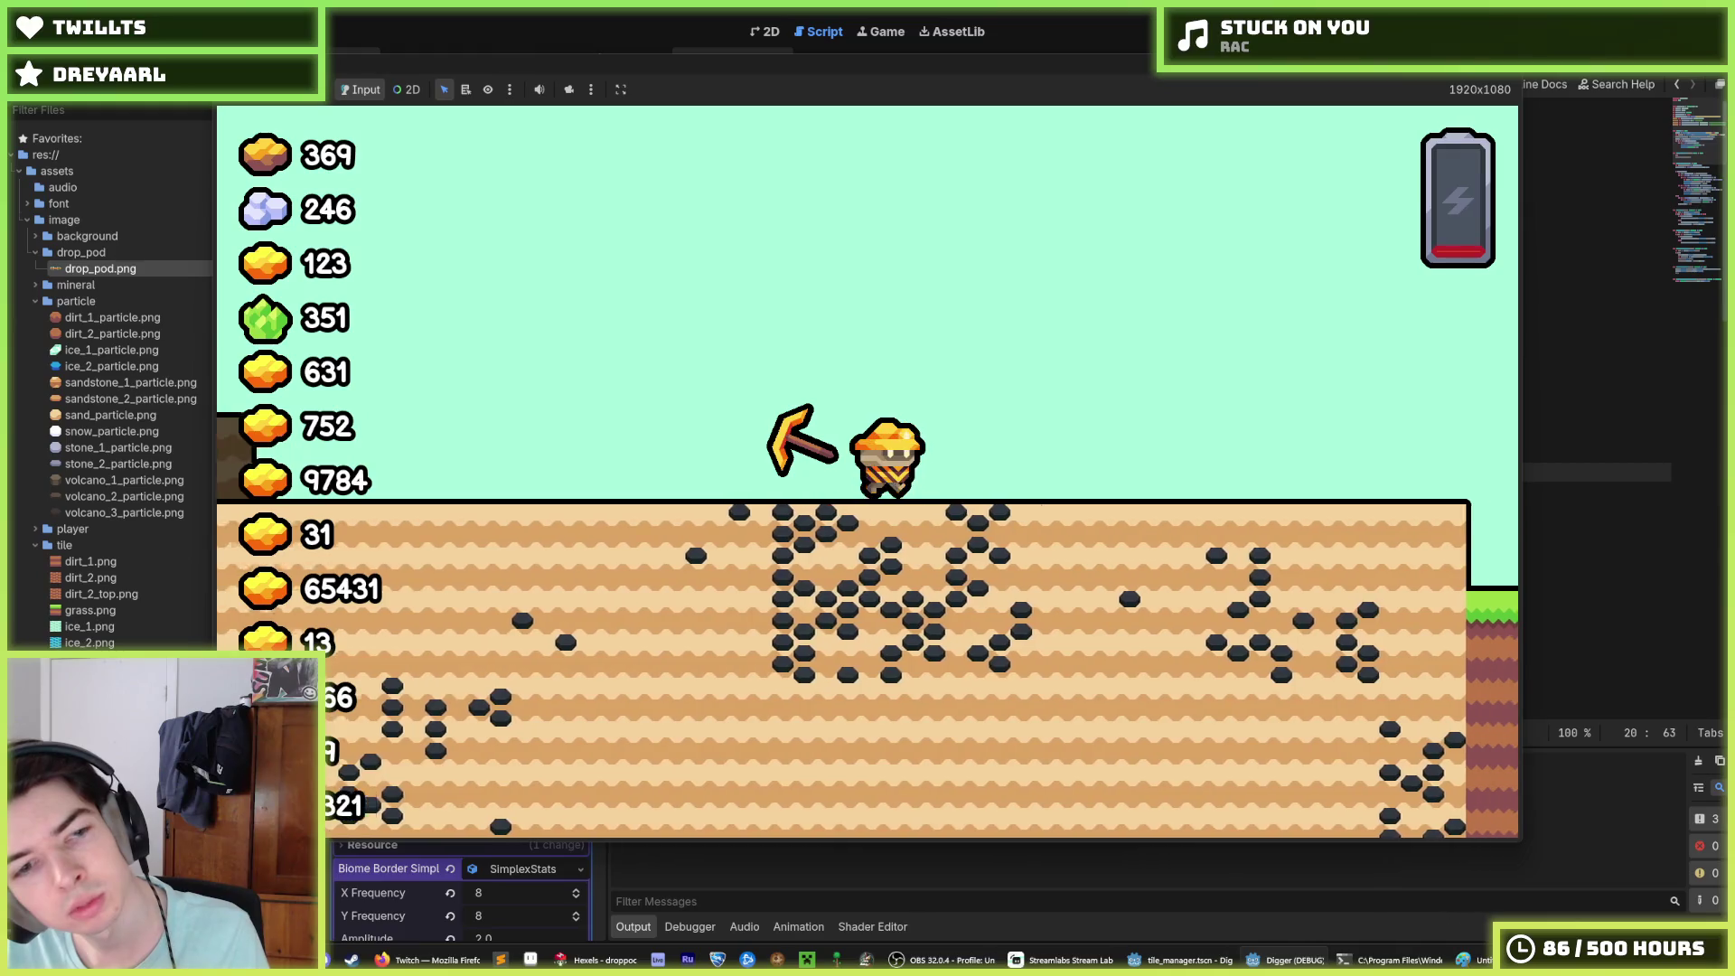
pyautogui.press('Right')
pyautogui.press('Up')
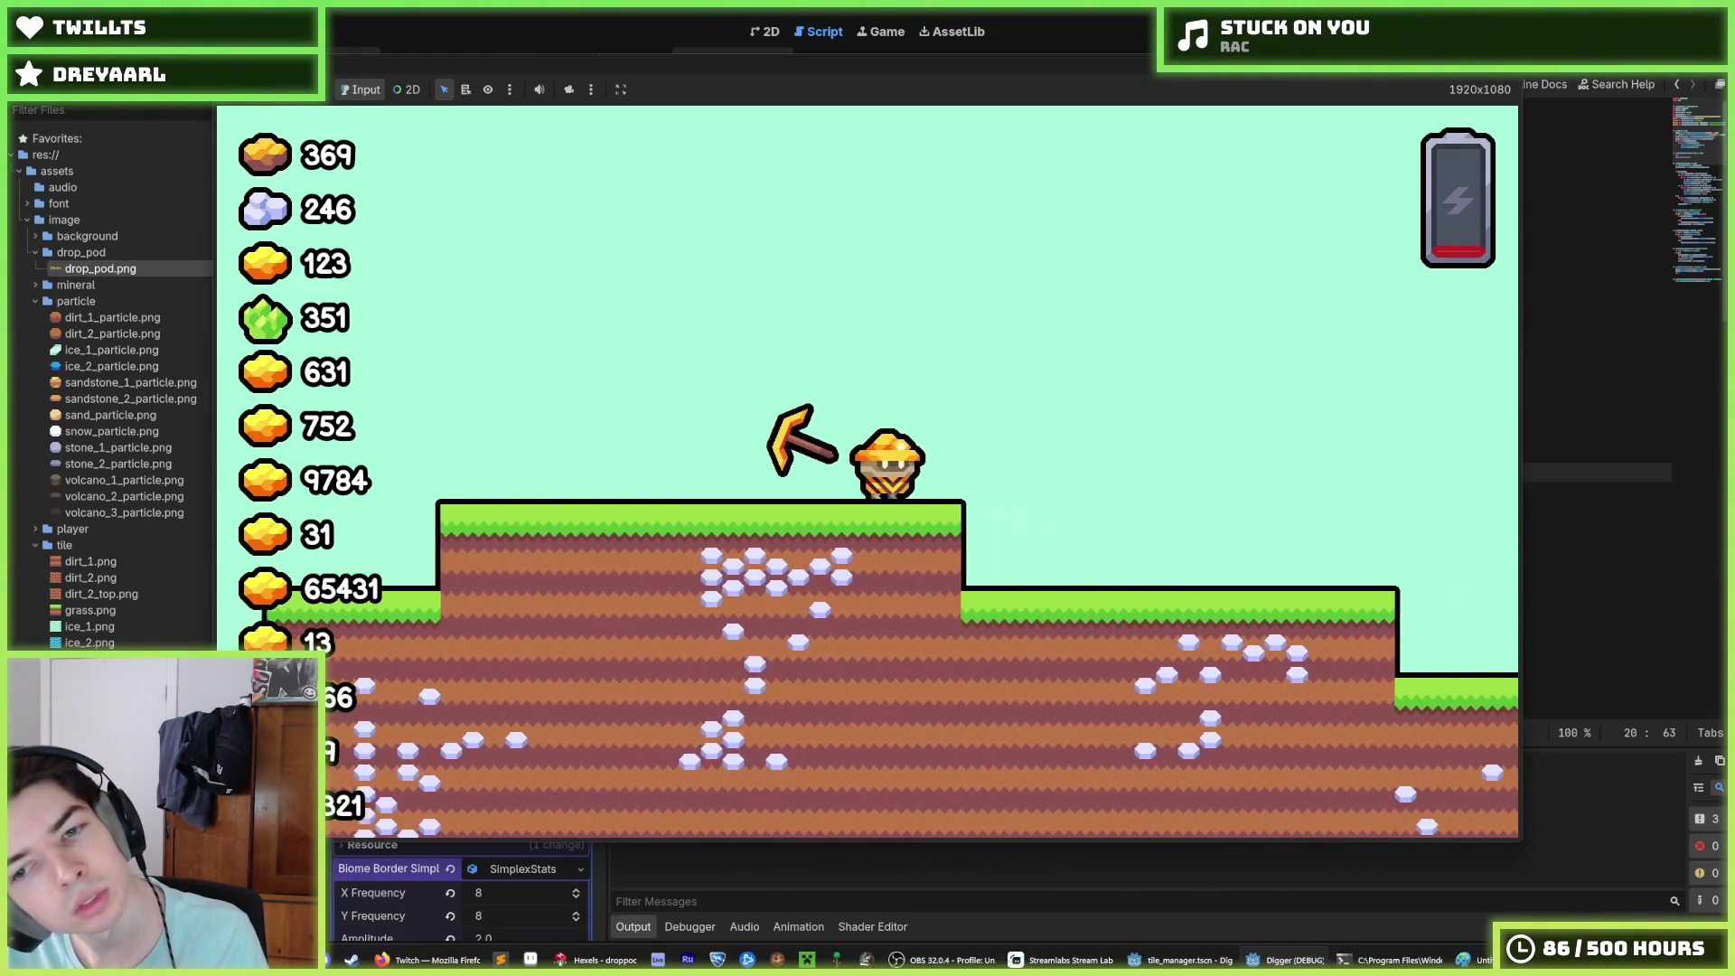
pyautogui.press('Down')
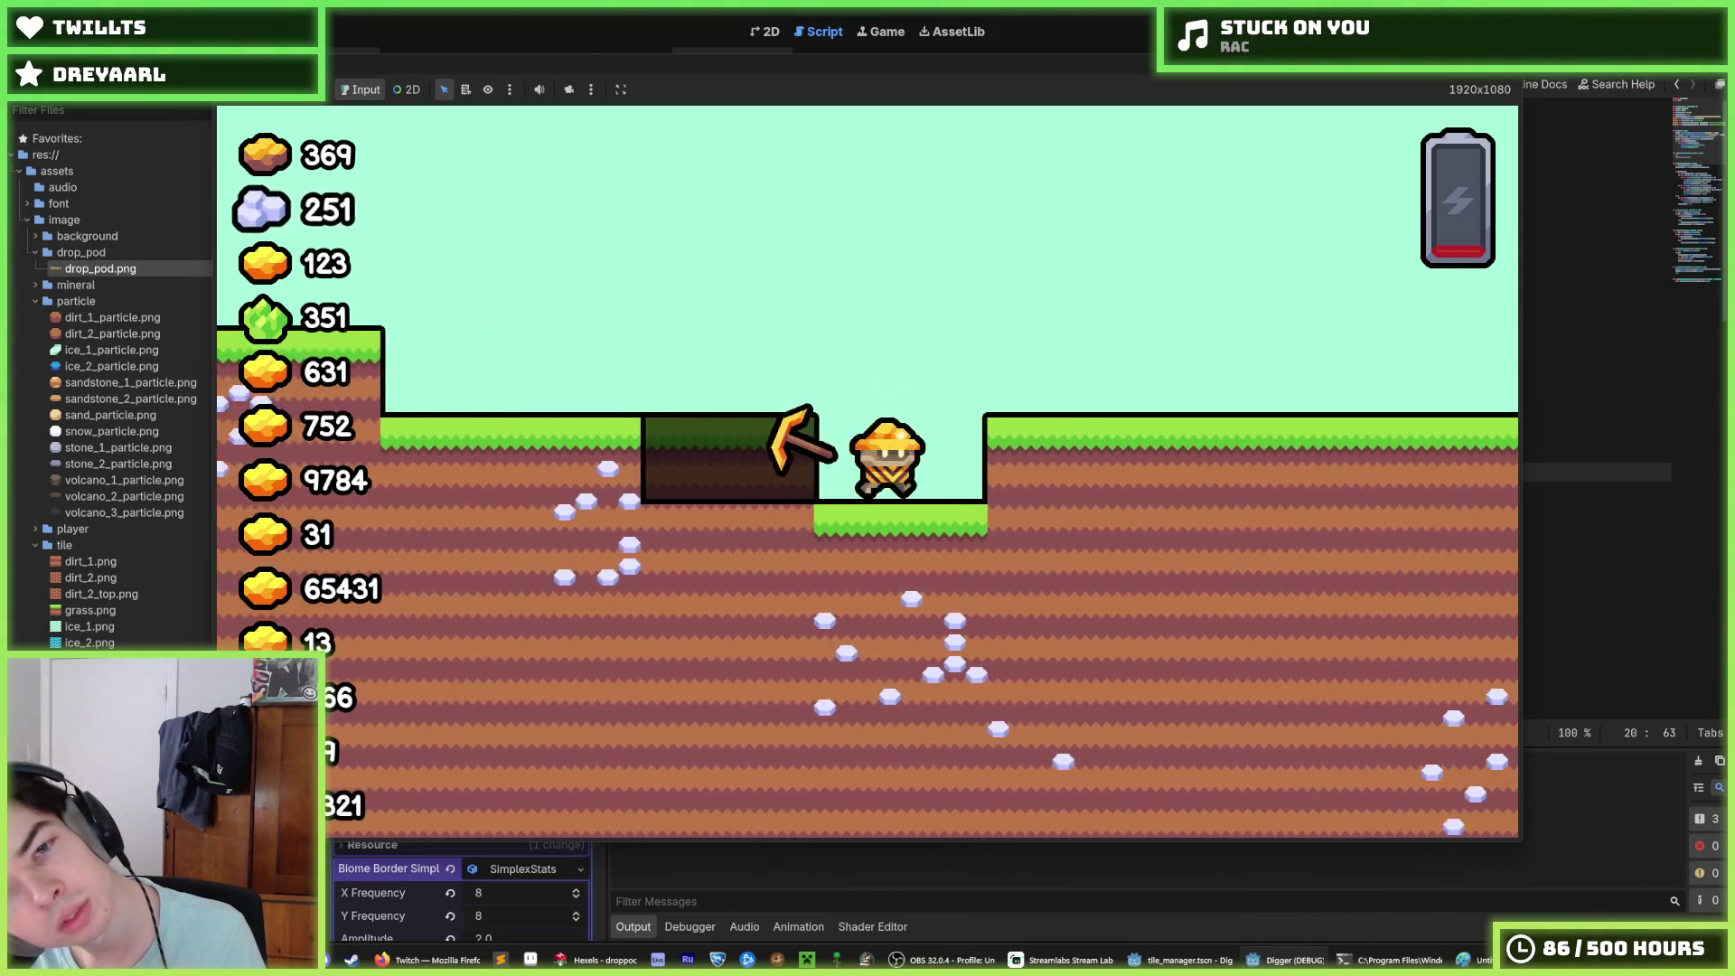
pyautogui.press('Up')
pyautogui.press('Right')
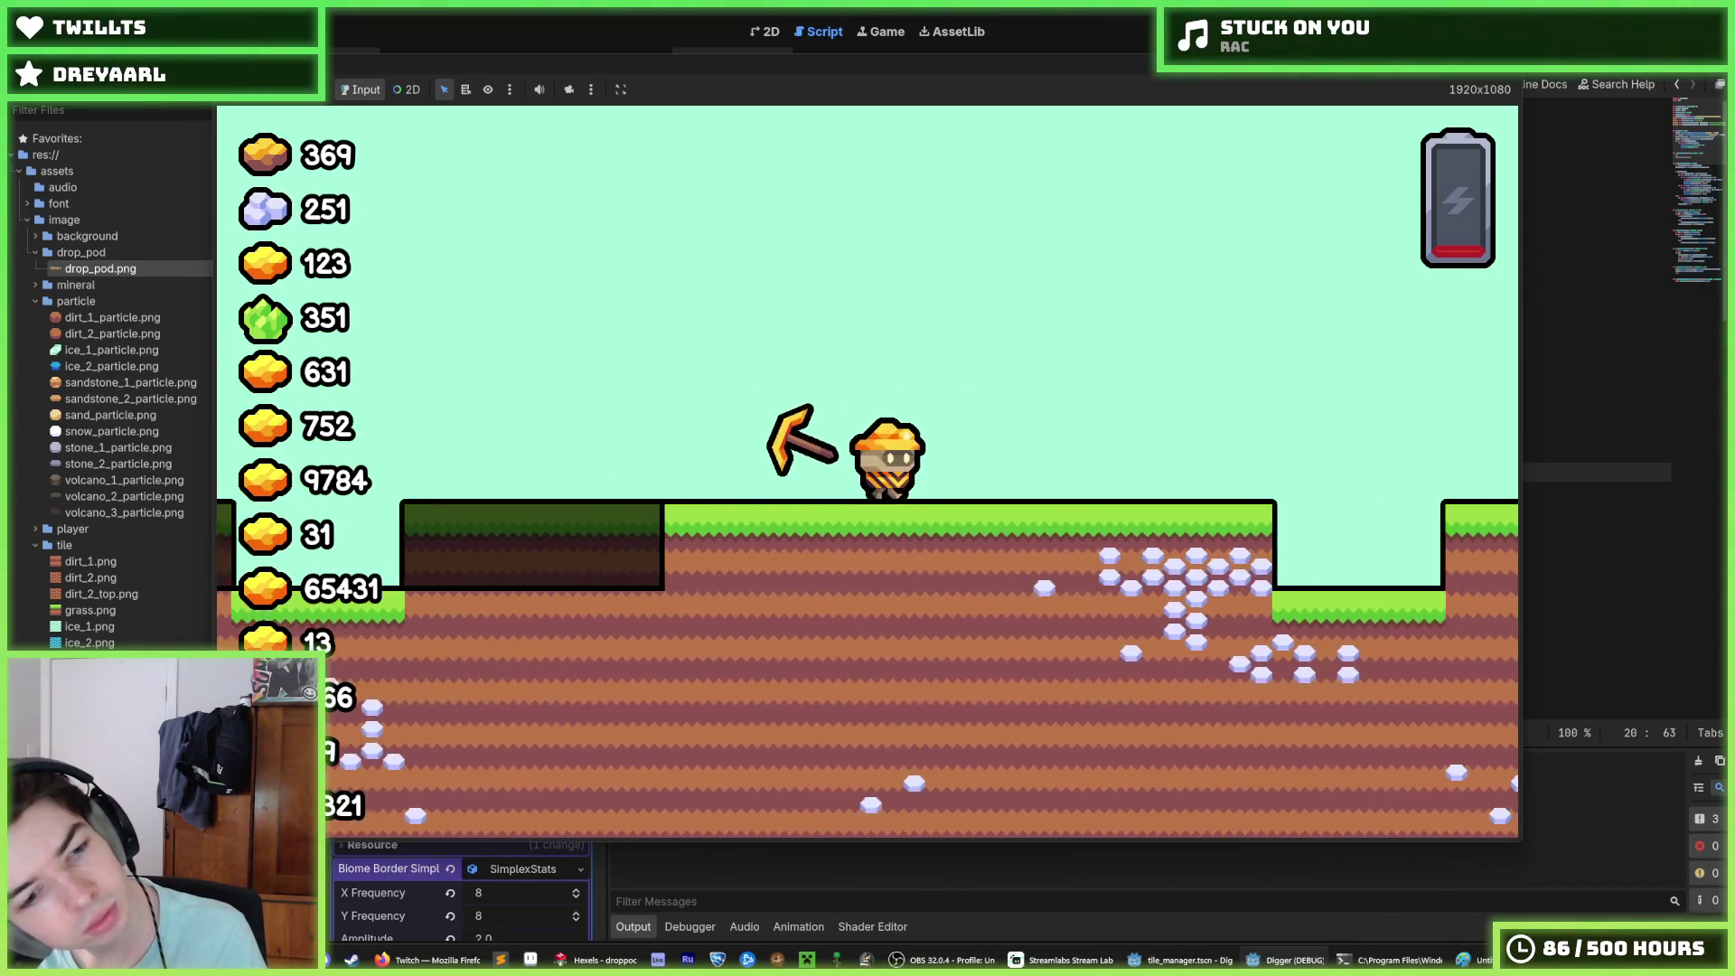
pyautogui.press('Down')
pyautogui.press('Right')
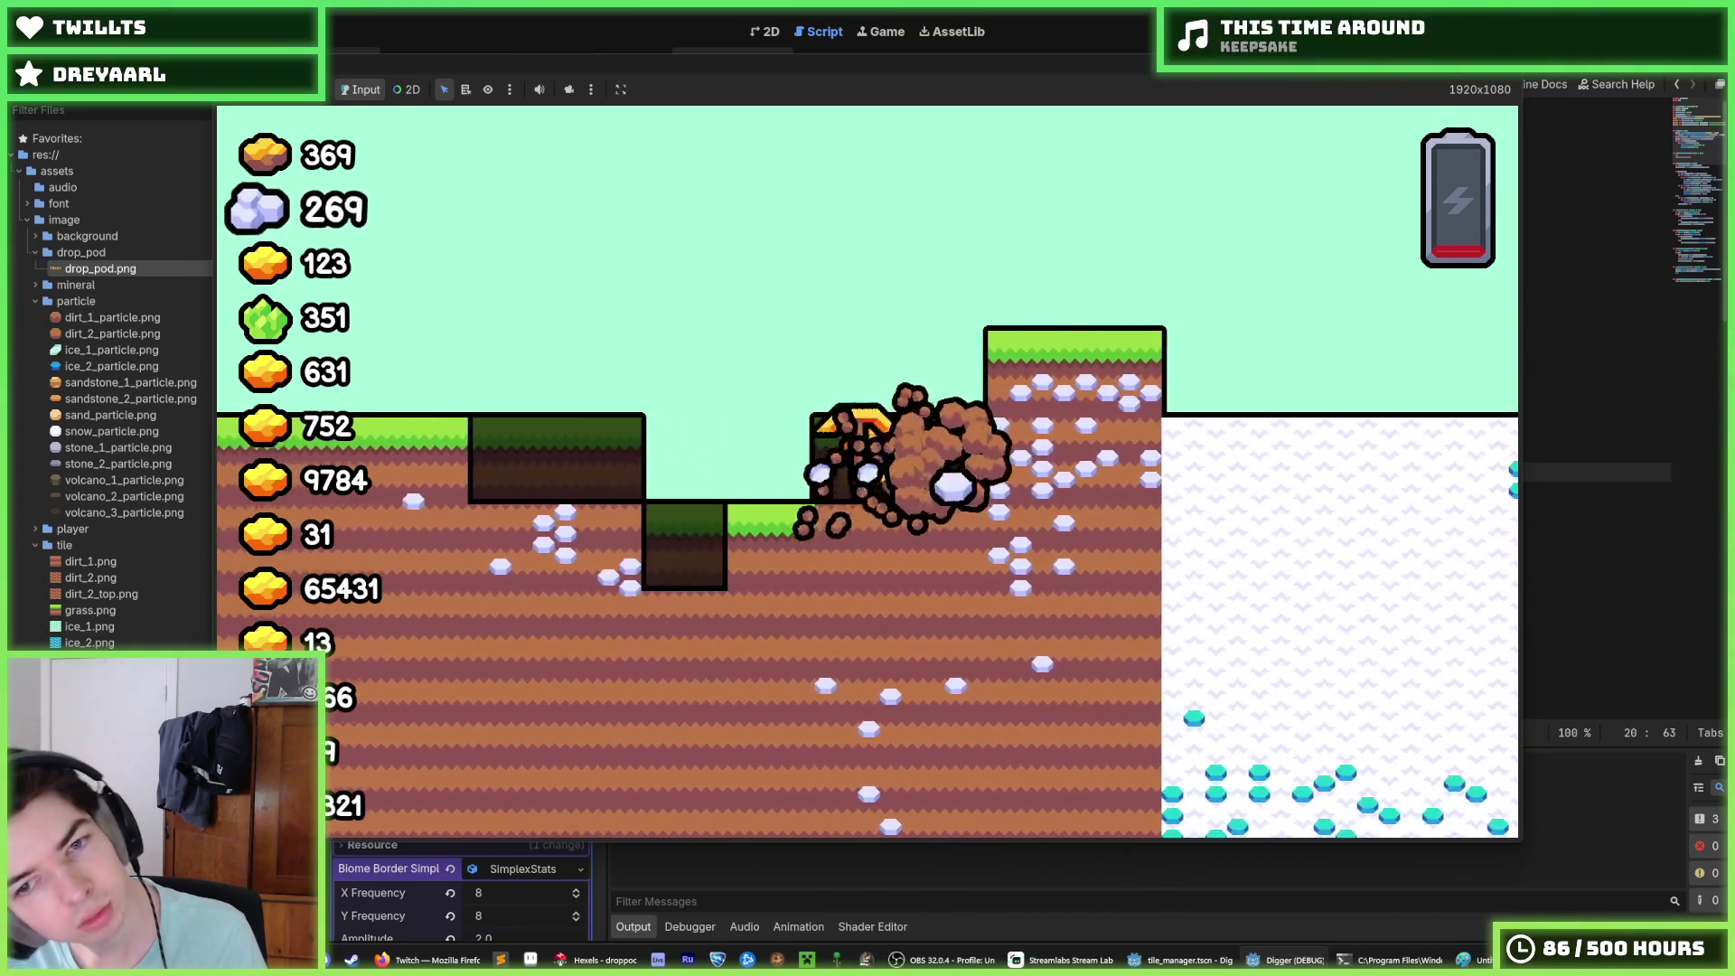
pyautogui.press('Up')
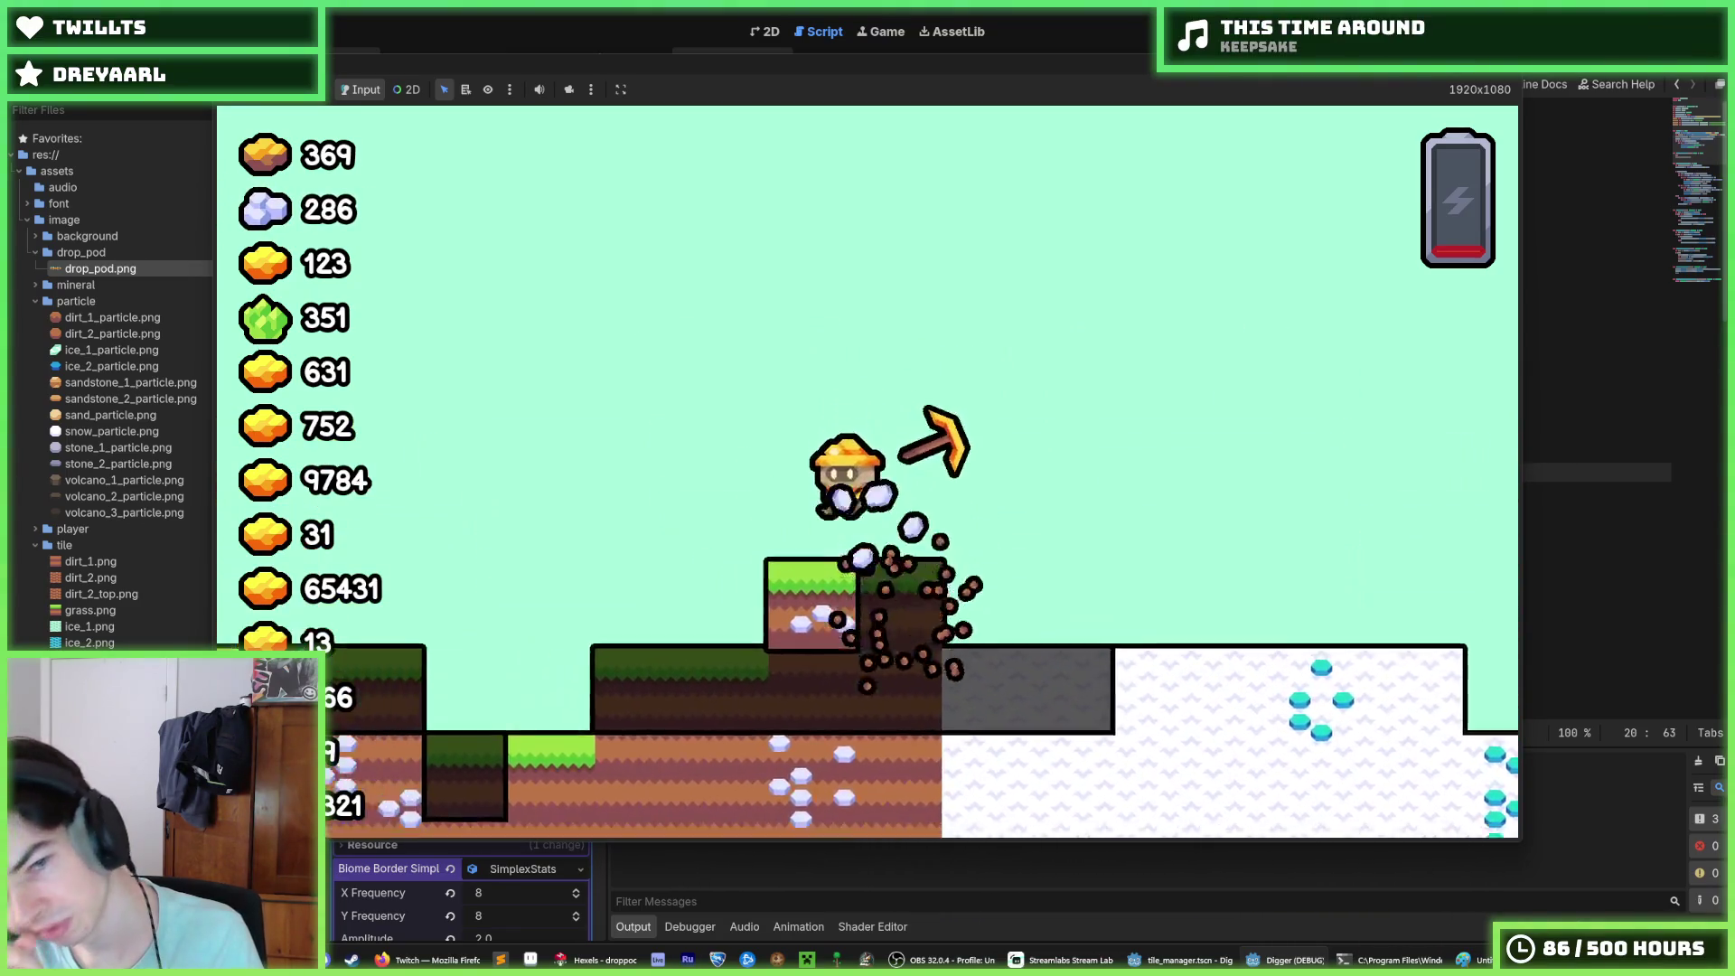
pyautogui.press('Right')
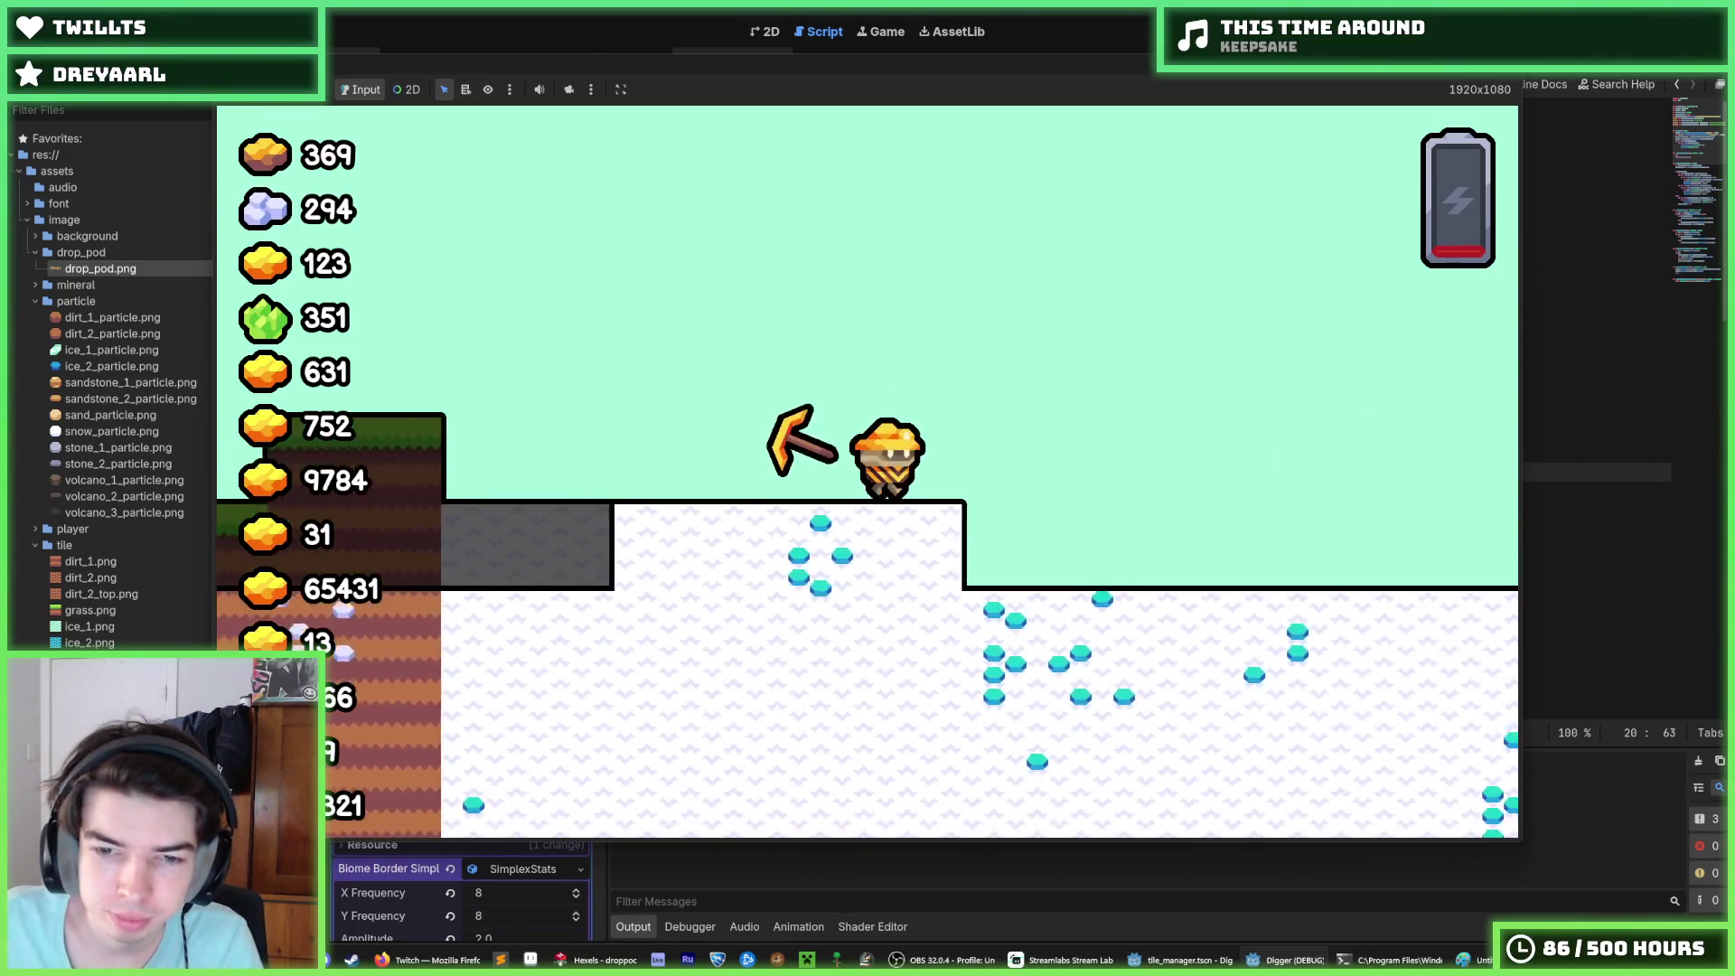
pyautogui.press('Right')
pyautogui.press('Up')
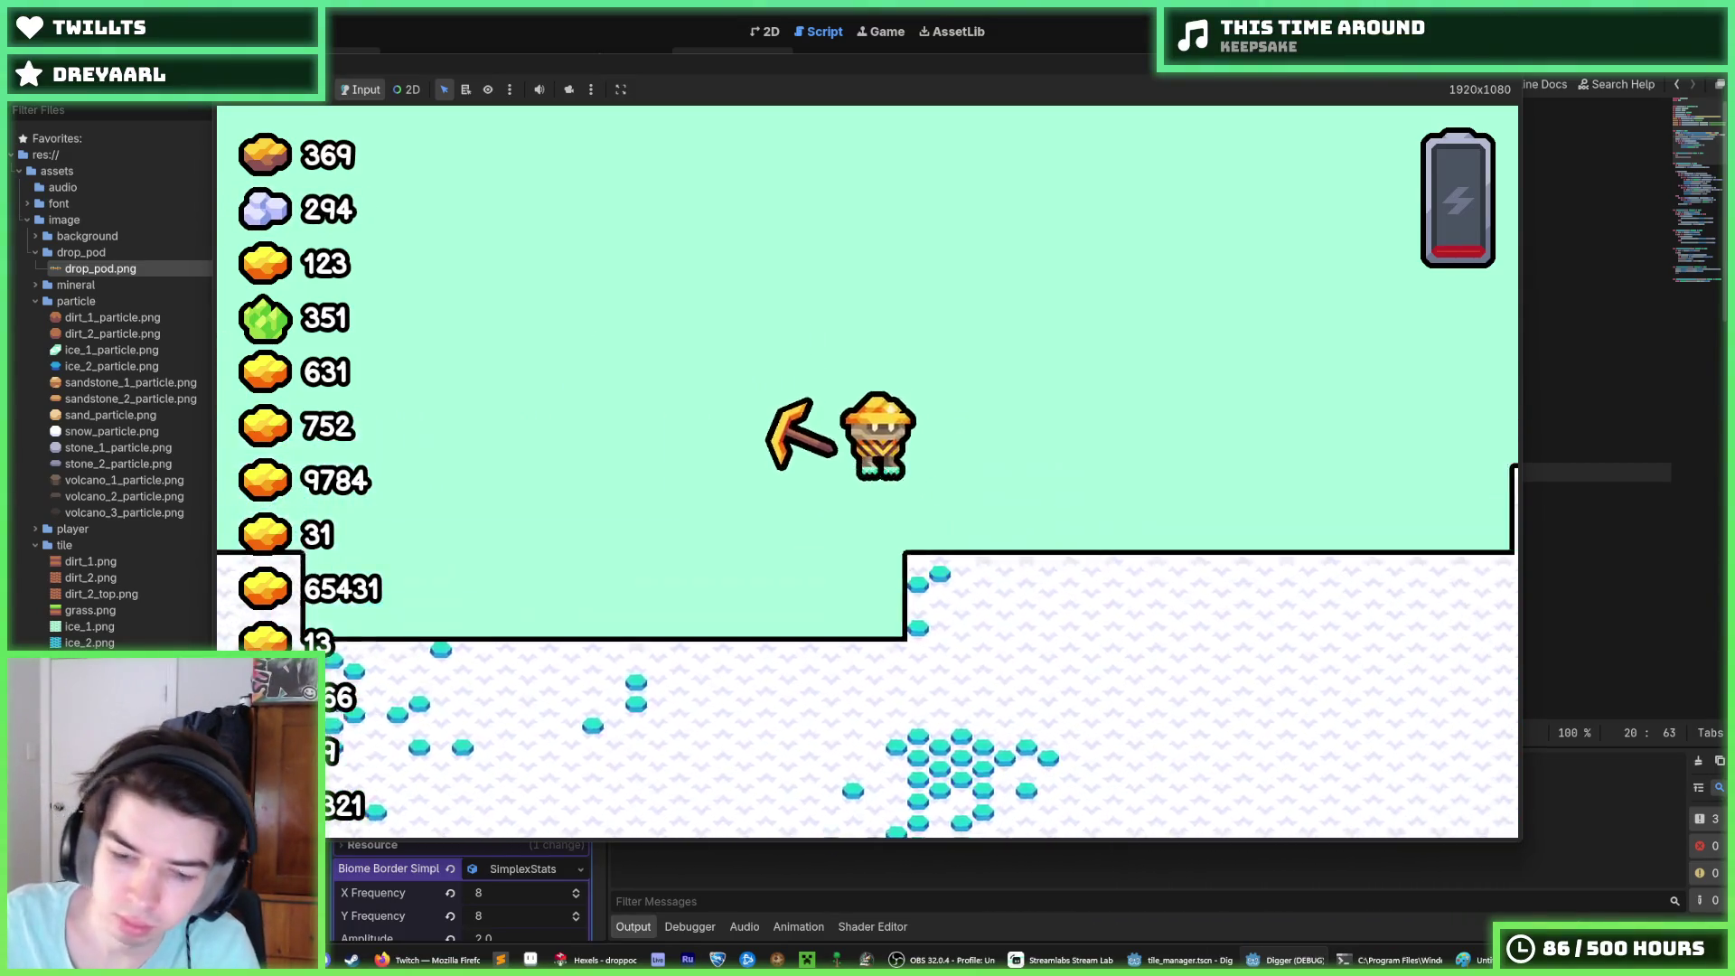
pyautogui.press('Left')
pyautogui.press('F8')
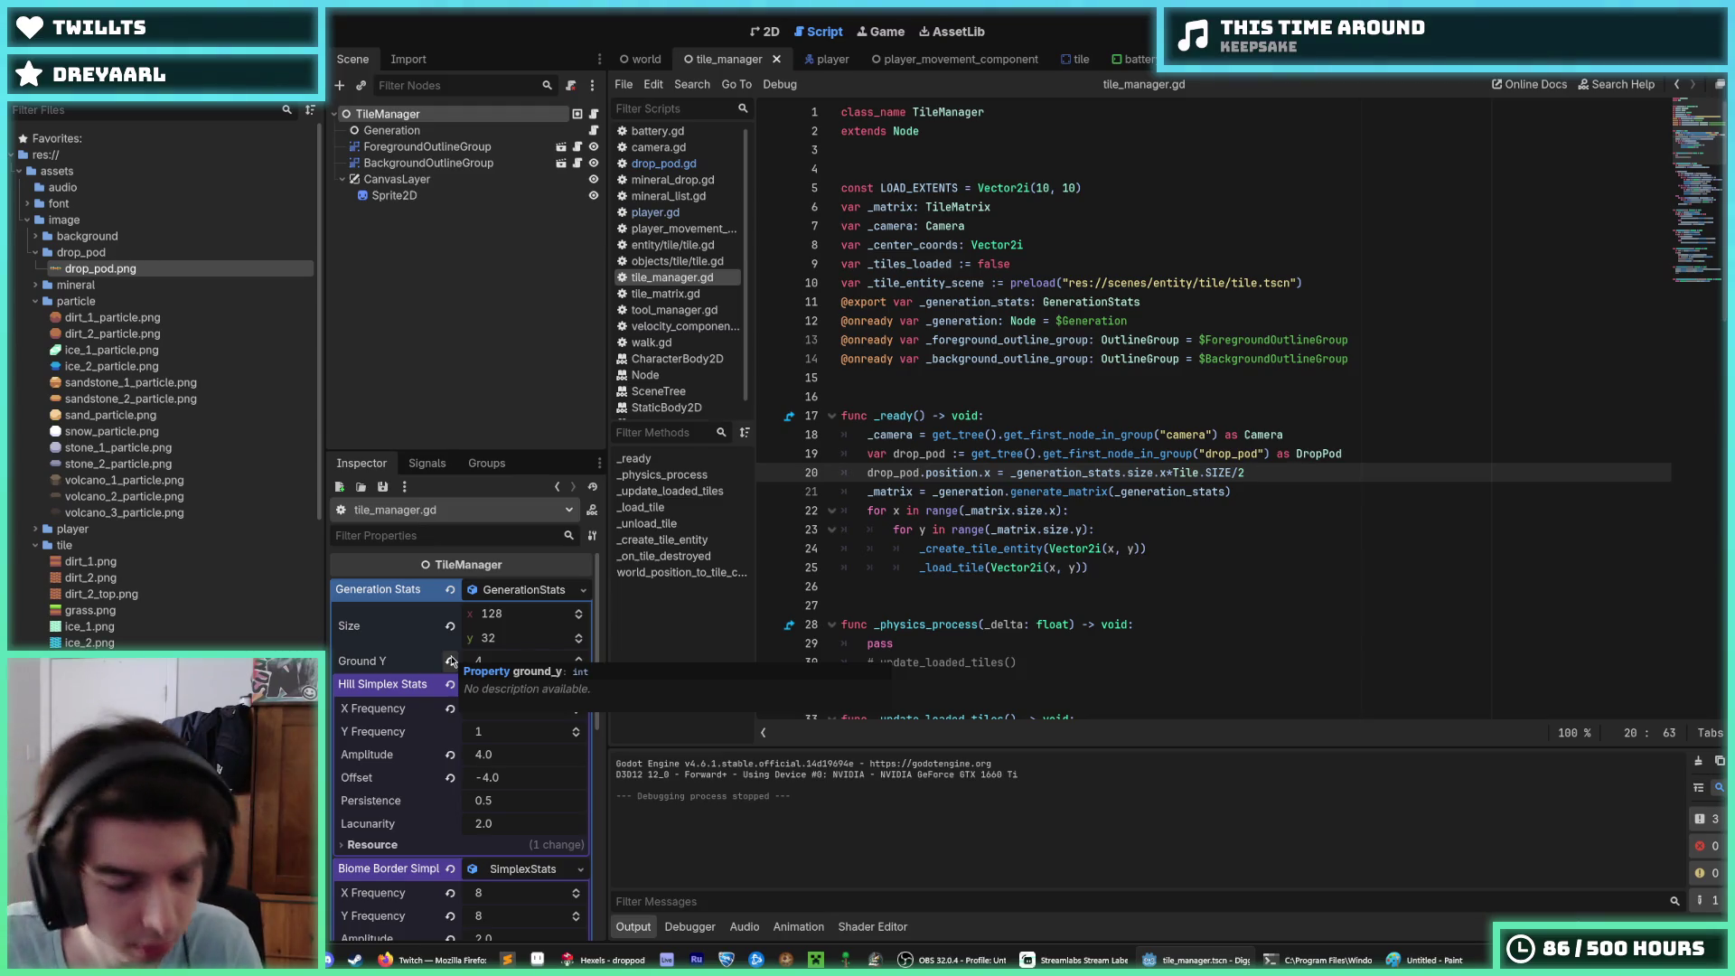
# Step: Save the scene, revert TileManager's Ground Y from 4 to 0, and open generation.gd
pyautogui.hotkey('ctrl', 's')
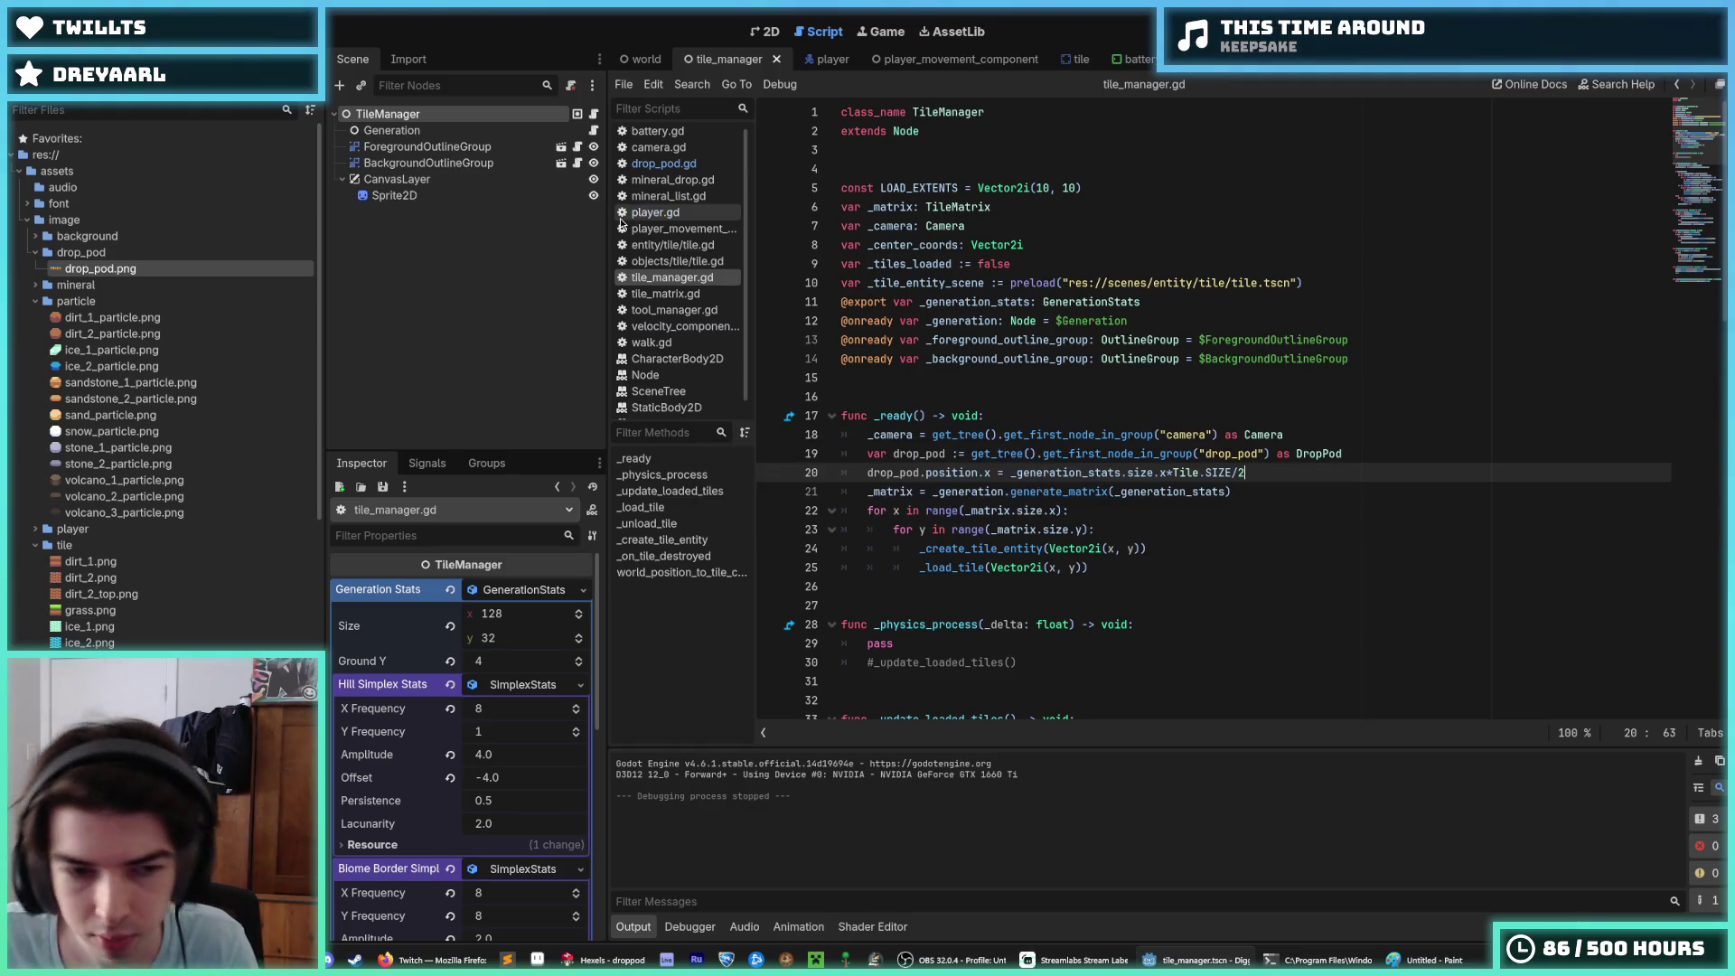
pyautogui.hotkey('ctrl', 's')
pyautogui.click(451, 665)
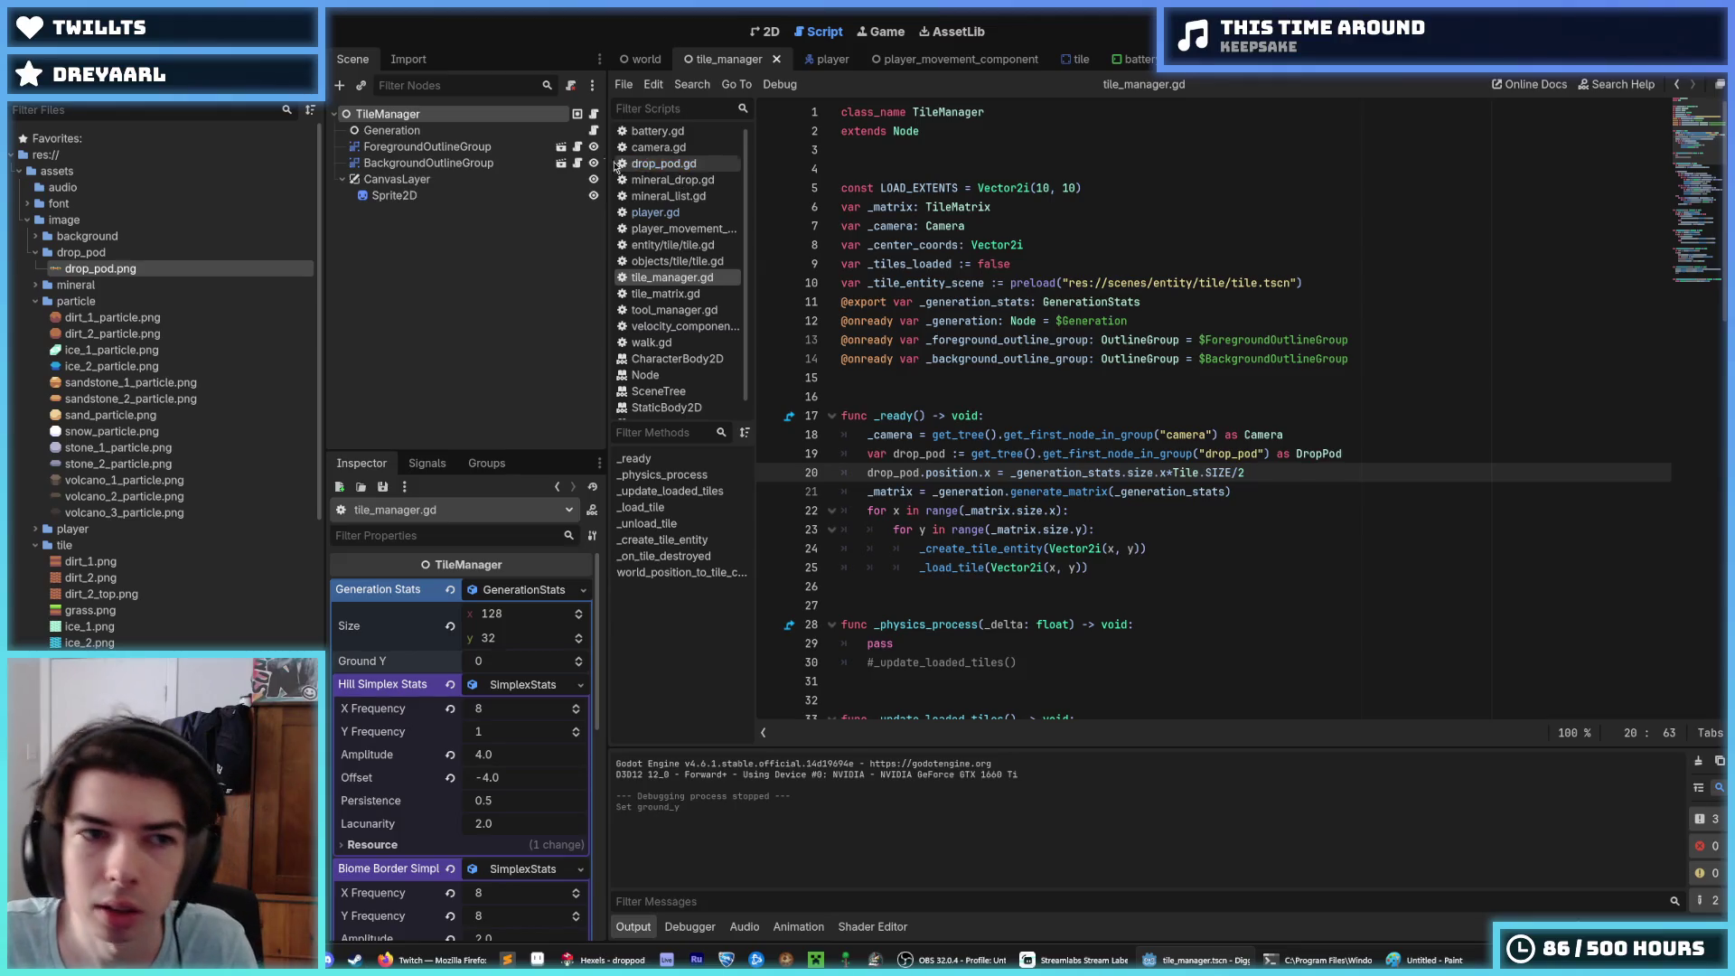
pyautogui.click(592, 131)
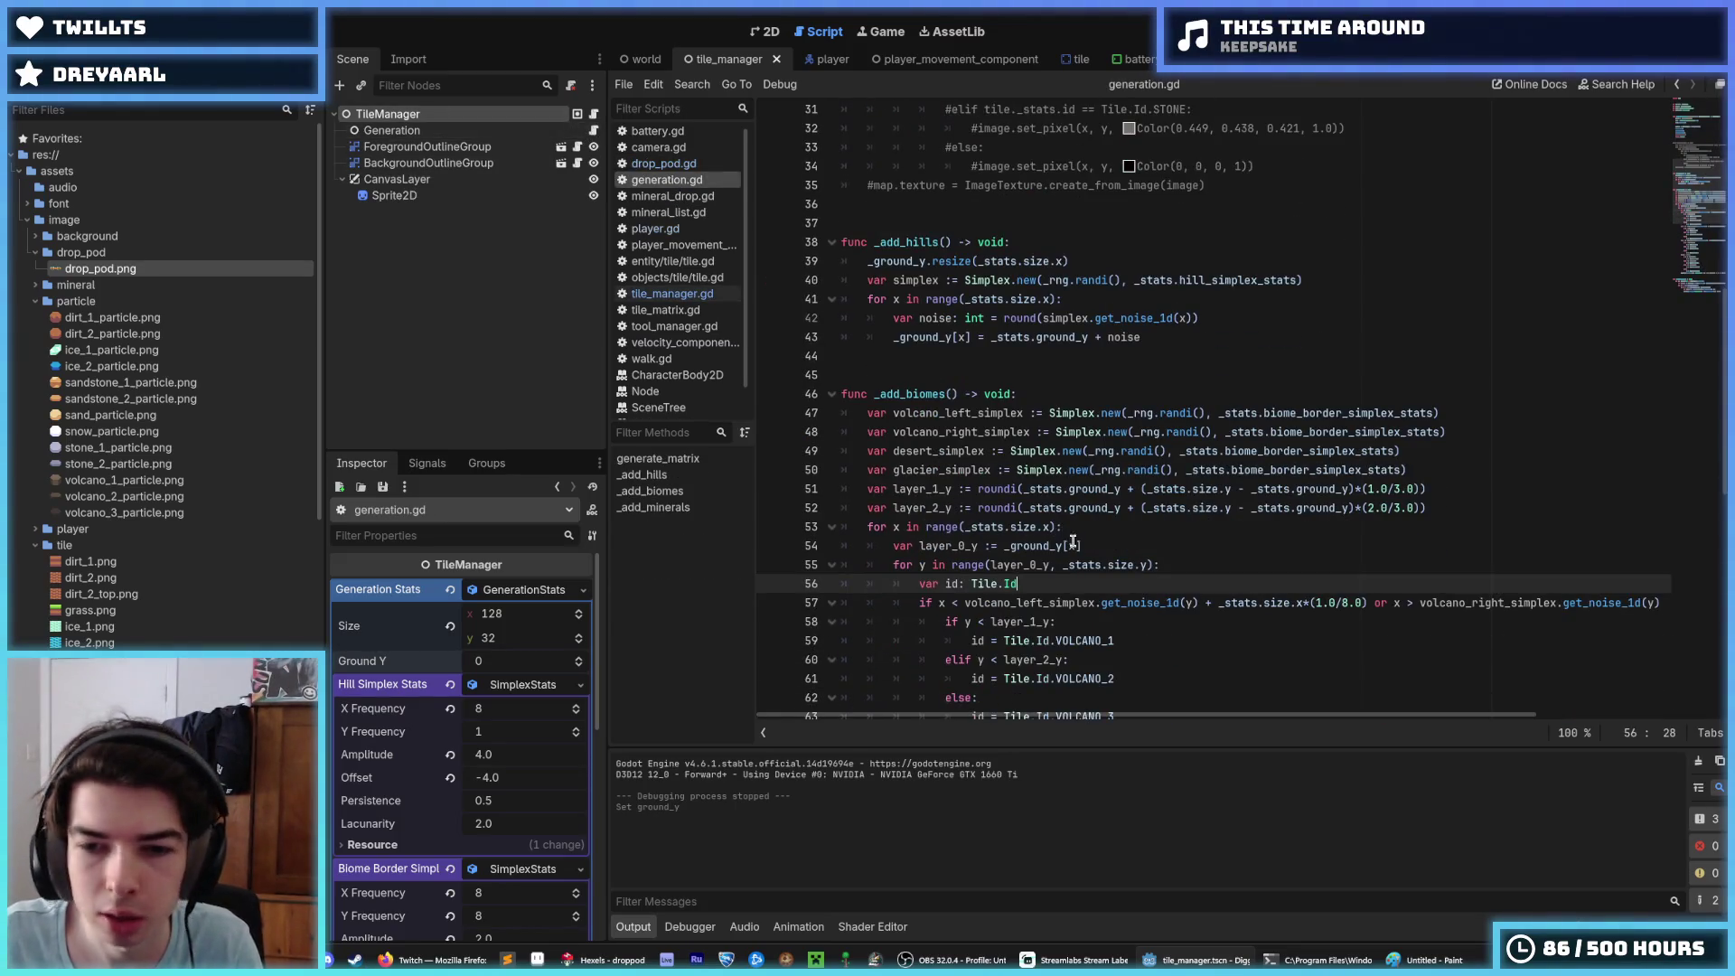
pyautogui.scroll(-2, 1072, 540)
pyautogui.scroll(-10, 1072, 522)
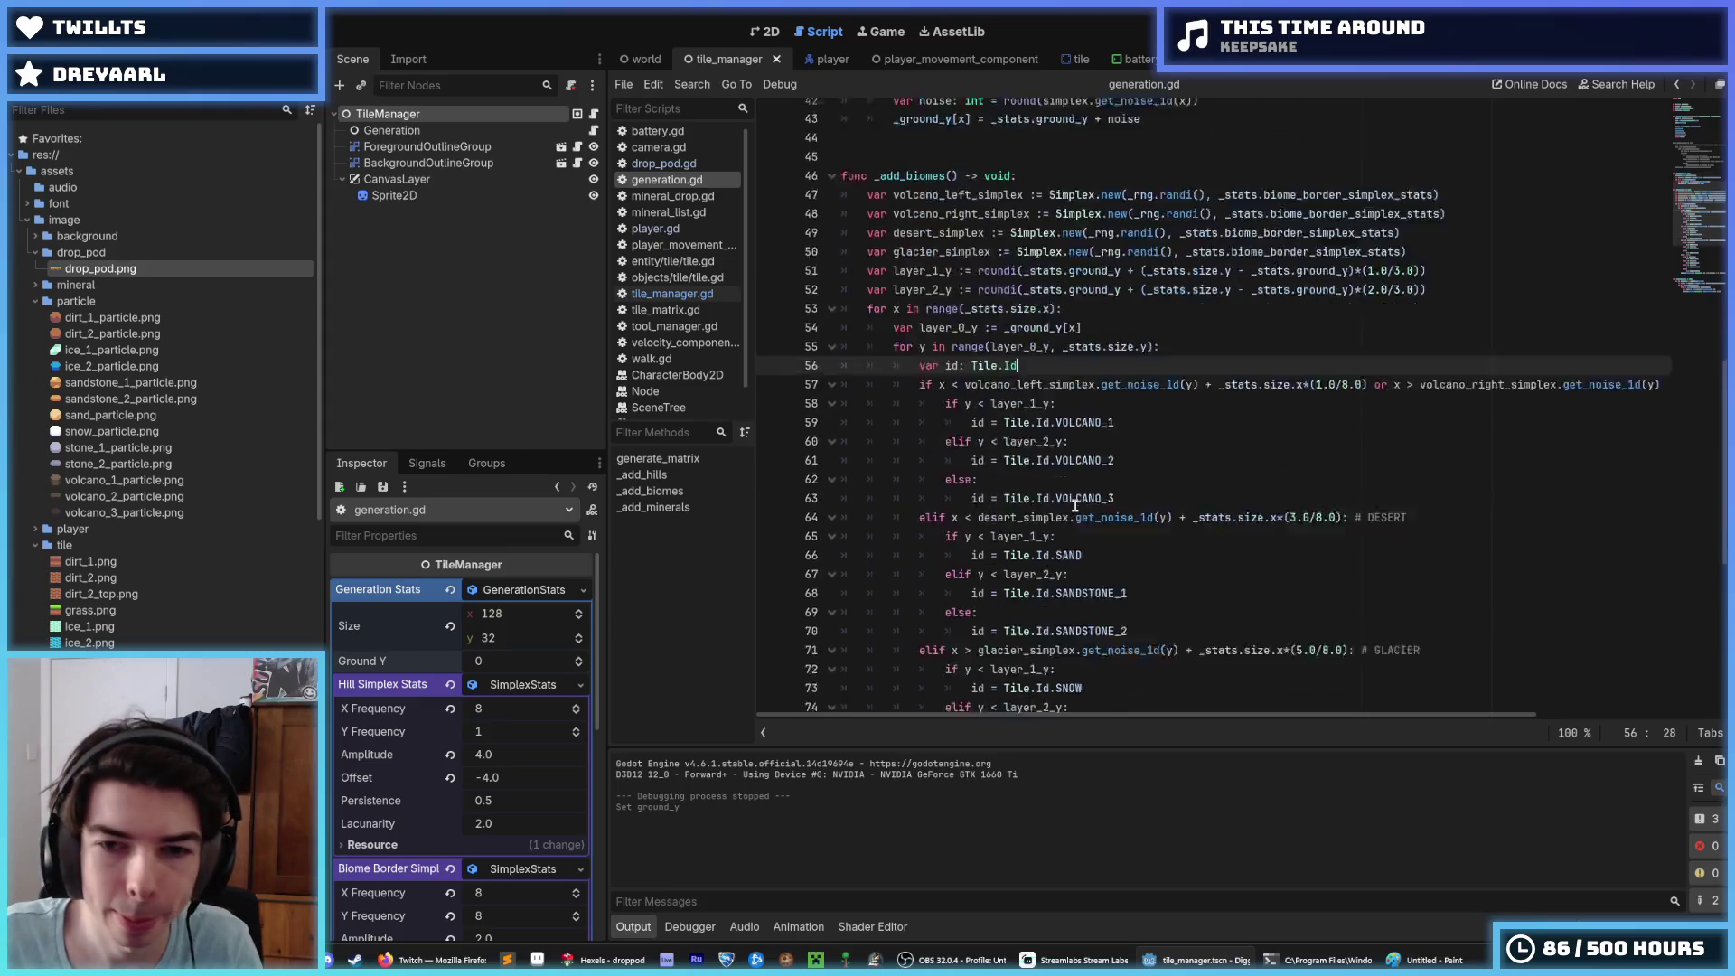
pyautogui.scroll(13, 1068, 564)
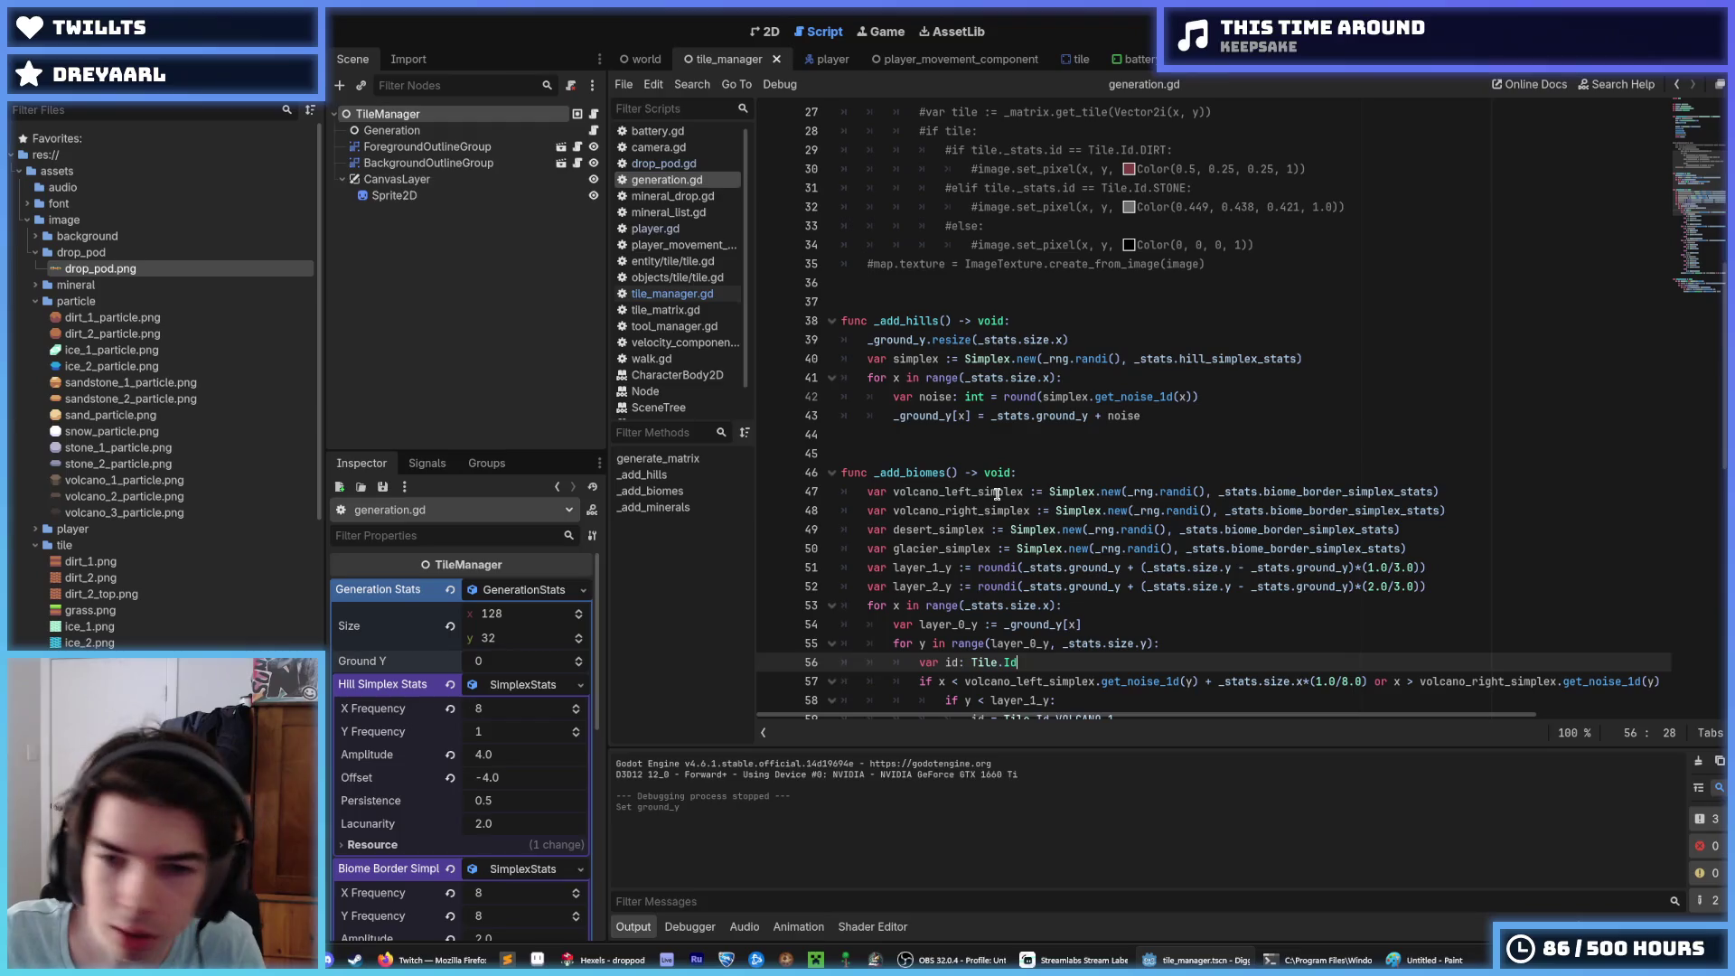
pyautogui.click(1172, 421)
pyautogui.scroll(9, 1171, 421)
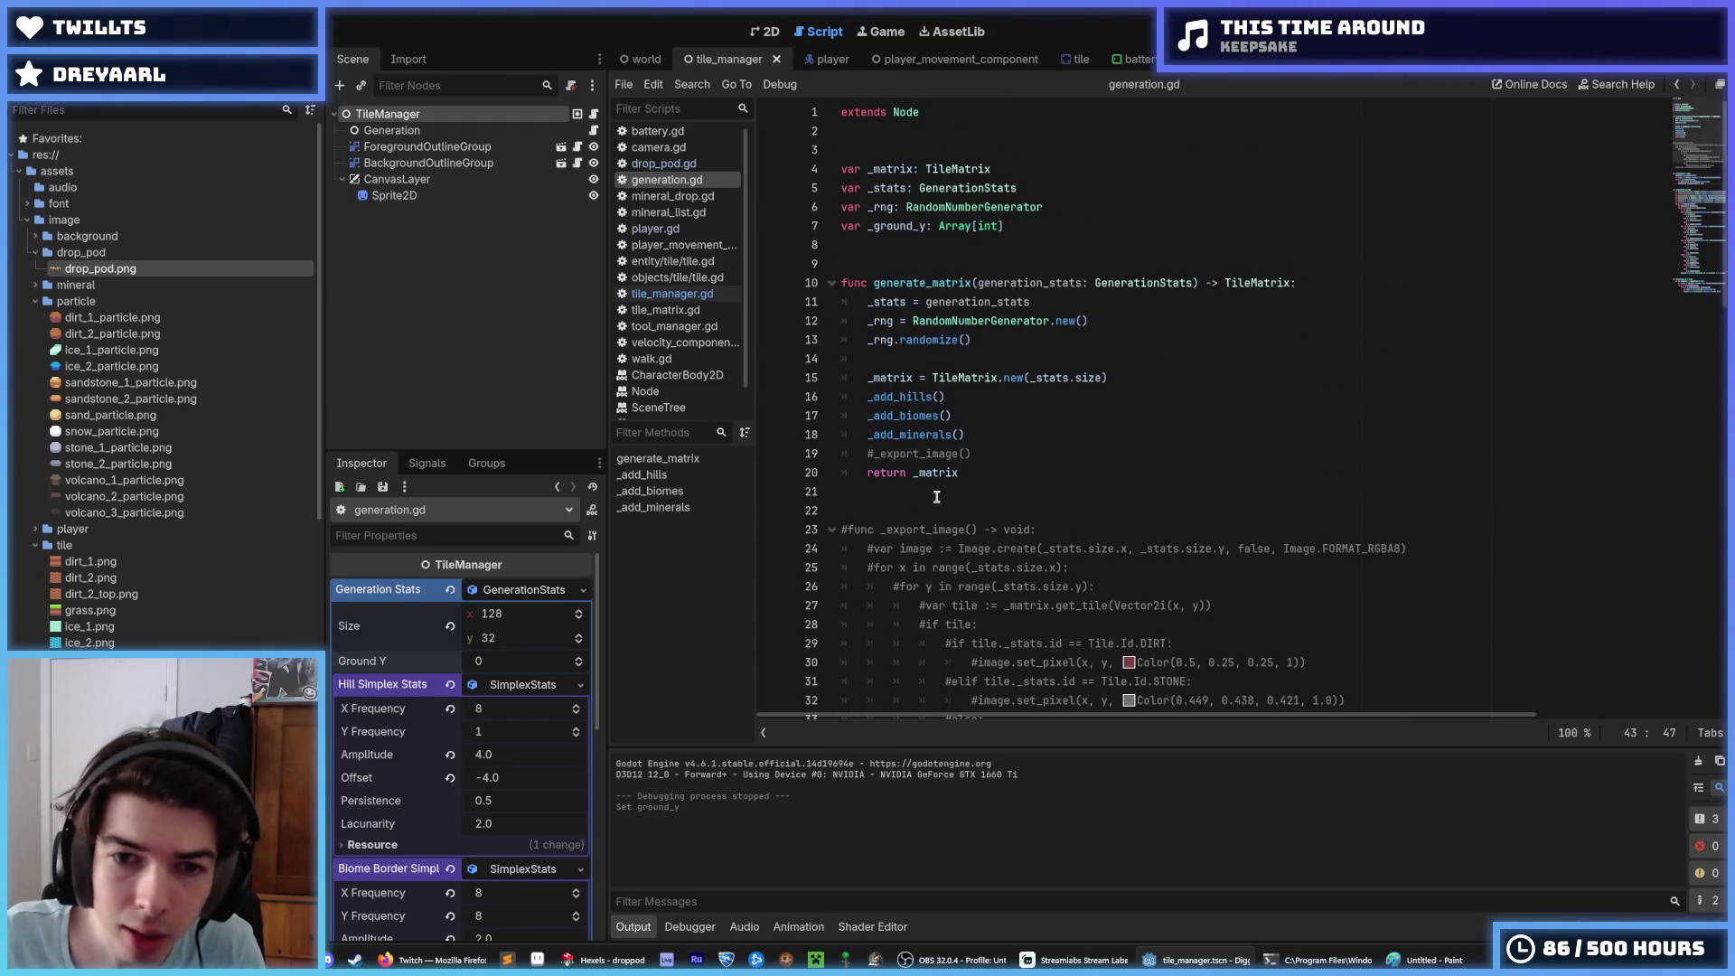
pyautogui.scroll(-4, 936, 497)
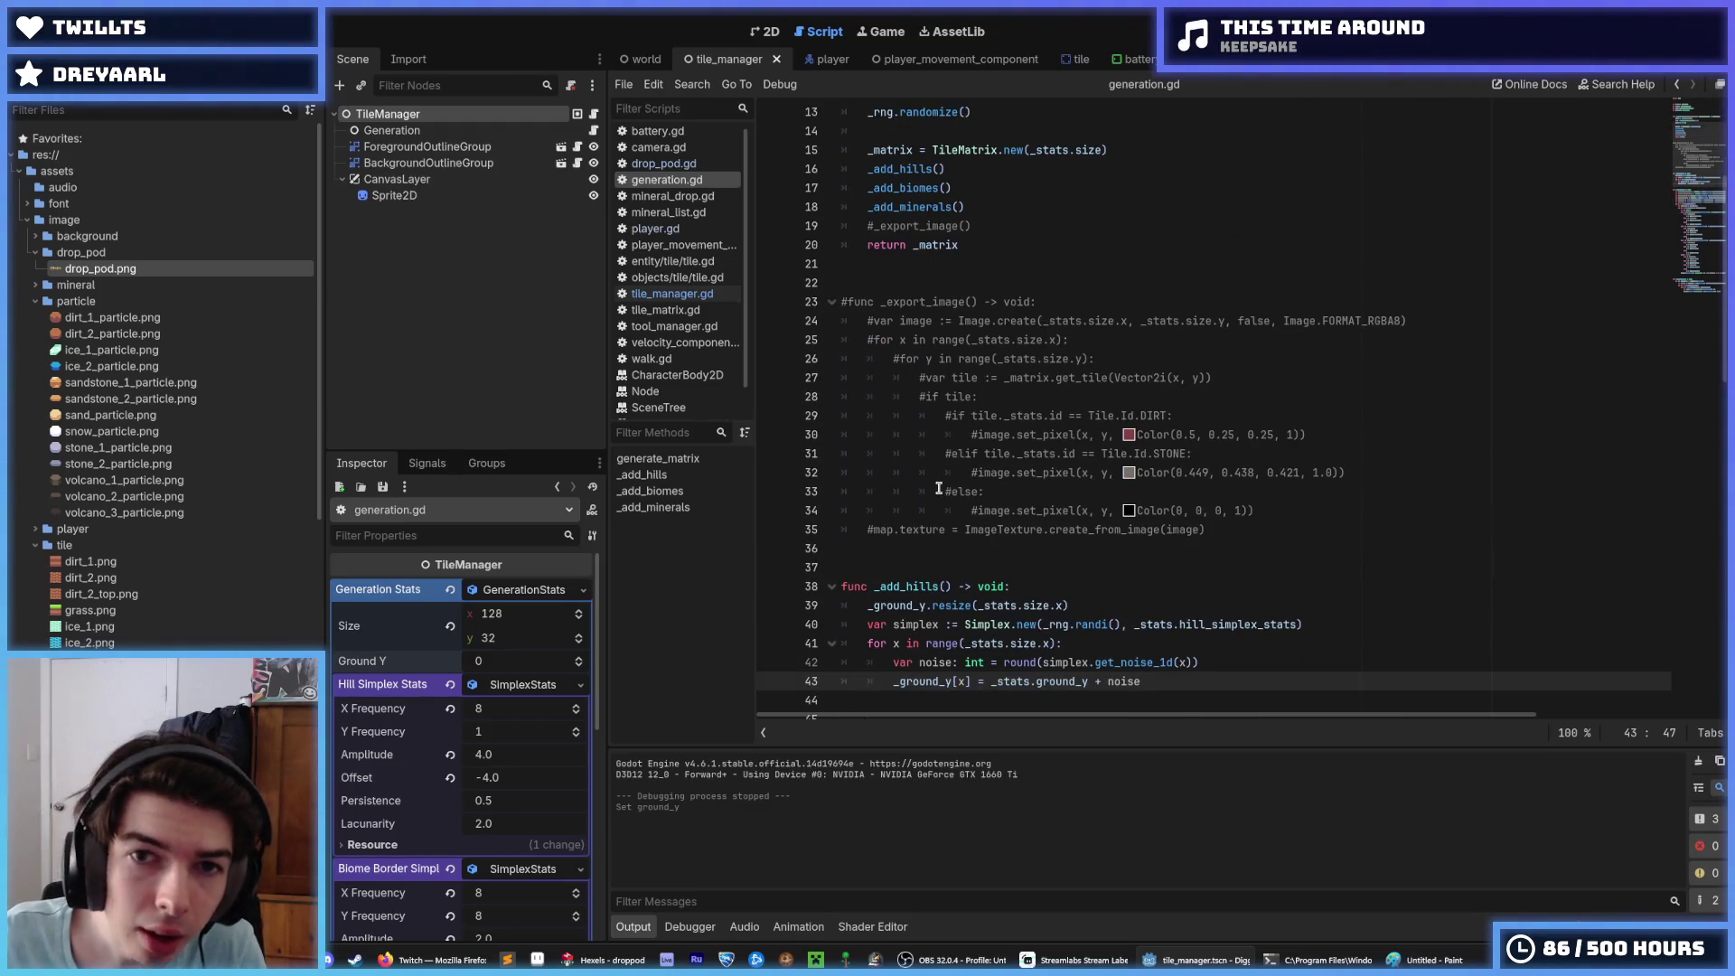
pyautogui.scroll(-4, 984, 493)
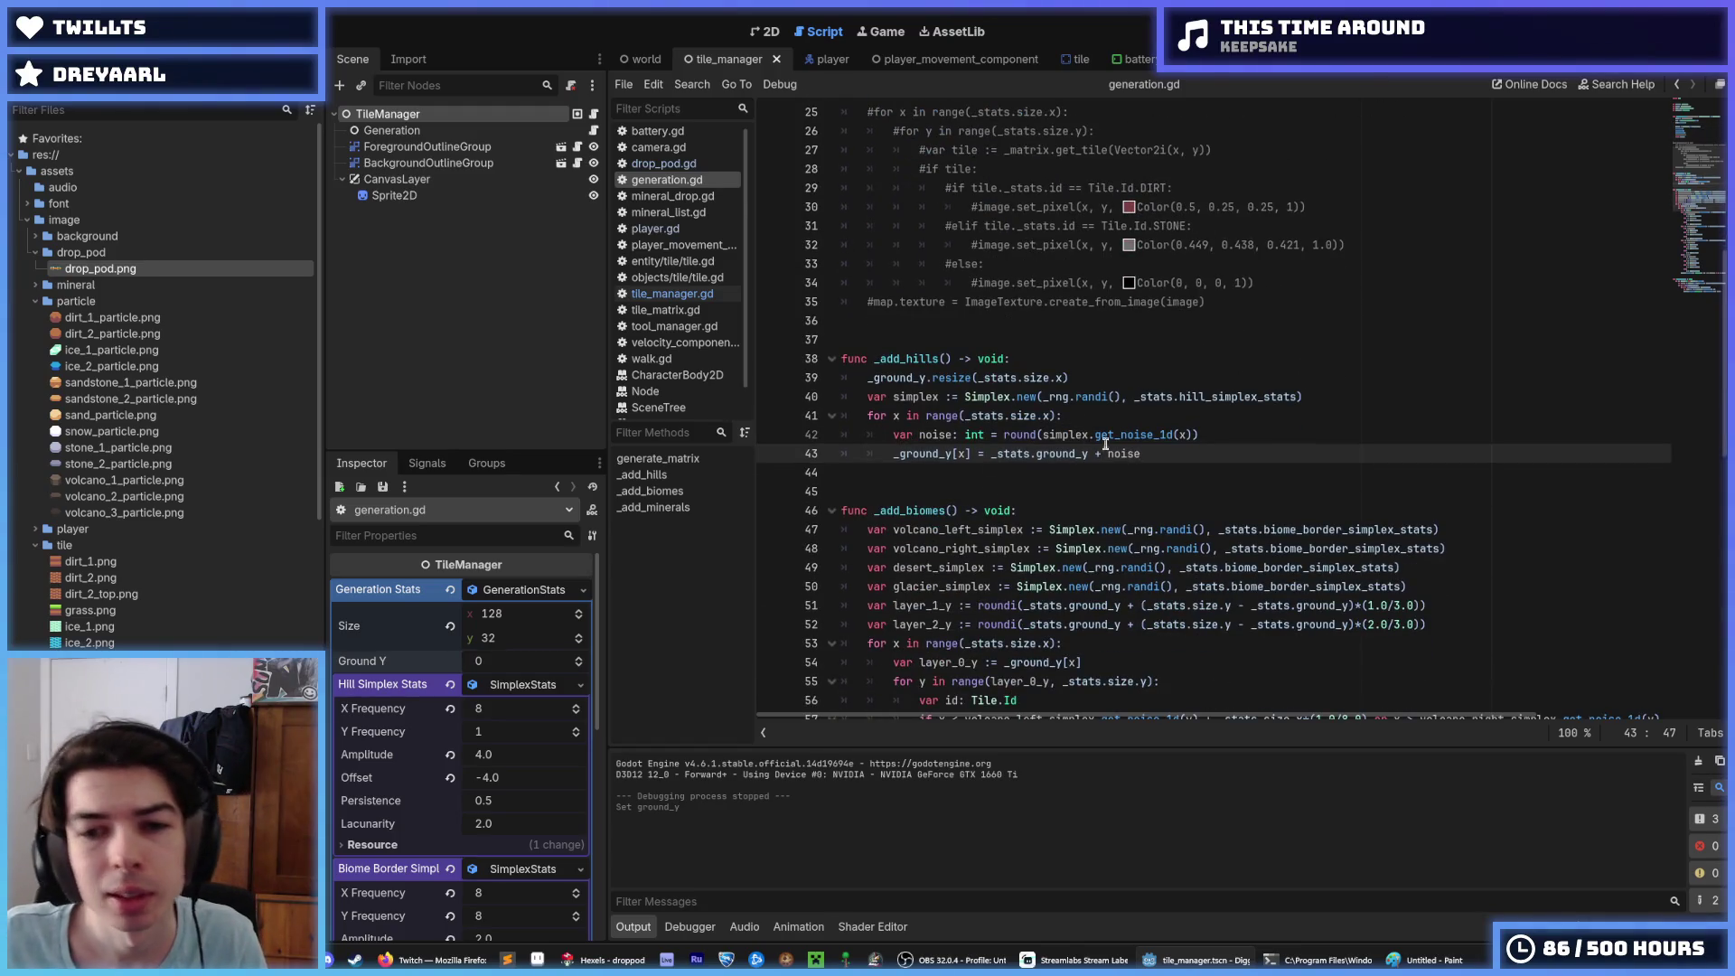
pyautogui.moveTo(1178, 449); pyautogui.dragTo(777, 360)
pyautogui.click(1202, 452)
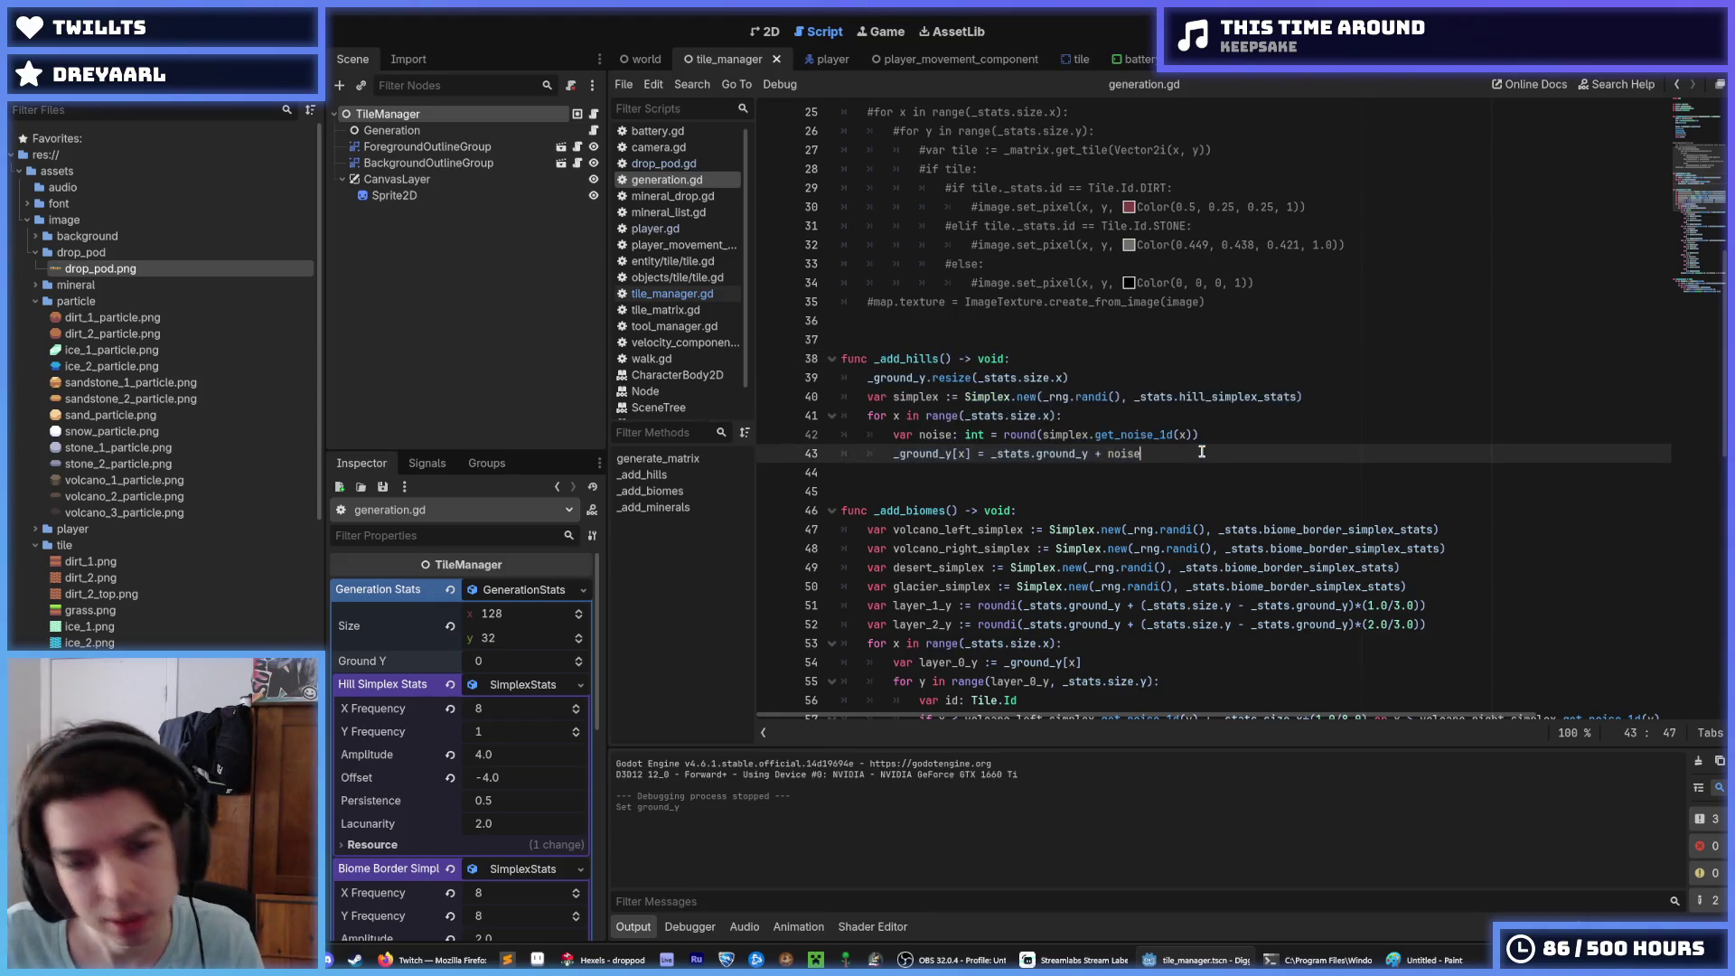
pyautogui.moveTo(1191, 449); pyautogui.dragTo(777, 361)
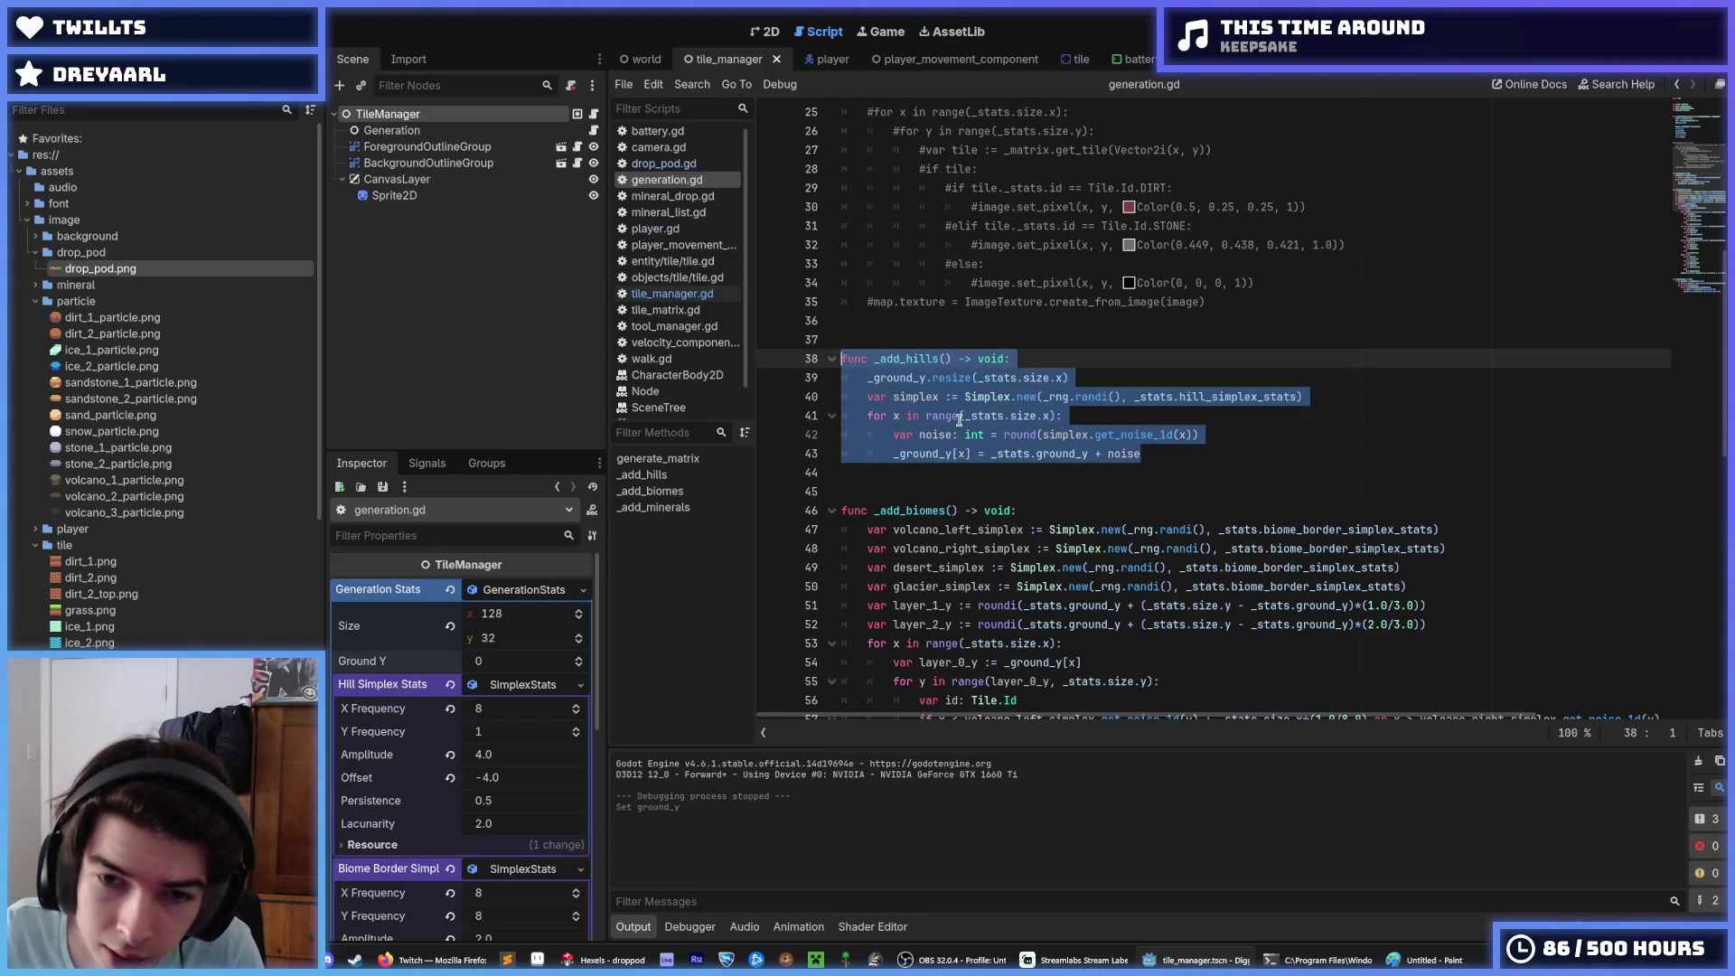
pyautogui.click(1180, 435)
pyautogui.scroll(-3, 1180, 426)
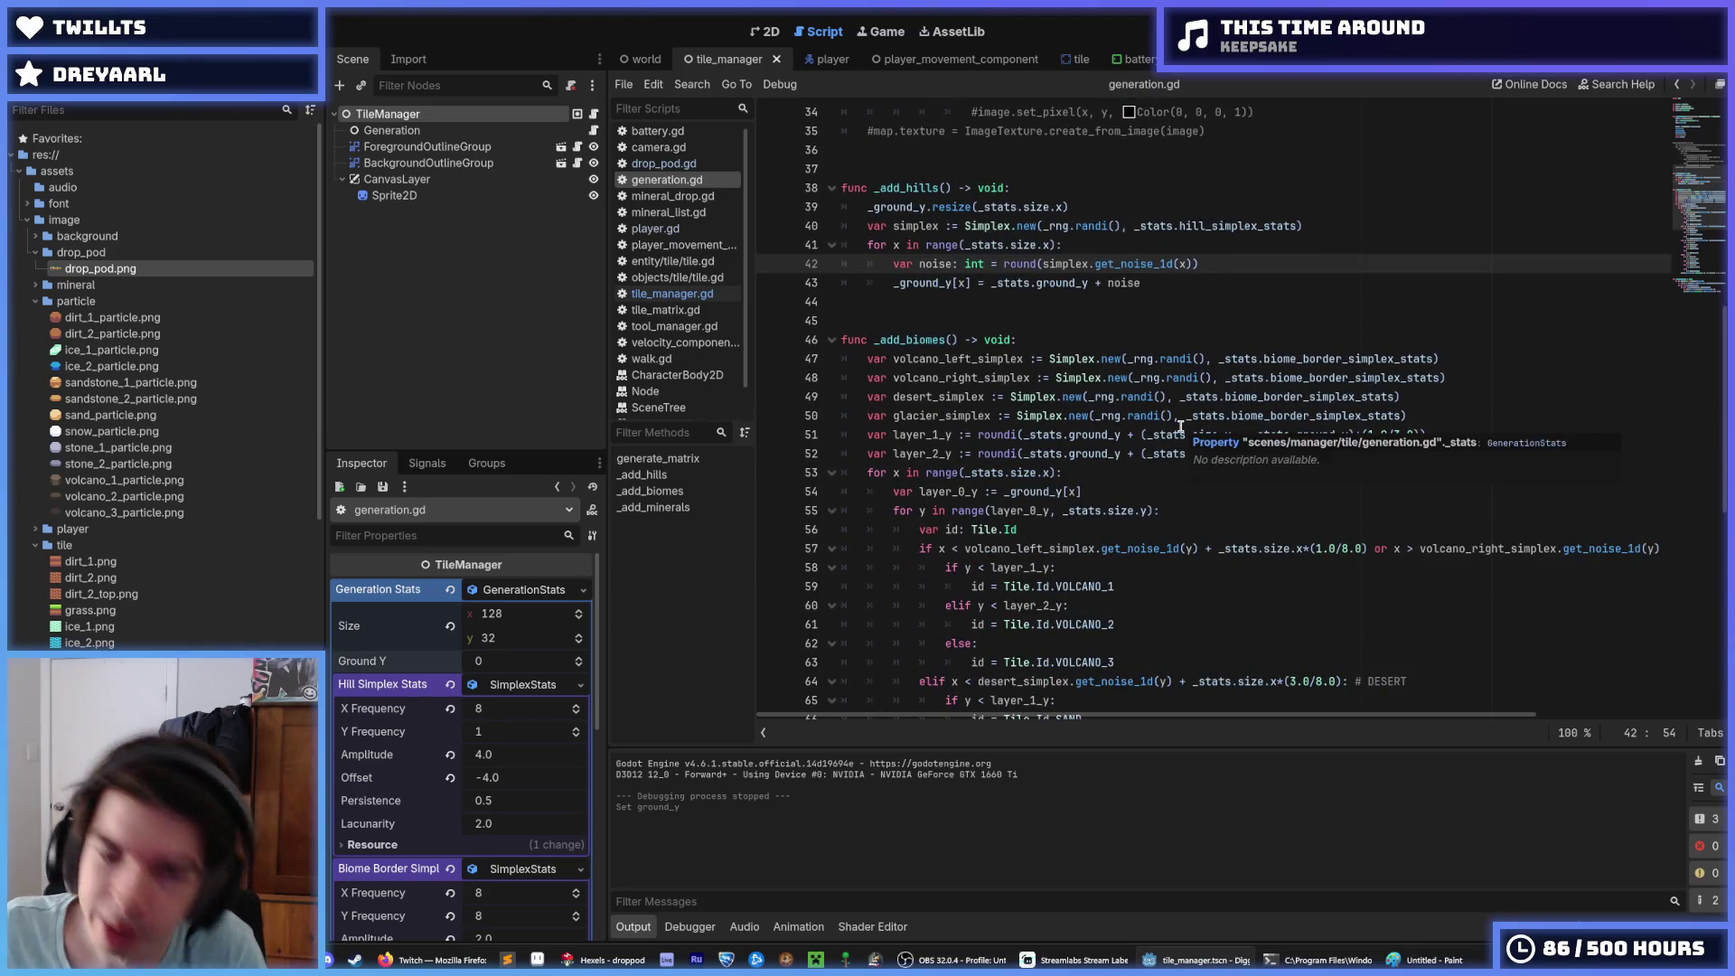
pyautogui.scroll(-1, 1143, 404)
pyautogui.click(1184, 457)
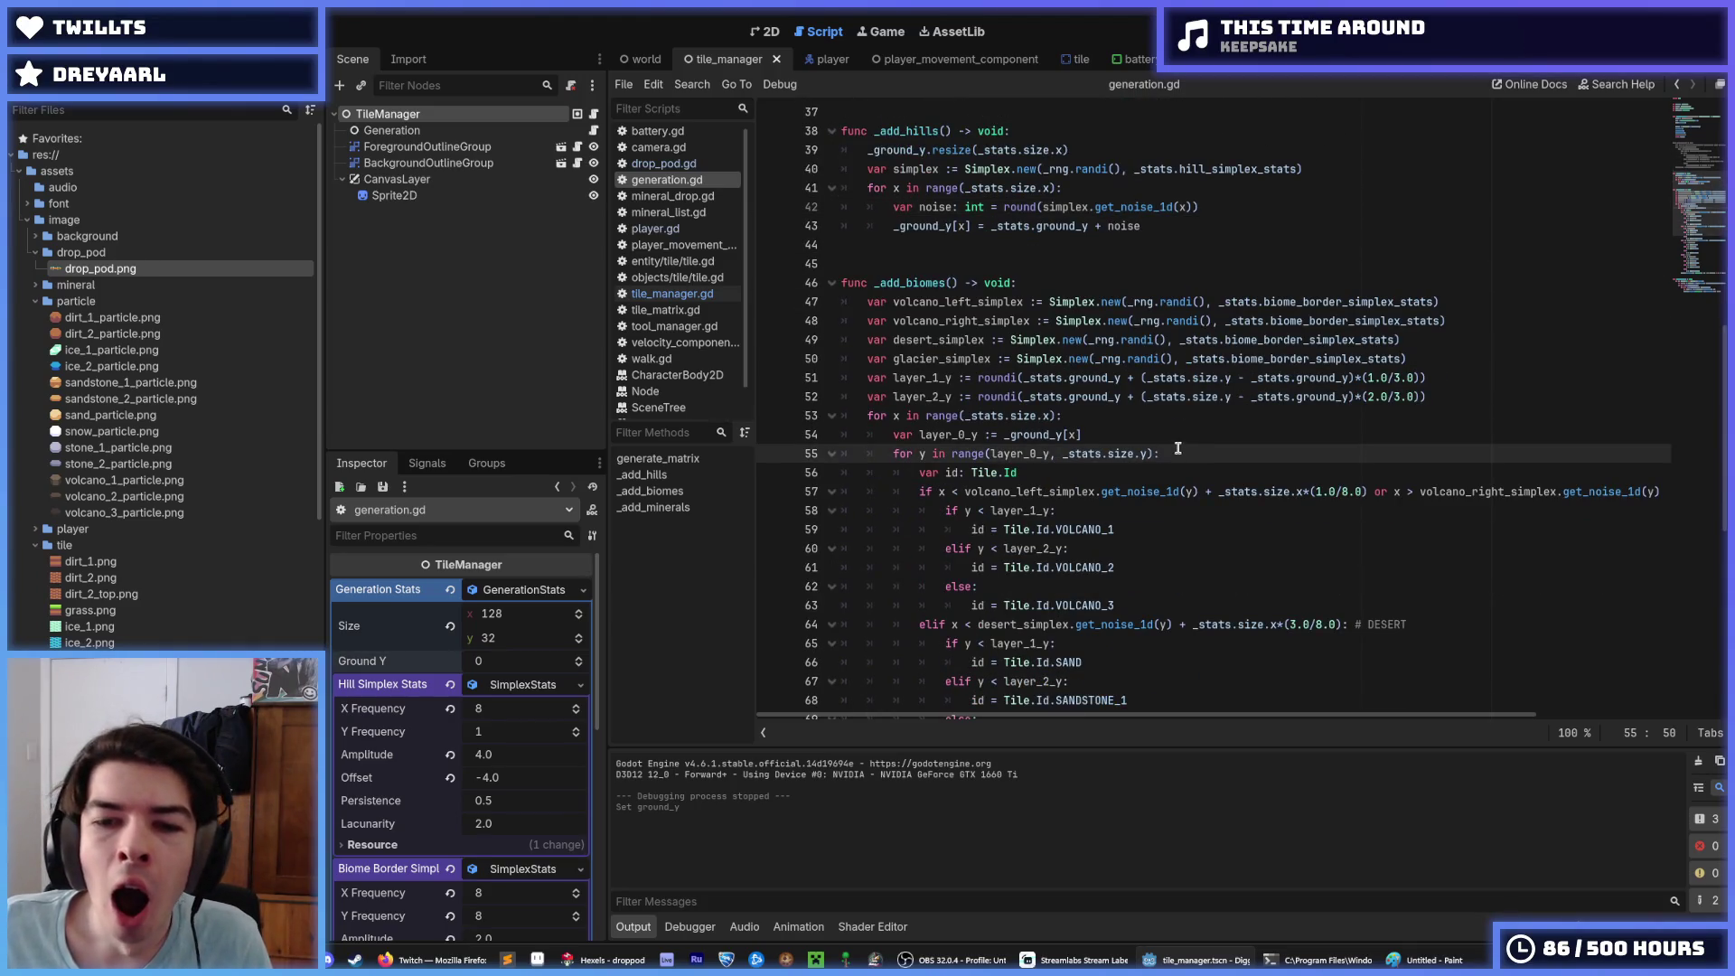
pyautogui.click(1172, 440)
pyautogui.click(1142, 421)
pyautogui.scroll(-5, 1139, 417)
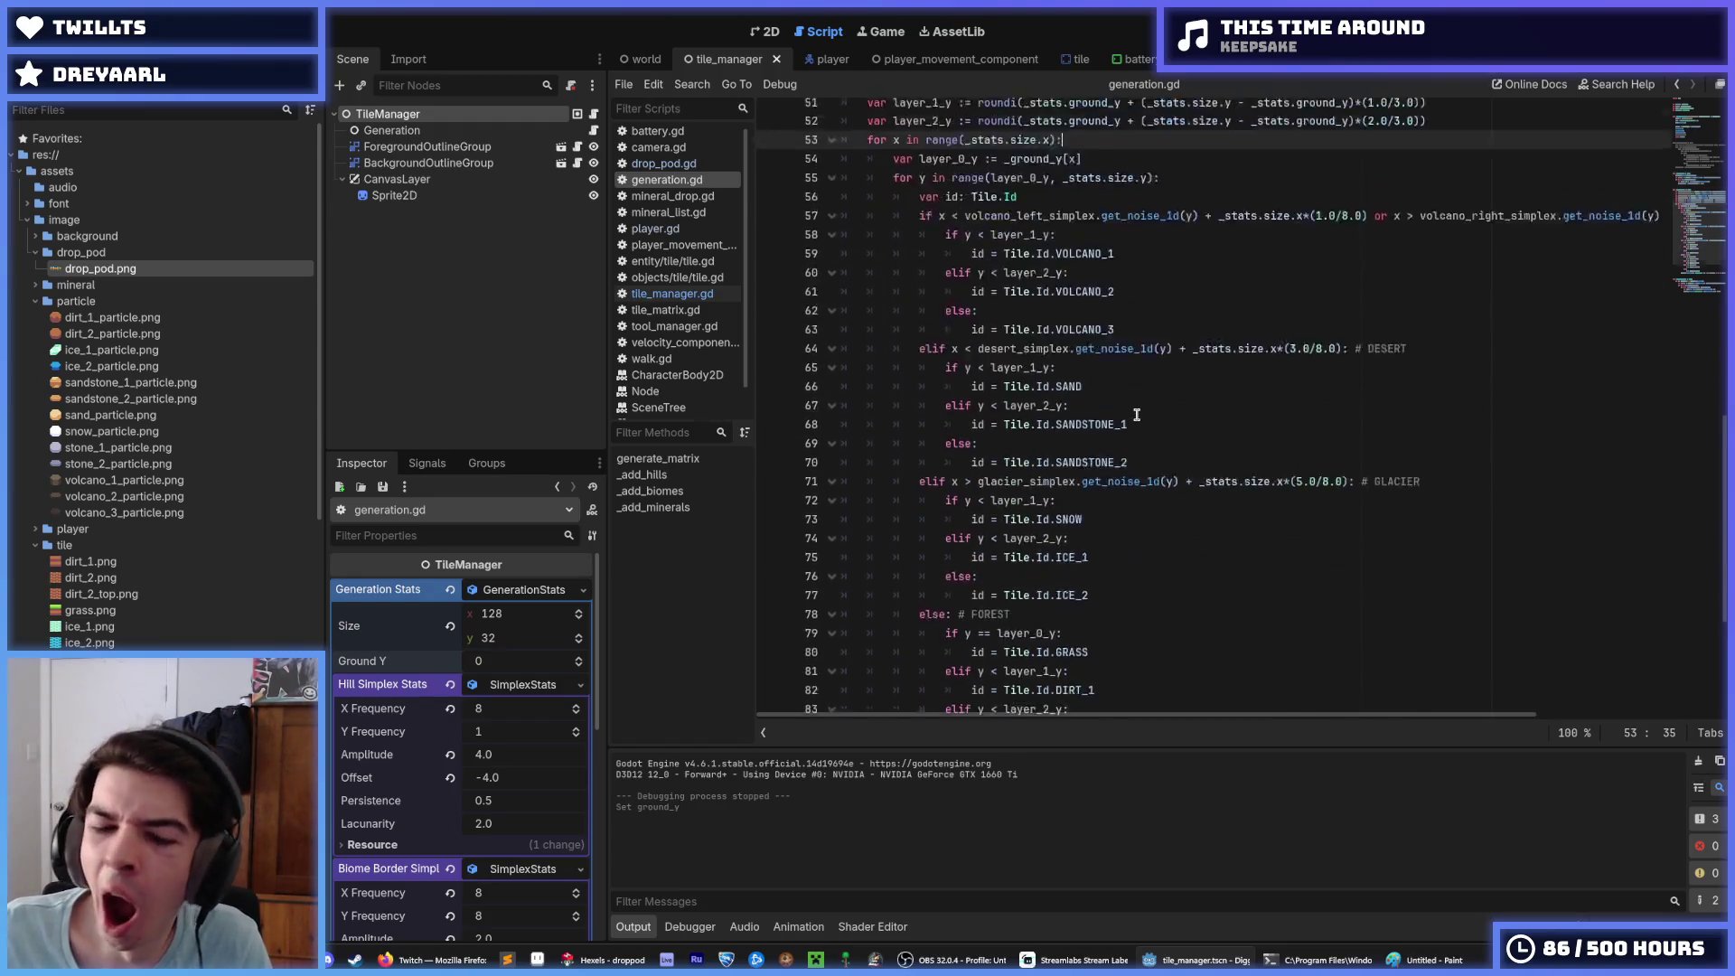
pyautogui.scroll(-5, 1136, 415)
pyautogui.scroll(12, 1120, 397)
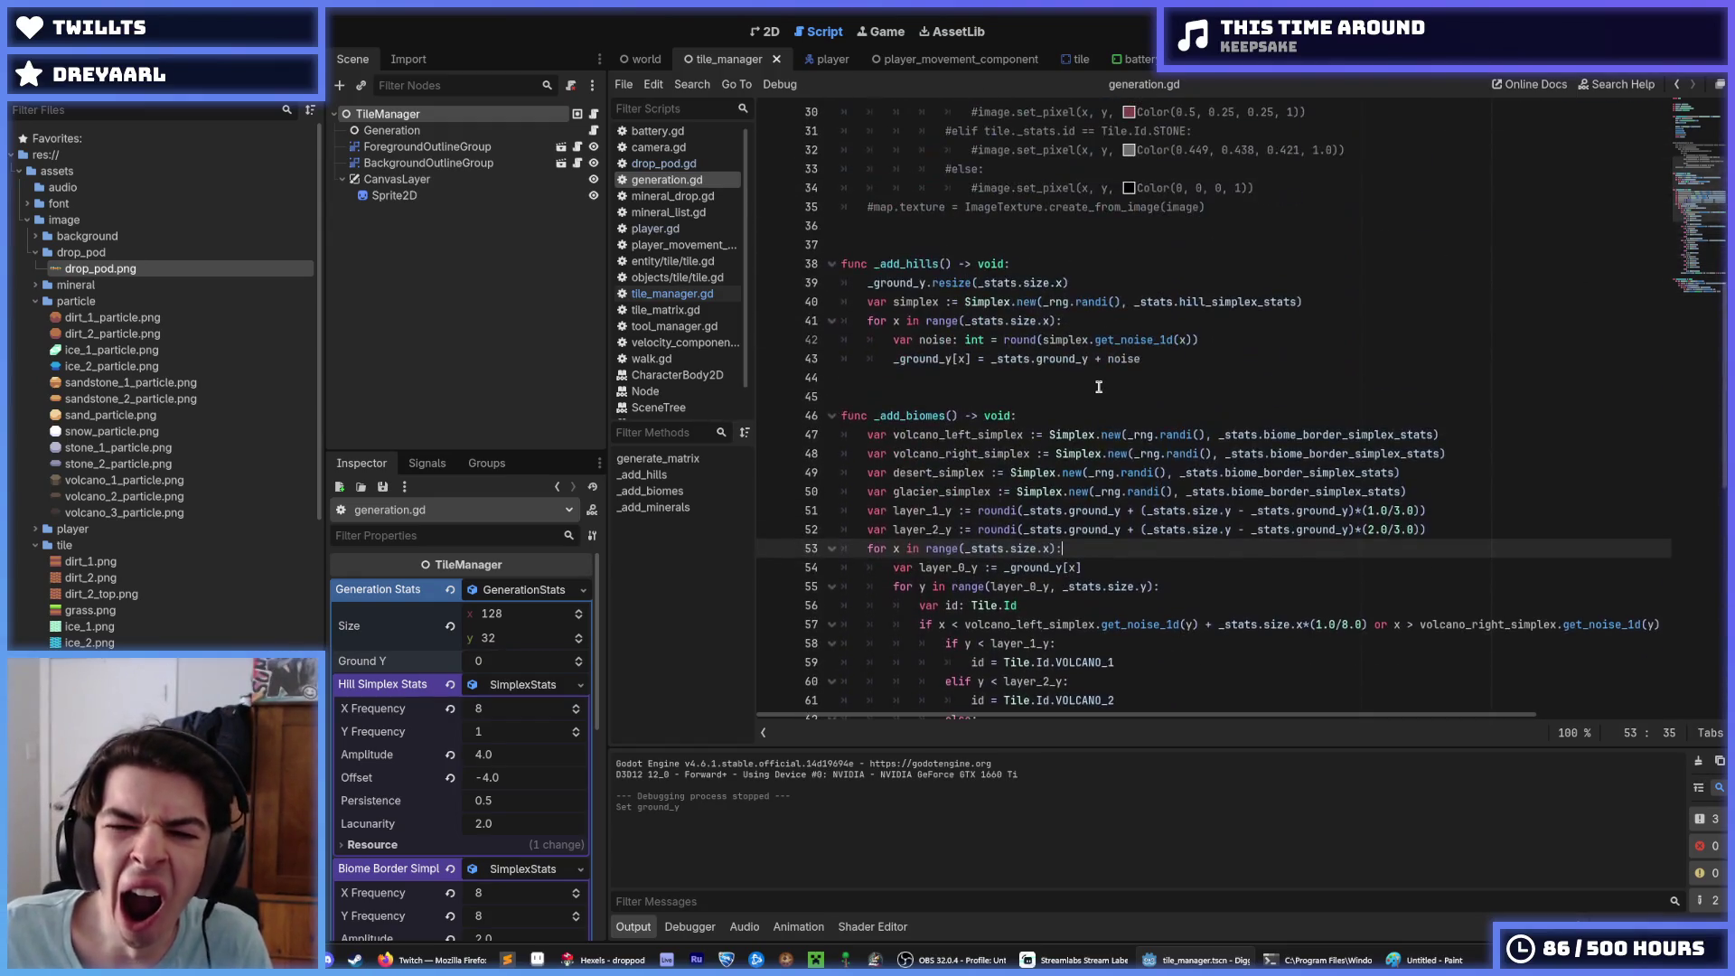
pyautogui.moveTo(1177, 352)
pyautogui.mouseDown()
pyautogui.moveTo(850, 322)
pyautogui.moveTo(1163, 361)
pyautogui.moveTo(893, 339)
pyautogui.moveTo(1140, 358)
pyautogui.mouseUp()
pyautogui.click(891, 322)
pyautogui.click(1162, 363)
pyautogui.click(892, 356)
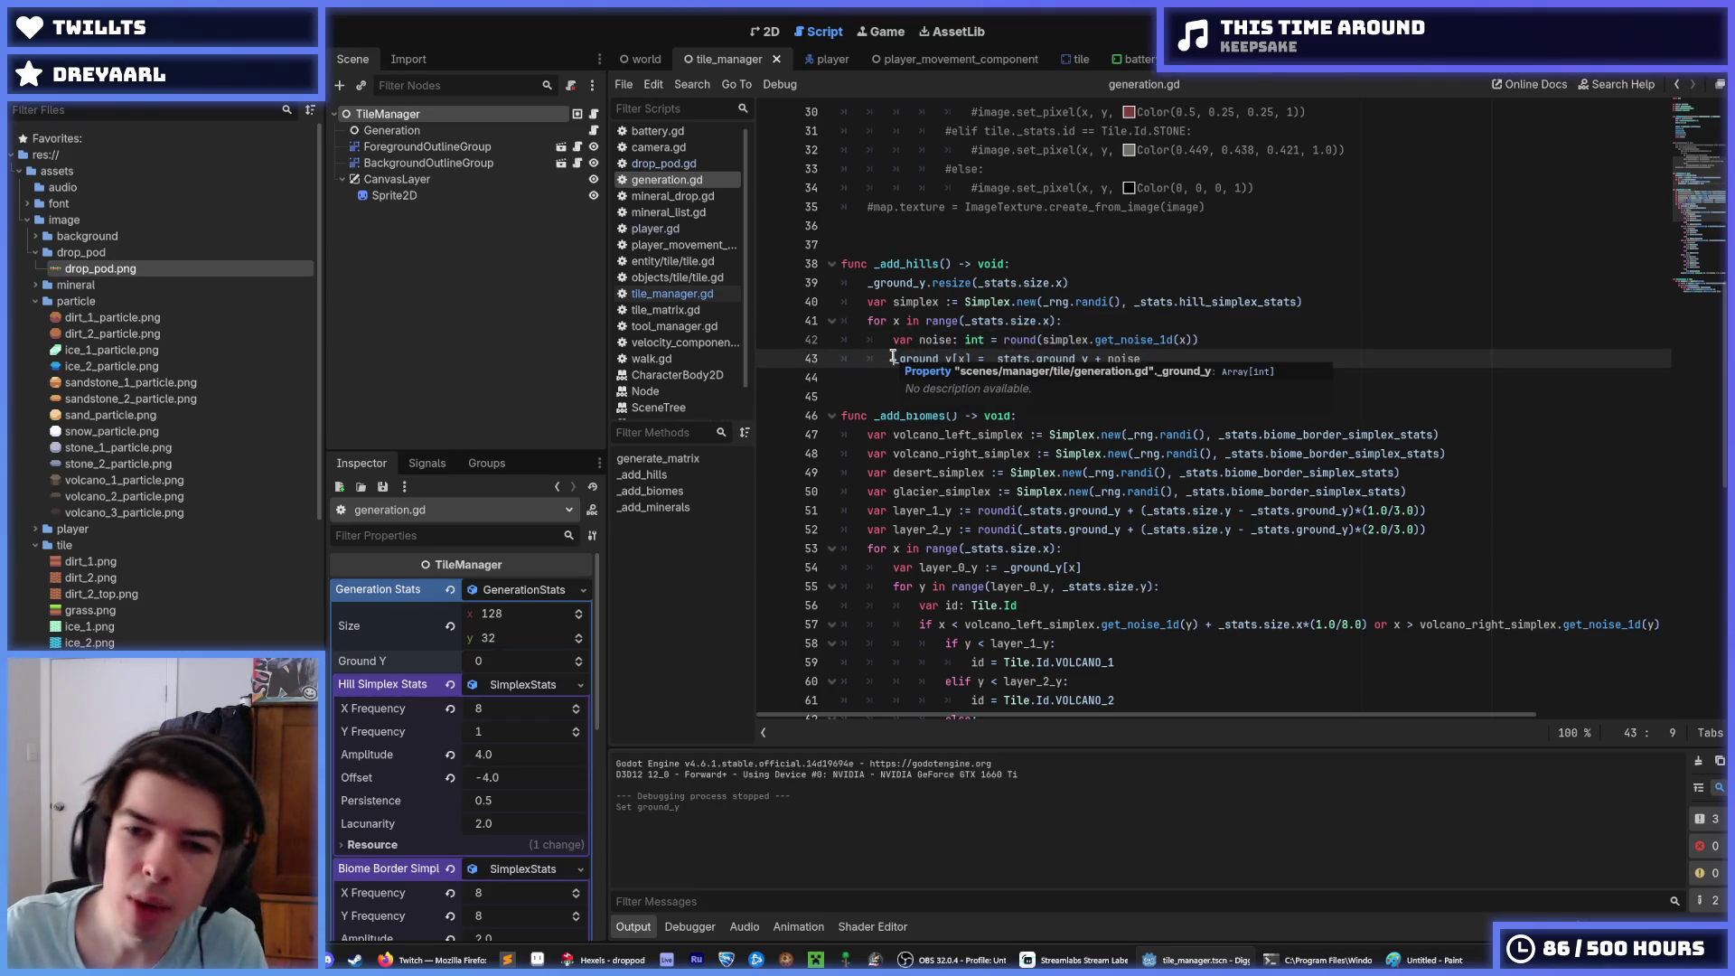
pyautogui.click(1186, 357)
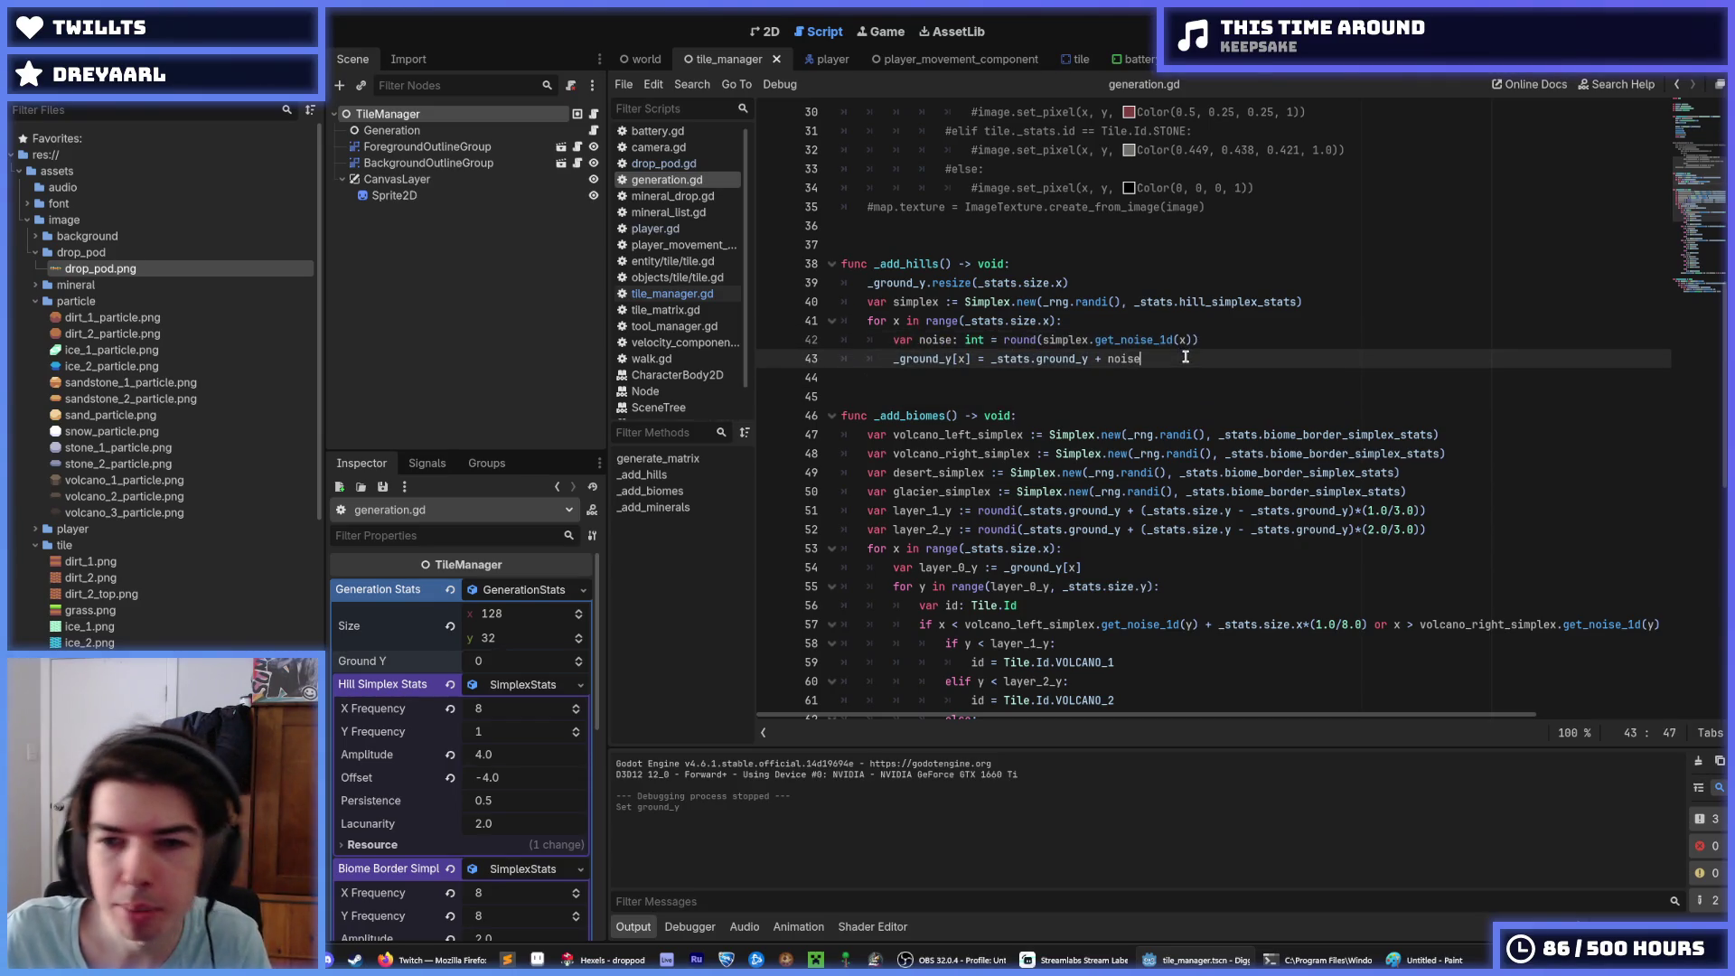
pyautogui.click(1229, 338)
pyautogui.doubleClick(1067, 339)
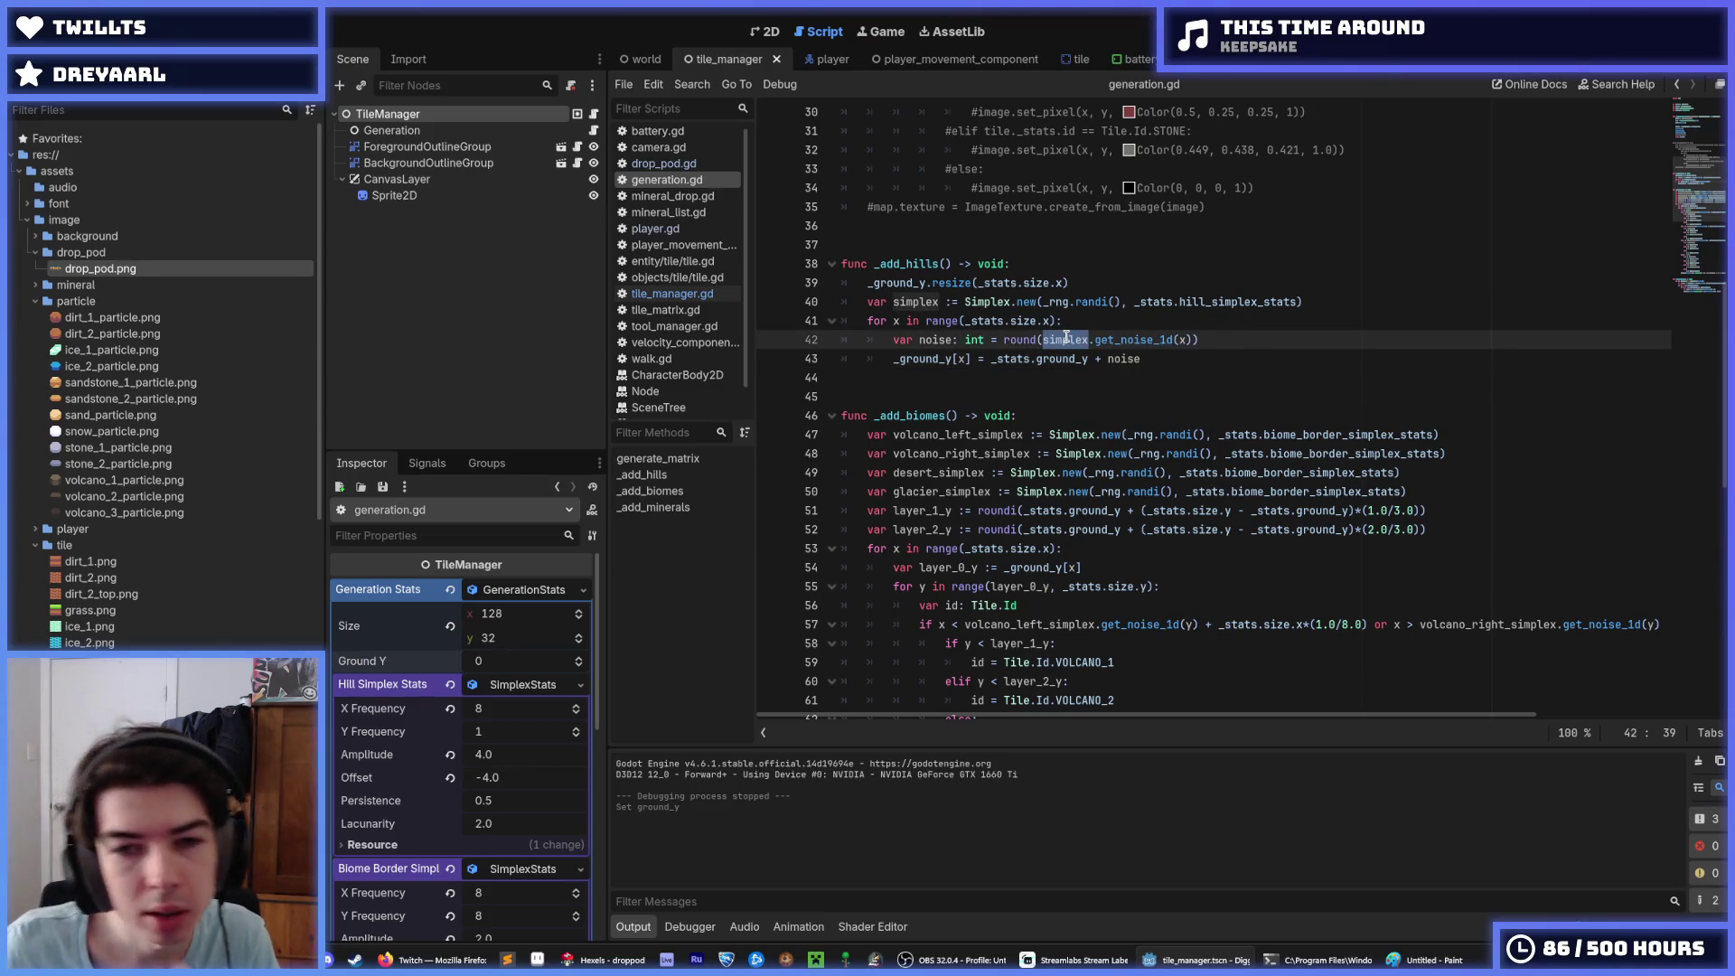
pyautogui.doubleClick(1274, 301)
pyautogui.click(1274, 301)
pyautogui.moveTo(1298, 301); pyautogui.dragTo(1132, 302)
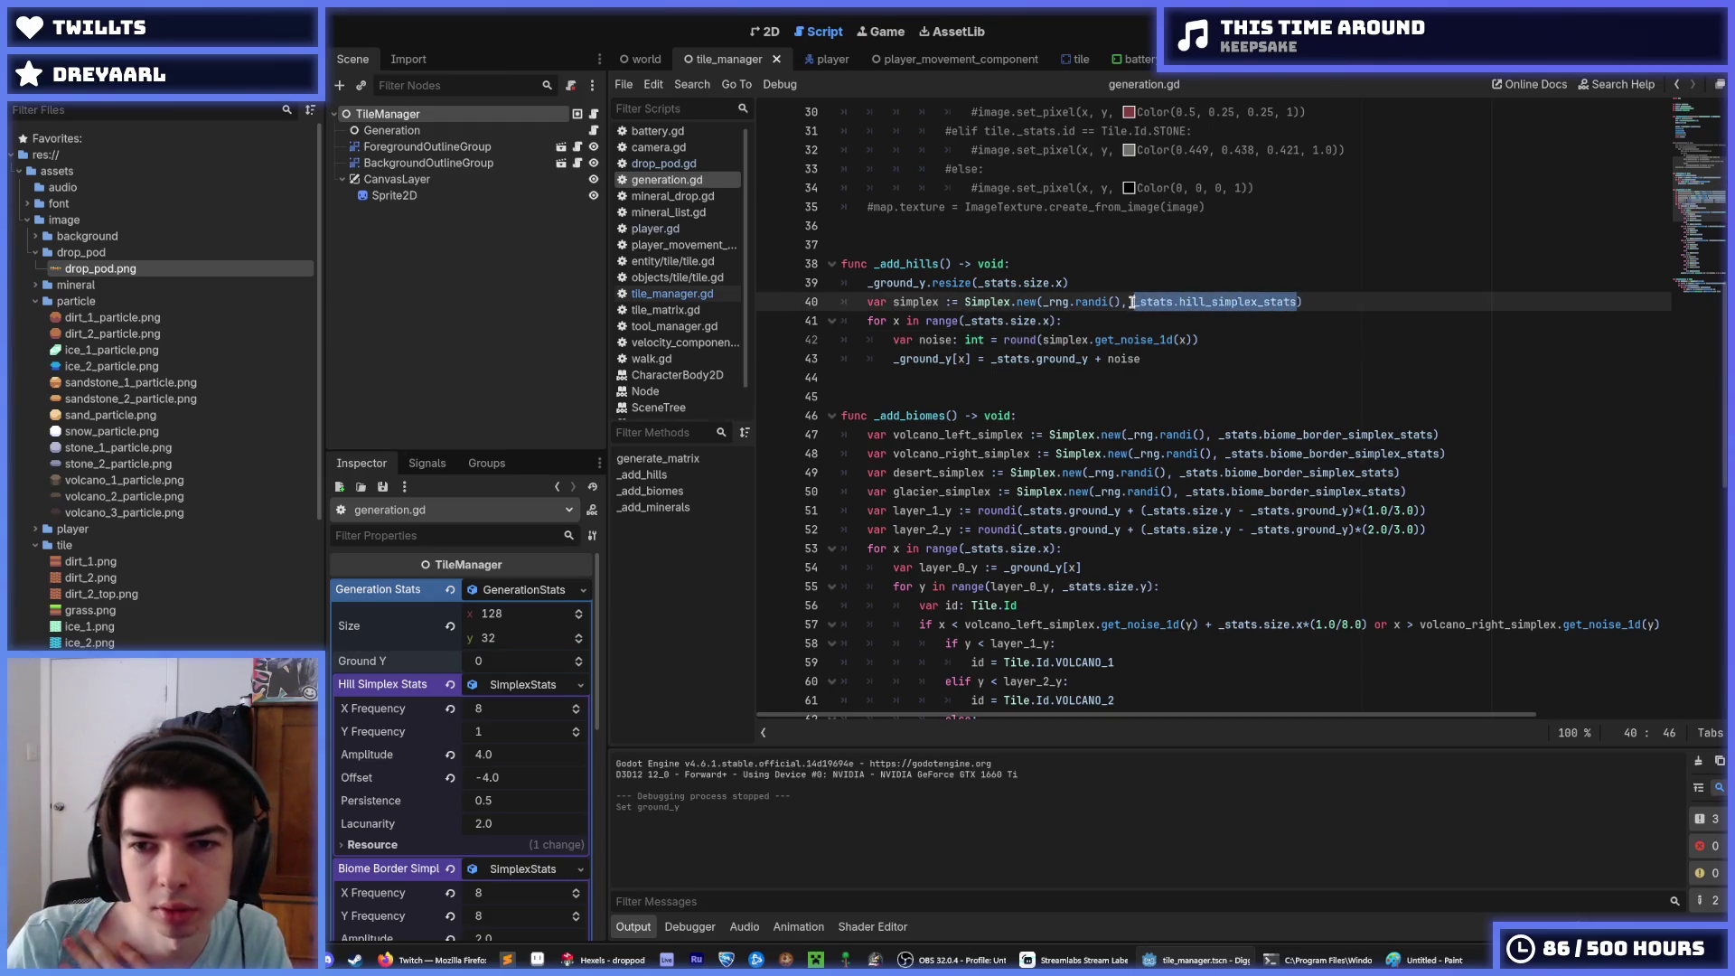
pyautogui.click(1179, 355)
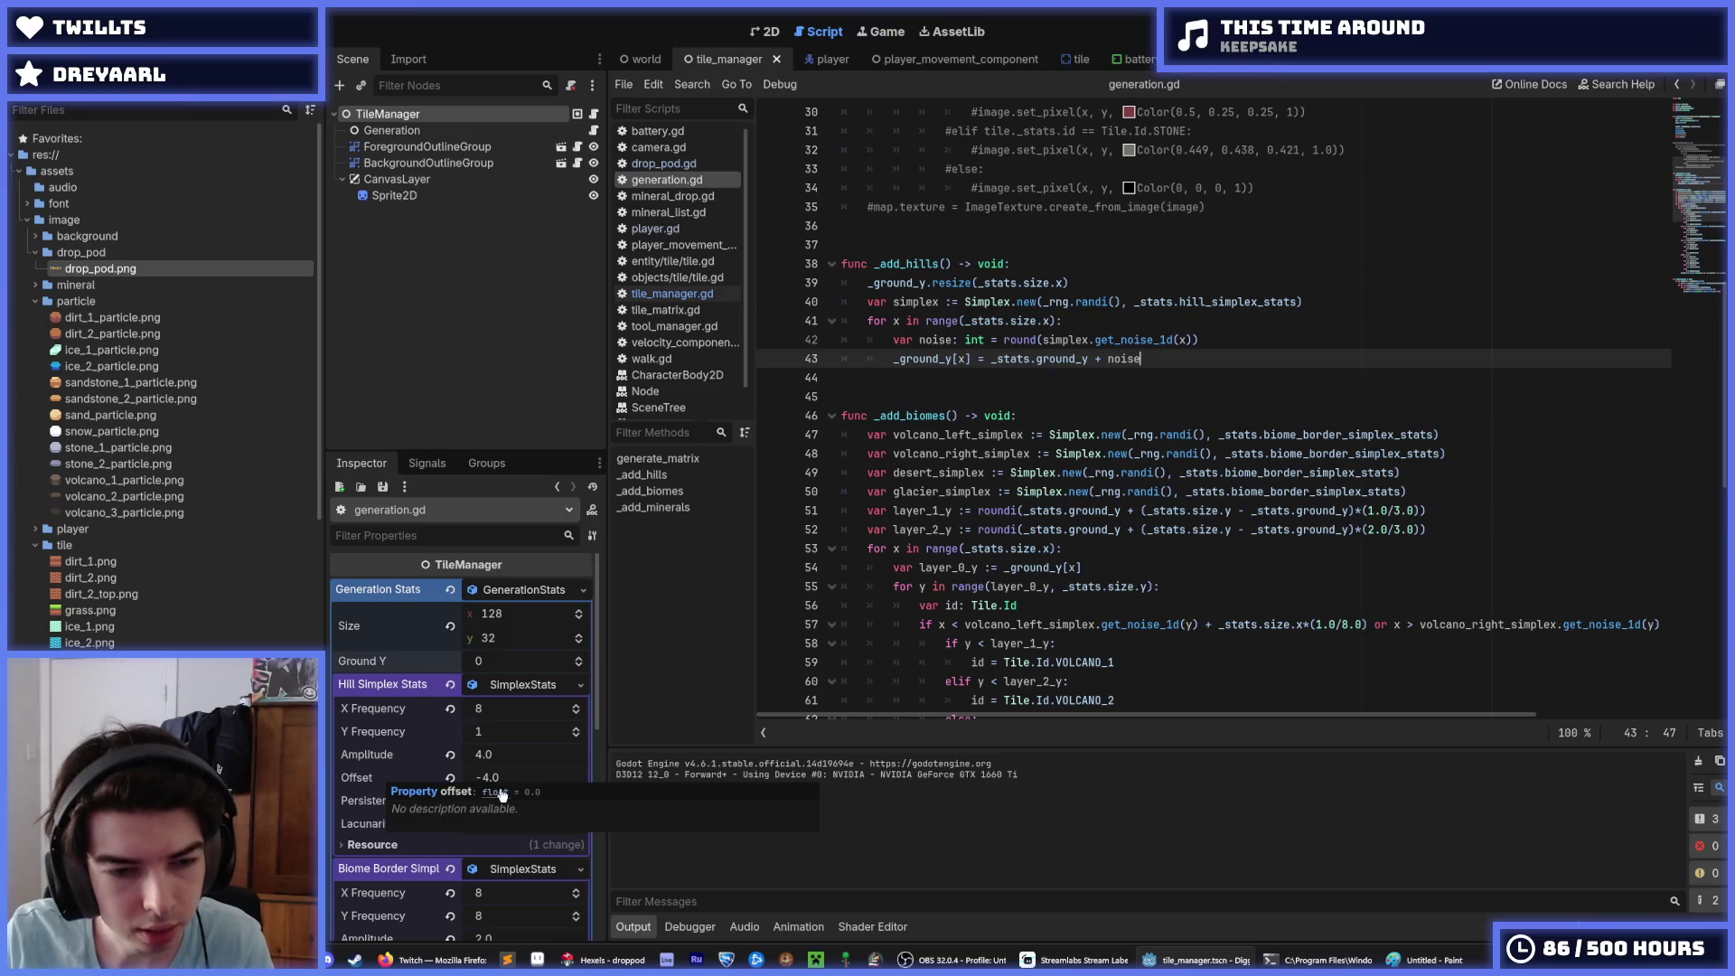
# Step: Set the Hill Simplex Stats Offset to 0.0 in the Inspector
pyautogui.click(535, 775)
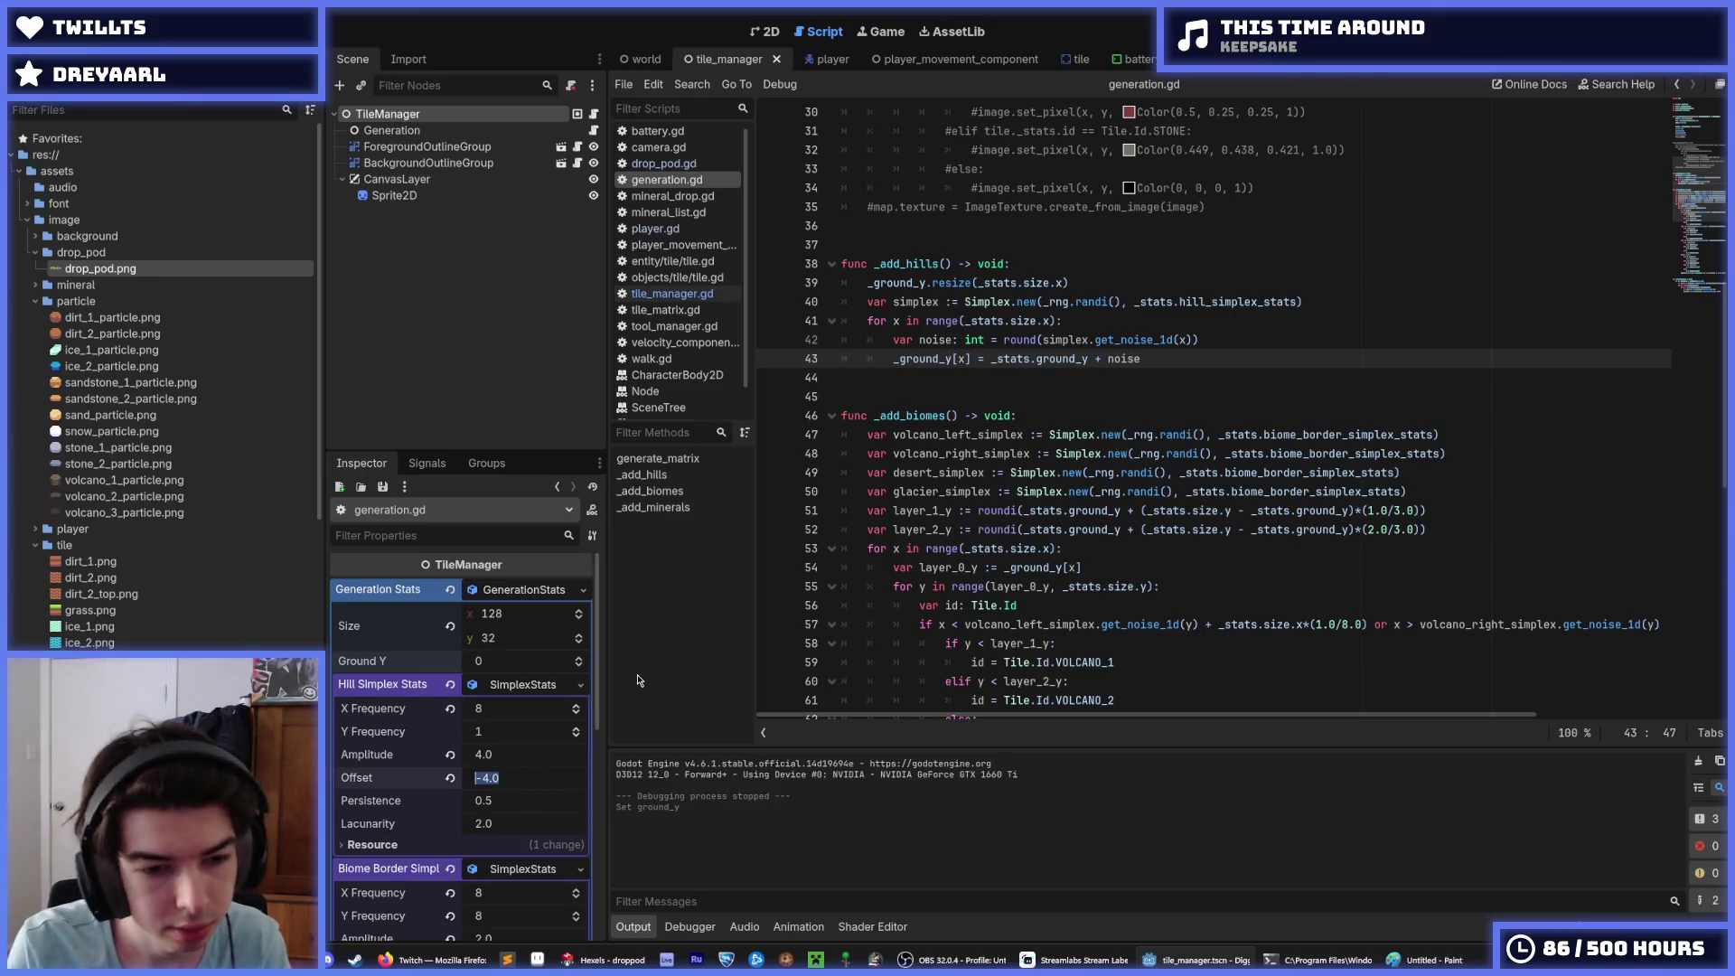
pyautogui.write('0')
pyautogui.press('Return')
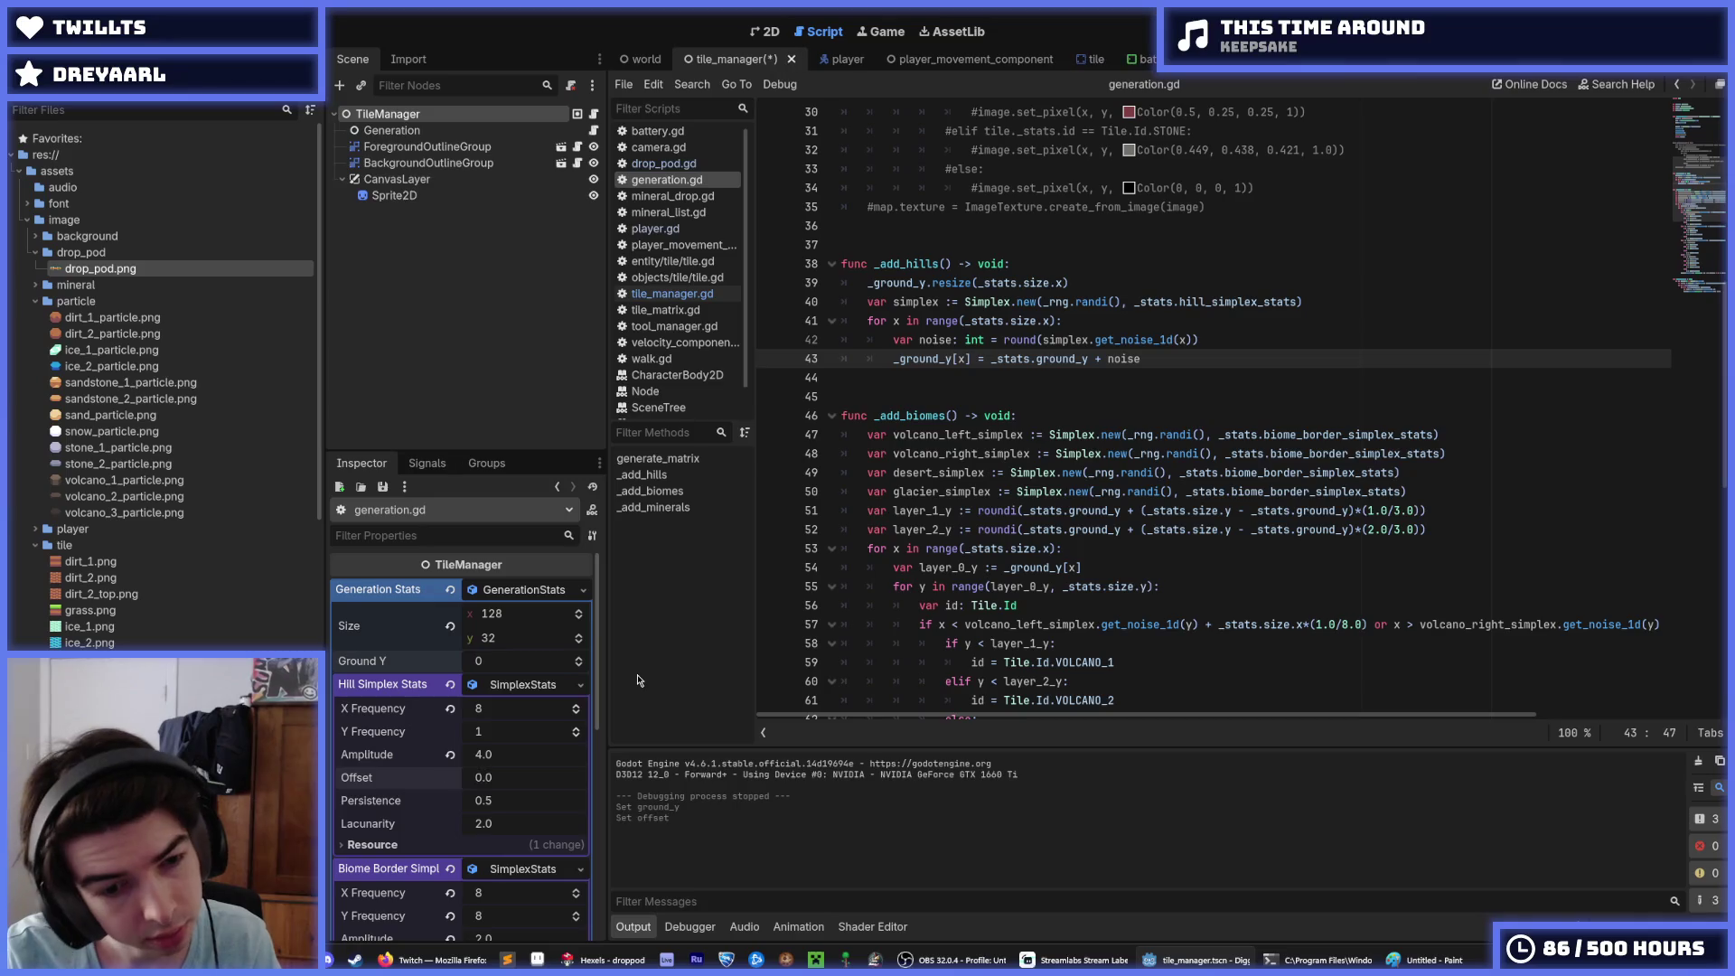
# Step: Add print(noise) on line 44 of _add_hills, run the game twice, and open camera.gd
pyautogui.scroll(-3, 431, 720)
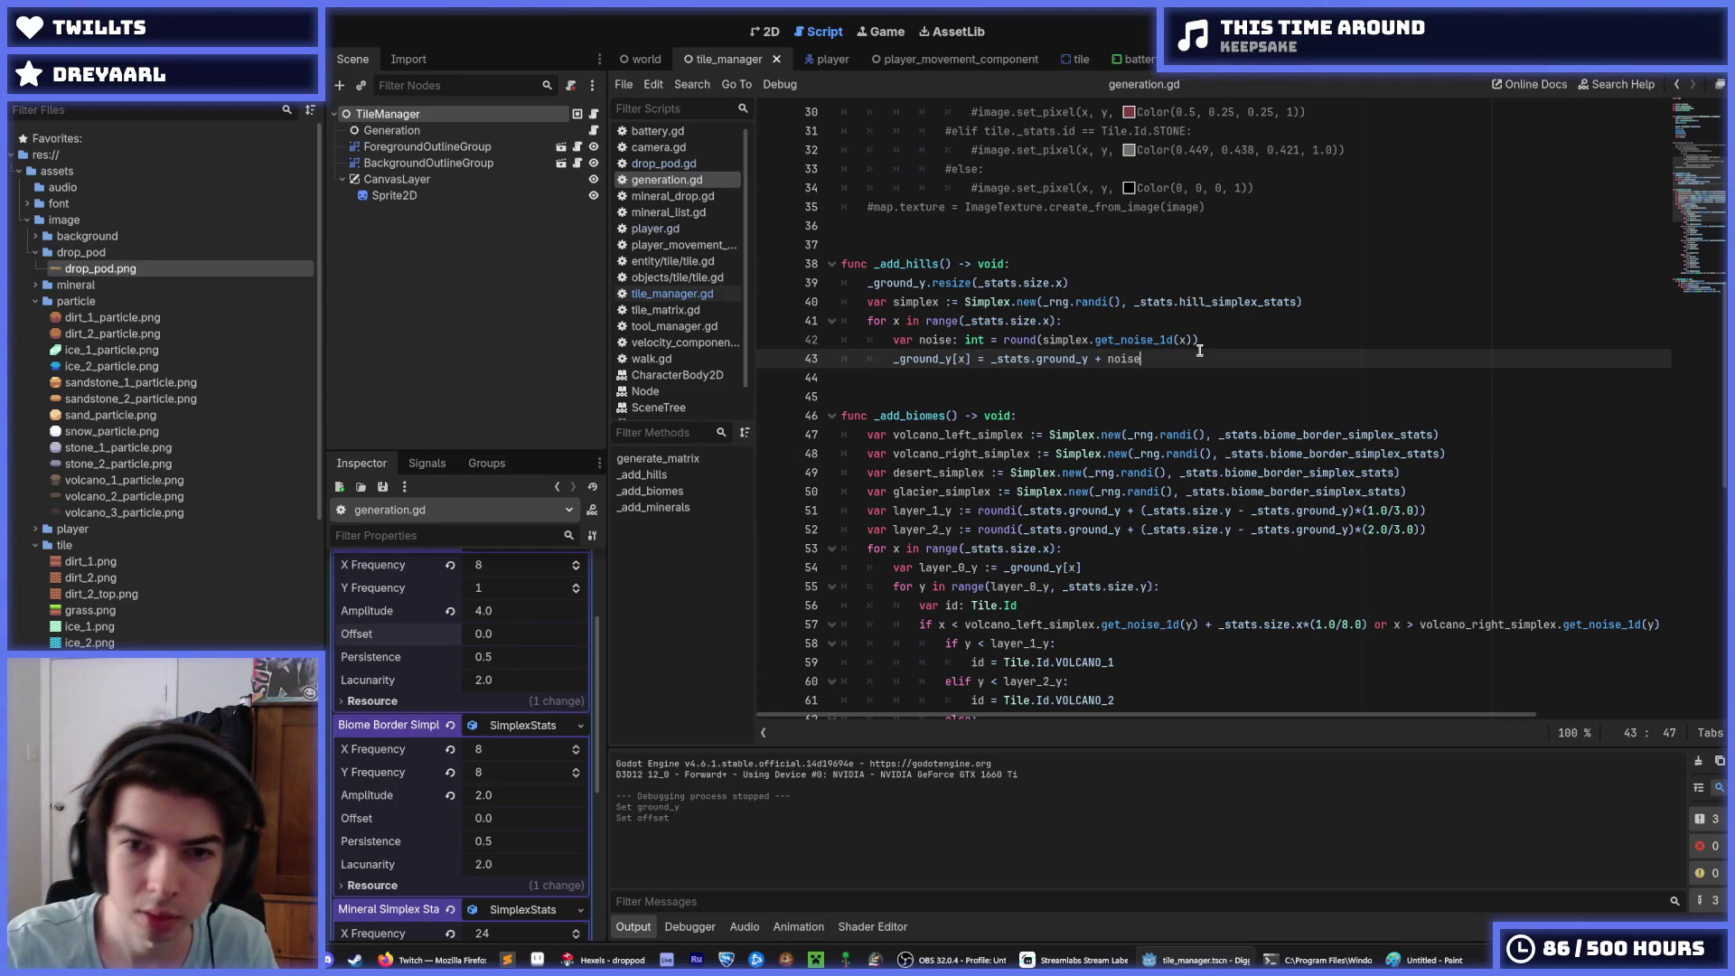
pyautogui.press('Return')
pyautogui.write('print()noise)')
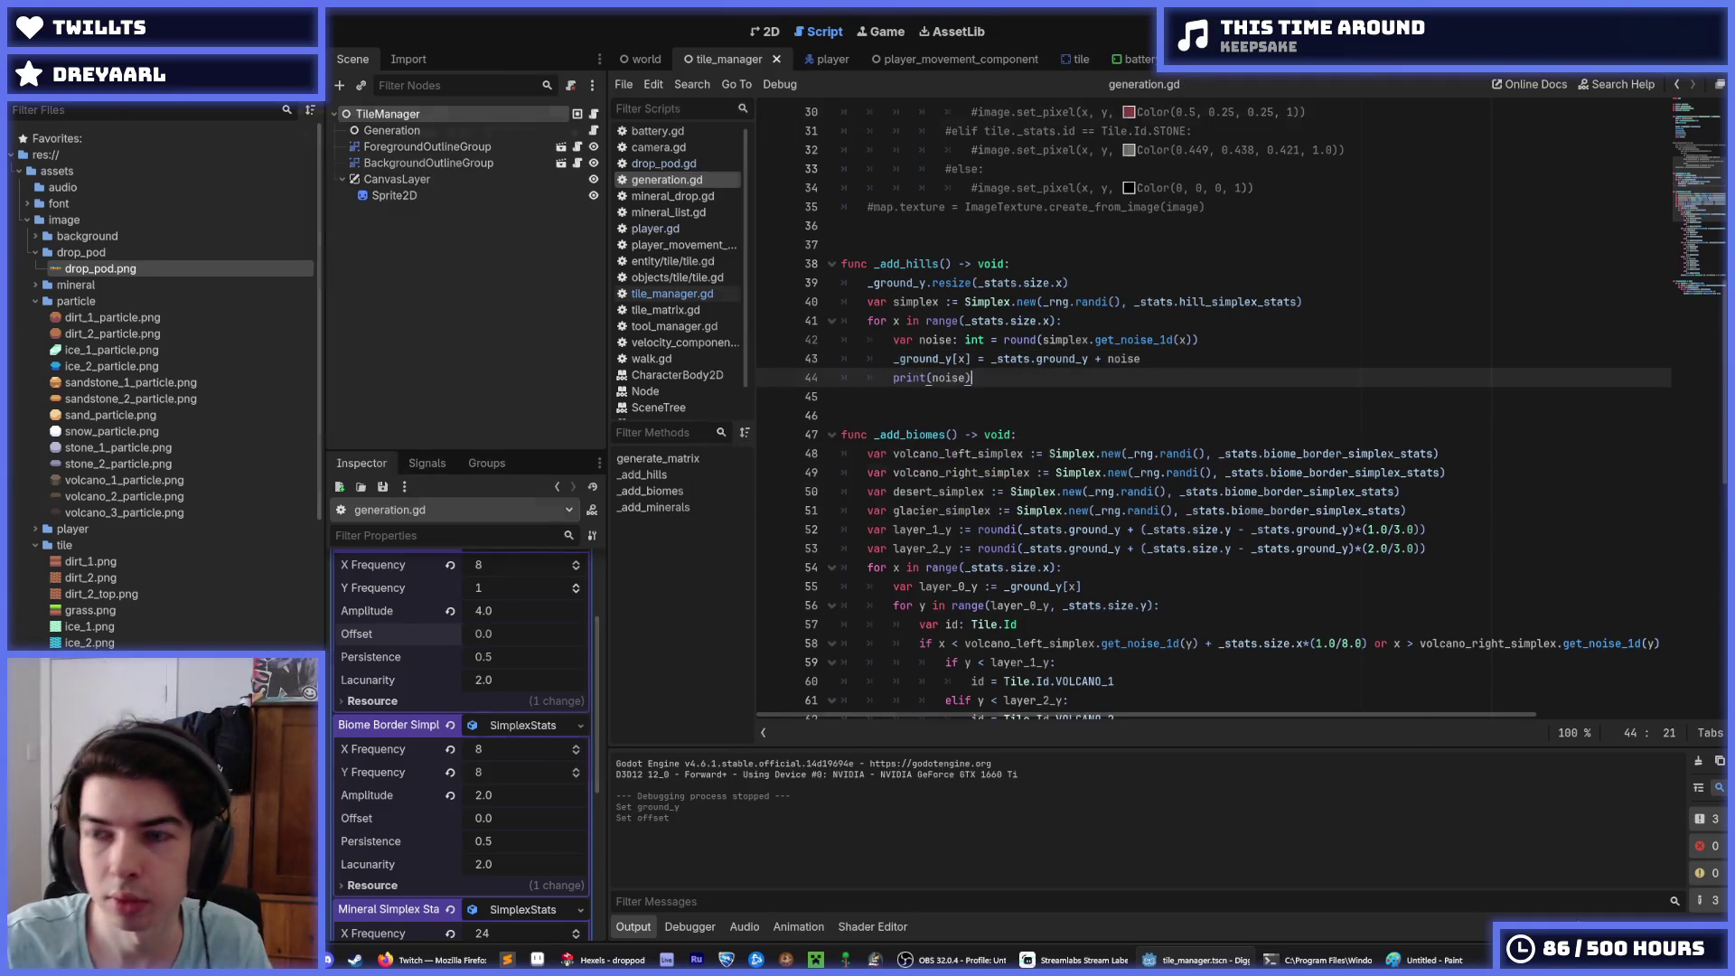
pyautogui.press('F5')
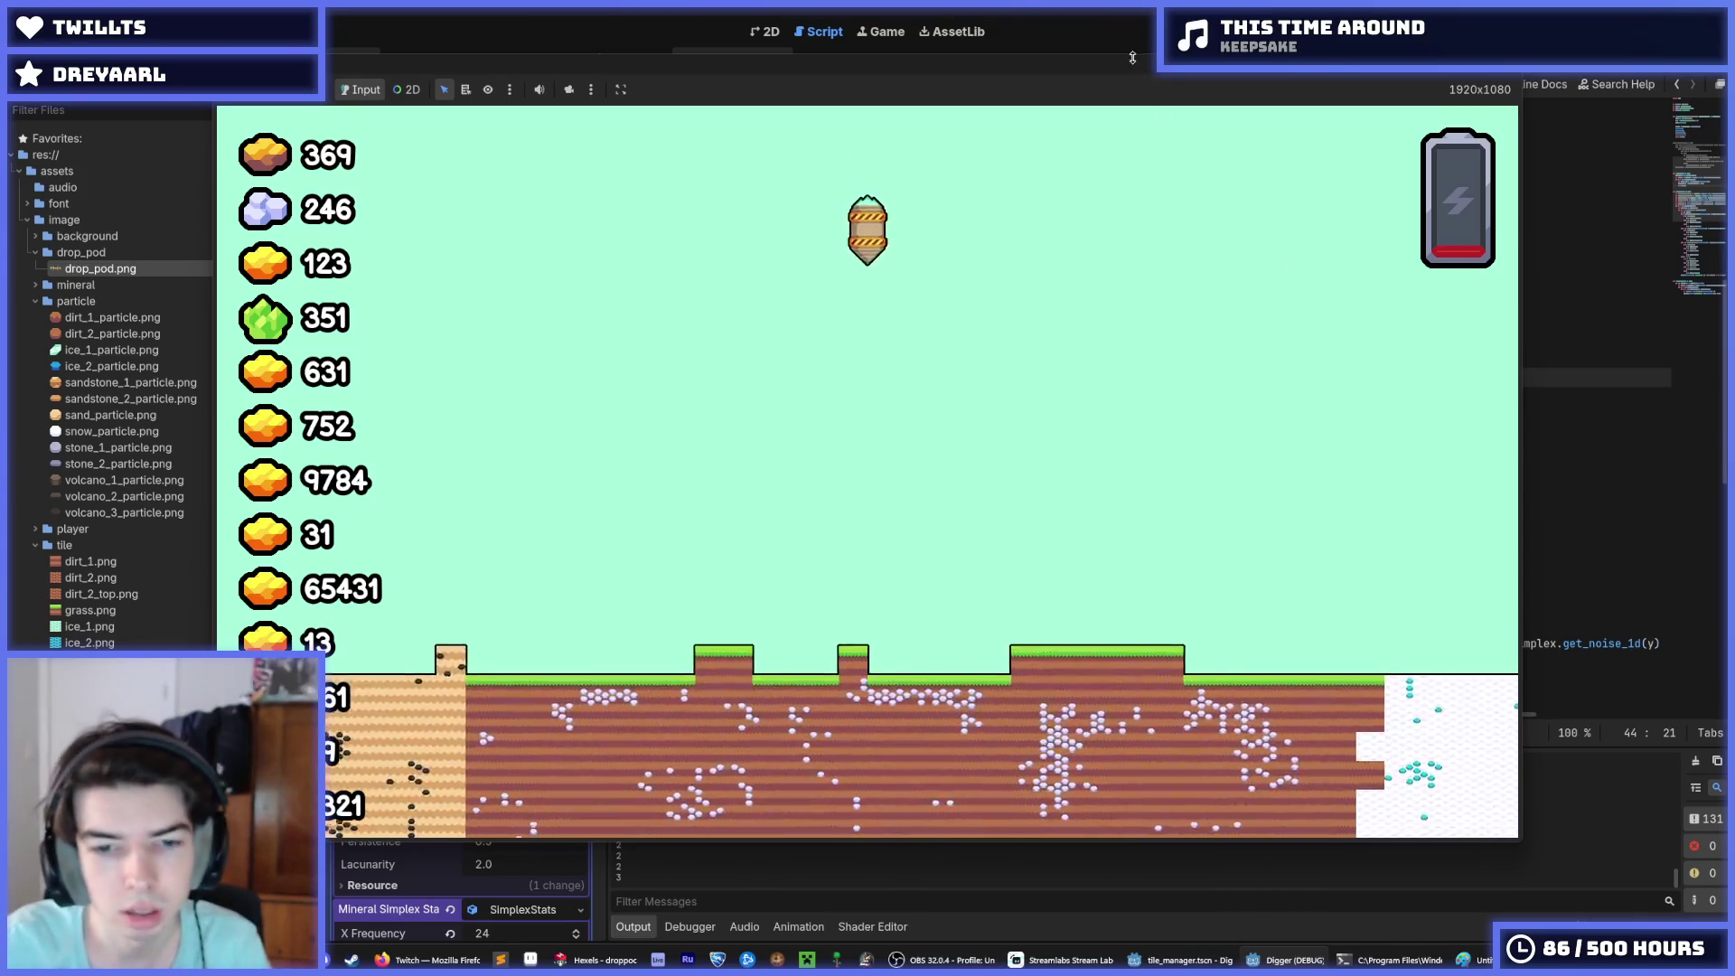
pyautogui.click(1133, 15)
pyautogui.scroll(5, 872, 830)
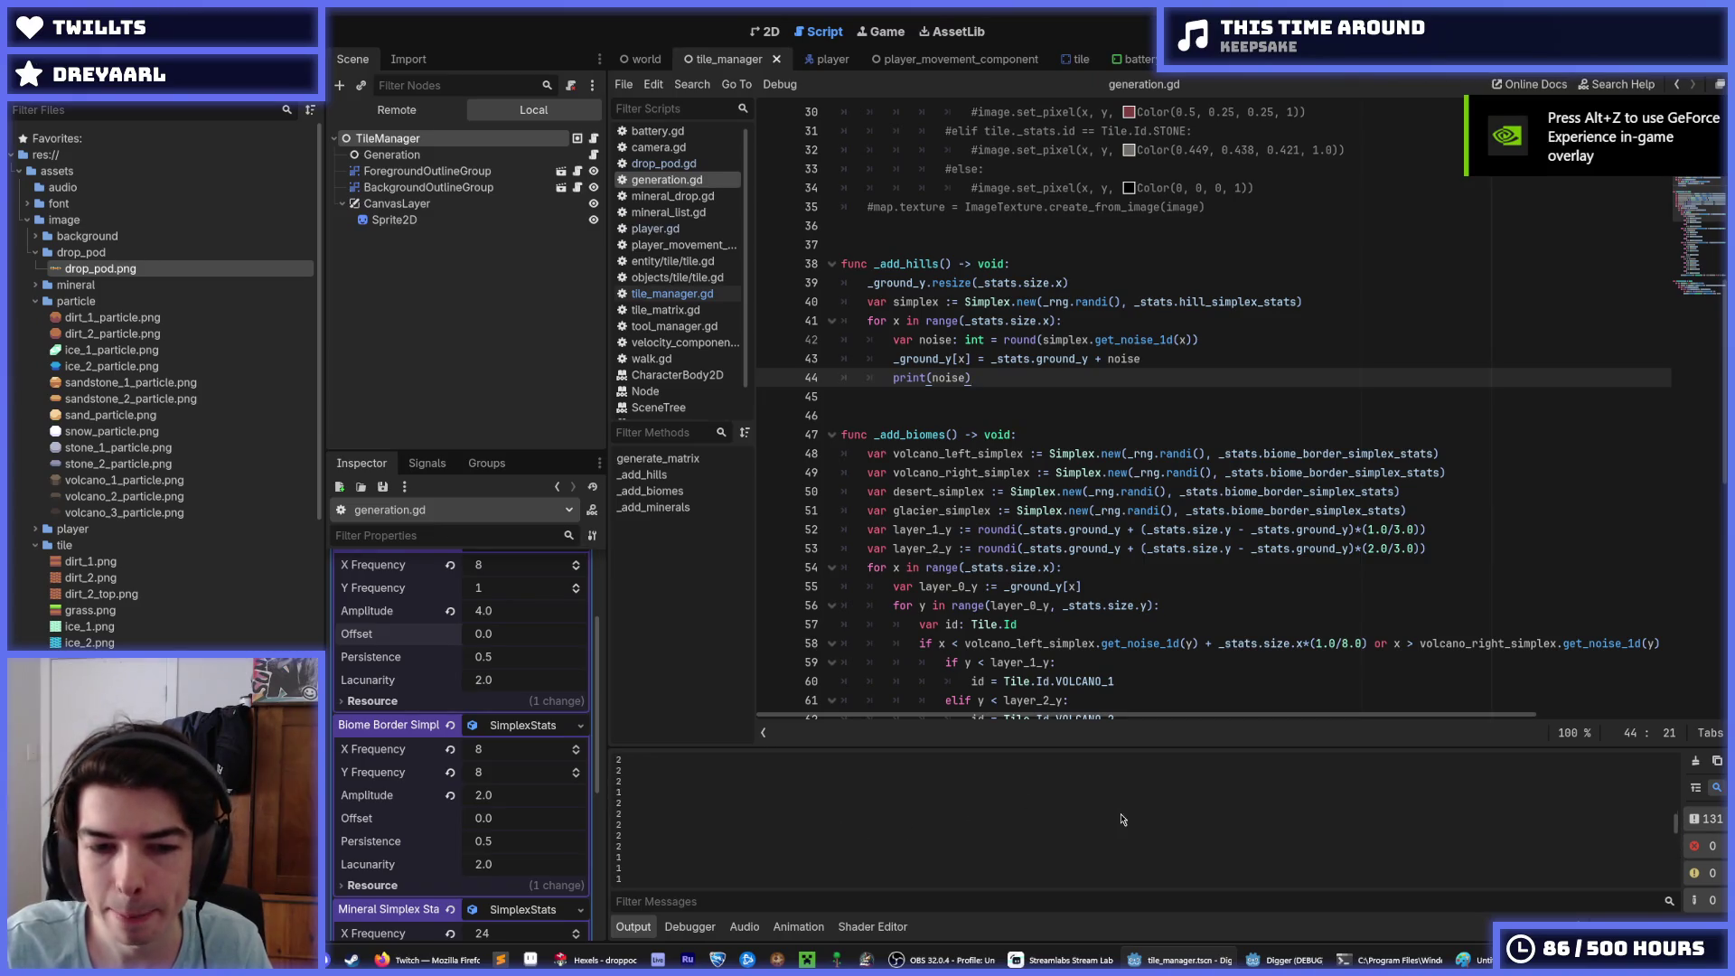
pyautogui.press('F5')
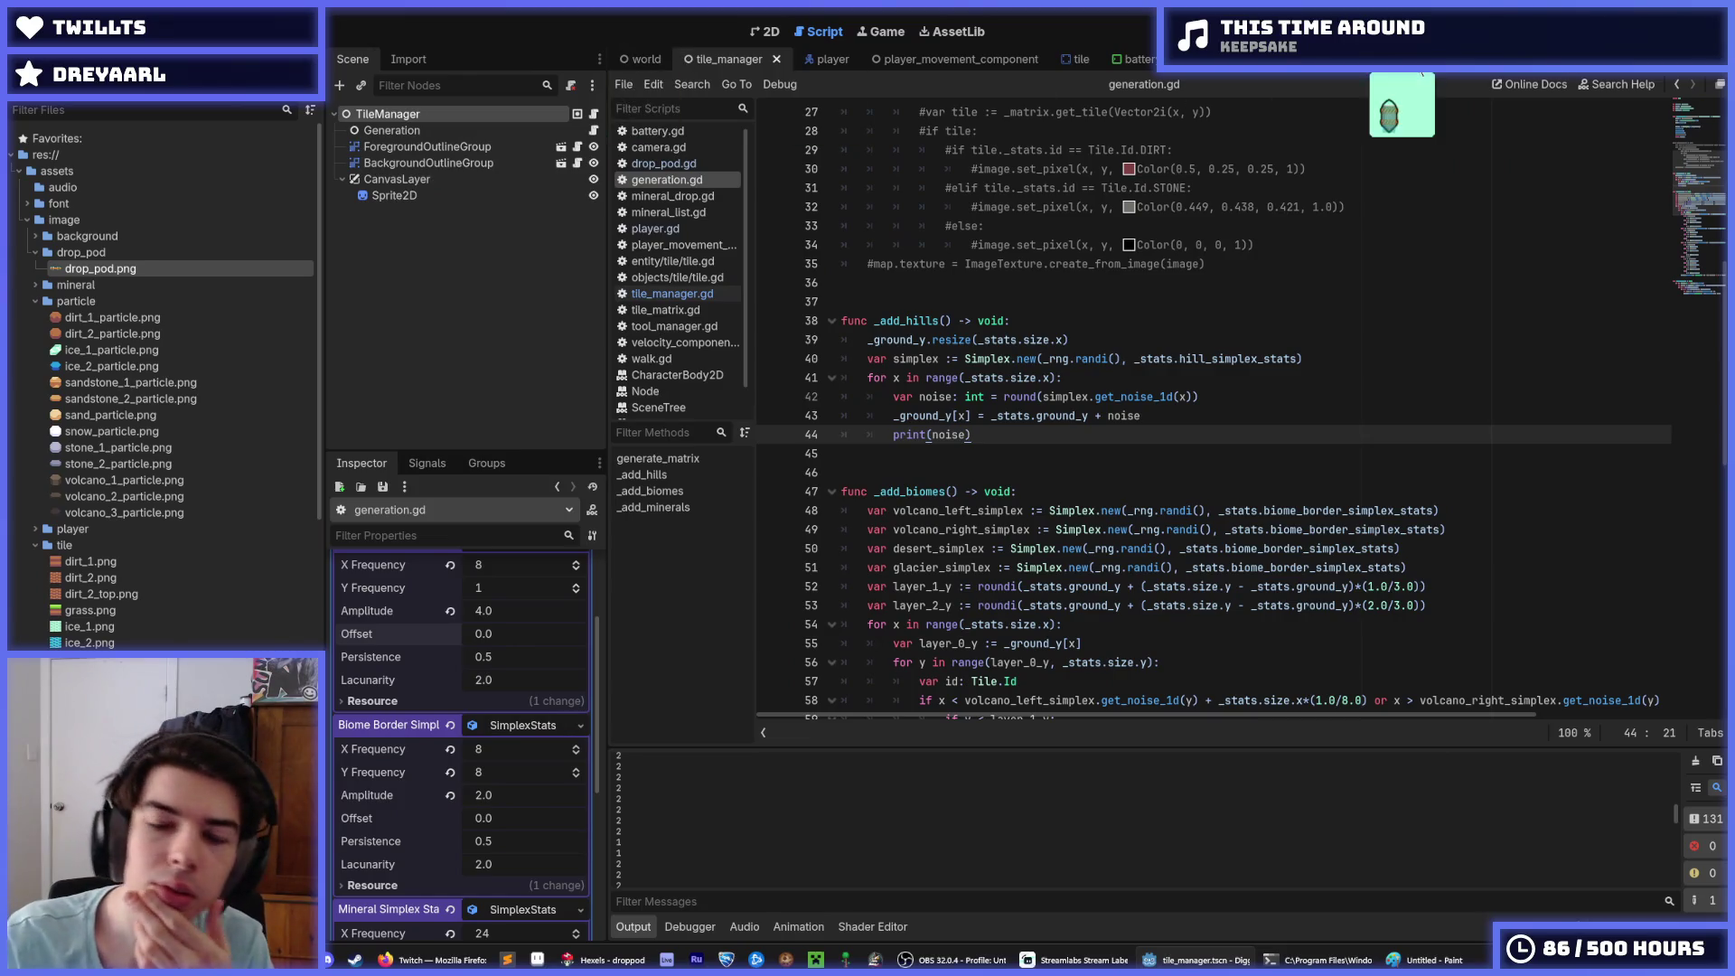
pyautogui.click(658, 148)
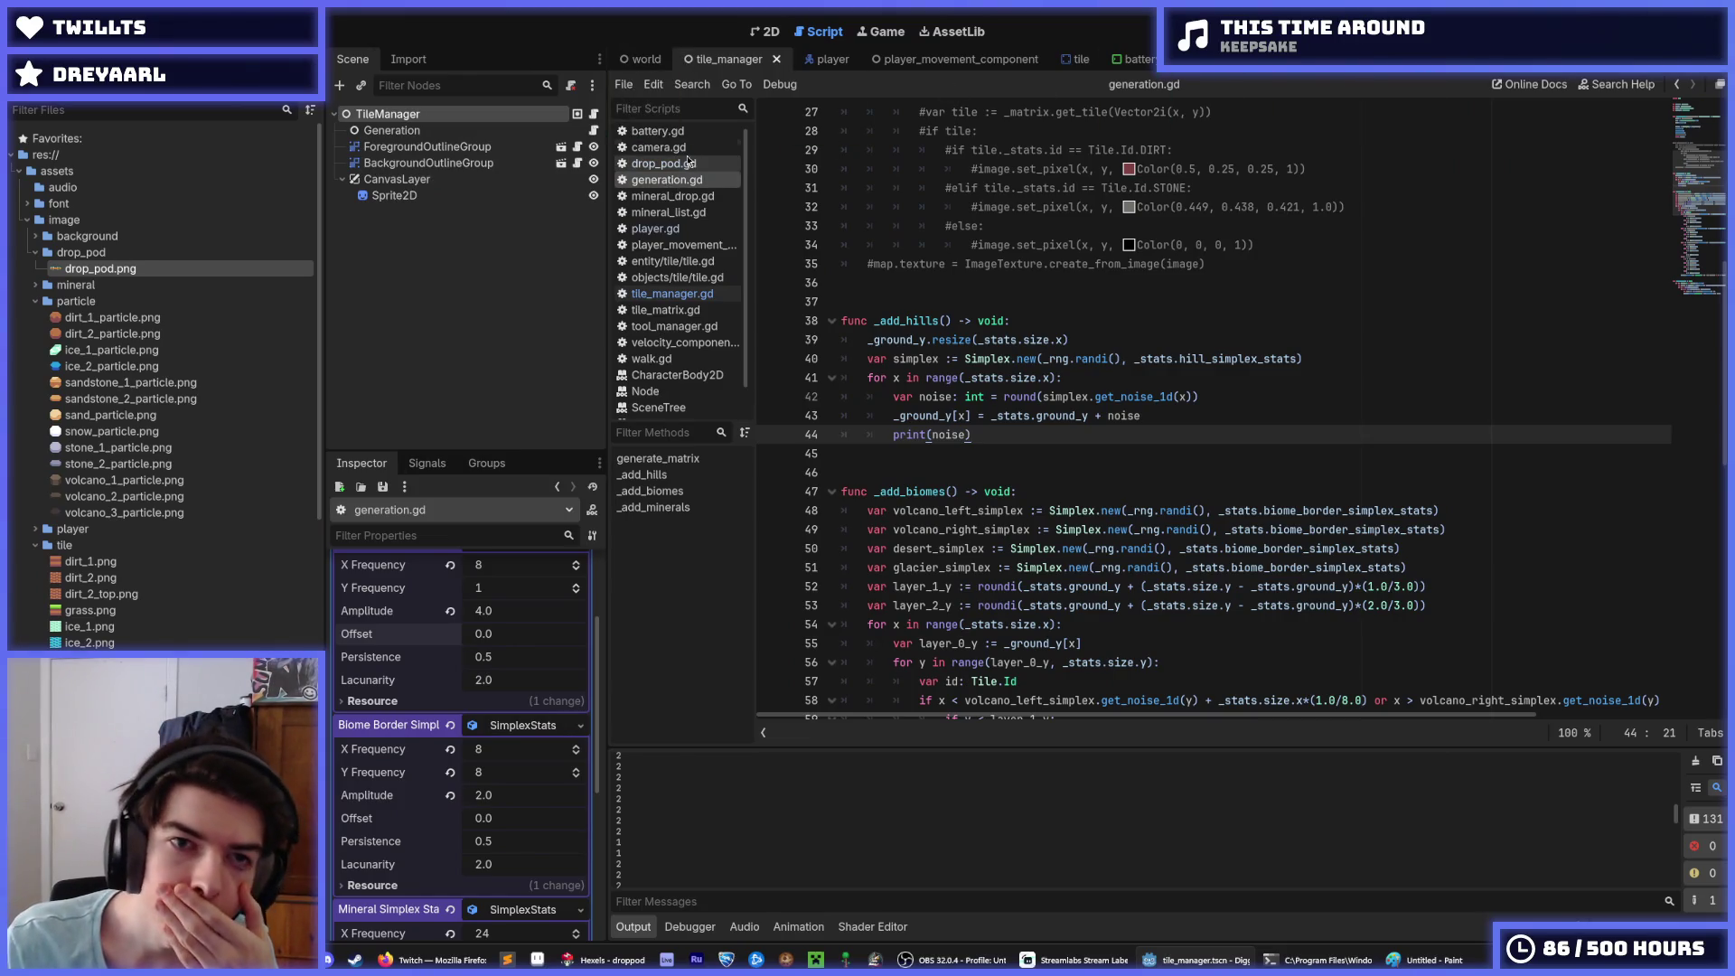
pyautogui.doubleClick(907, 187)
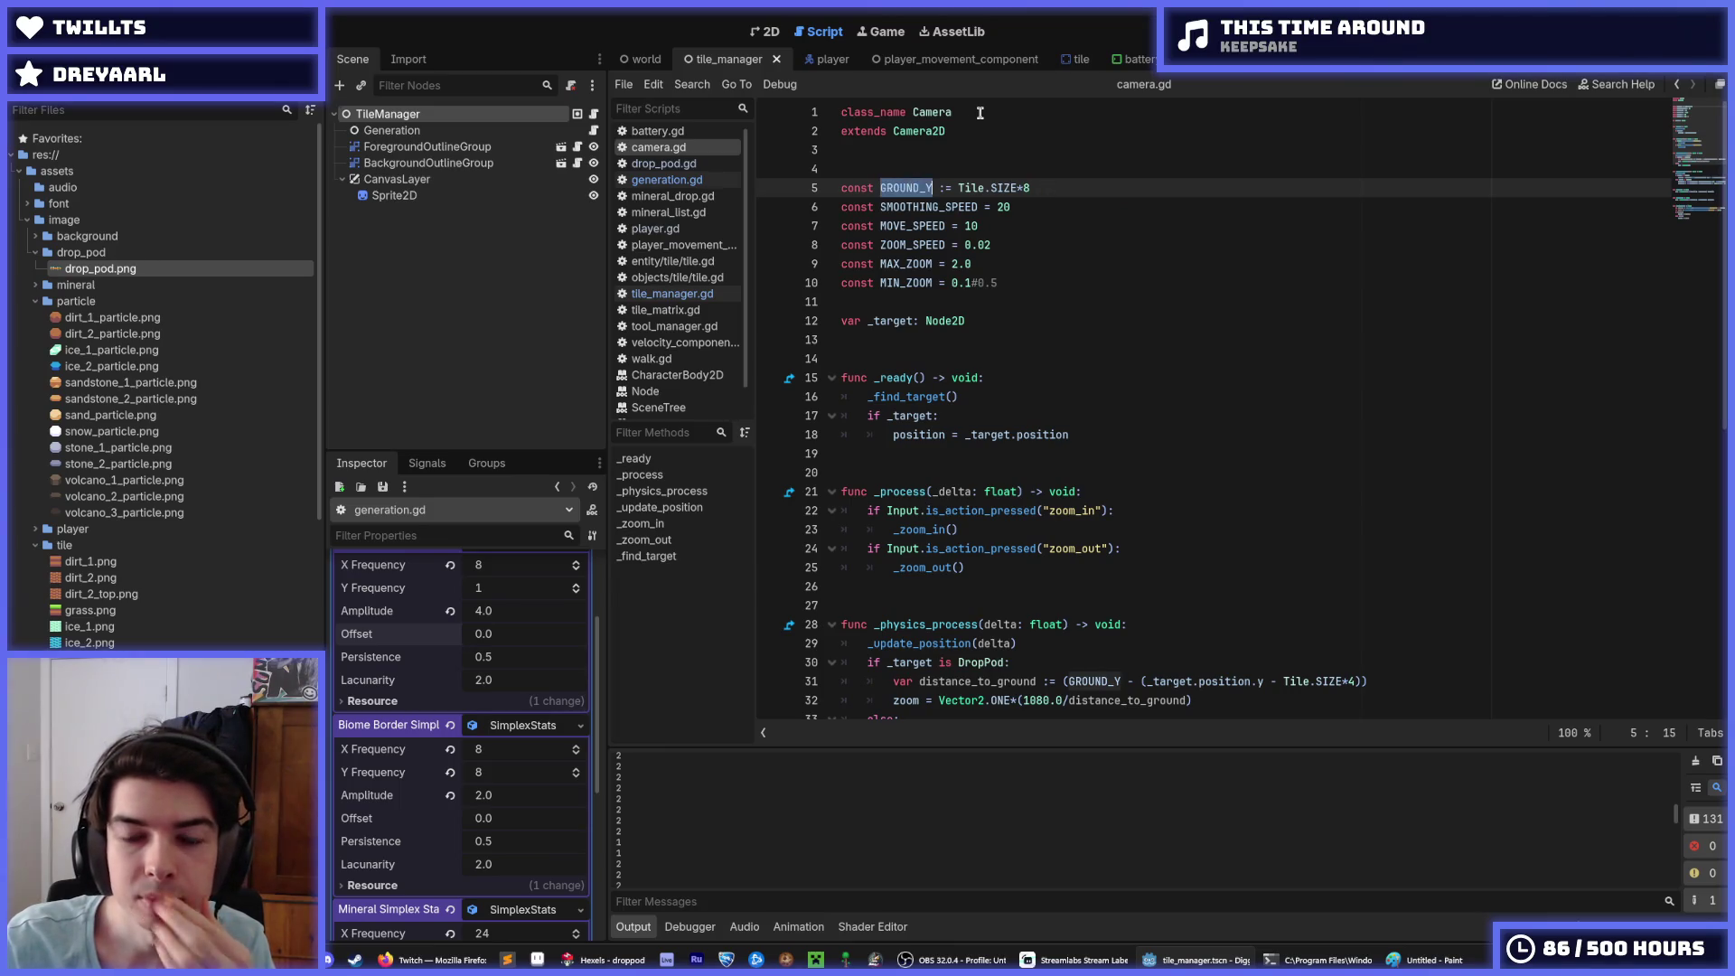
# Step: Rename the line 5 constant in camera.gd to TERRAIN_VISIBLE and copy its name
pyautogui.write('TILES_VISIBLE')
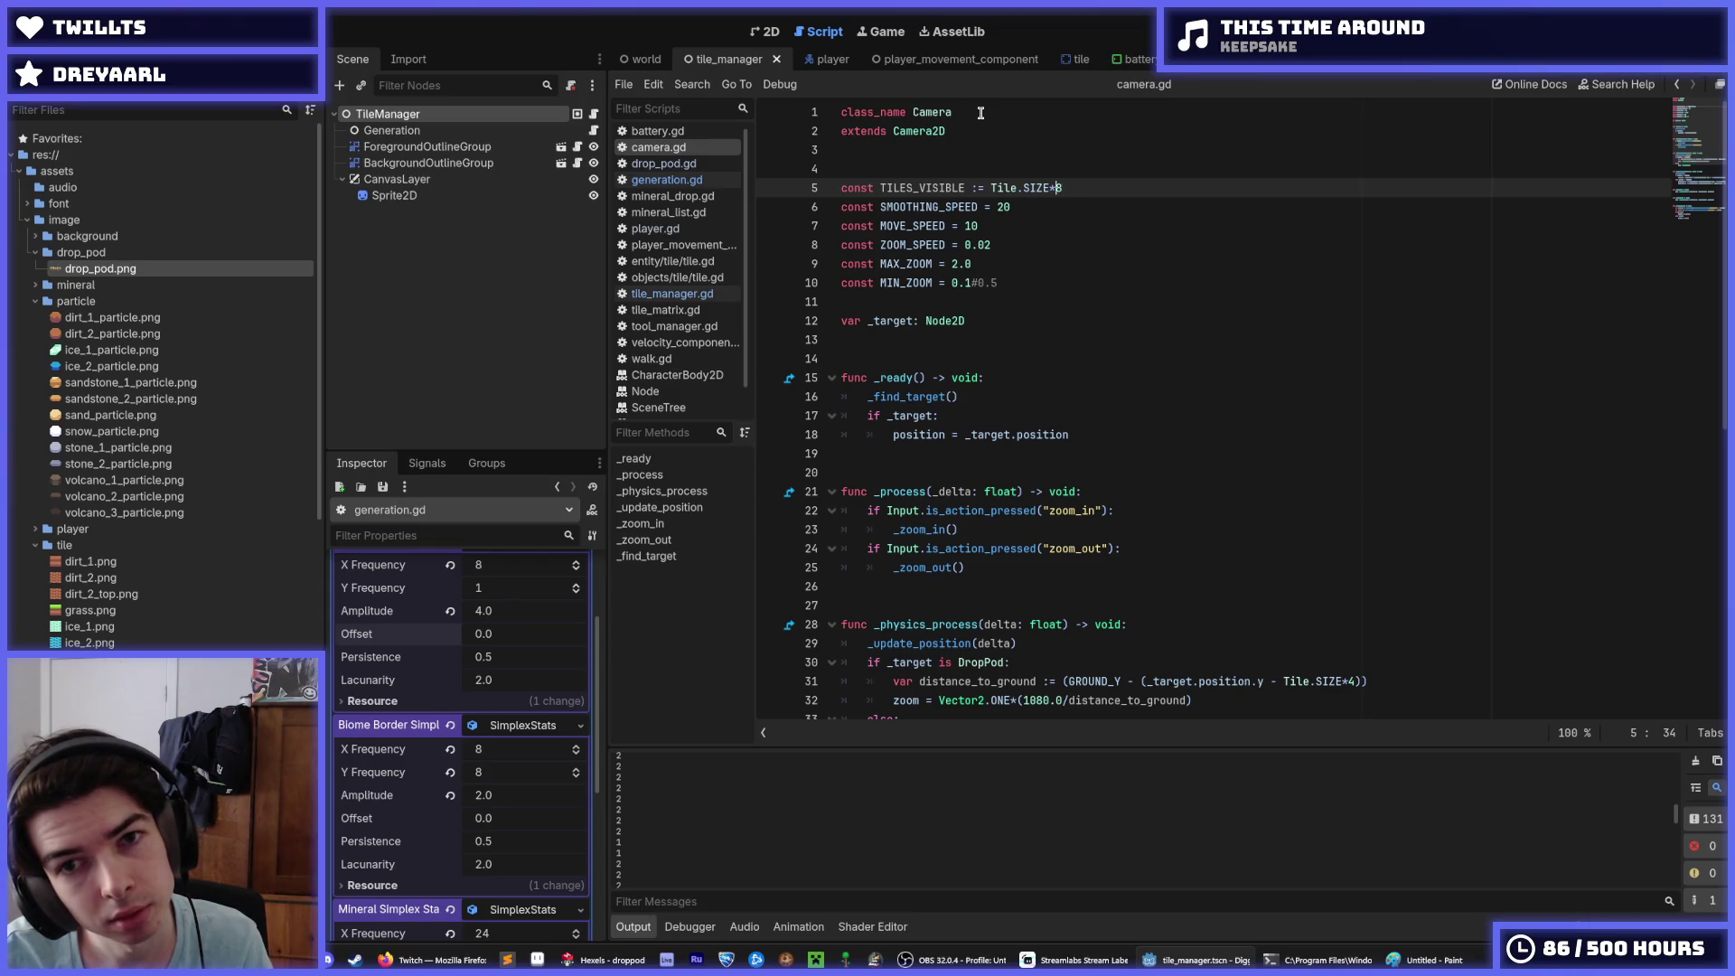
pyautogui.press('BackSpace')
pyautogui.press('BackSpace')
pyautogui.press('BackSpace')
pyautogui.write('4')
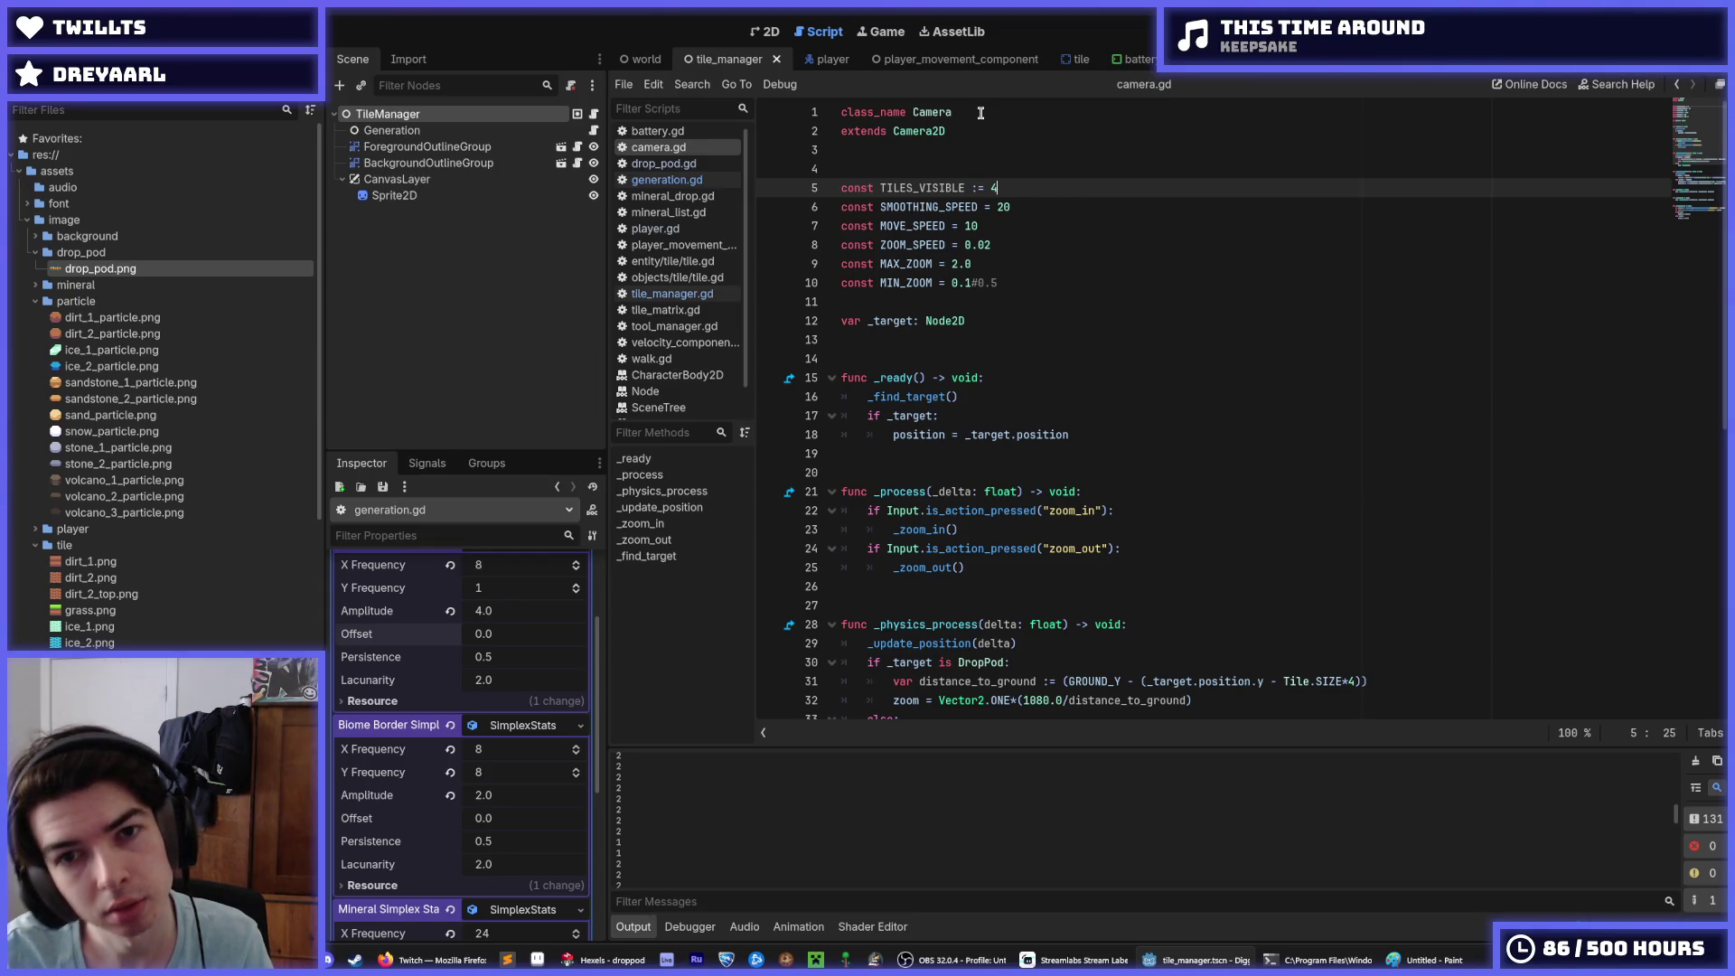
pyautogui.tripleClick(940, 193)
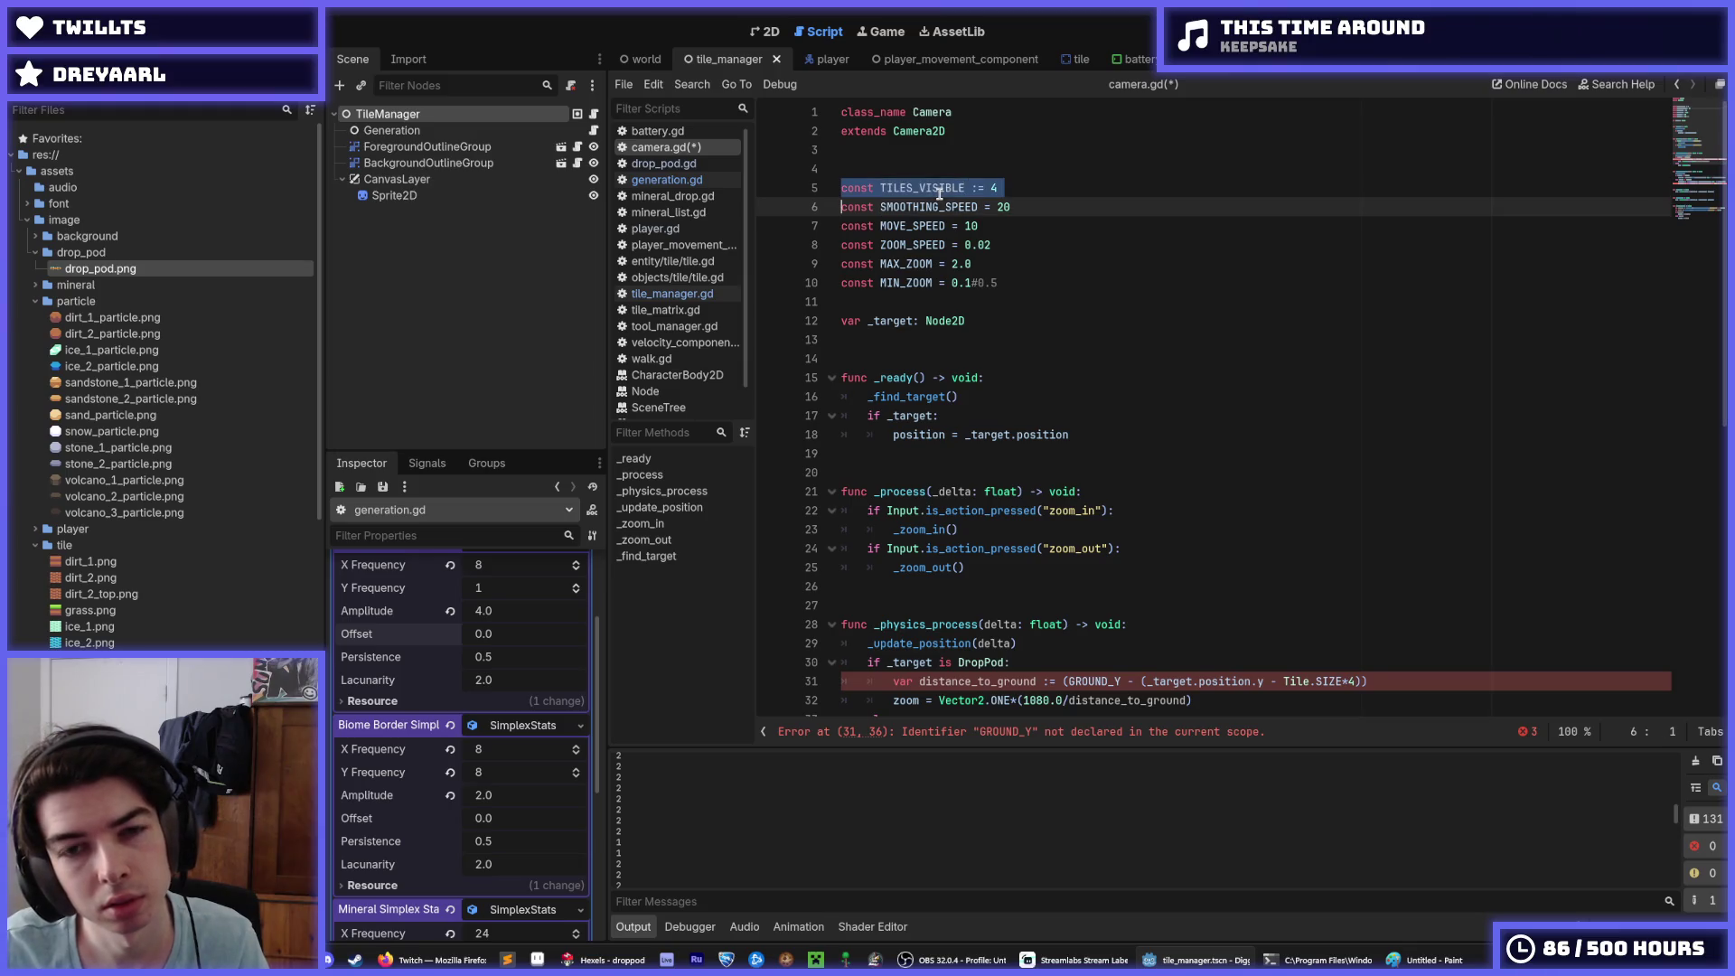
pyautogui.doubleClick(924, 188)
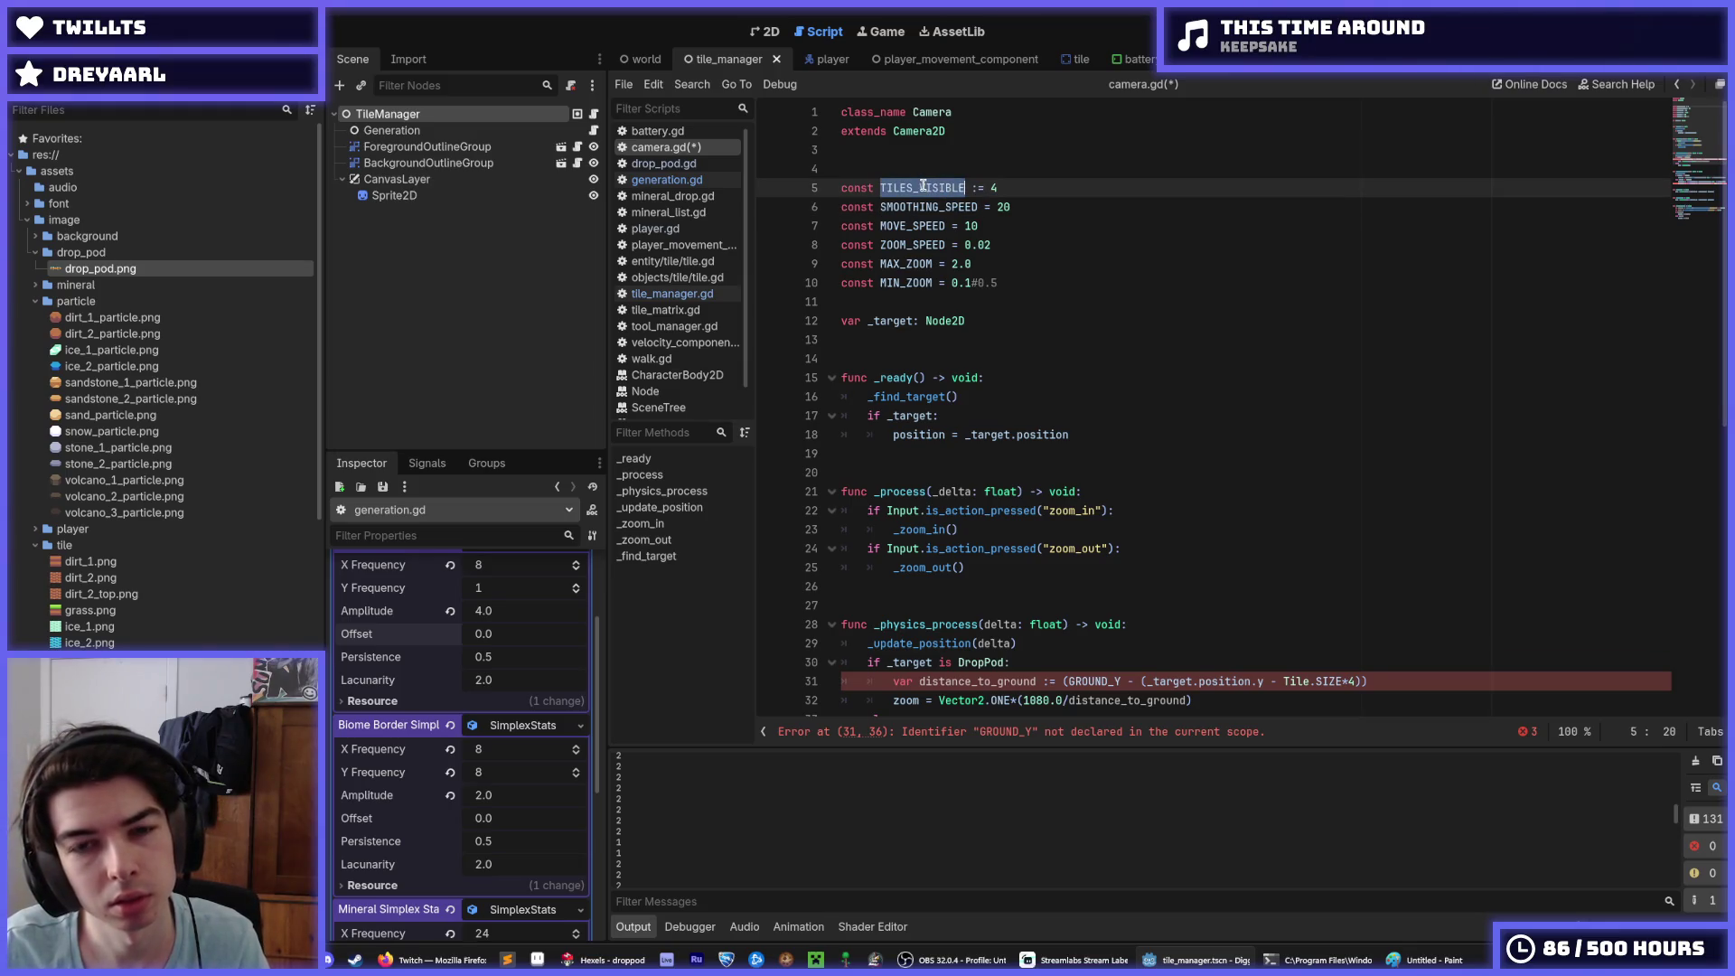
pyautogui.click(1015, 185)
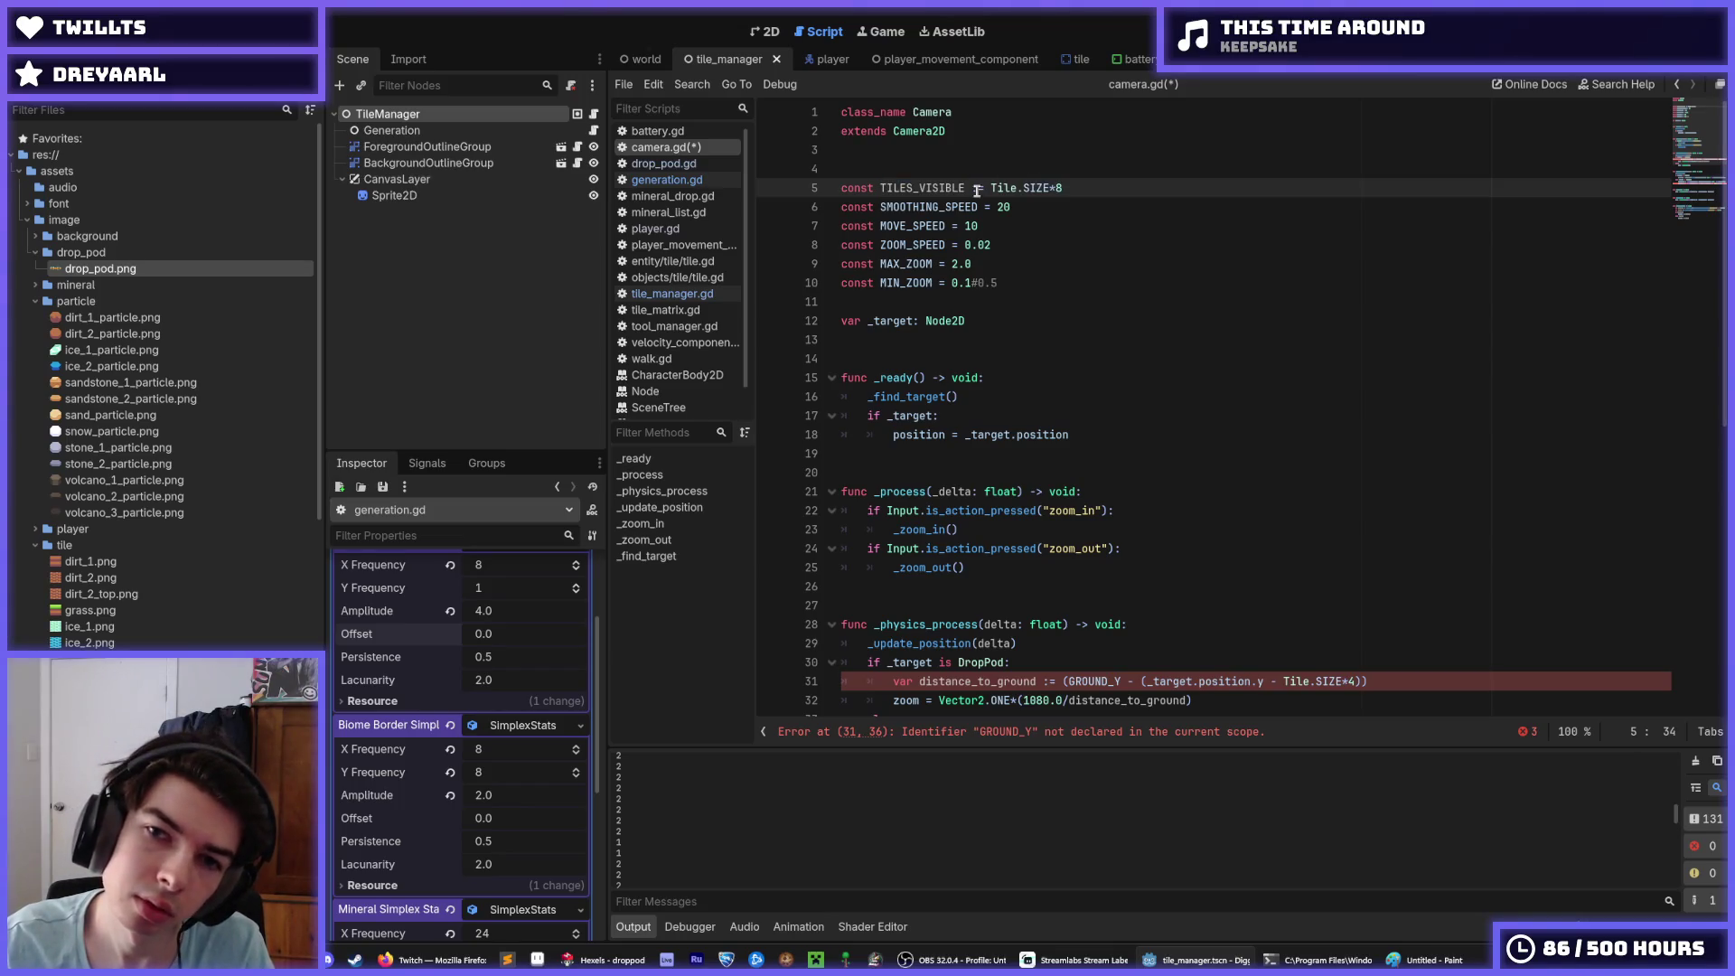
pyautogui.doubleClick(944, 189)
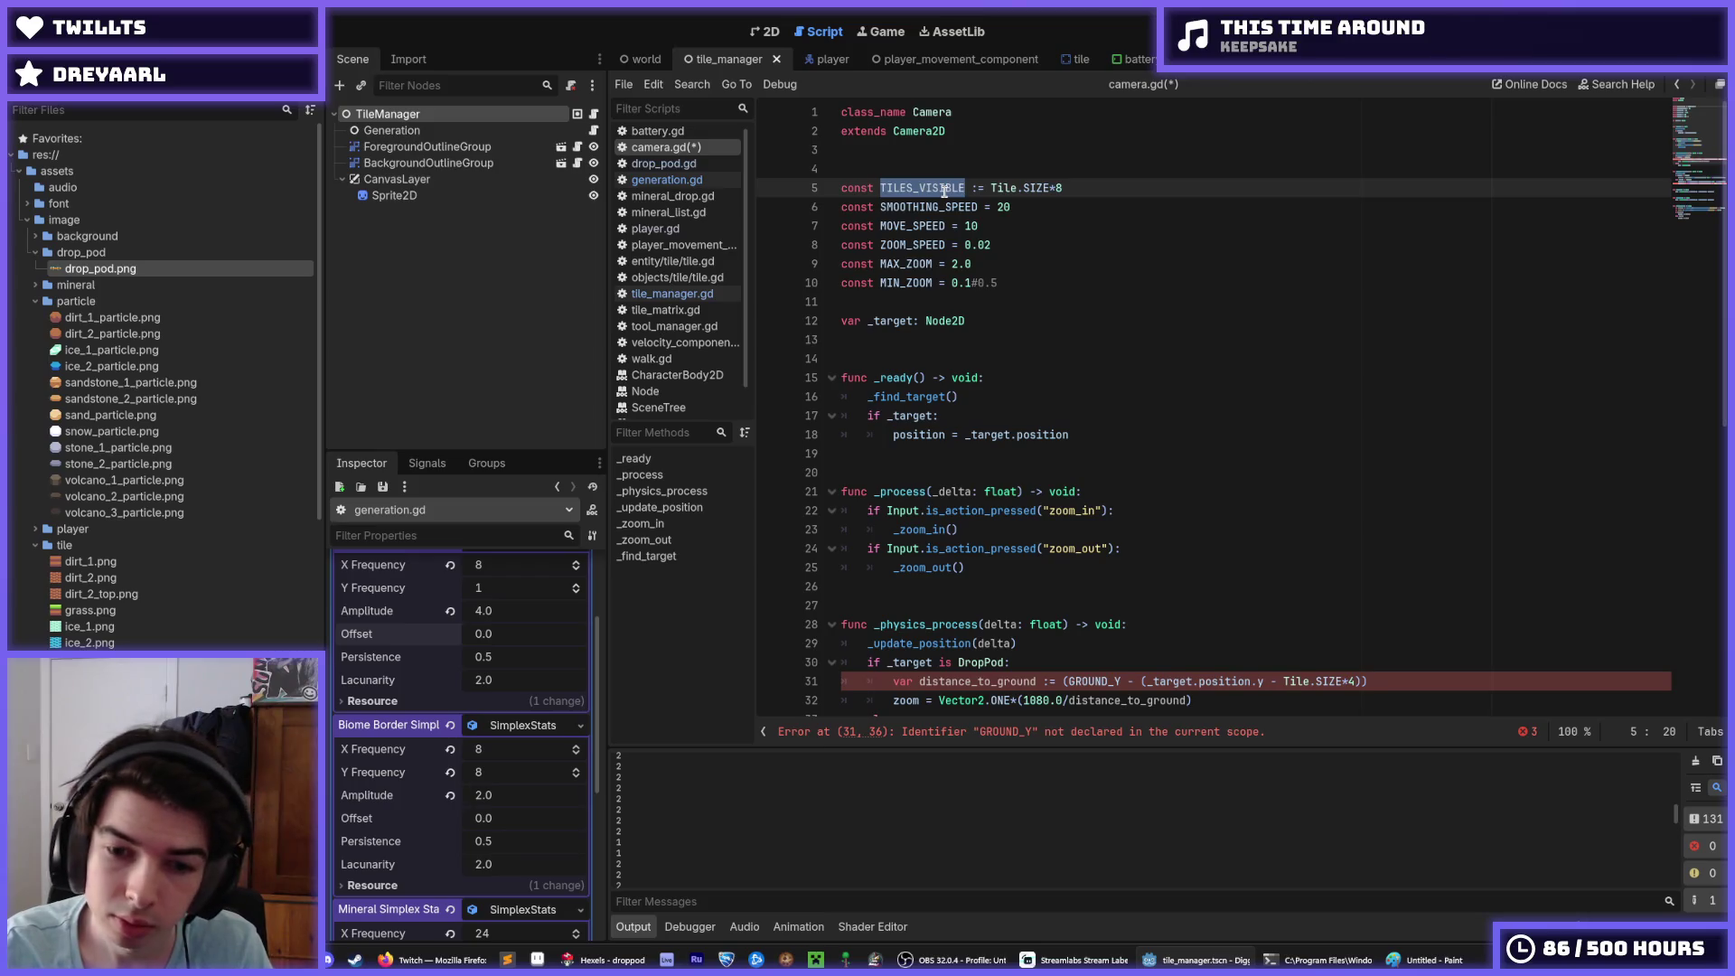
pyautogui.write('AREA_VISI')
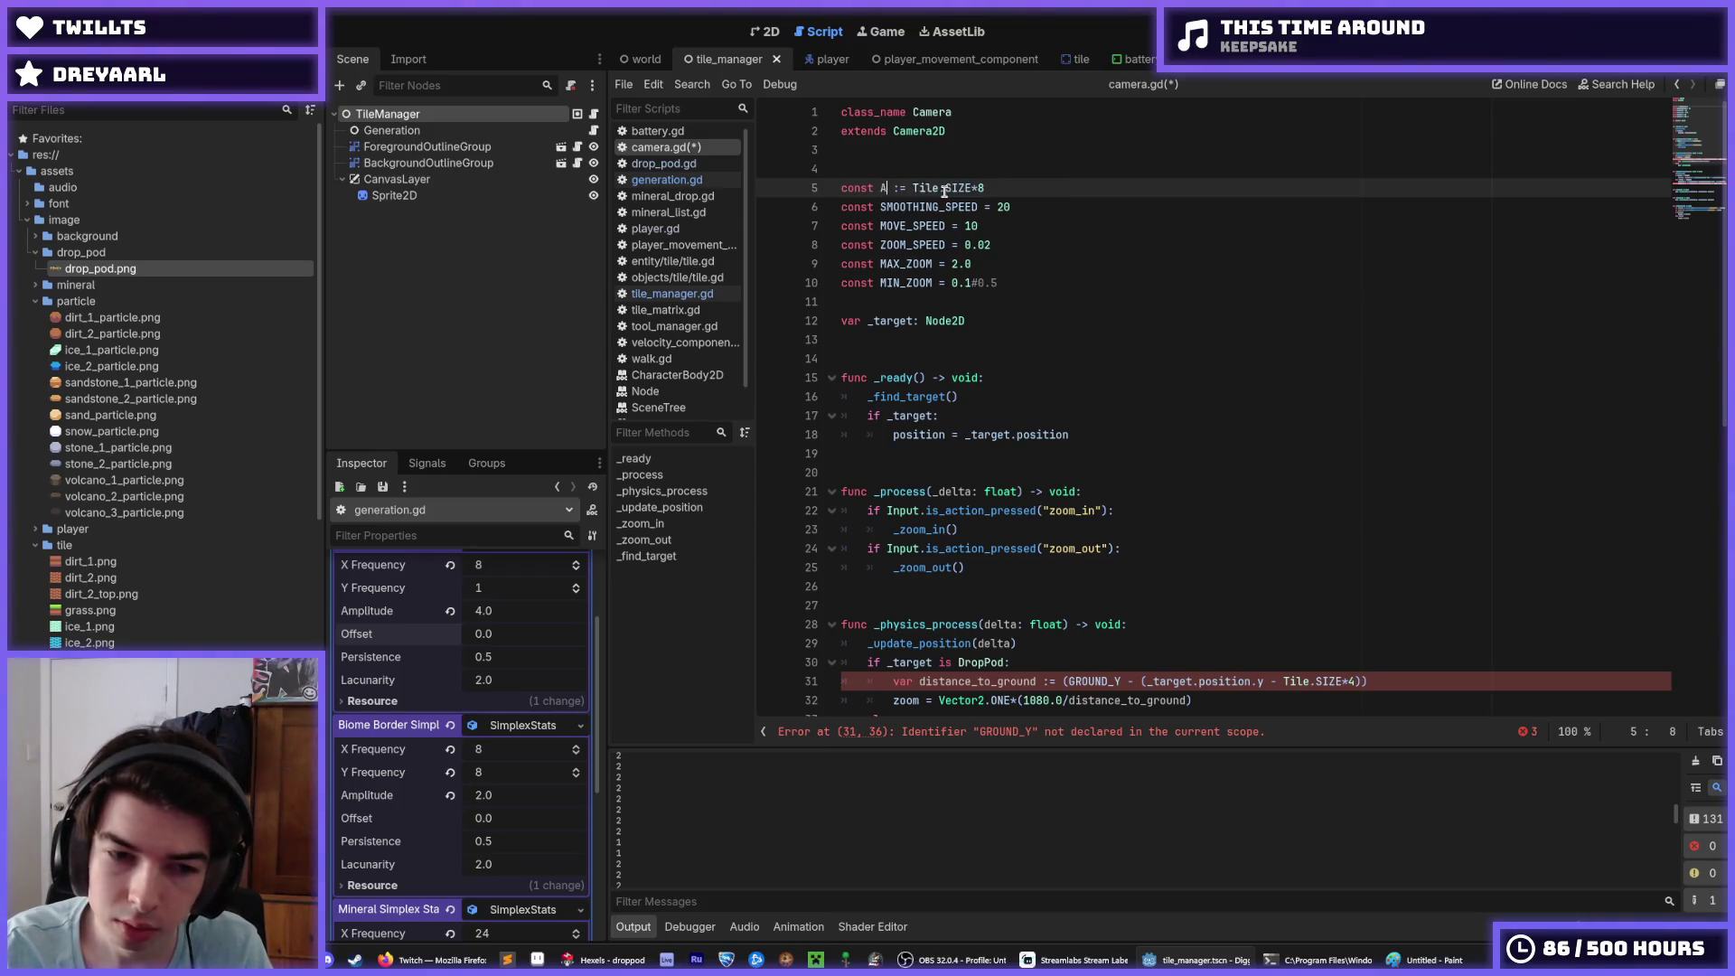
pyautogui.write('BLE')
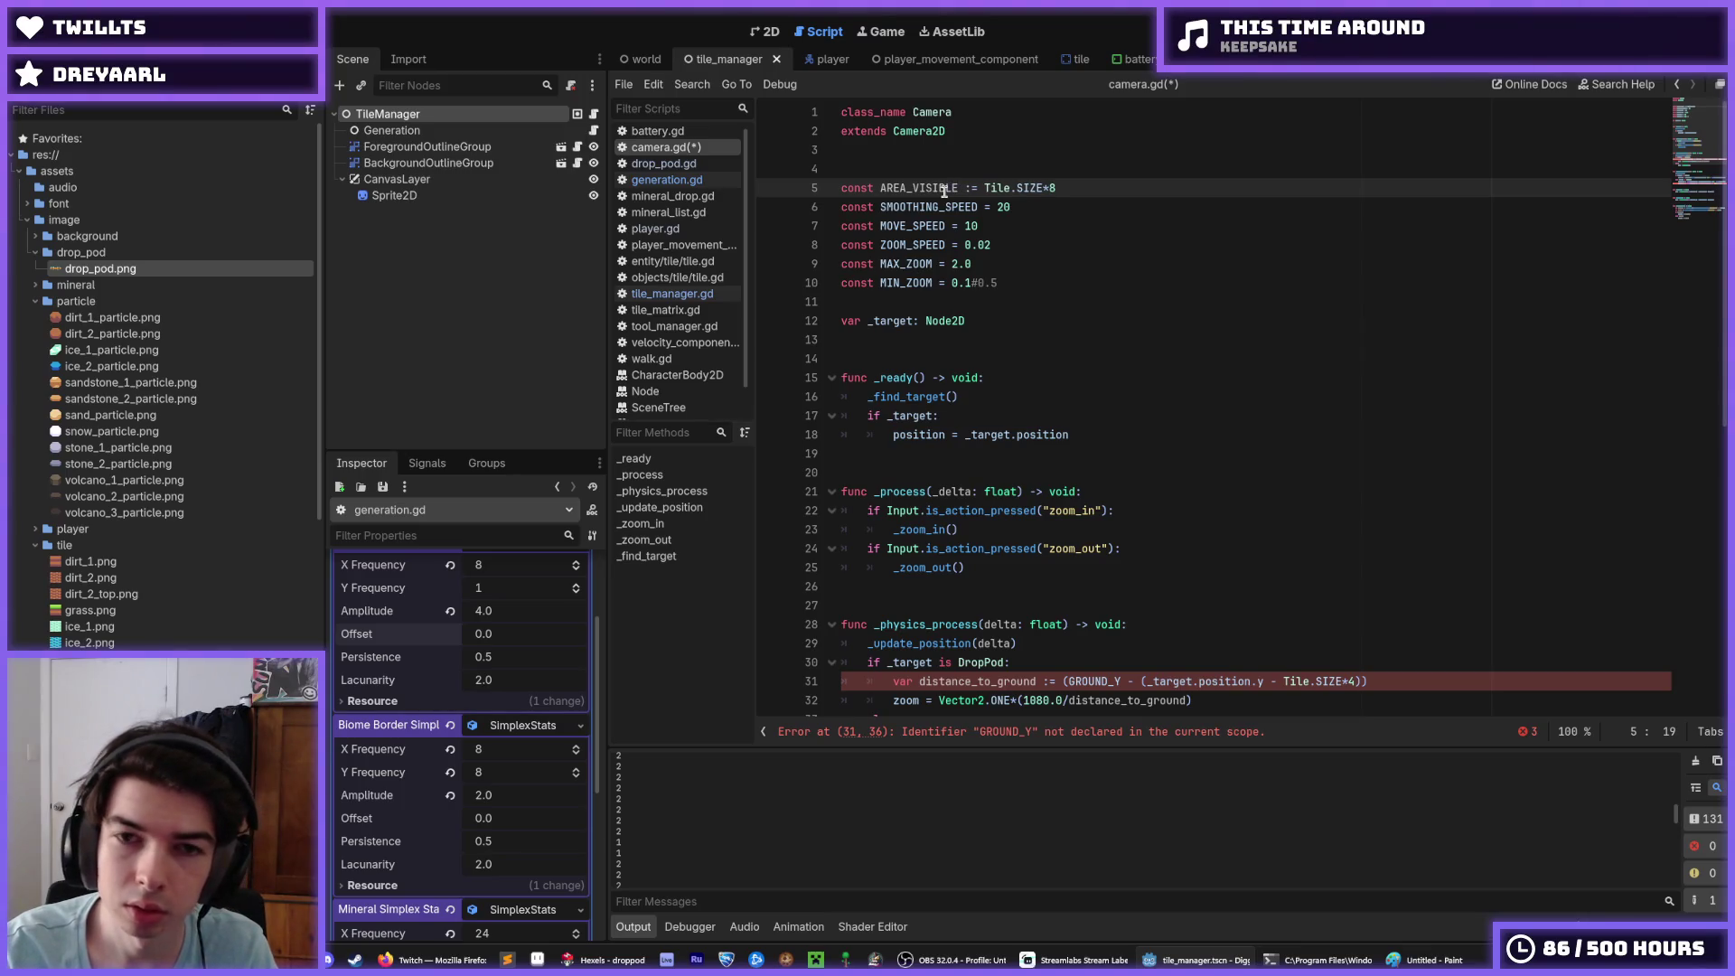
pyautogui.doubleClick(909, 190)
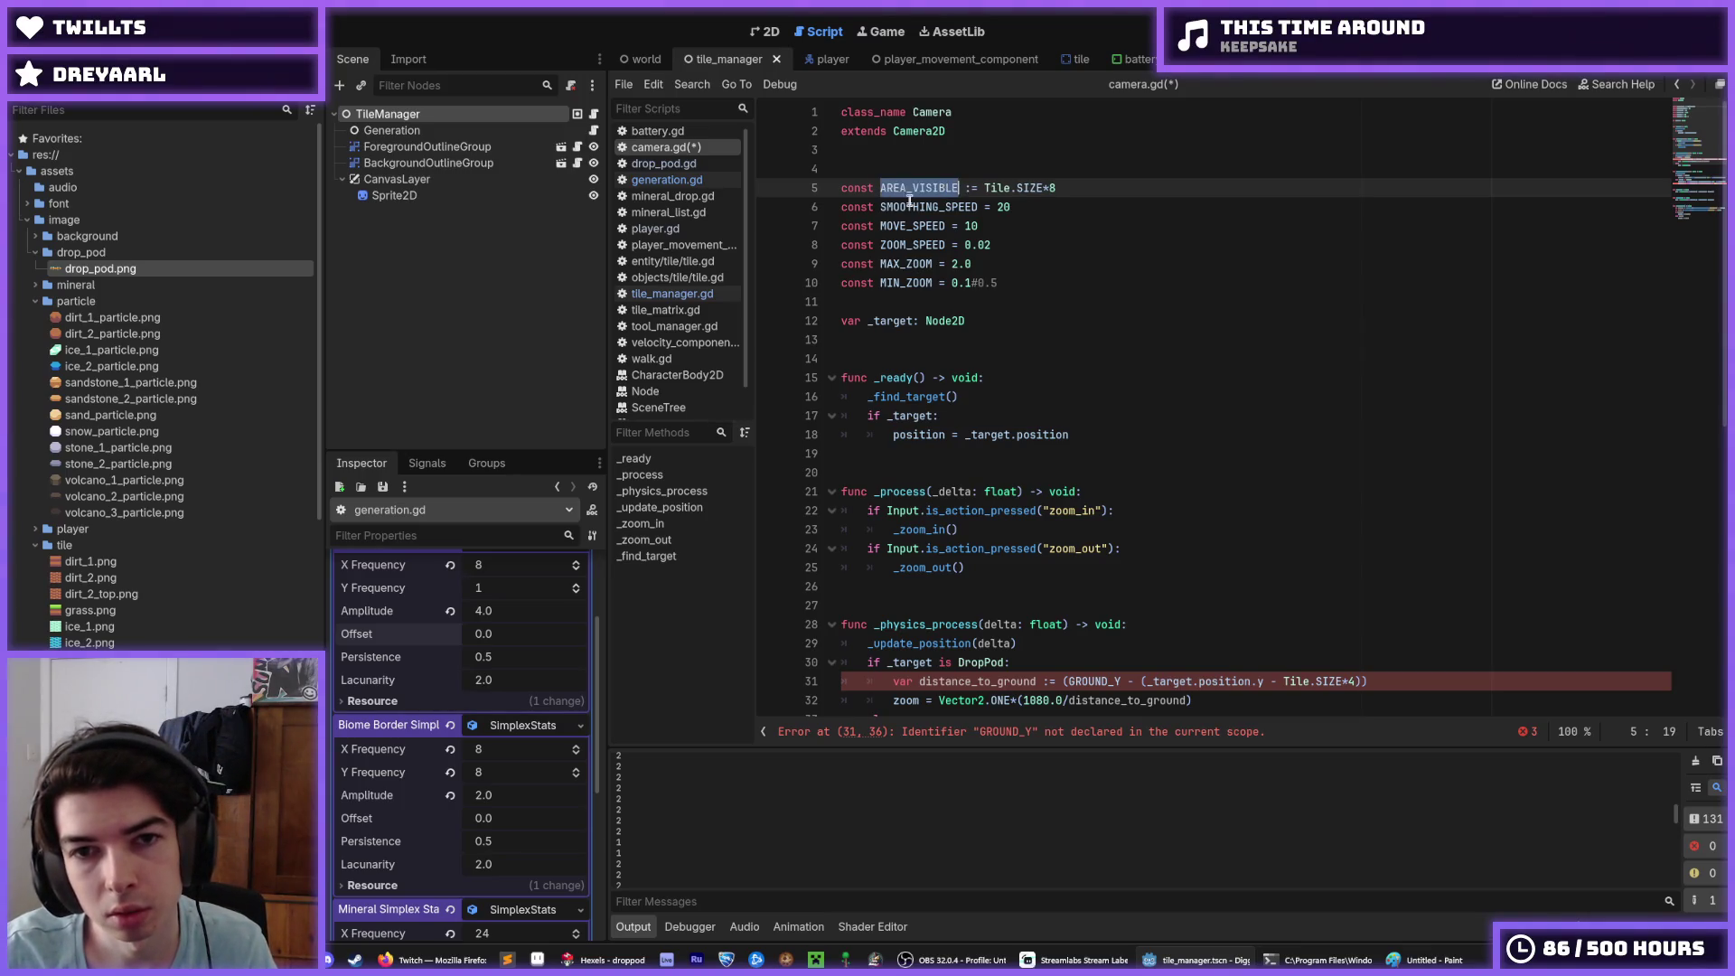
pyautogui.click(896, 187)
pyautogui.write('TERRAIN')
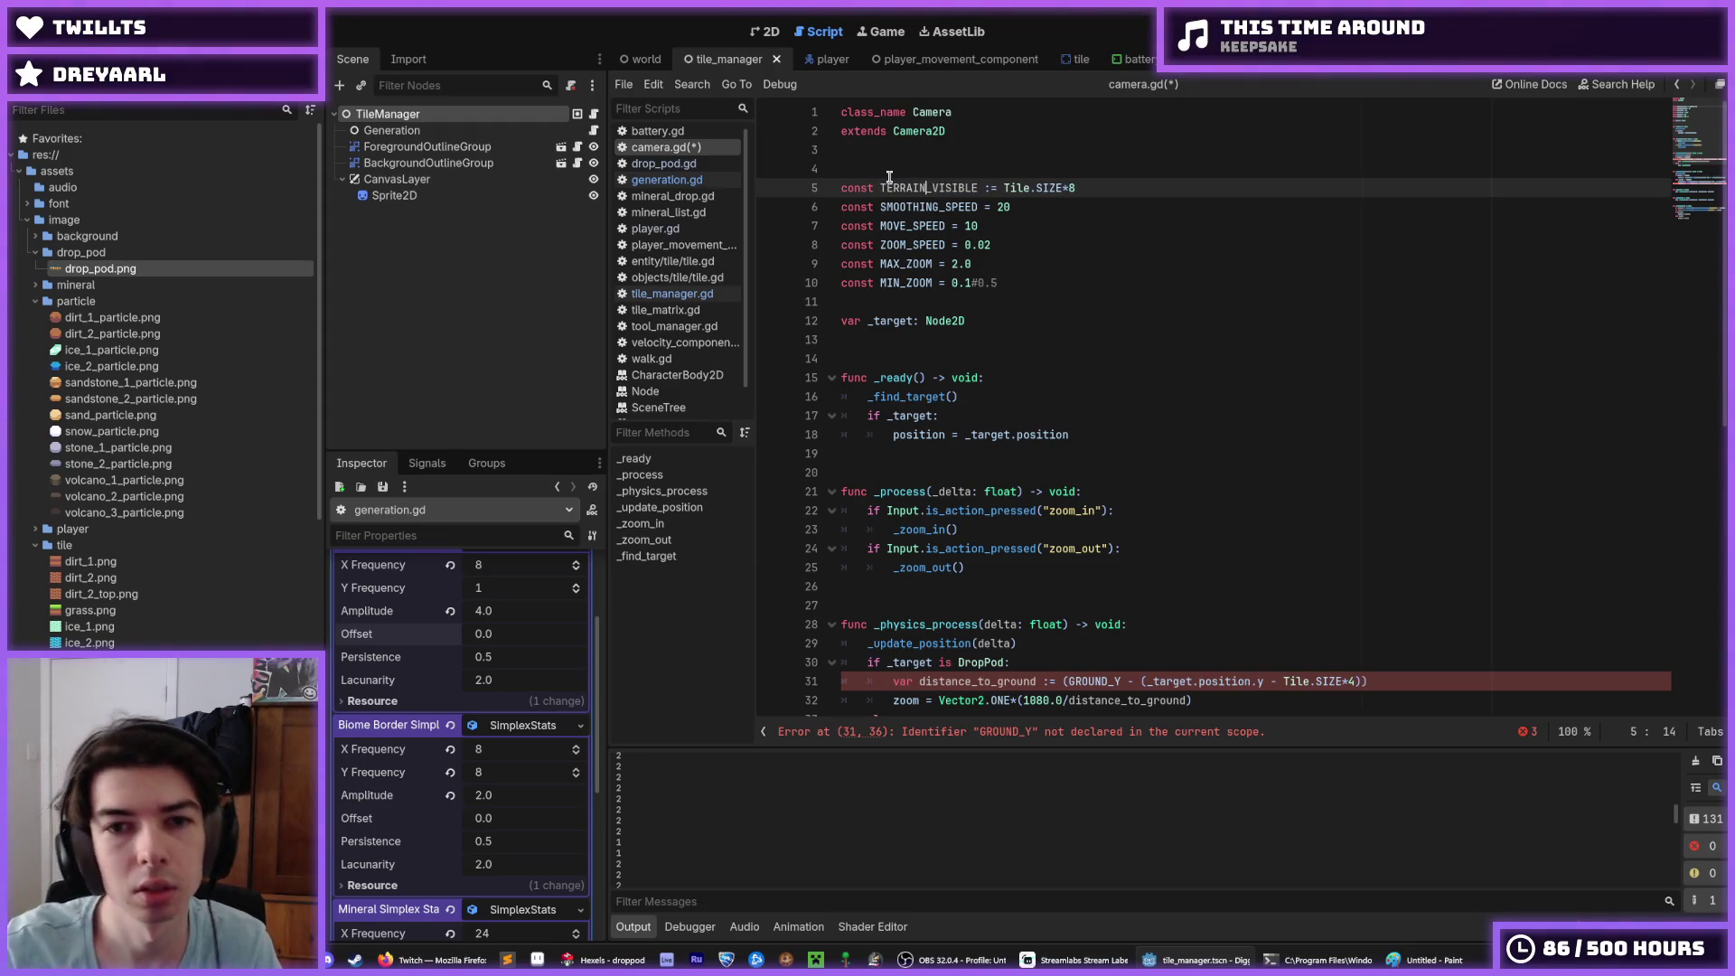
pyautogui.doubleClick(915, 187)
pyautogui.hotkey('ctrl', 'c')
# Step: Replace GROUND_Y with TERRAIN_VISIBLE on lines 31 and 43, save, and run the game
pyautogui.scroll(-6, 1030, 380)
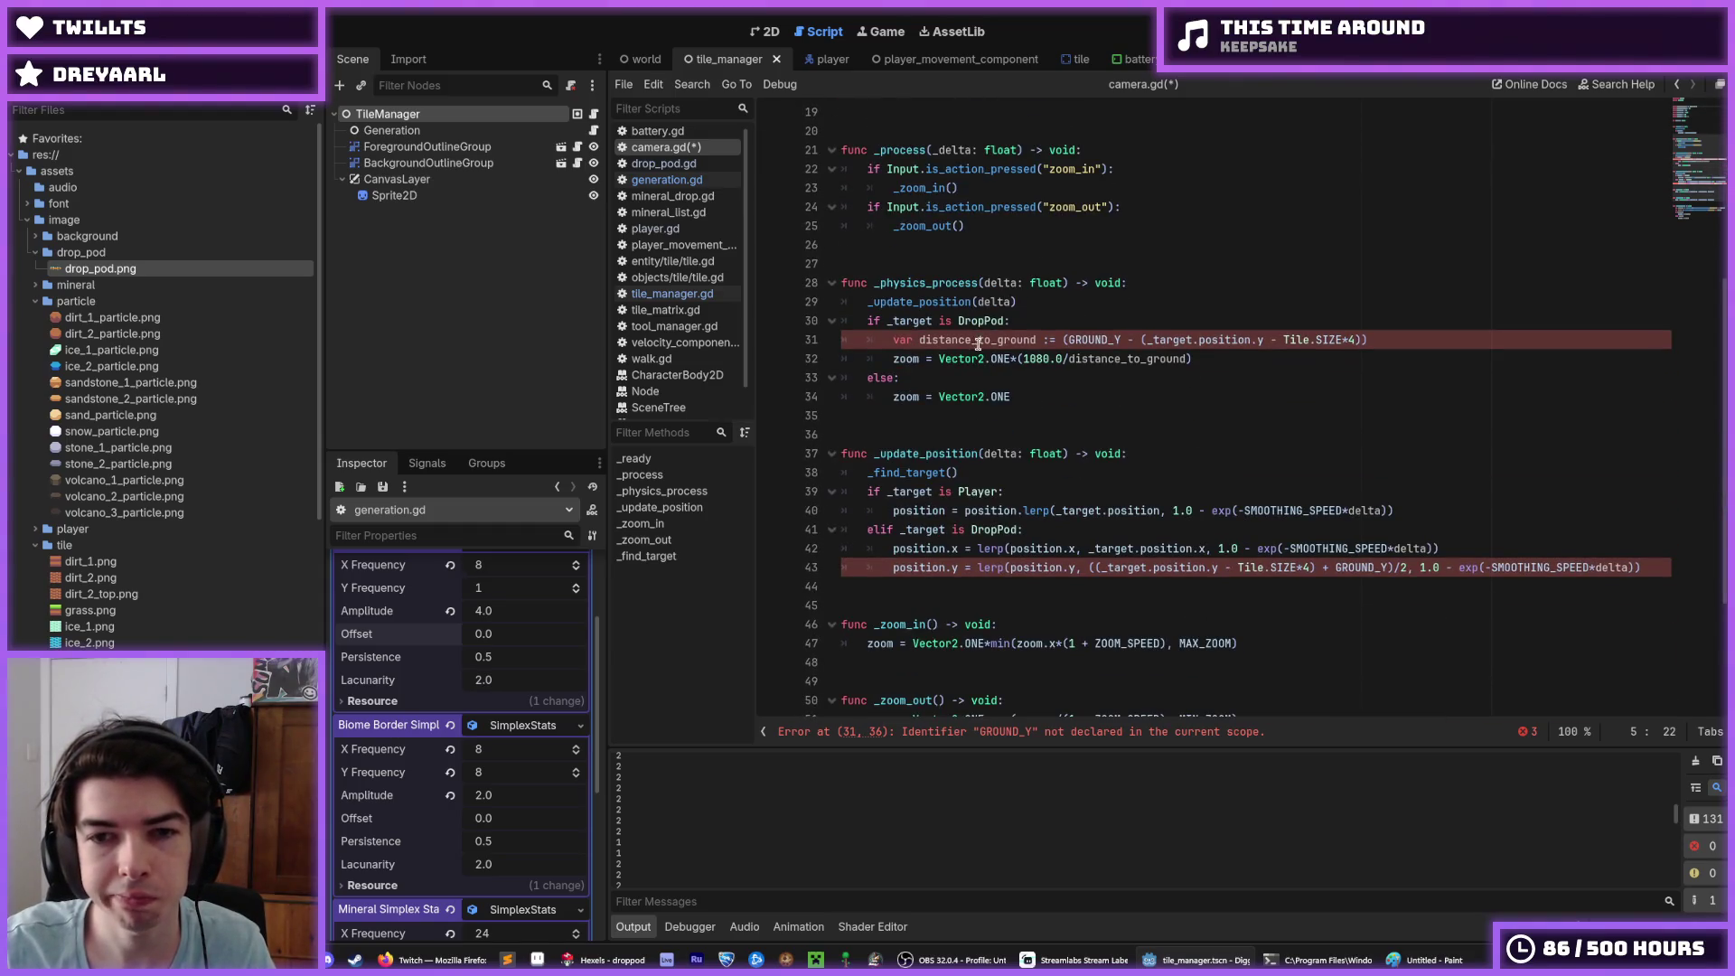
pyautogui.doubleClick(1098, 341)
pyautogui.hotkey('ctrl', 'v')
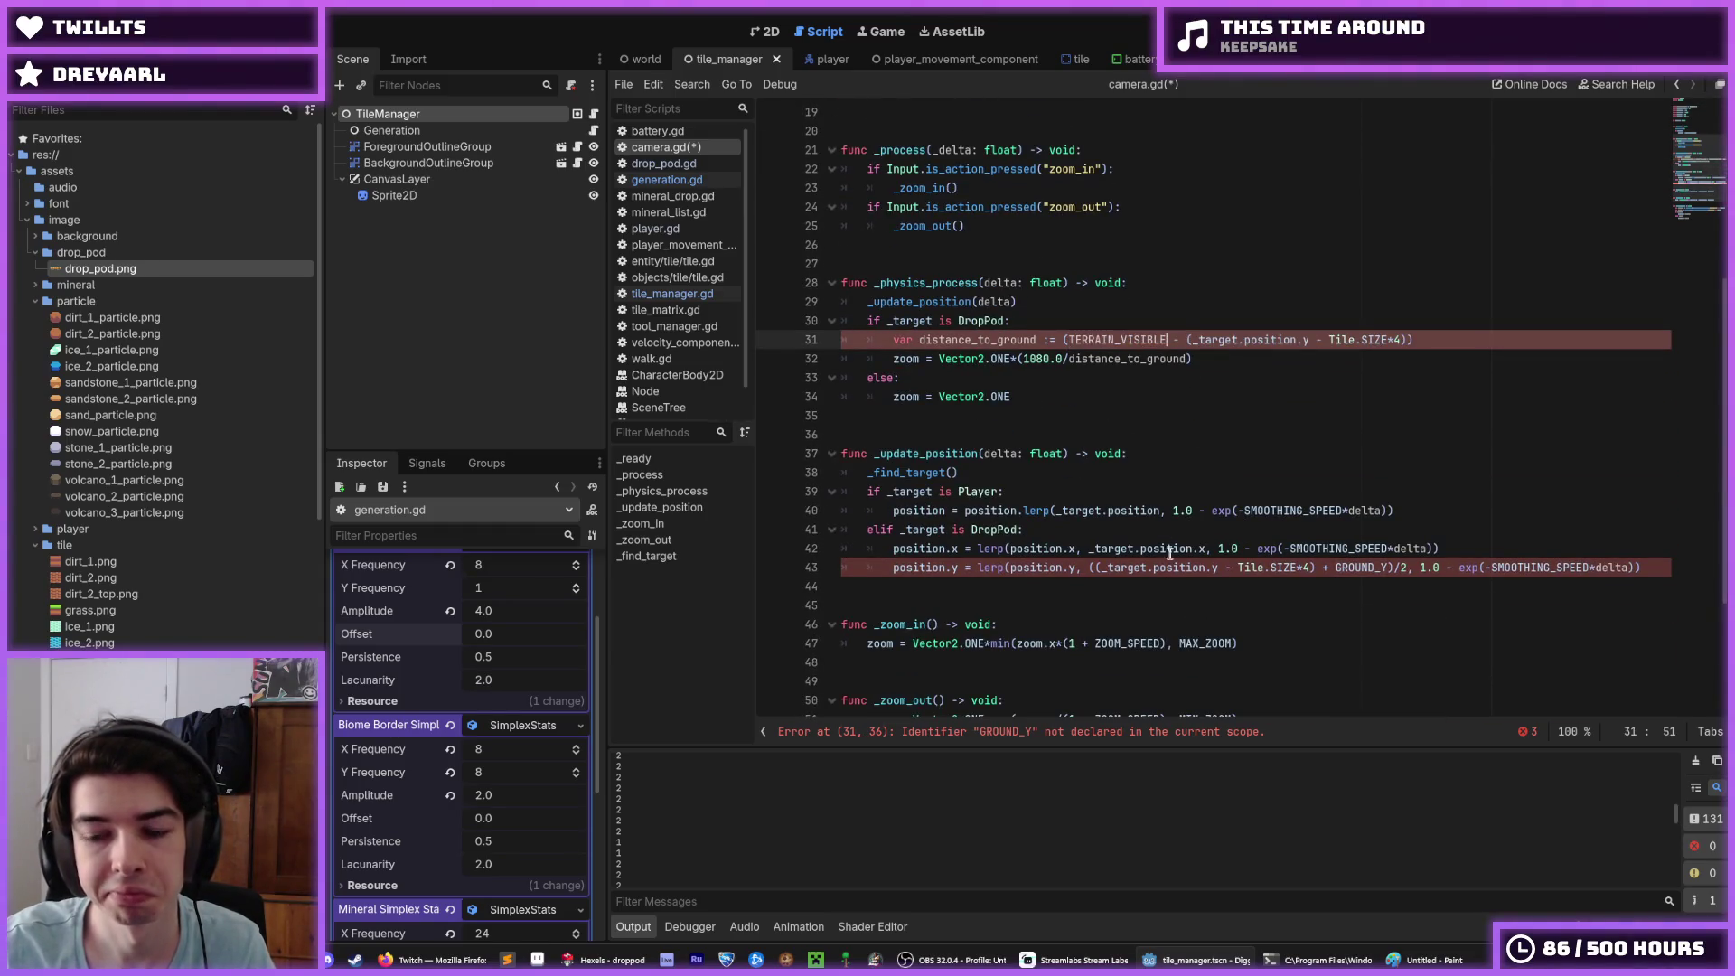
pyautogui.click(1349, 563)
pyautogui.doubleClick(1349, 563)
pyautogui.hotkey('ctrl', 'v')
pyautogui.click(1392, 415)
pyautogui.click(1352, 357)
pyautogui.click(1332, 341)
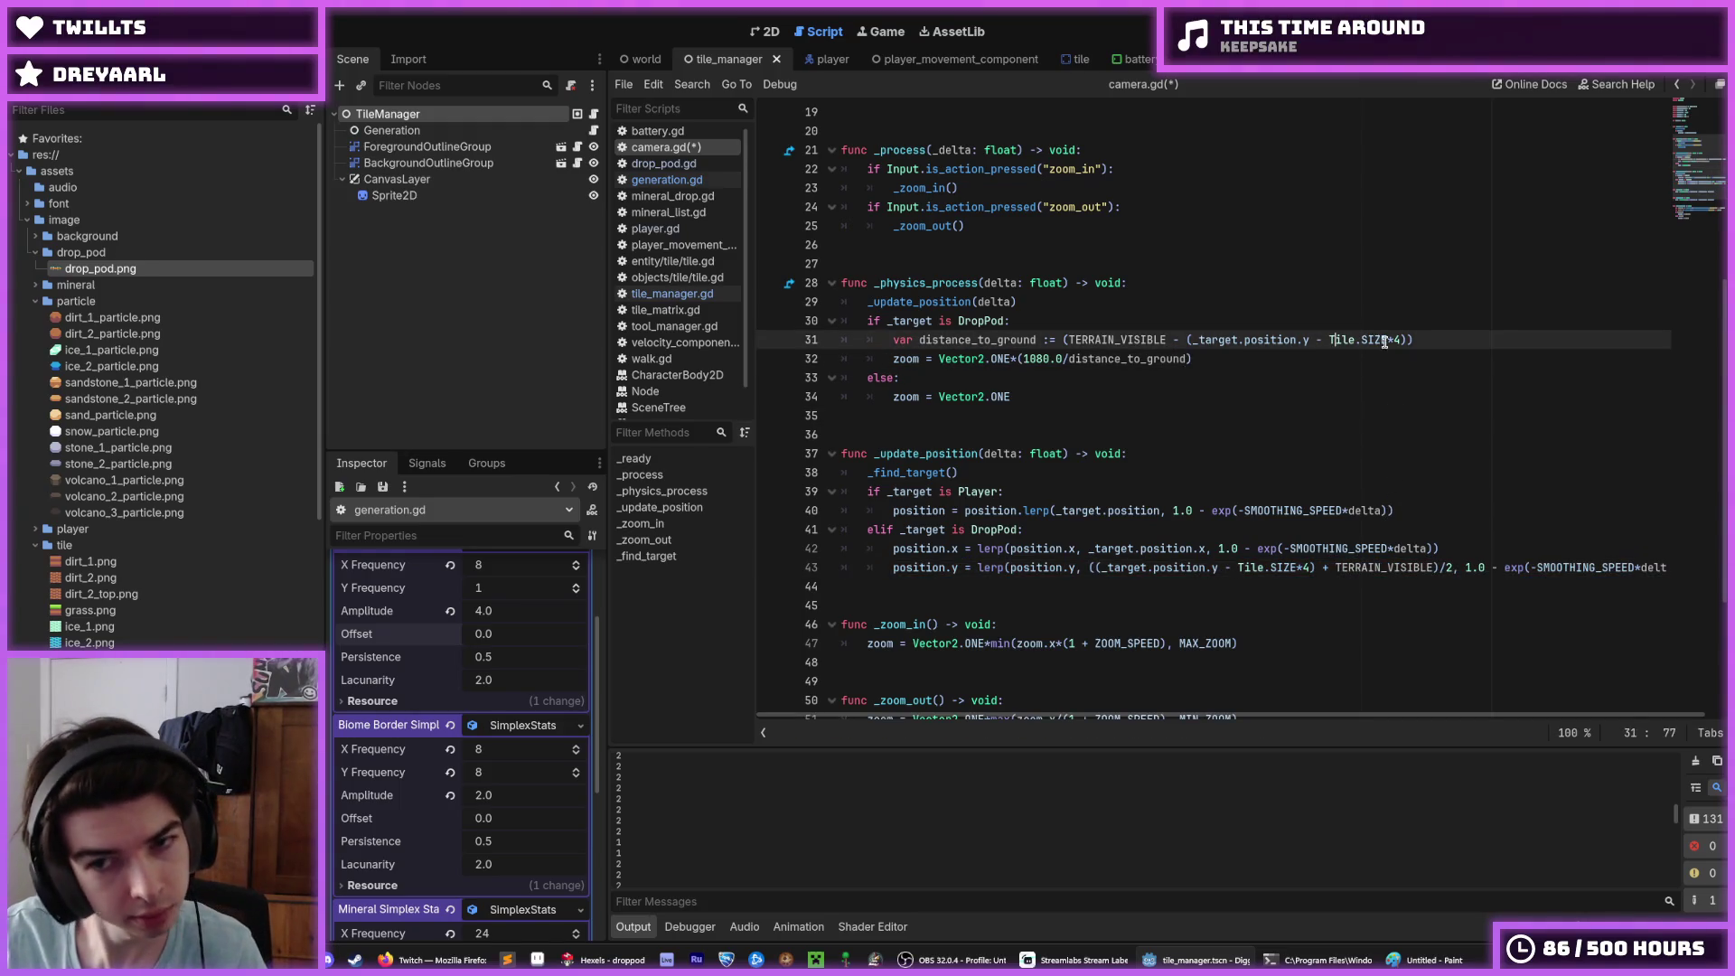
pyautogui.hotkey('ctrl', 's')
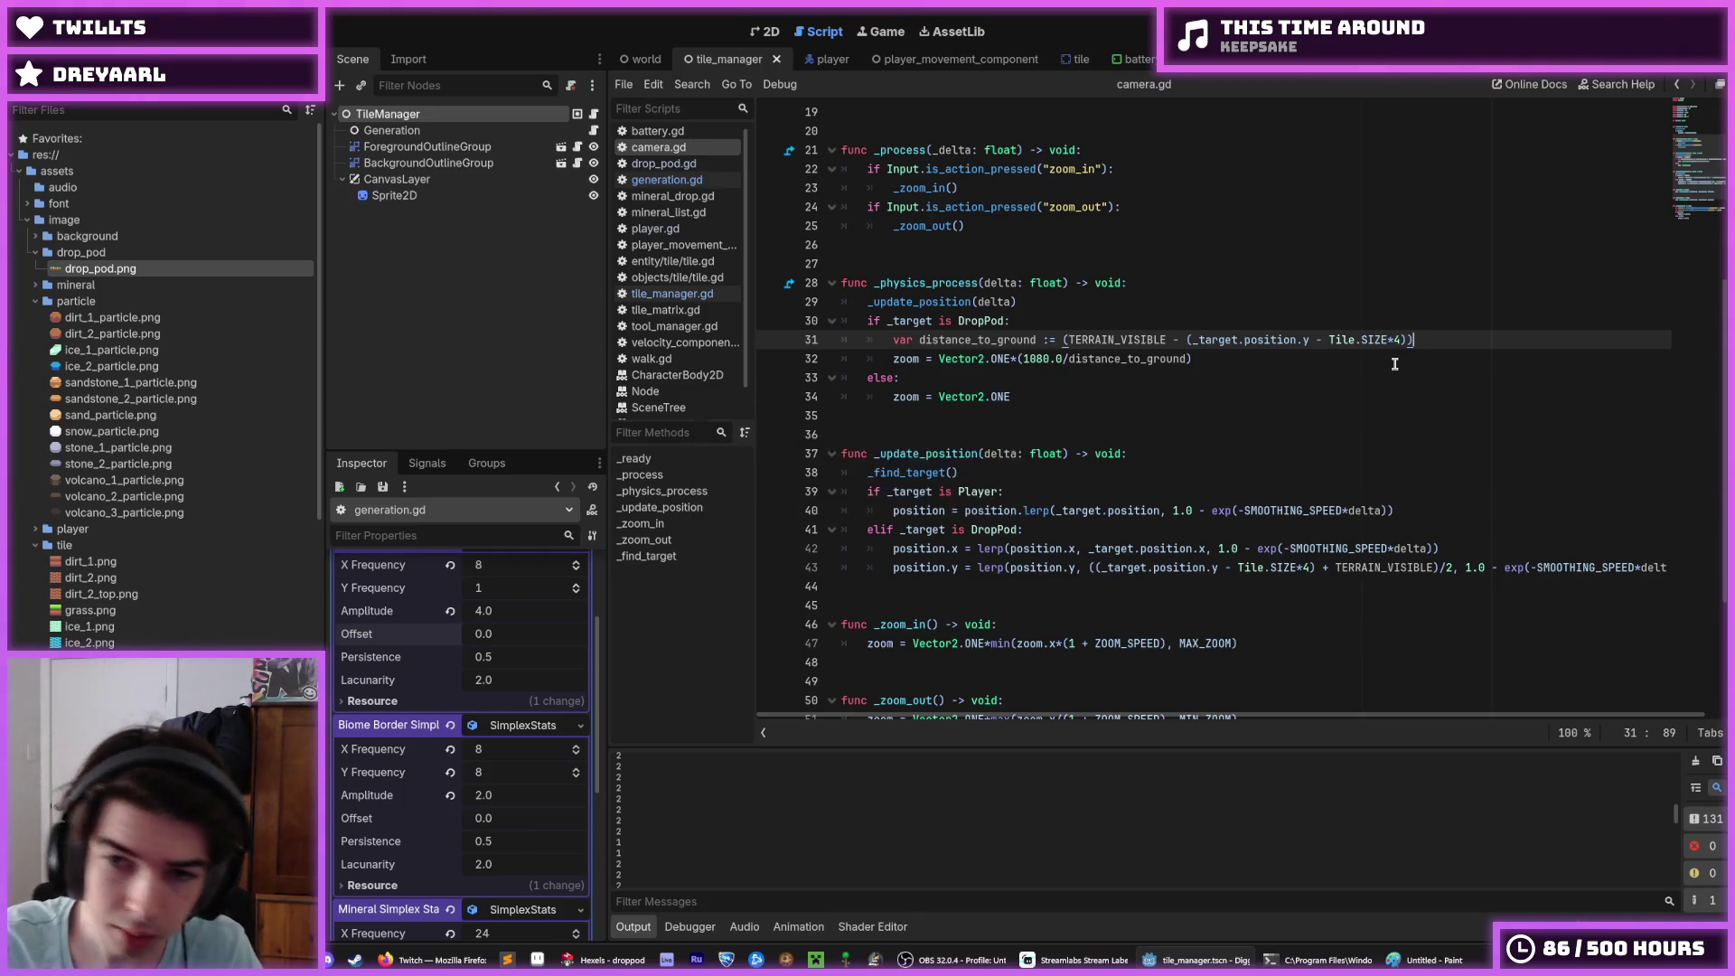
pyautogui.click(1411, 360)
pyautogui.click(1411, 340)
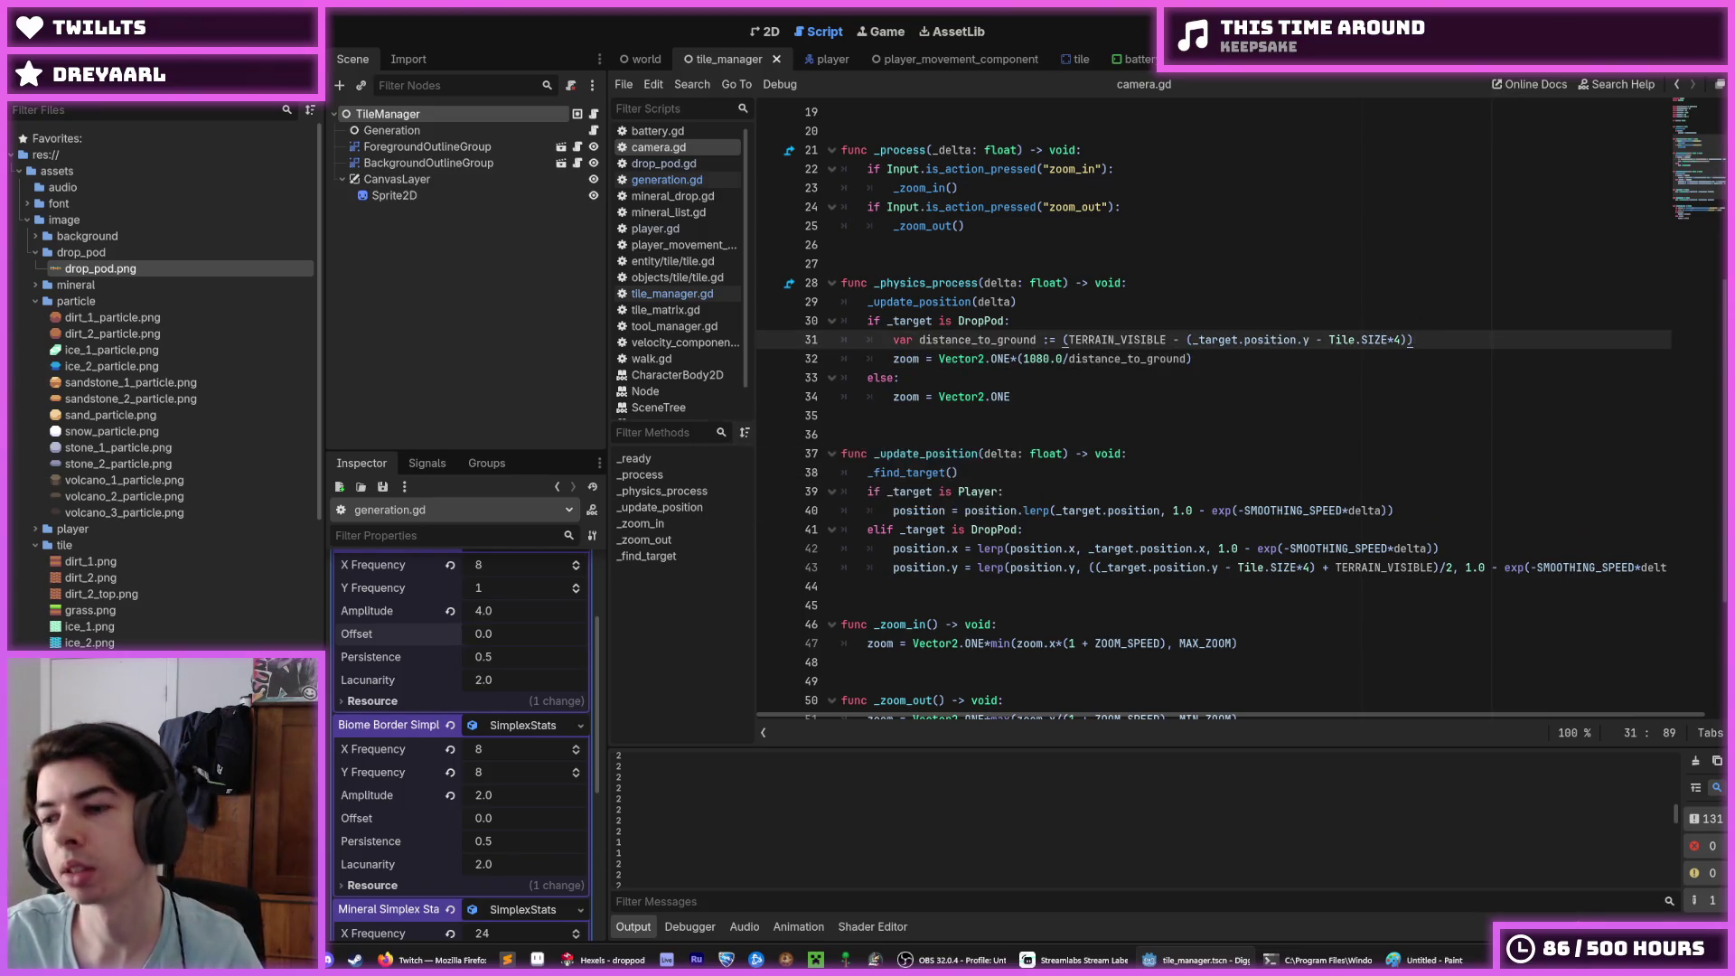
pyautogui.press('F5')
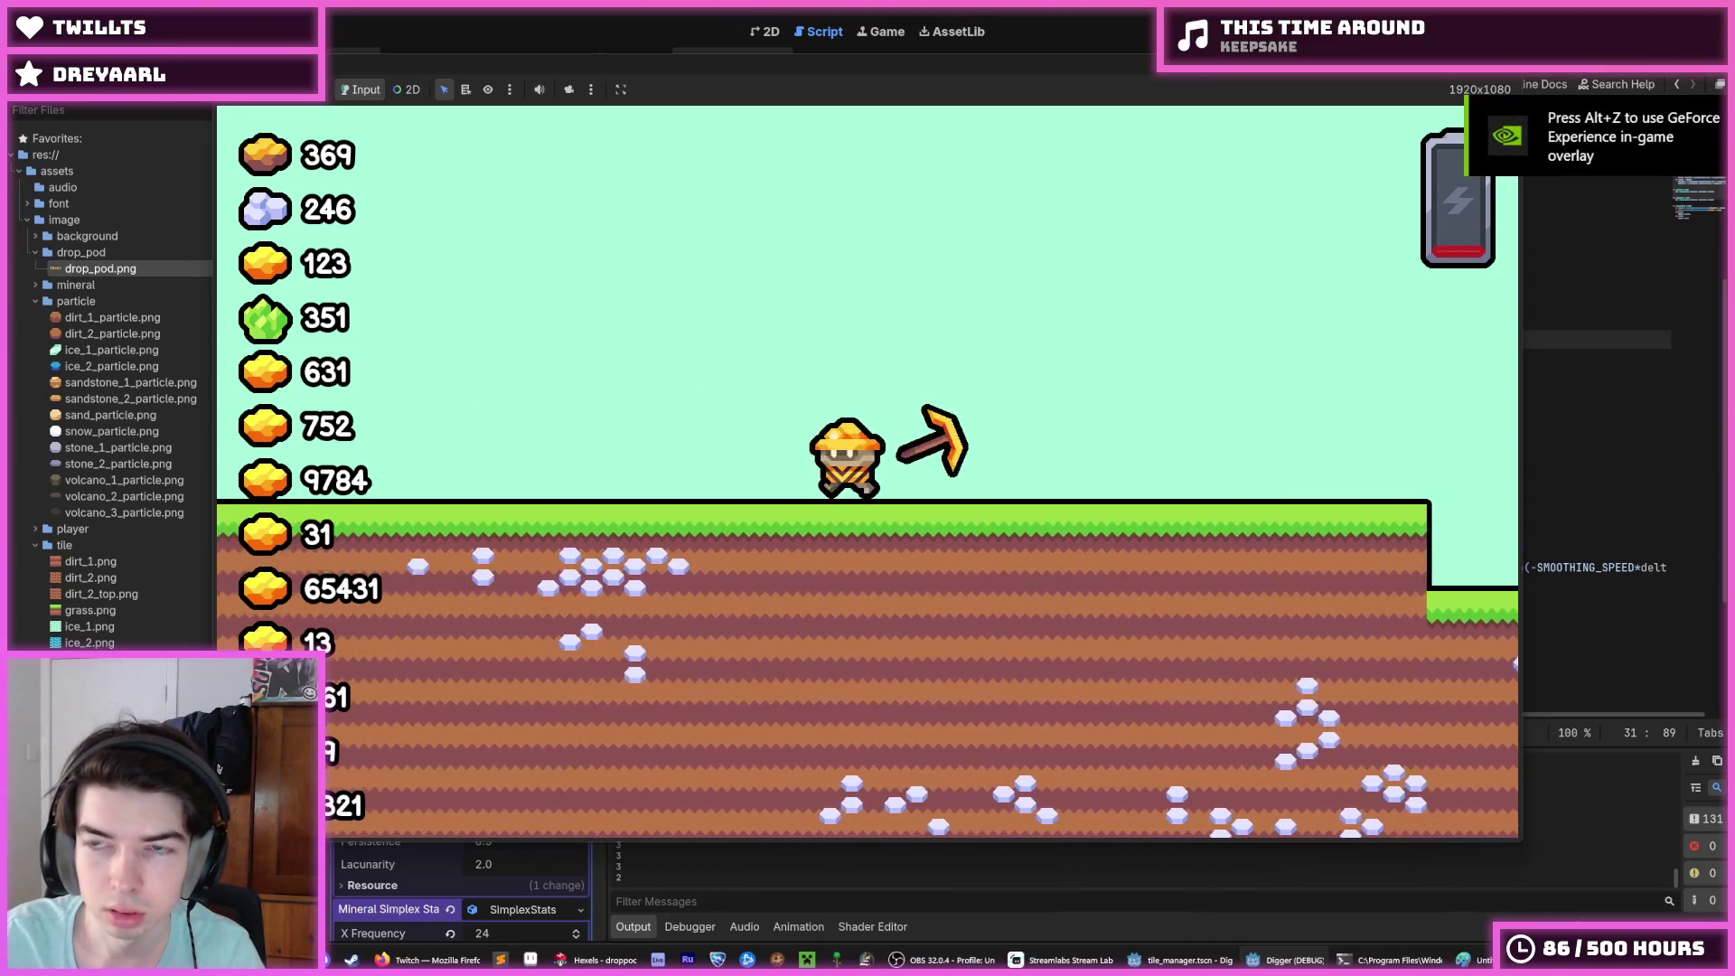
# Step: Stop the game, change the TERRAIN_VISIBLE Tile.SIZE multiplier on line 5, and rerun
pyautogui.press('F8')
pyautogui.scroll(5, 1132, 213)
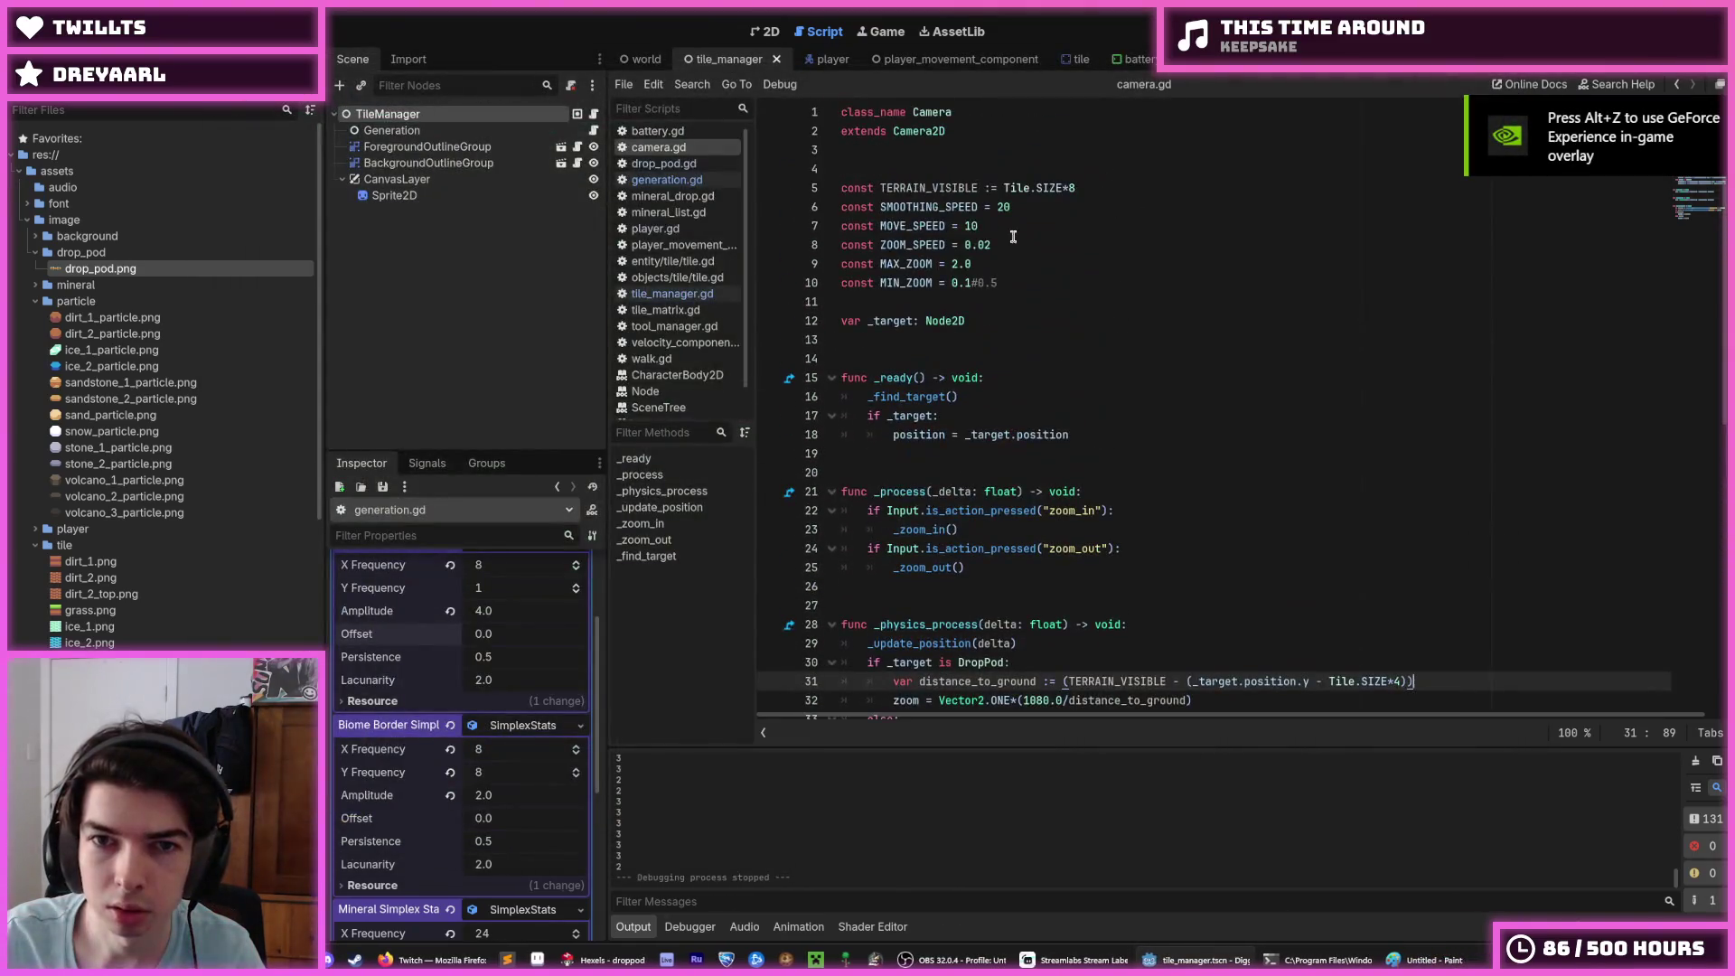
pyautogui.click(1089, 191)
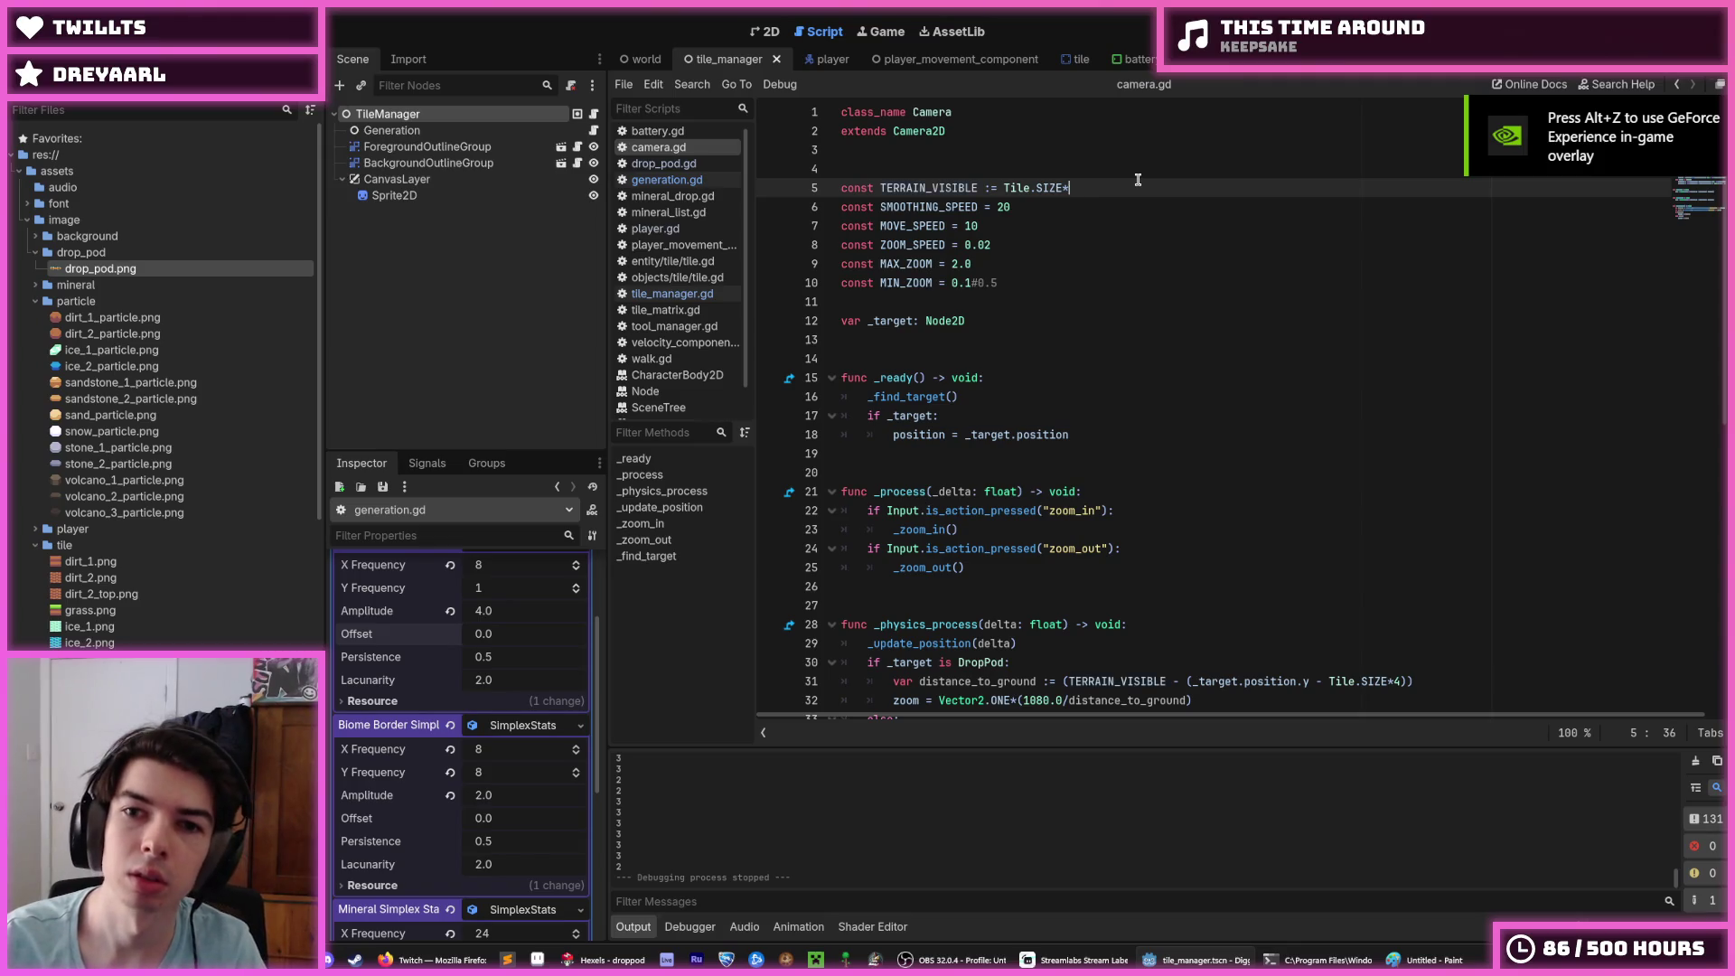
pyautogui.write('6')
pyautogui.press('BackSpace')
pyautogui.write('10')
pyautogui.press('F5')
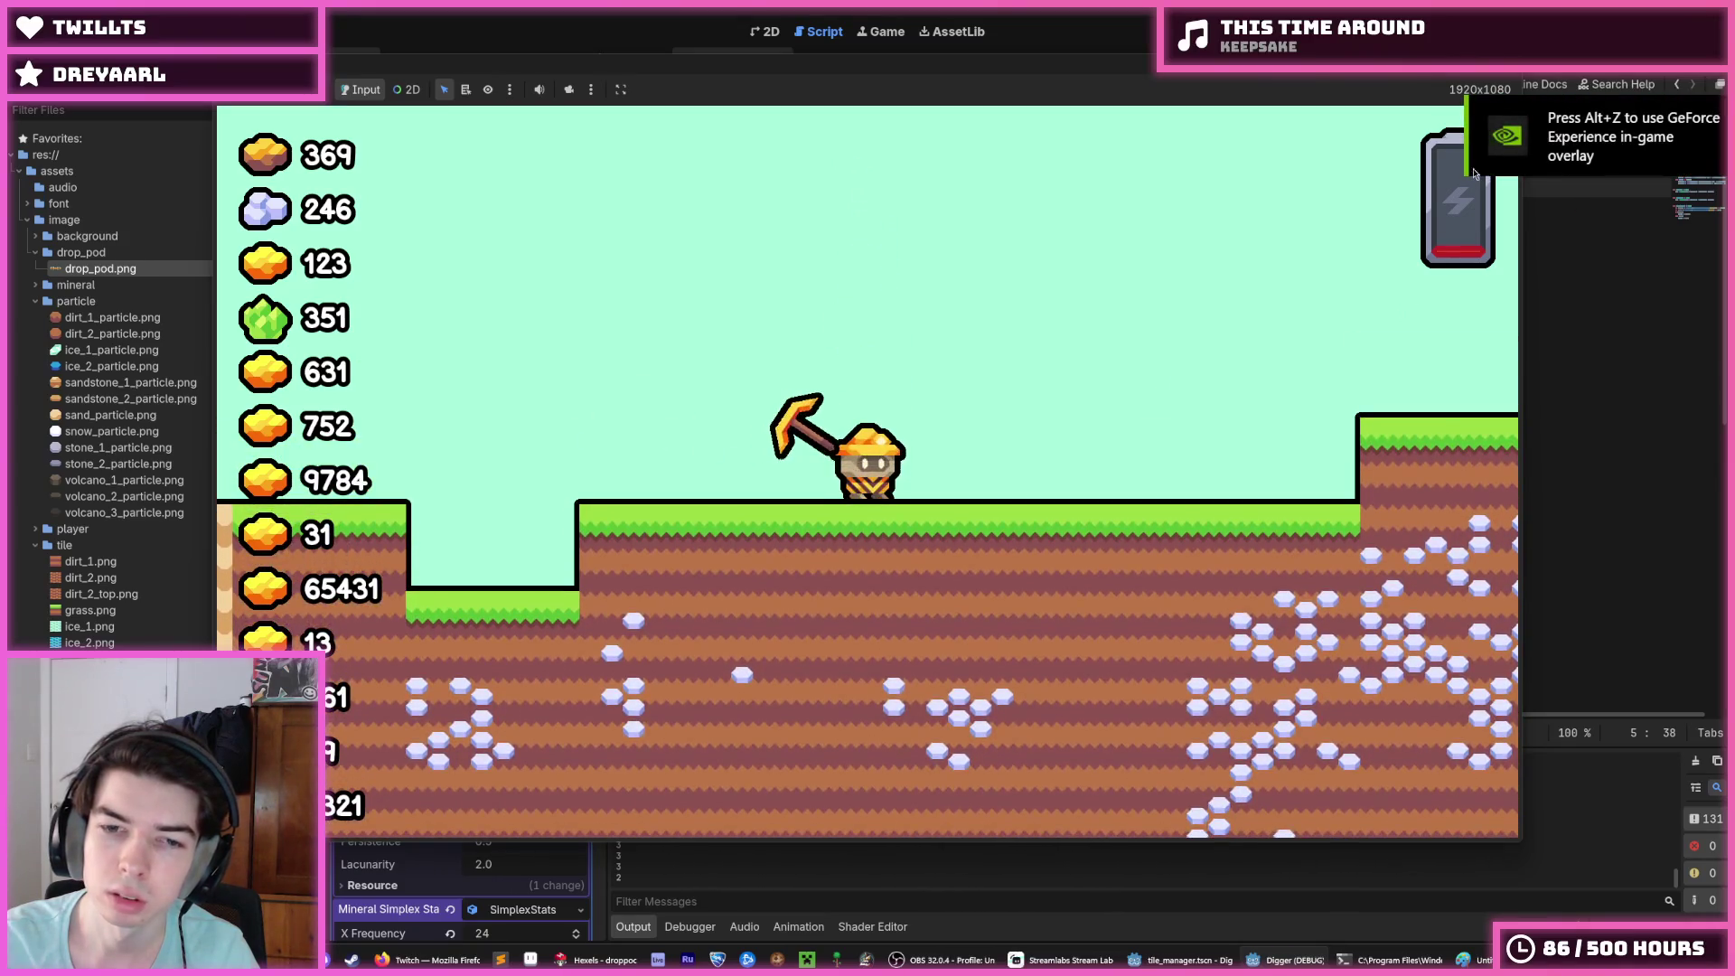
# Step: Relaunch and stop the drop pod descent several more times, settling on Tile.SIZE*8
pyautogui.press('F8')
pyautogui.press('F5')
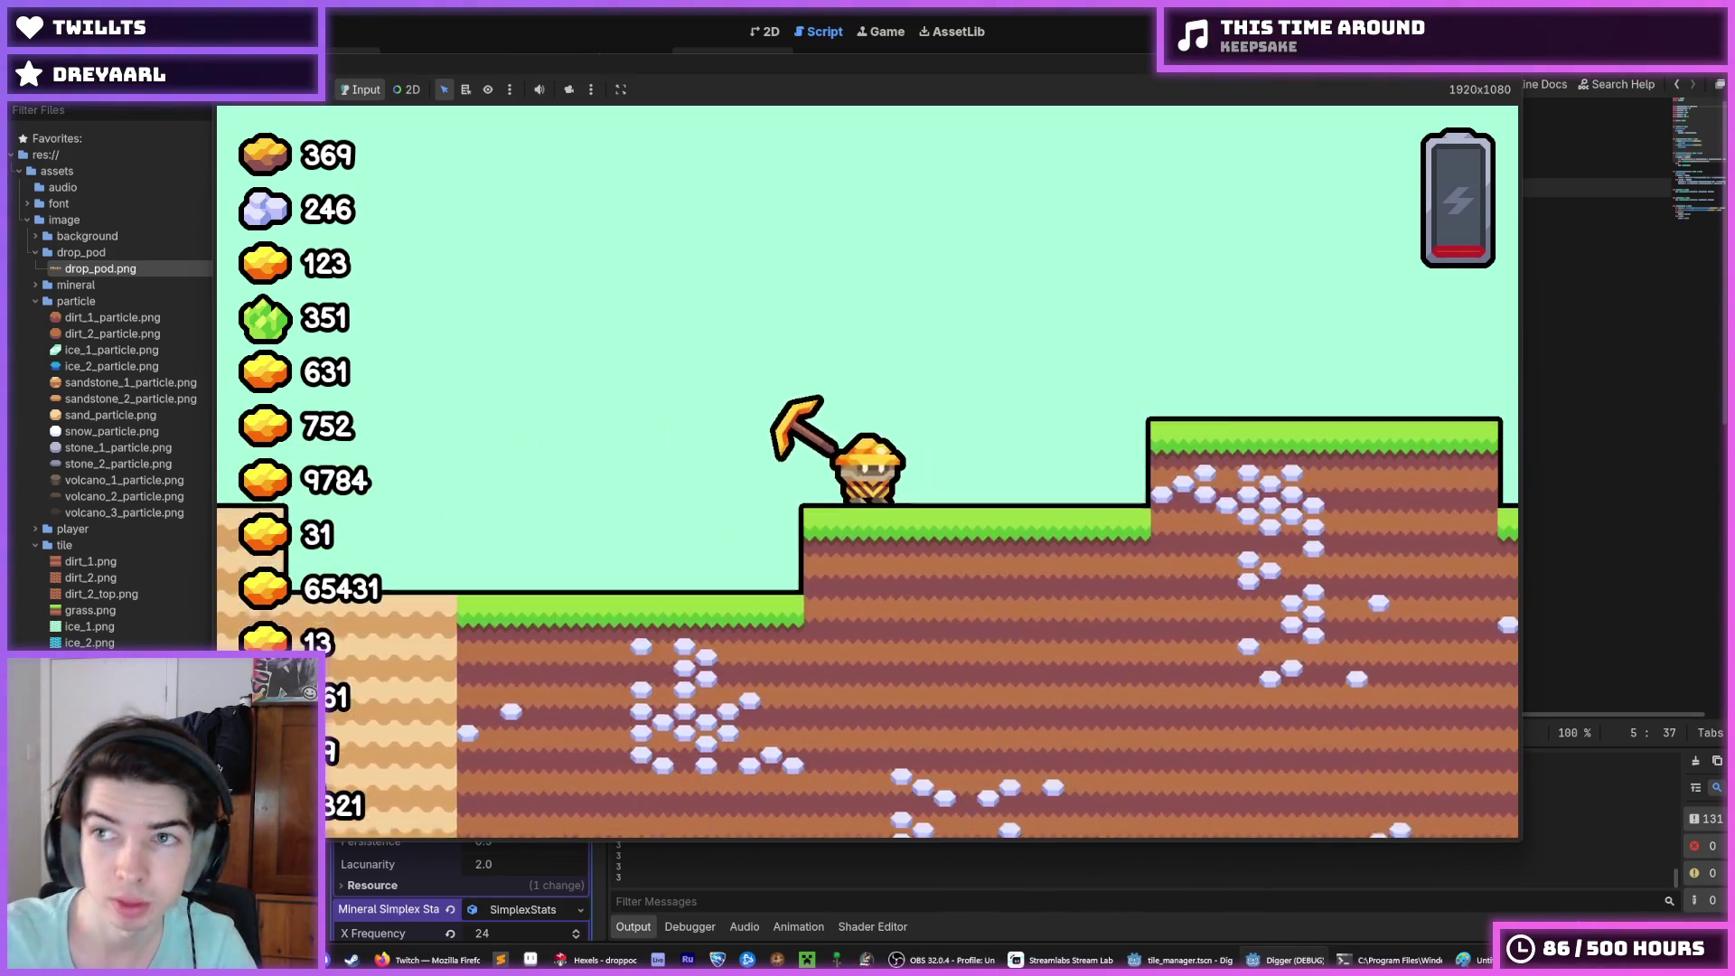
pyautogui.press('F5')
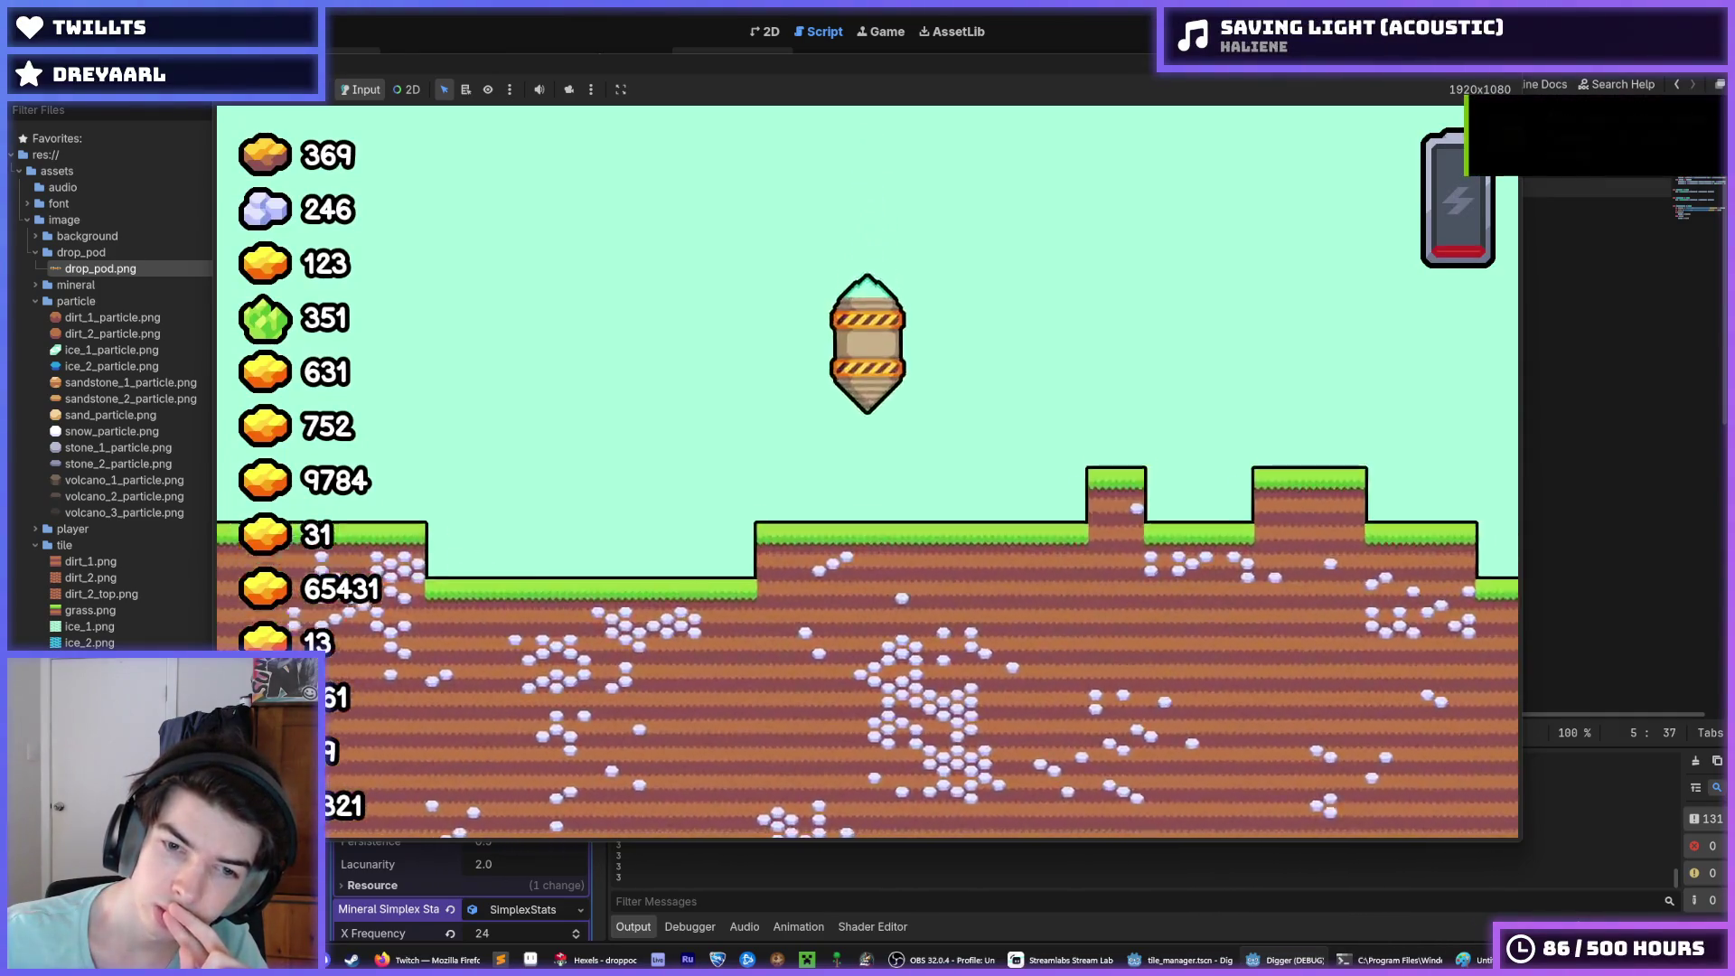
pyautogui.press('F8')
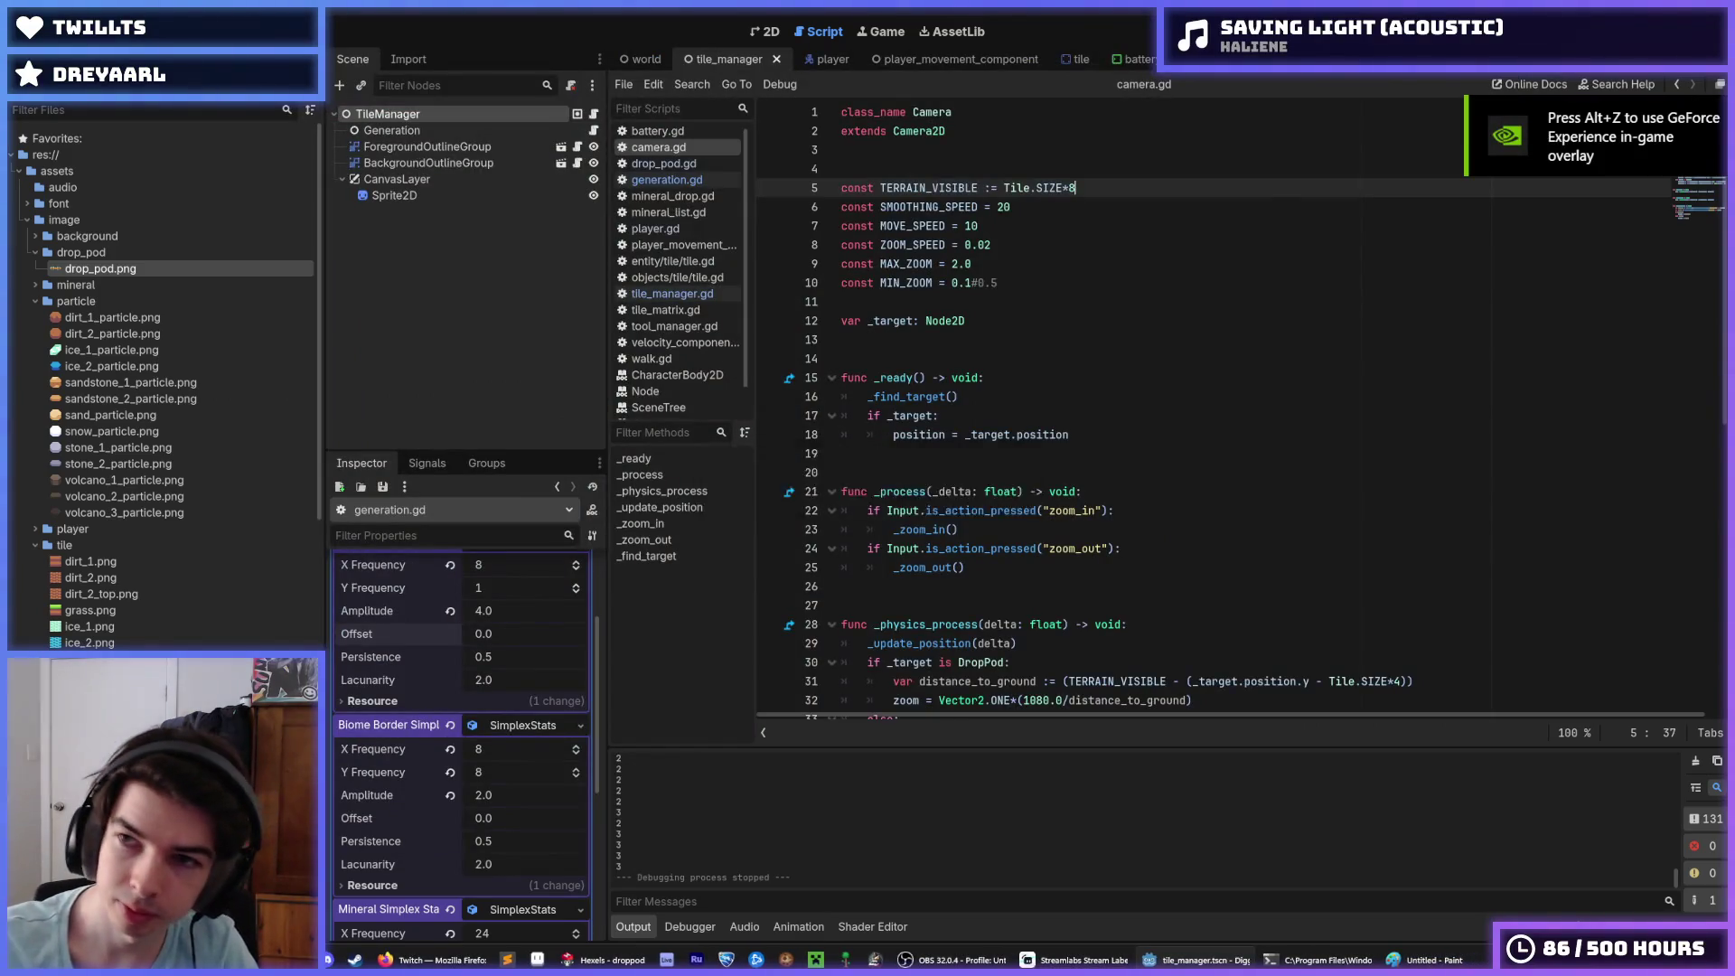
pyautogui.press('F5')
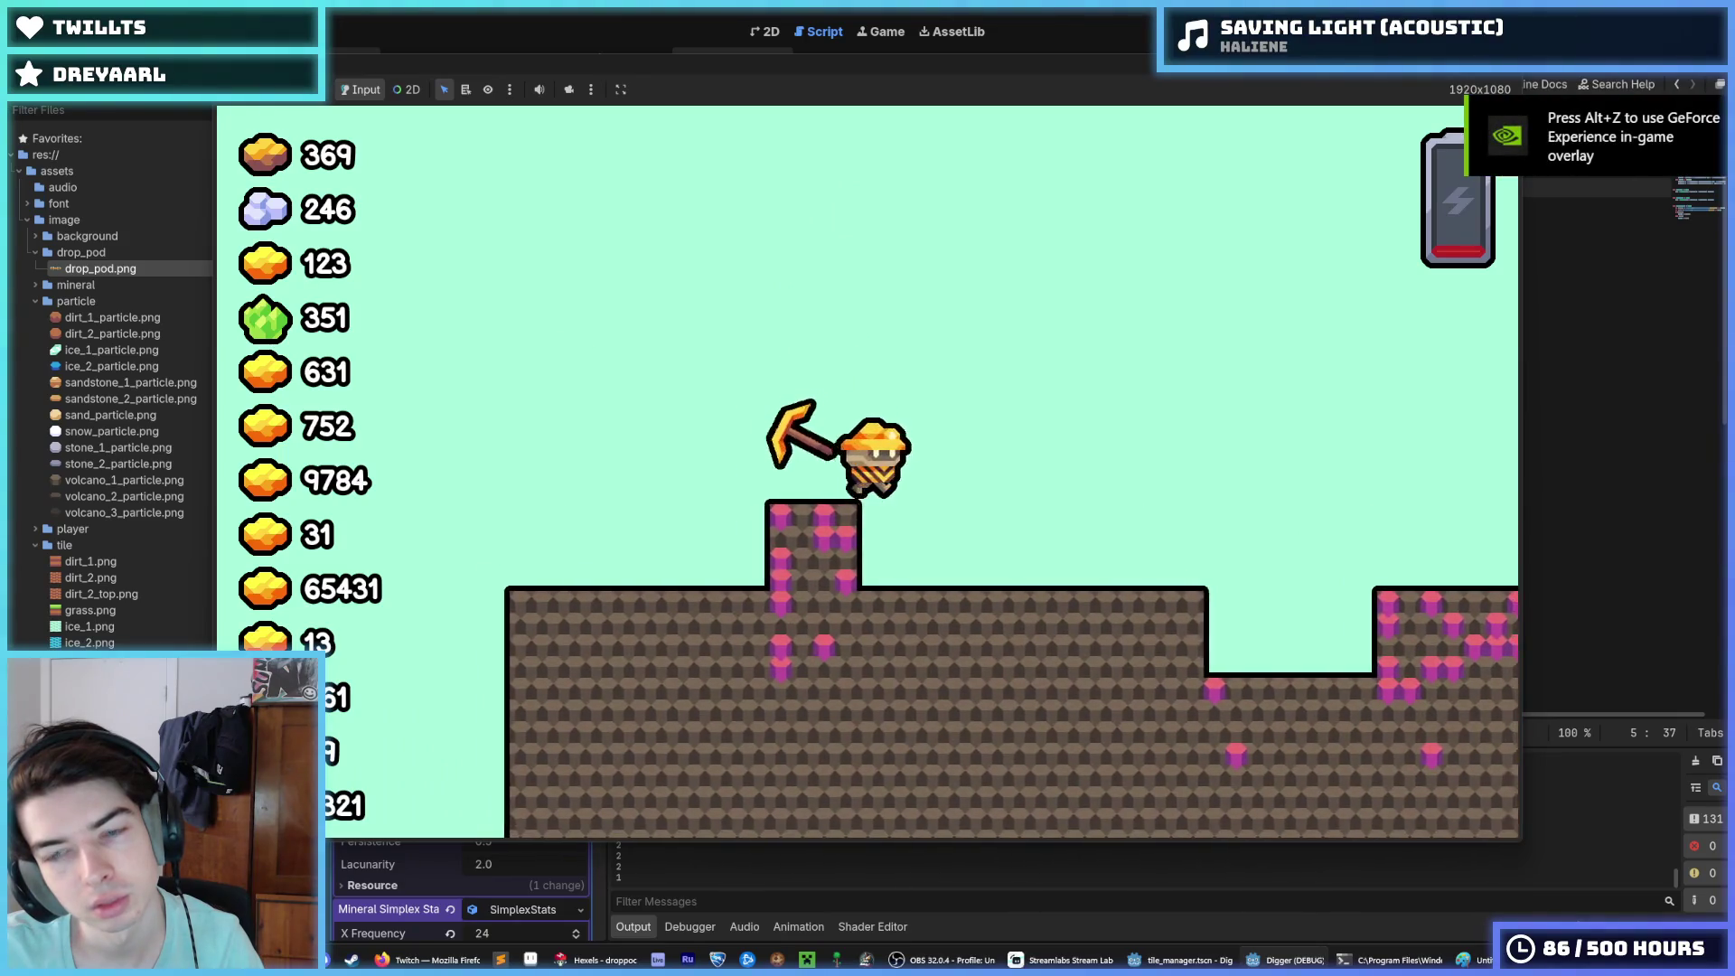
pyautogui.press('F8')
pyautogui.click(1129, 226)
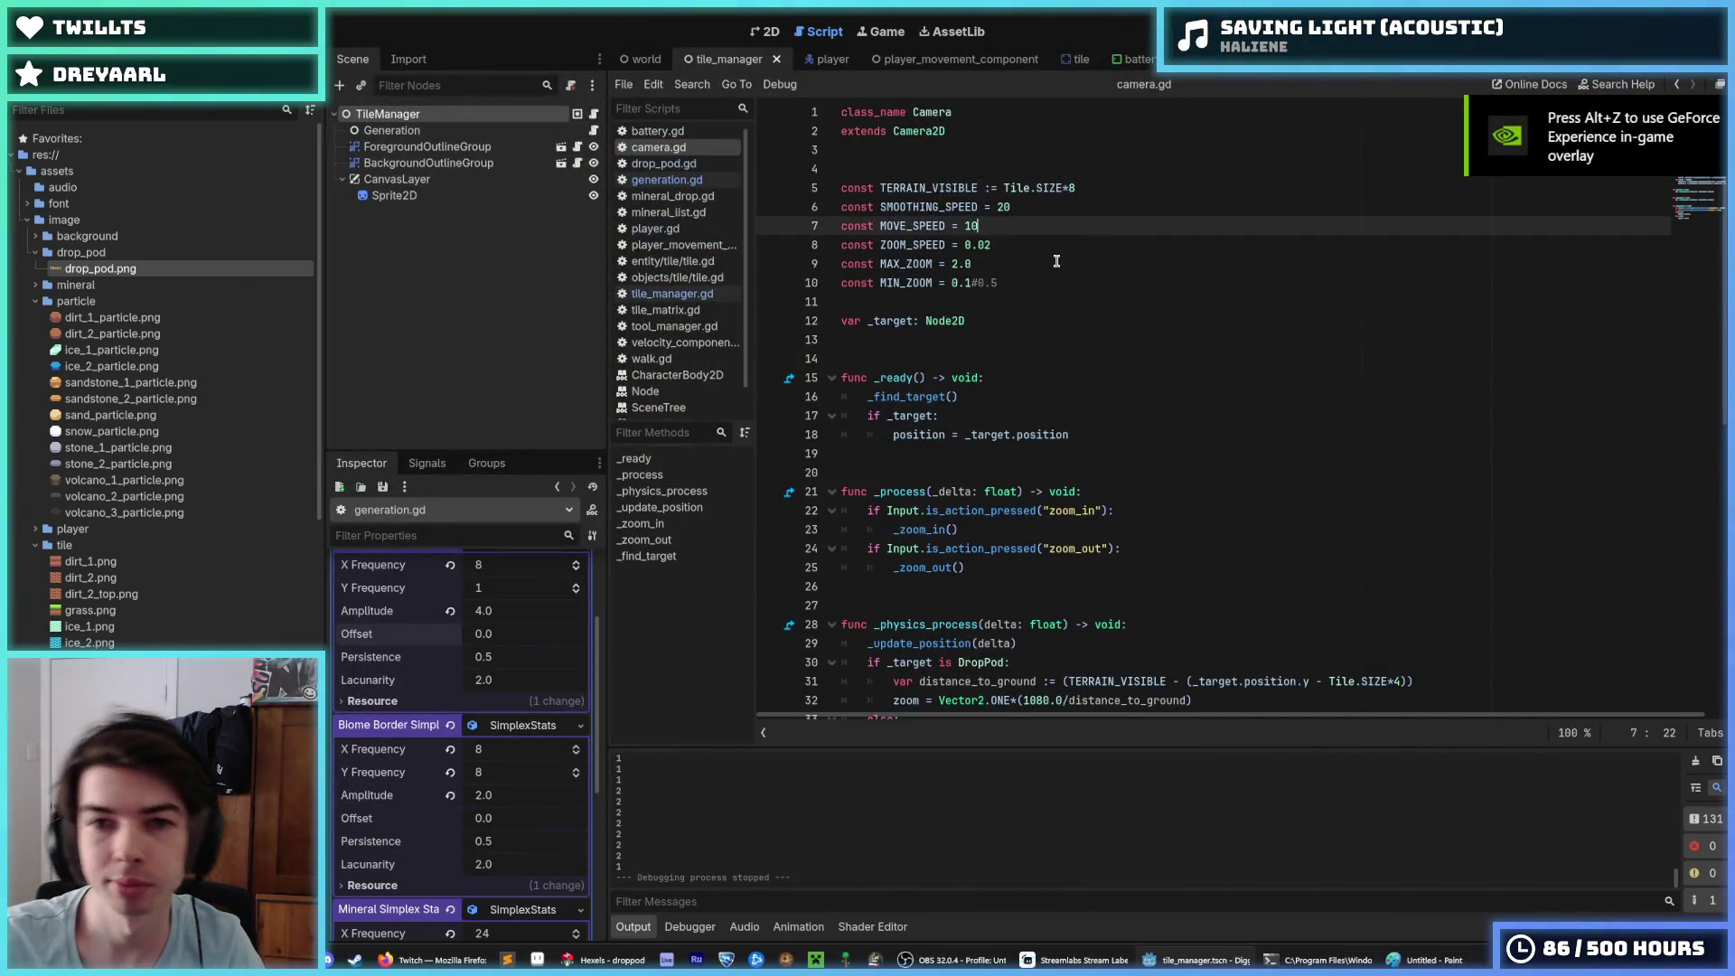
# Step: Collapse the other noise sections in the Inspector and begin editing Hill Simplex Amplitude 4.0
pyautogui.click(1047, 210)
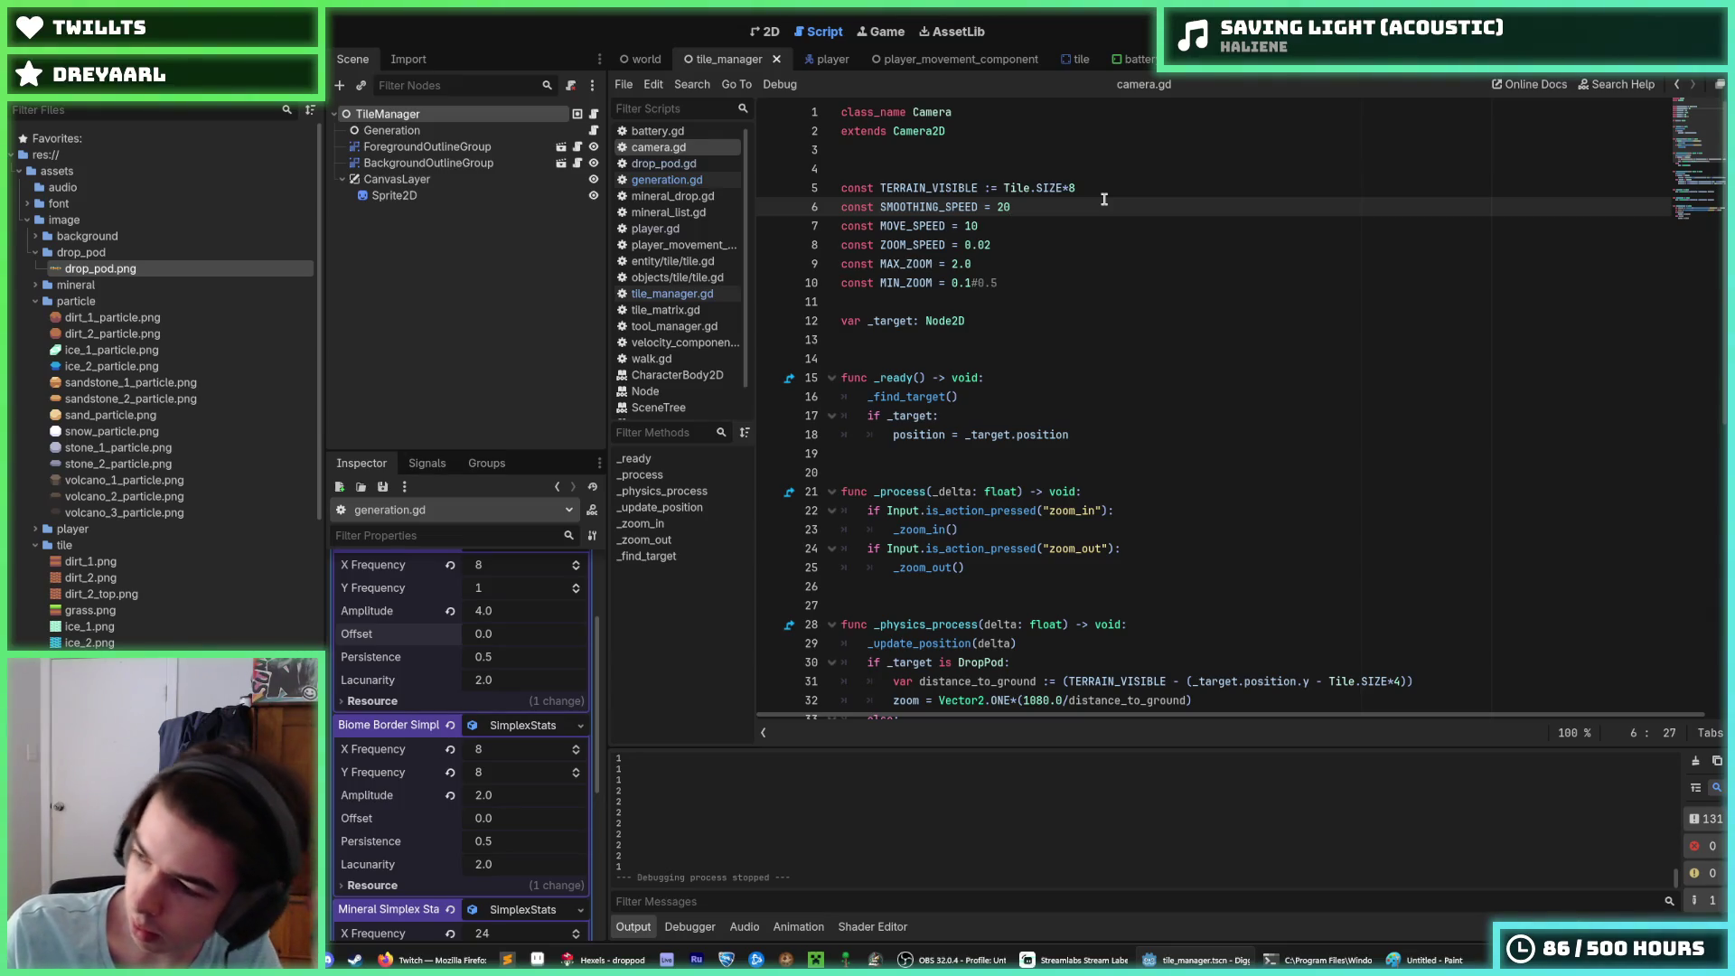
pyautogui.click(1301, 389)
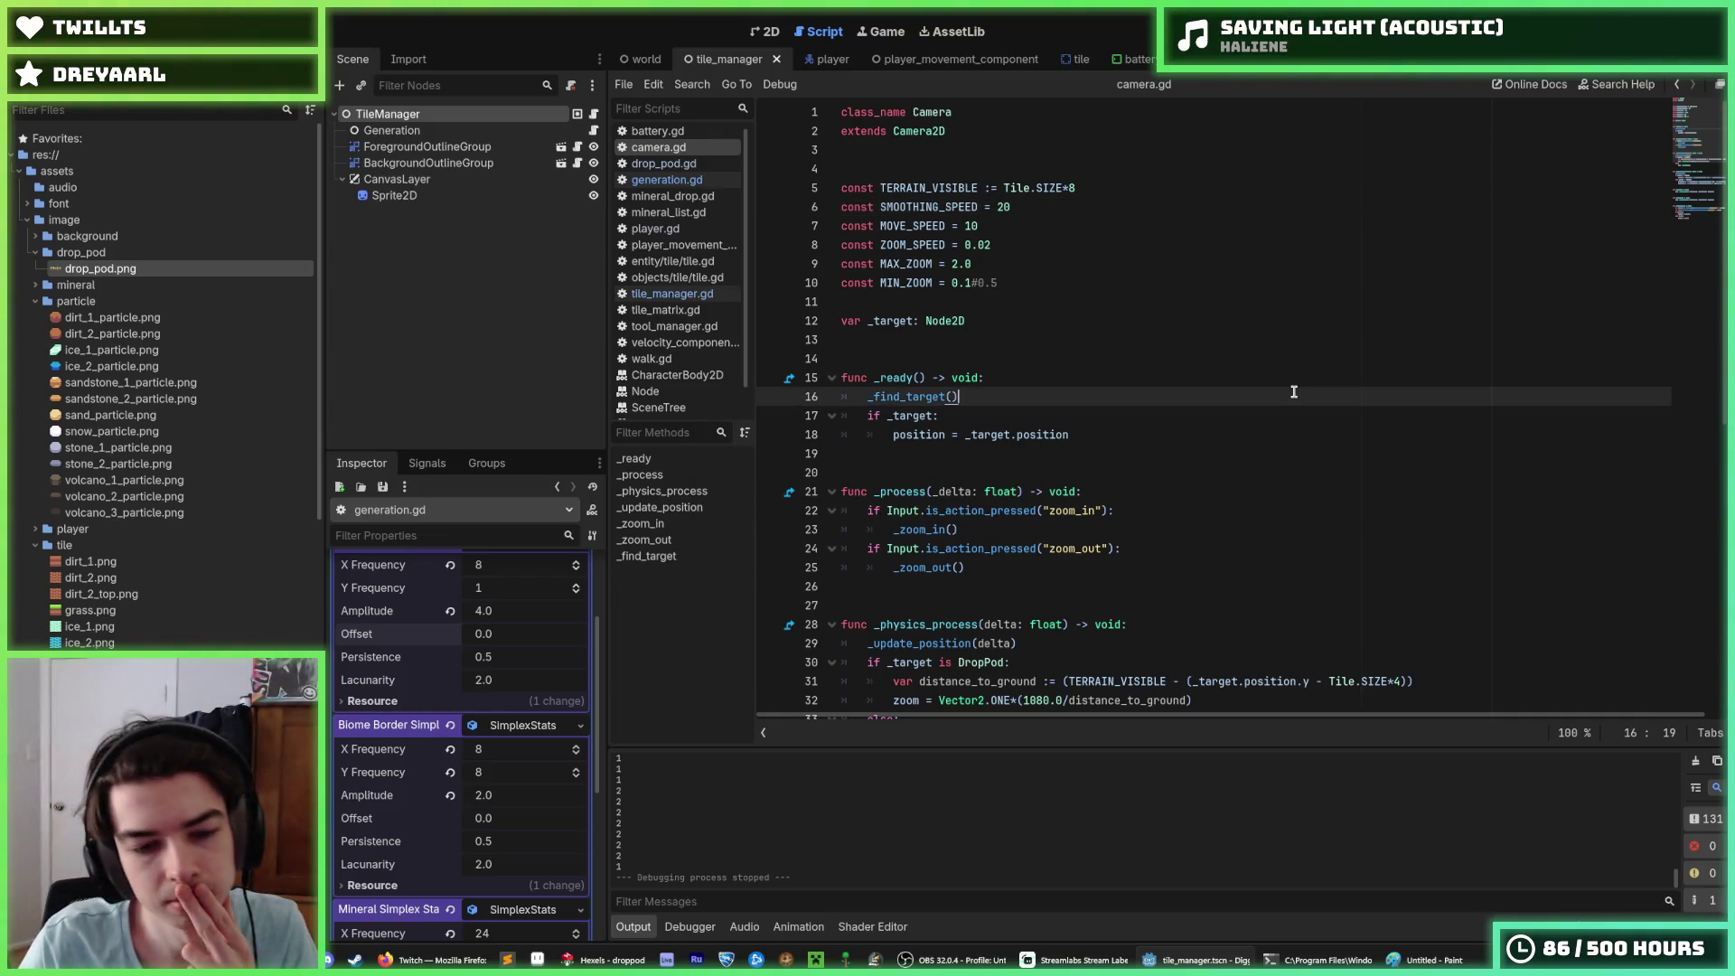
pyautogui.click(511, 732)
pyautogui.click(512, 752)
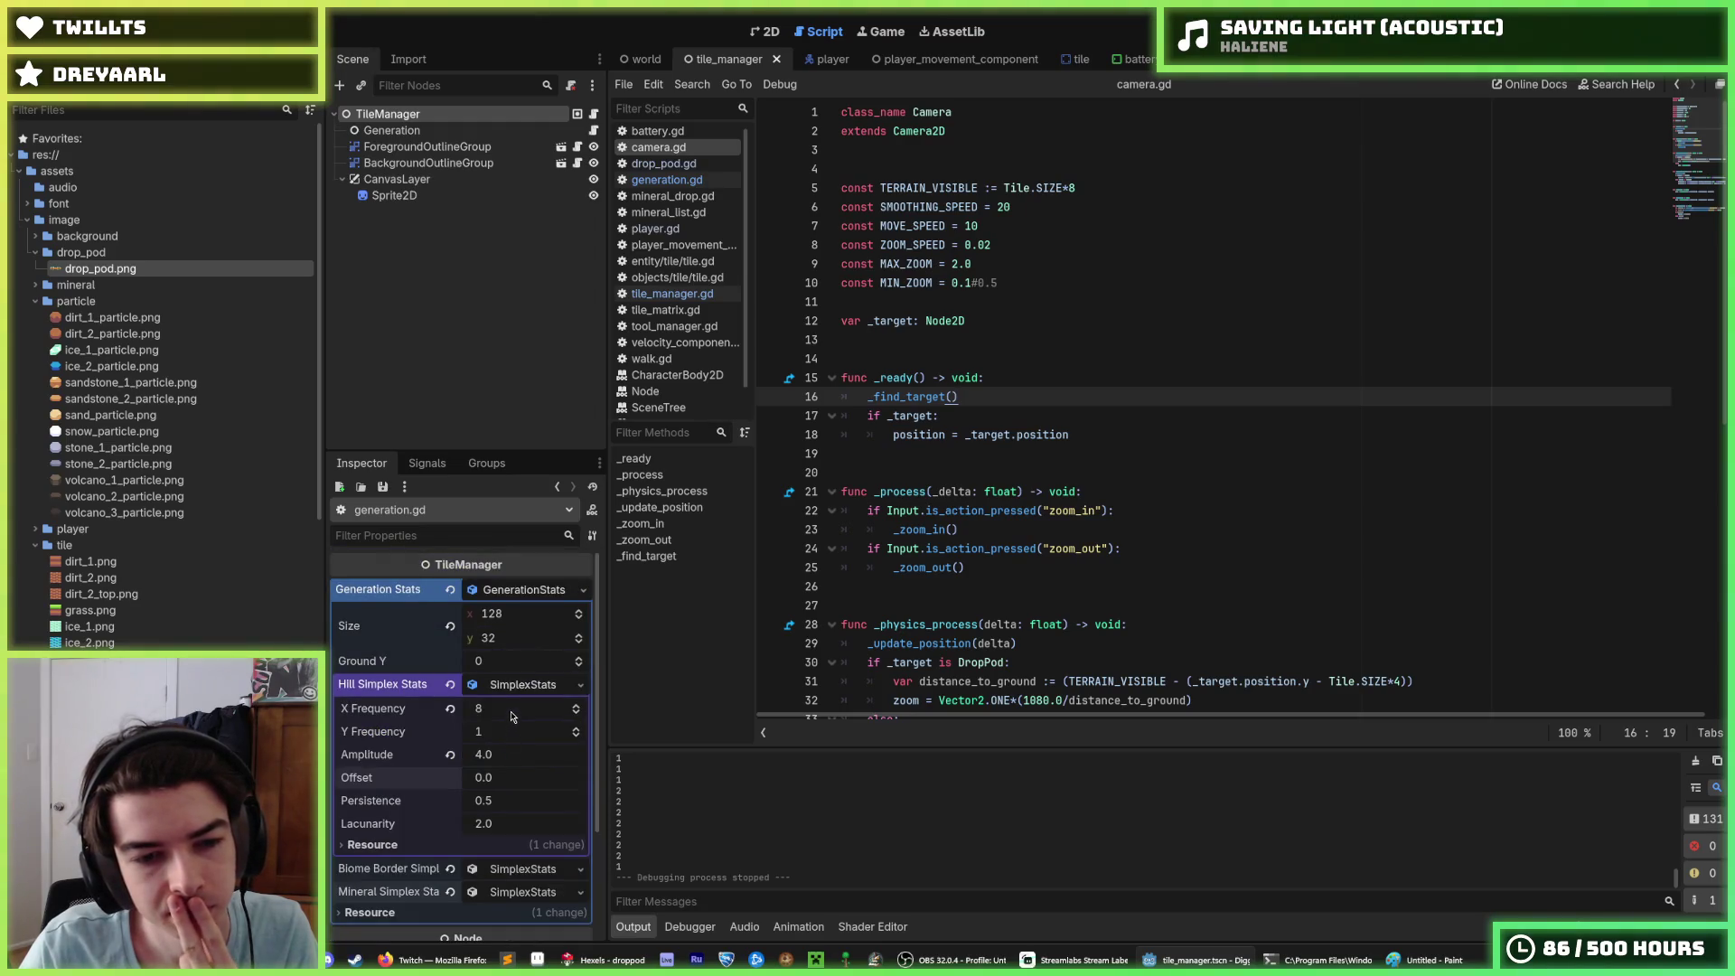
pyautogui.click(511, 754)
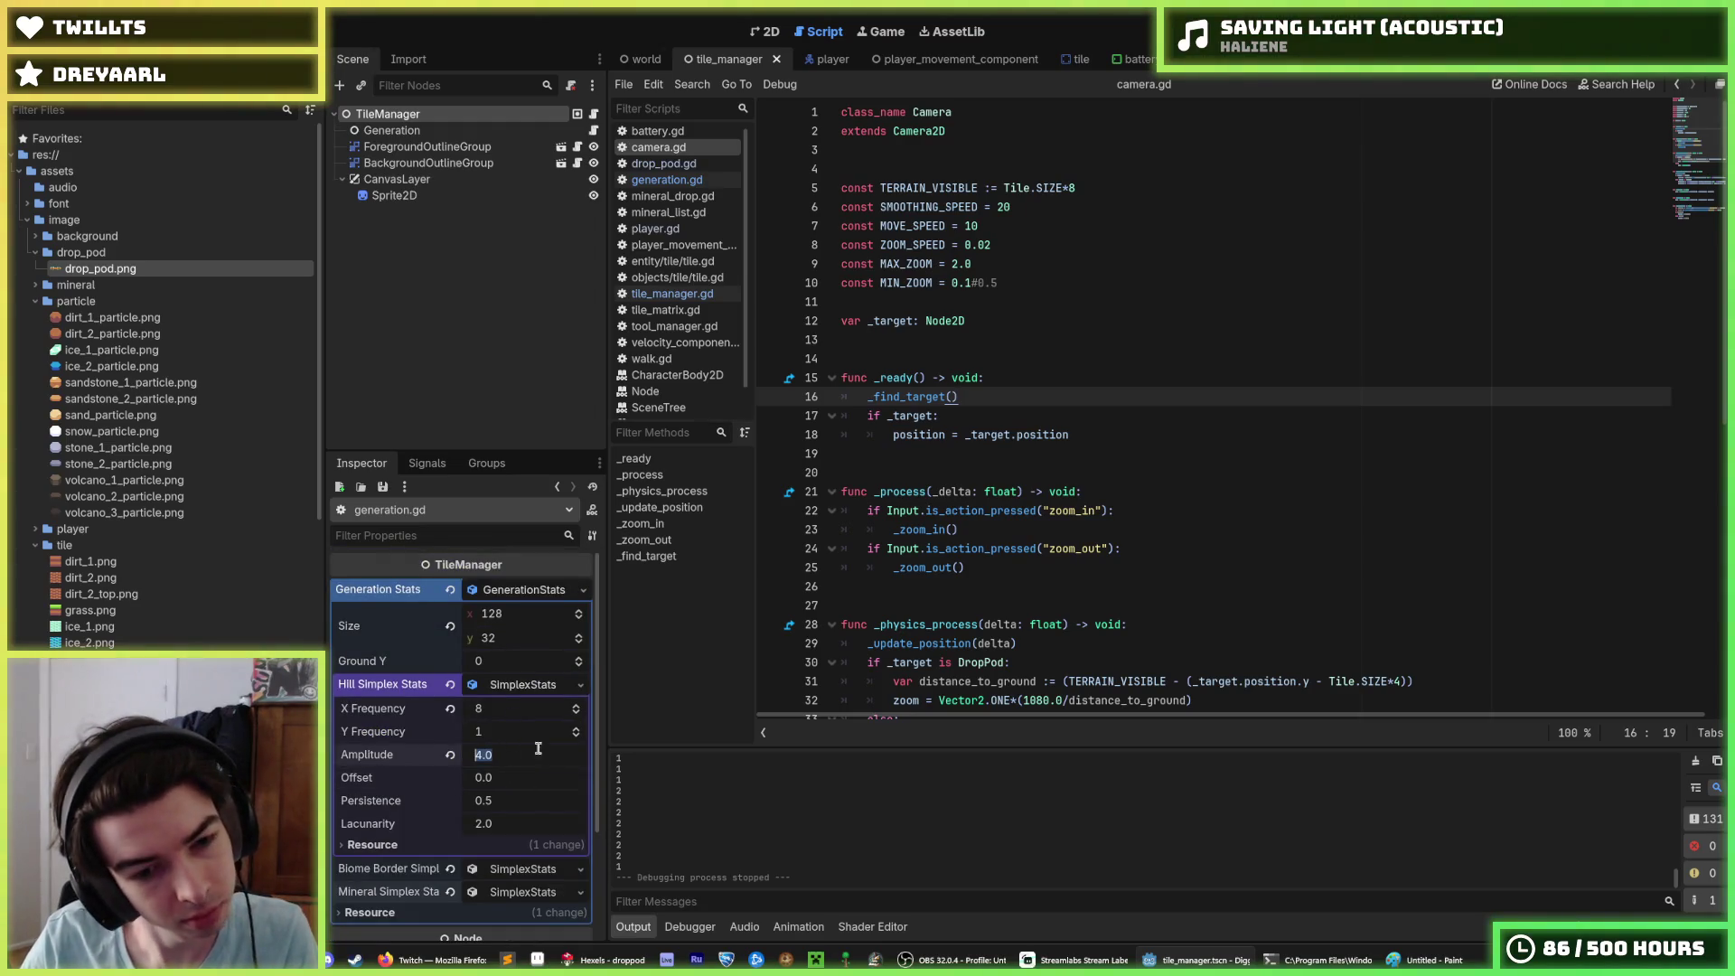
pyautogui.write('8')
# Step: Run the game and dig the miner right, down, left and down through the hillier terrain
pyautogui.press('F5')
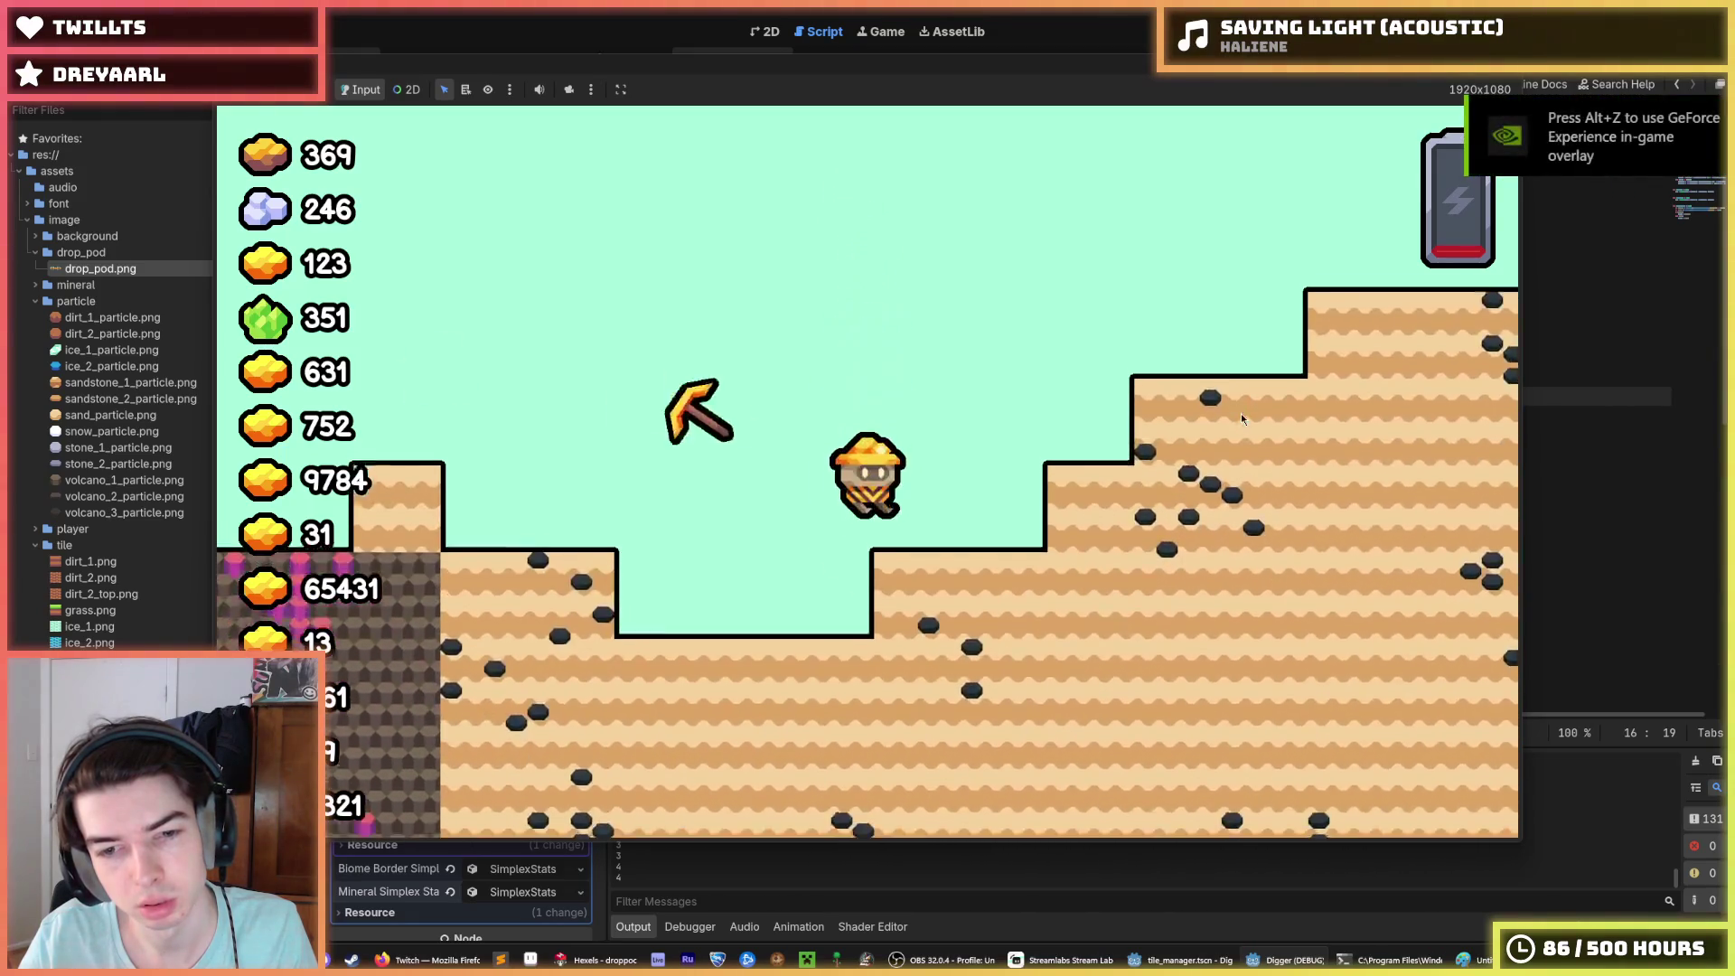
pyautogui.press('d')
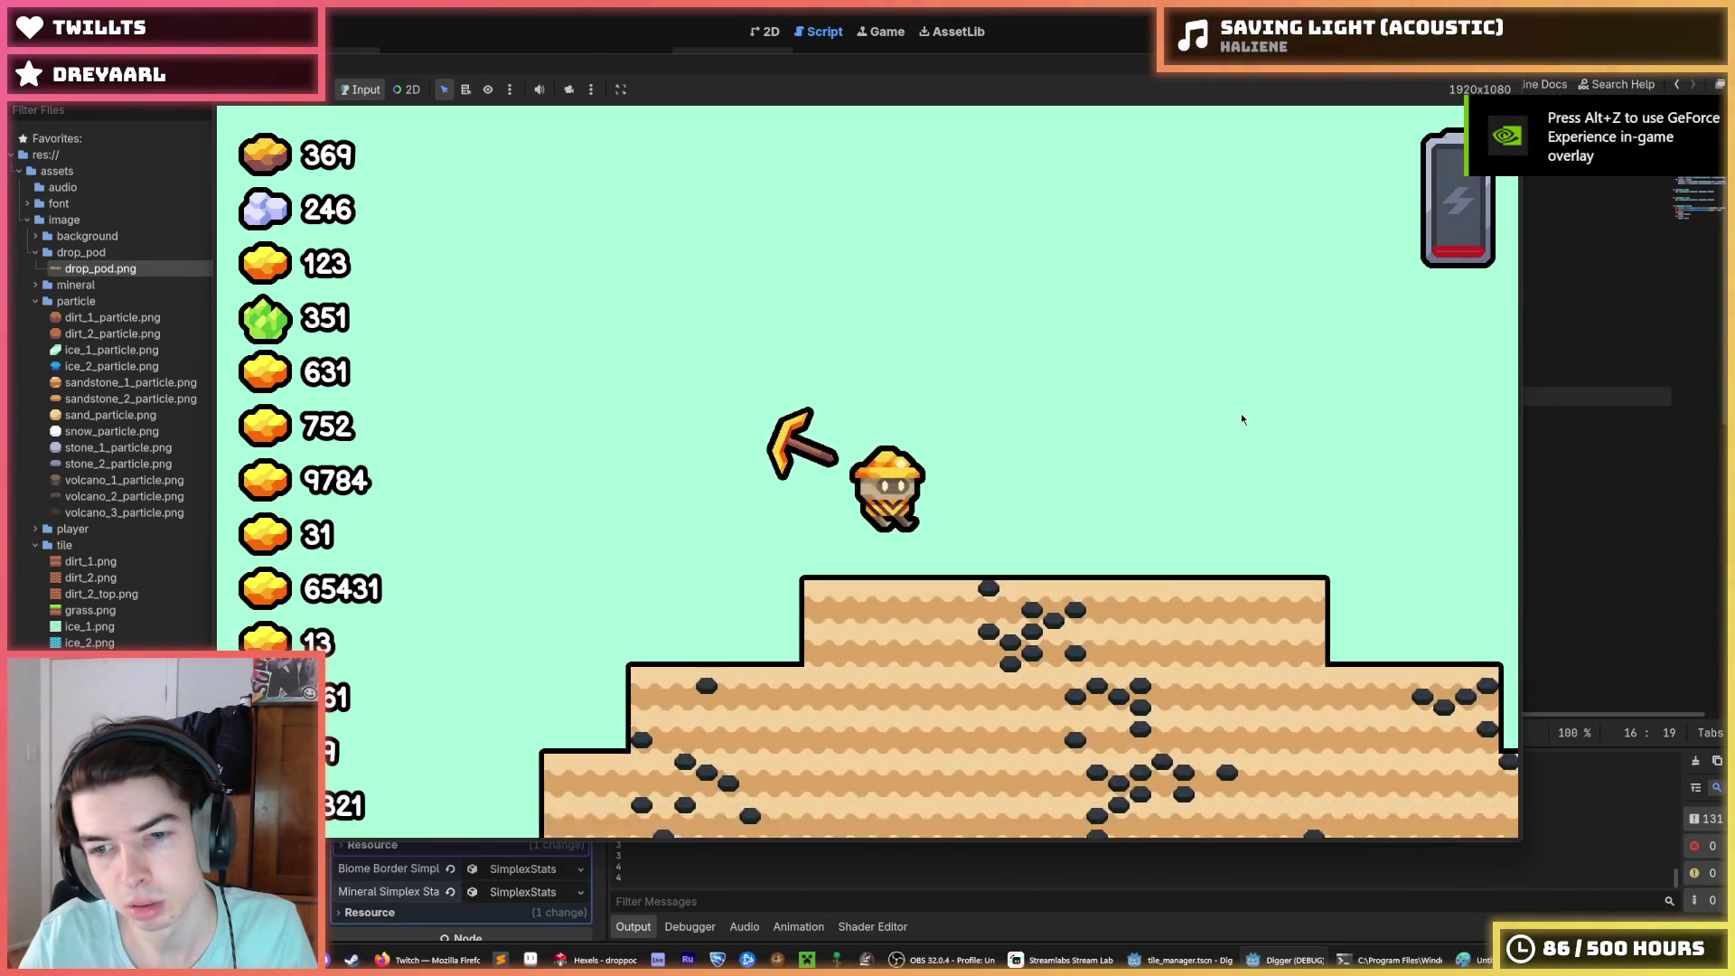
pyautogui.press('s')
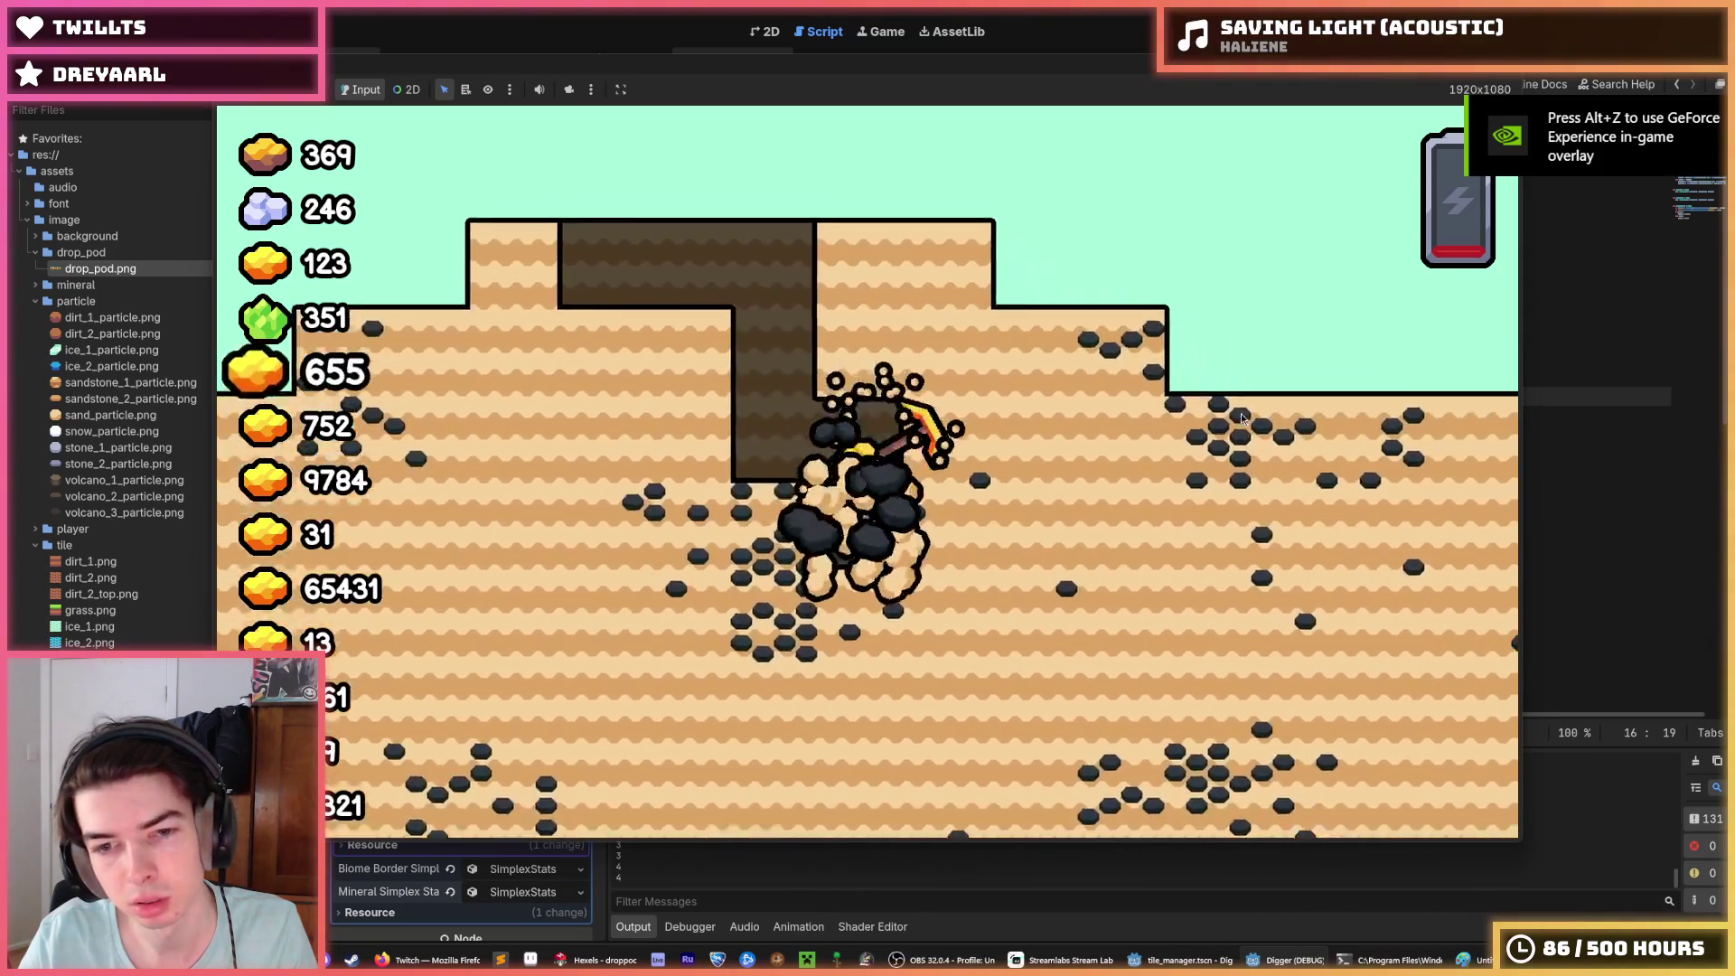
pyautogui.press('a')
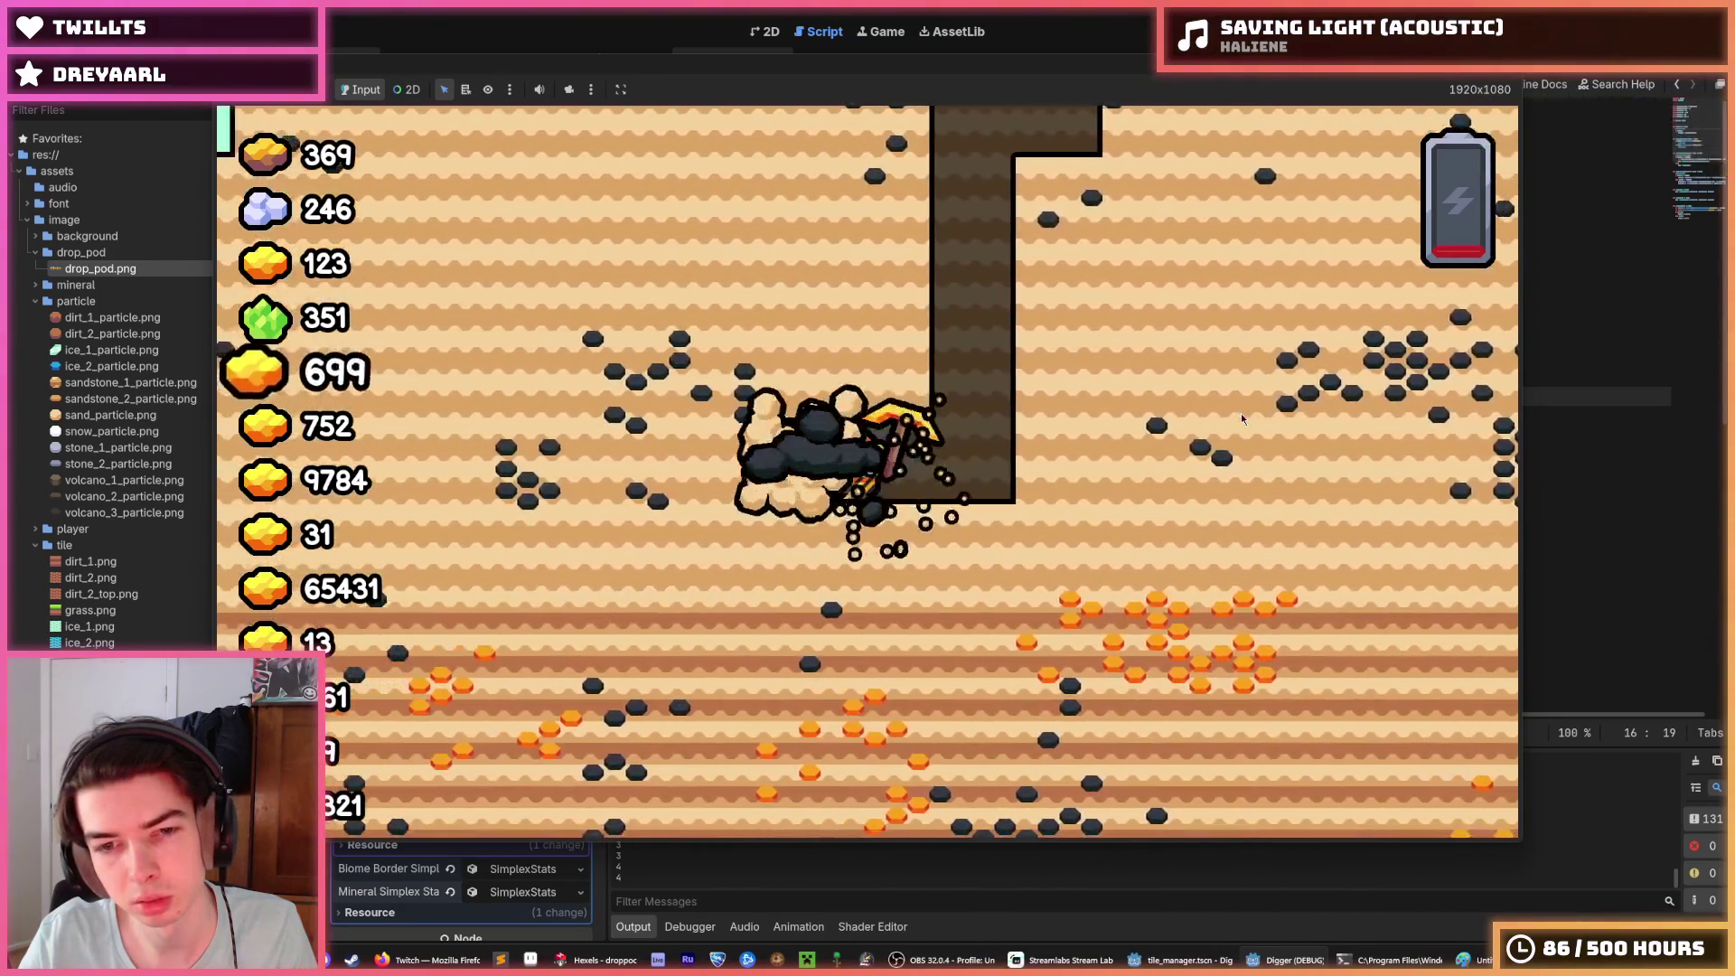
pyautogui.press('s')
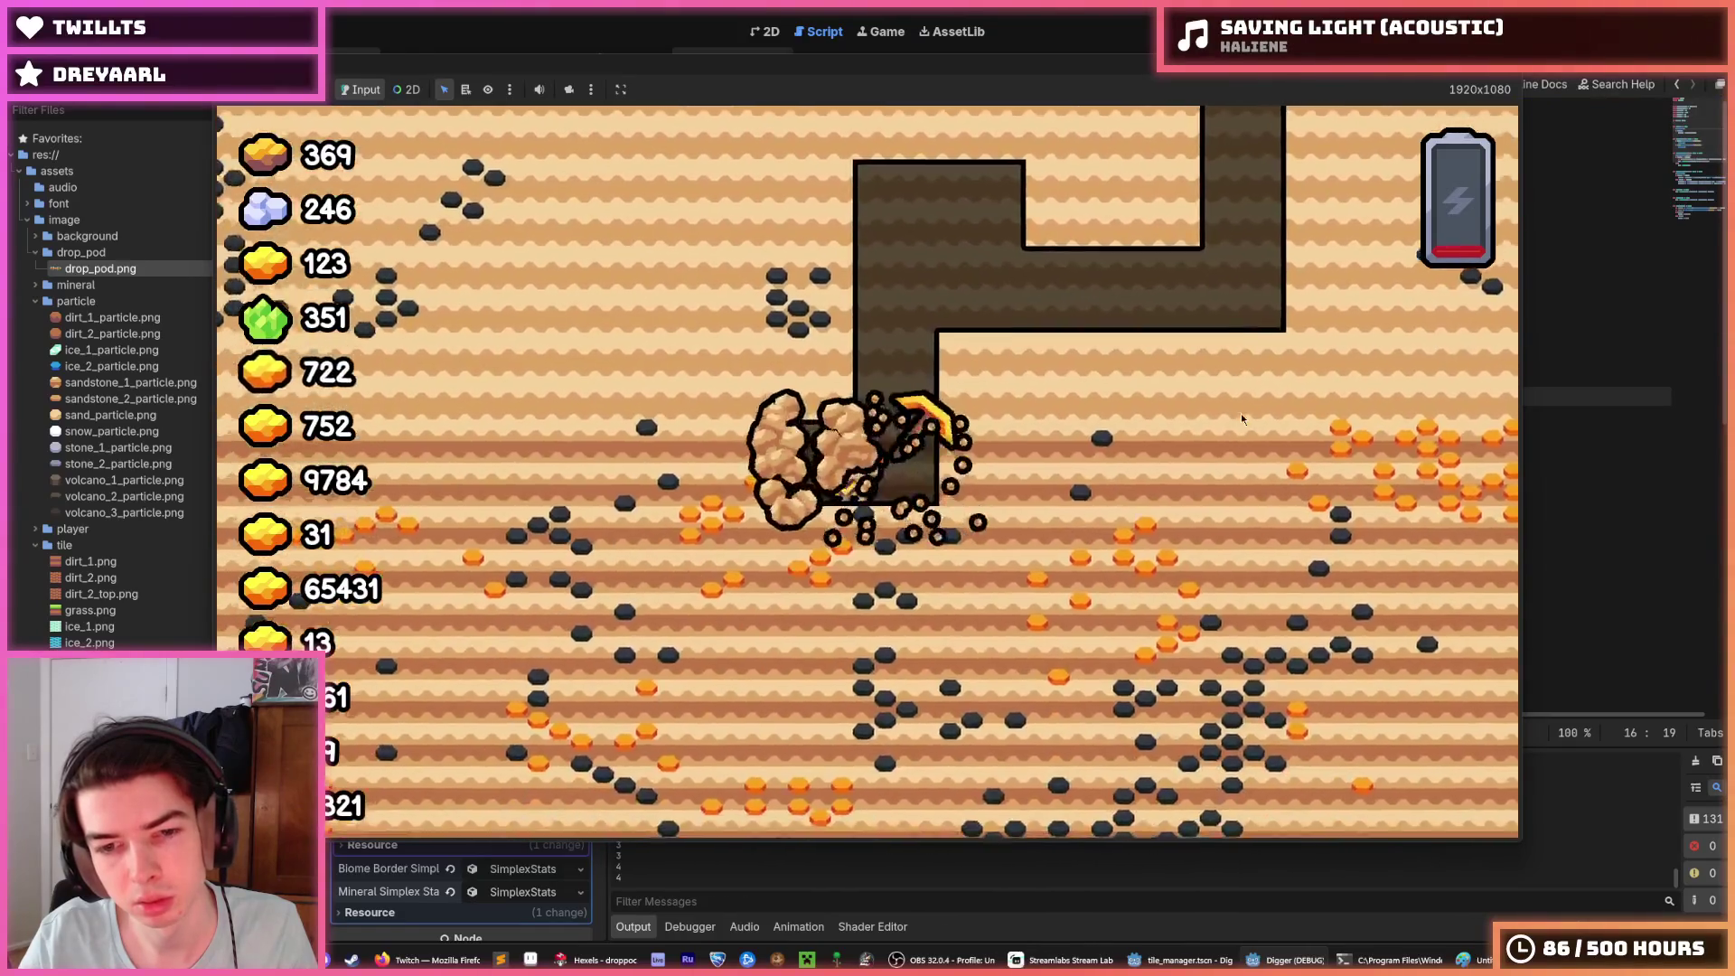
# Step: Dig right, down and left, stop the game, then relaunch it once more and end the run
pyautogui.press('d')
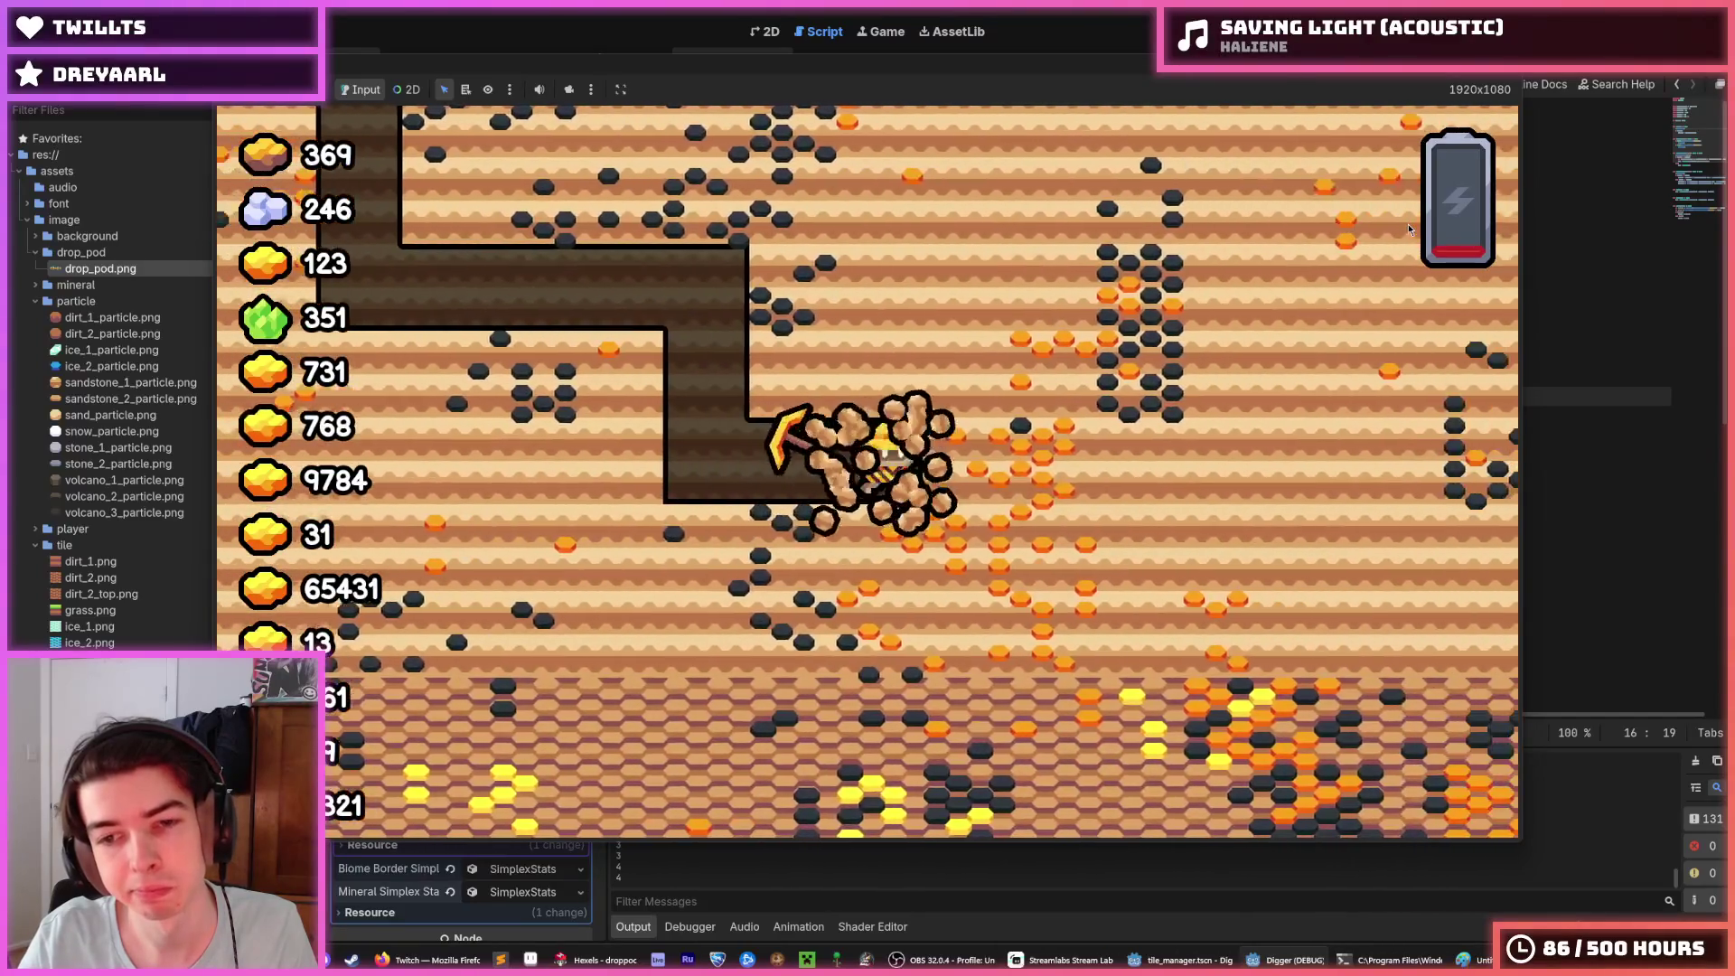
pyautogui.press('s')
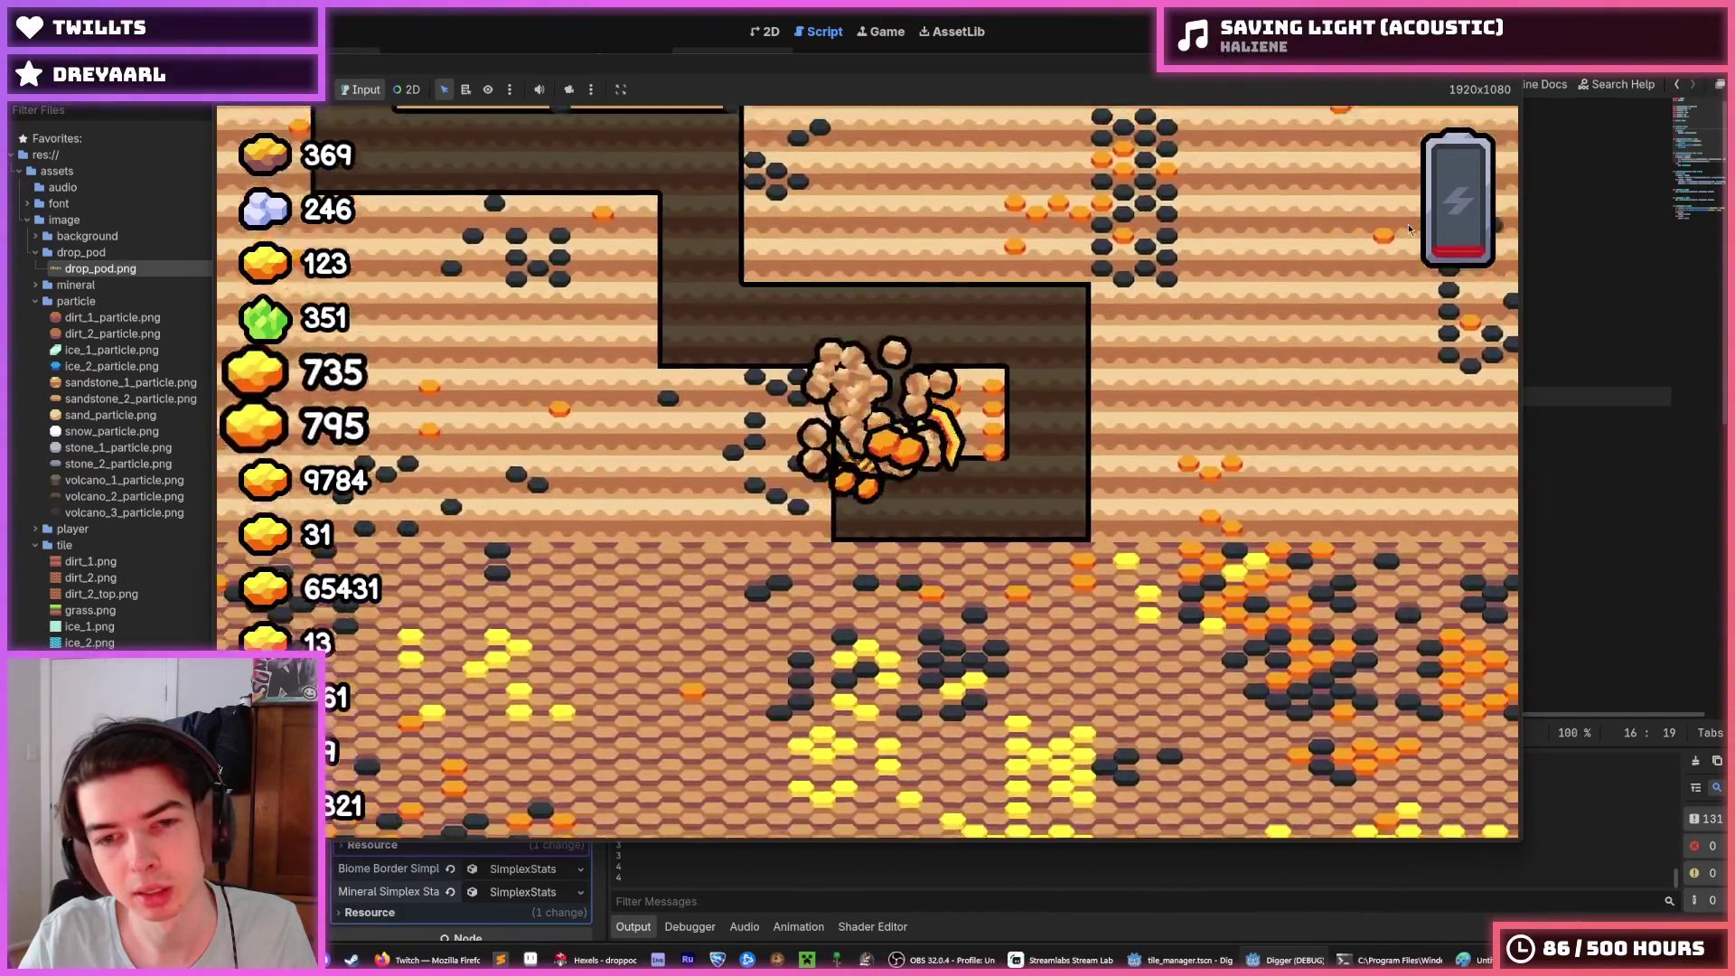
pyautogui.press('a')
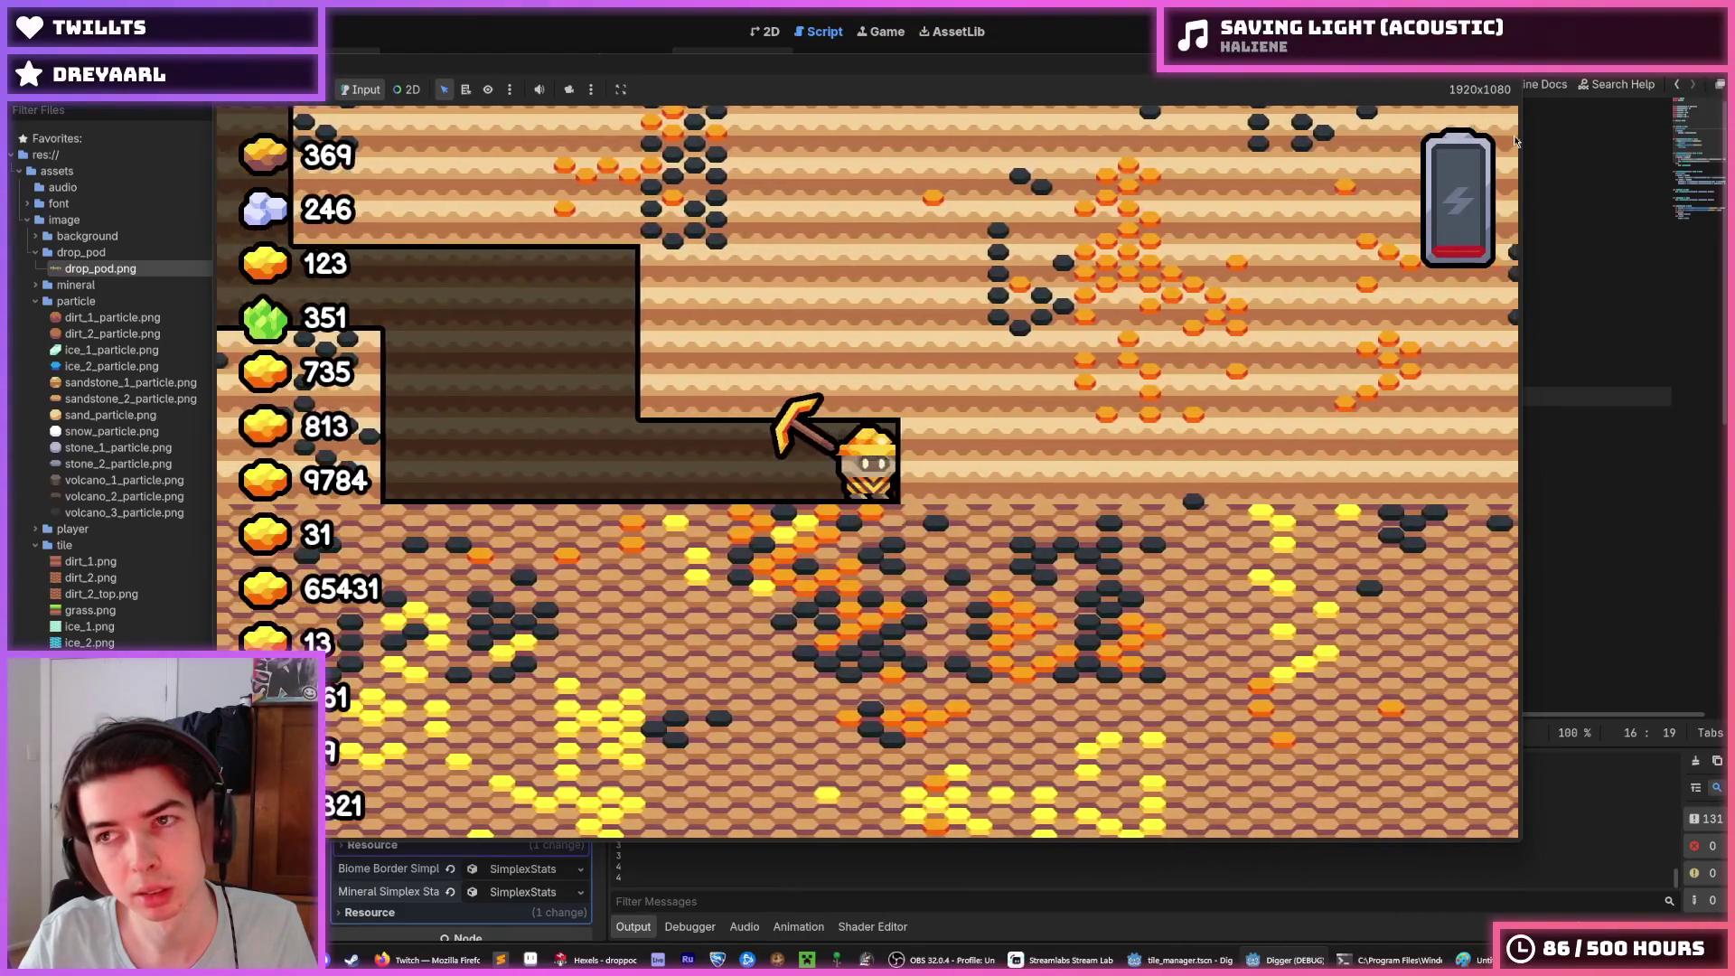
pyautogui.press('F8')
pyautogui.press('F5')
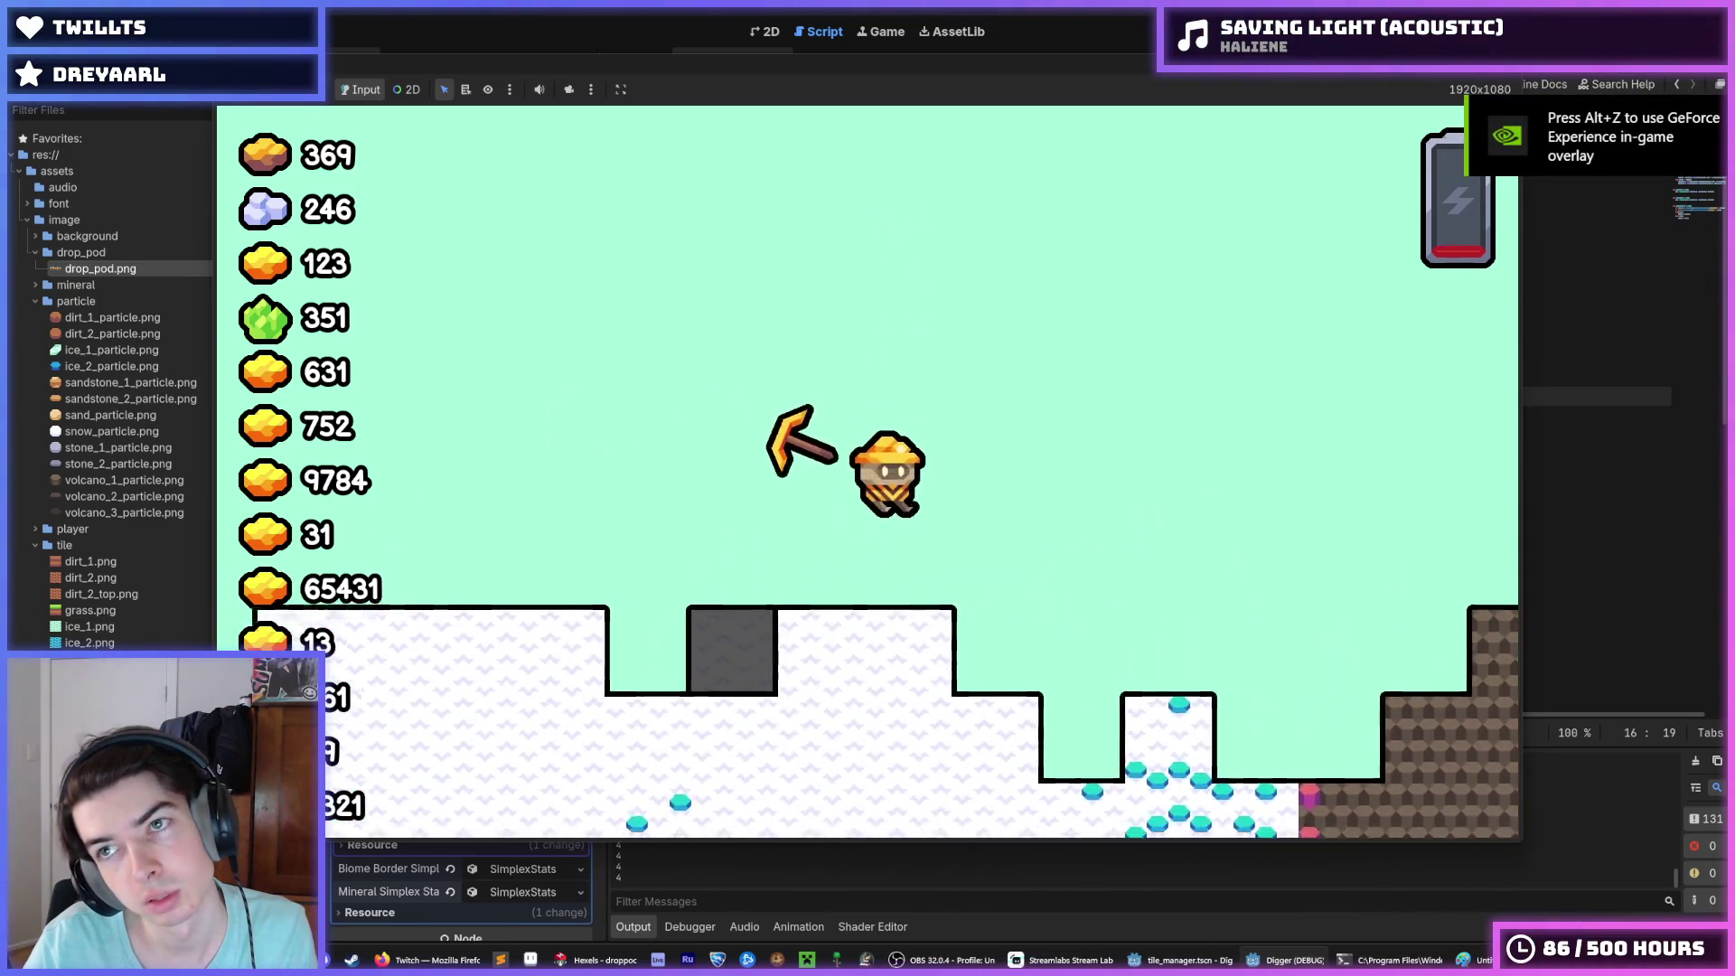
pyautogui.press('F5')
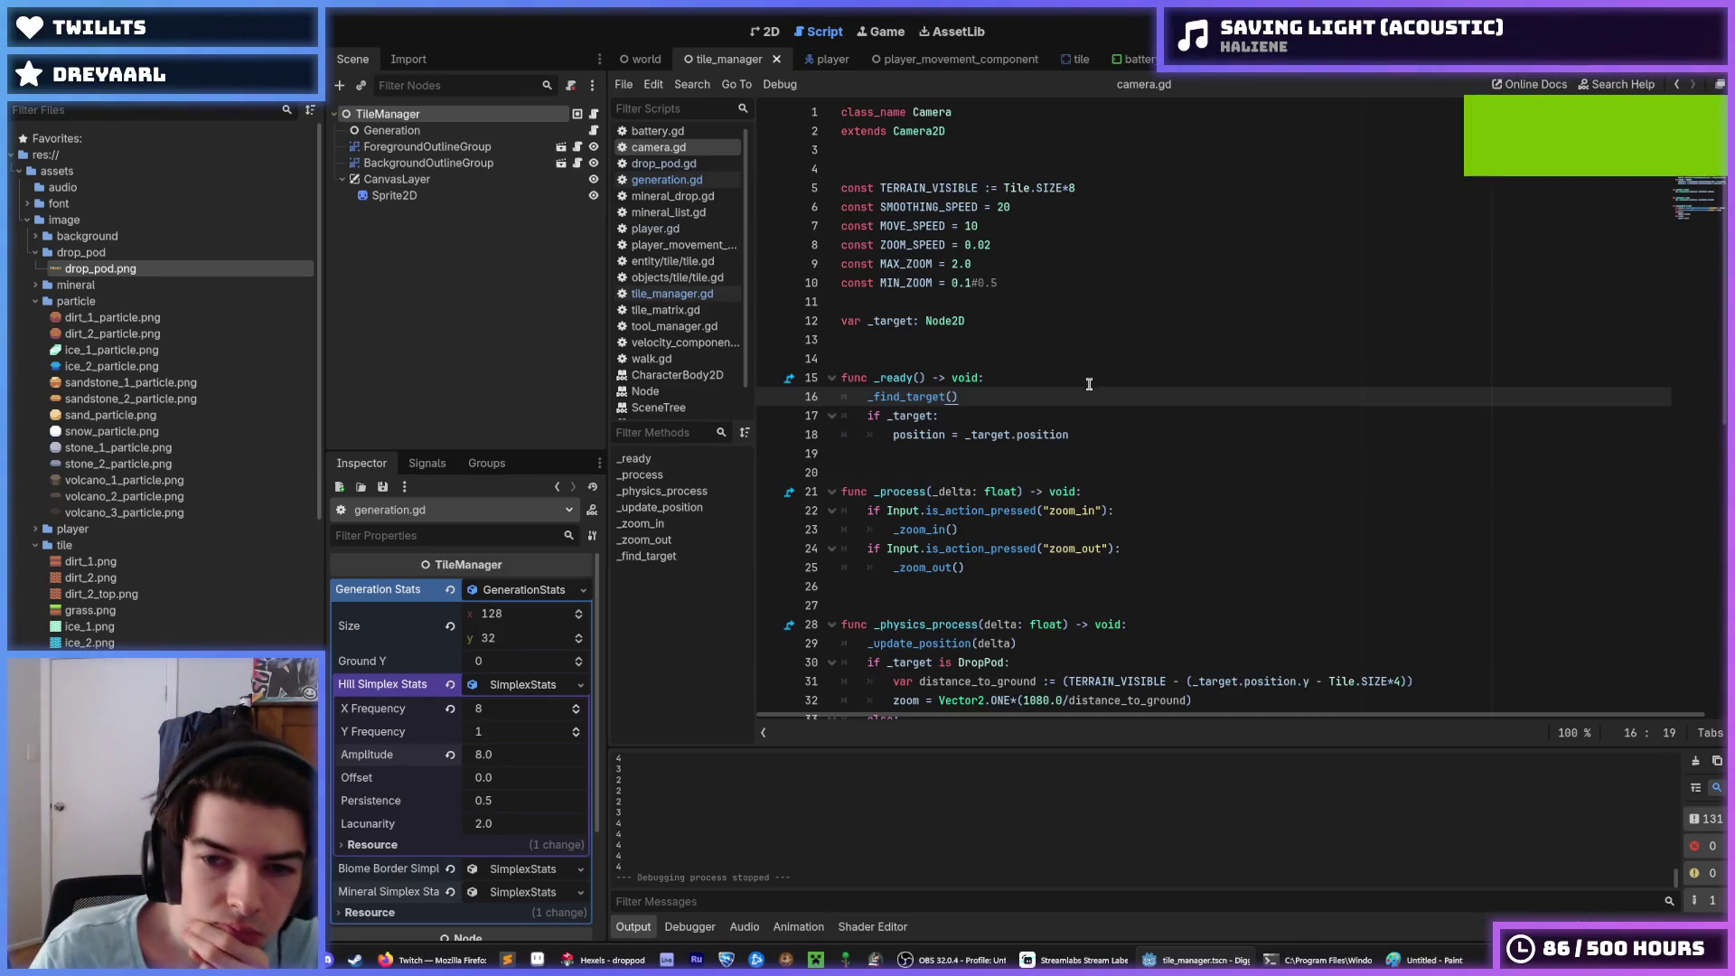
pyautogui.click(695, 163)
pyautogui.click(659, 147)
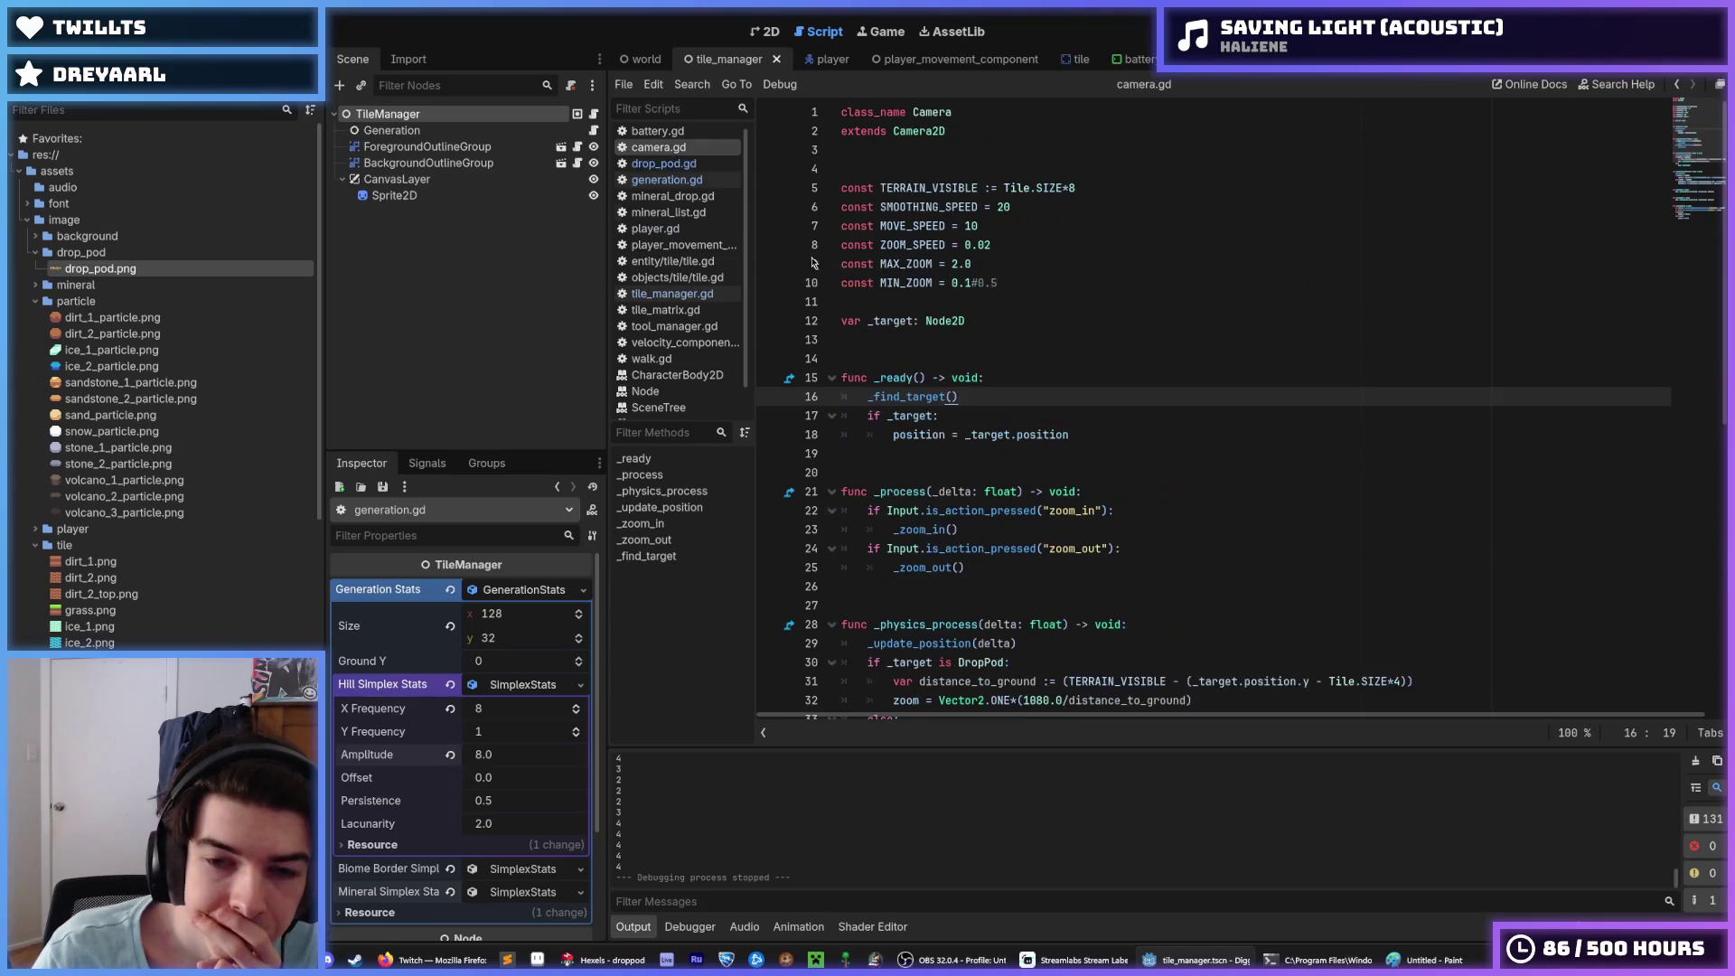
pyautogui.scroll(-2, 1054, 357)
pyautogui.click(1109, 305)
pyautogui.click(1111, 319)
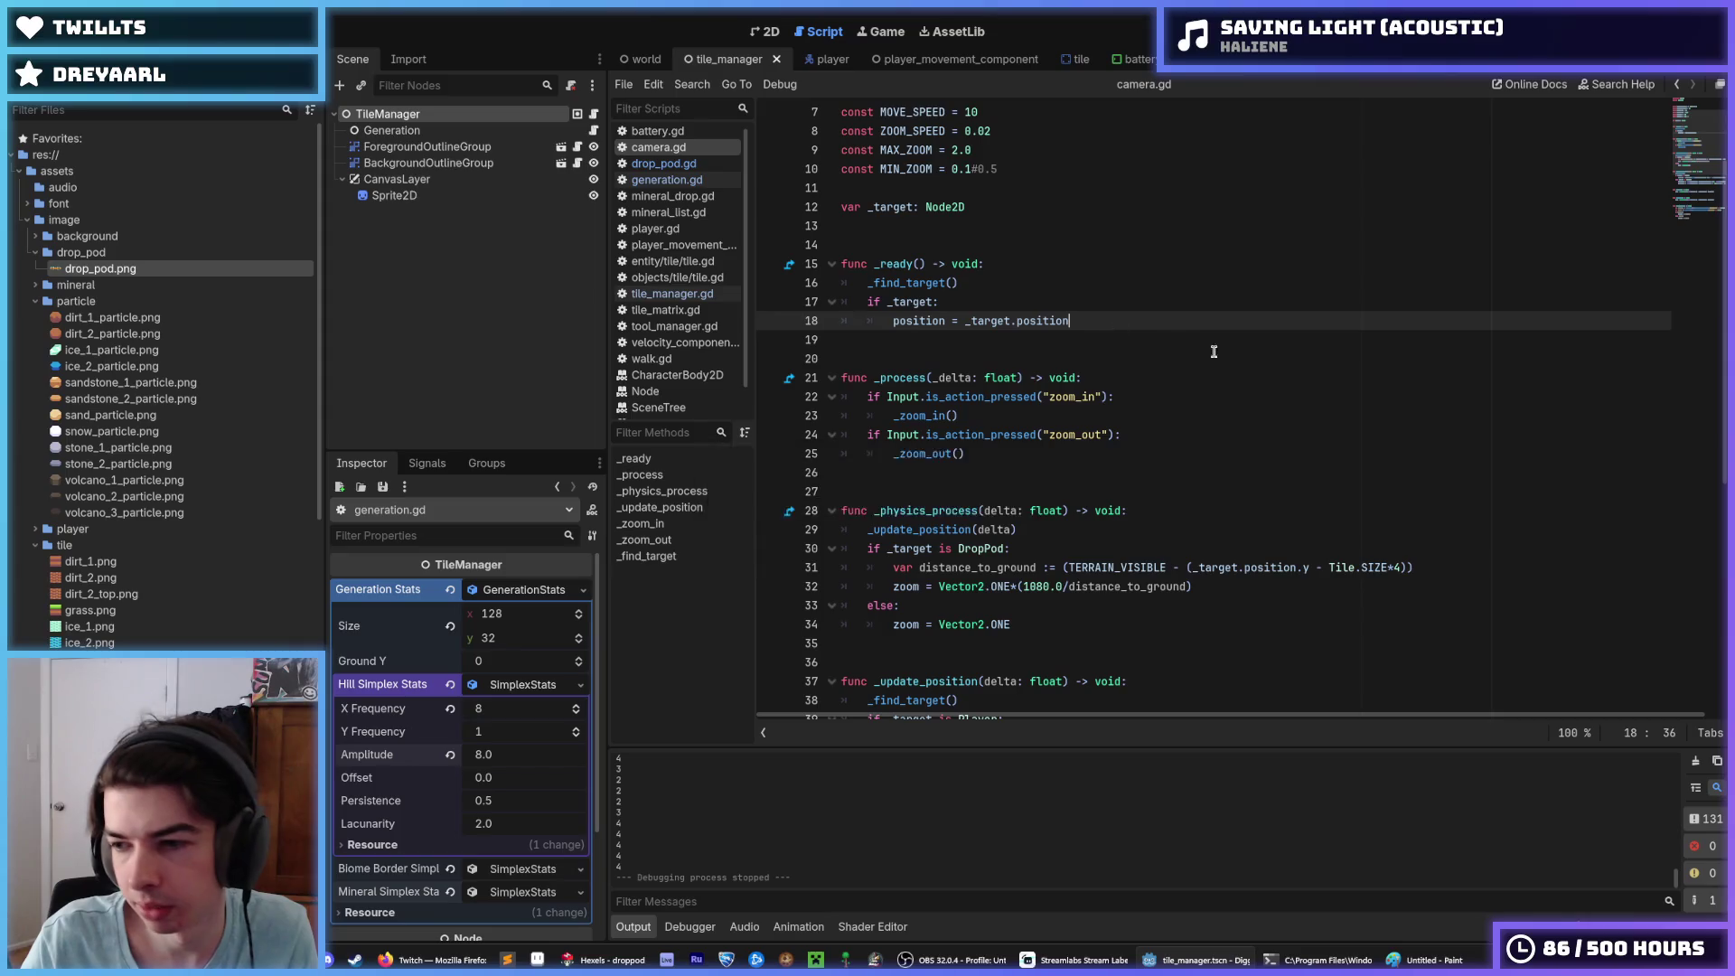